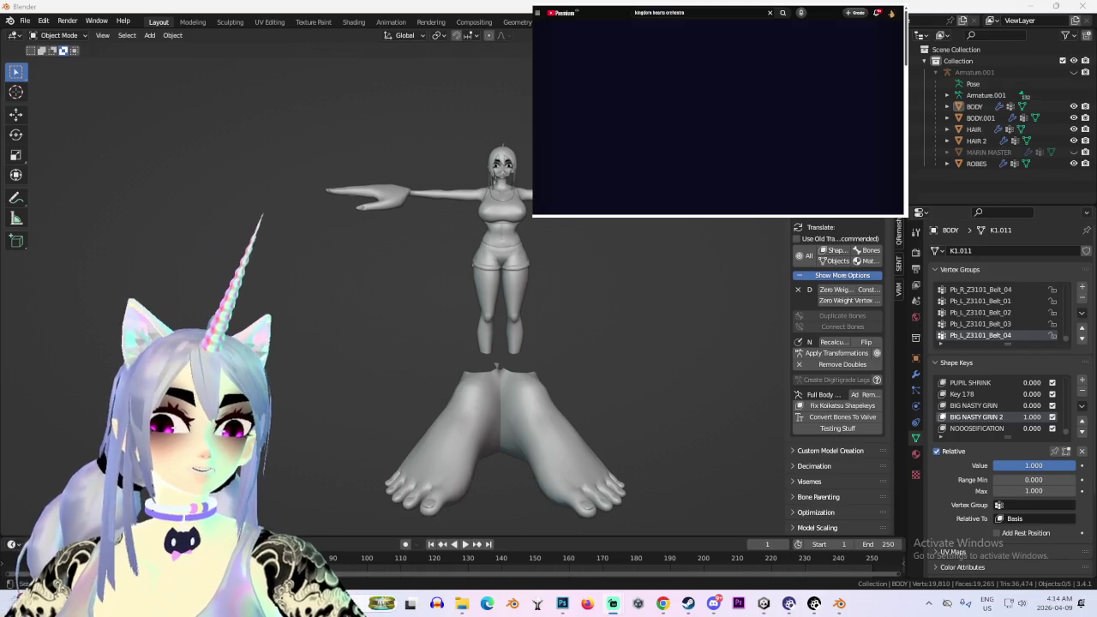
# Select the BODY mesh and scroll its Shape Keys list down to O M
pyautogui.moveTo(502, 193); pyautogui.dragTo(501, 282, button='middle')
pyautogui.scroll(4, 502, 206)
pyautogui.click(975, 106)
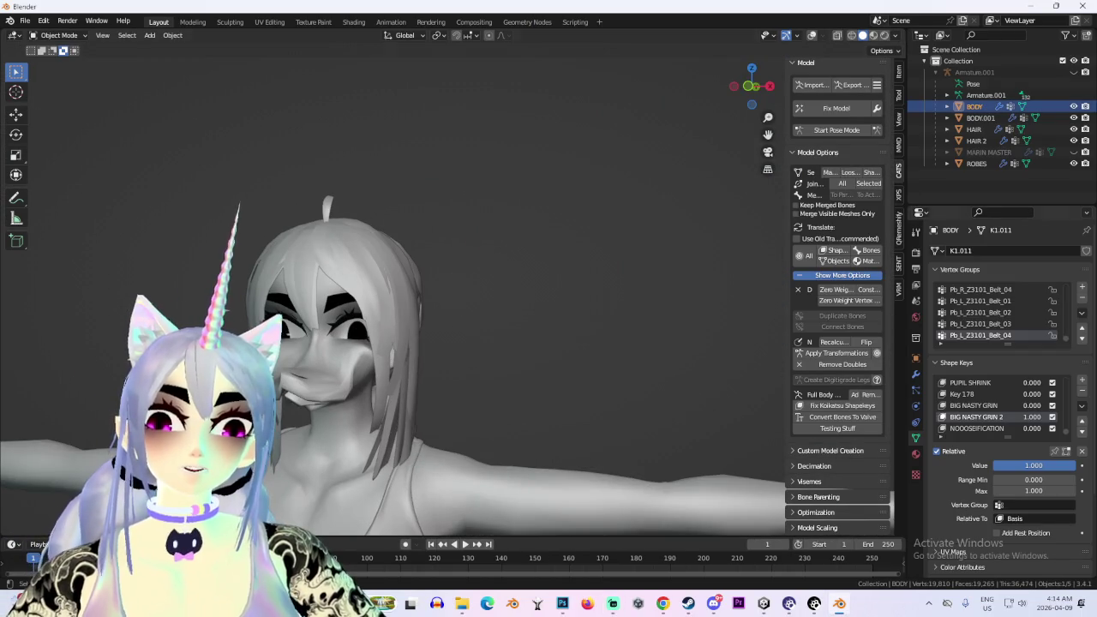
pyautogui.scroll(-5, 998, 405)
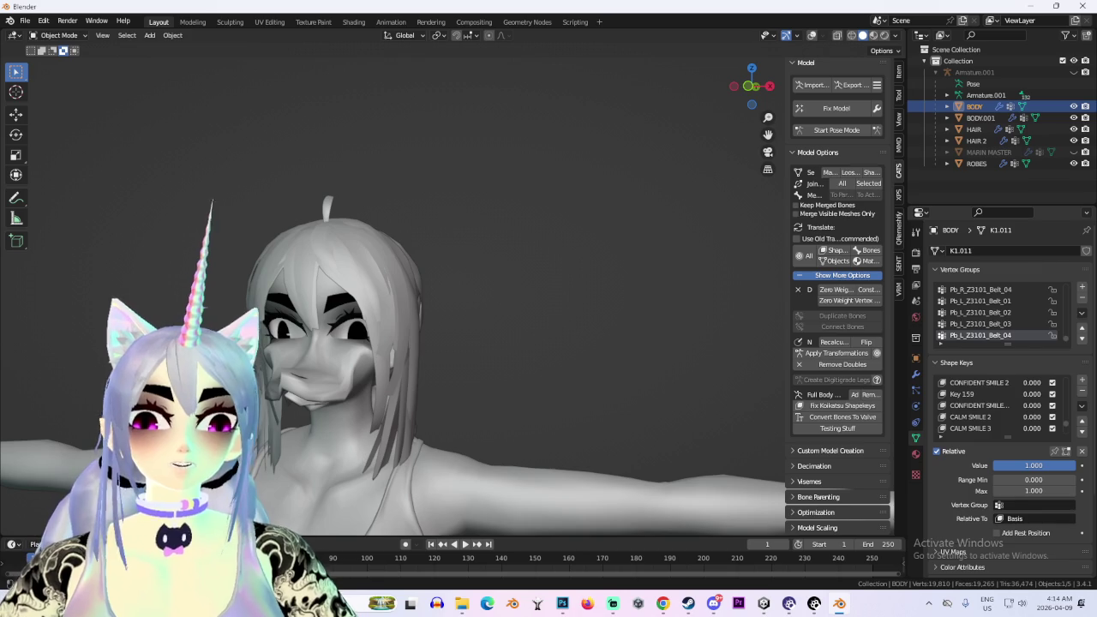
pyautogui.scroll(-5, 998, 406)
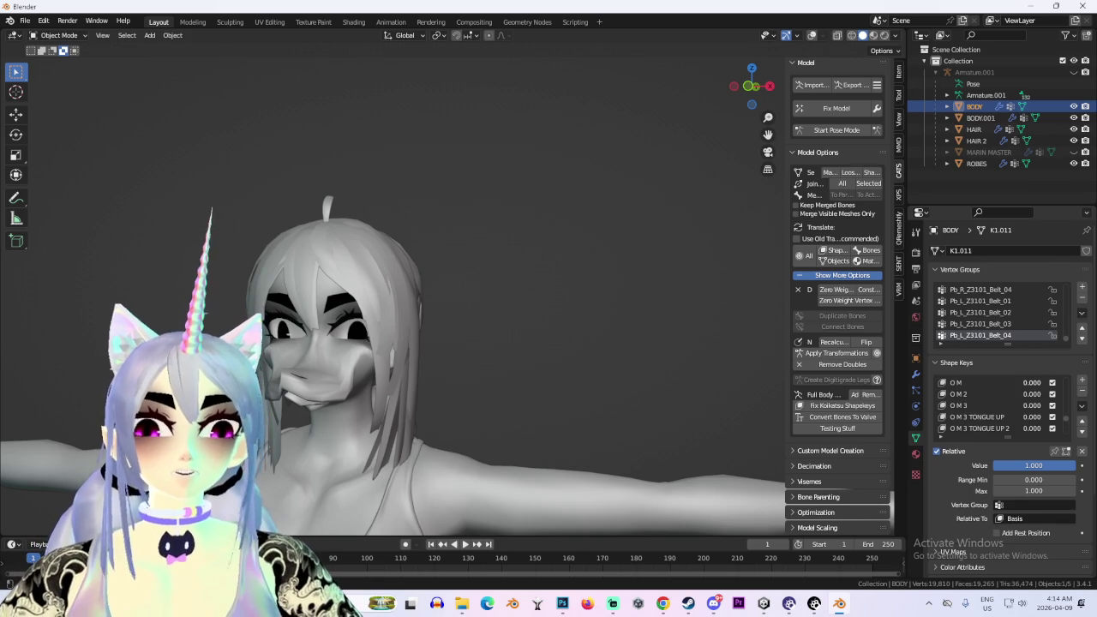
pyautogui.scroll(1, 999, 405)
pyautogui.keyDown('shift'); pyautogui.moveTo(343, 343); pyautogui.dragTo(549, 214, button='middle'); pyautogui.keyUp('shift')
pyautogui.scroll(3, 645, 172)
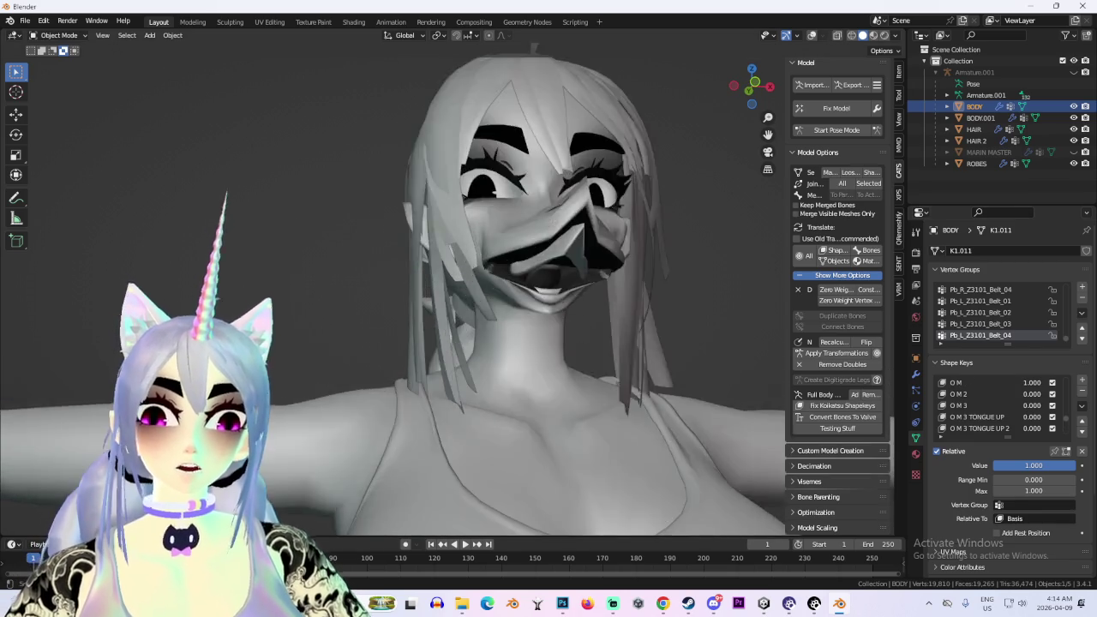
pyautogui.scroll(1, 646, 173)
pyautogui.scroll(2, 645, 172)
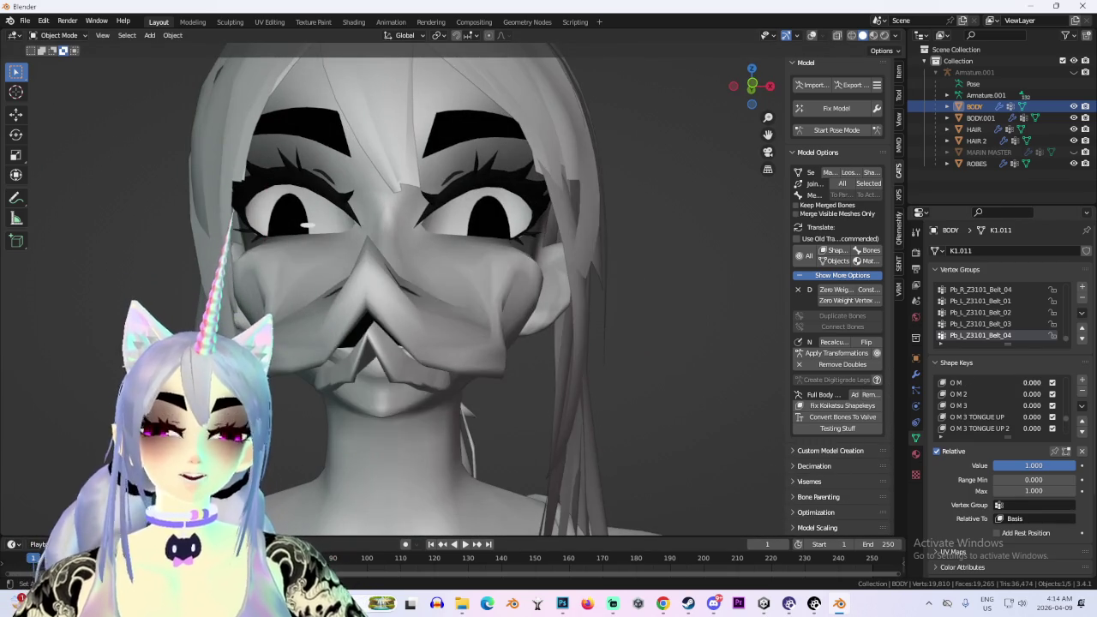
# Toggle O M between 0 and 1 to preview the open mouth, leave it at 0, then enter Pose Mode
pyautogui.hotkey('ctrl', 'z')
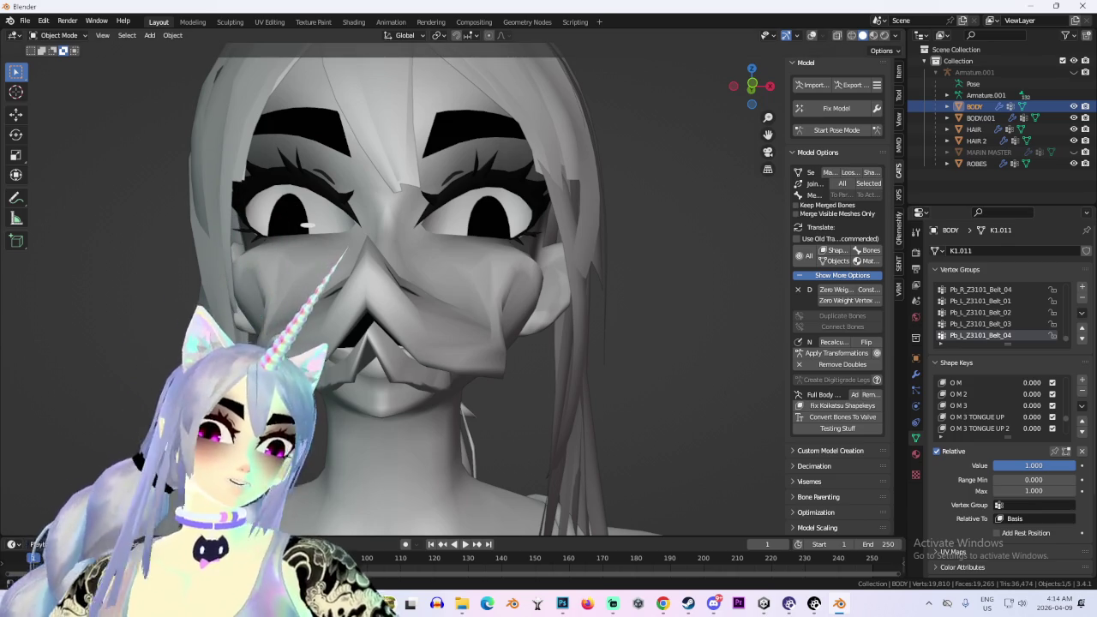
pyautogui.hotkey('ctrl', 'shift', 'z')
pyautogui.scroll(-5, 646, 173)
pyautogui.hotkey('ctrl', 'z')
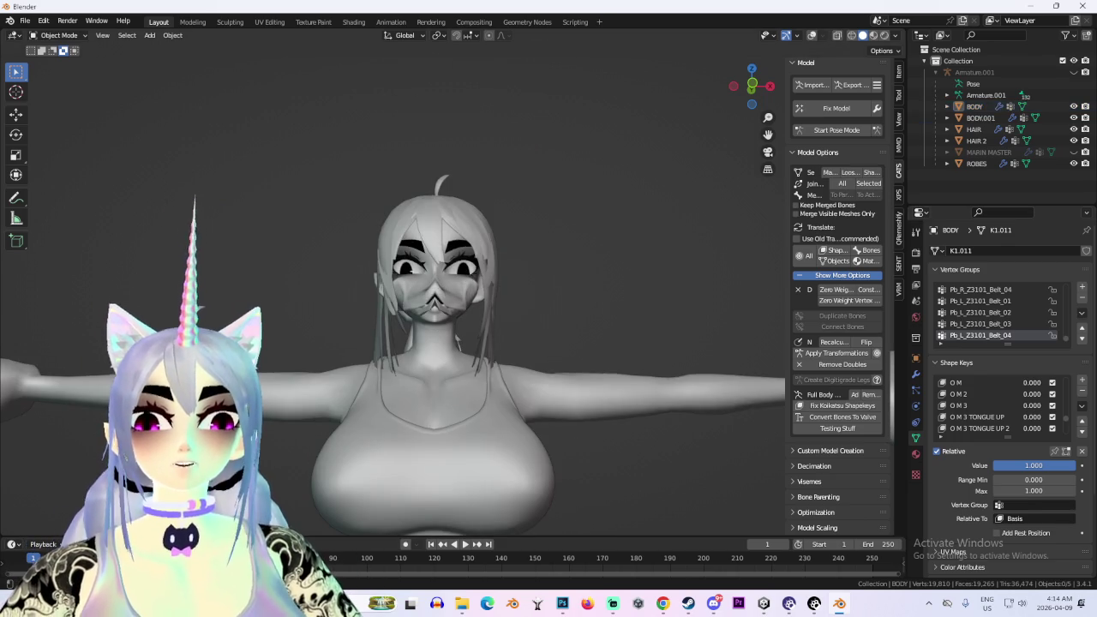
pyautogui.moveTo(514, 300); pyautogui.dragTo(600, 274, button='middle')
pyautogui.click(837, 129)
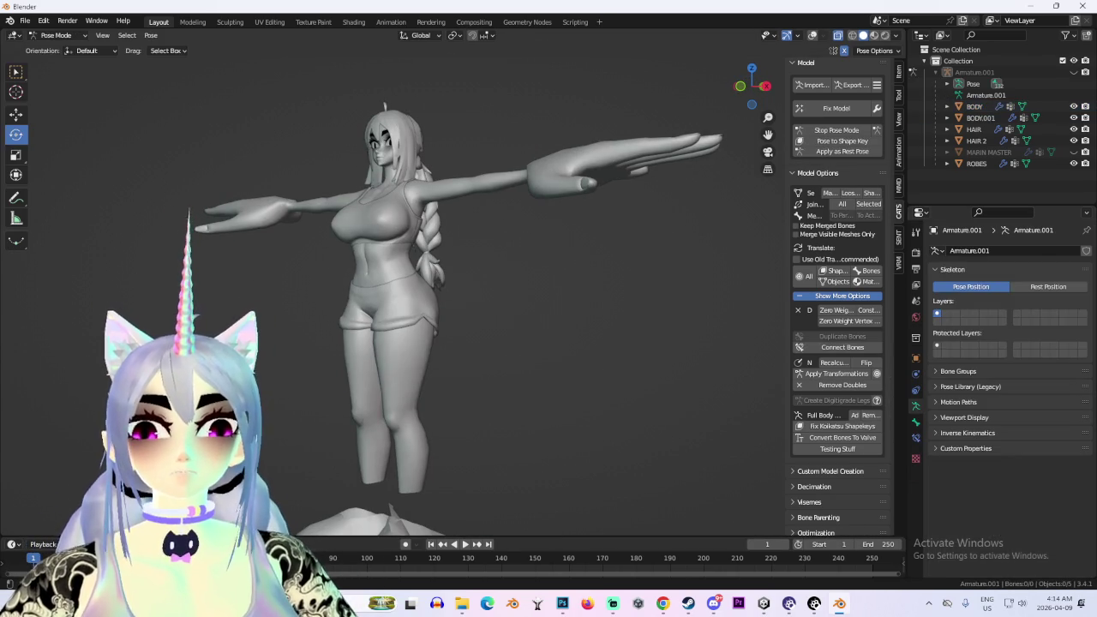
# Rotate the character's right arm bone downward in Pose Mode
pyautogui.click(566, 171)
pyautogui.moveTo(583, 167); pyautogui.dragTo(549, 171)
pyautogui.moveTo(514, 257); pyautogui.dragTo(548, 257, button='middle')
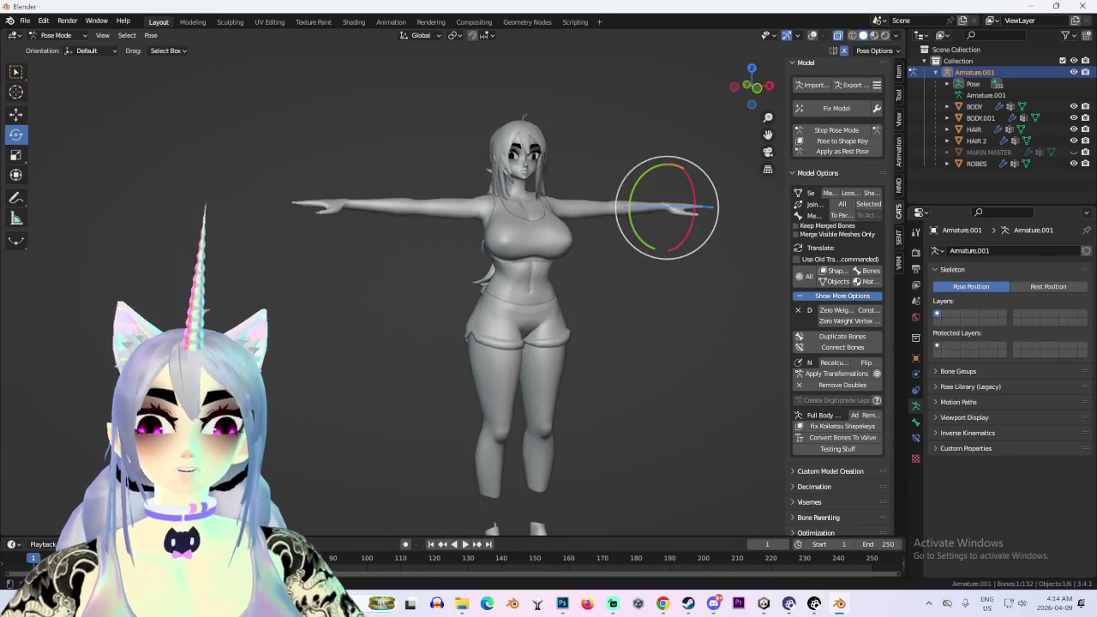
# Select the BODY mesh and switch it into Edit Mode
pyautogui.scroll(5, 514, 257)
pyautogui.scroll(3, 515, 257)
pyautogui.scroll(-5, 395, 292)
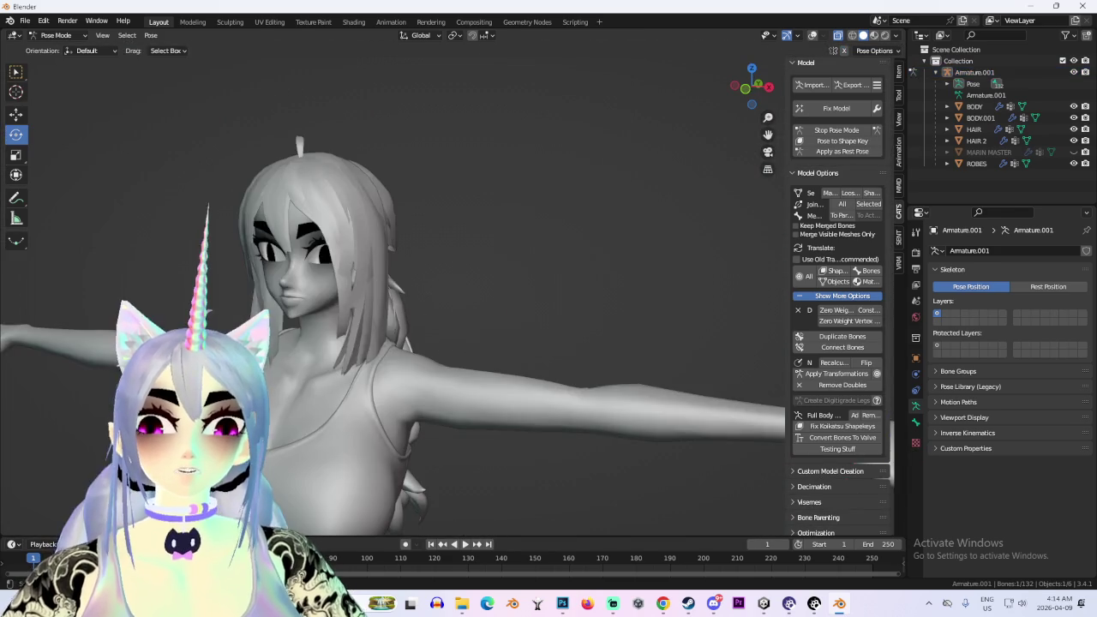
pyautogui.click(975, 105)
pyautogui.press('Tab')
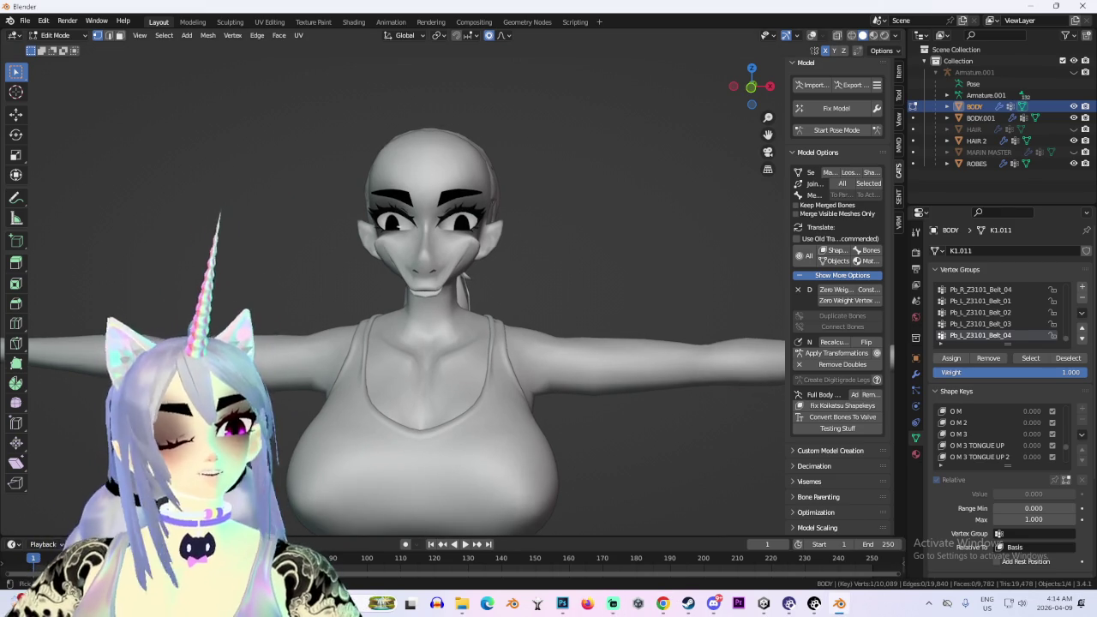
# Frame the face mesh close up in a straight front view with numpad 1 and numpad period
pyautogui.moveTo(549, 360); pyautogui.dragTo(809, 481, button='middle')
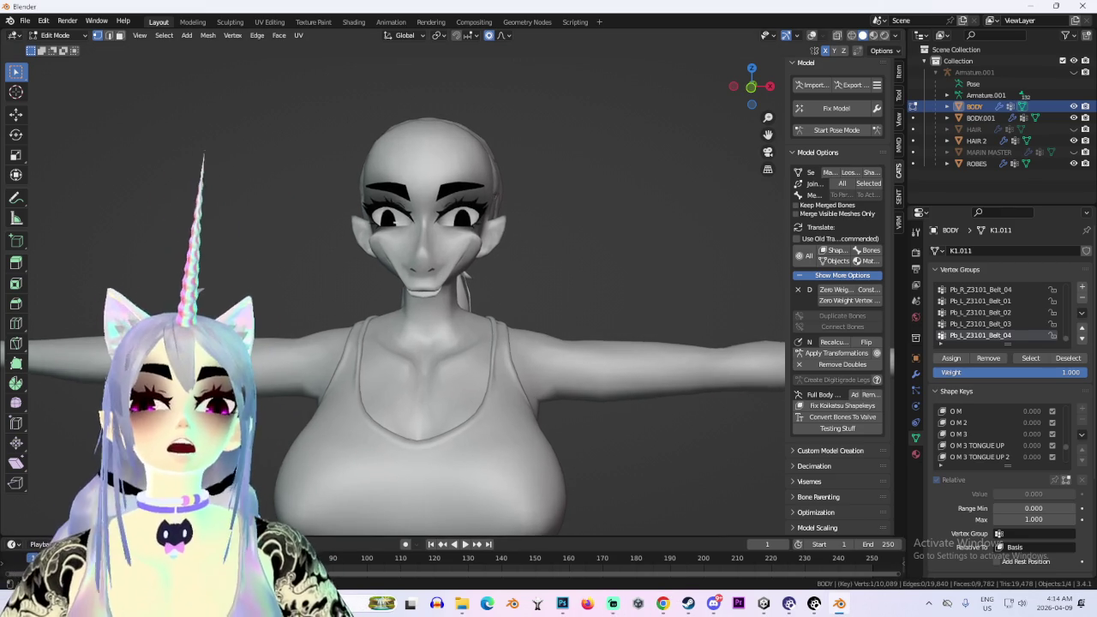
pyautogui.press('KP_1')
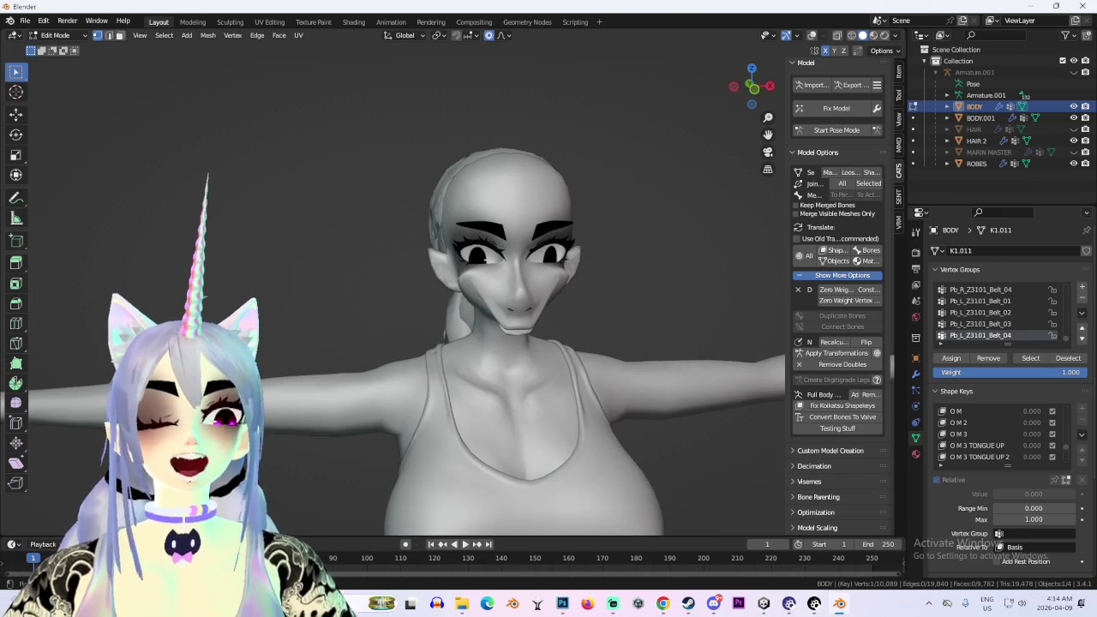
pyautogui.press('KP_Decimal')
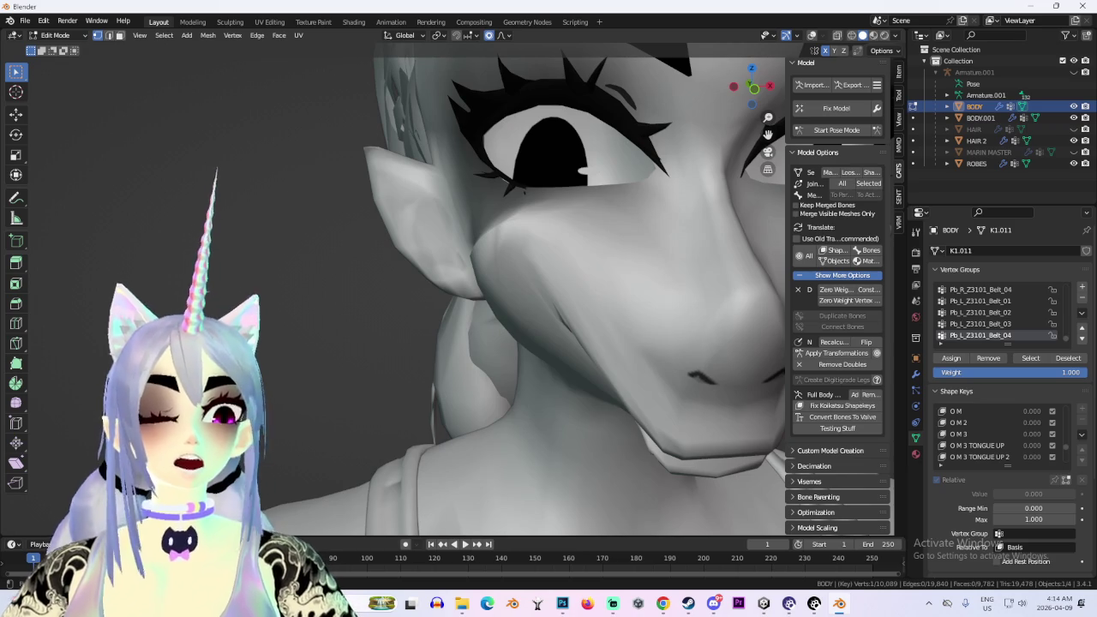
pyautogui.press('KP_4')
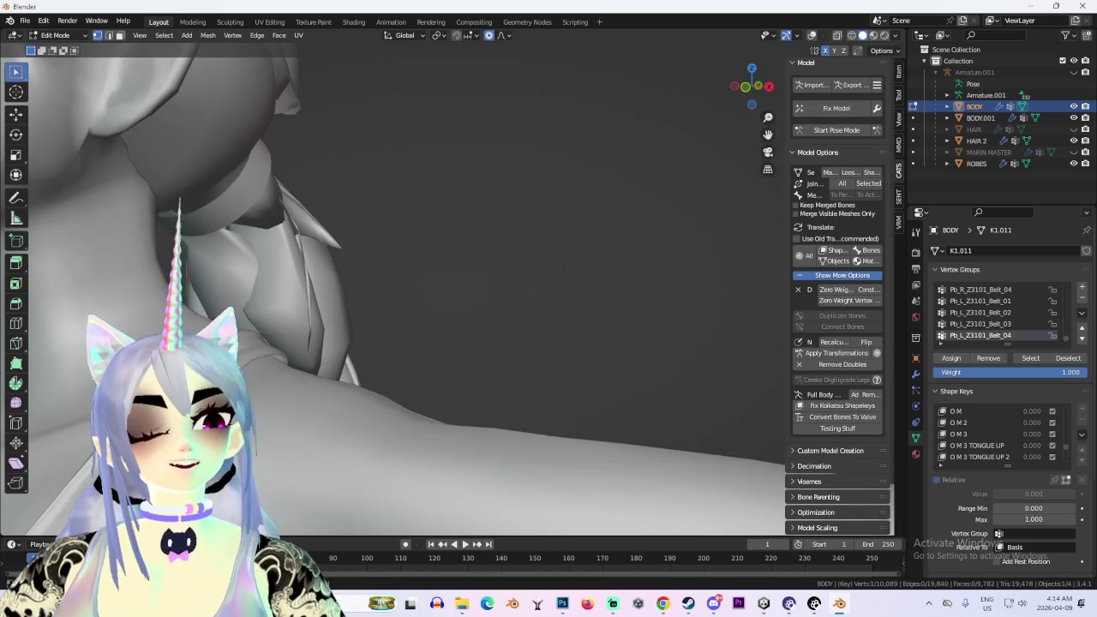
pyautogui.press('KP_1')
pyautogui.press('KP_4')
pyautogui.press('KP_Decimal')
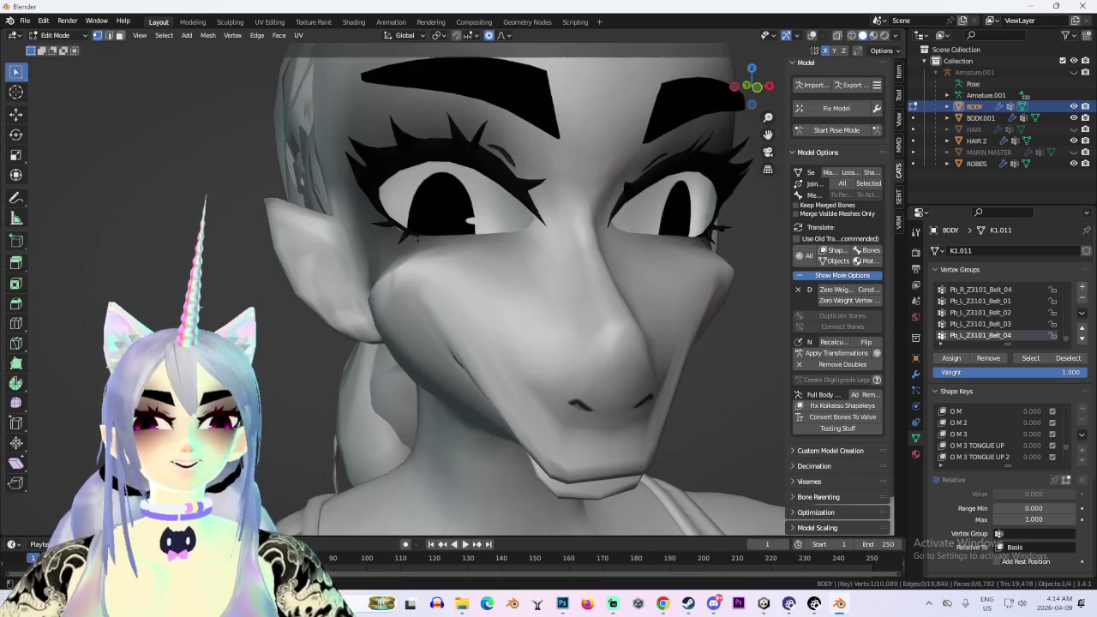
pyautogui.scroll(-5, 523, 292)
pyautogui.press('KP_1')
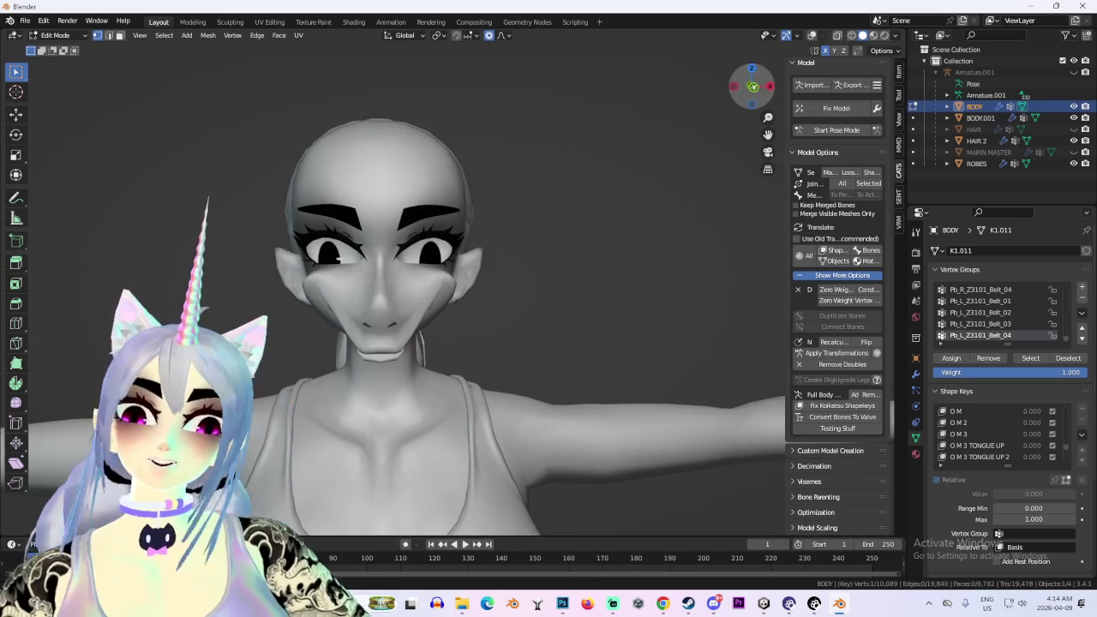
pyautogui.scroll(2, 480, 275)
pyautogui.scroll(2, 480, 274)
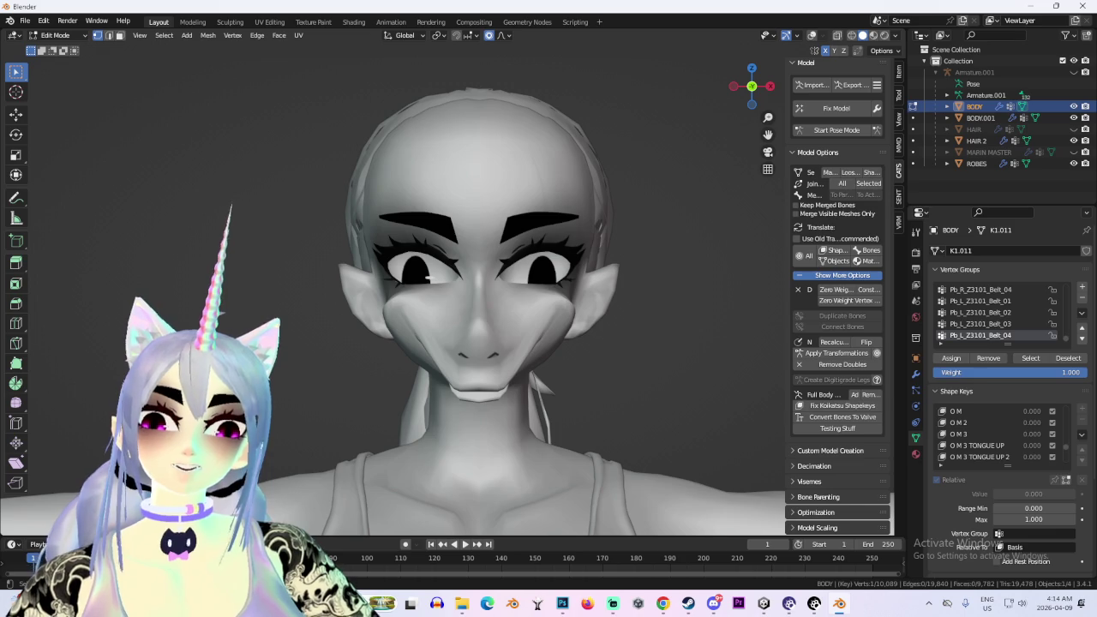
# Toggle between Object and Edit Mode from the mode menu, ending in Object Mode
pyautogui.click(55, 36)
pyautogui.click(52, 42)
pyautogui.press('Tab')
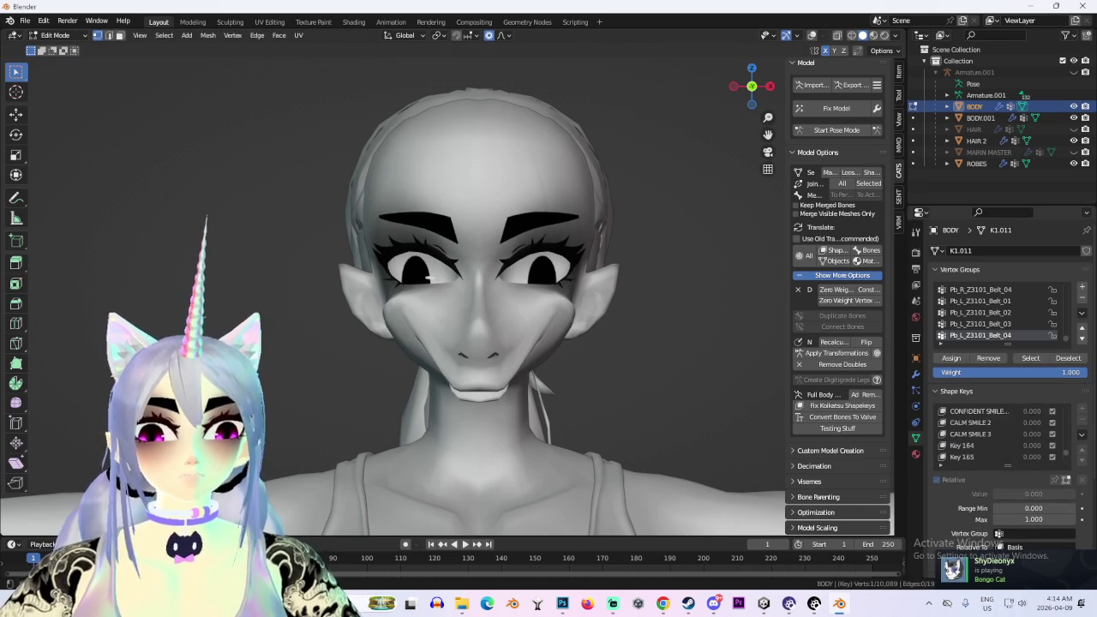
pyautogui.click(55, 36)
pyautogui.click(51, 42)
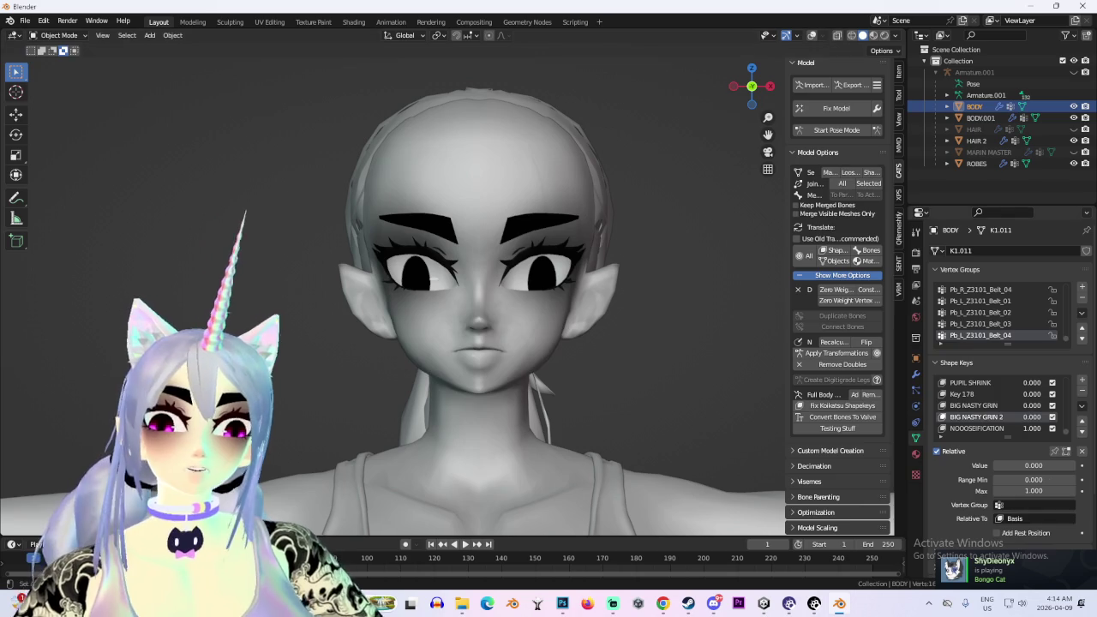
# Raise BIG NASTY GRIN 2 to full strength and O M to 1 to preview an open grin
pyautogui.moveTo(1012, 465); pyautogui.dragTo(1072, 465)
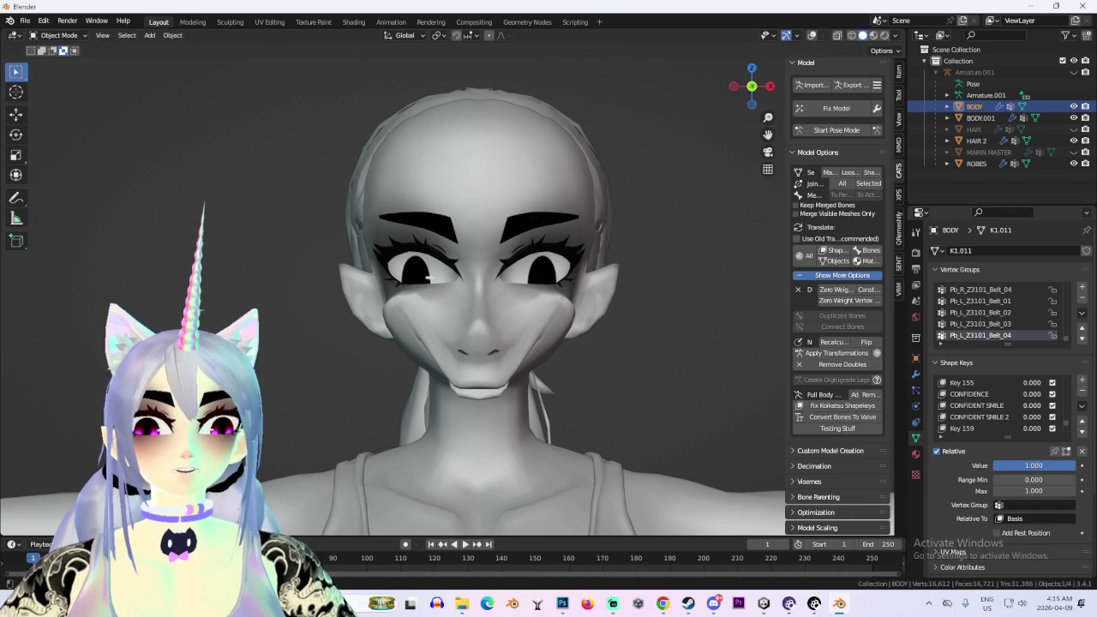
pyautogui.moveTo(1032, 393)
pyautogui.mouseDown()
pyautogui.moveTo(1063, 393)
pyautogui.moveTo(1015, 393)
pyautogui.moveTo(1063, 394)
pyautogui.mouseUp()
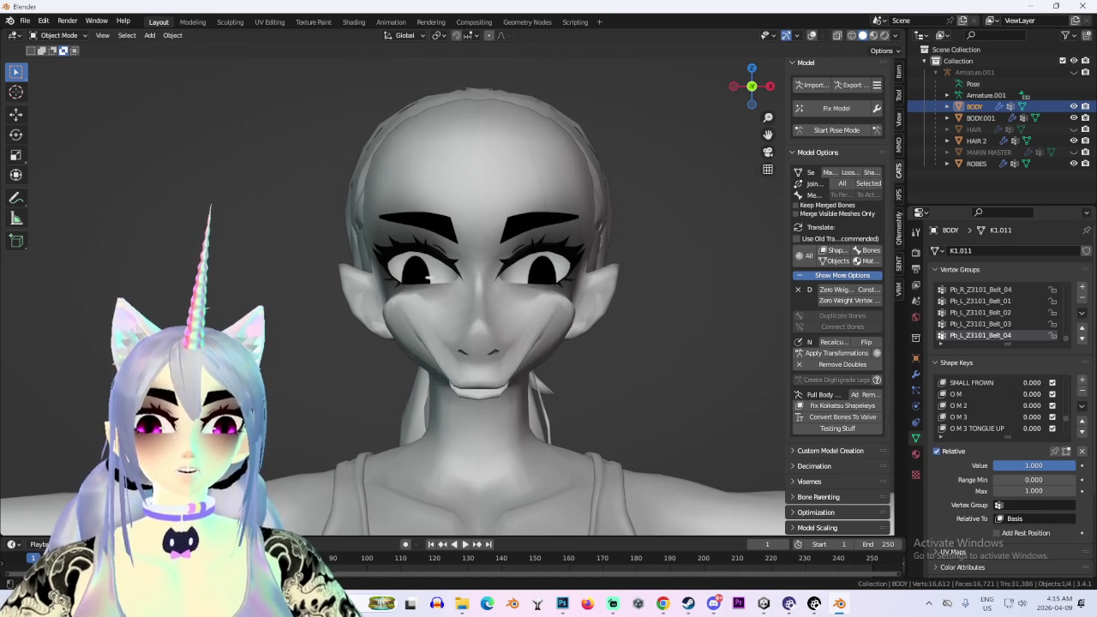
pyautogui.scroll(2, 480, 283)
pyautogui.moveTo(548, 283)
pyautogui.mouseDown(button='middle')
pyautogui.moveTo(429, 283)
pyautogui.moveTo(514, 283)
pyautogui.mouseUp(button='middle')
pyautogui.scroll(3, 549, 283)
pyautogui.scroll(-2, 395, 291)
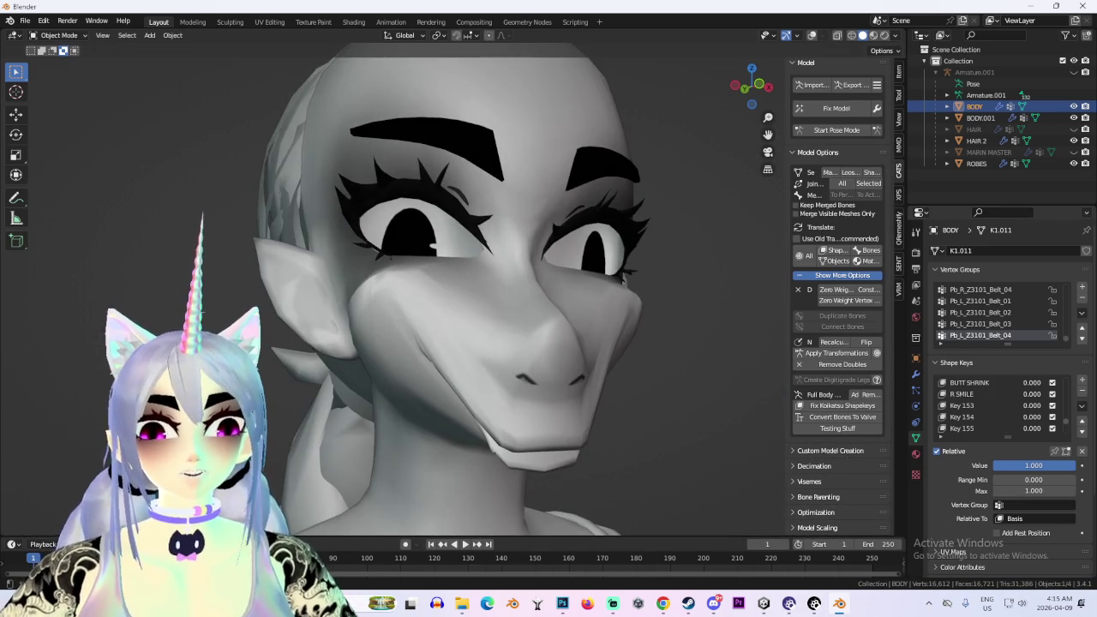
# Lower BIG NASTY GRIN 2 to a soft smile, raise it partway again, then reset it to 0
pyautogui.moveTo(1054, 466); pyautogui.dragTo(994, 465)
pyautogui.scroll(-3, 395, 291)
pyautogui.press('KP_1')
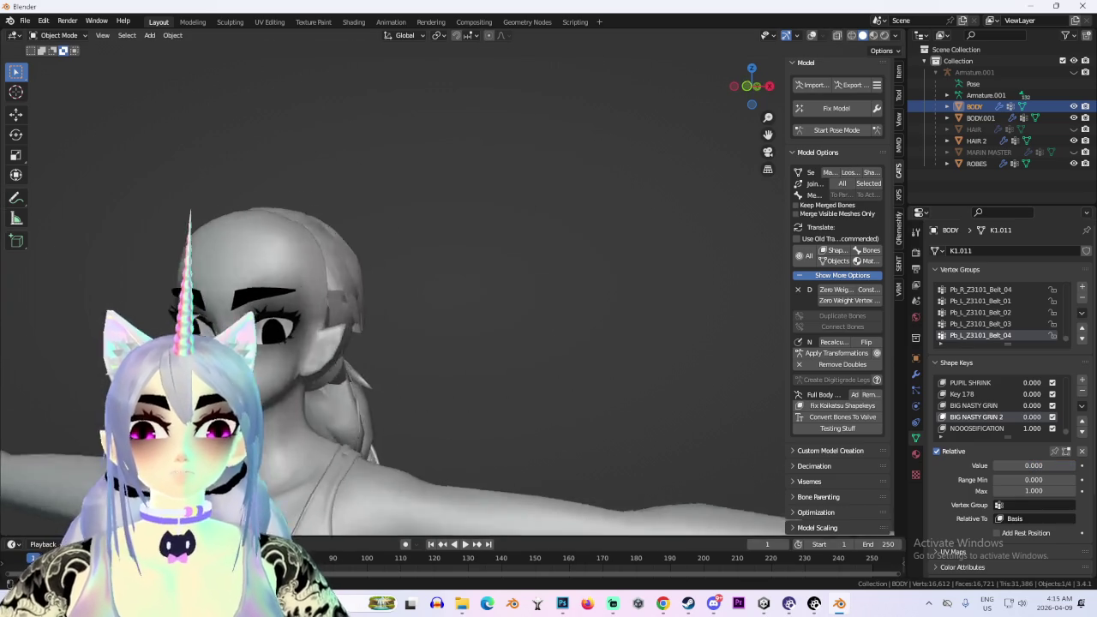
pyautogui.scroll(3, 394, 291)
pyautogui.moveTo(995, 465); pyautogui.dragTo(1076, 465)
pyautogui.press('BackSpace')
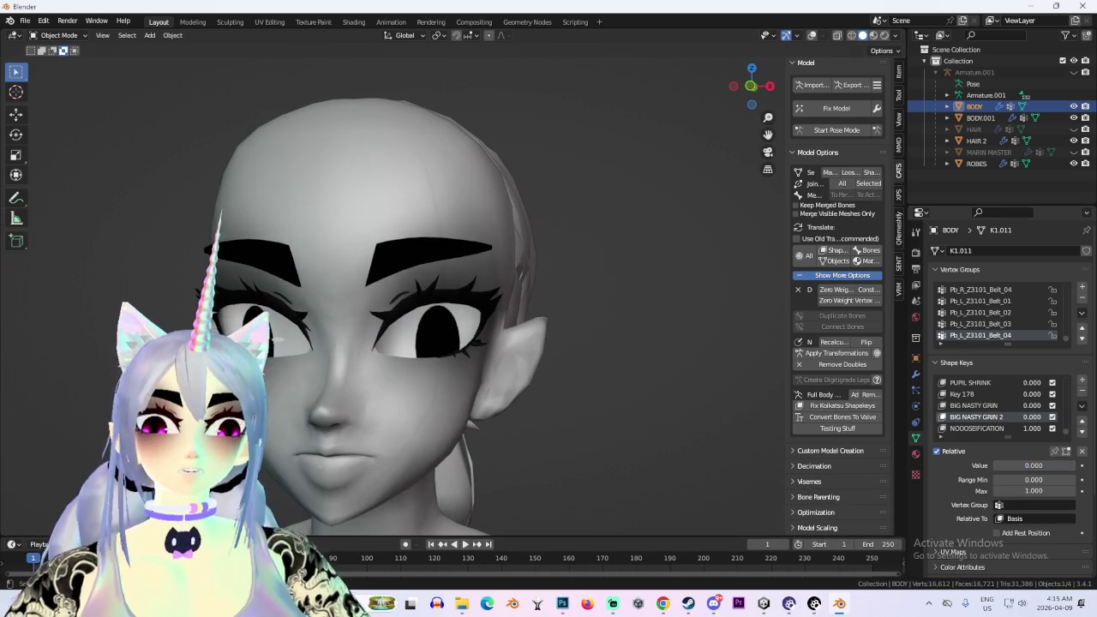
# Preview BIG NASTY GRIN at full strength, then reset it to 0
pyautogui.moveTo(1020, 405); pyautogui.dragTo(1072, 406)
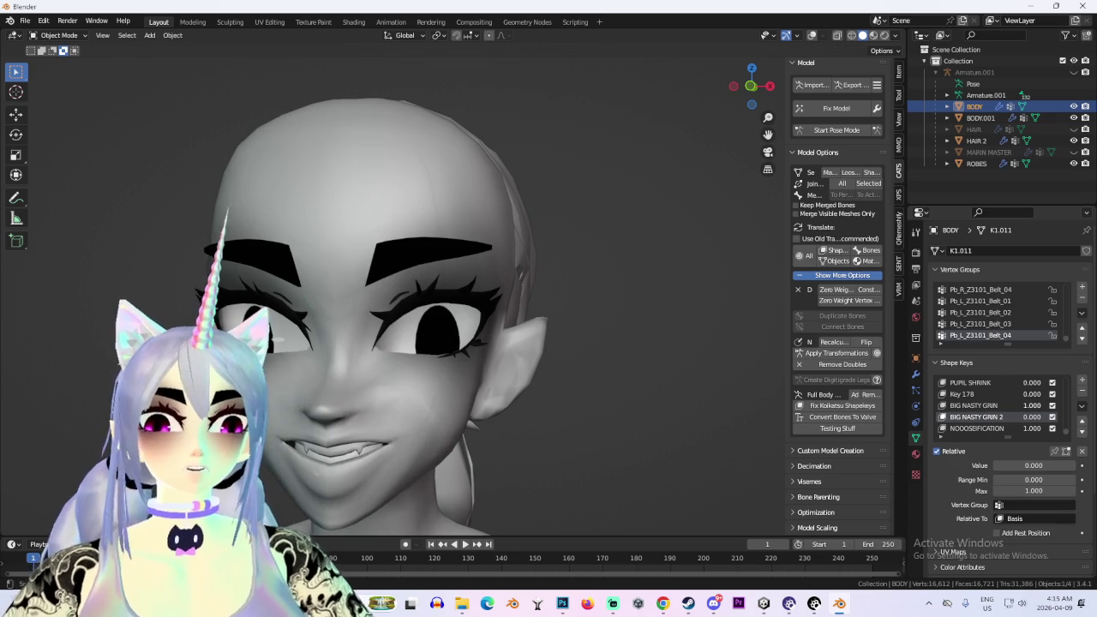
pyautogui.press('BackSpace')
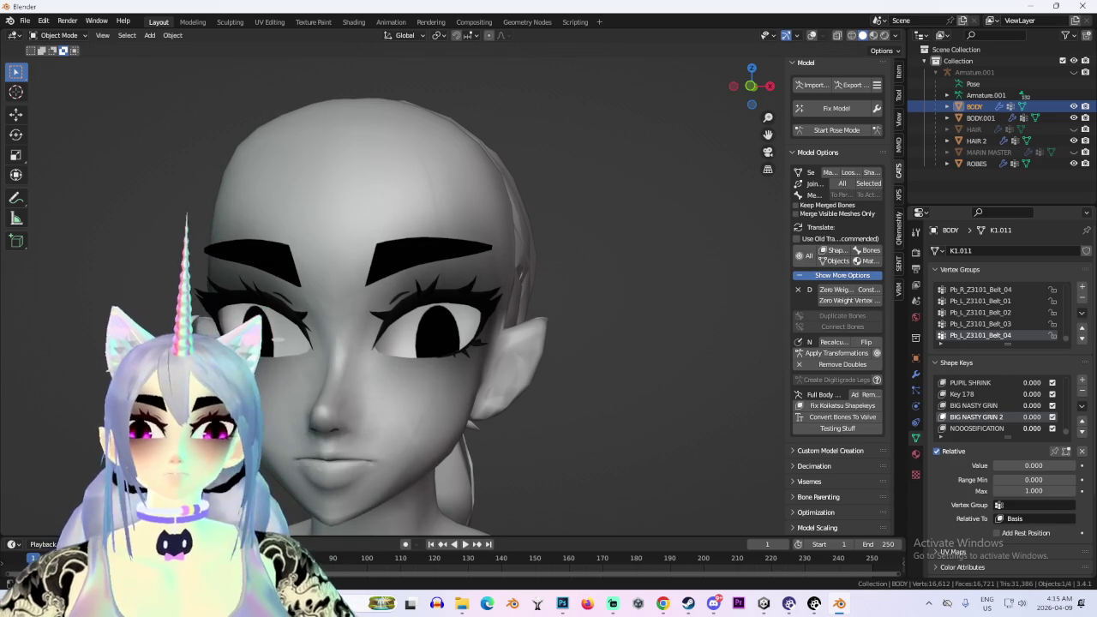
pyautogui.scroll(-3, 394, 326)
pyautogui.moveTo(480, 326); pyautogui.dragTo(514, 326, button='middle')
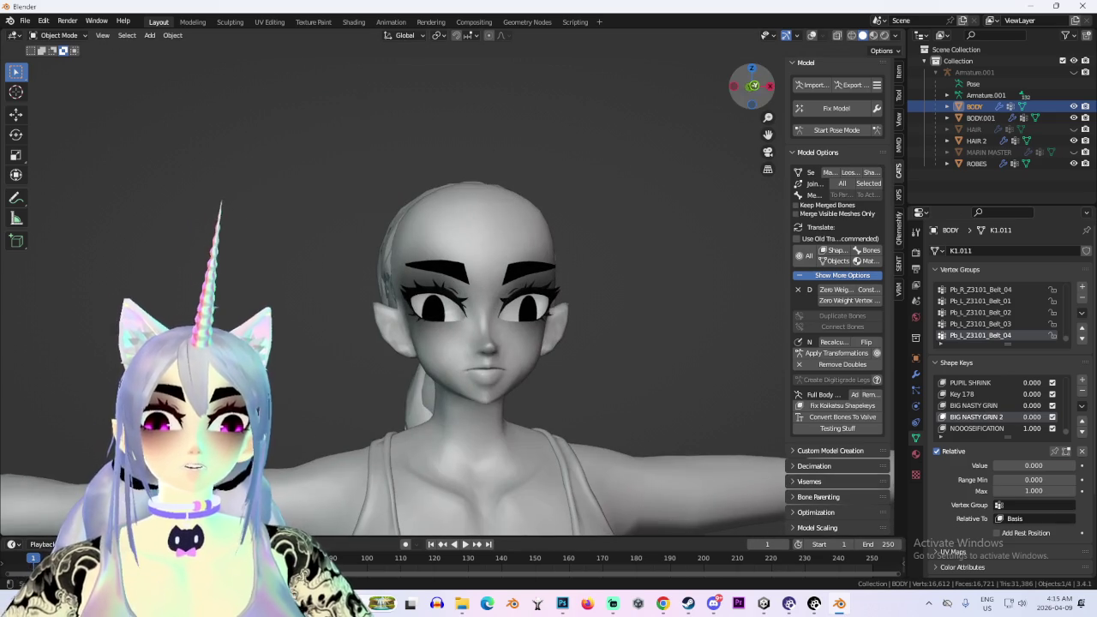
pyautogui.scroll(4, 412, 325)
pyautogui.click(25, 20)
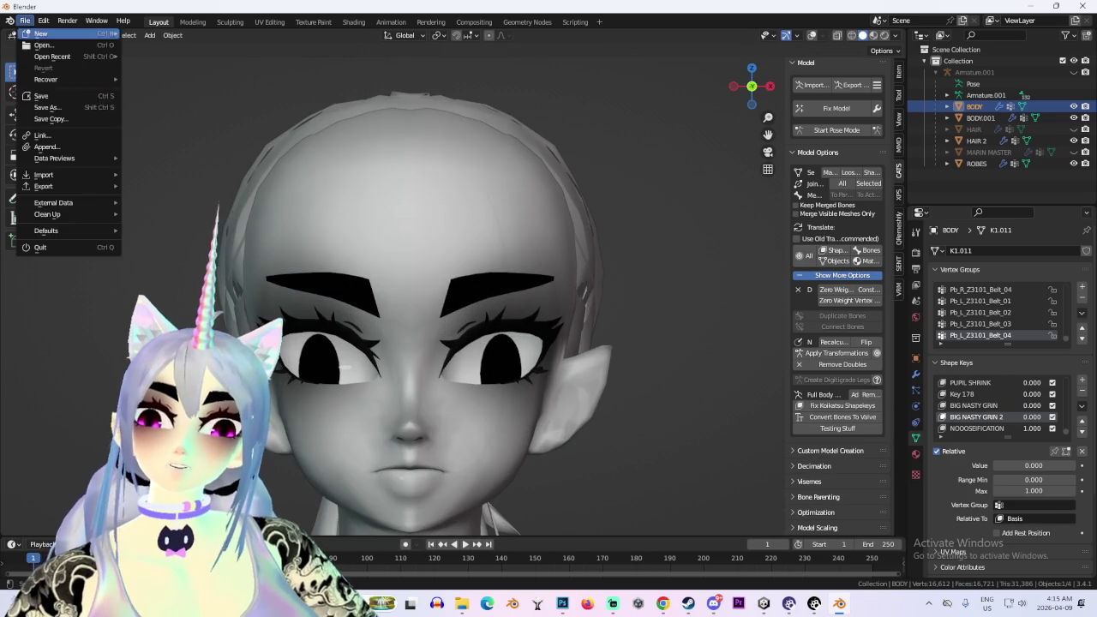
# Save the file as BLACK AND WHITE MARIN 2, then recover the latest auto-save
pyautogui.click(46, 107)
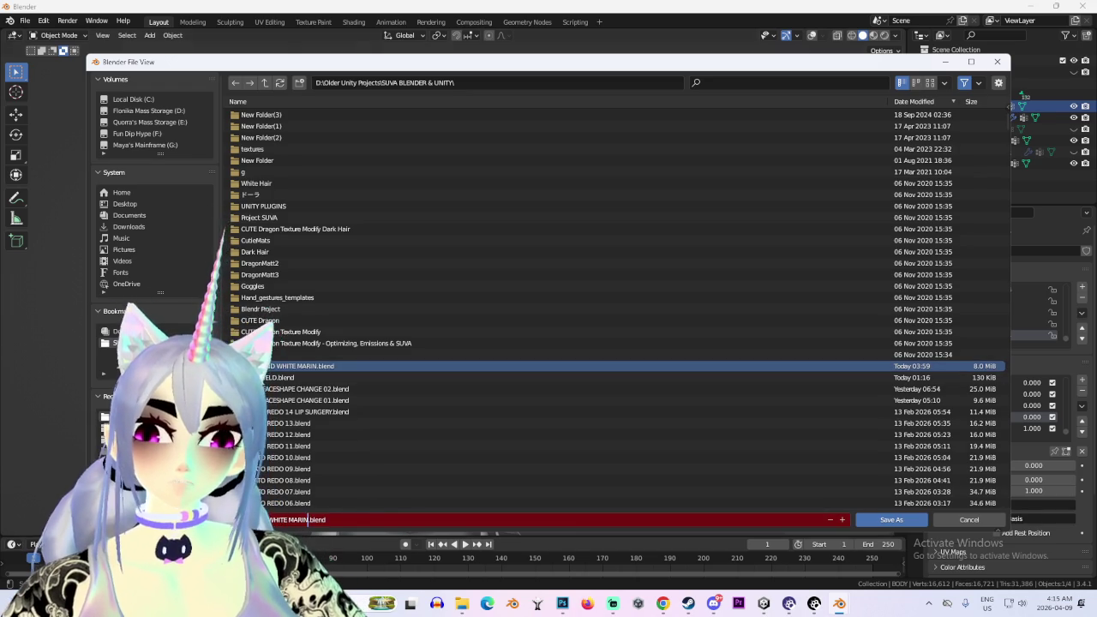
pyautogui.press('Return')
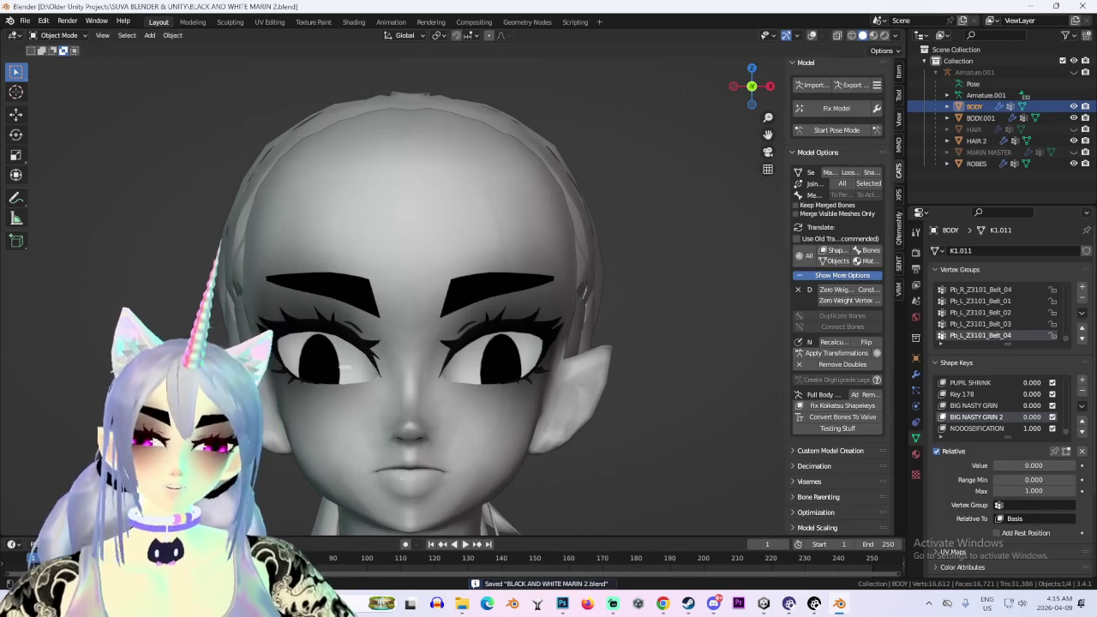
pyautogui.click(25, 20)
pyautogui.moveTo(46, 79)
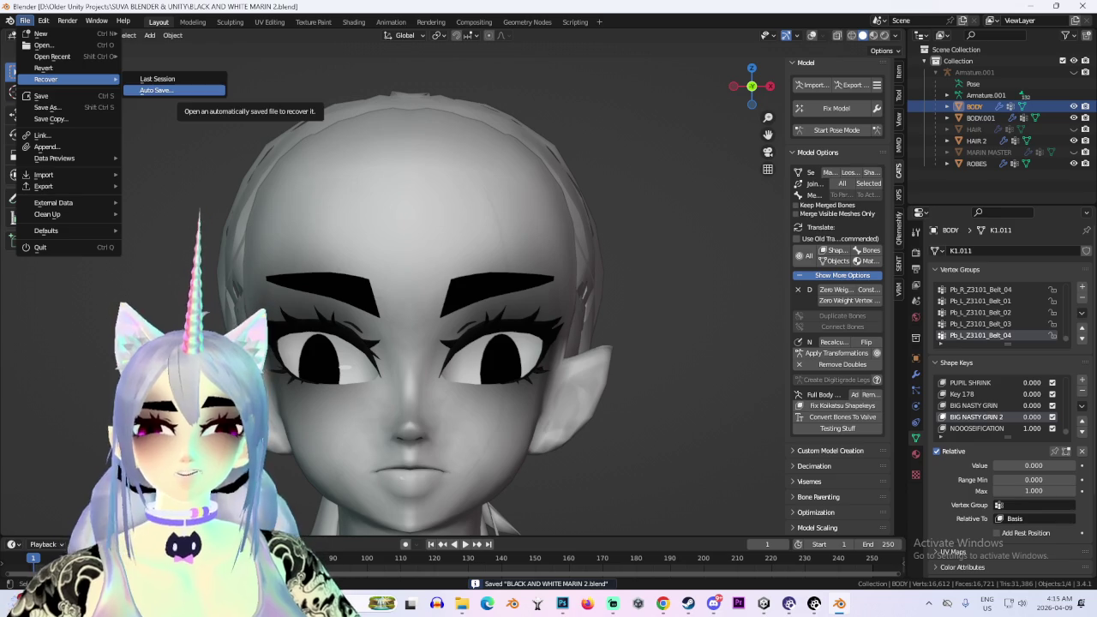
pyautogui.click(159, 90)
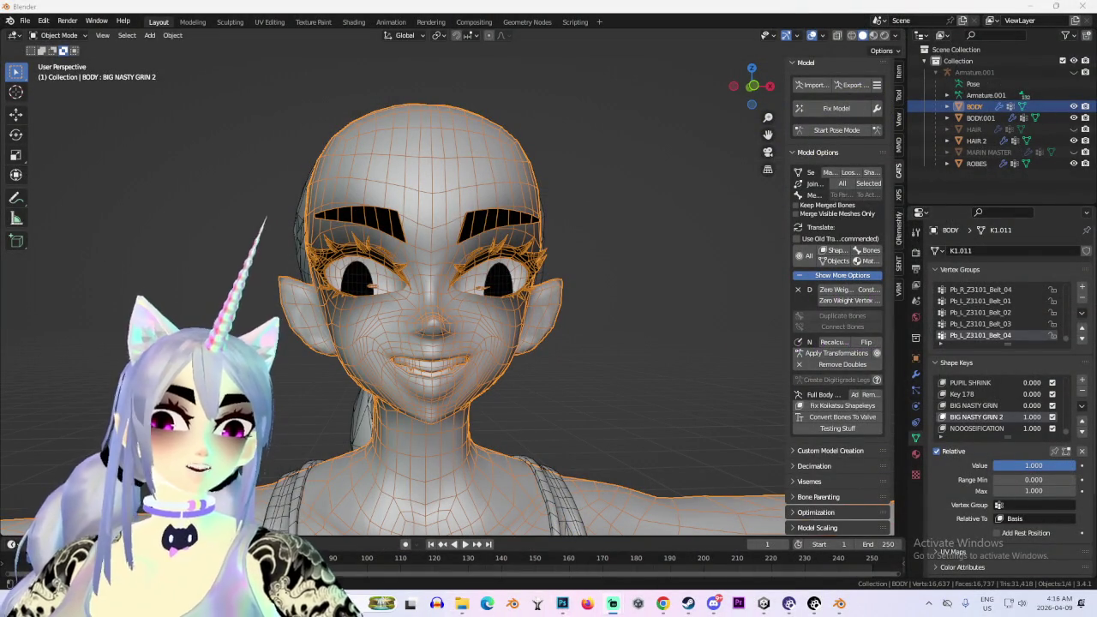
# Hide the overlays and orbit around the shaded grinning head, including a straight front view
pyautogui.hotkey('shift', 'alt', 'z')
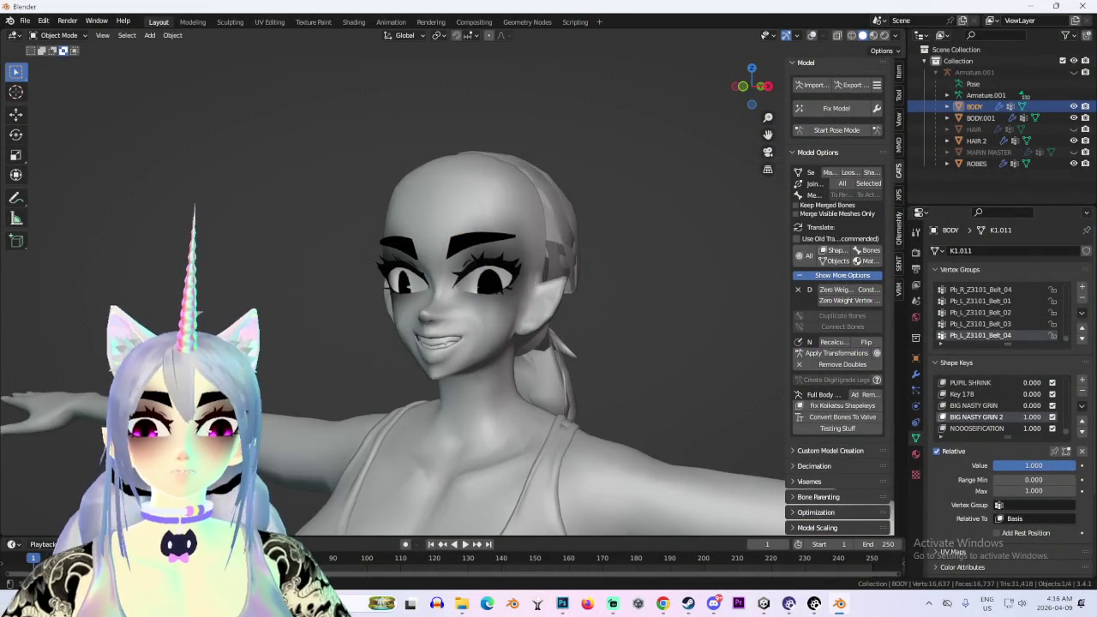
pyautogui.scroll(2, 480, 282)
pyautogui.moveTo(480, 283)
pyautogui.mouseDown(button='middle')
pyautogui.moveTo(514, 257)
pyautogui.moveTo(531, 214)
pyautogui.mouseUp(button='middle')
pyautogui.press('KP_1')
pyautogui.moveTo(479, 283)
pyautogui.mouseDown(button='middle')
pyautogui.moveTo(522, 249)
pyautogui.moveTo(506, 257)
pyautogui.moveTo(514, 240)
pyautogui.moveTo(501, 266)
pyautogui.moveTo(493, 261)
pyautogui.mouseUp(button='middle')
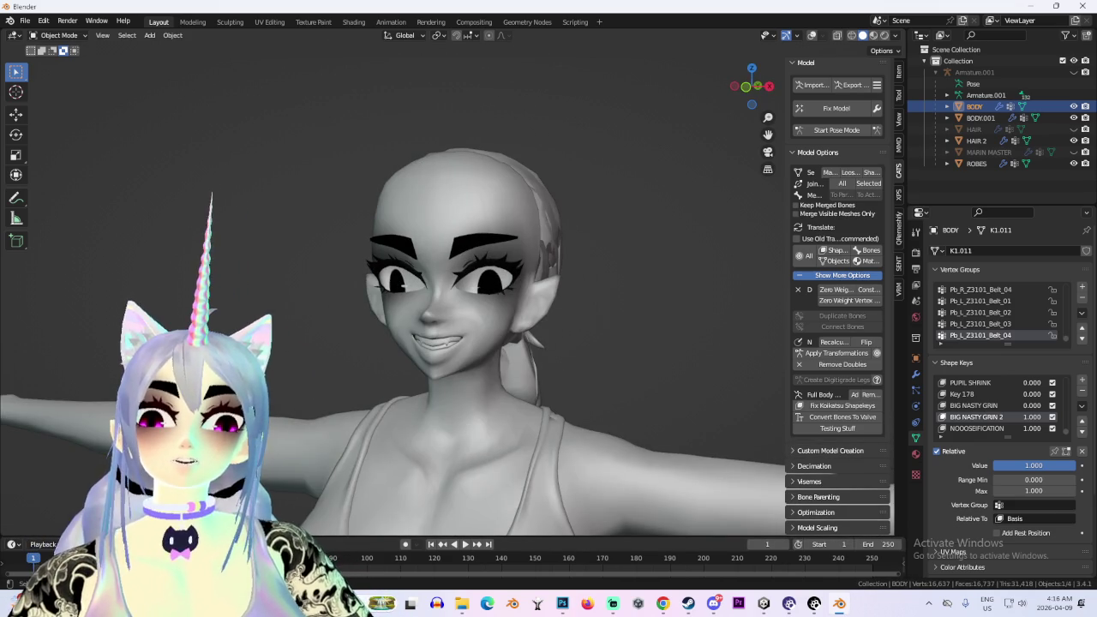
# Save the recovered project as BLACK AND WHITE MARIN 3.blend
pyautogui.click(24, 19)
pyautogui.click(52, 110)
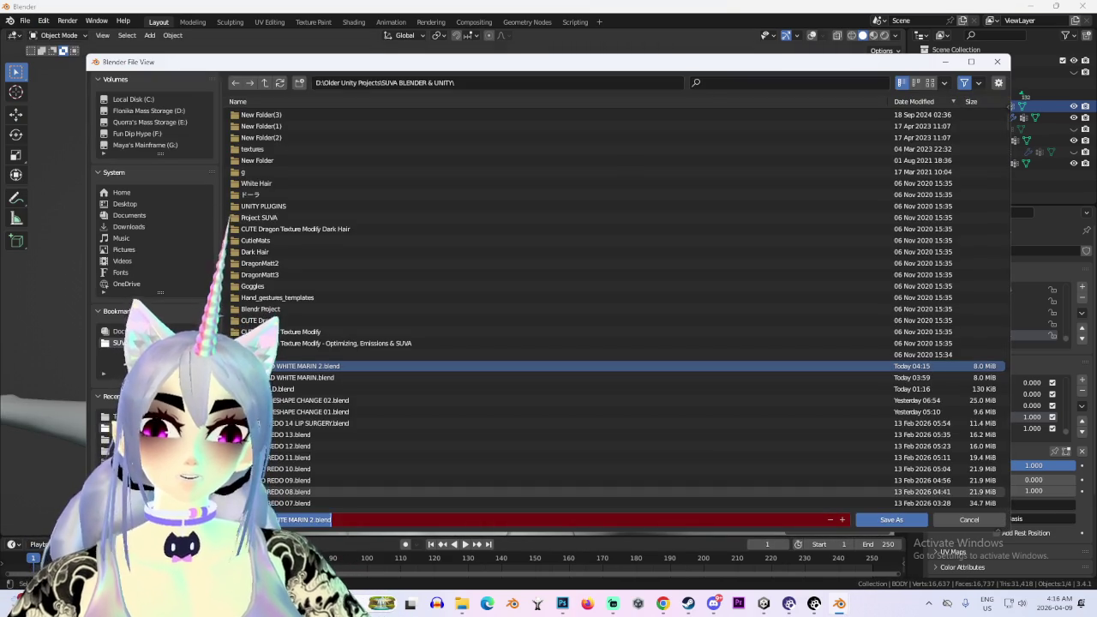
pyautogui.click(891, 520)
pyautogui.moveTo(515, 257)
pyautogui.mouseDown(button='middle')
pyautogui.moveTo(369, 261)
pyautogui.moveTo(446, 261)
pyautogui.mouseUp(button='middle')
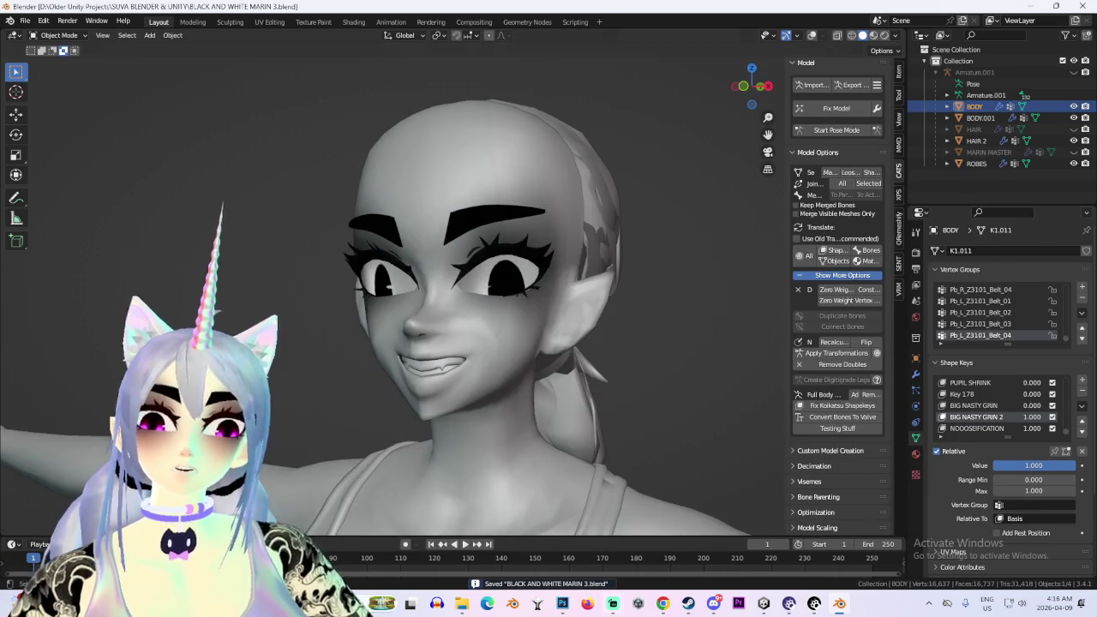
pyautogui.hotkey('alt', 'Tab')
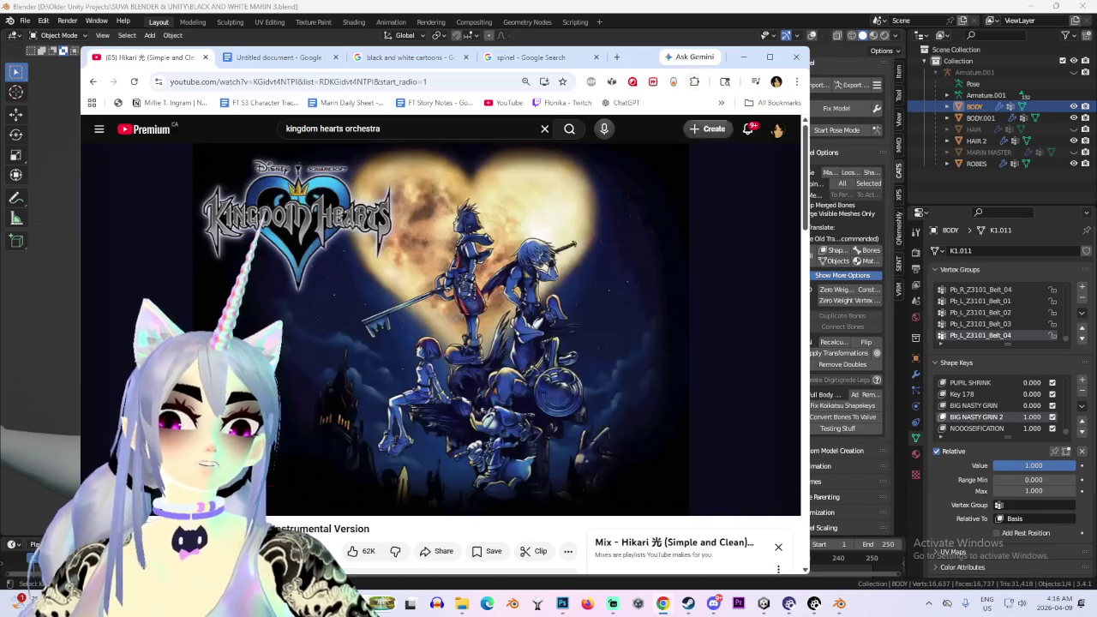
# Search Google for 'spinel fbx' from the Chrome address bar
pyautogui.click(300, 81)
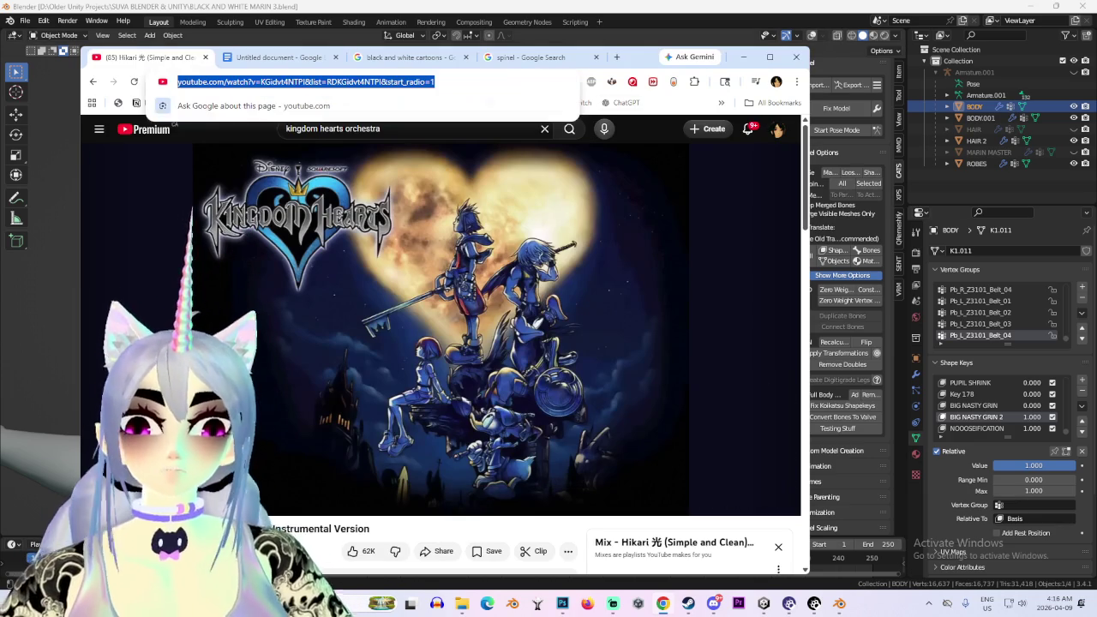
pyautogui.write('api')
pyautogui.press('BackSpace')
pyautogui.press('BackSpace')
pyautogui.press('BackSpace')
pyautogui.write('spindel fbx')
pyautogui.press('Return')
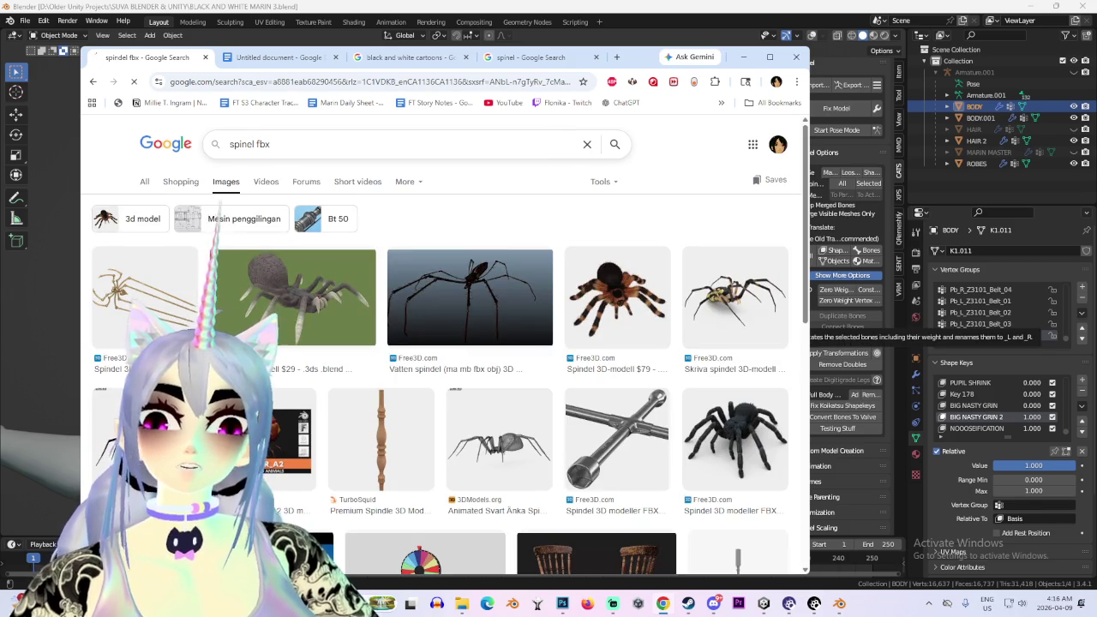
pyautogui.press('Return')
# Preview the teal Spinel 3D model image and scroll through the image results
pyautogui.click(312, 298)
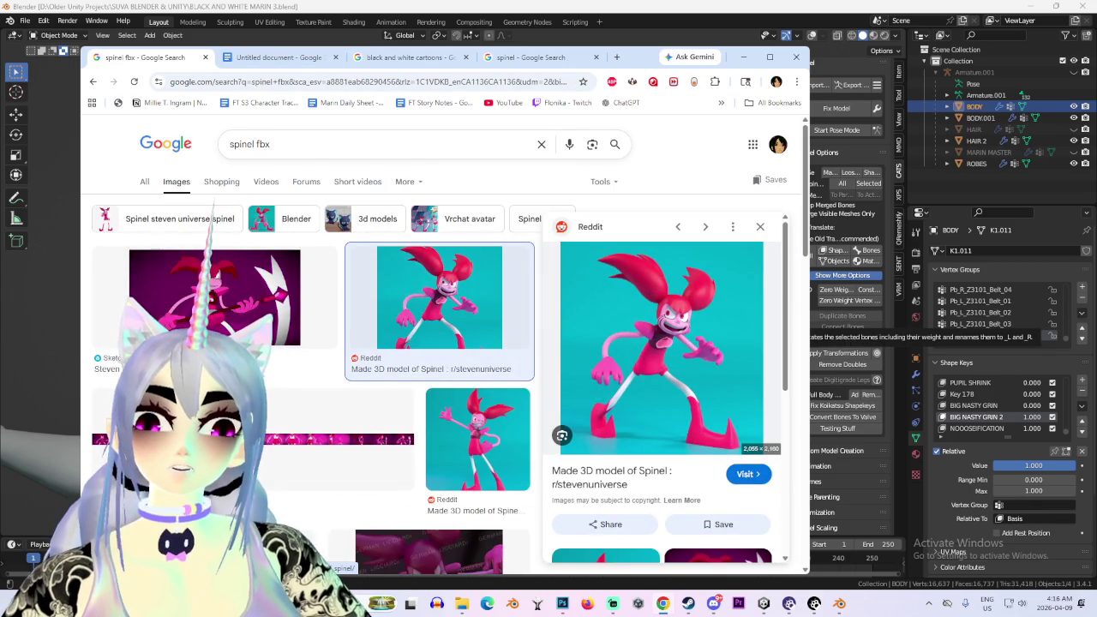
pyautogui.scroll(-3, 308, 360)
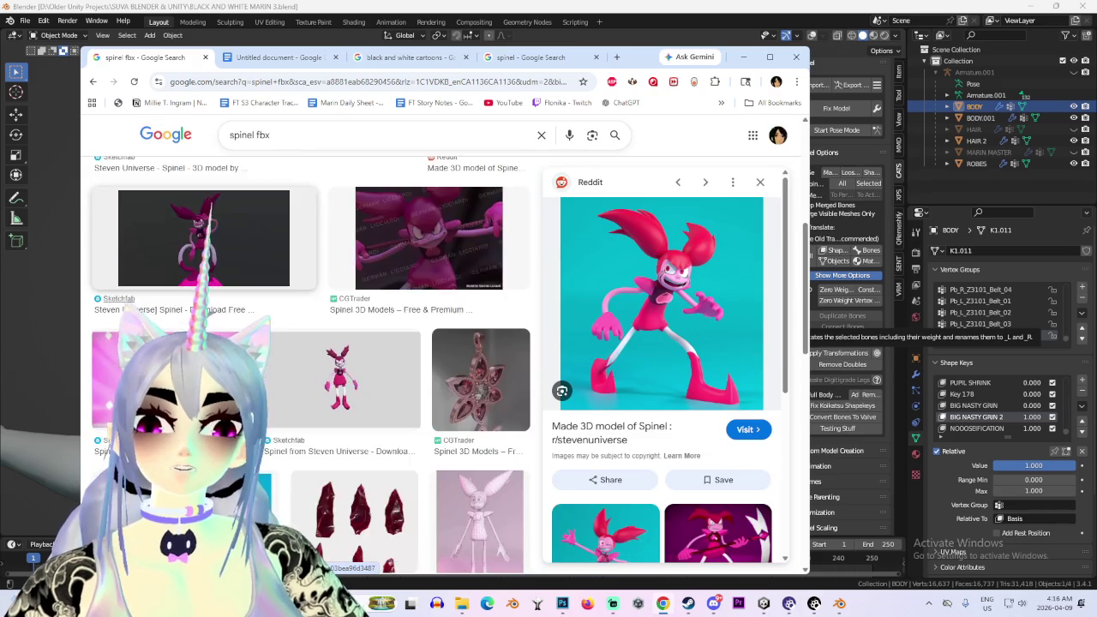
pyautogui.scroll(-2, 308, 360)
pyautogui.scroll(-3, 660, 343)
pyautogui.scroll(-3, 340, 343)
pyautogui.scroll(-3, 340, 343)
pyautogui.scroll(-2, 341, 343)
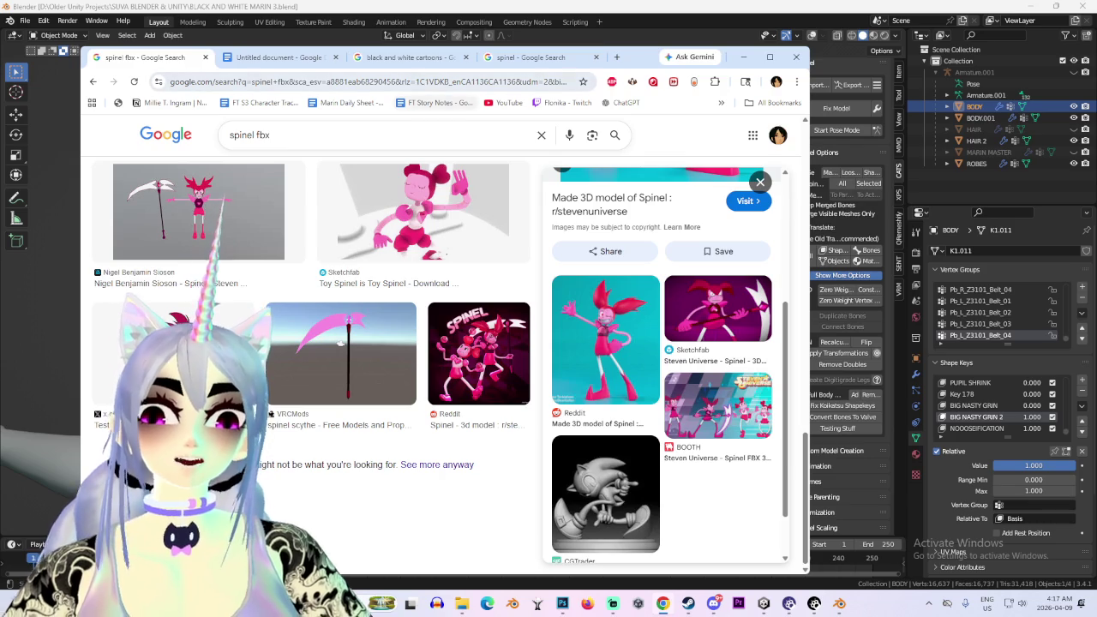
# Close the YouTube tab and return to Blender
pyautogui.click(548, 57)
pyautogui.moveTo(549, 57); pyautogui.dragTo(617, 54)
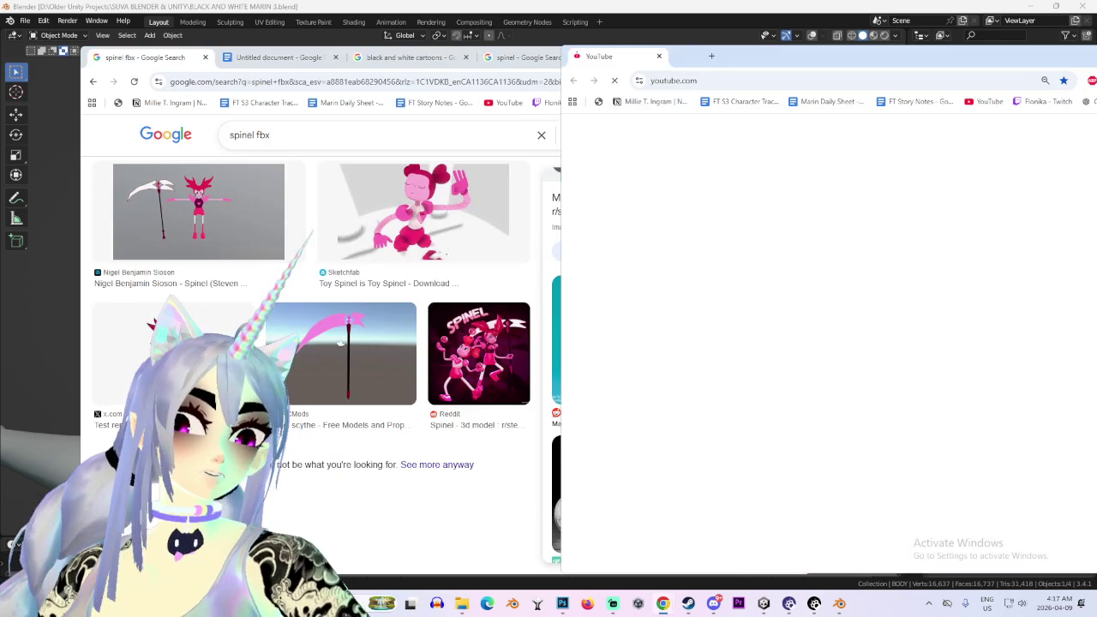
pyautogui.hotkey('ctrl', 'w')
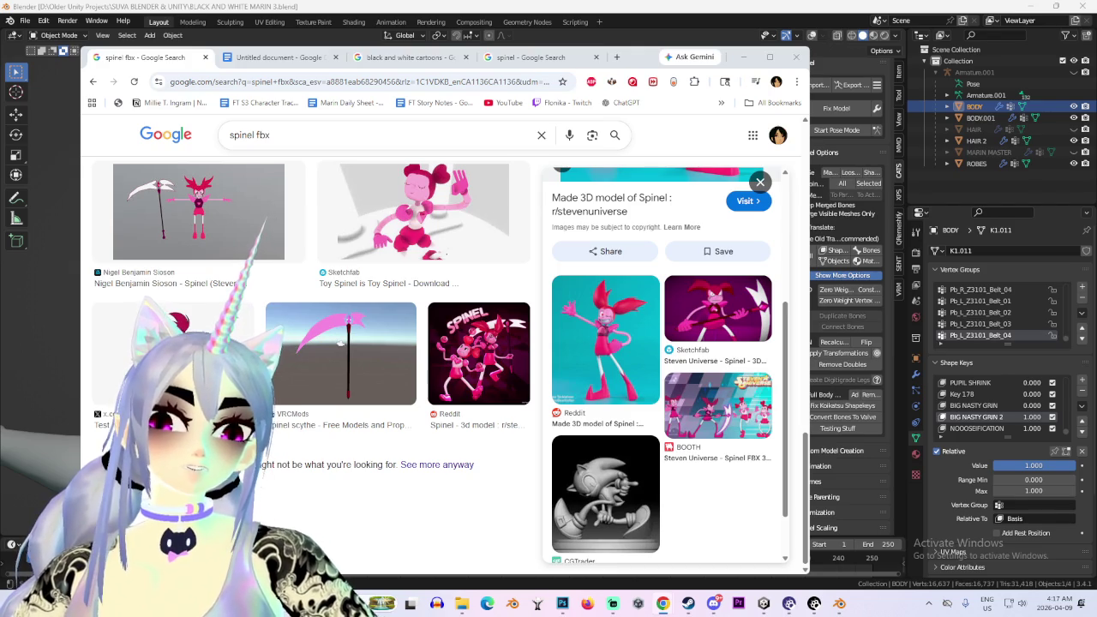
pyautogui.hotkey('alt', 'Tab')
pyautogui.scroll(-2, 428, 300)
pyautogui.scroll(2, 428, 300)
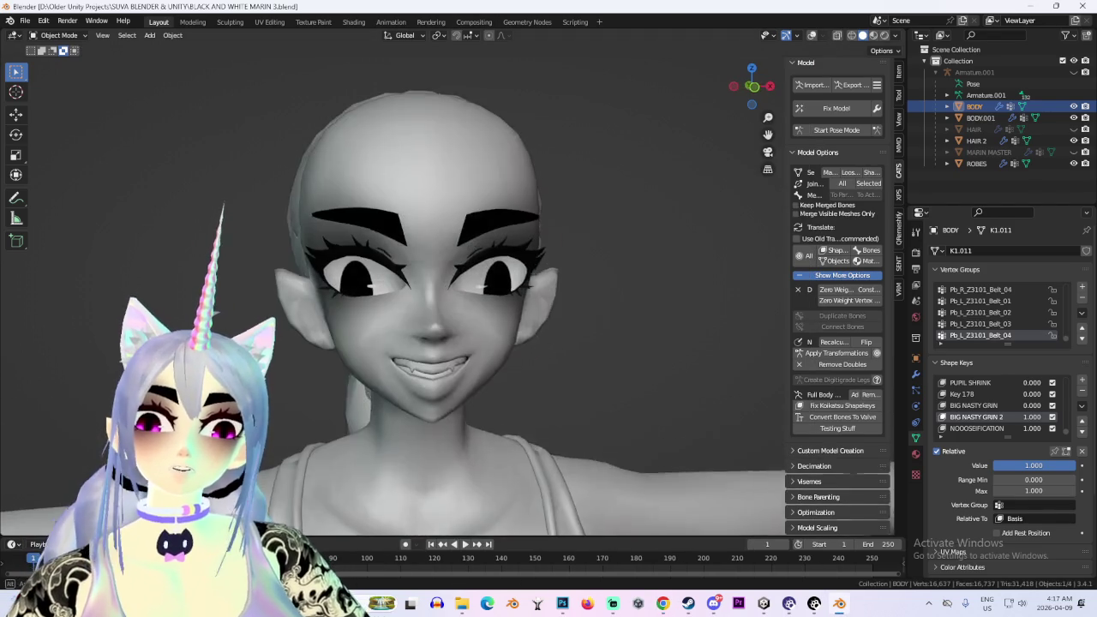
# Create Key 185 with New Shape from Mix from the BIG NASTY GRIN 2 grin, and set it to 1.000
pyautogui.moveTo(428, 343); pyautogui.dragTo(429, 308, button='middle')
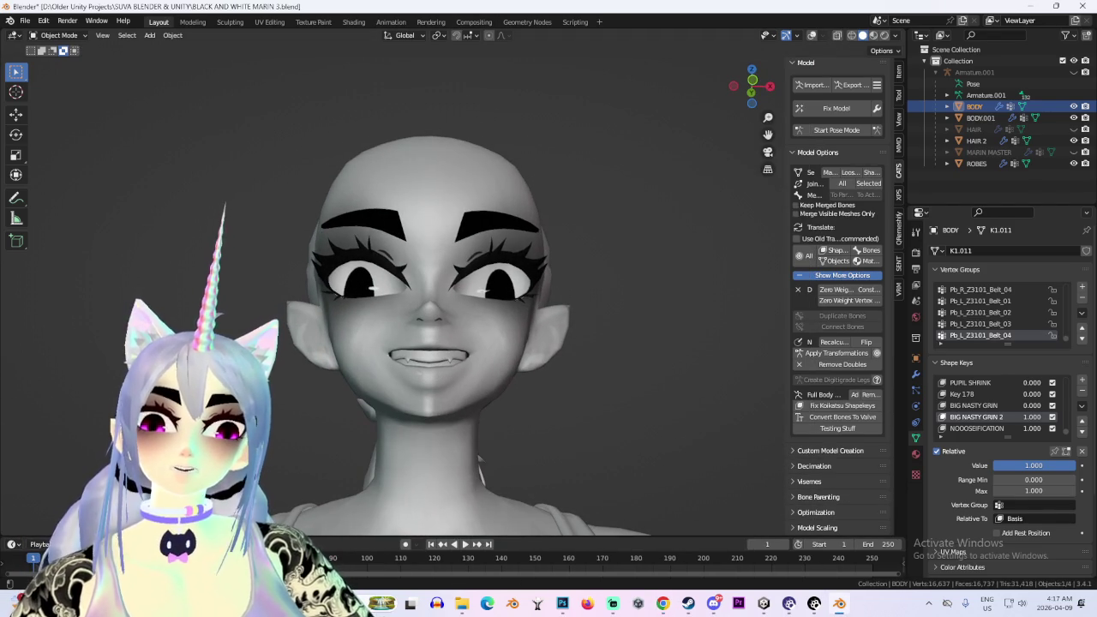
pyautogui.press('BackSpace')
pyautogui.hotkey('ctrl', 'z')
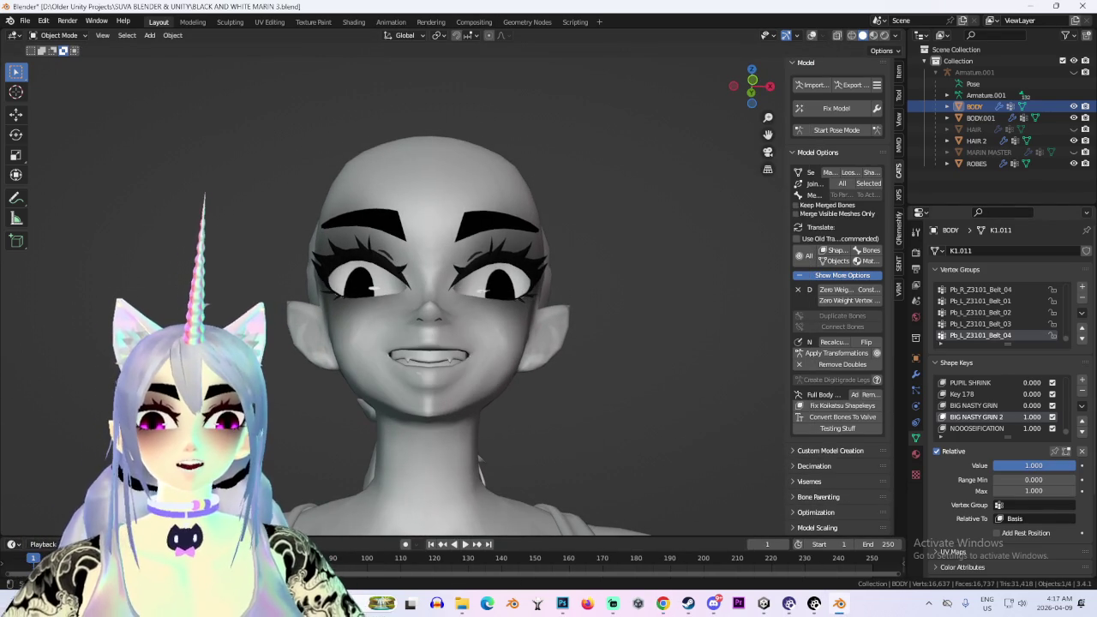
pyautogui.click(1081, 405)
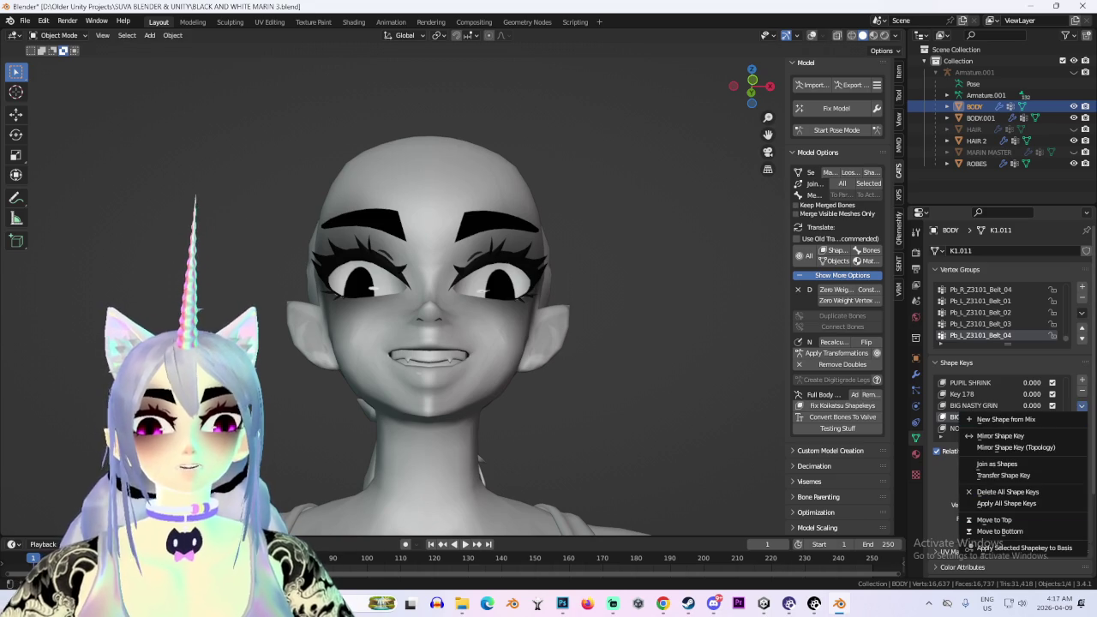
pyautogui.click(1005, 419)
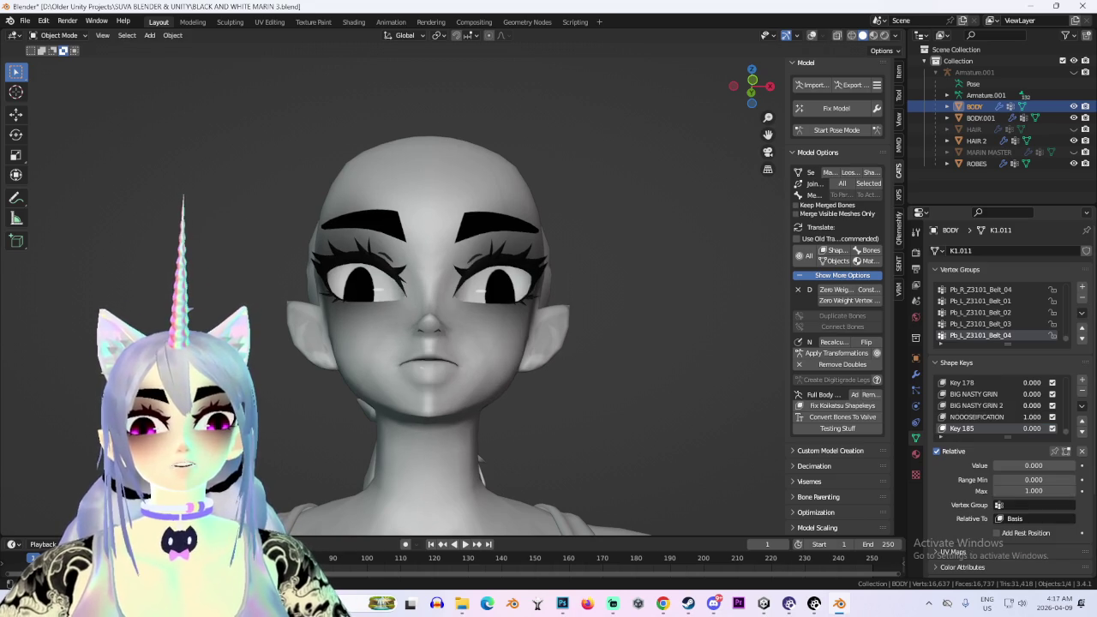
pyautogui.moveTo(1012, 465); pyautogui.dragTo(1071, 465)
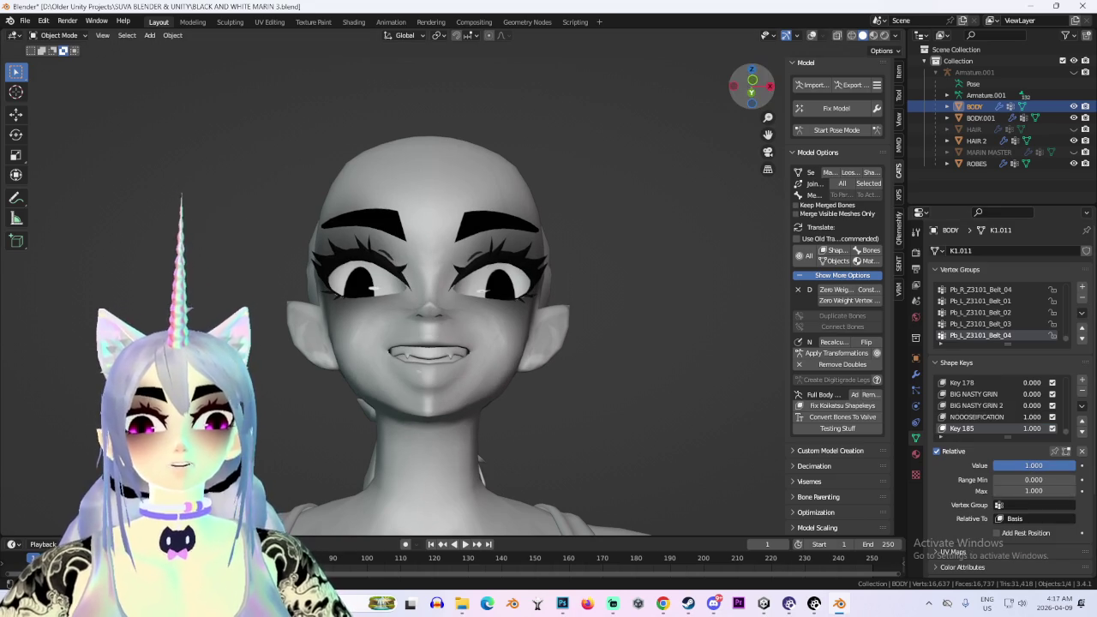
pyautogui.click(60, 35)
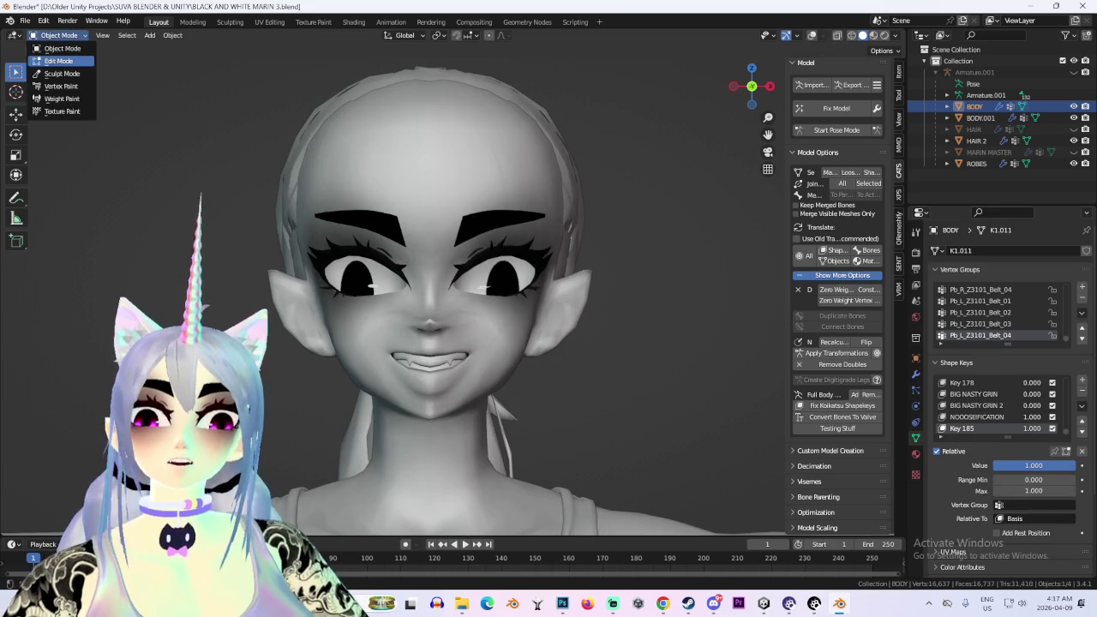
# Enter Edit Mode and set the proportional editing falloff to Smooth
pyautogui.click(60, 53)
pyautogui.scroll(4, 447, 287)
pyautogui.press('g')
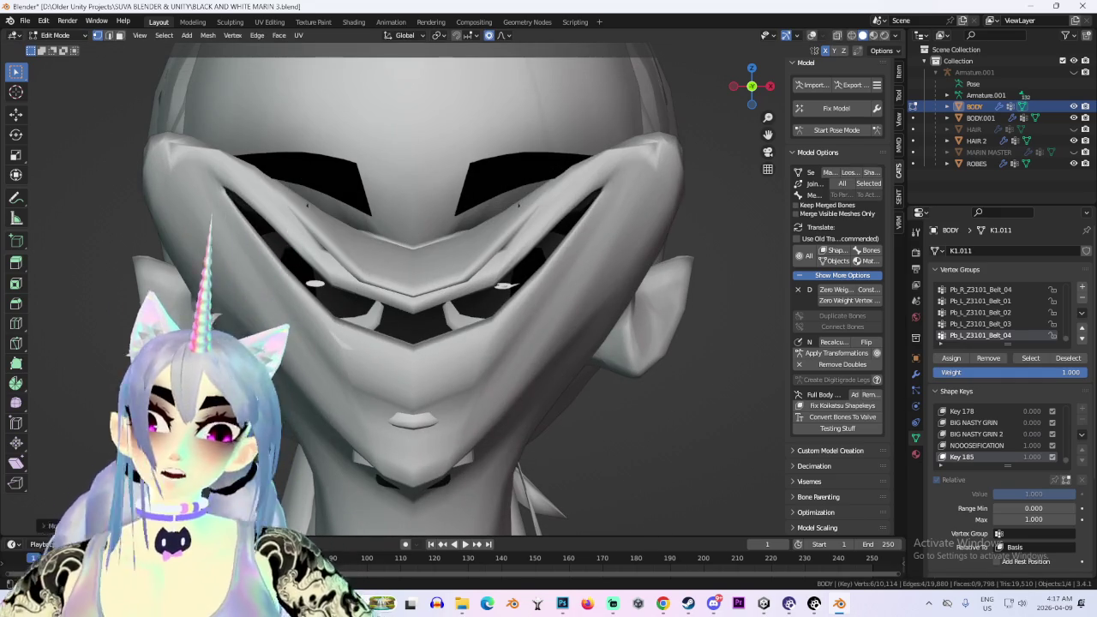
pyautogui.press('Escape')
pyautogui.click(504, 35)
pyautogui.click(514, 86)
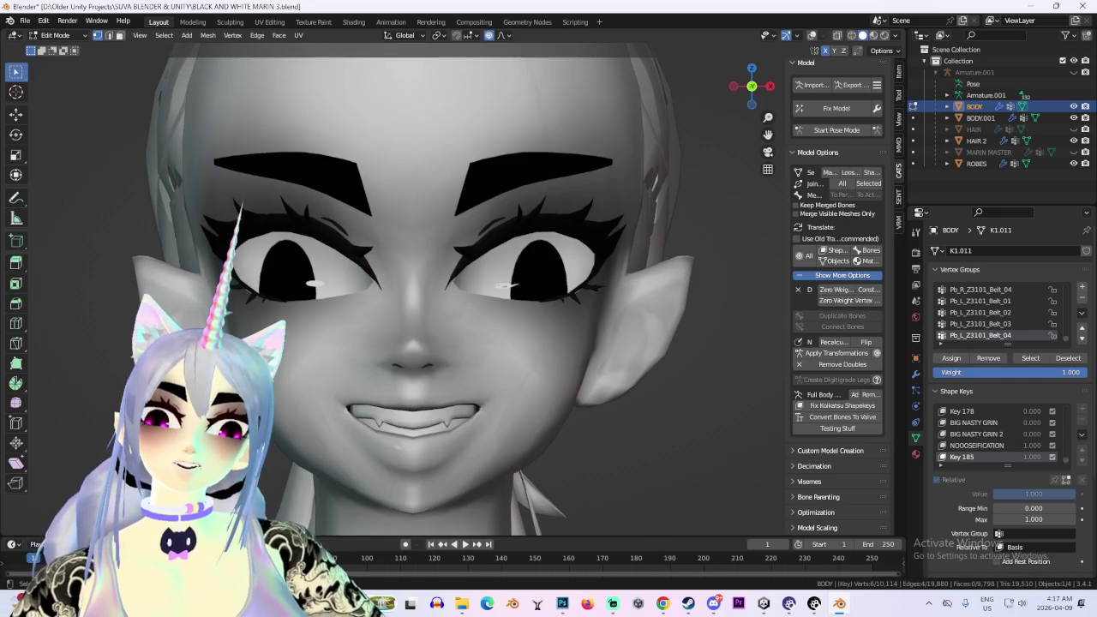
pyautogui.press('g')
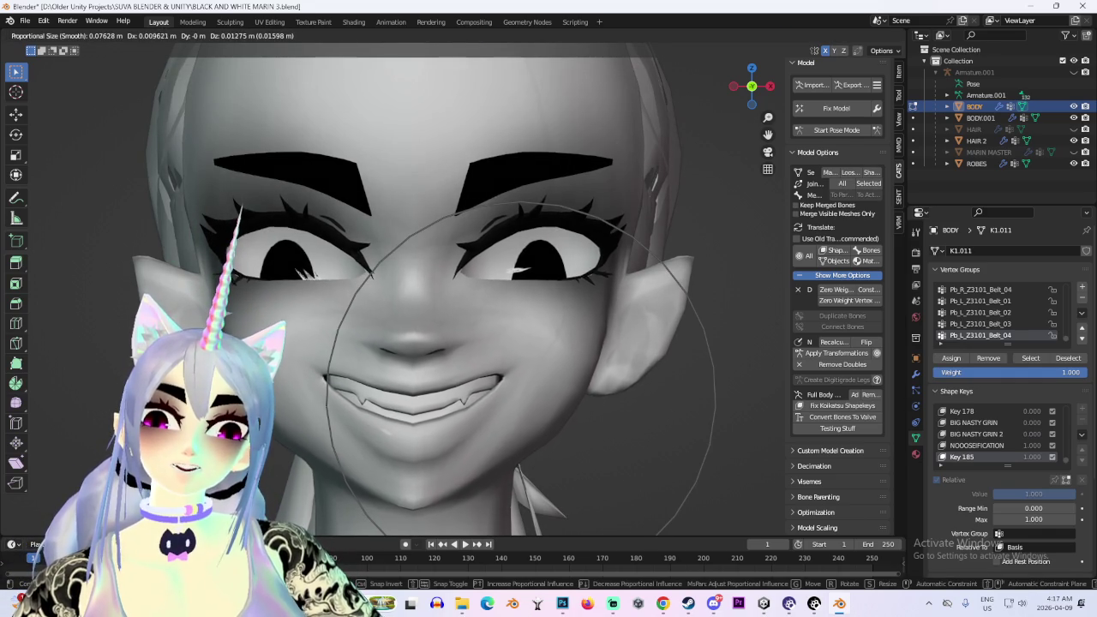
pyautogui.press('Escape')
# Try several proportional moves around the mouth from front and three-quarter views, cancelling each
pyautogui.scroll(-3, 514, 300)
pyautogui.moveTo(514, 300); pyautogui.dragTo(566, 300, button='middle')
pyautogui.press('g')
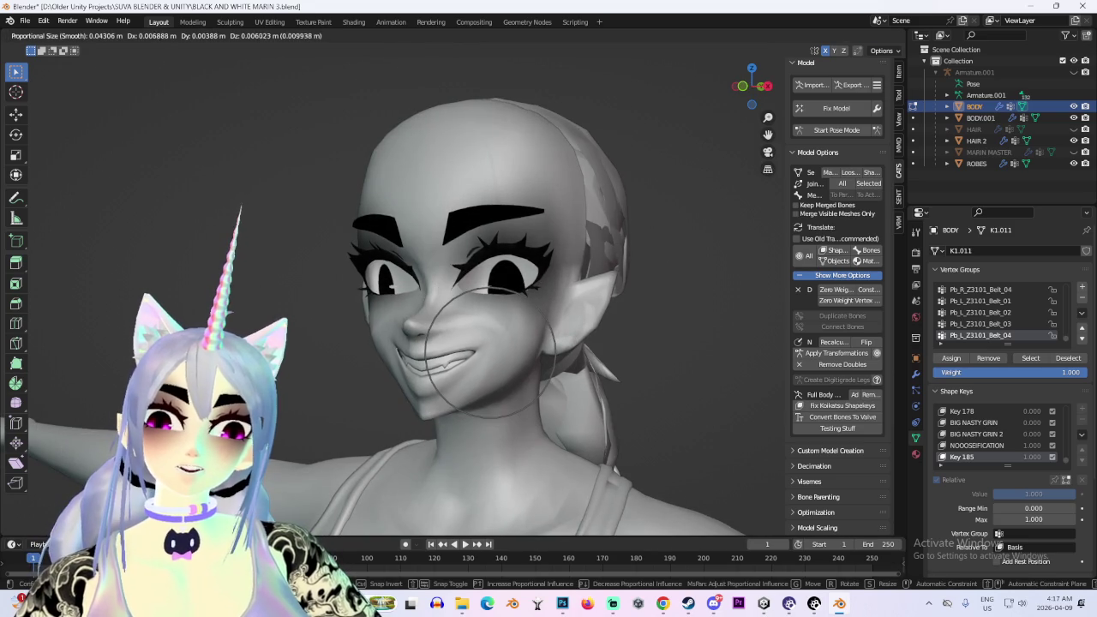
pyautogui.press('KP_1')
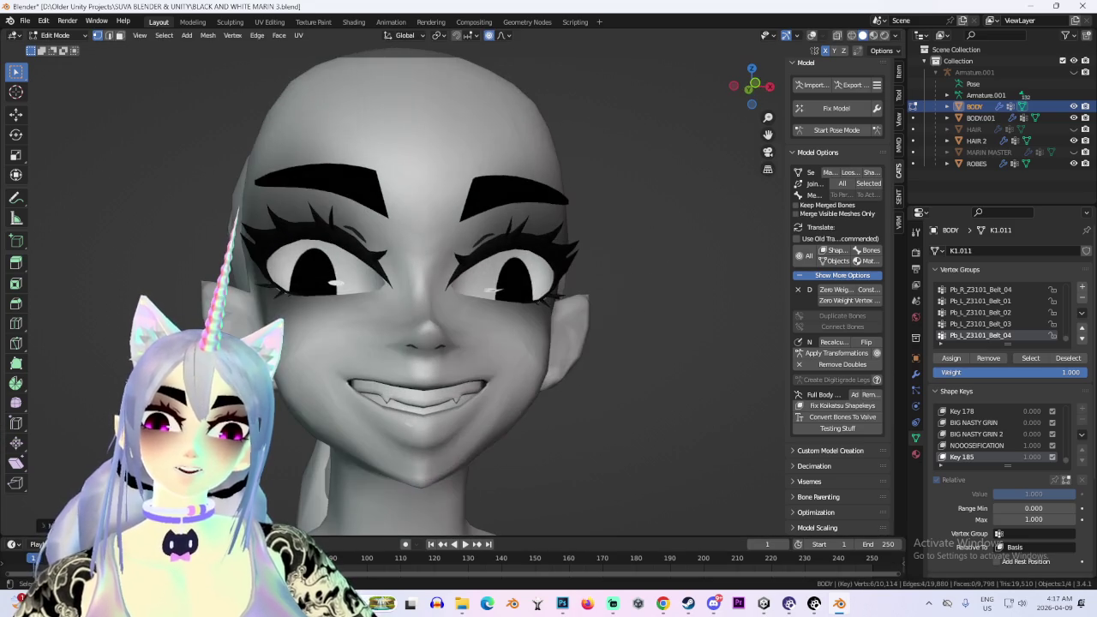
pyautogui.press('Escape')
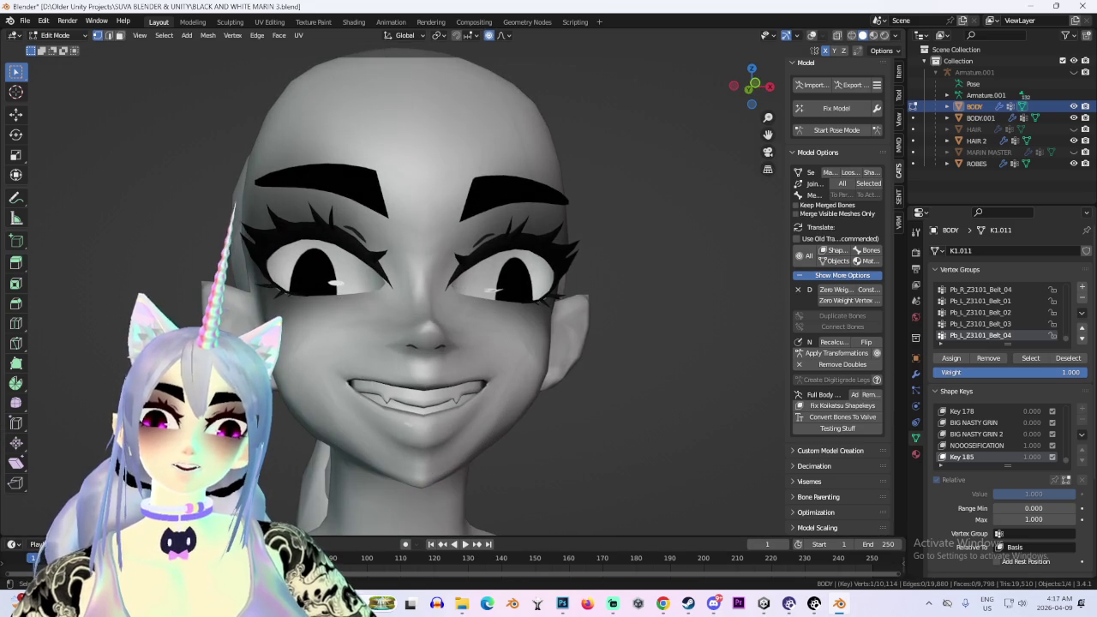
pyautogui.press('g')
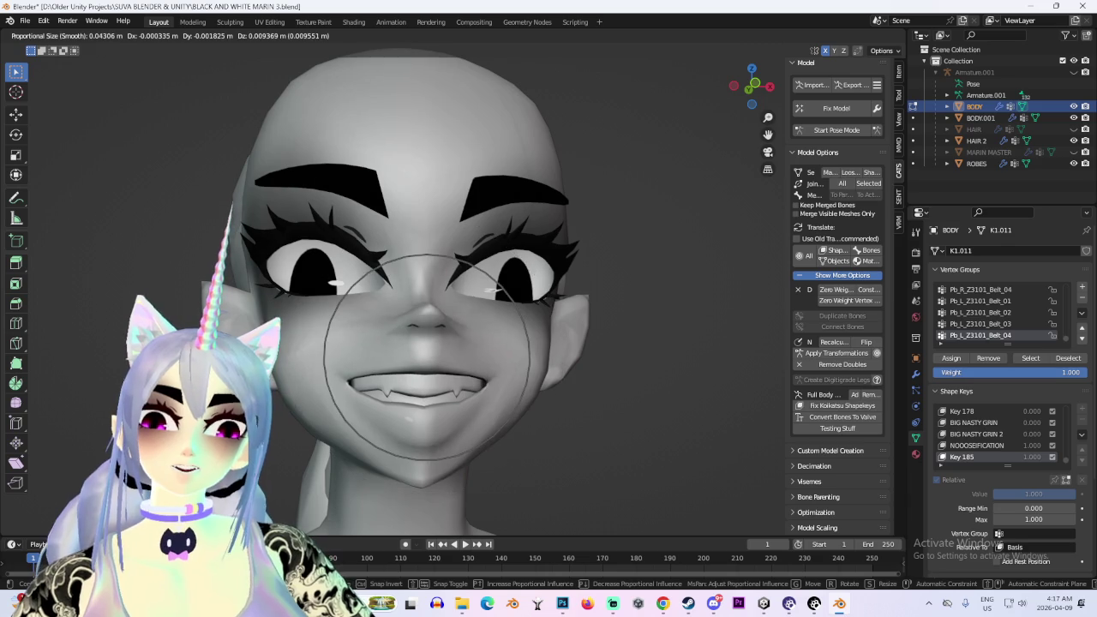
pyautogui.press('Escape')
pyautogui.scroll(-2, 429, 343)
pyautogui.moveTo(429, 342)
pyautogui.mouseDown(button='middle')
pyautogui.moveTo(480, 326)
pyautogui.moveTo(446, 343)
pyautogui.mouseUp(button='middle')
pyautogui.press('g')
pyautogui.press('Escape')
# Apply a proportional move that reshapes the mouth from a three-quarter side view
pyautogui.scroll(2, 471, 343)
pyautogui.press('g')
pyautogui.press('Escape')
pyautogui.moveTo(472, 308); pyautogui.dragTo(403, 308, button='middle')
pyautogui.press('g')
pyautogui.press('Return')
# Move the mouth vertices along Z, enlarging the proportional falloff into the surrounding face
pyautogui.scroll(3, 412, 308)
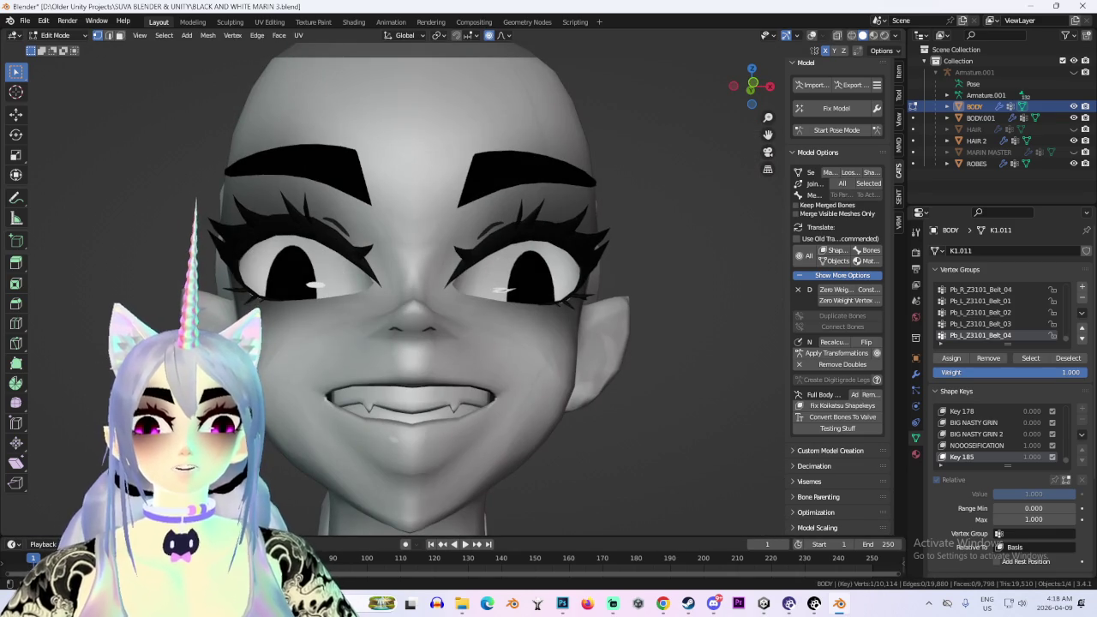
pyautogui.scroll(-3, 411, 309)
pyautogui.moveTo(403, 309); pyautogui.dragTo(455, 313, button='middle')
pyautogui.scroll(3, 411, 309)
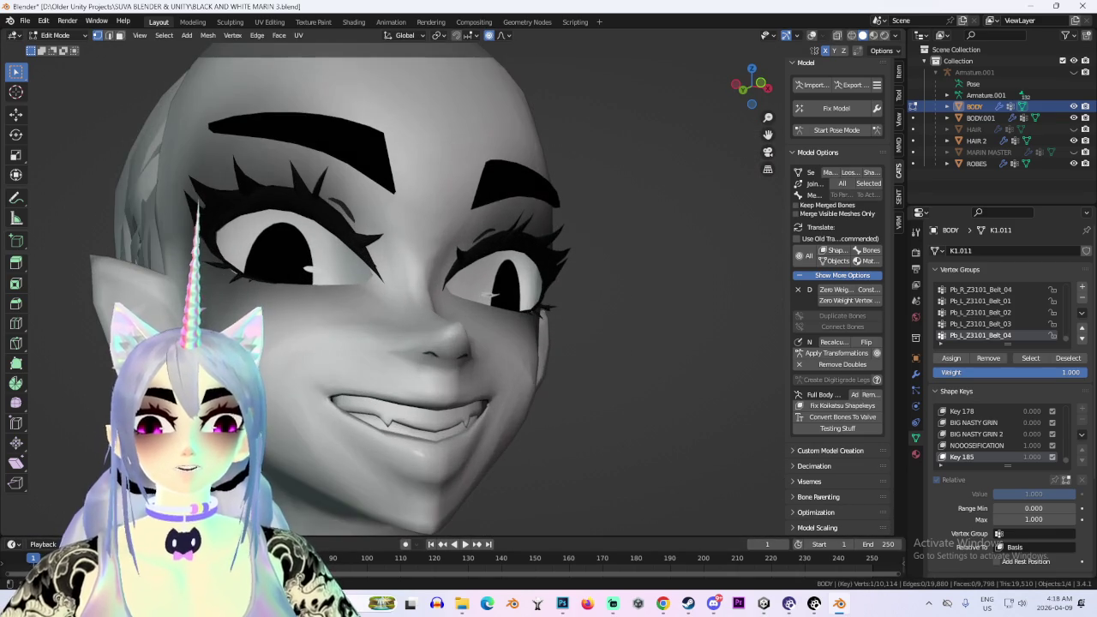
pyautogui.press('g')
pyautogui.press('z')
pyautogui.scroll(2, 442, 407)
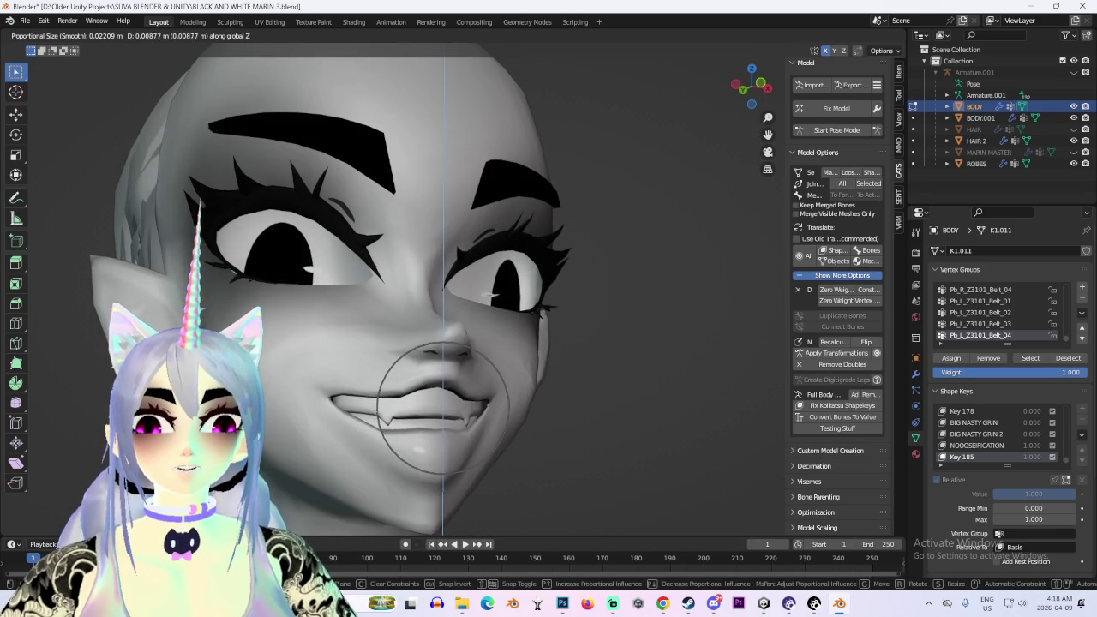
# Reposition the grin's mouth vertices with several soft-falloff proportional grabs
pyautogui.press('z')
pyautogui.press('z')
pyautogui.scroll(-3, 443, 408)
pyautogui.press('Return')
pyautogui.press('g')
pyautogui.press('Return')
pyautogui.scroll(-3, 443, 343)
pyautogui.moveTo(443, 343)
pyautogui.mouseDown(button='middle')
pyautogui.moveTo(377, 343)
pyautogui.moveTo(446, 343)
pyautogui.moveTo(386, 369)
pyautogui.mouseUp(button='middle')
pyautogui.press('g')
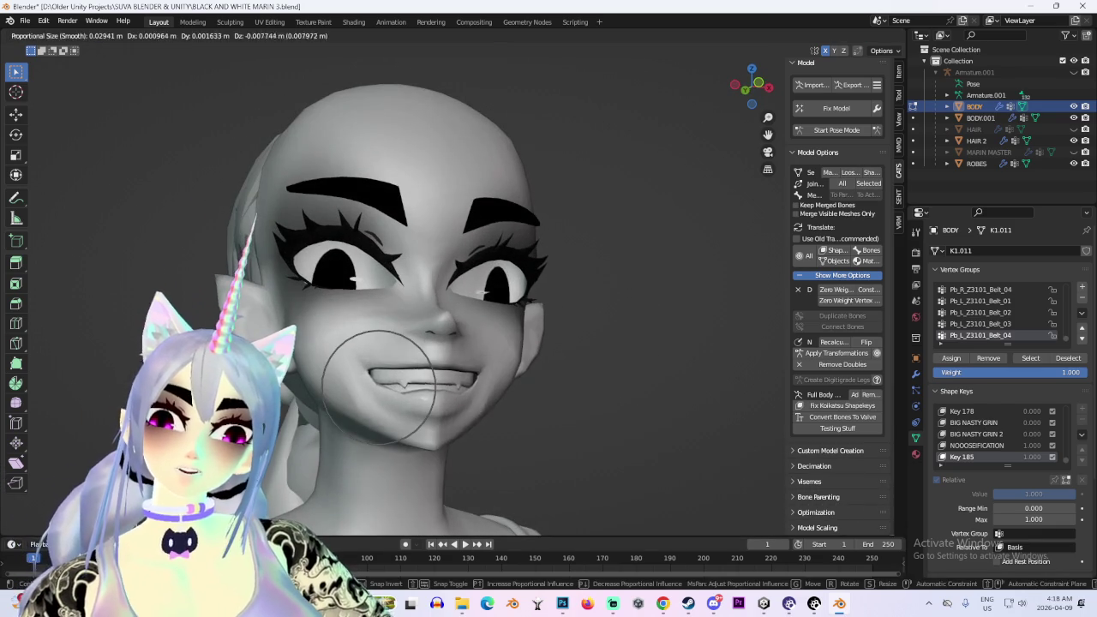
pyautogui.press('Return')
pyautogui.press('g')
pyautogui.press('Escape')
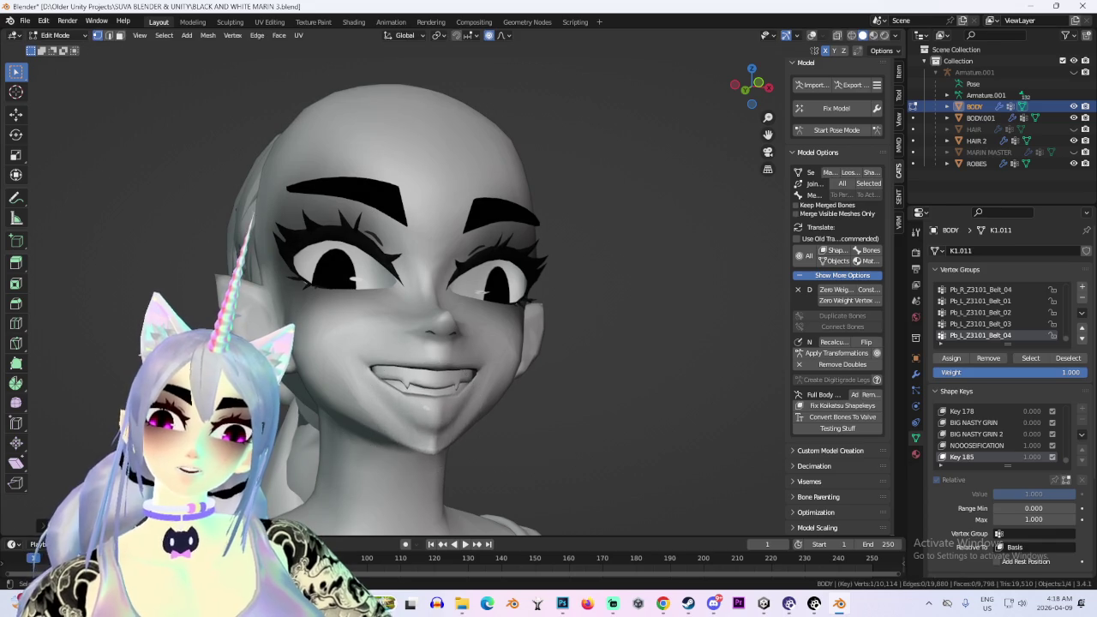
# Try further vertical mouth moves, cancelling the last one so the mouth reverts
pyautogui.moveTo(386, 368); pyautogui.dragTo(412, 377, button='middle')
pyautogui.press('g')
pyautogui.press('z')
pyautogui.press('Return')
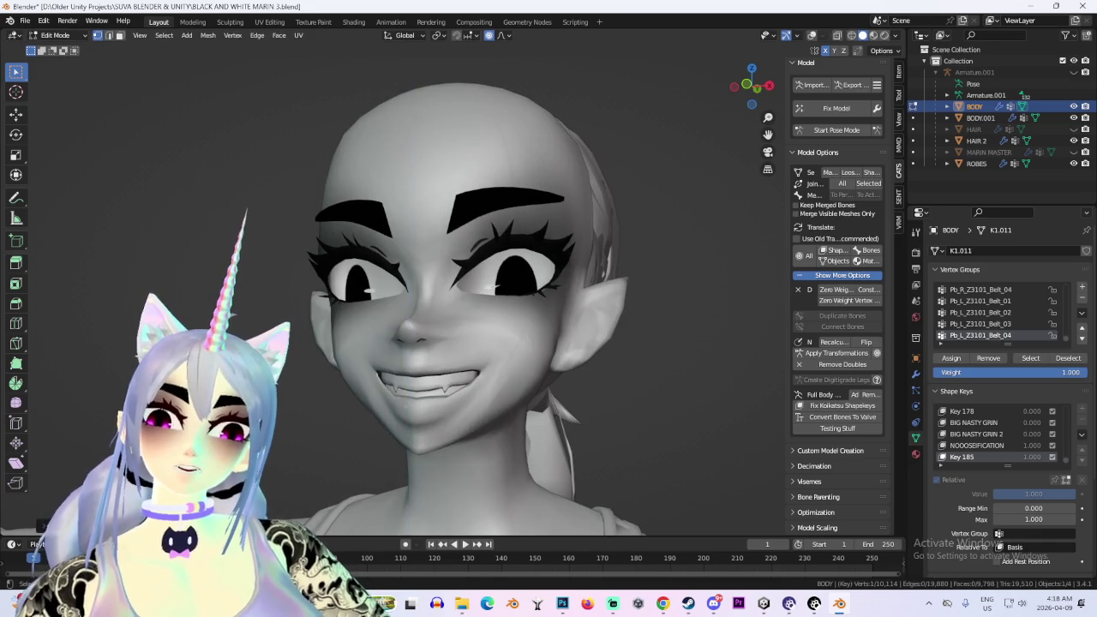
pyautogui.press('g')
pyautogui.press('z')
pyautogui.scroll(-3, 463, 352)
pyautogui.press('z')
pyautogui.press('z')
pyautogui.scroll(-3, 463, 343)
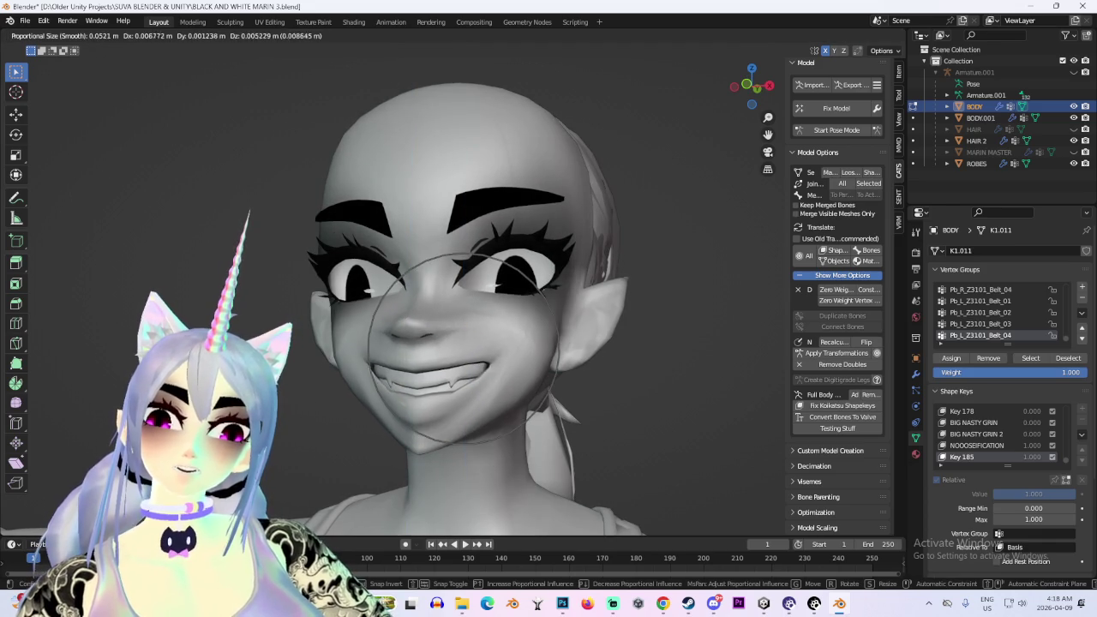
pyautogui.press('Escape')
# Grow and shrink the vertex selection, then nudge the selected vertices vertically
pyautogui.scroll(-4, 463, 343)
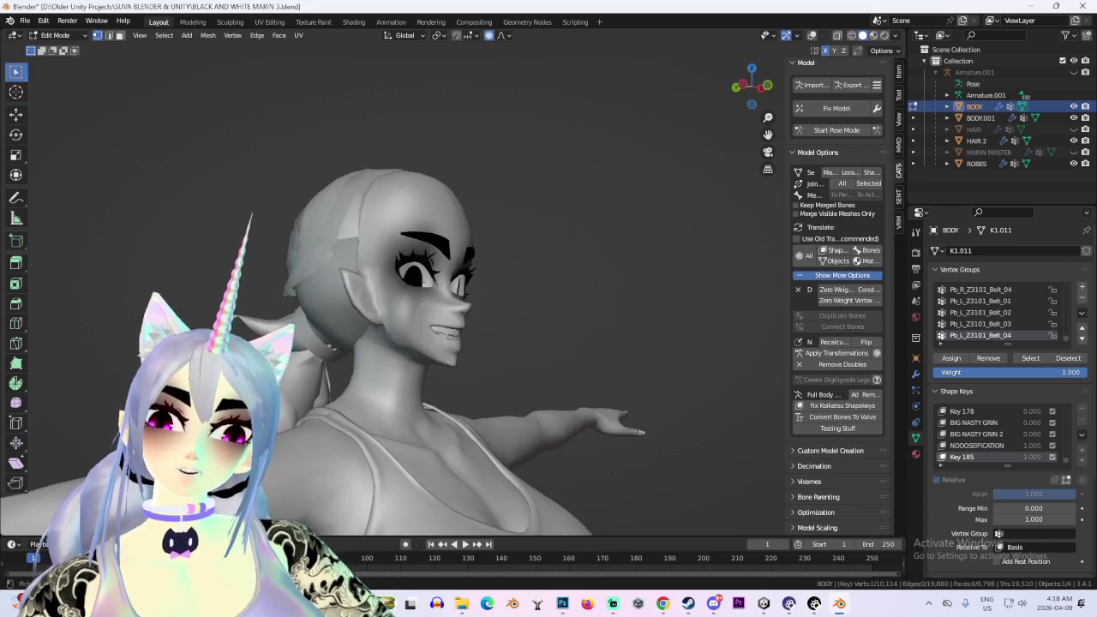
pyautogui.moveTo(463, 343); pyautogui.dragTo(480, 343, button='middle')
pyautogui.scroll(3, 461, 306)
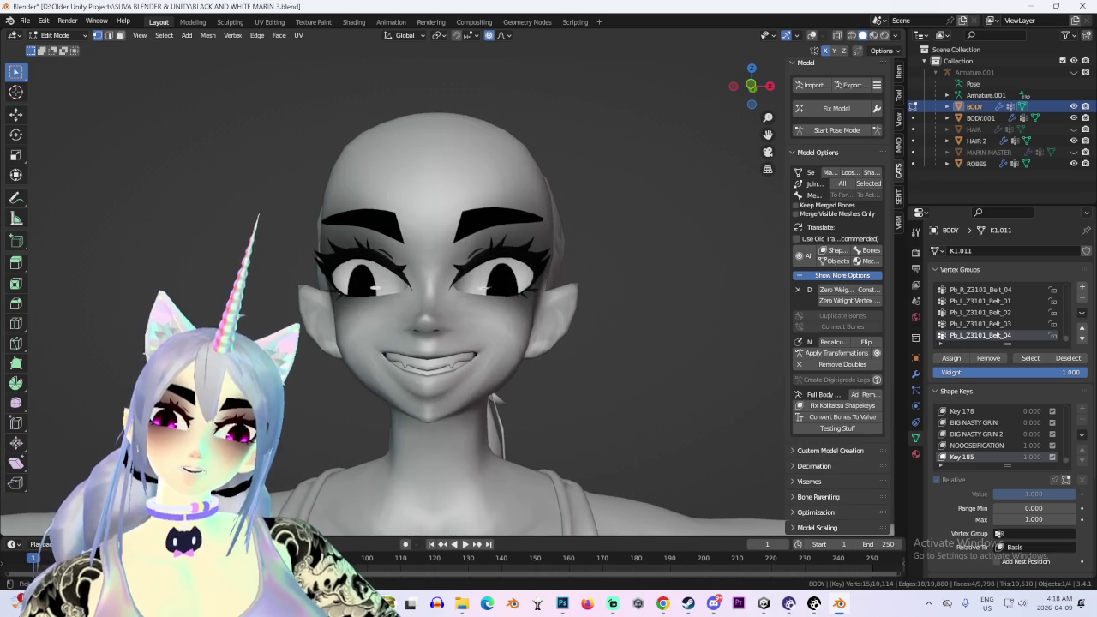
pyautogui.moveTo(463, 343)
pyautogui.mouseDown(button='middle')
pyautogui.moveTo(514, 343)
pyautogui.moveTo(488, 343)
pyautogui.mouseUp(button='middle')
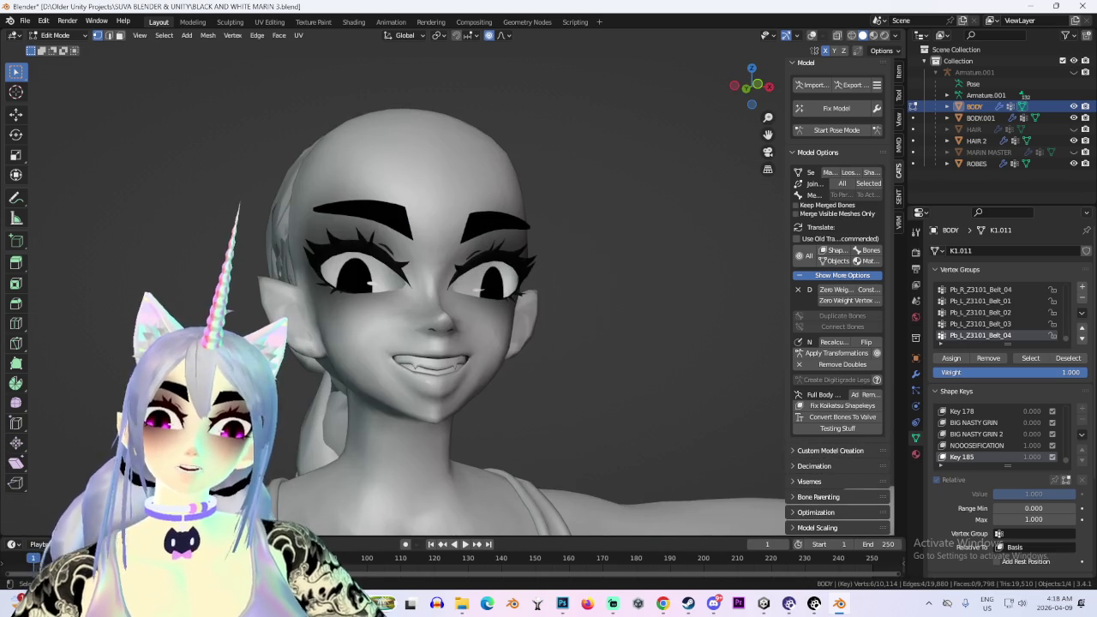
pyautogui.press('ctrl+KP_Add')
pyautogui.press('ctrl+KP_Subtract')
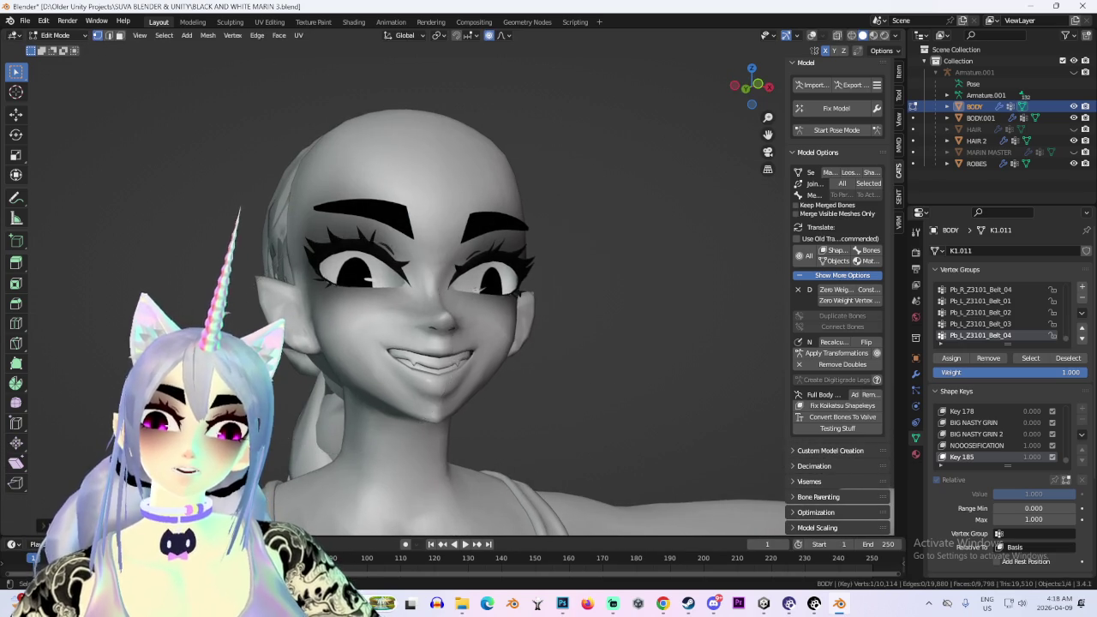
pyautogui.moveTo(514, 342); pyautogui.dragTo(548, 343, button='middle')
pyautogui.press('Tab')
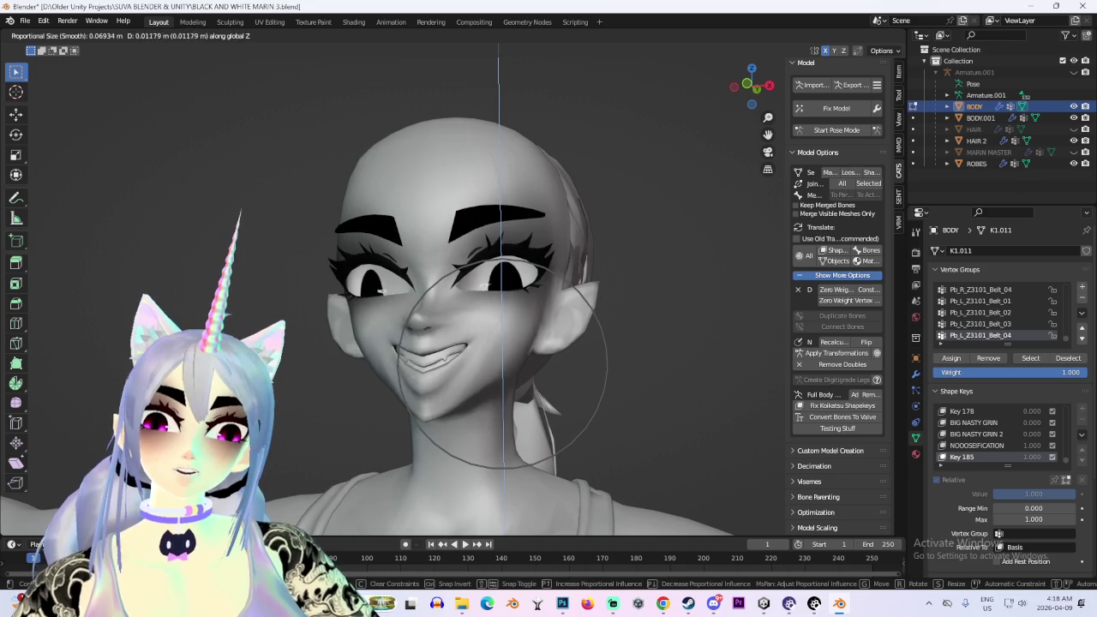
pyautogui.press('Tab')
pyautogui.press('g')
pyautogui.press('z')
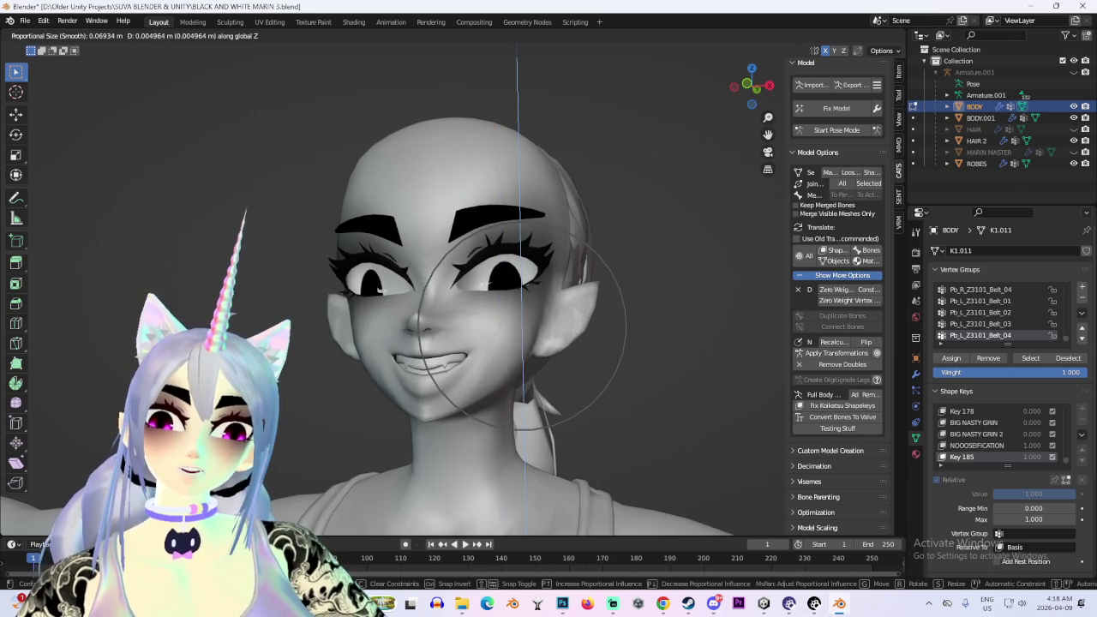
pyautogui.press('Return')
# Review the face from the front and undo the last eye, cheek and mouth shift
pyautogui.scroll(-2, 524, 323)
pyautogui.moveTo(524, 323); pyautogui.dragTo(600, 323, button='middle')
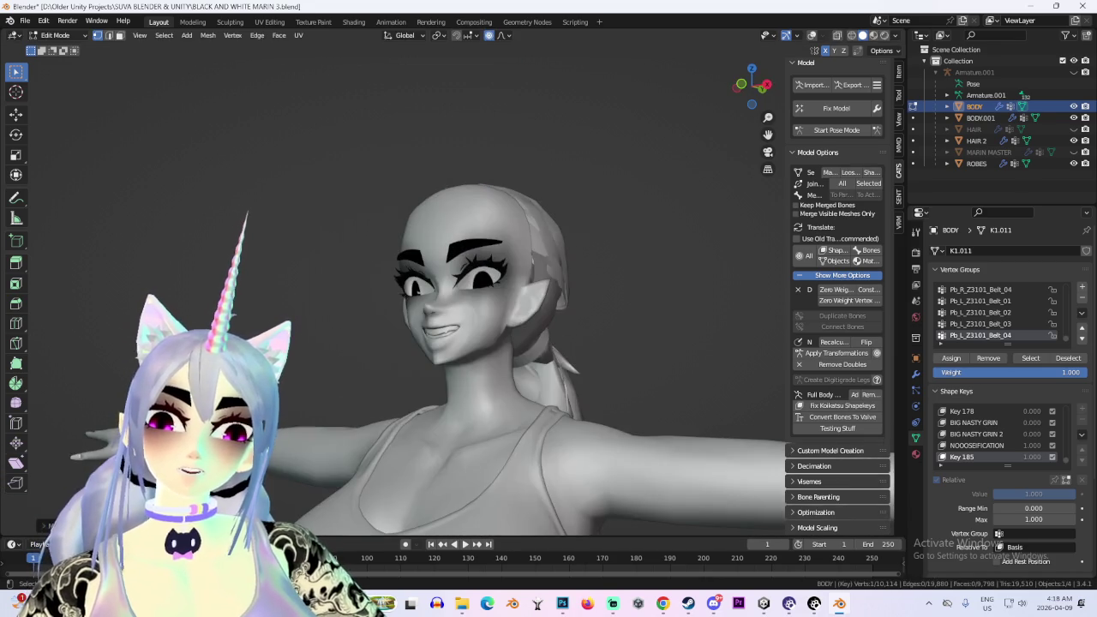
pyautogui.scroll(1, 453, 288)
pyautogui.scroll(1, 453, 288)
pyautogui.scroll(1, 453, 288)
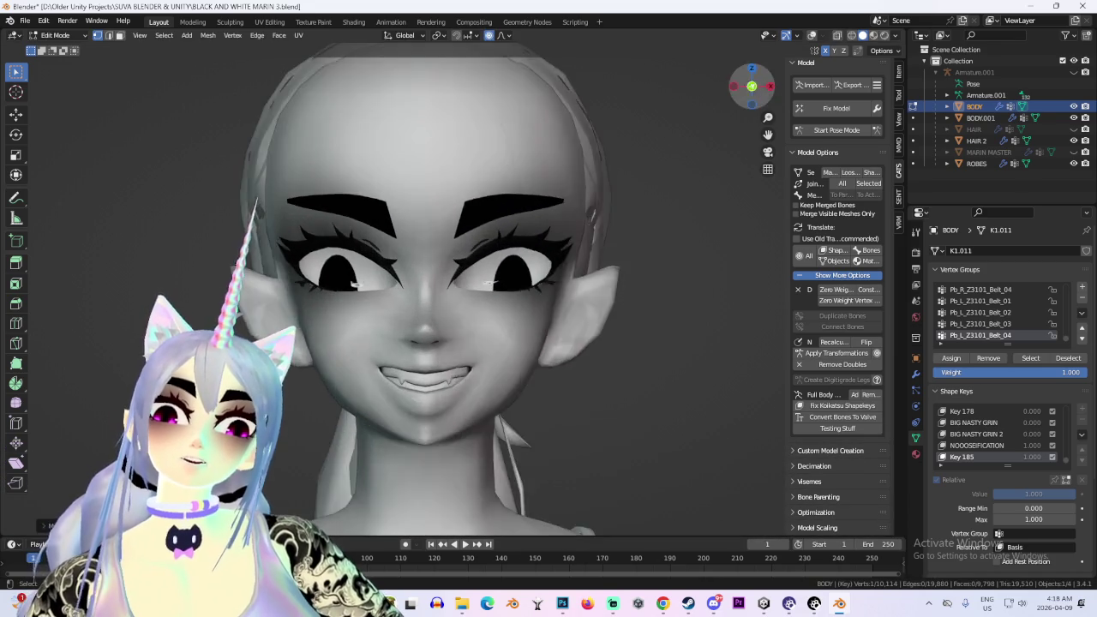
pyautogui.scroll(2, 453, 288)
pyautogui.hotkey('ctrl', 'z')
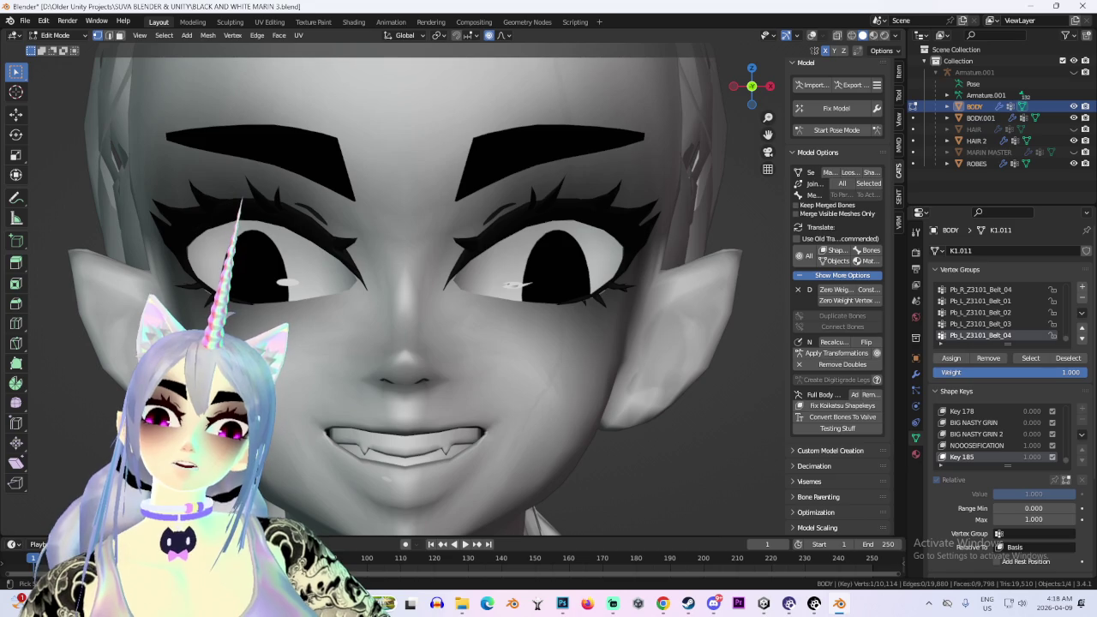
pyautogui.scroll(3, 444, 344)
# Switch the head back to Object Mode
pyautogui.click(55, 35)
pyautogui.click(60, 48)
pyautogui.scroll(-5, 394, 292)
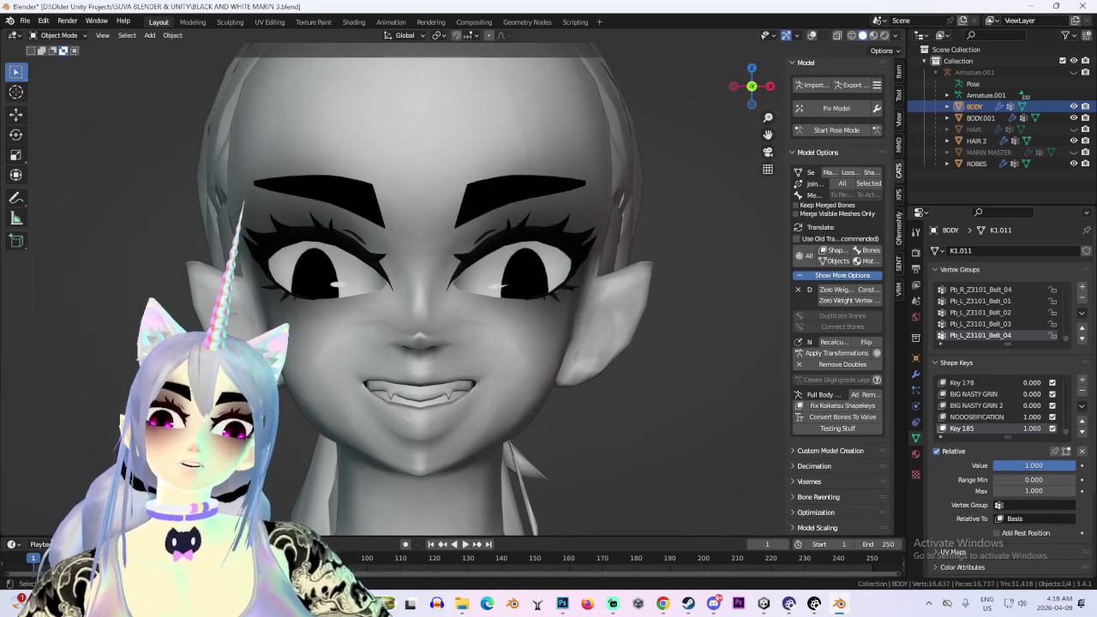
# Set Key 185 to 0 and BIG NASTY GRIN 2 to 1.000, then zoom to an eye with wireframe shown
pyautogui.moveTo(1034, 465)
pyautogui.mouseDown()
pyautogui.moveTo(994, 466)
pyautogui.moveTo(1033, 466)
pyautogui.mouseUp()
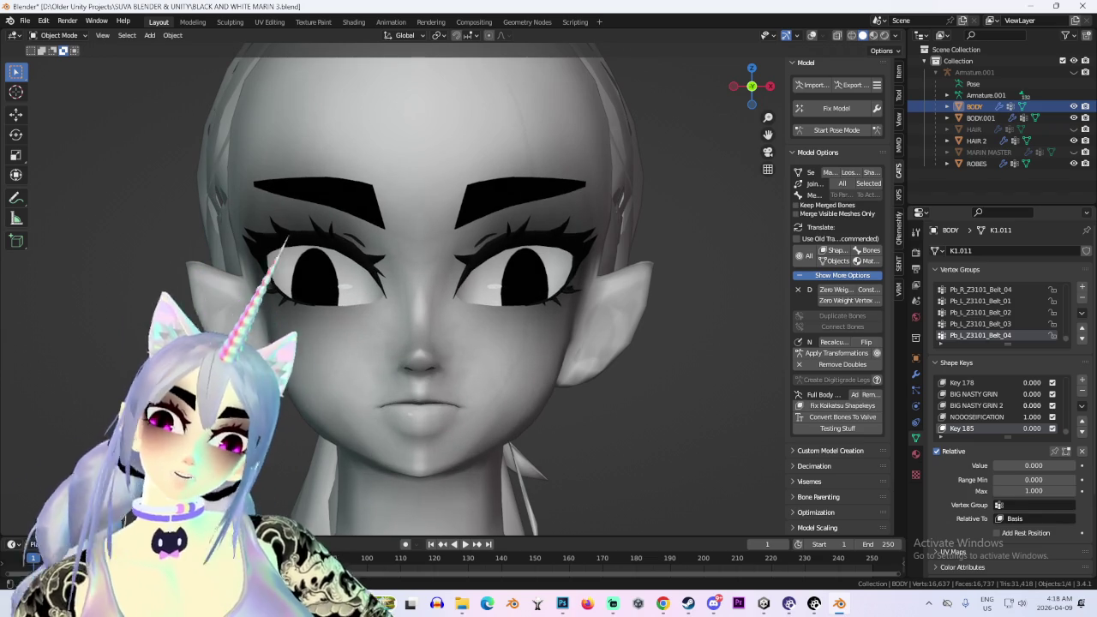
pyautogui.moveTo(1032, 406); pyautogui.dragTo(1072, 405)
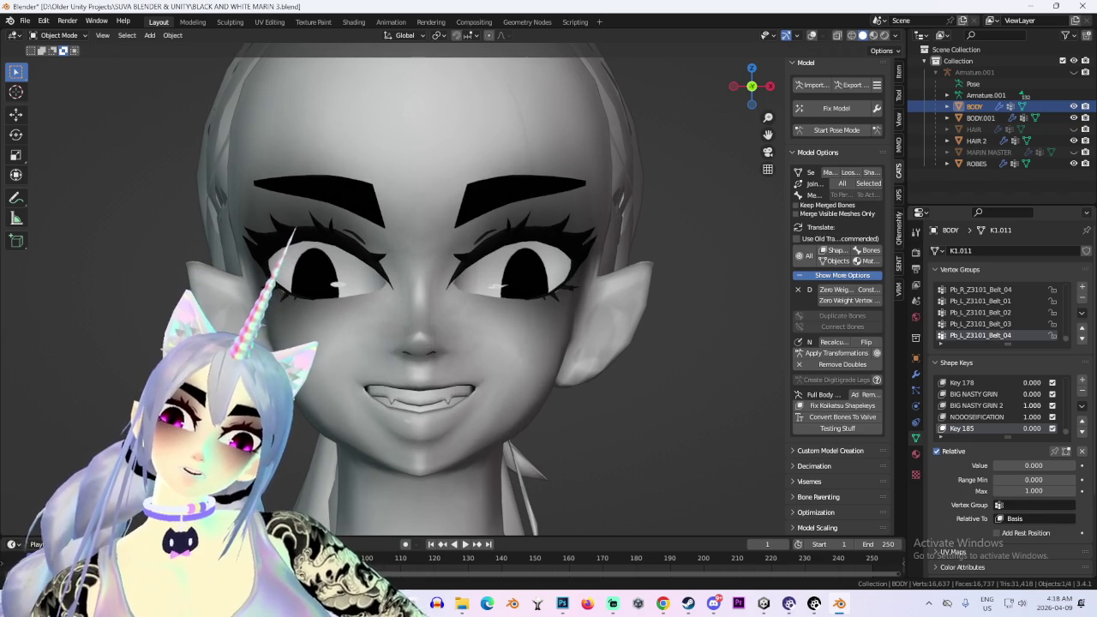
pyautogui.scroll(1, 433, 278)
pyautogui.scroll(5, 433, 279)
pyautogui.moveTo(394, 292); pyautogui.dragTo(446, 257, button='middle')
pyautogui.hotkey('shift', 'alt', 'z')
pyautogui.scroll(2, 446, 283)
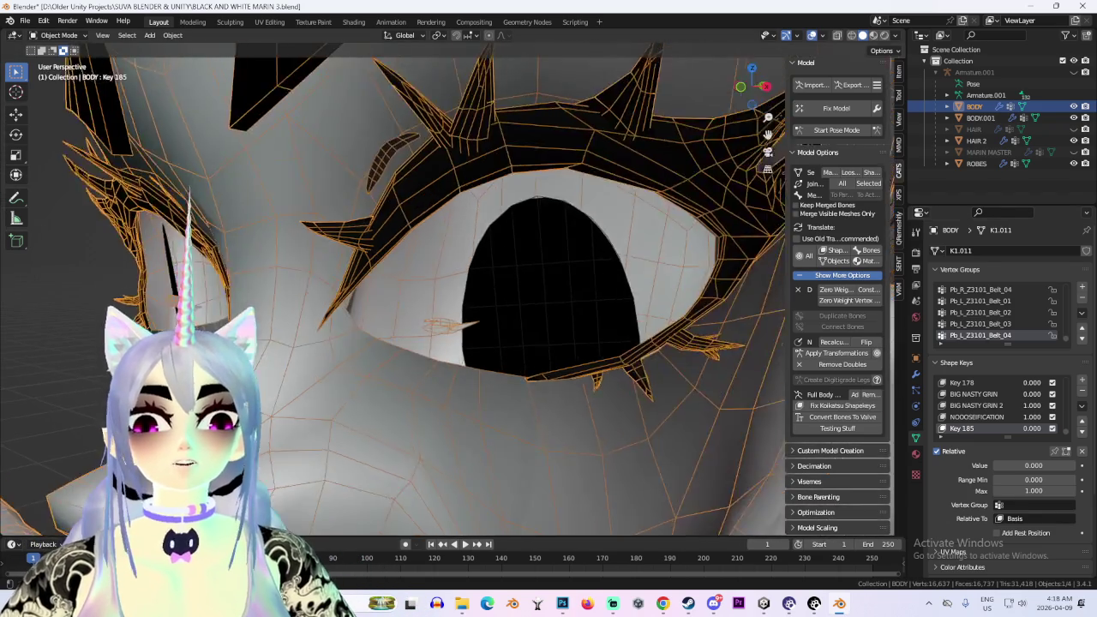
pyautogui.scroll(3, 441, 284)
pyautogui.click(58, 35)
pyautogui.click(55, 61)
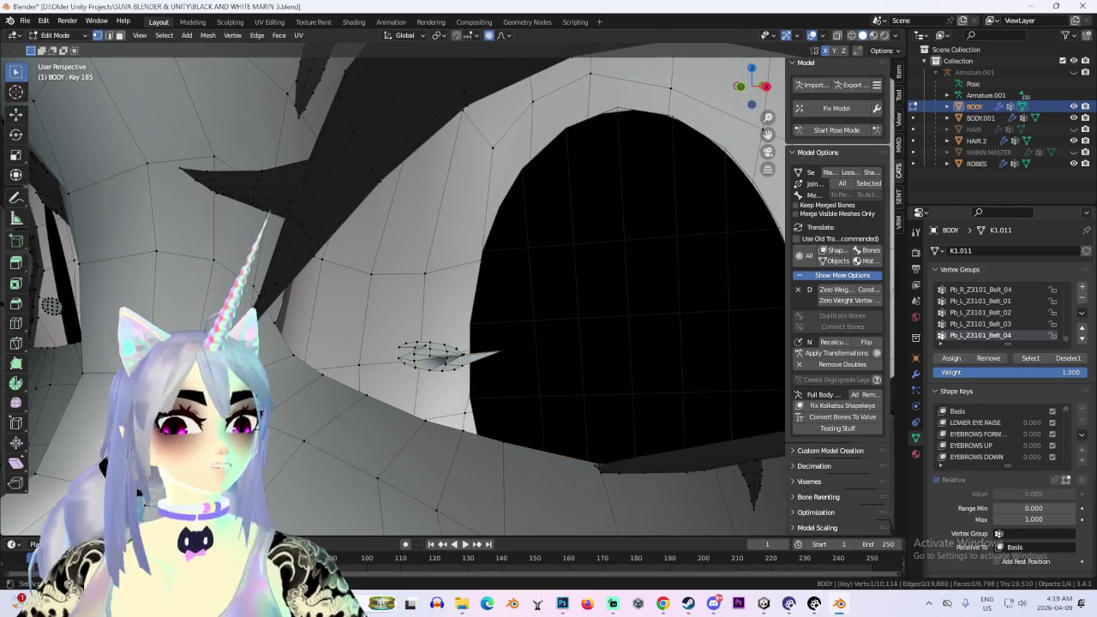
pyautogui.click(958, 410)
pyautogui.scroll(2, 466, 310)
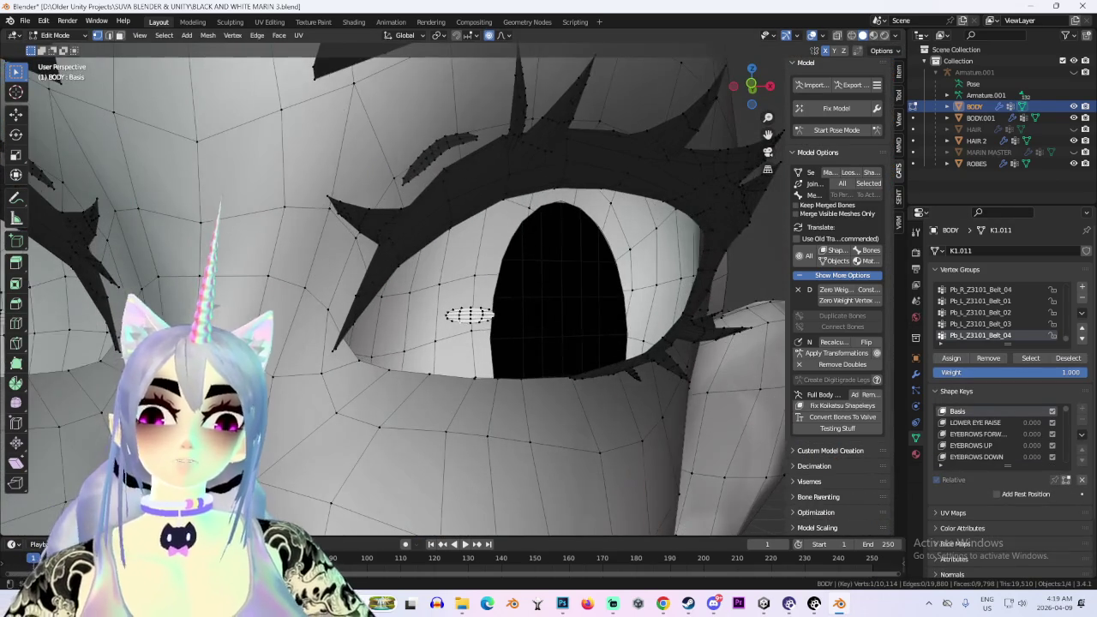
pyautogui.press('p')
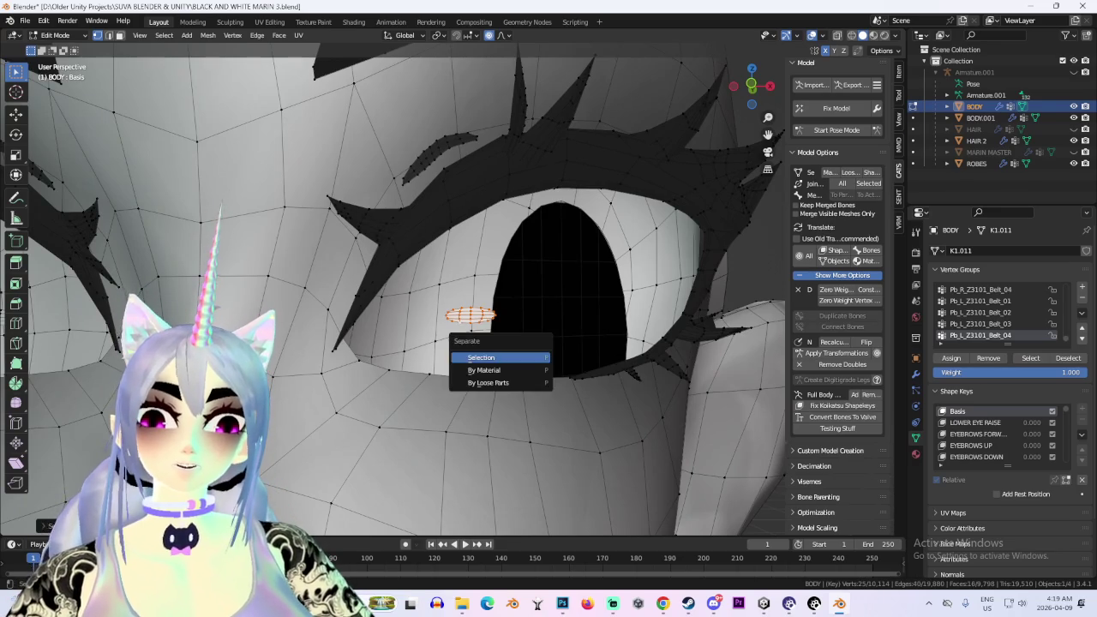
pyautogui.press('Return')
pyautogui.scroll(-2, 463, 308)
pyautogui.click(54, 35)
pyautogui.click(60, 51)
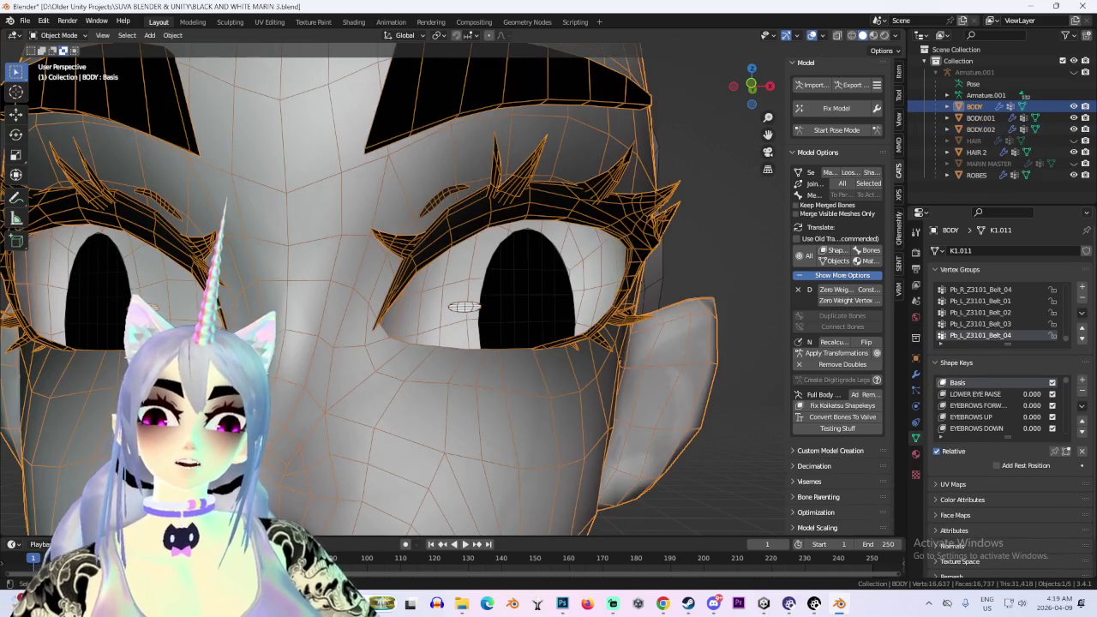
pyautogui.click(464, 307)
pyautogui.scroll(-5, 995, 405)
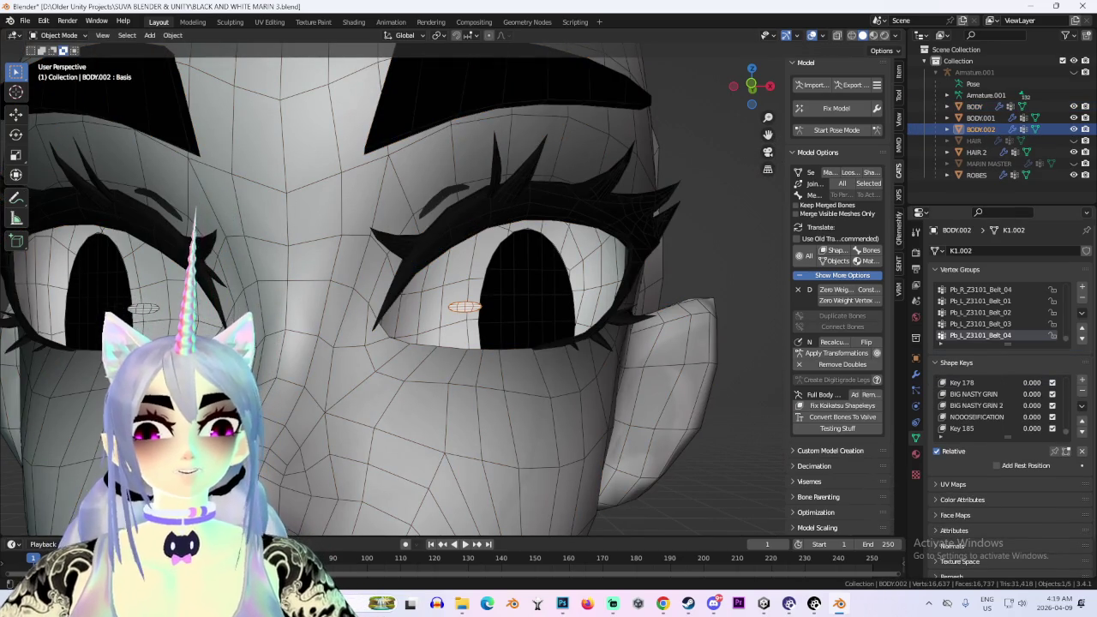
pyautogui.click(977, 405)
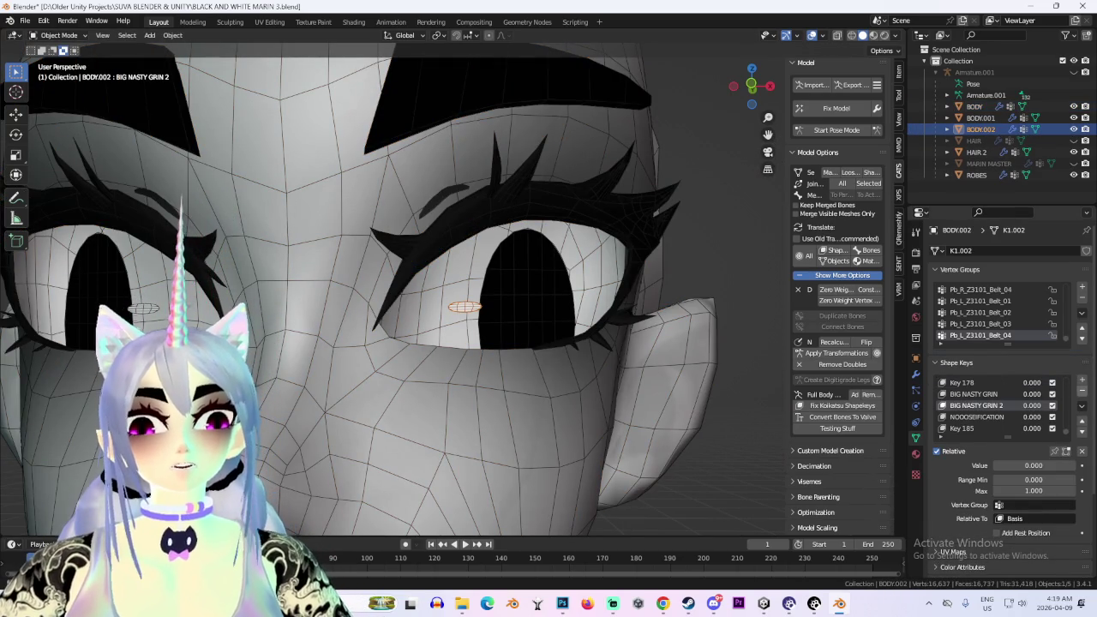
pyautogui.click(977, 417)
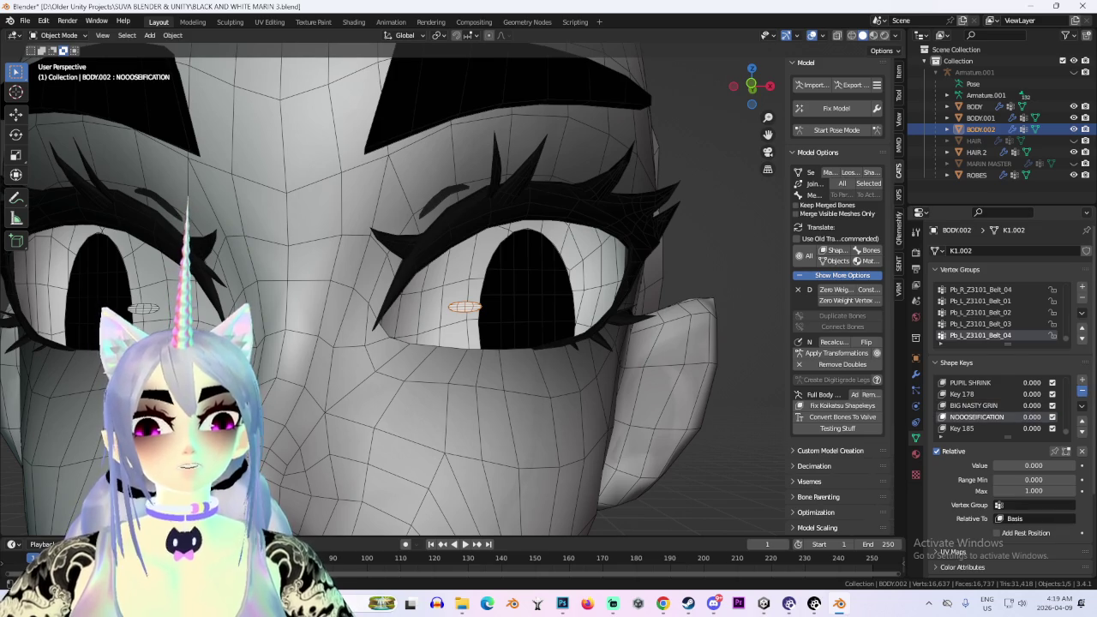
pyautogui.click(1082, 391)
pyautogui.scroll(-5, 359, 290)
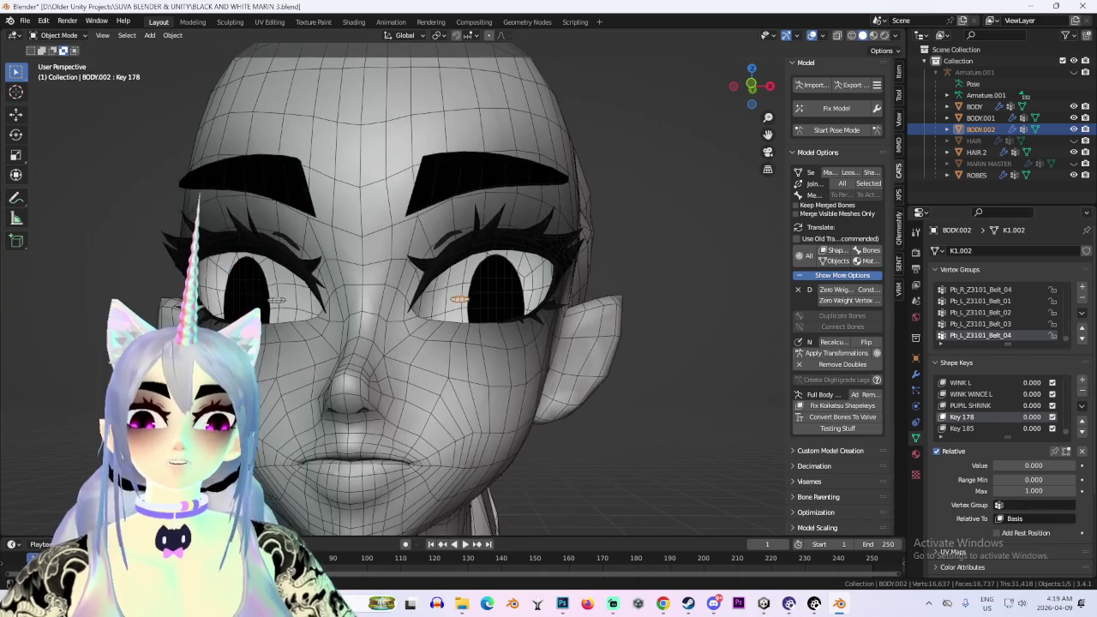
pyautogui.hotkey('ctrl', 'j')
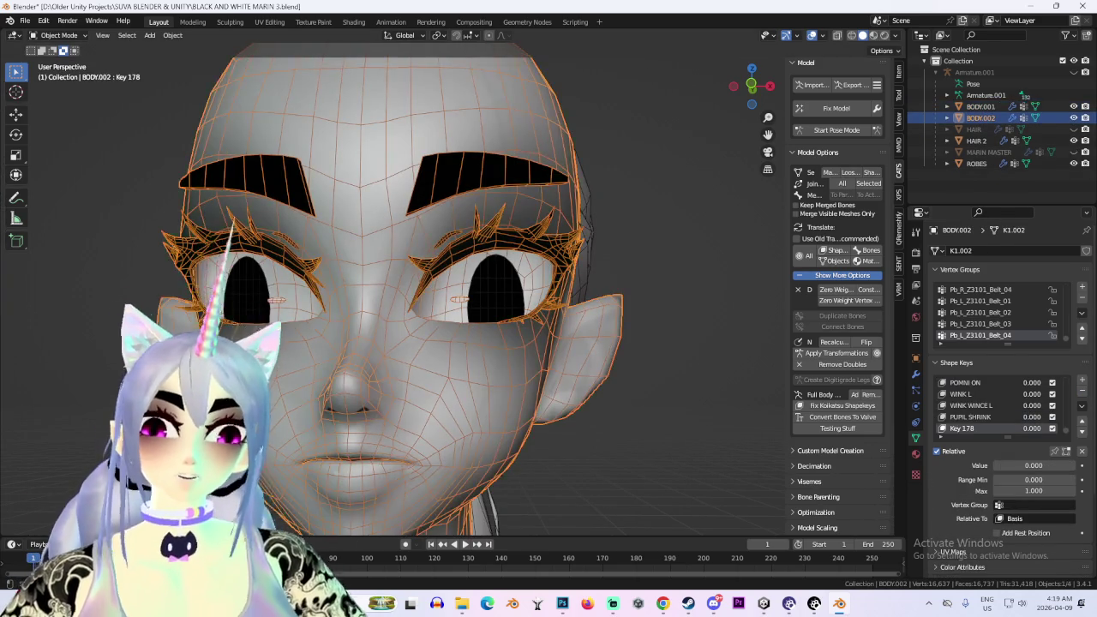
pyautogui.scroll(1, 479, 299)
pyautogui.scroll(1, 479, 299)
pyautogui.scroll(1, 480, 300)
pyautogui.moveTo(480, 300); pyautogui.dragTo(446, 300, button='middle')
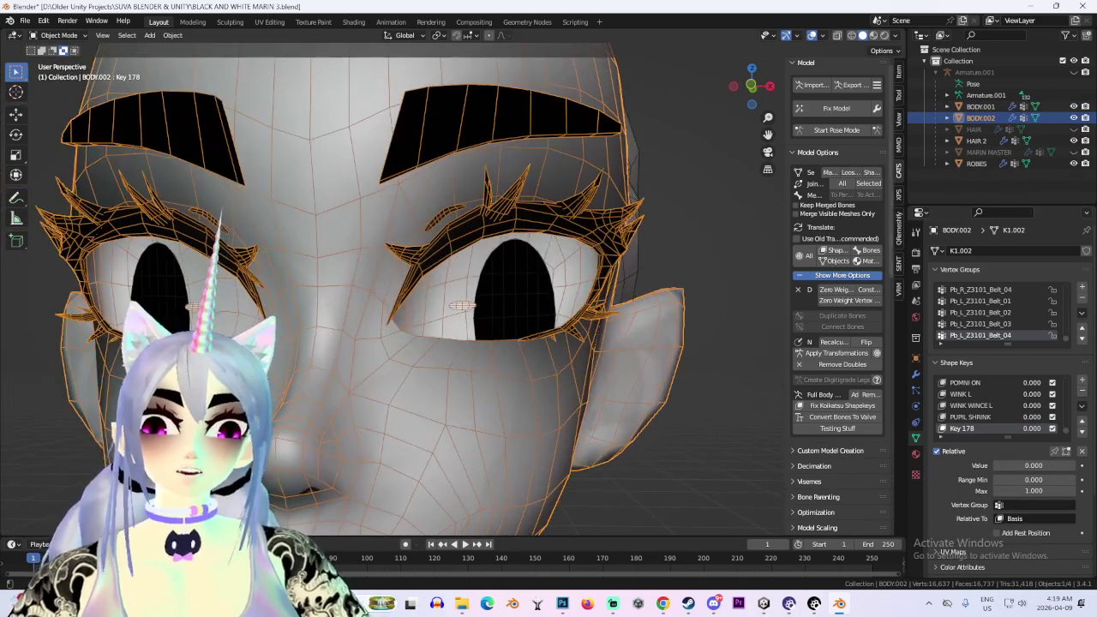
pyautogui.scroll(-4, 995, 405)
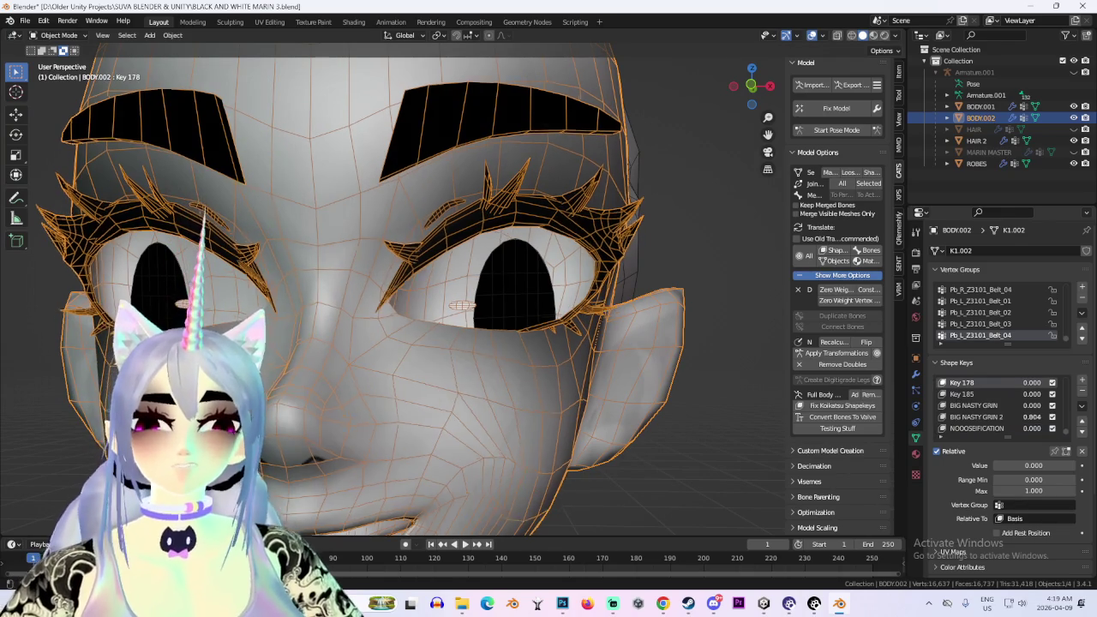
pyautogui.click(55, 35)
pyautogui.click(56, 67)
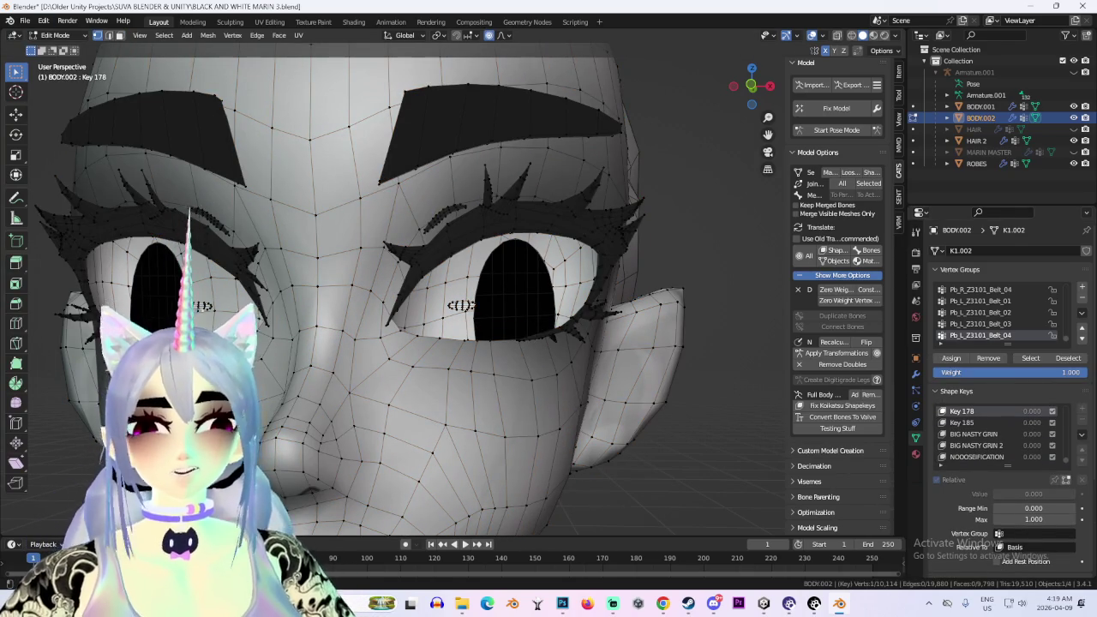
# With Basis active, separate the selected geometry into new object BODY.003 and return to Object Mode
pyautogui.scroll(5, 995, 433)
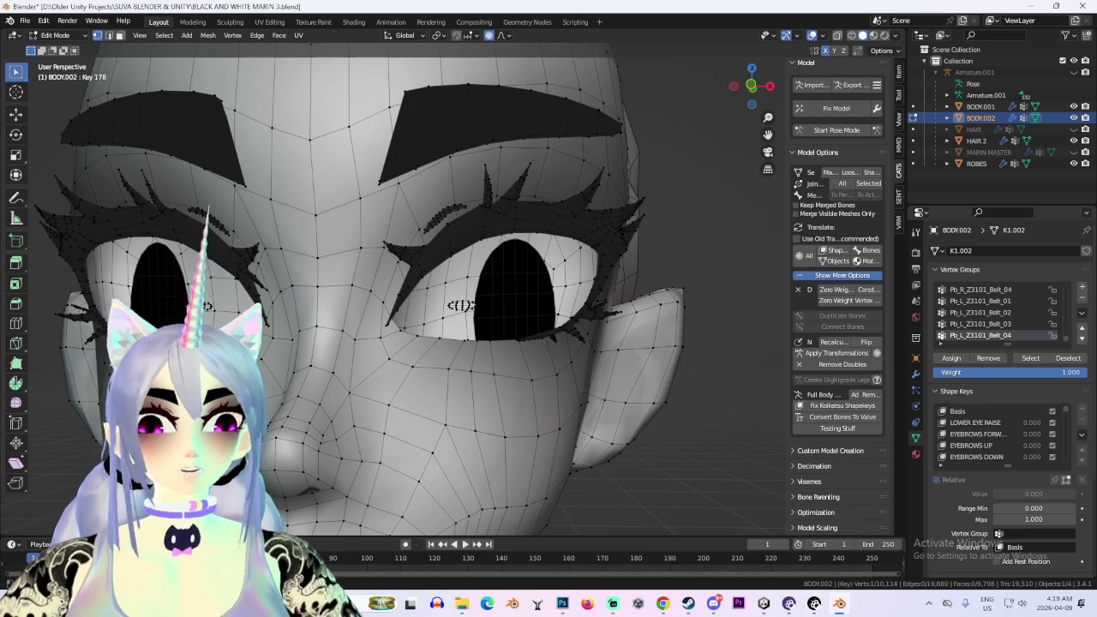
pyautogui.click(957, 412)
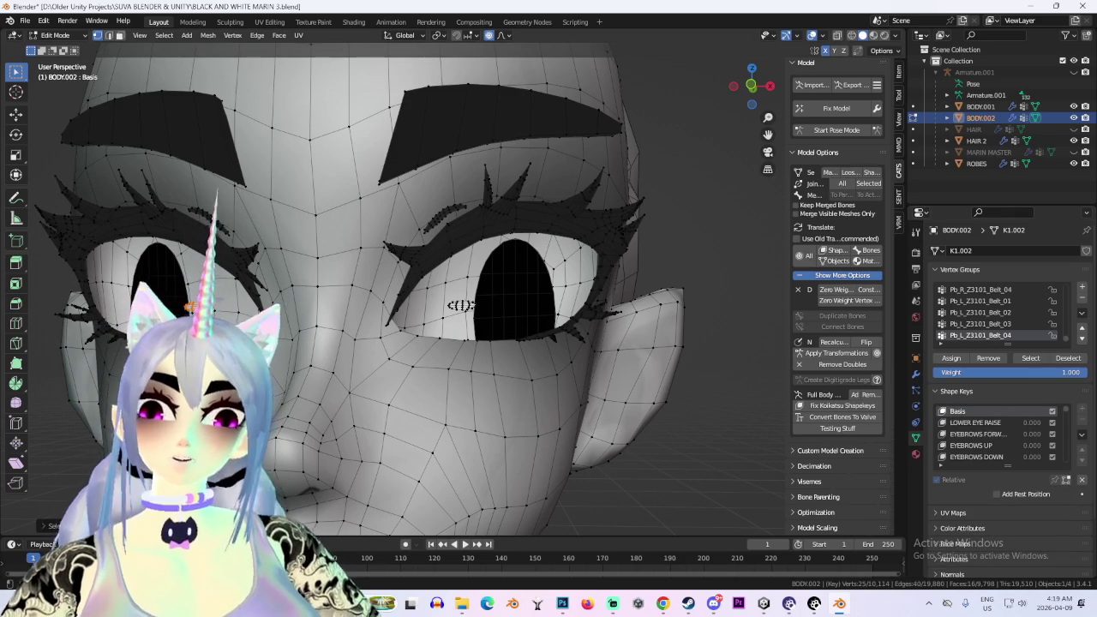
pyautogui.press('p')
pyautogui.click(202, 296)
pyautogui.click(56, 35)
pyautogui.click(61, 48)
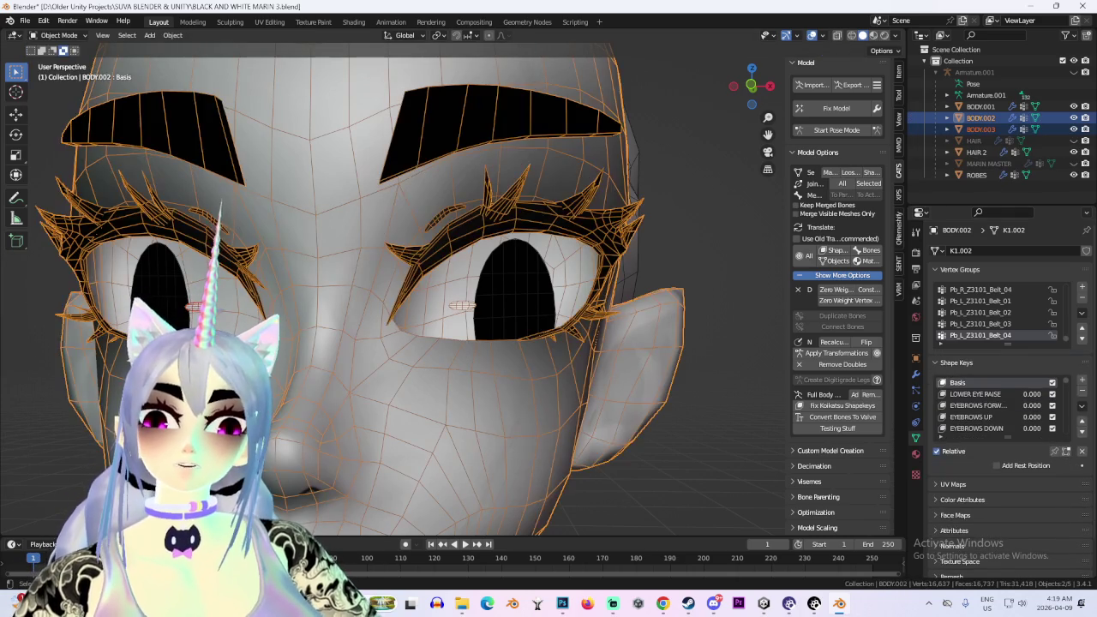
# Check BODY.003's shape keys (PUPIL SHRINK, Key 185), then select it together with BODY.002 as active
pyautogui.click(980, 129)
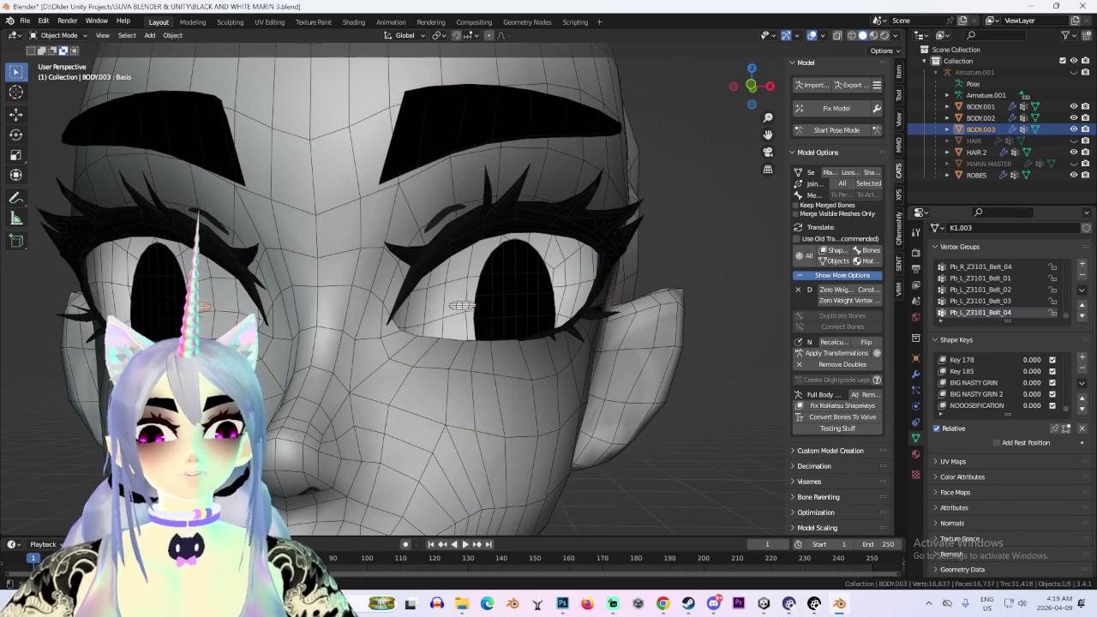
pyautogui.scroll(-3, 994, 381)
pyautogui.click(970, 393)
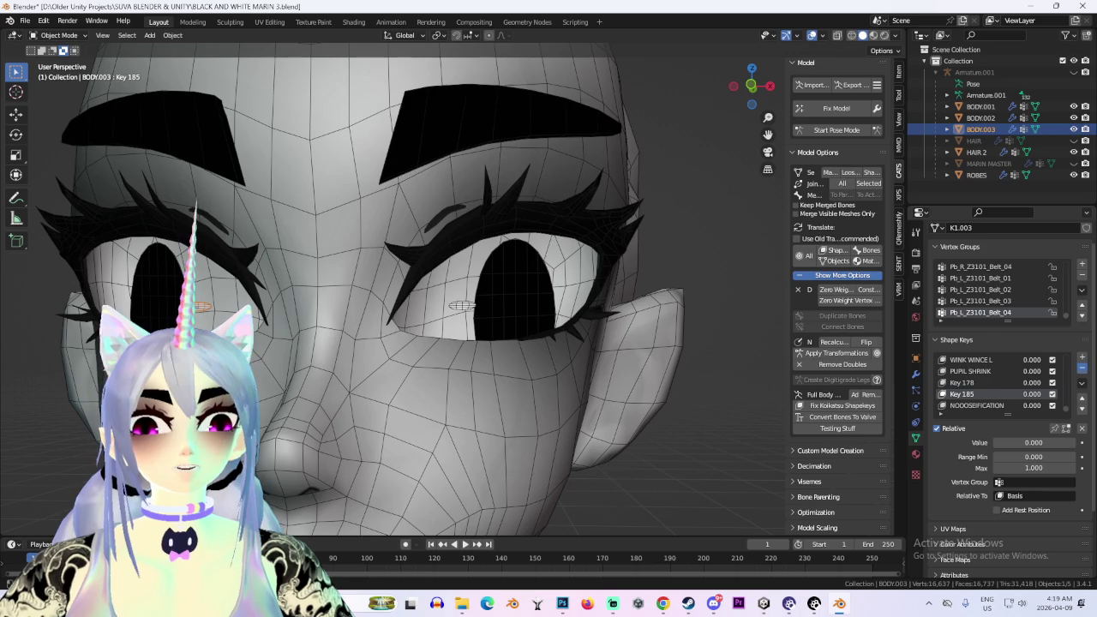
pyautogui.click(973, 406)
pyautogui.scroll(1, 973, 406)
pyautogui.click(970, 405)
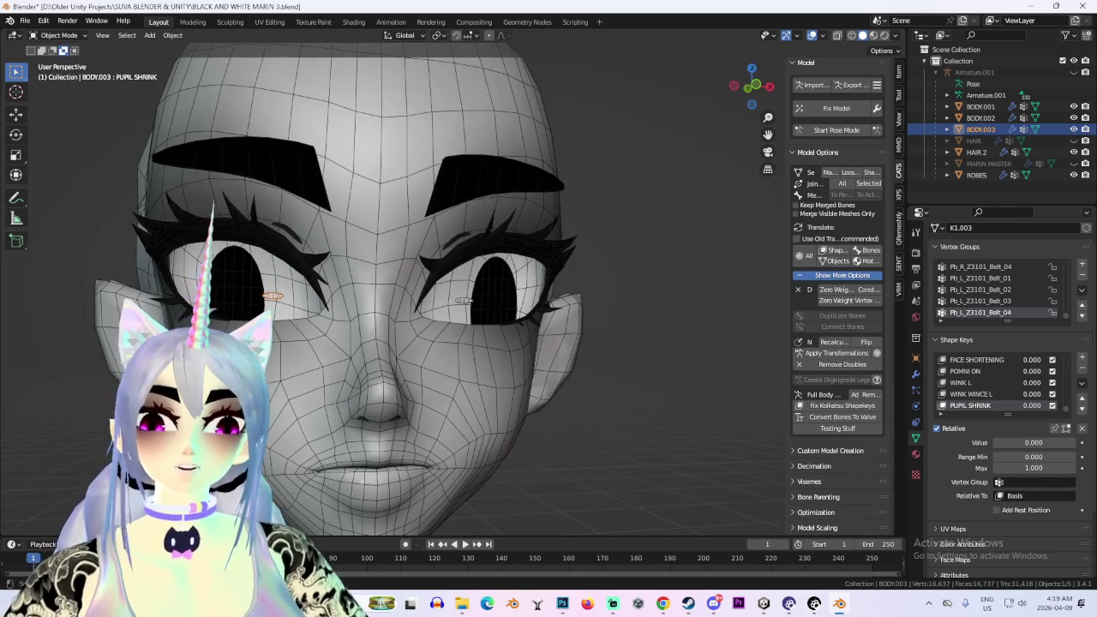
pyautogui.click(54, 35)
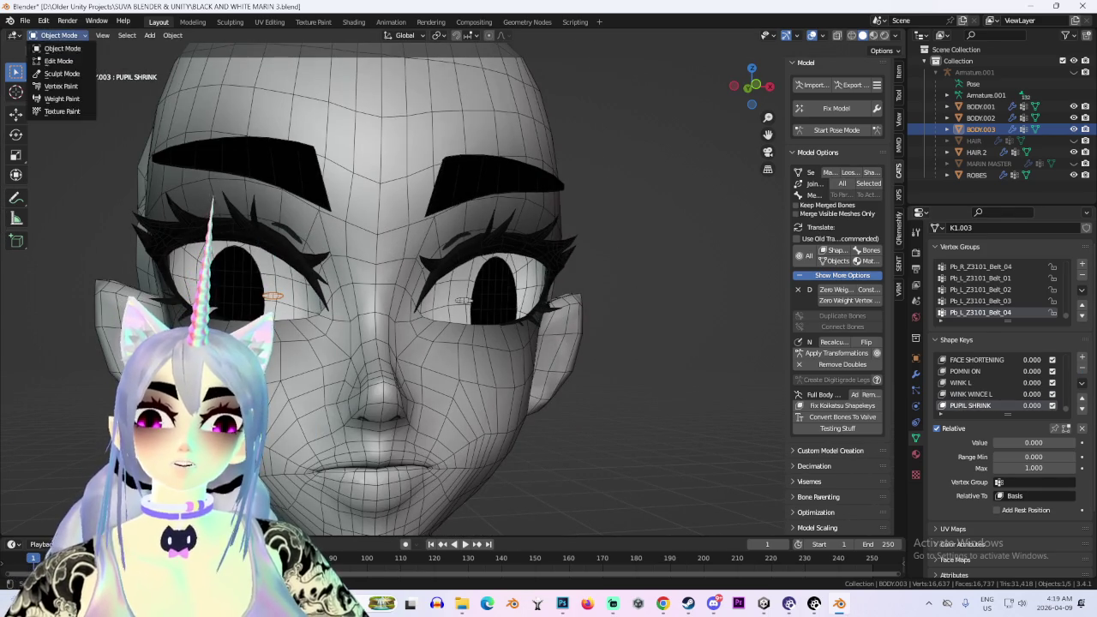
pyautogui.moveTo(480, 326); pyautogui.dragTo(412, 317, button='middle')
pyautogui.keyDown('ctrl'); pyautogui.click(980, 117); pyautogui.keyUp('ctrl')
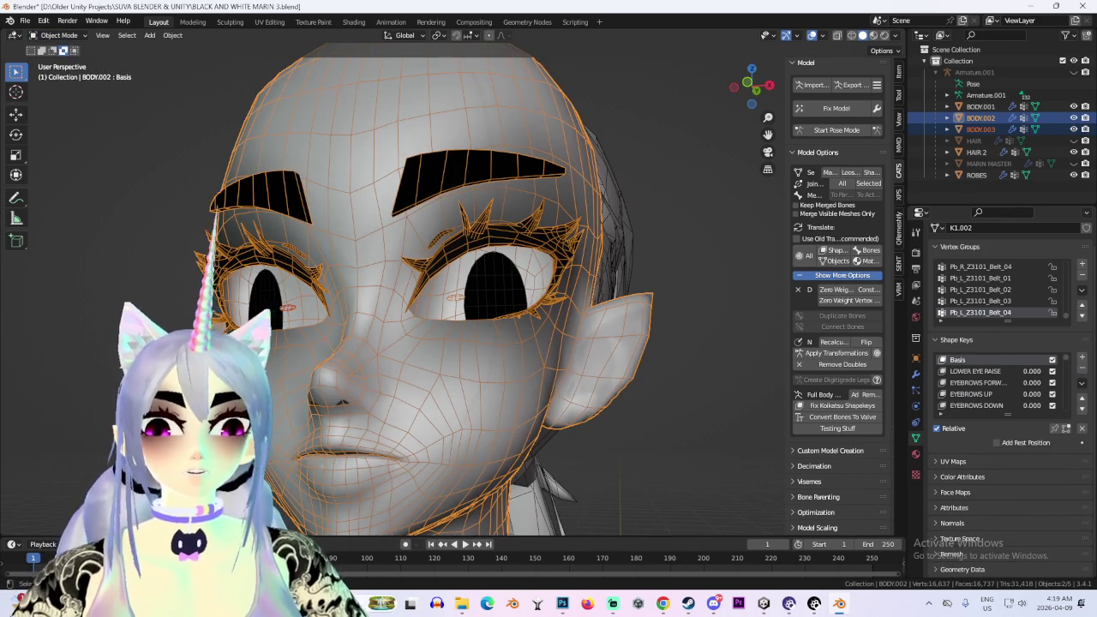
# Join BODY.003 into BODY.002 and set BIG NASTY GRIN 2 to full strength
pyautogui.hotkey('ctrl', 'j')
pyautogui.scroll(-10, 995, 382)
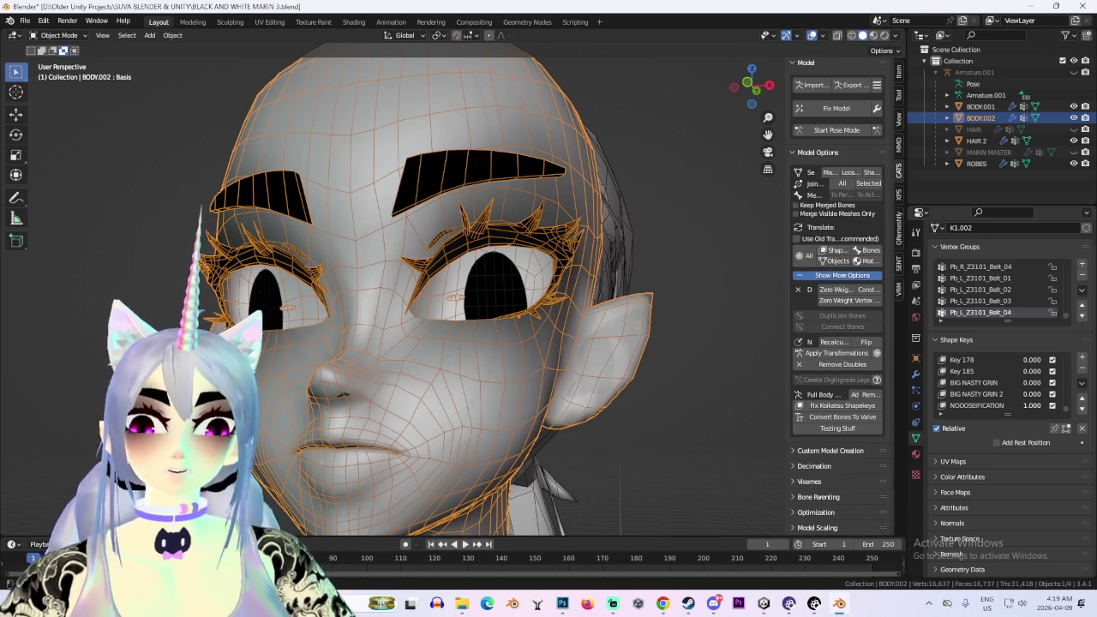
pyautogui.moveTo(1024, 393); pyautogui.dragTo(1054, 394)
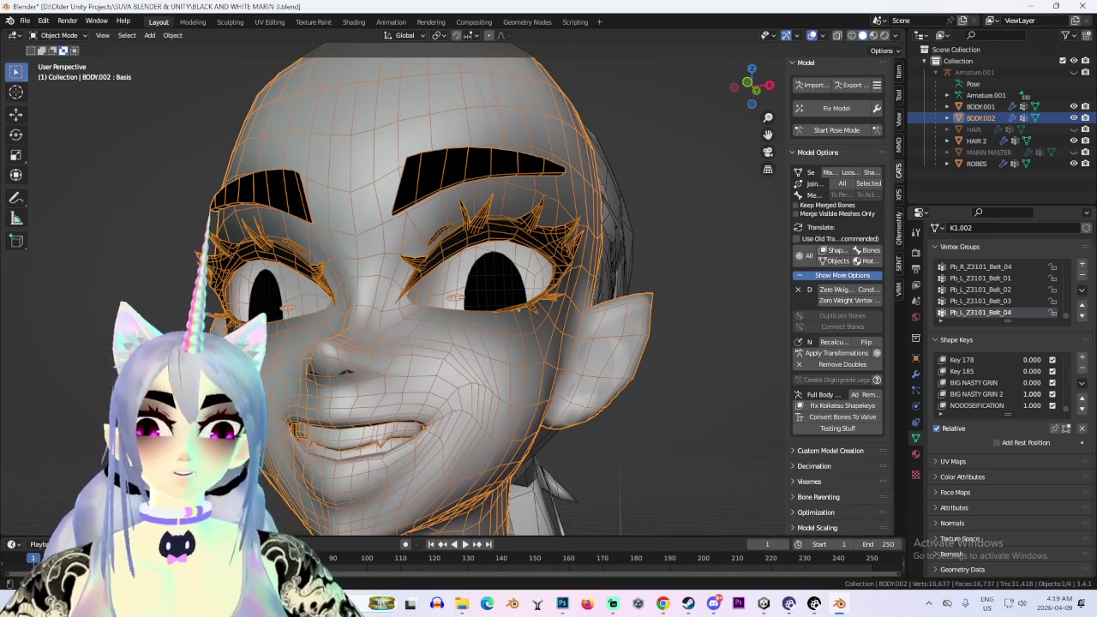
# Clear the selection, hide the overlays and wireframe, and snap to a straight front view
pyautogui.moveTo(600, 343); pyautogui.dragTo(566, 326, button='middle')
pyautogui.scroll(-3, 548, 308)
pyautogui.scroll(2, 548, 309)
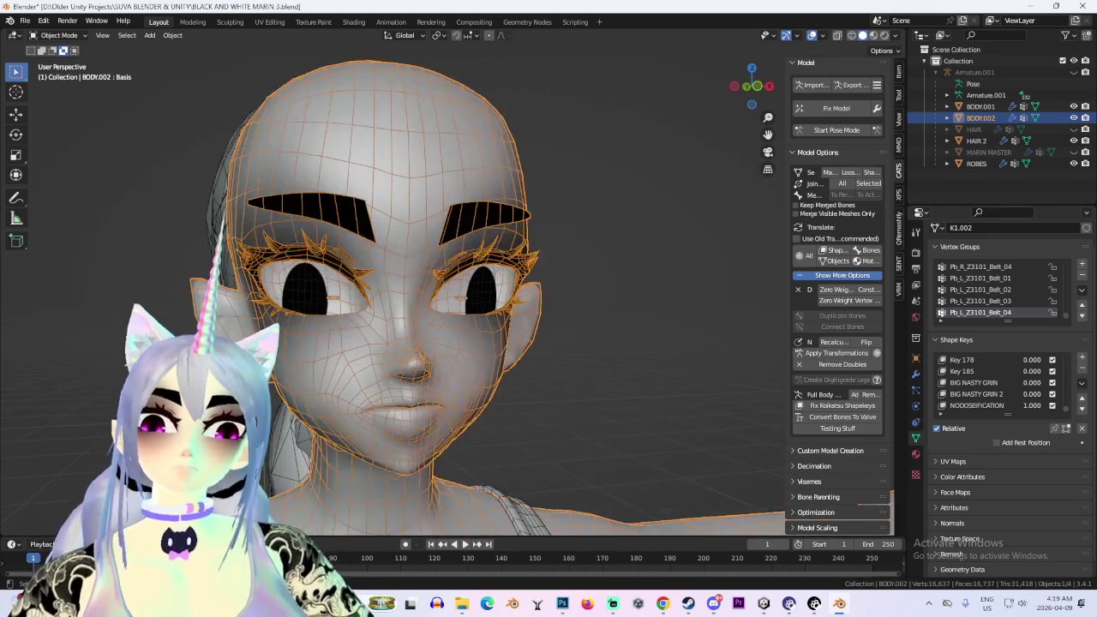
pyautogui.hotkey('alt', 'a')
pyautogui.moveTo(514, 300); pyautogui.dragTo(548, 300, button='middle')
pyautogui.scroll(-2, 514, 300)
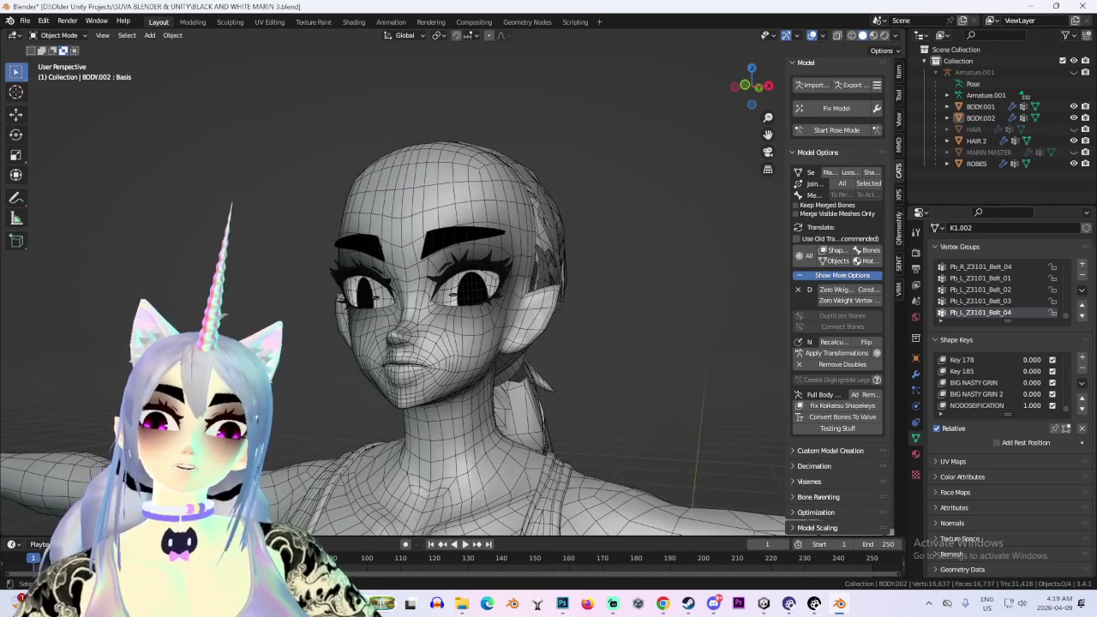
pyautogui.hotkey('shift', 'alt', 'z')
pyautogui.press('KP_1')
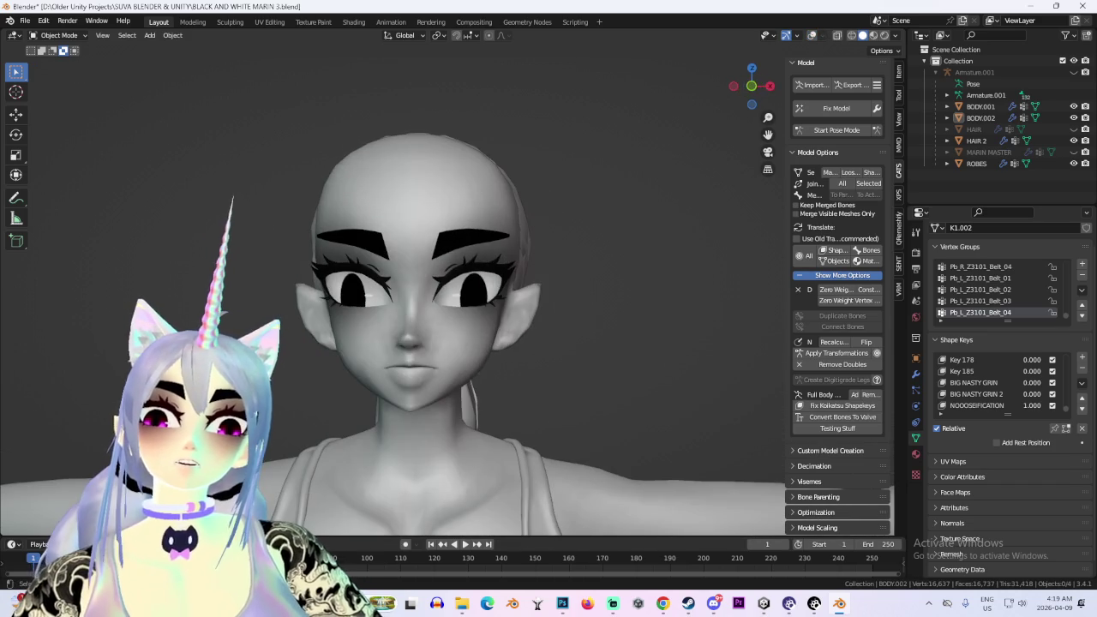
pyautogui.moveTo(750, 103); pyautogui.dragTo(747, 86)
pyautogui.click(747, 86)
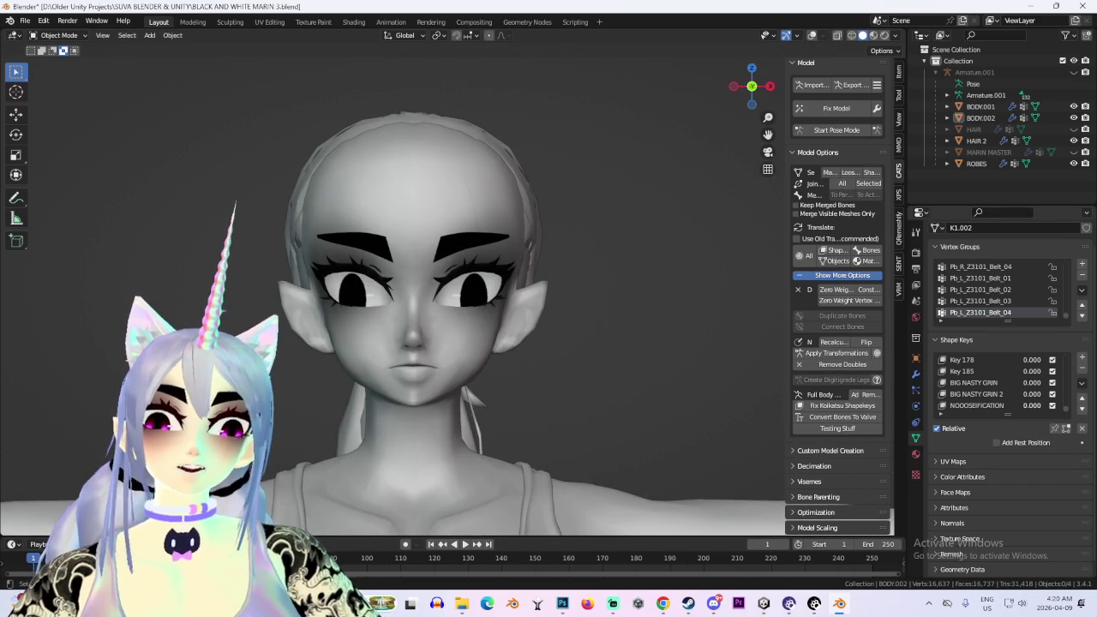
# Set BIG NASTY GRIN 2 to 1.000 again, make it BODY.002's active key, and enter Sculpt Mode
pyautogui.moveTo(1024, 393); pyautogui.dragTo(1058, 393)
pyautogui.scroll(3, 412, 300)
pyautogui.scroll(-2, 411, 300)
pyautogui.click(980, 117)
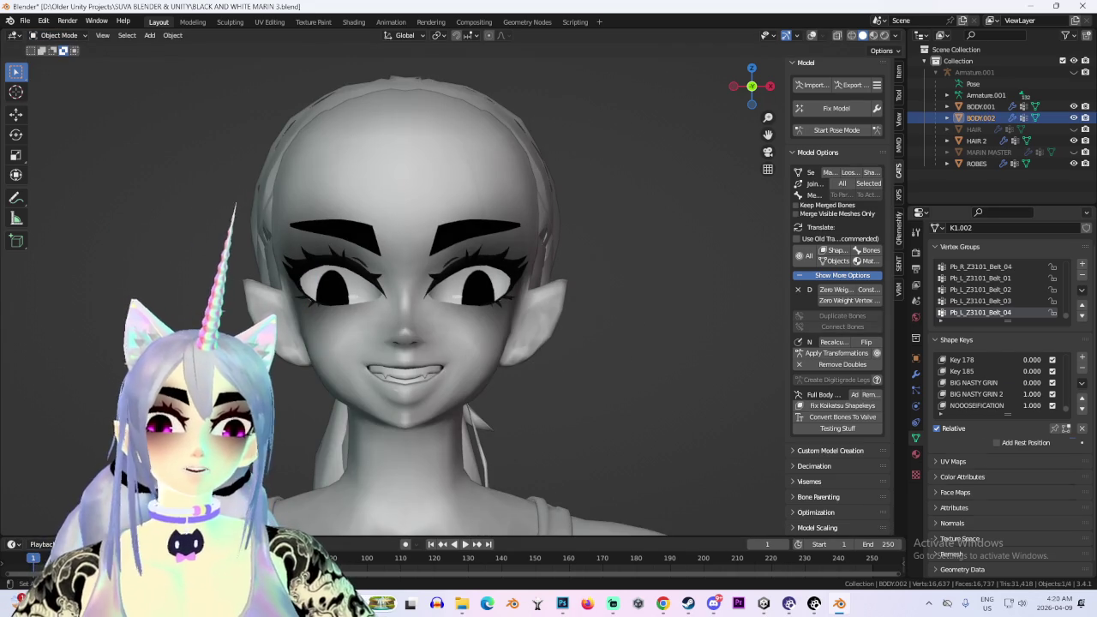
pyautogui.click(977, 394)
pyautogui.click(59, 35)
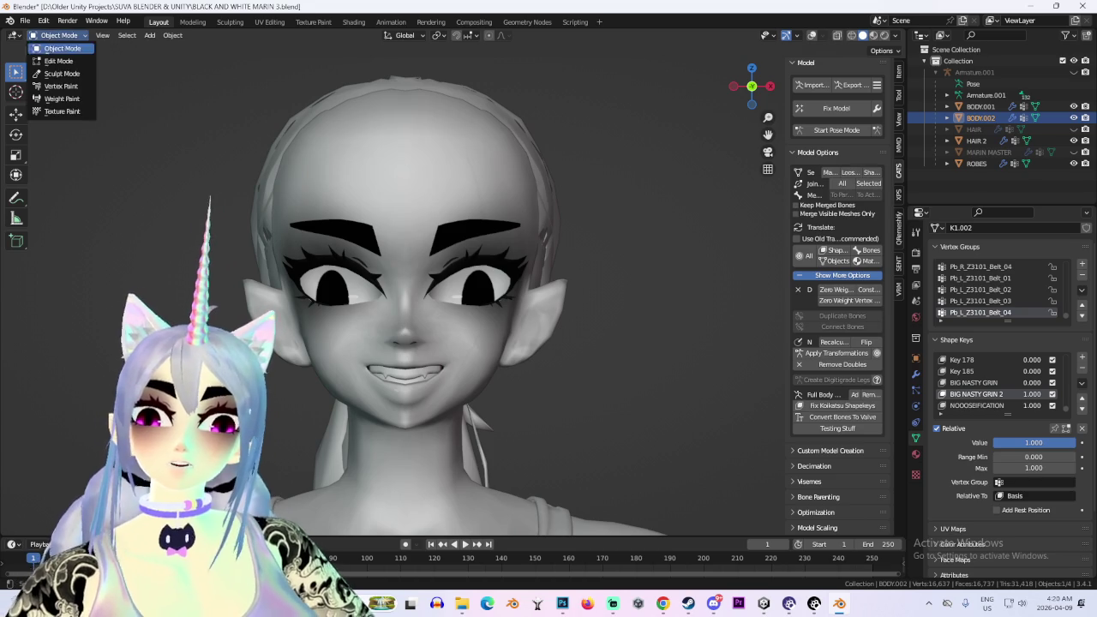
pyautogui.click(58, 79)
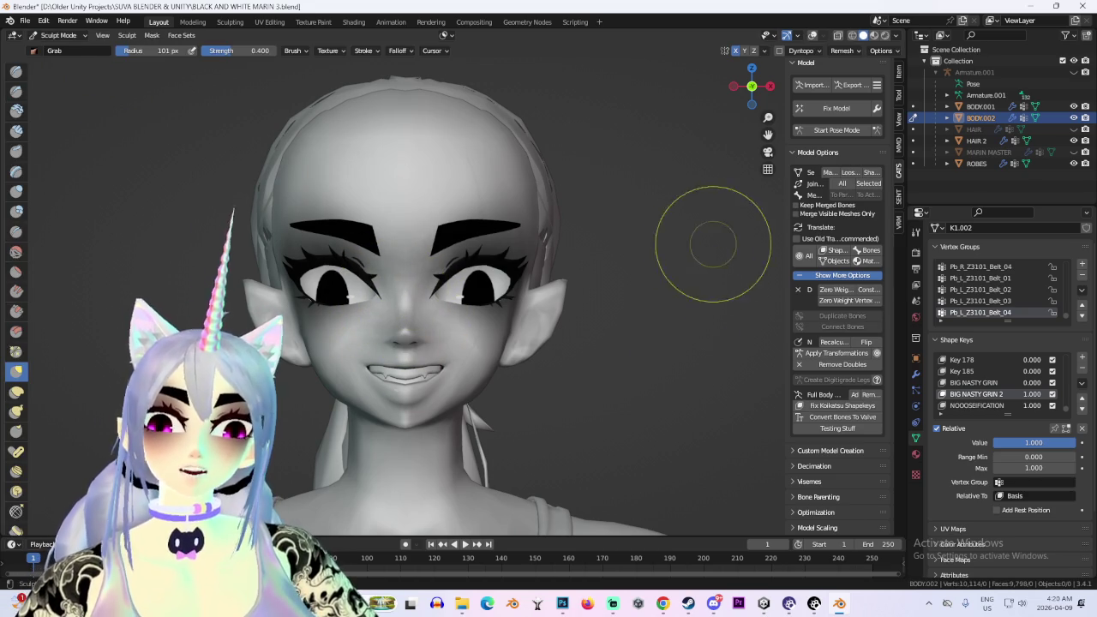
# Pull the upper eyelids into a squint with the Grab brush, then undo both pulls to reopen the eyes
pyautogui.scroll(-2, 380, 232)
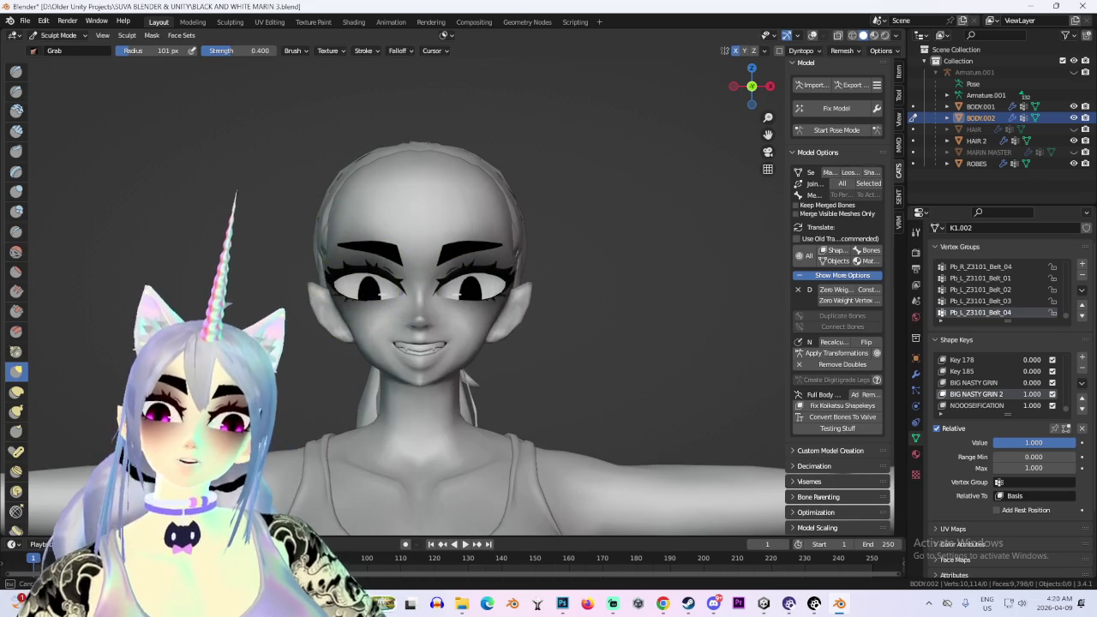
pyautogui.moveTo(492, 257); pyautogui.dragTo(493, 300)
pyautogui.hotkey('ctrl', 'z')
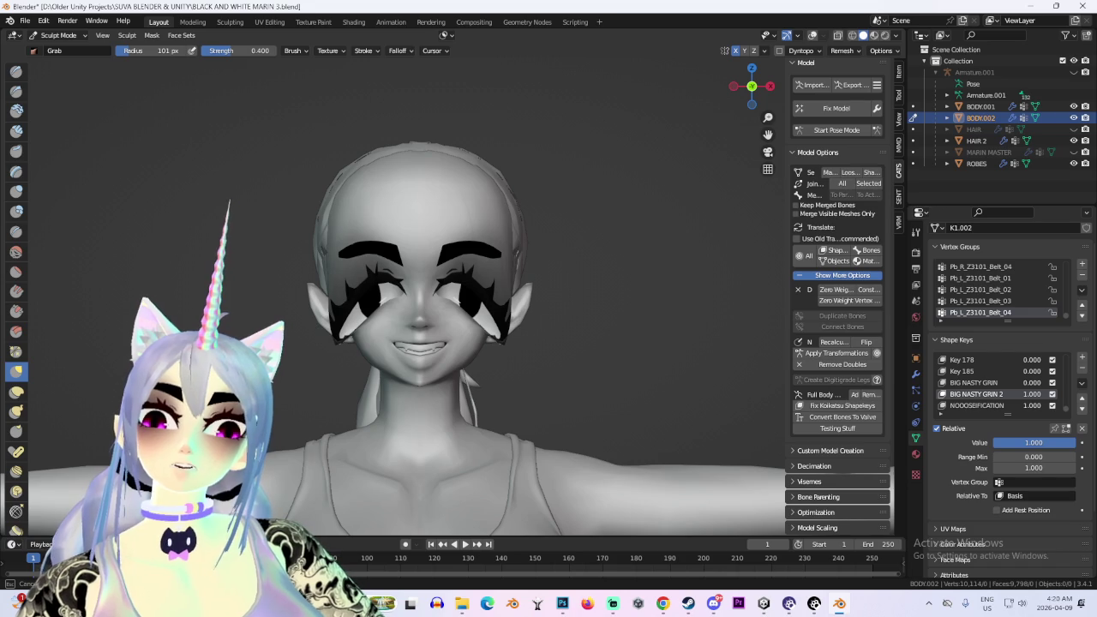
pyautogui.hotkey('ctrl', 'z')
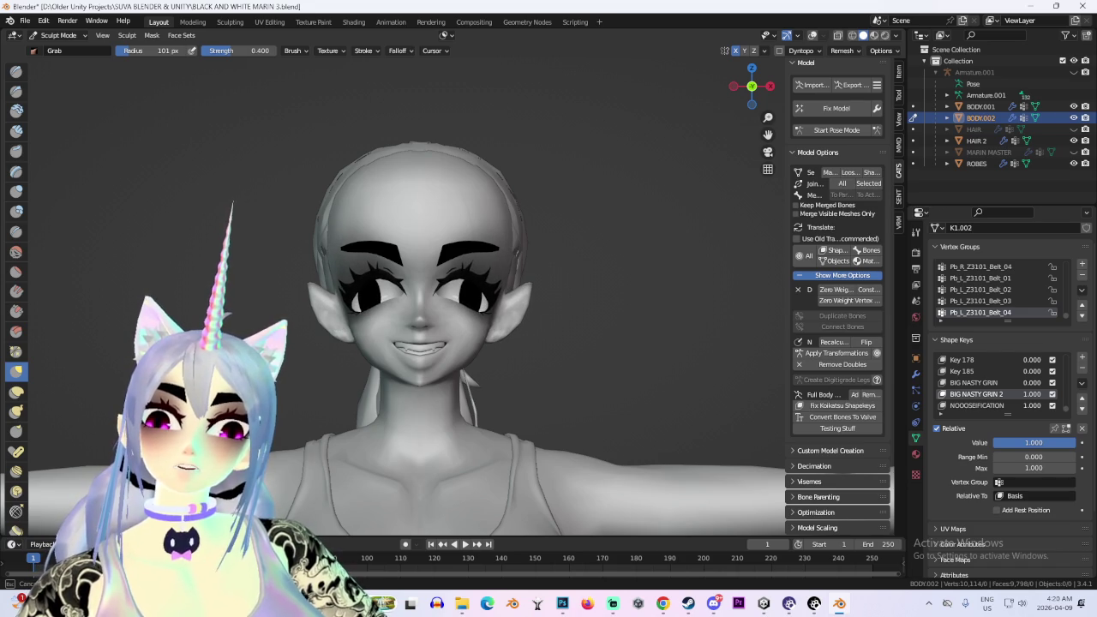
pyautogui.scroll(5, 600, 343)
pyautogui.scroll(-2, 657, 362)
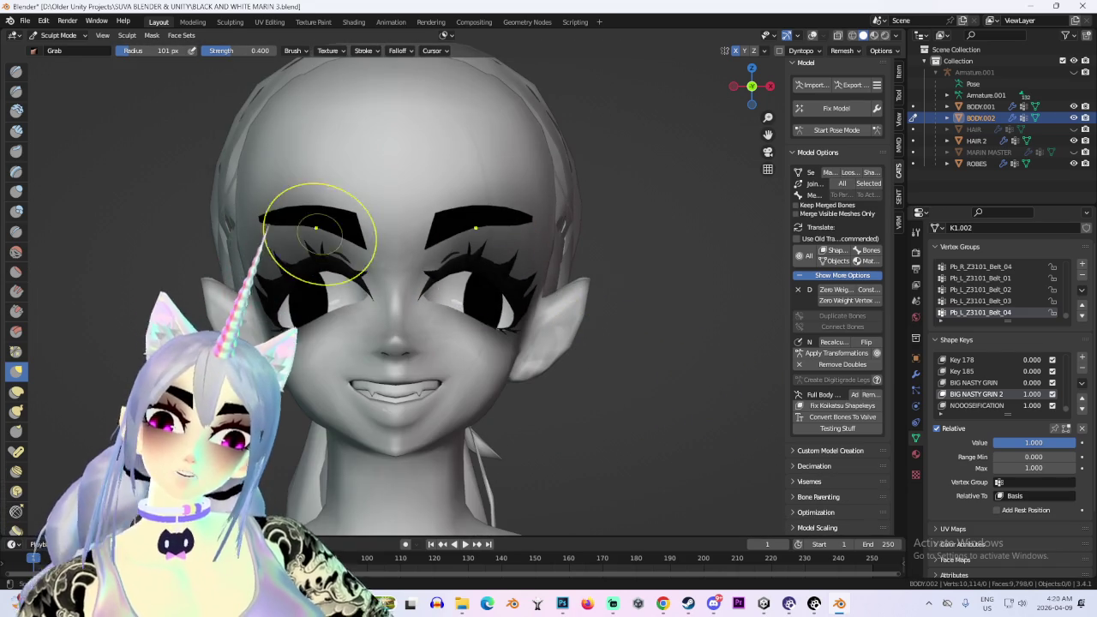
pyautogui.scroll(-4, 355, 230)
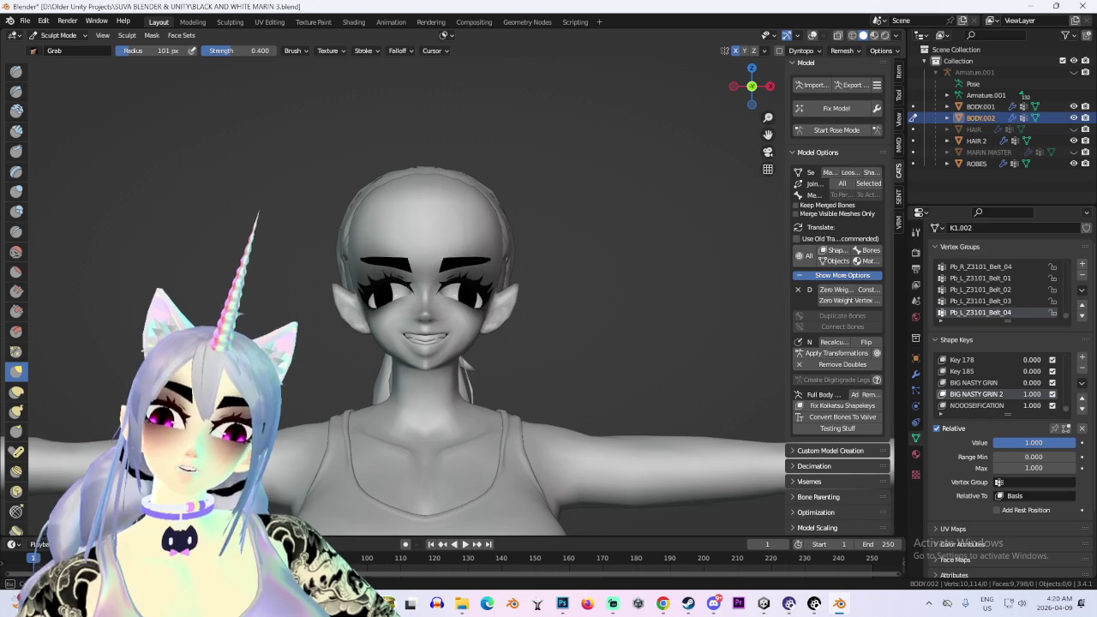
pyautogui.scroll(2, 392, 243)
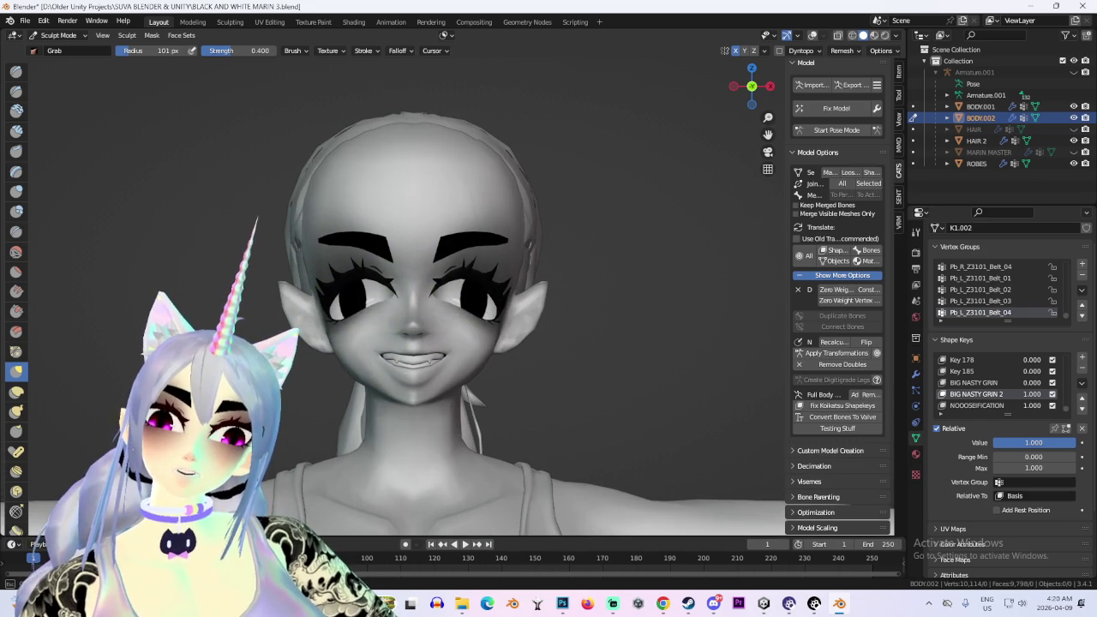
pyautogui.moveTo(428, 360)
pyautogui.mouseDown(button='middle')
pyautogui.moveTo(526, 374)
pyautogui.moveTo(632, 350)
pyautogui.mouseUp(button='middle')
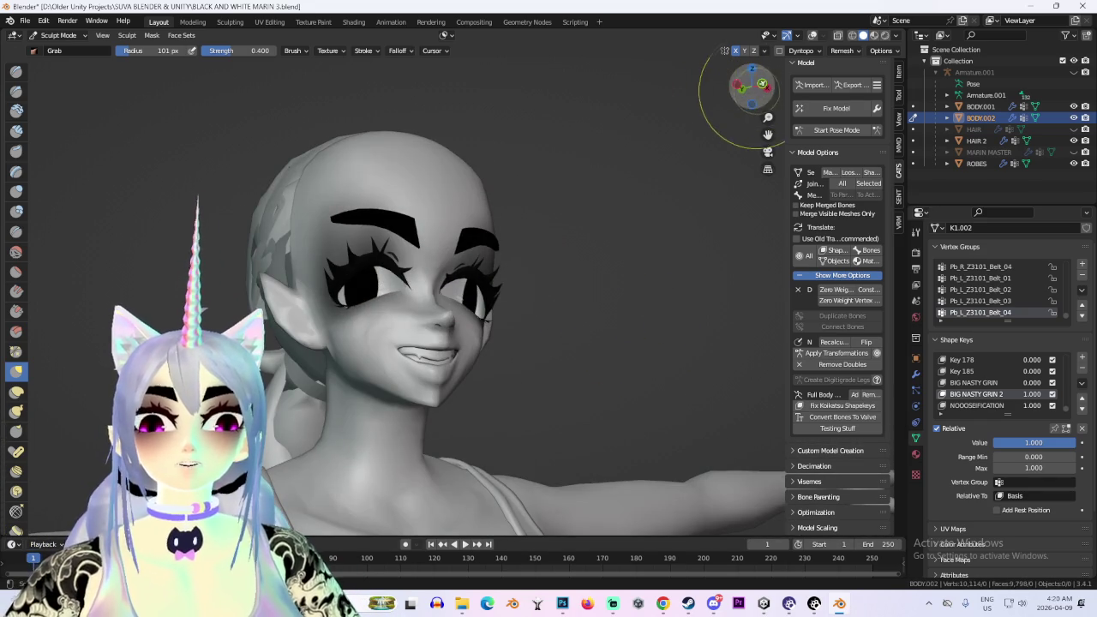
pyautogui.click(742, 89)
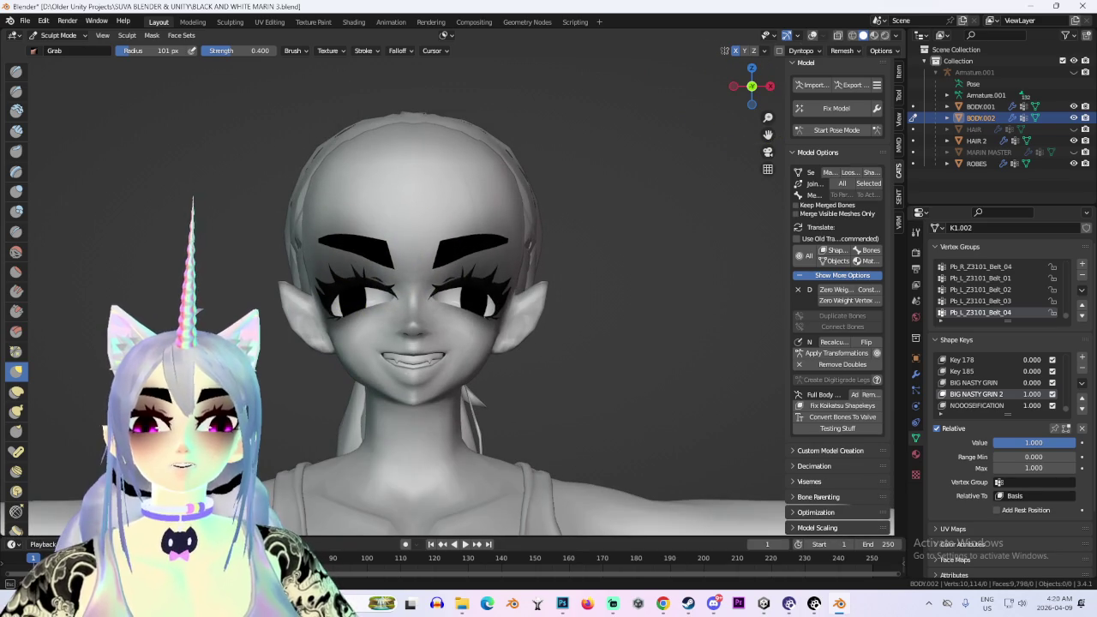
pyautogui.moveTo(634, 317)
pyautogui.mouseDown(button='middle')
pyautogui.moveTo(661, 314)
pyautogui.moveTo(612, 326)
pyautogui.mouseUp(button='middle')
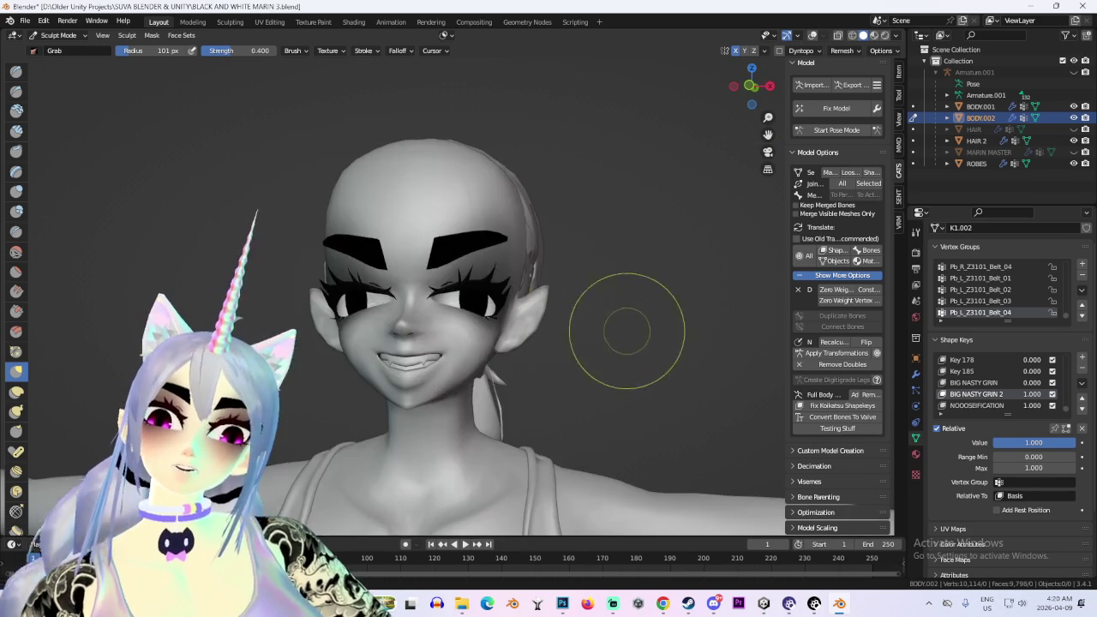
pyautogui.moveTo(392, 355); pyautogui.dragTo(387, 296, button='middle')
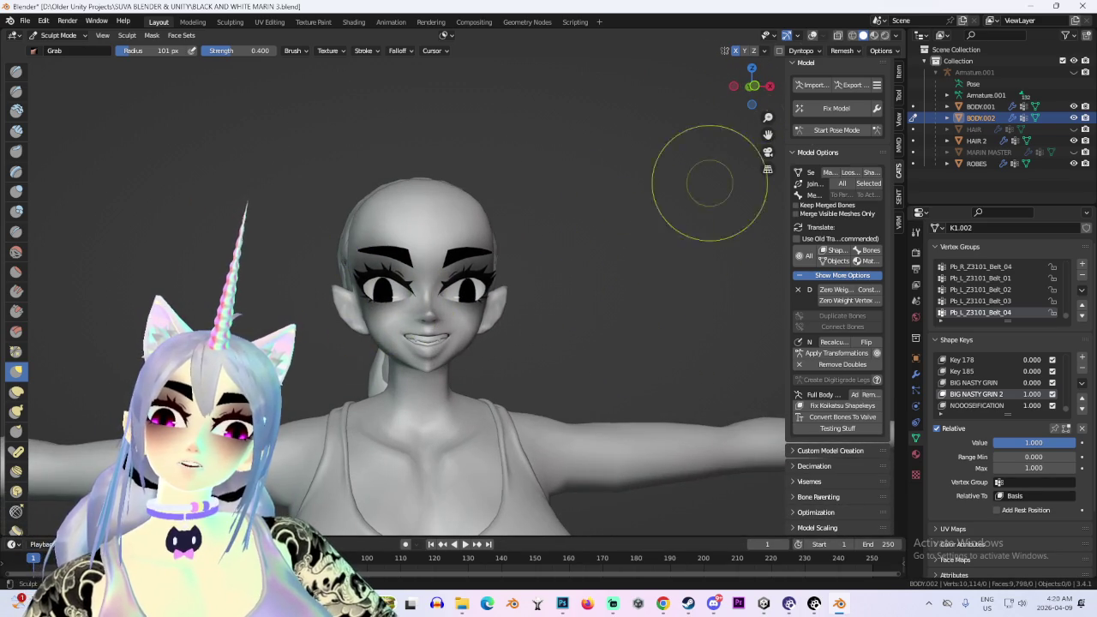
pyautogui.moveTo(722, 148); pyautogui.dragTo(627, 245, button='middle')
pyautogui.moveTo(465, 343); pyautogui.dragTo(474, 300, button='middle')
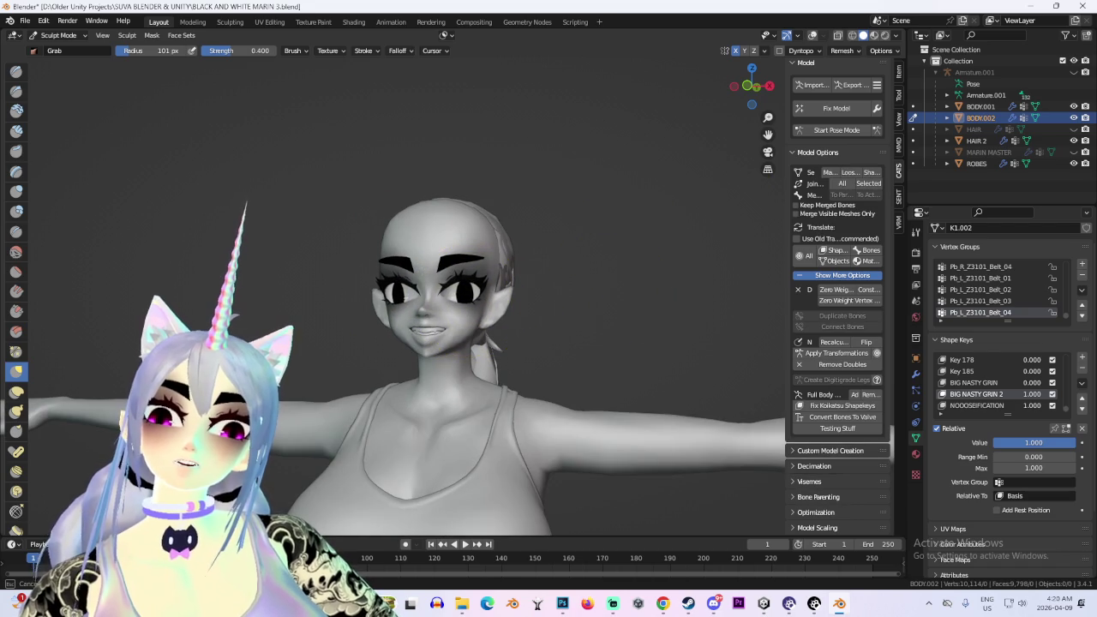
pyautogui.moveTo(600, 343); pyautogui.dragTo(649, 341, button='middle')
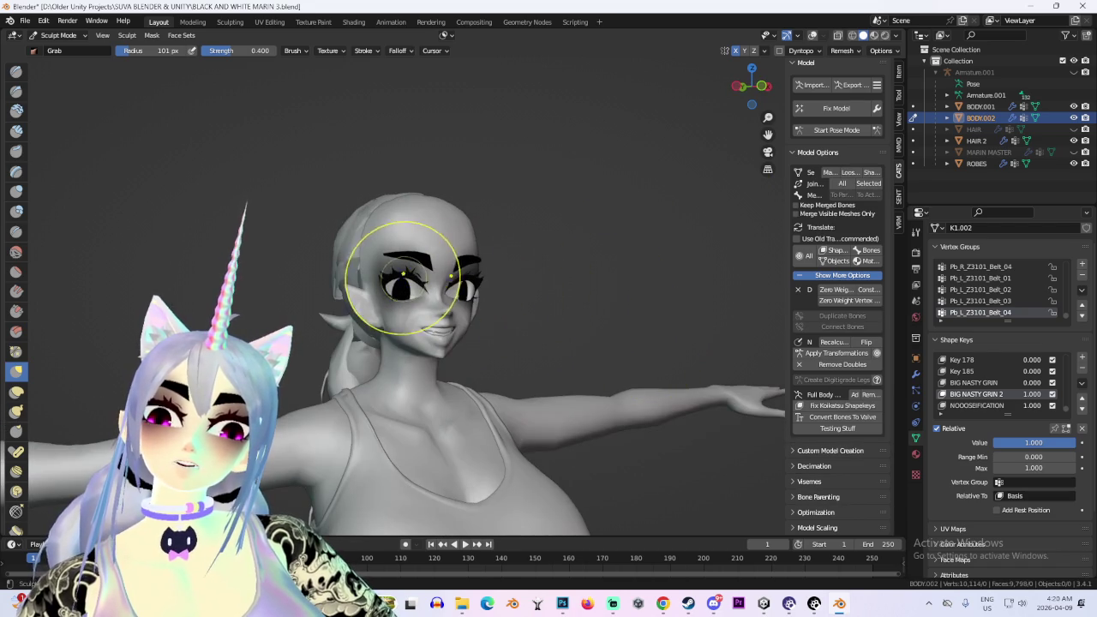
pyautogui.press('KP_1')
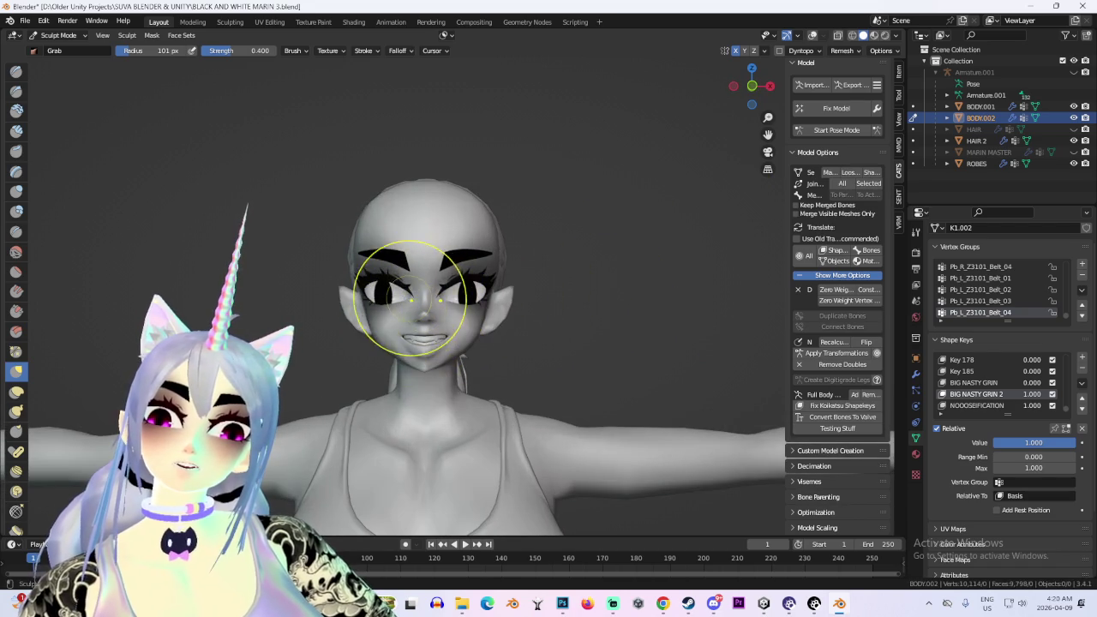
pyautogui.scroll(-2, 410, 302)
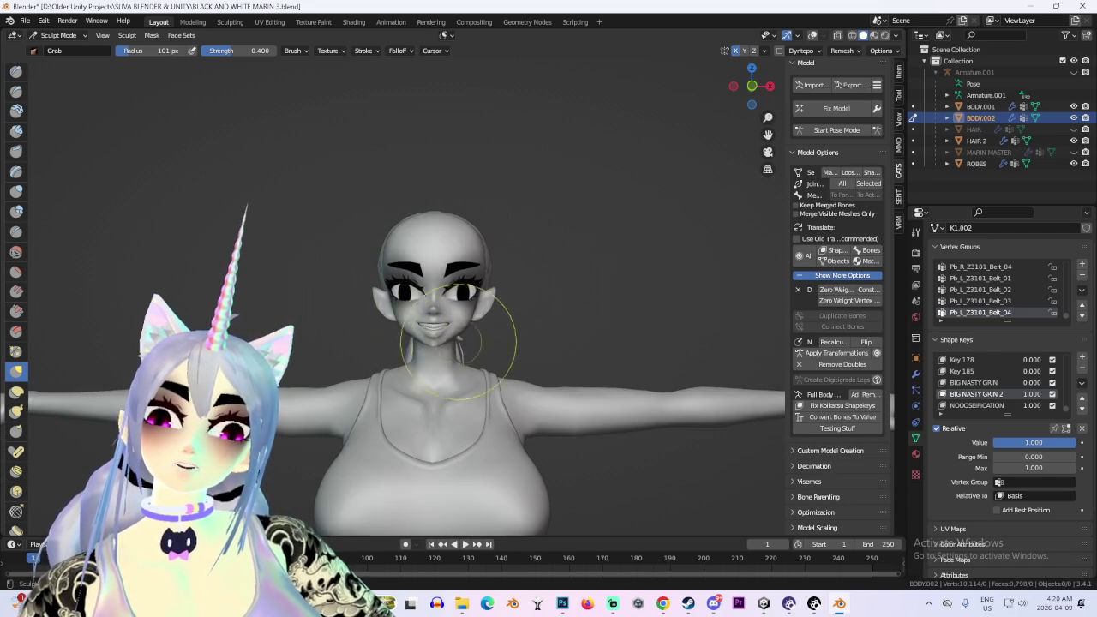
pyautogui.scroll(2, 582, 342)
pyautogui.moveTo(583, 343)
pyautogui.mouseDown(button='middle')
pyautogui.moveTo(612, 355)
pyautogui.moveTo(356, 330)
pyautogui.mouseUp(button='middle')
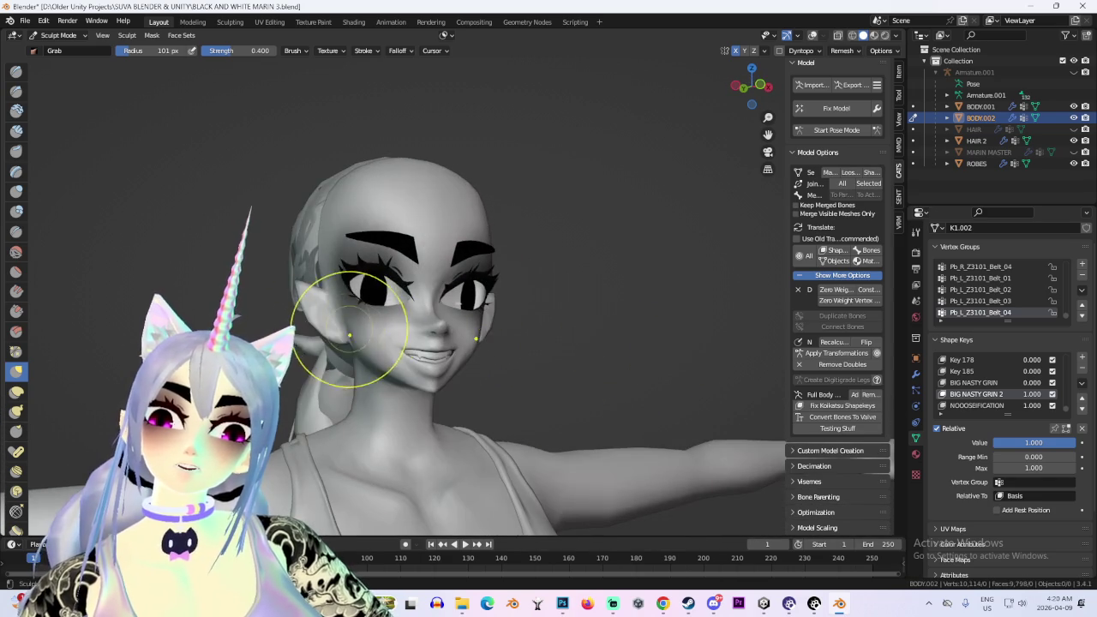
pyautogui.moveTo(558, 299)
pyautogui.mouseDown(button='middle')
pyautogui.moveTo(486, 326)
pyautogui.moveTo(480, 343)
pyautogui.moveTo(548, 334)
pyautogui.mouseUp(button='middle')
pyautogui.scroll(2, 465, 355)
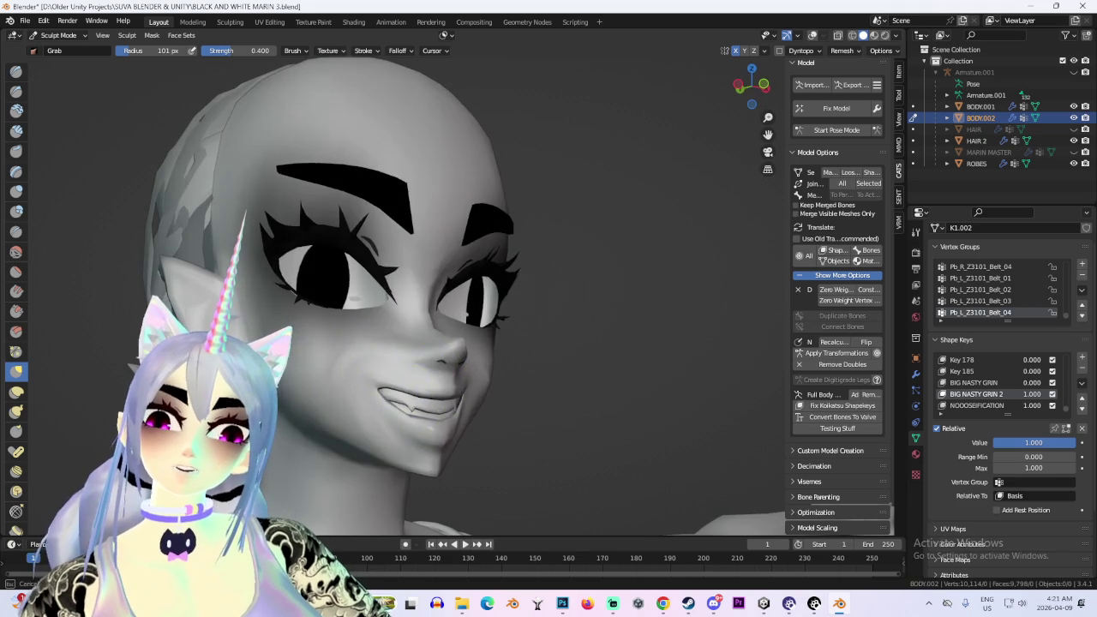
# Toggle BIG NASTY GRIN 2 from 1 to 0 and back to 1 to compare the face
pyautogui.scroll(-3, 441, 380)
pyautogui.moveTo(409, 330)
pyautogui.mouseDown(button='middle')
pyautogui.moveTo(453, 392)
pyautogui.moveTo(454, 368)
pyautogui.moveTo(520, 351)
pyautogui.mouseUp(button='middle')
pyautogui.scroll(-1, 520, 351)
pyautogui.scroll(2, 389, 281)
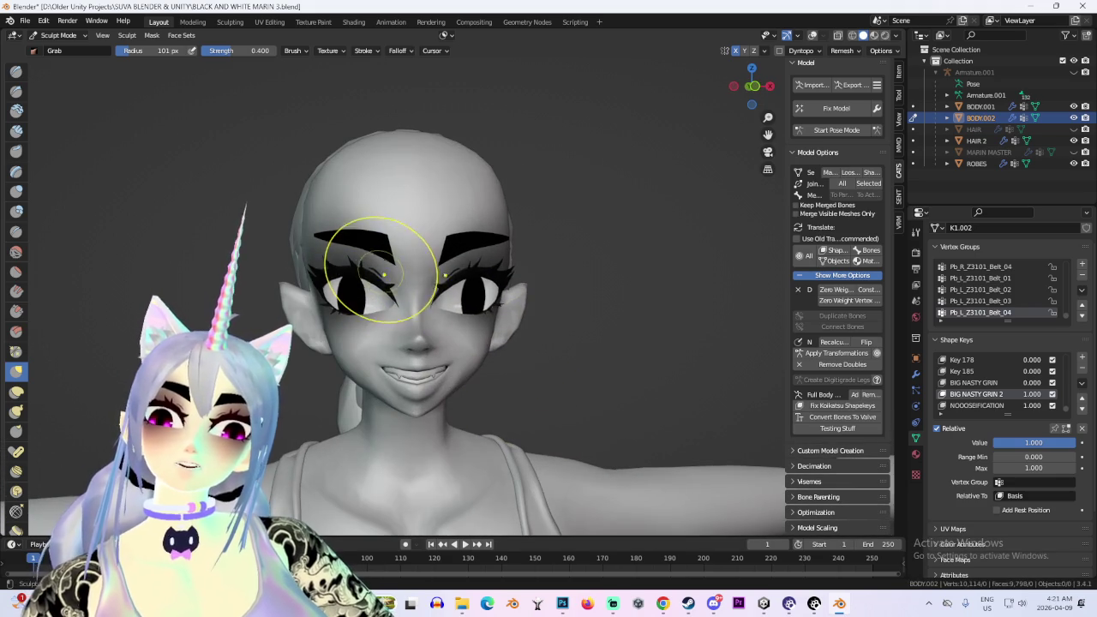
pyautogui.scroll(2, 383, 274)
pyautogui.scroll(-2, 292, 266)
pyautogui.moveTo(291, 266); pyautogui.dragTo(317, 261, button='middle')
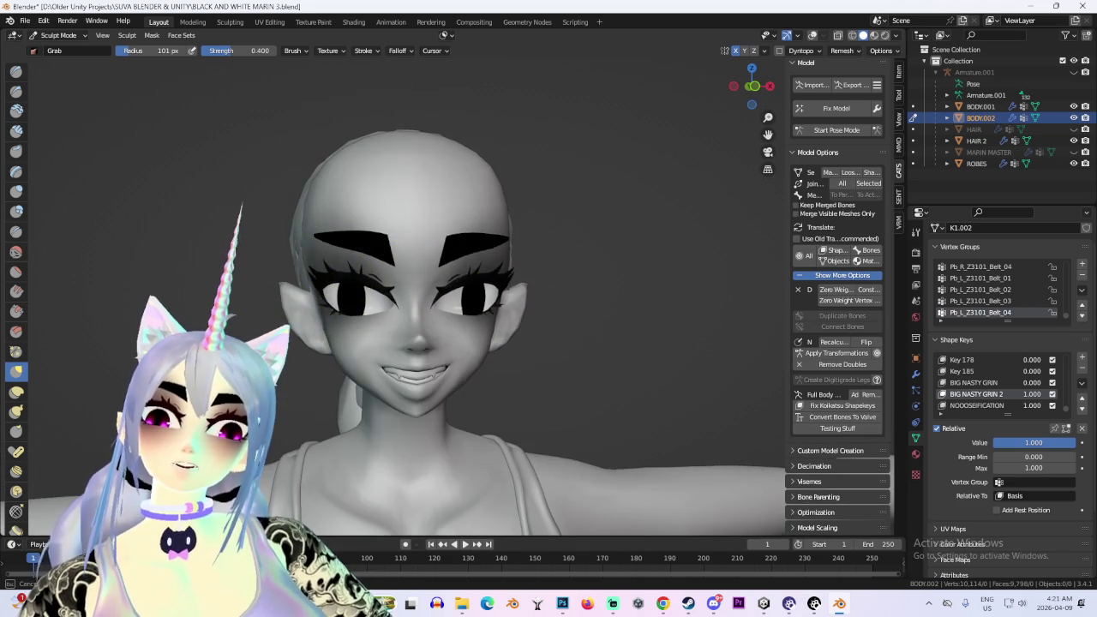
pyautogui.moveTo(378, 290)
pyautogui.mouseDown(button='middle')
pyautogui.moveTo(417, 314)
pyautogui.moveTo(399, 362)
pyautogui.mouseUp(button='middle')
pyautogui.scroll(2, 399, 362)
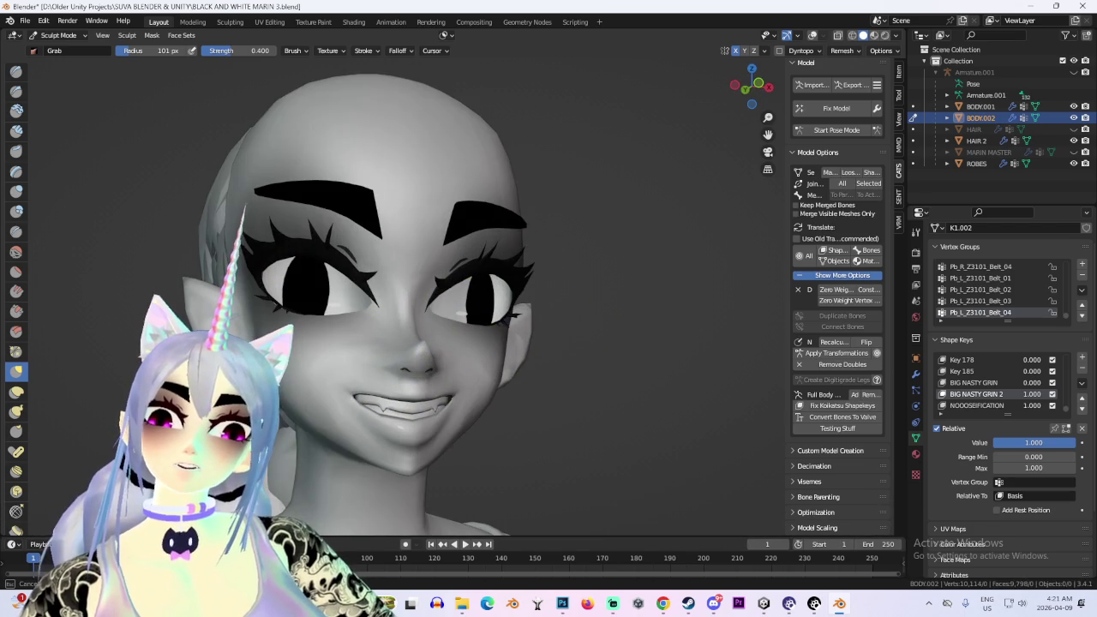
pyautogui.scroll(-2, 495, 343)
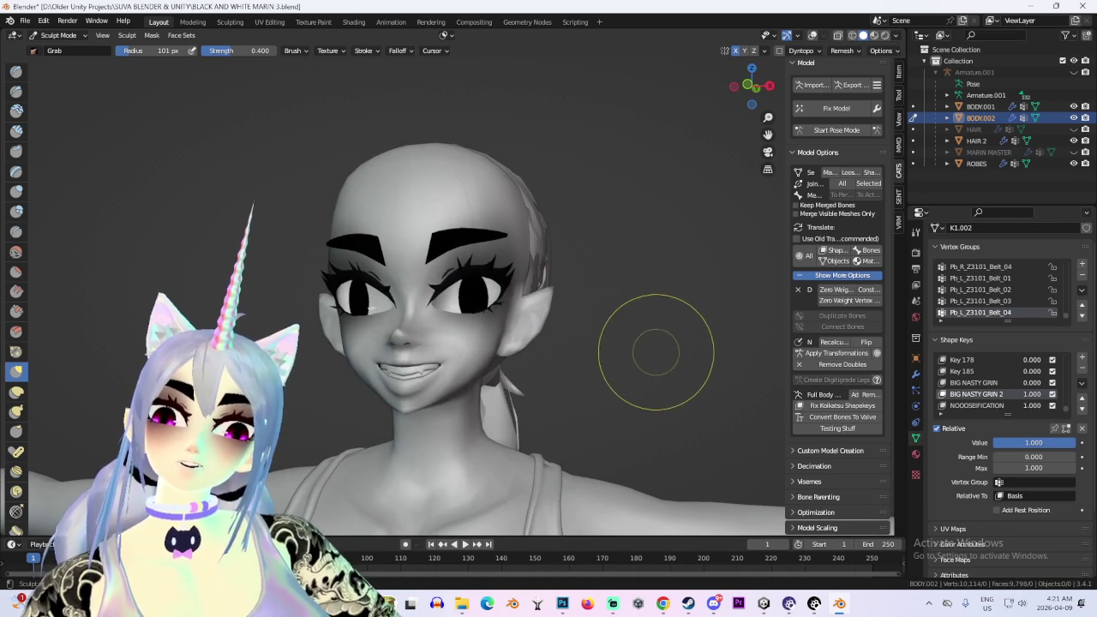
pyautogui.scroll(-1, 675, 357)
pyautogui.moveTo(1034, 442)
pyautogui.mouseDown()
pyautogui.moveTo(998, 442)
pyautogui.moveTo(1071, 443)
pyautogui.mouseUp()
pyautogui.moveTo(515, 326)
pyautogui.mouseDown(button='middle')
pyautogui.moveTo(649, 331)
pyautogui.moveTo(478, 282)
pyautogui.mouseUp(button='middle')
pyautogui.scroll(1, 343, 318)
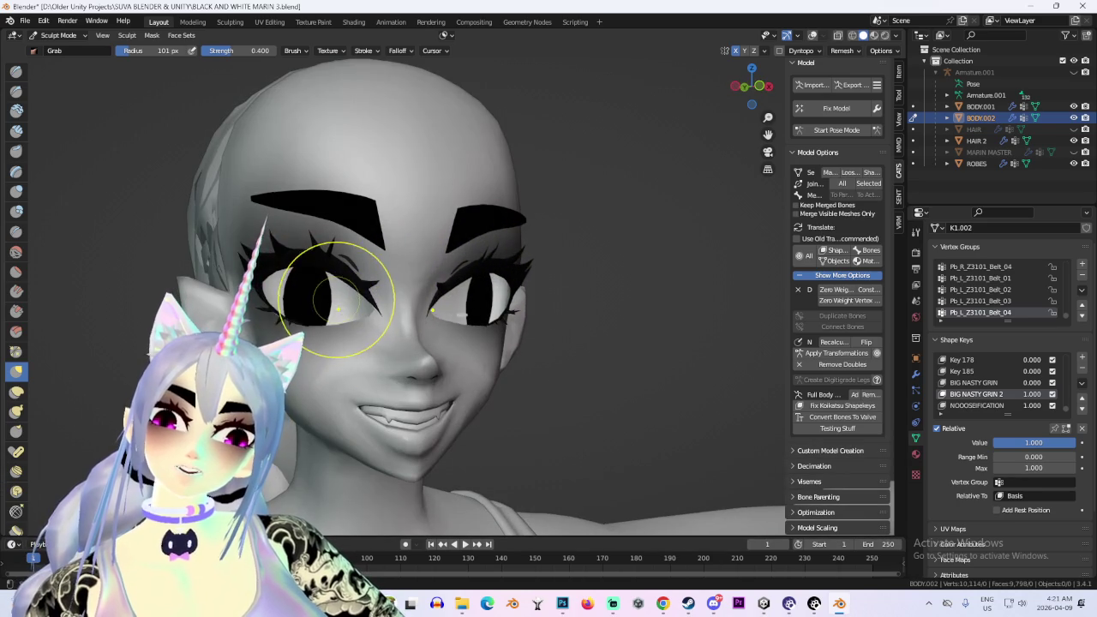
pyautogui.scroll(-1, 336, 300)
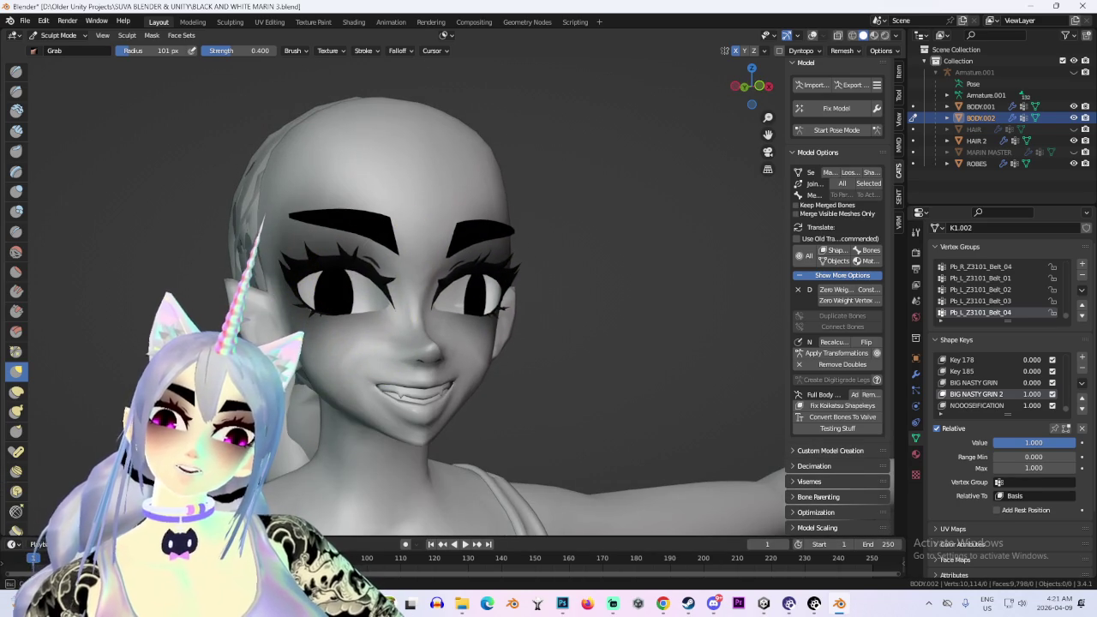
# Orbit around the head to inspect the eyes from frontal, three-quarter and side views
pyautogui.moveTo(377, 271)
pyautogui.mouseDown(button='middle')
pyautogui.moveTo(607, 372)
pyautogui.moveTo(591, 355)
pyautogui.mouseUp(button='middle')
pyautogui.scroll(-1, 561, 351)
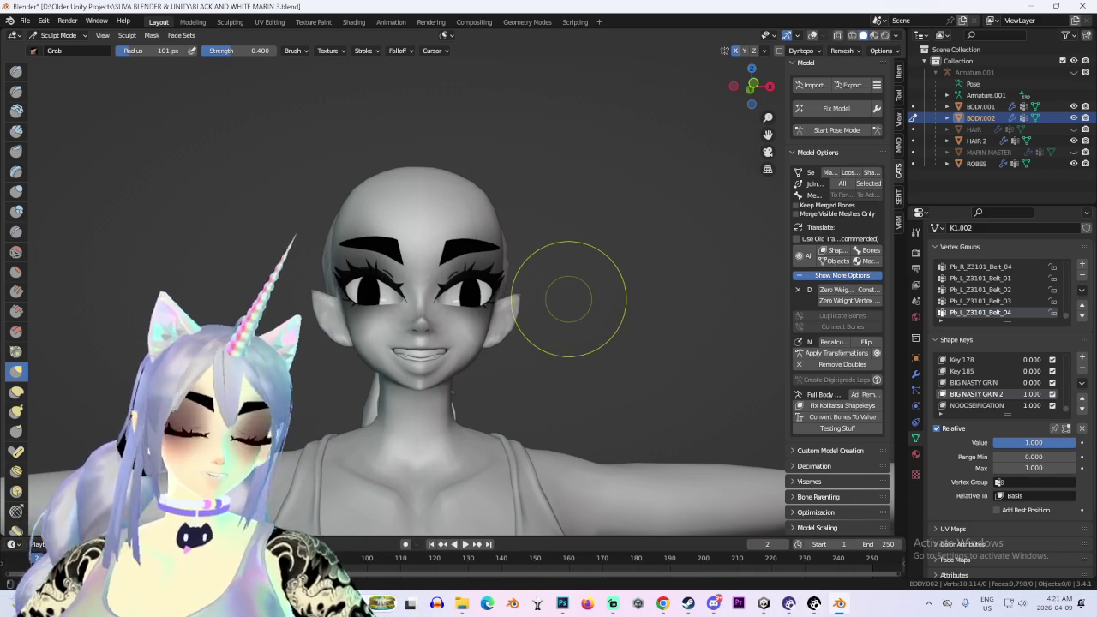
pyautogui.moveTo(565, 299)
pyautogui.mouseDown(button='middle')
pyautogui.moveTo(637, 330)
pyautogui.moveTo(575, 318)
pyautogui.mouseUp(button='middle')
pyautogui.scroll(3, 645, 345)
pyautogui.moveTo(612, 350)
pyautogui.mouseDown(button='middle')
pyautogui.moveTo(656, 343)
pyautogui.moveTo(571, 352)
pyautogui.moveTo(577, 339)
pyautogui.moveTo(549, 343)
pyautogui.mouseUp(button='middle')
pyautogui.scroll(-3, 549, 343)
pyautogui.scroll(1, 539, 343)
pyautogui.scroll(2, 539, 343)
pyautogui.moveTo(418, 183)
pyautogui.mouseDown(button='middle')
pyautogui.moveTo(539, 258)
pyautogui.moveTo(475, 280)
pyautogui.mouseUp(button='middle')
pyautogui.scroll(2, 356, 225)
pyautogui.scroll(1, 358, 246)
pyautogui.moveTo(301, 216); pyautogui.dragTo(371, 250, button='middle')
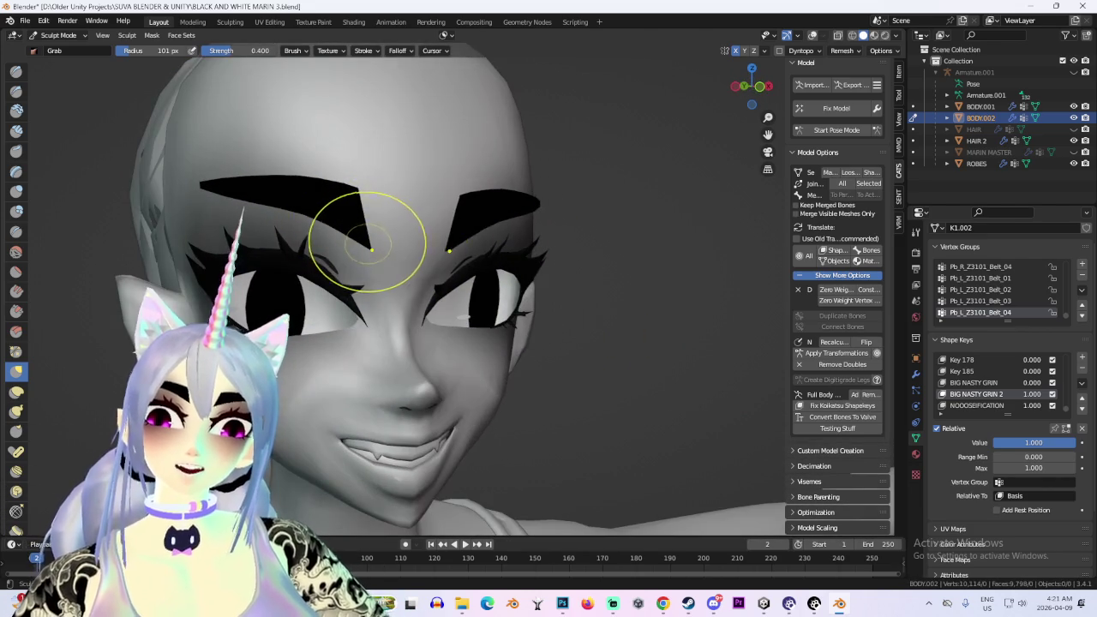
pyautogui.scroll(-3, 393, 232)
pyautogui.moveTo(575, 269)
pyautogui.mouseDown(button='middle')
pyautogui.moveTo(588, 326)
pyautogui.moveTo(492, 350)
pyautogui.mouseUp(button='middle')
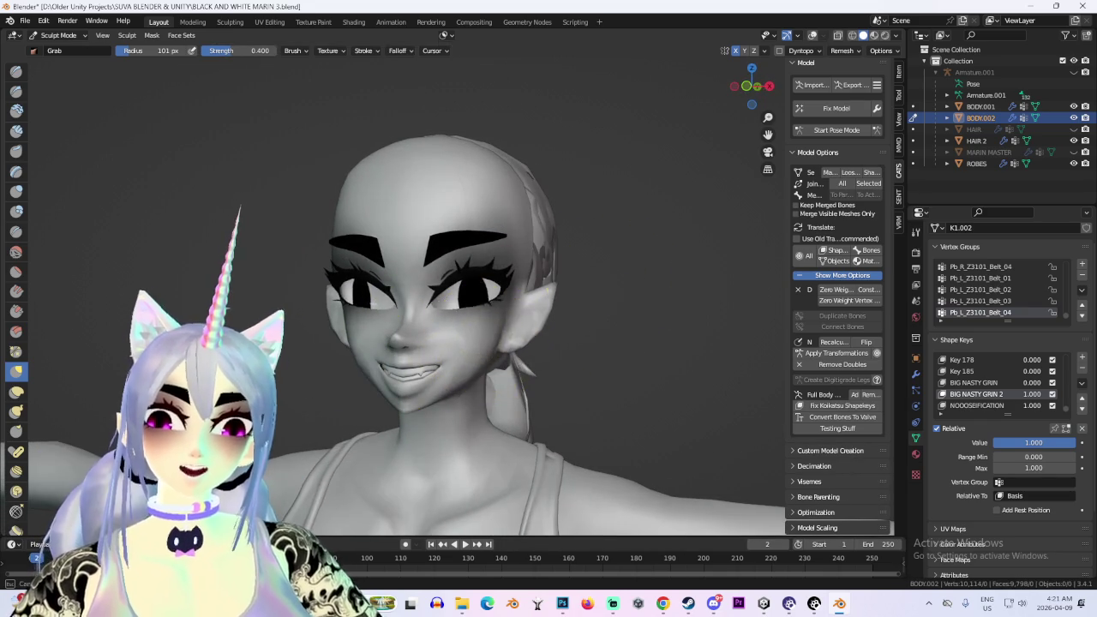
pyautogui.moveTo(410, 313)
pyautogui.mouseDown(button='middle')
pyautogui.moveTo(630, 334)
pyautogui.moveTo(534, 335)
pyautogui.moveTo(632, 326)
pyautogui.moveTo(538, 331)
pyautogui.moveTo(623, 328)
pyautogui.moveTo(625, 318)
pyautogui.moveTo(561, 333)
pyautogui.moveTo(662, 332)
pyautogui.moveTo(595, 326)
pyautogui.mouseUp(button='middle')
pyautogui.scroll(3, 363, 305)
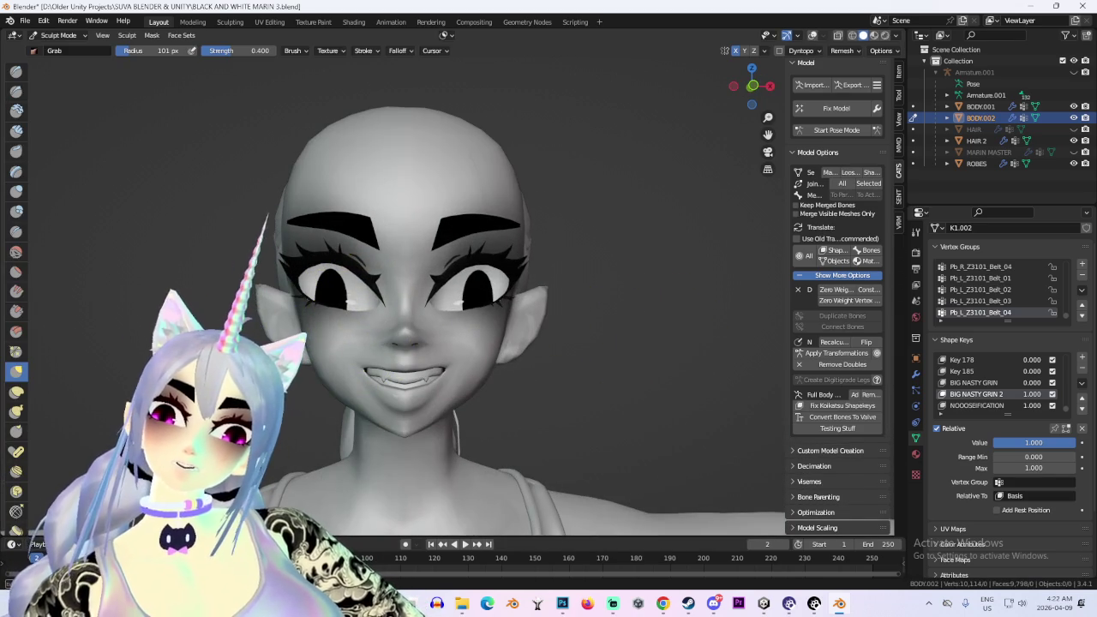
# Grab-brush the eyes, undo a bad downward stretch, and sculpt them rounder with larger pupils
pyautogui.moveTo(338, 287); pyautogui.dragTo(343, 319)
pyautogui.hotkey('ctrl', 'z')
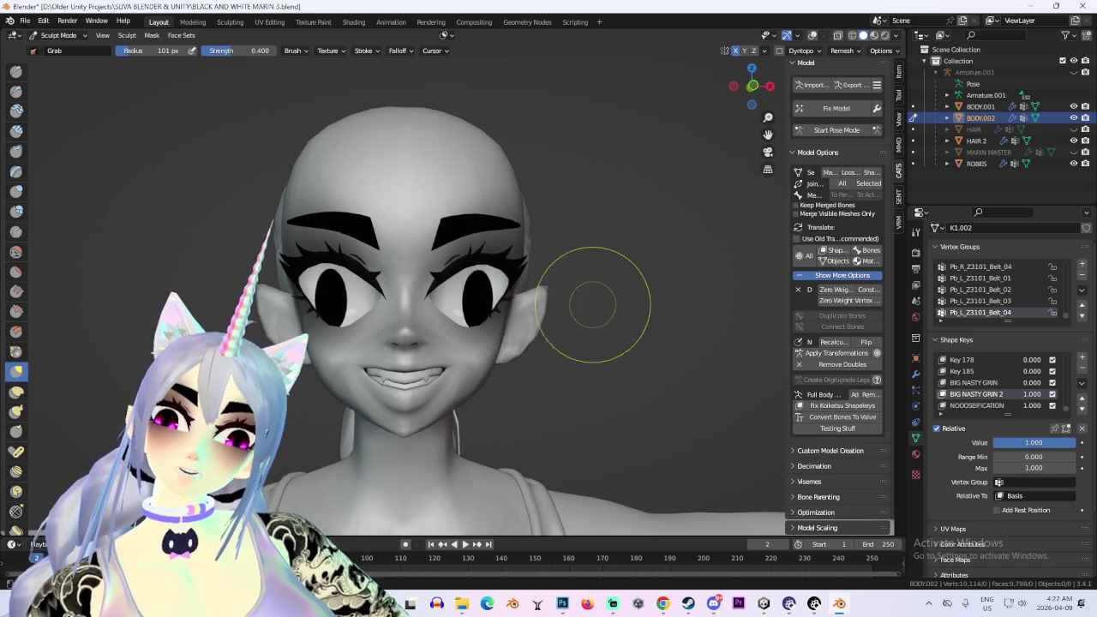
pyautogui.moveTo(383, 270); pyautogui.dragTo(383, 285)
# From a front view, grab both eyes to show more white, then pull them nearly shut
pyautogui.moveTo(402, 308); pyautogui.dragTo(441, 364, button='middle')
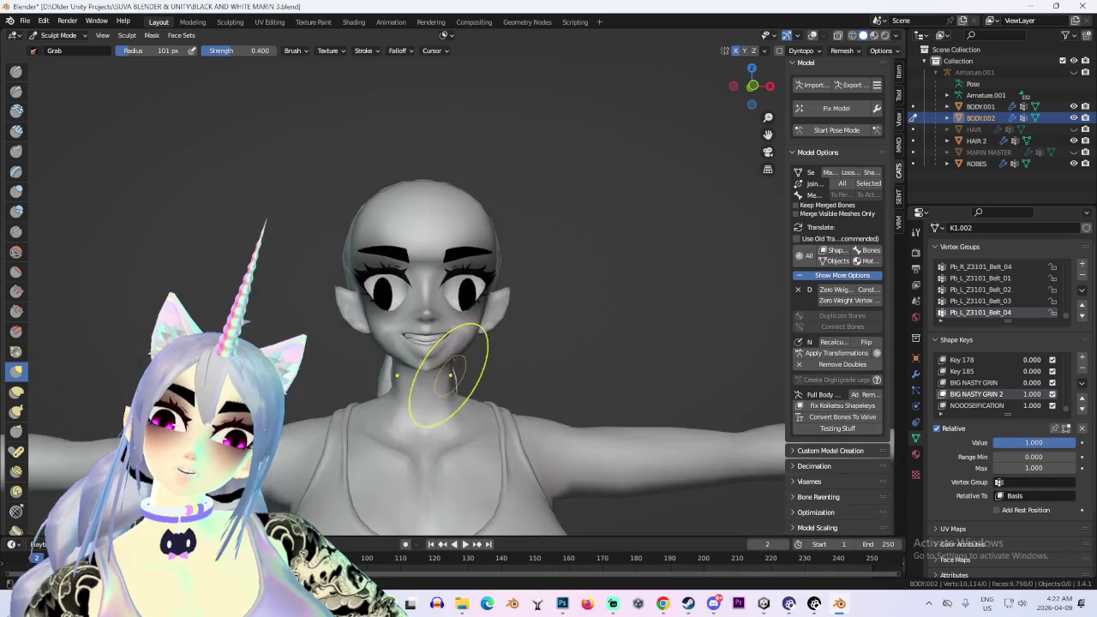
pyautogui.scroll(3, 441, 364)
pyautogui.press('KP_1')
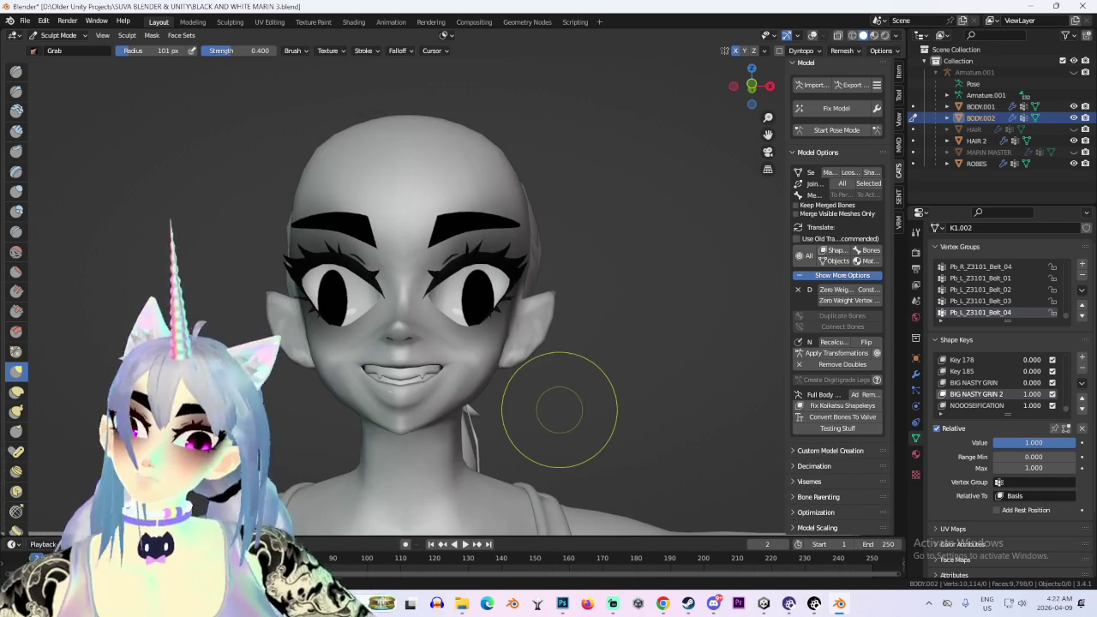
pyautogui.moveTo(484, 308); pyautogui.dragTo(499, 326)
pyautogui.moveTo(515, 246); pyautogui.dragTo(513, 283)
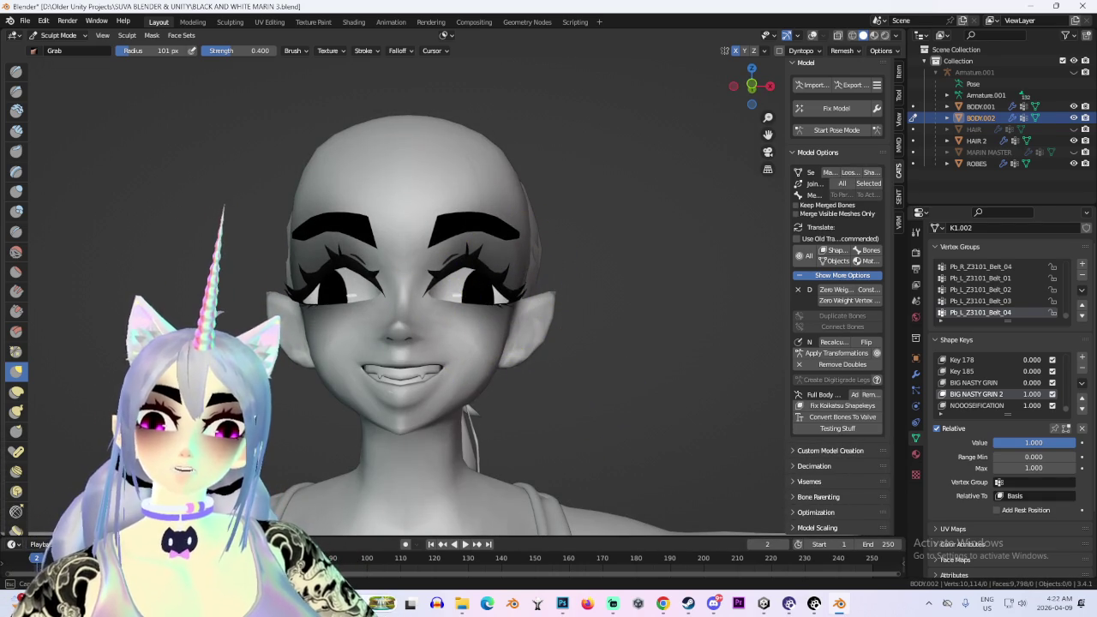
# Orbit the head through side, three-quarter and back views, then return to straight front
pyautogui.moveTo(600, 335); pyautogui.dragTo(510, 341, button='middle')
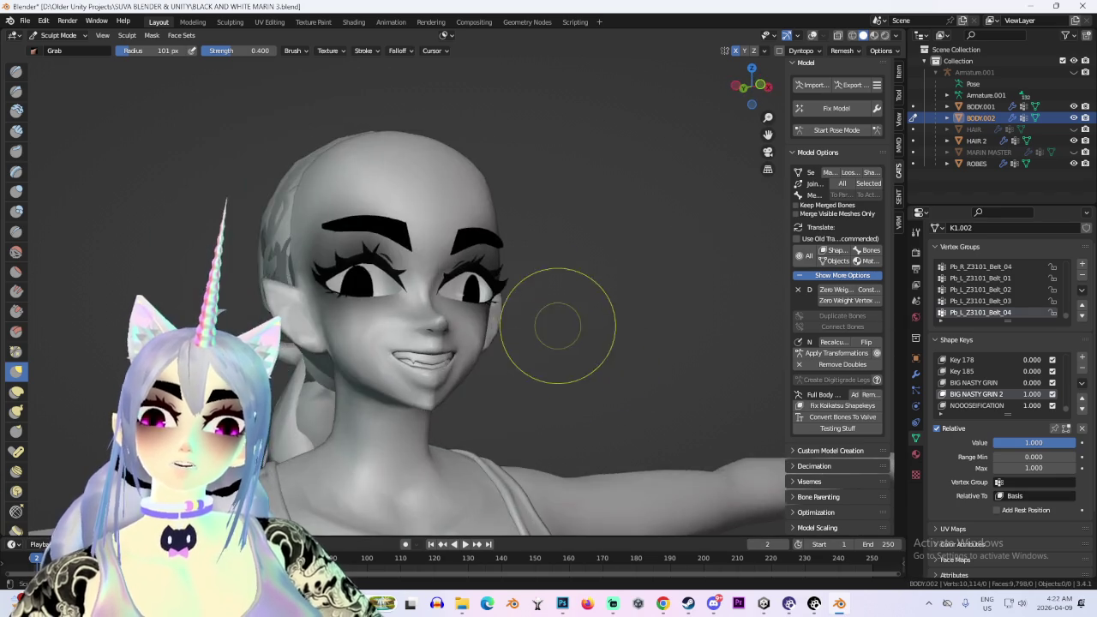
pyautogui.moveTo(470, 225); pyautogui.dragTo(575, 276, button='middle')
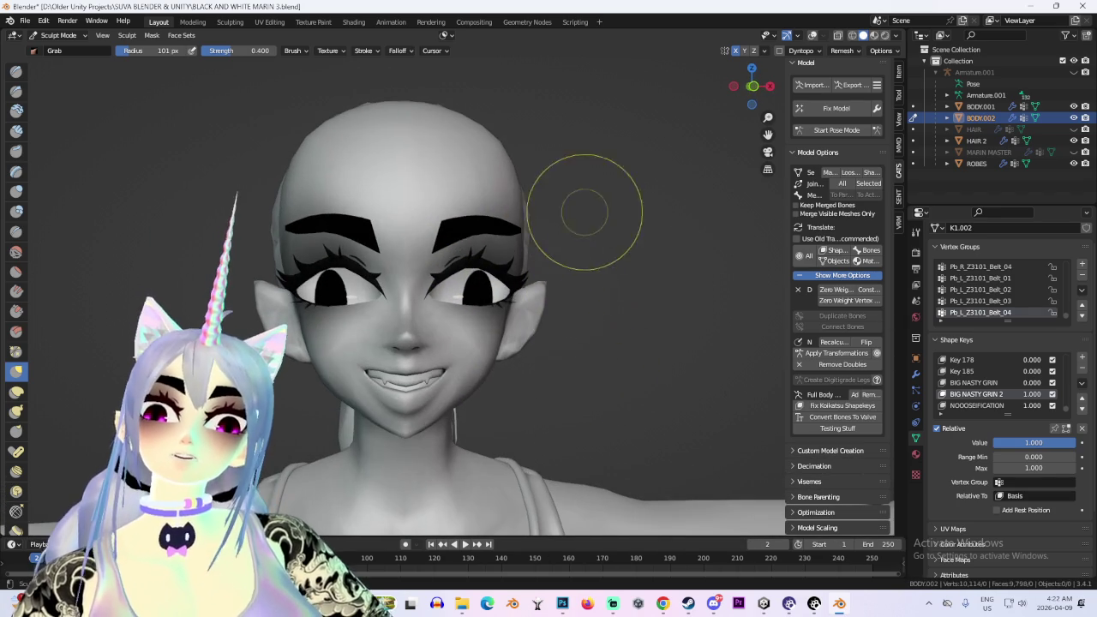
pyautogui.scroll(2, 331, 232)
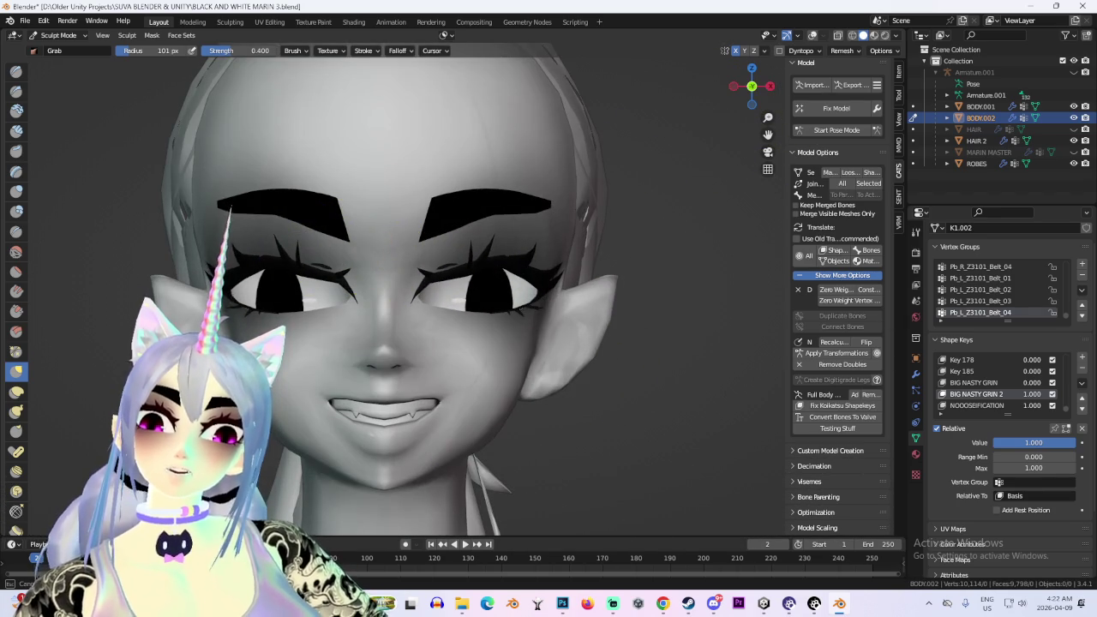
pyautogui.scroll(-3, 311, 299)
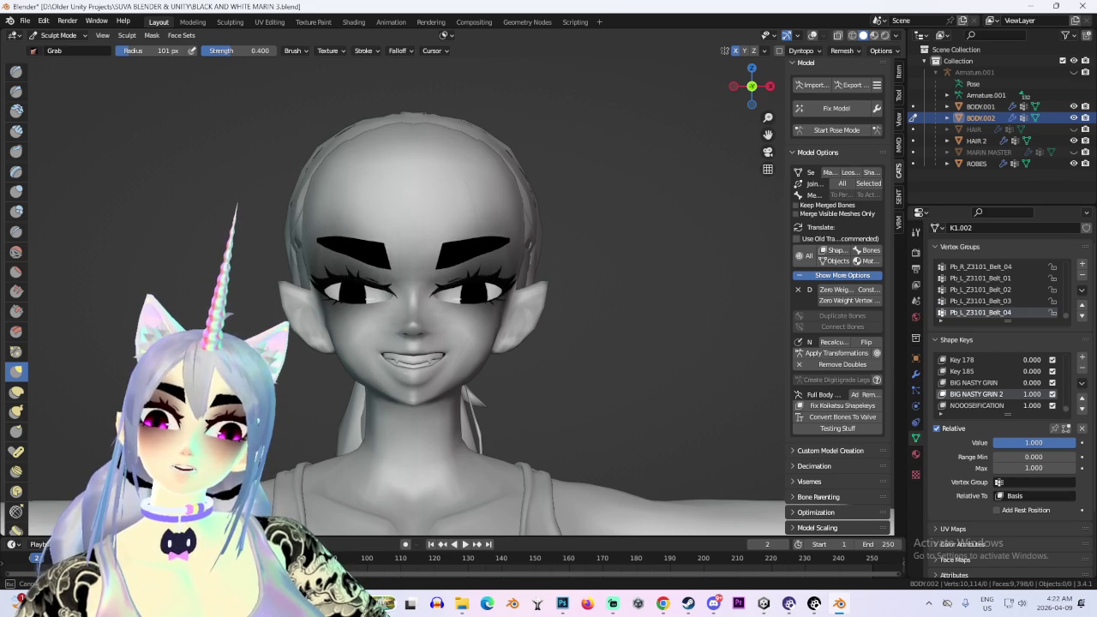
pyautogui.moveTo(399, 319)
pyautogui.mouseDown(button='middle')
pyautogui.moveTo(672, 306)
pyautogui.moveTo(582, 357)
pyautogui.moveTo(561, 351)
pyautogui.moveTo(600, 377)
pyautogui.moveTo(497, 364)
pyautogui.moveTo(488, 326)
pyautogui.moveTo(506, 294)
pyautogui.moveTo(527, 270)
pyautogui.moveTo(571, 277)
pyautogui.moveTo(414, 280)
pyautogui.mouseUp(button='middle')
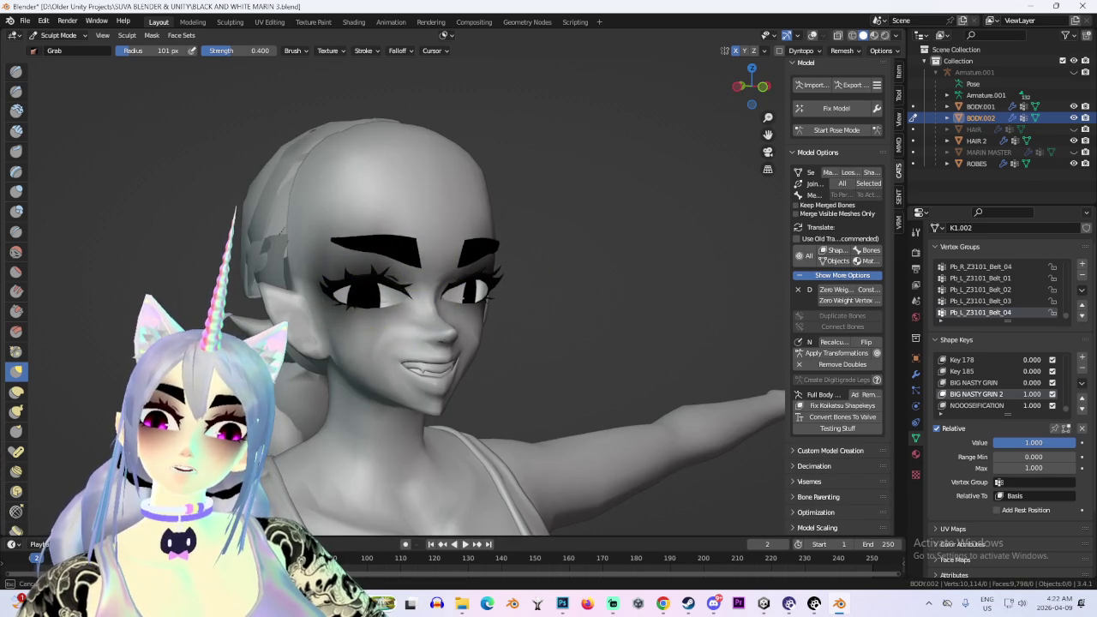
pyautogui.scroll(-2, 392, 267)
pyautogui.moveTo(502, 271); pyautogui.dragTo(389, 248, button='middle')
pyautogui.scroll(3, 375, 273)
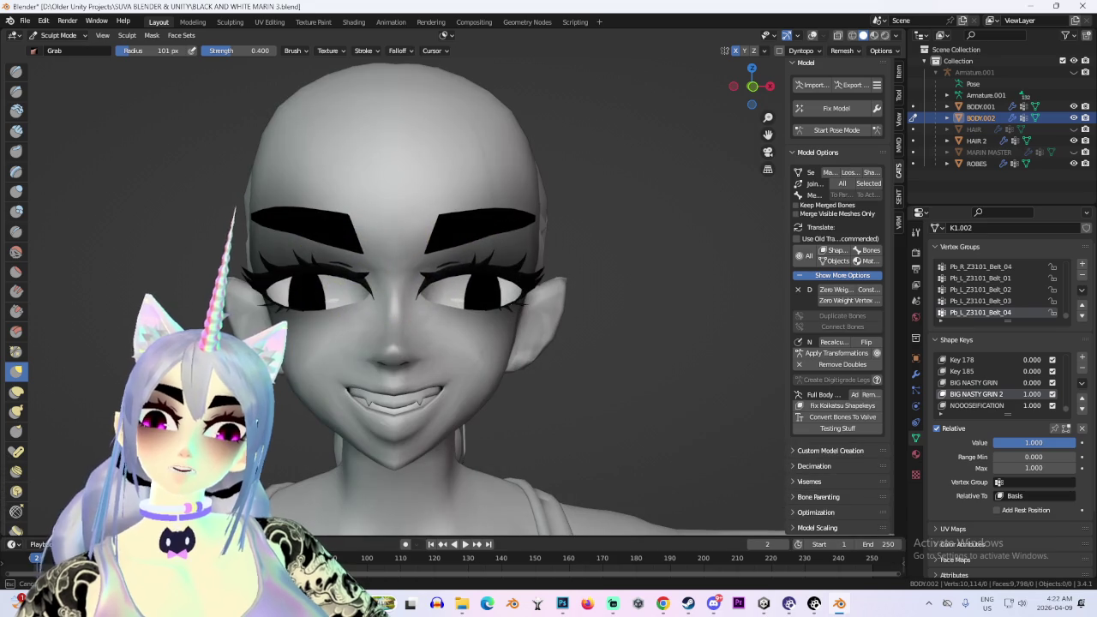
pyautogui.scroll(-2, 343, 304)
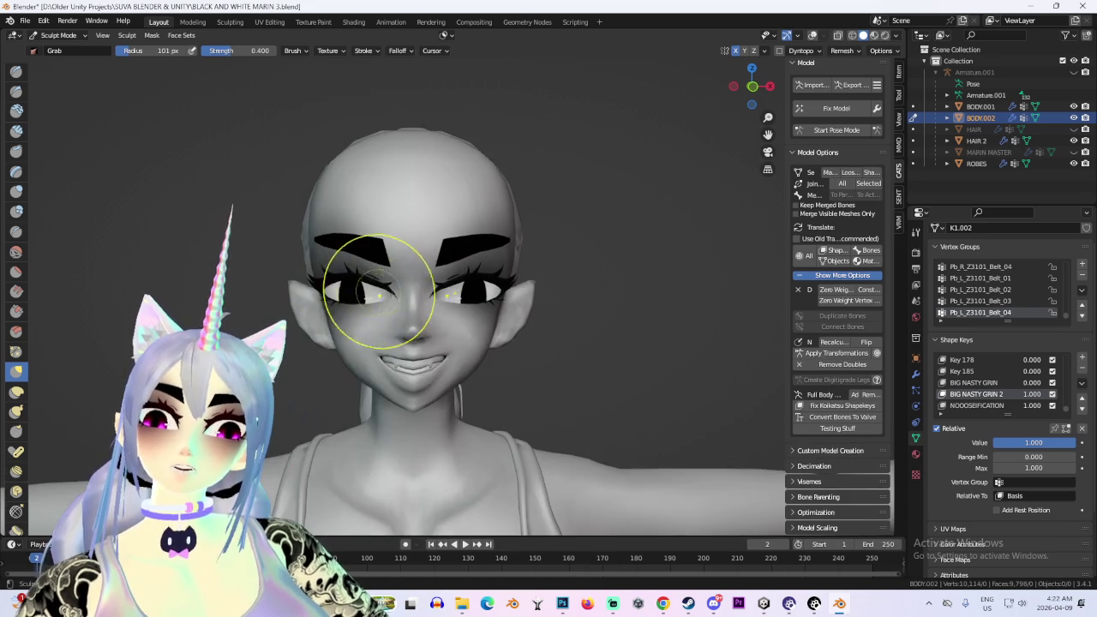
pyautogui.moveTo(381, 298)
pyautogui.mouseDown(button='middle')
pyautogui.moveTo(656, 354)
pyautogui.moveTo(625, 397)
pyautogui.mouseUp(button='middle')
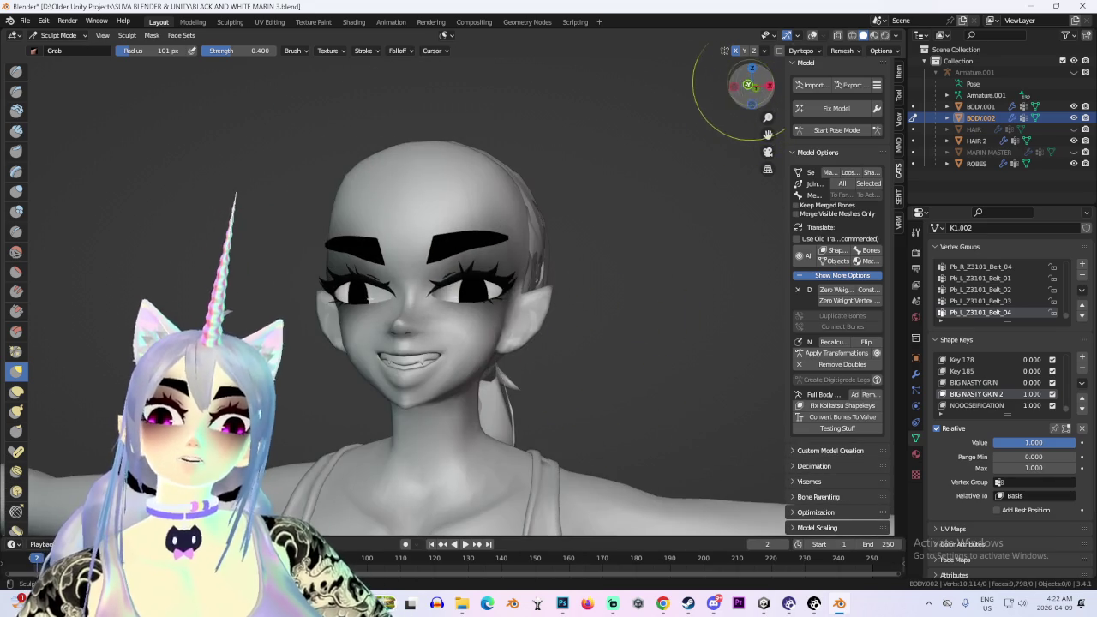
pyautogui.click(748, 86)
# Try pulling the left eyebrow's inner end down, undo it, and orbit closer to the face
pyautogui.moveTo(344, 246)
pyautogui.mouseDown()
pyautogui.moveTo(323, 225)
pyautogui.moveTo(328, 248)
pyautogui.mouseUp()
pyautogui.hotkey('ctrl', 'z')
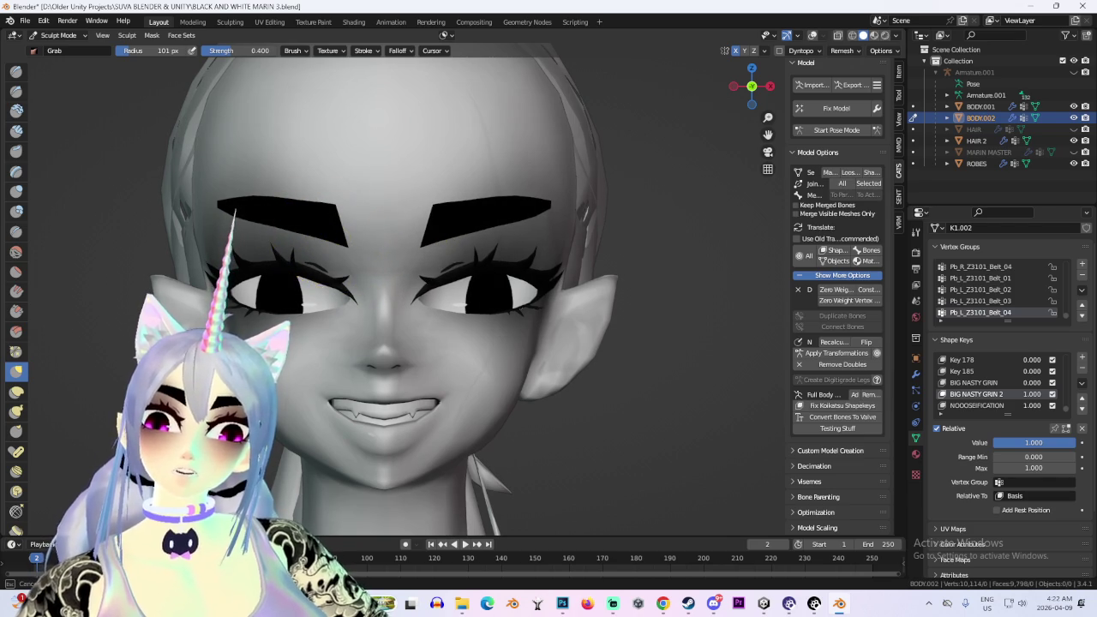
pyautogui.scroll(-2, 251, 214)
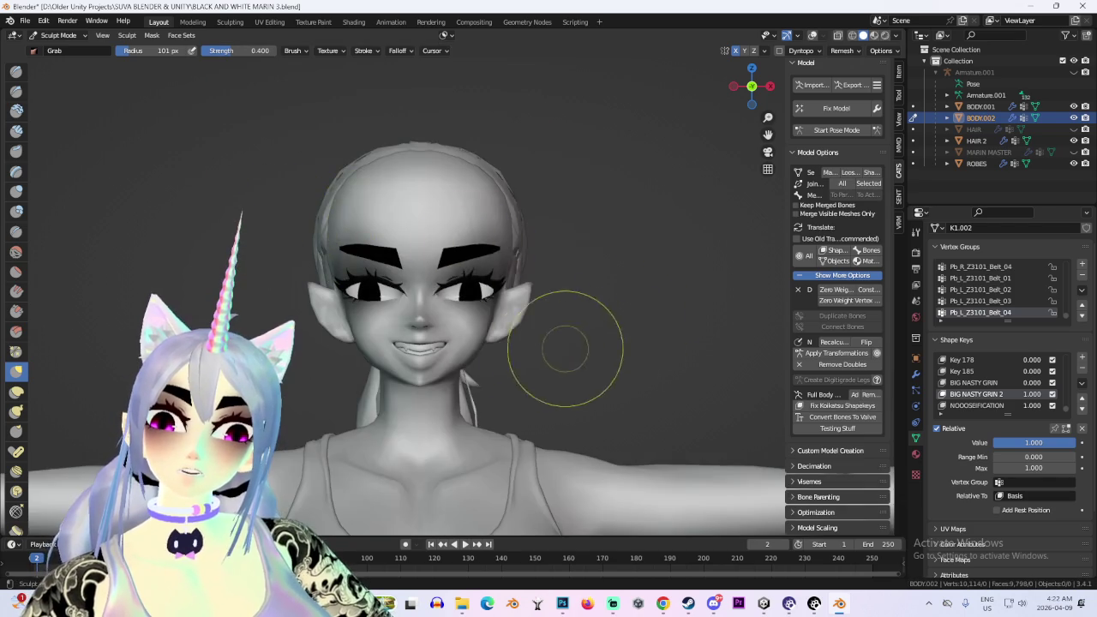
pyautogui.moveTo(568, 343); pyautogui.dragTo(478, 355, button='middle')
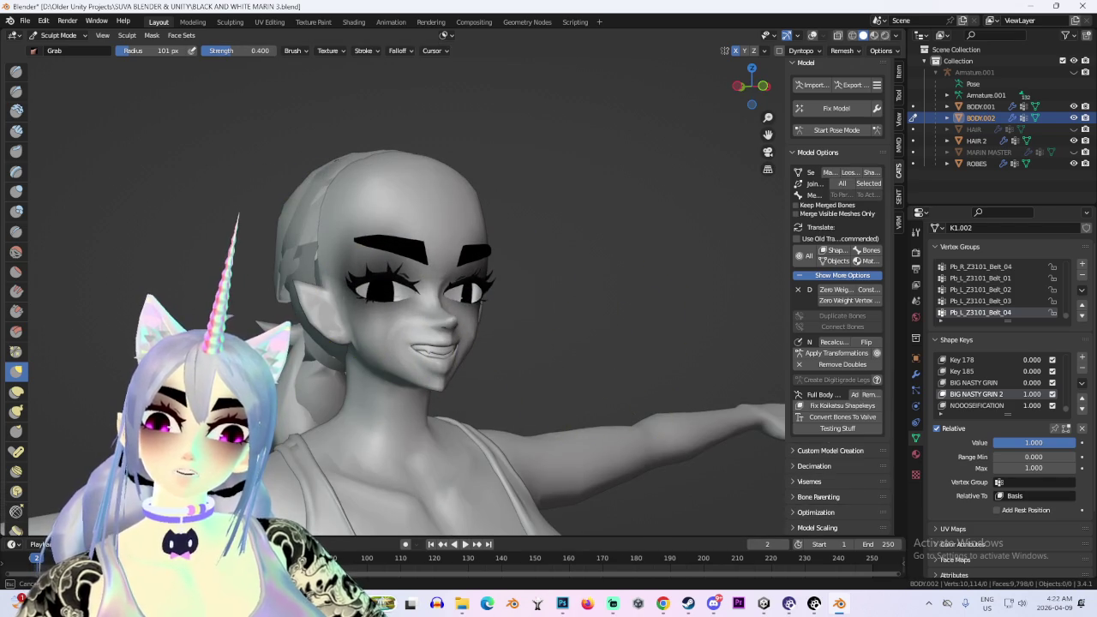
pyautogui.moveTo(593, 308)
pyautogui.mouseDown(button='middle')
pyautogui.moveTo(657, 372)
pyautogui.moveTo(626, 400)
pyautogui.mouseUp(button='middle')
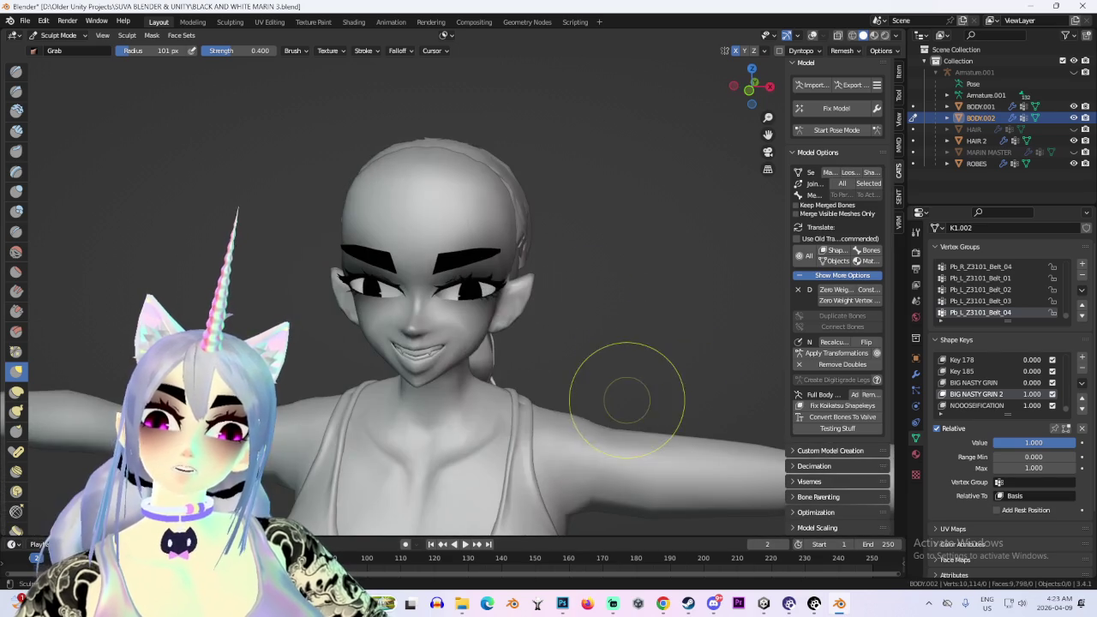
pyautogui.scroll(3, 600, 142)
pyautogui.moveTo(600, 142); pyautogui.dragTo(660, 289, button='middle')
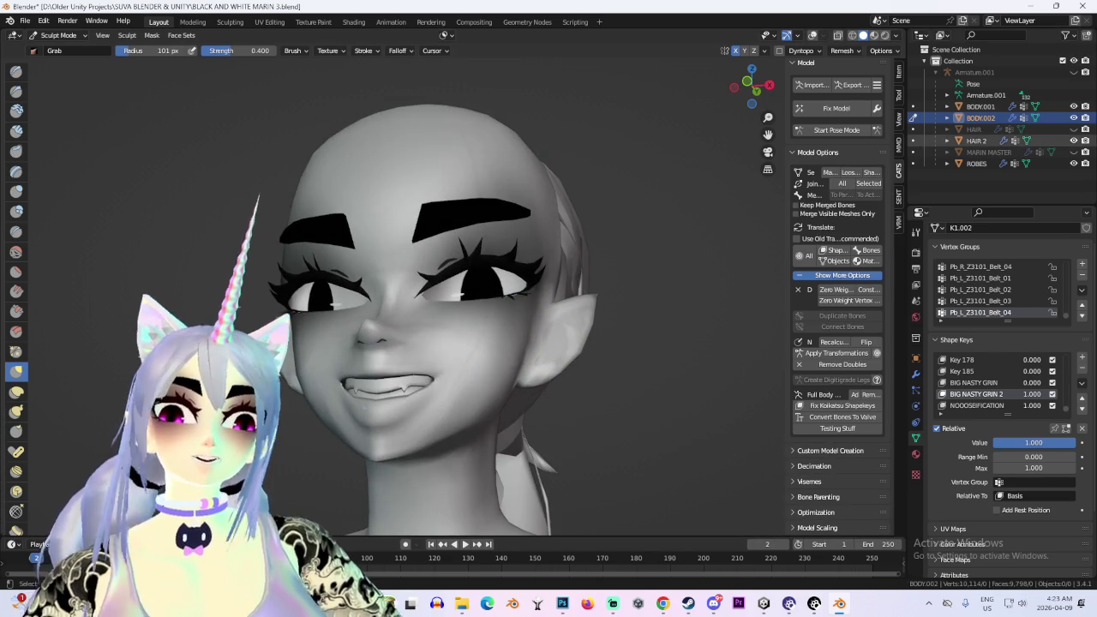
# Unhide the HAIR object and view the grinning head from the front
pyautogui.click(1074, 128)
pyautogui.moveTo(549, 283)
pyautogui.mouseDown(button='middle')
pyautogui.moveTo(580, 311)
pyautogui.moveTo(658, 125)
pyautogui.mouseUp(button='middle')
pyautogui.scroll(-2, 580, 311)
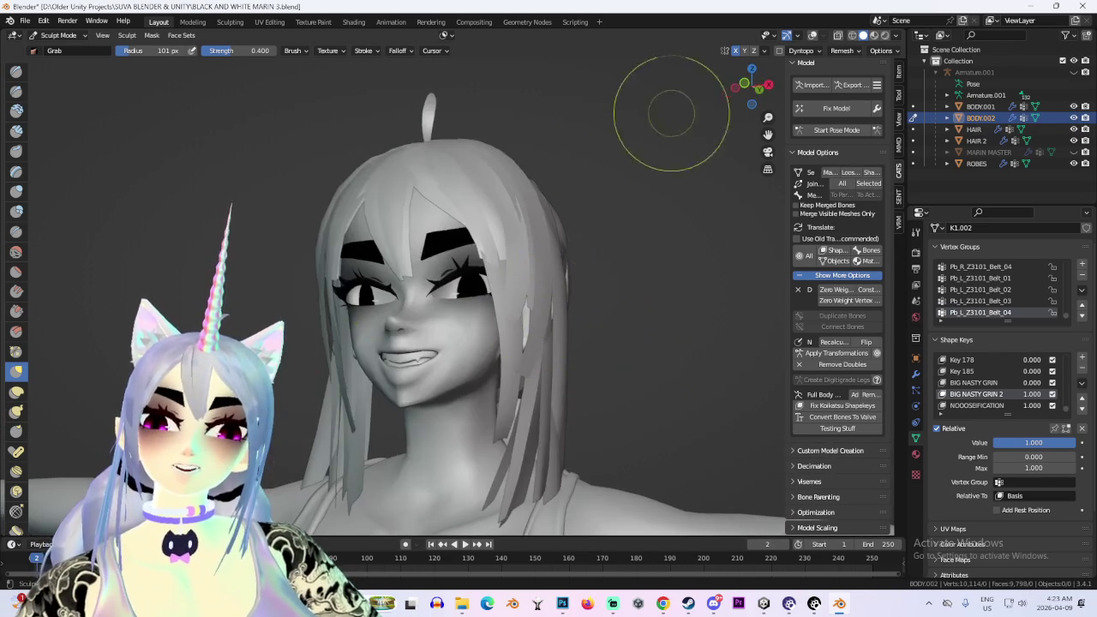
pyautogui.click(750, 85)
pyautogui.scroll(2, 600, 292)
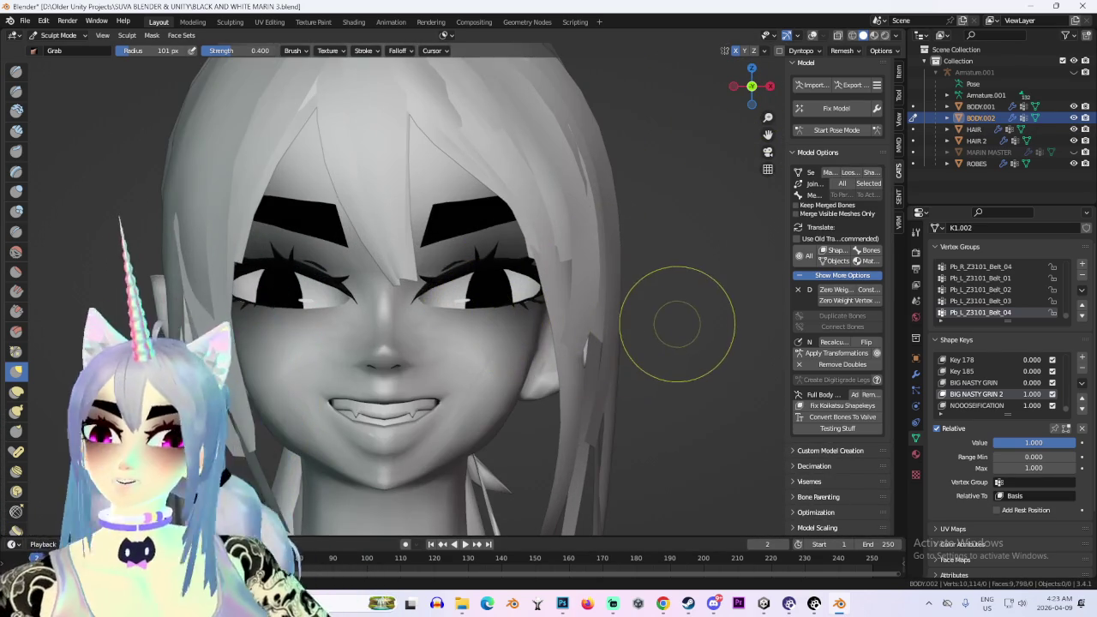
pyautogui.scroll(-2, 672, 321)
# Zoom in and out on the hair-framed grin from three-quarter and front views
pyautogui.moveTo(666, 318)
pyautogui.mouseDown(button='middle')
pyautogui.moveTo(583, 296)
pyautogui.moveTo(637, 318)
pyautogui.moveTo(600, 351)
pyautogui.mouseUp(button='middle')
pyautogui.moveTo(463, 259)
pyautogui.mouseDown(button='middle')
pyautogui.moveTo(355, 261)
pyautogui.moveTo(452, 245)
pyautogui.mouseUp(button='middle')
pyautogui.scroll(-3, 643, 341)
pyautogui.click(752, 85)
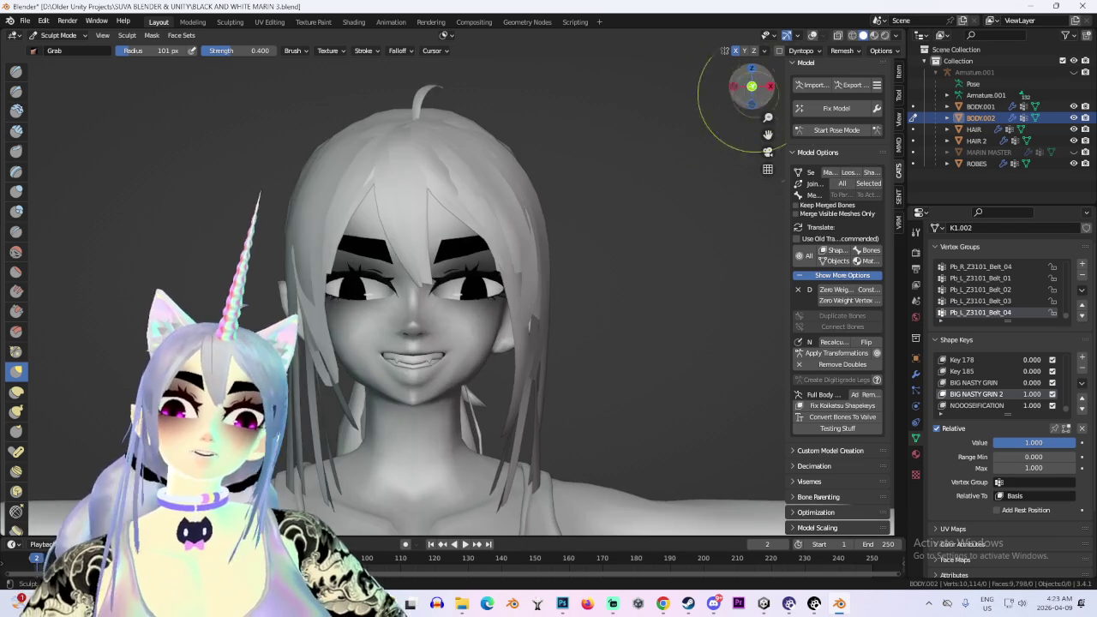
pyautogui.scroll(2, 379, 313)
pyautogui.scroll(-1, 379, 313)
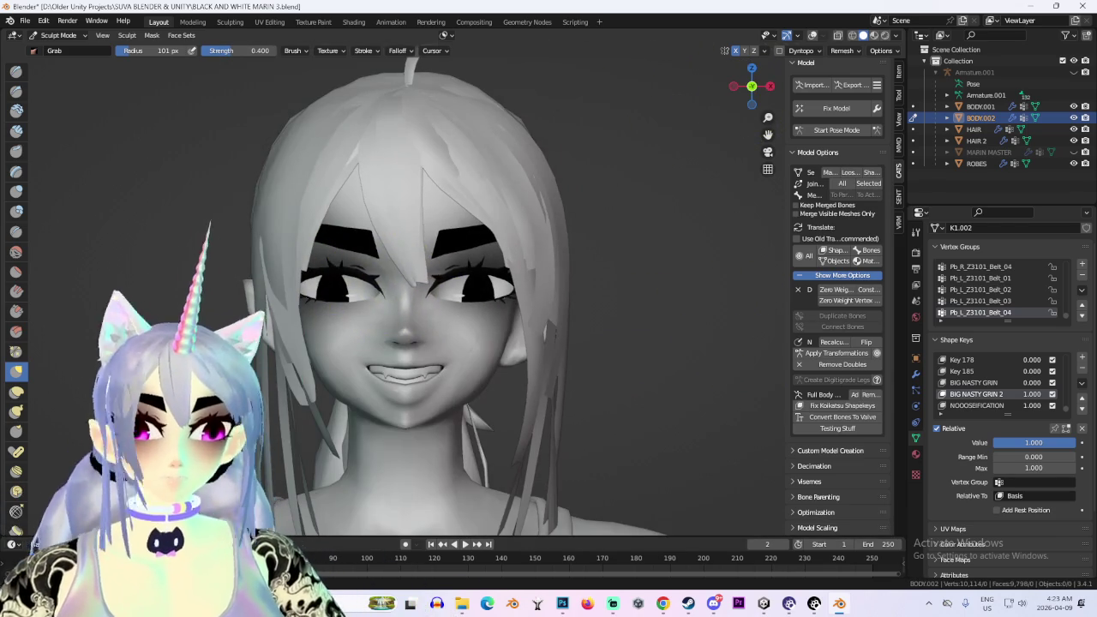
pyautogui.scroll(-2, 656, 277)
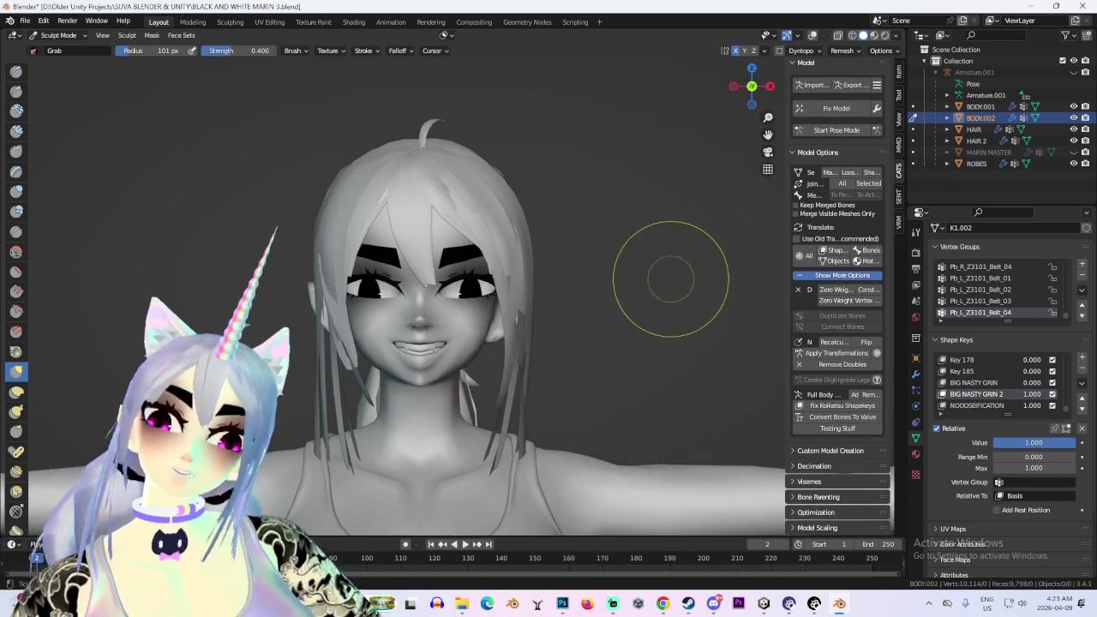
pyautogui.scroll(-1, 717, 295)
pyautogui.scroll(2, 454, 319)
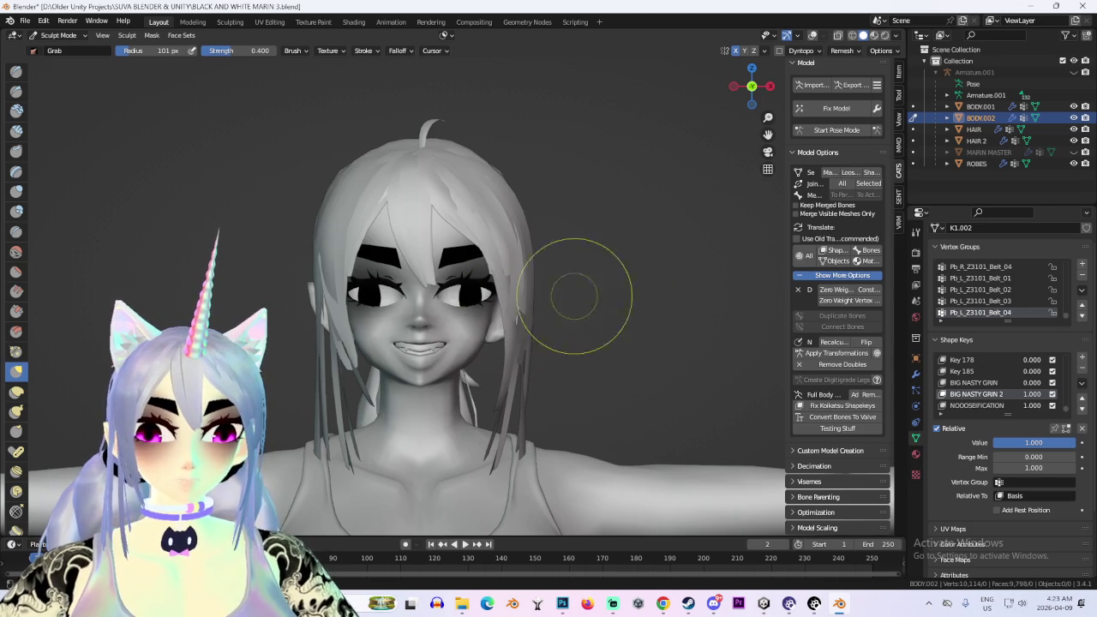
pyautogui.scroll(1, 510, 313)
pyautogui.scroll(1, 337, 306)
pyautogui.scroll(-1, 338, 306)
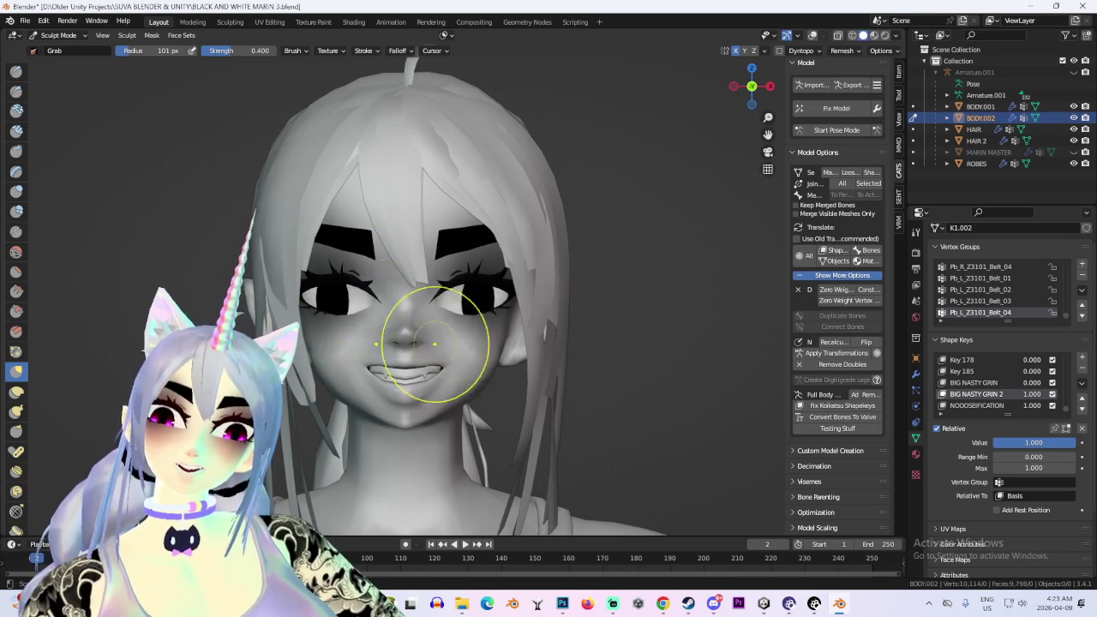
pyautogui.scroll(-3, 367, 306)
pyautogui.scroll(2, 380, 271)
pyautogui.scroll(-3, 656, 313)
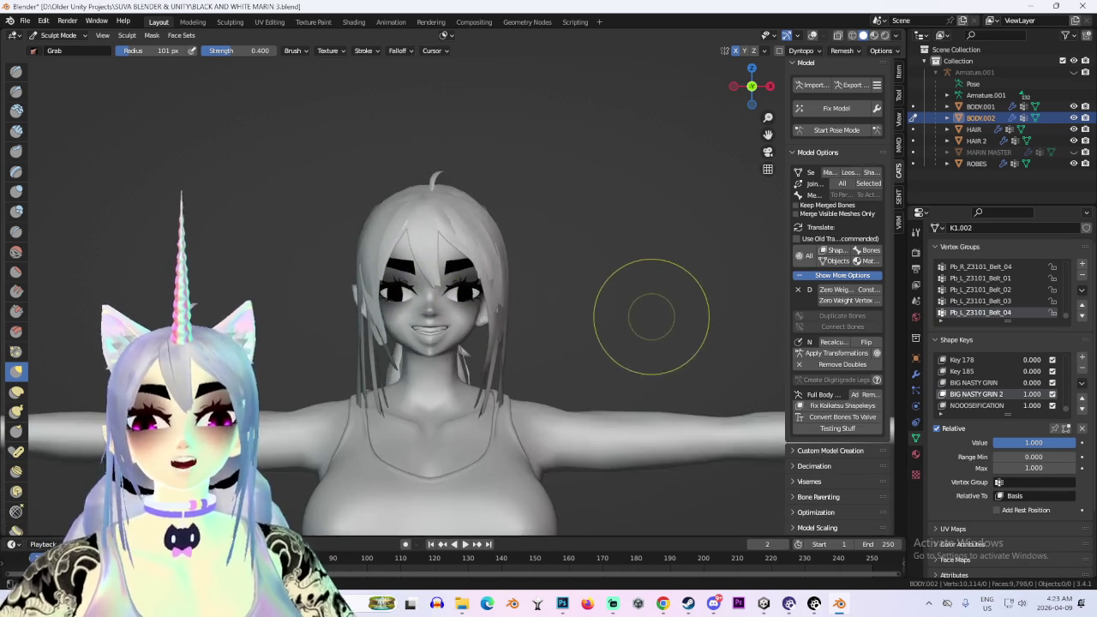
pyautogui.scroll(-2, 651, 324)
# Orbit between three-quarter angles and the front view to check the grin with hair on
pyautogui.moveTo(600, 347); pyautogui.dragTo(592, 385, button='middle')
pyautogui.scroll(4, 591, 360)
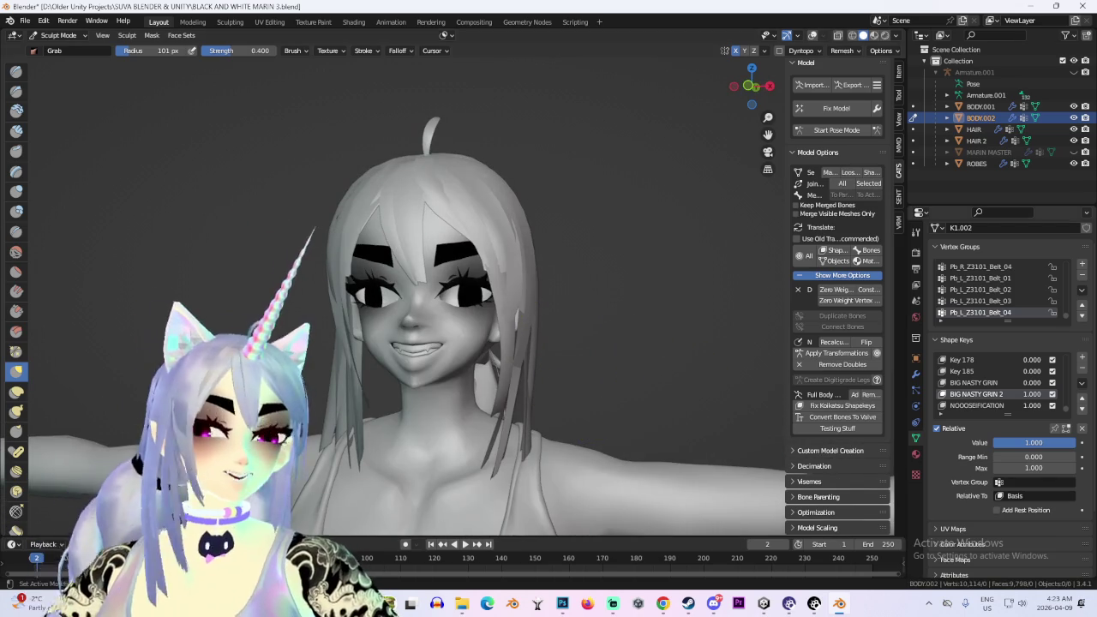
pyautogui.moveTo(700, 200)
pyautogui.mouseDown(button='middle')
pyautogui.moveTo(649, 311)
pyautogui.moveTo(723, 298)
pyautogui.mouseUp(button='middle')
pyautogui.scroll(2, 723, 297)
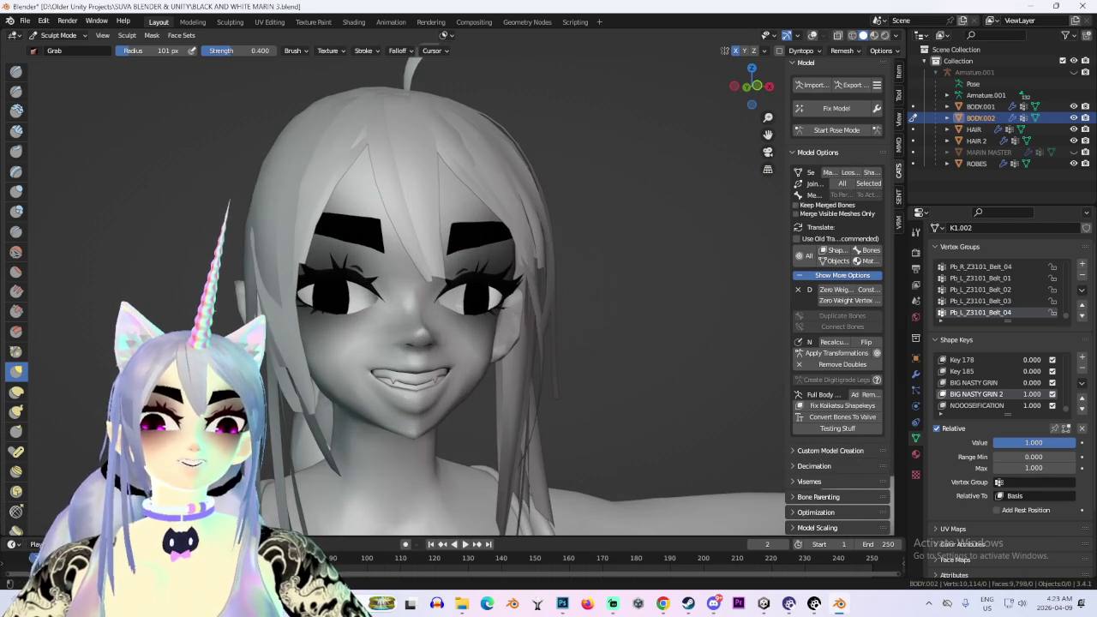
pyautogui.click(752, 86)
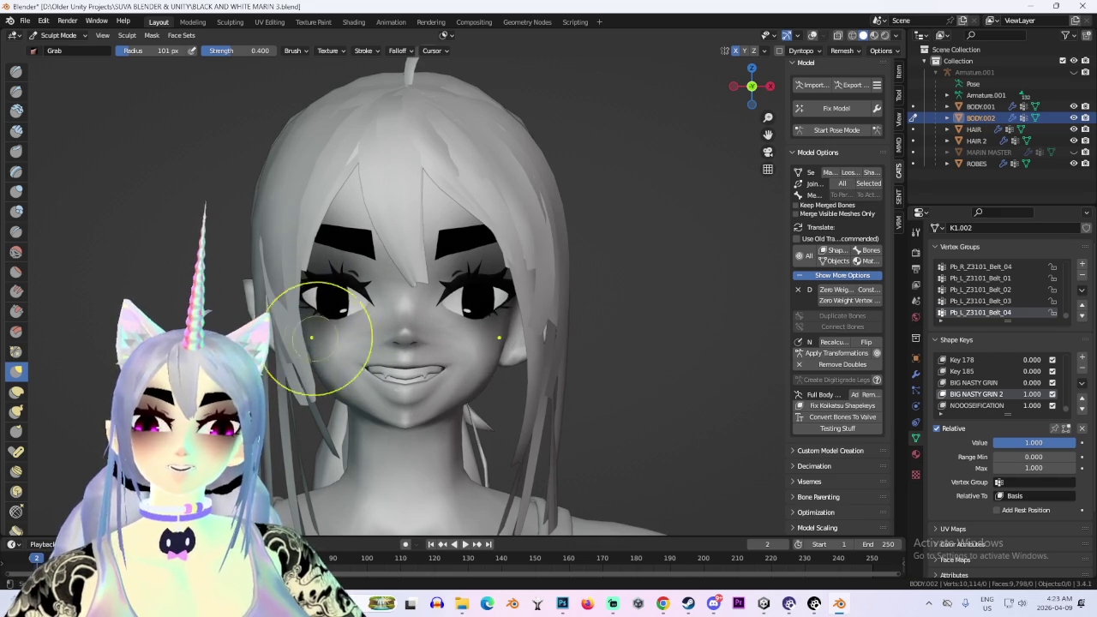
pyautogui.scroll(-1, 282, 342)
pyautogui.scroll(-2, 660, 330)
pyautogui.moveTo(661, 331)
pyautogui.mouseDown(button='middle')
pyautogui.moveTo(604, 424)
pyautogui.moveTo(674, 417)
pyautogui.moveTo(558, 392)
pyautogui.mouseUp(button='middle')
pyautogui.scroll(1, 558, 392)
pyautogui.scroll(2, 630, 407)
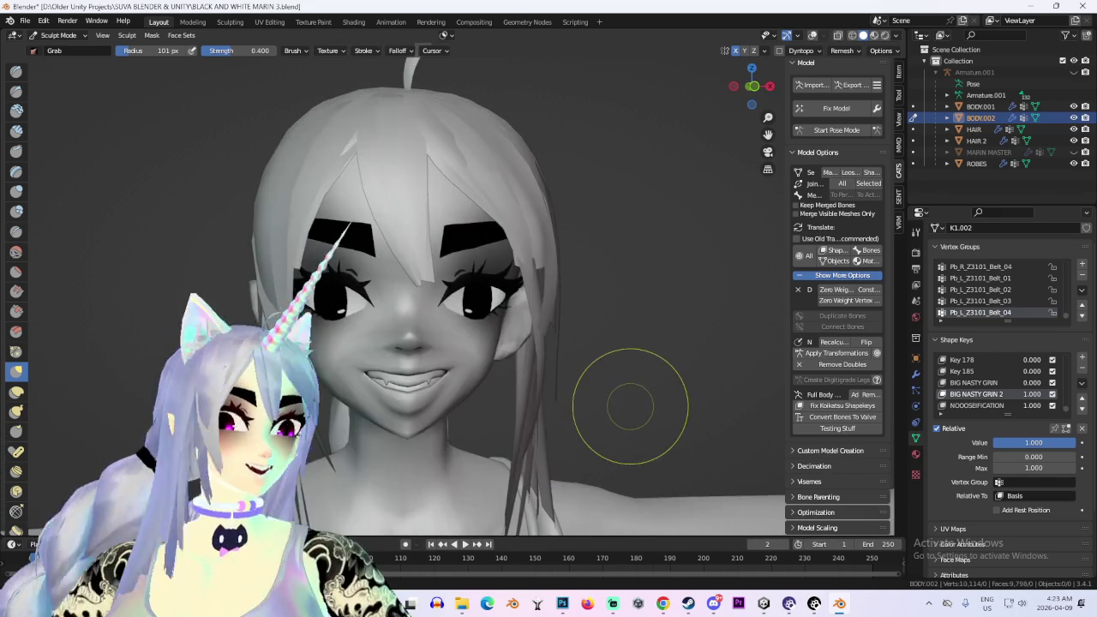
pyautogui.scroll(-3, 630, 407)
pyautogui.scroll(3, 649, 429)
pyautogui.scroll(2, 649, 428)
pyautogui.moveTo(649, 429)
pyautogui.mouseDown(button='middle')
pyautogui.moveTo(614, 436)
pyautogui.moveTo(666, 429)
pyautogui.moveTo(651, 446)
pyautogui.mouseUp(button='middle')
pyautogui.scroll(-1, 666, 428)
pyautogui.press('KP_1')
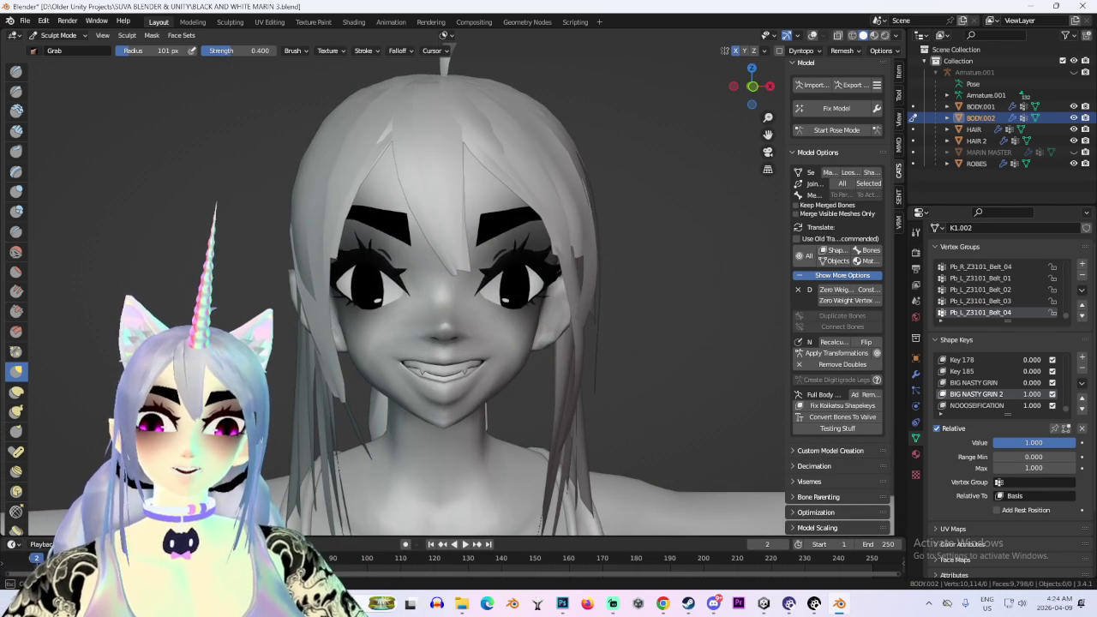
pyautogui.scroll(-3, 706, 362)
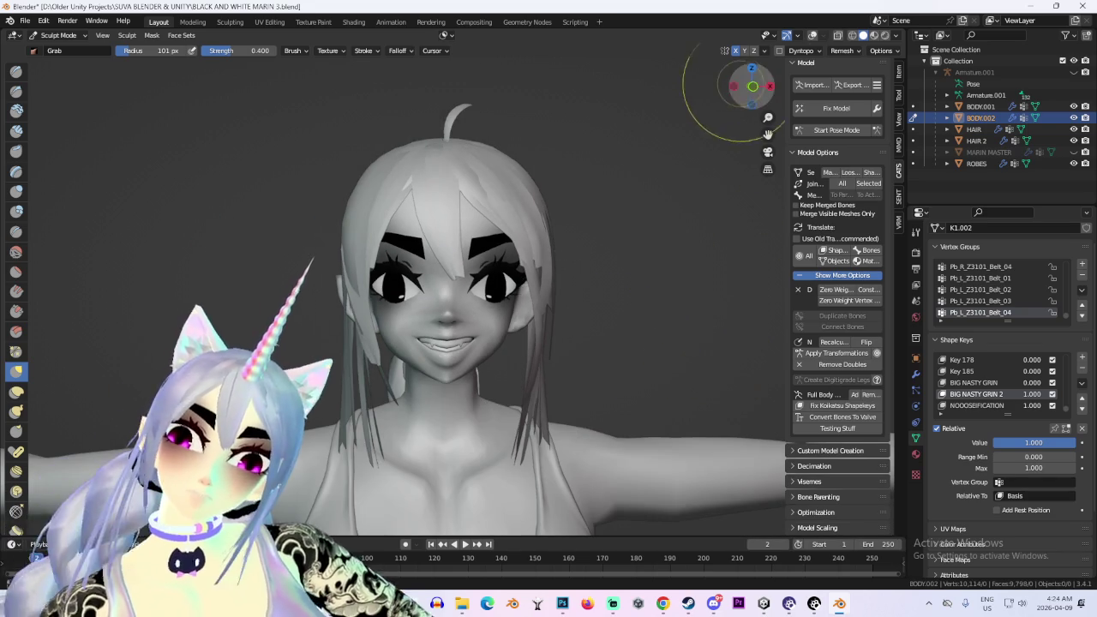
pyautogui.moveTo(747, 91)
pyautogui.mouseDown()
pyautogui.moveTo(748, 101)
pyautogui.moveTo(755, 89)
pyautogui.mouseUp()
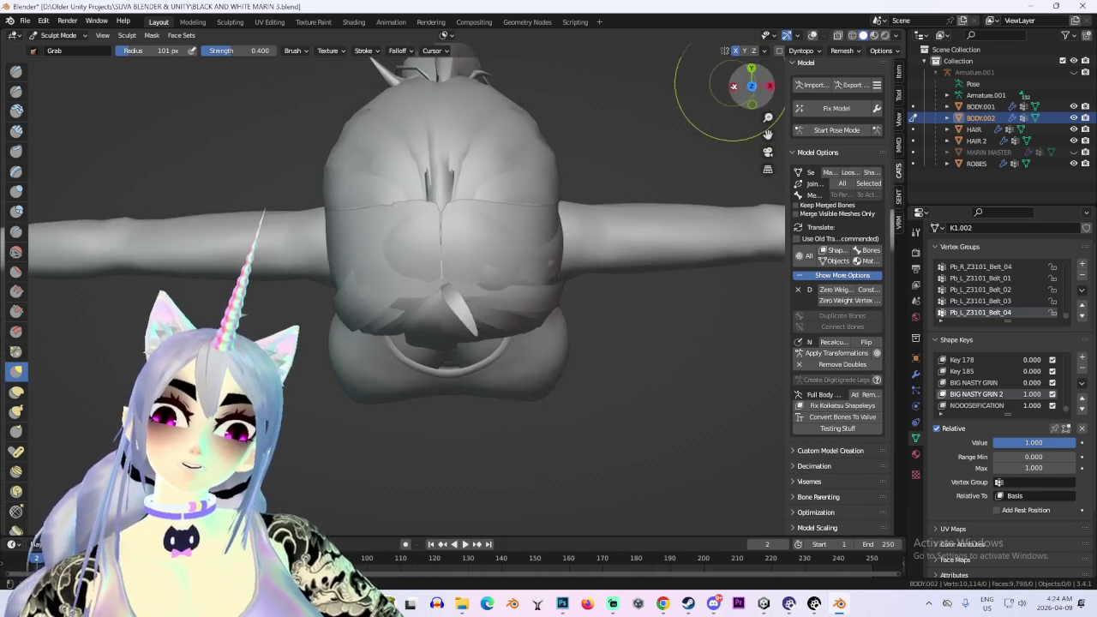
pyautogui.press('KP_1')
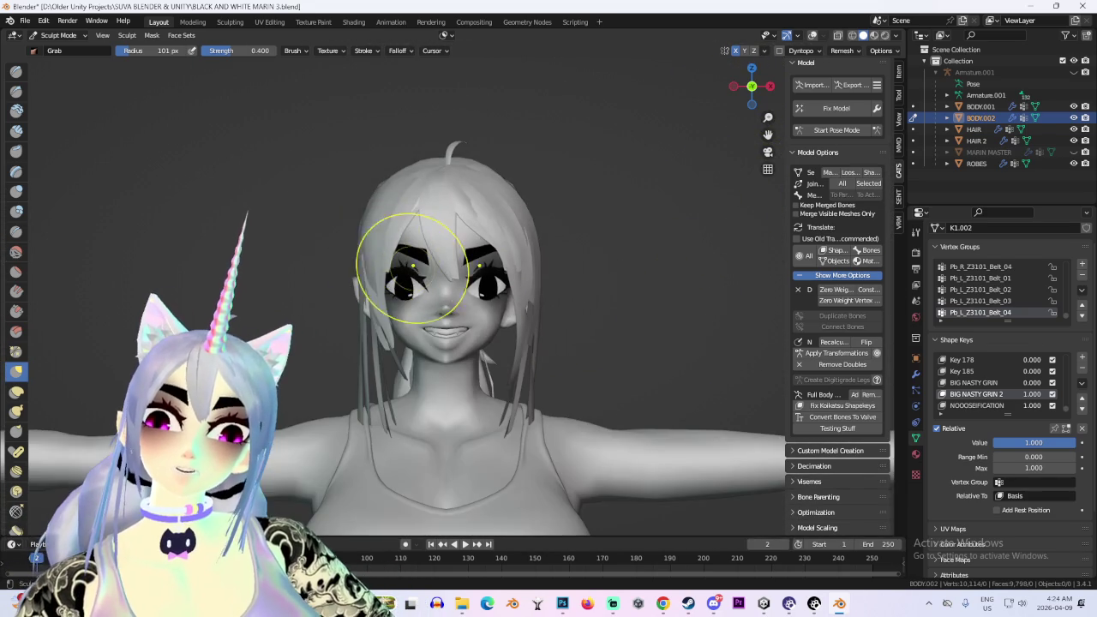
pyautogui.scroll(1, 429, 289)
pyautogui.scroll(1, 428, 289)
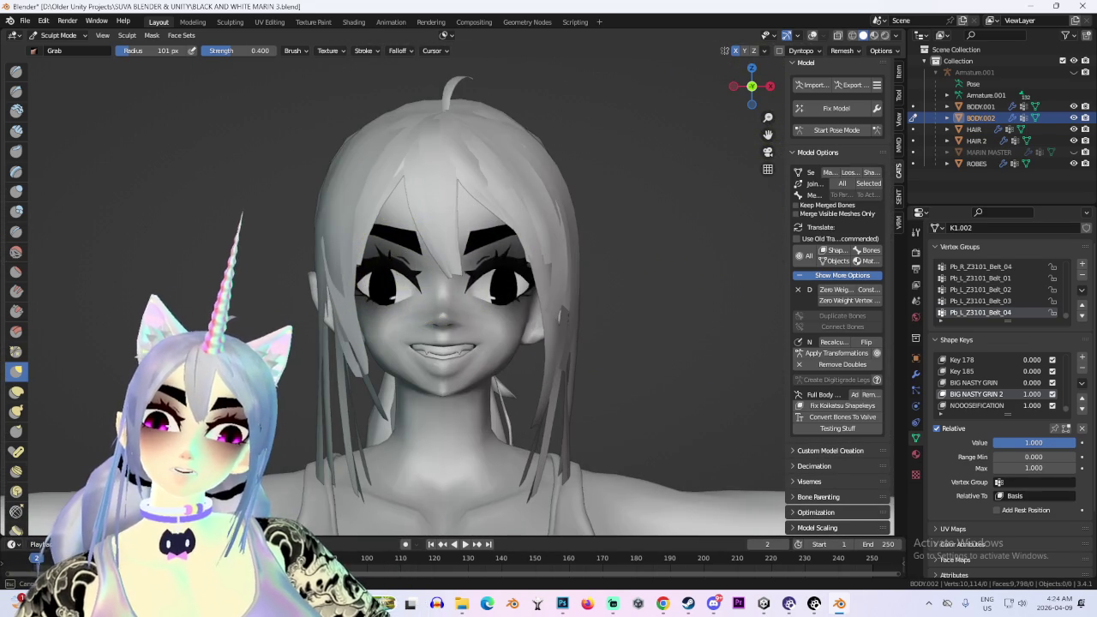
pyautogui.hotkey('ctrl', 'z')
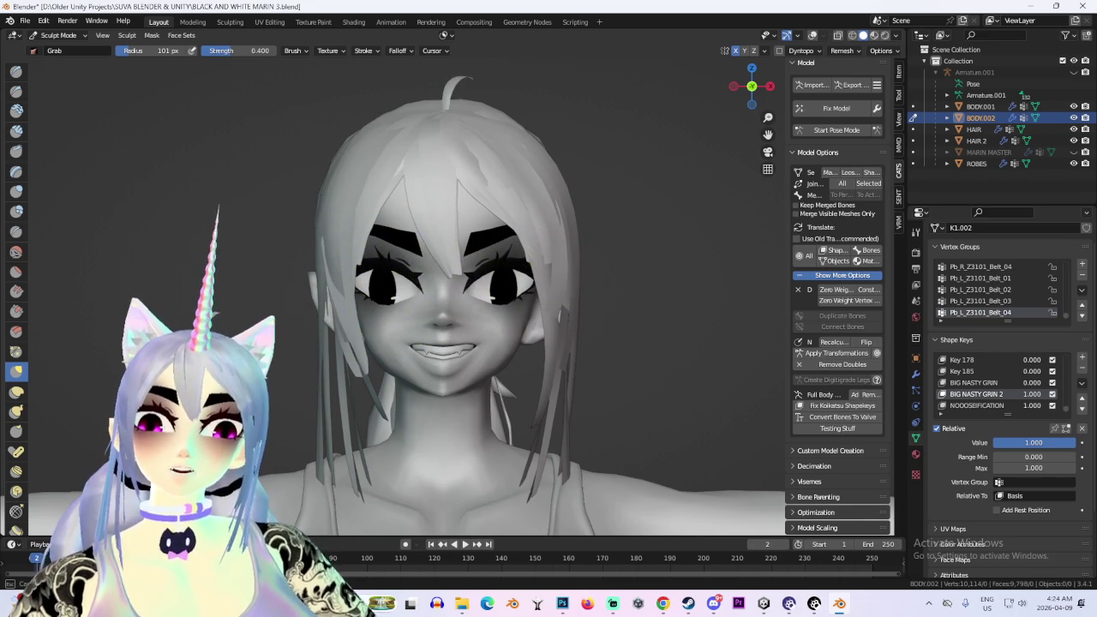
pyautogui.moveTo(373, 300)
pyautogui.mouseDown(button='middle')
pyautogui.moveTo(610, 320)
pyautogui.moveTo(403, 275)
pyautogui.moveTo(433, 324)
pyautogui.moveTo(686, 343)
pyautogui.mouseUp(button='middle')
pyautogui.scroll(-3, 414, 275)
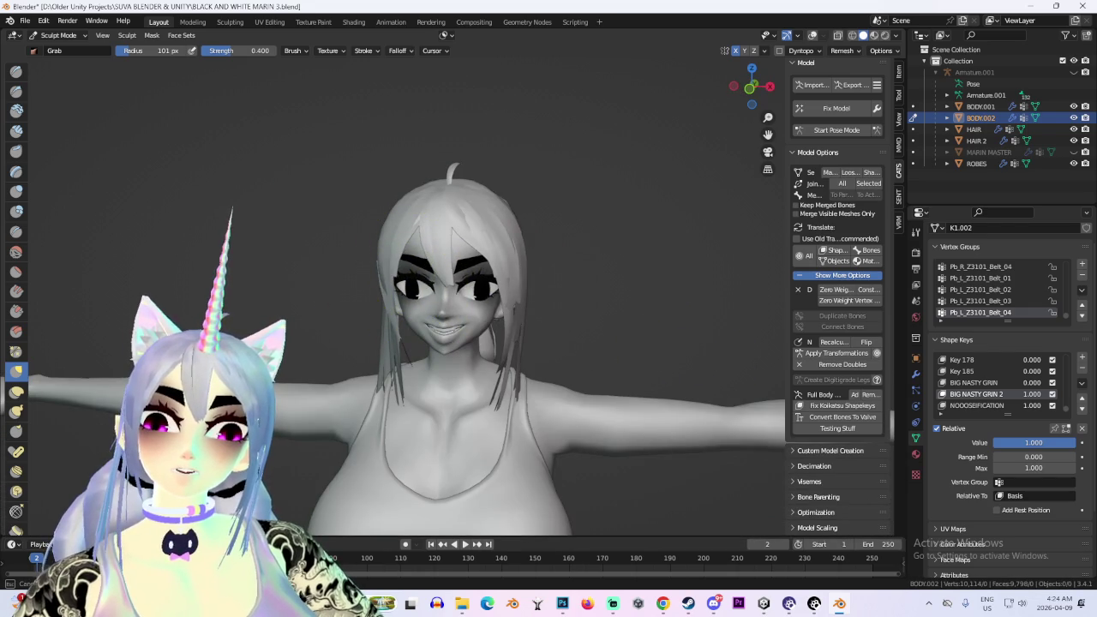
pyautogui.moveTo(429, 300); pyautogui.dragTo(411, 300, button='middle')
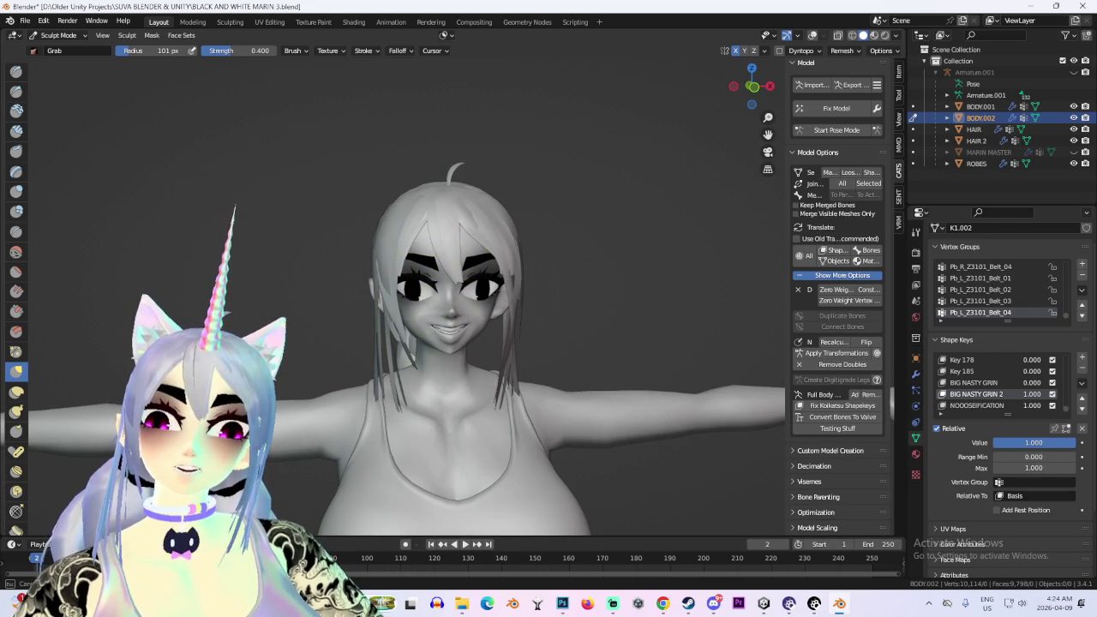
pyautogui.scroll(1, 578, 311)
pyautogui.scroll(1, 544, 318)
pyautogui.scroll(2, 514, 282)
pyautogui.moveTo(531, 317); pyautogui.dragTo(551, 319, button='middle')
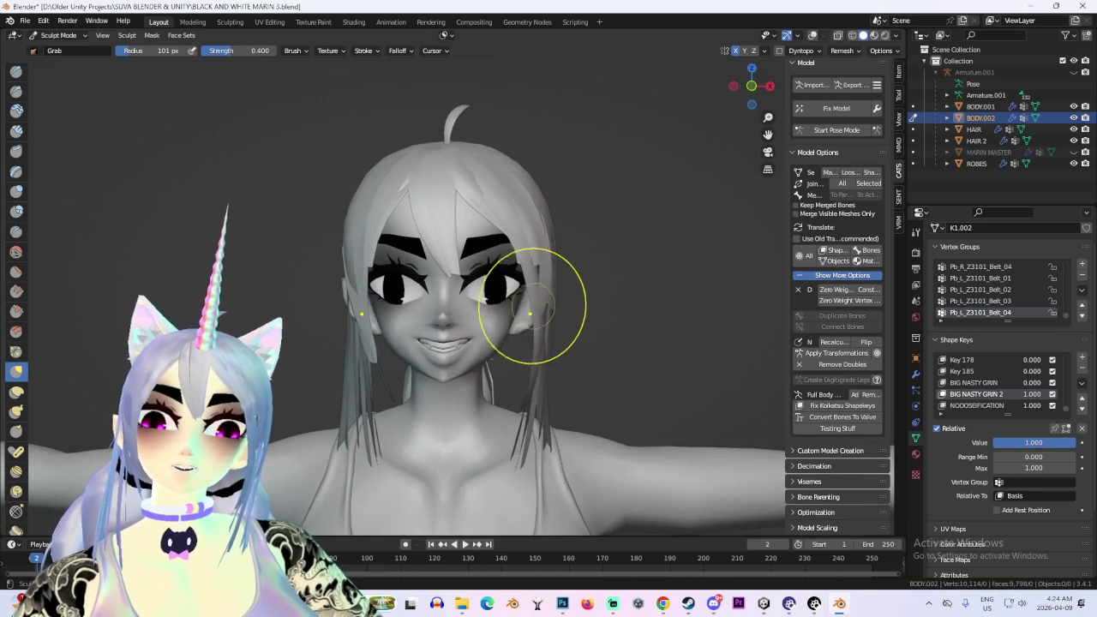
pyautogui.scroll(-2, 538, 315)
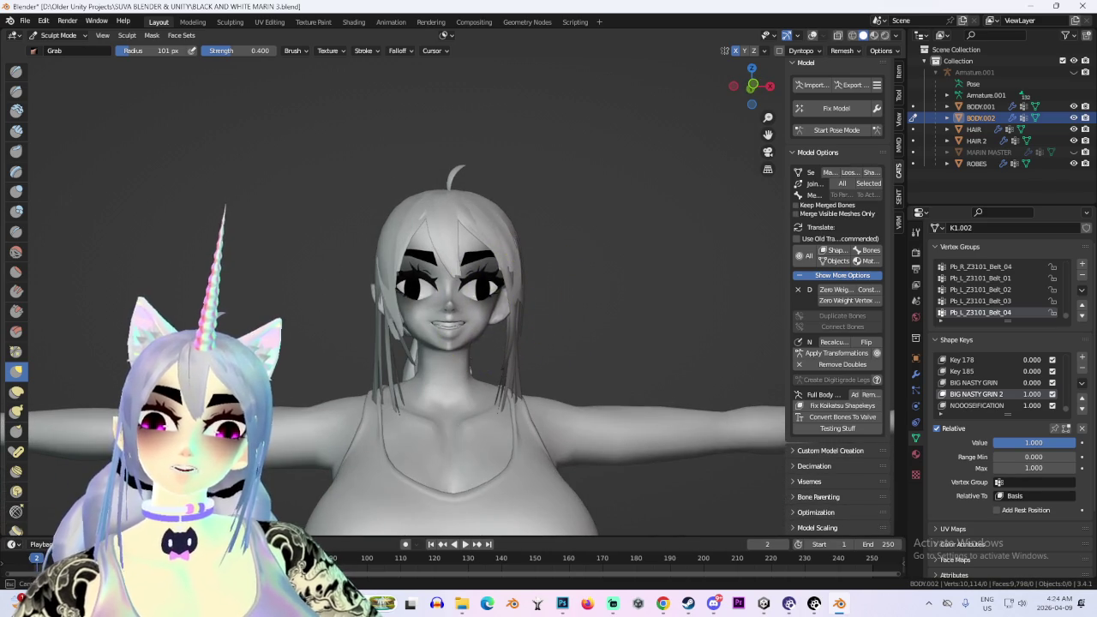
pyautogui.scroll(2, 600, 318)
pyautogui.moveTo(600, 317)
pyautogui.mouseDown(button='middle')
pyautogui.moveTo(512, 360)
pyautogui.moveTo(392, 319)
pyautogui.moveTo(477, 220)
pyautogui.moveTo(549, 279)
pyautogui.moveTo(526, 275)
pyautogui.mouseUp(button='middle')
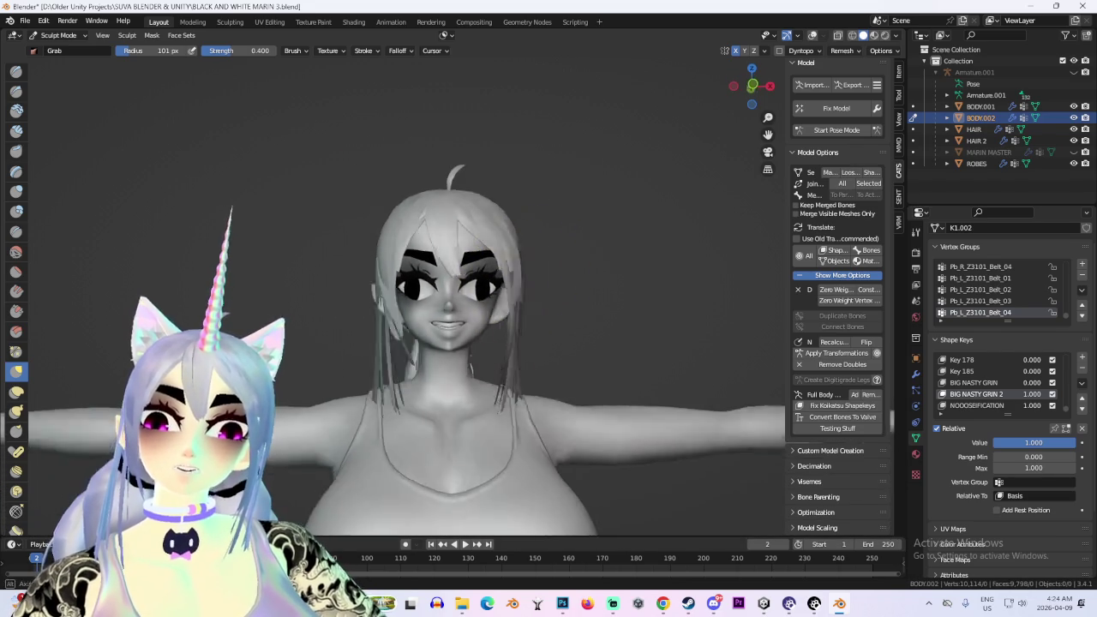
pyautogui.scroll(3, 605, 262)
pyautogui.moveTo(605, 263)
pyautogui.mouseDown(button='middle')
pyautogui.moveTo(514, 277)
pyautogui.moveTo(526, 334)
pyautogui.moveTo(571, 361)
pyautogui.mouseUp(button='middle')
pyautogui.scroll(-2, 515, 277)
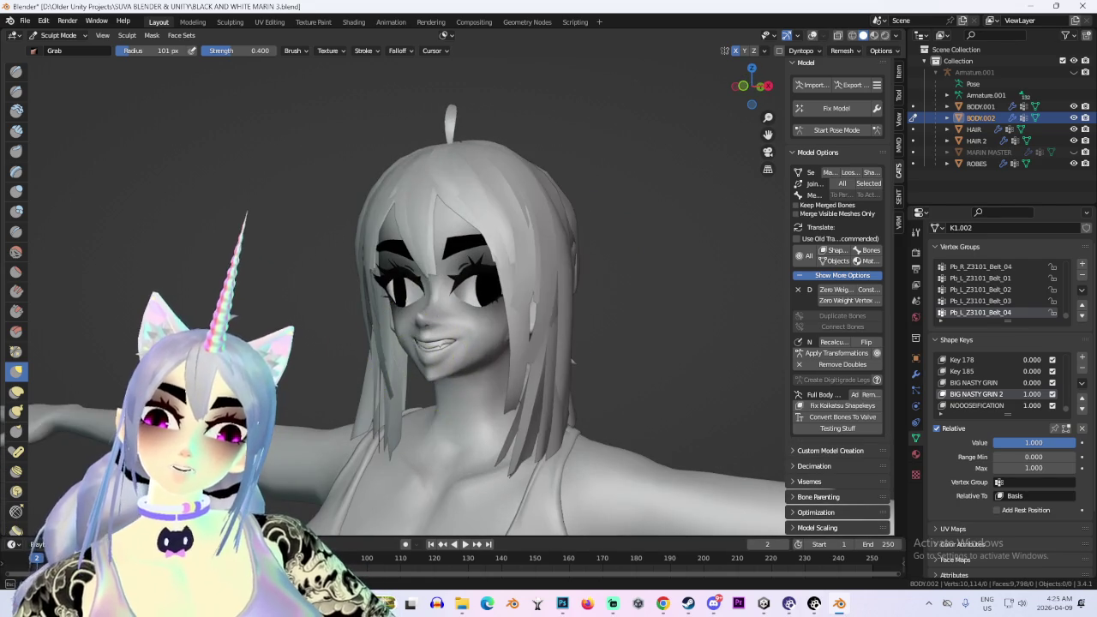
pyautogui.moveTo(444, 345); pyautogui.dragTo(515, 318, button='middle')
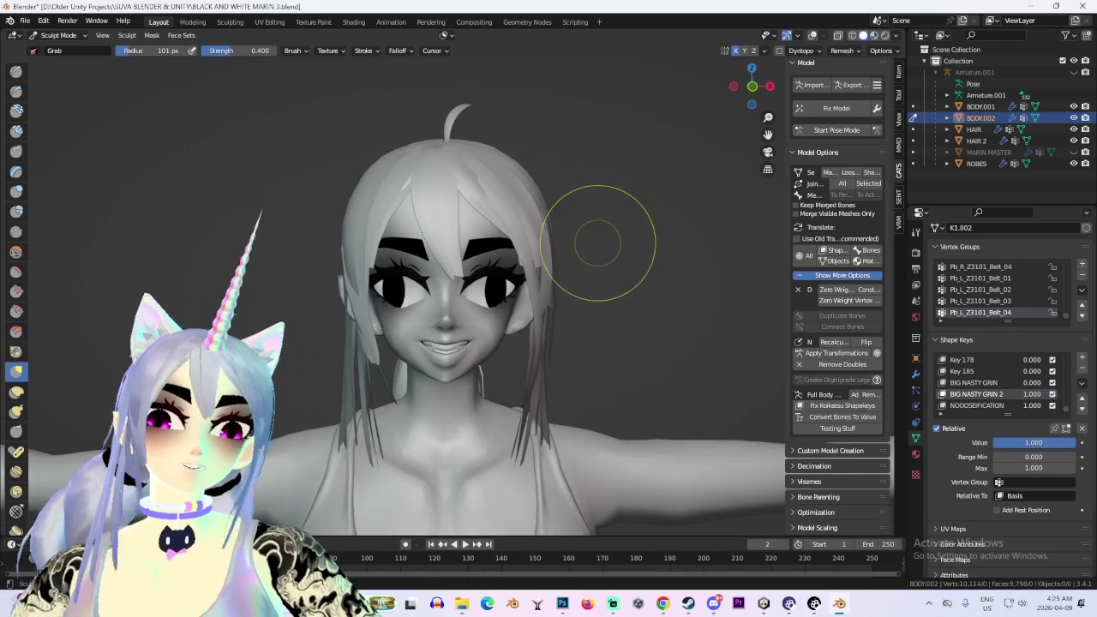
pyautogui.scroll(2, 617, 288)
pyautogui.scroll(2, 617, 289)
pyautogui.moveTo(746, 294)
pyautogui.mouseDown(button='middle')
pyautogui.moveTo(697, 276)
pyautogui.moveTo(744, 302)
pyautogui.mouseUp(button='middle')
pyautogui.scroll(-2, 660, 282)
pyautogui.scroll(-4, 745, 301)
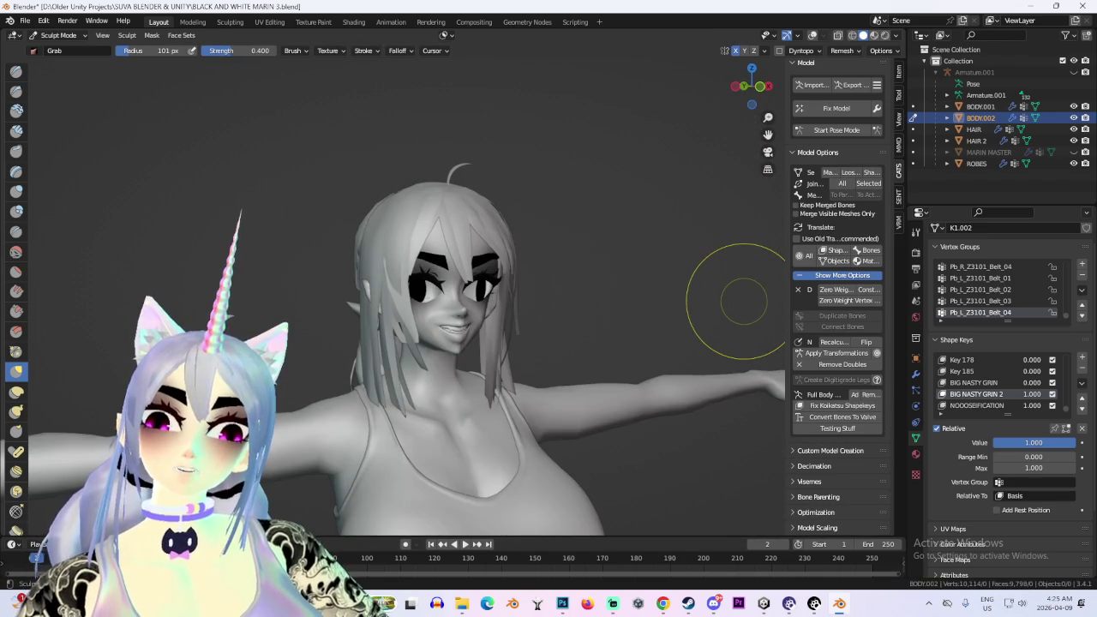
pyautogui.moveTo(751, 298); pyautogui.dragTo(671, 292, button='middle')
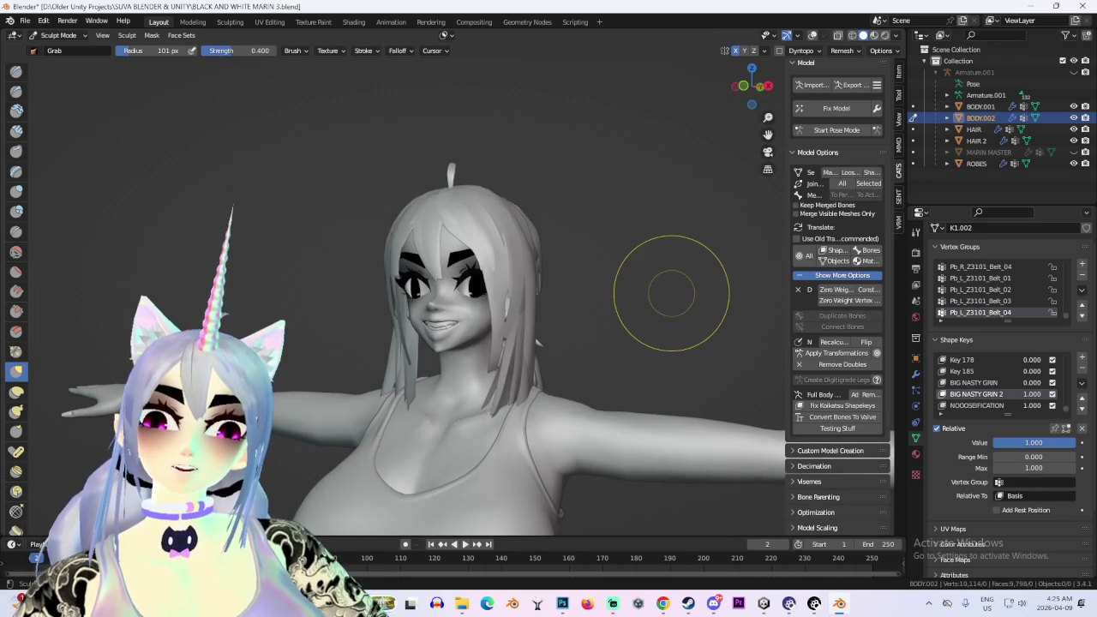
pyautogui.moveTo(561, 305); pyautogui.dragTo(605, 305, button='middle')
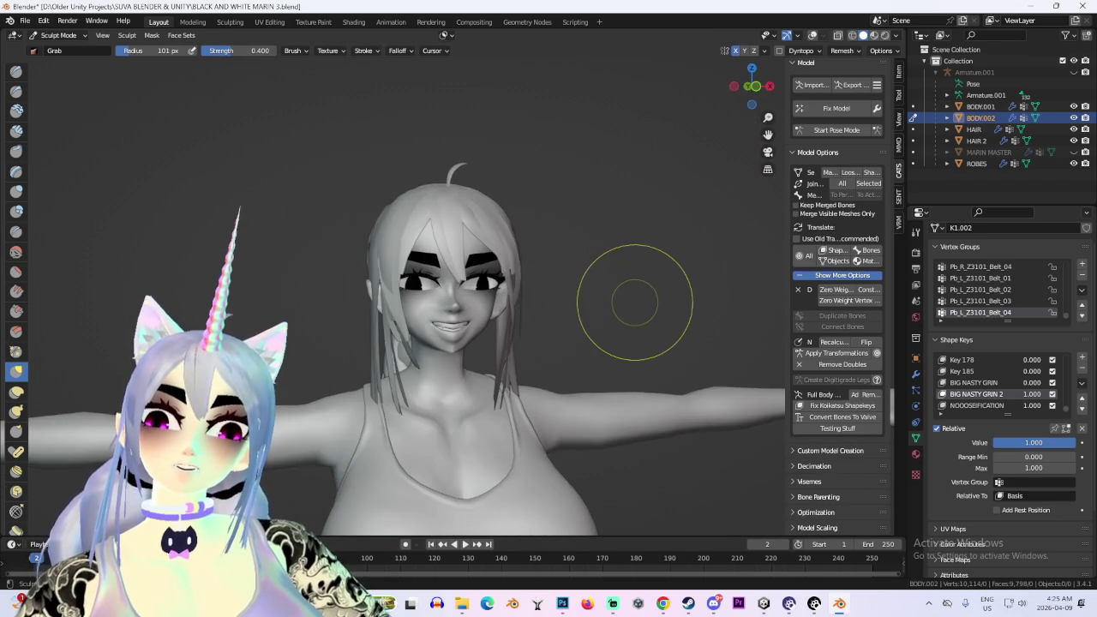
pyautogui.hotkey('ctrl', 'Tab')
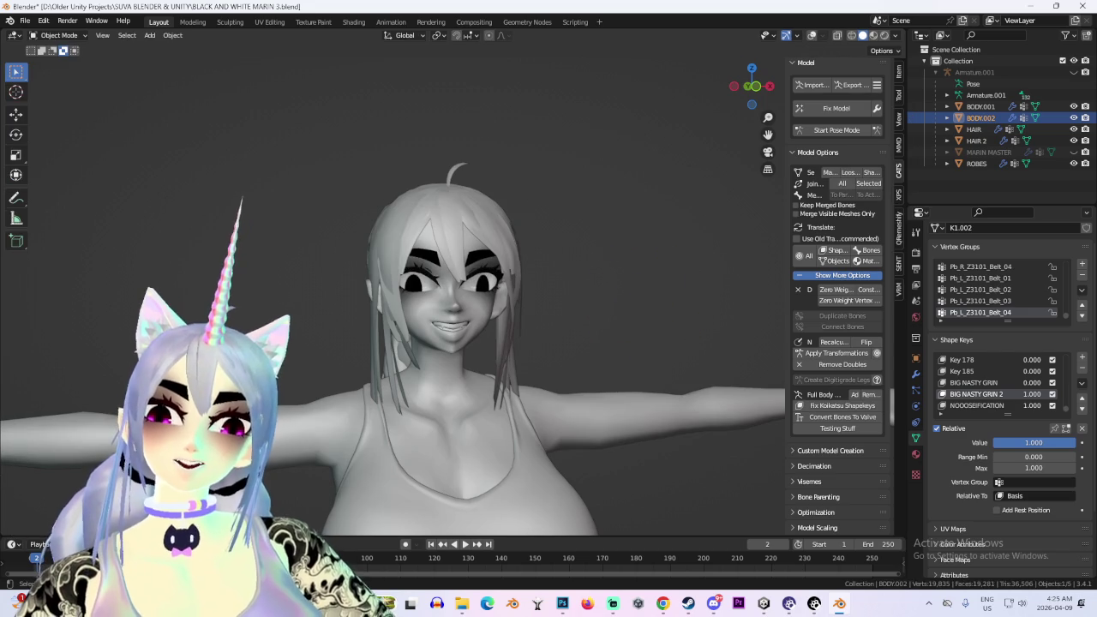
# Set the BIG NASTY GRIN 2 shape key value to 0
pyautogui.scroll(3, 647, 299)
pyautogui.moveTo(647, 299)
pyautogui.mouseDown(button='middle')
pyautogui.moveTo(566, 300)
pyautogui.moveTo(600, 300)
pyautogui.mouseUp(button='middle')
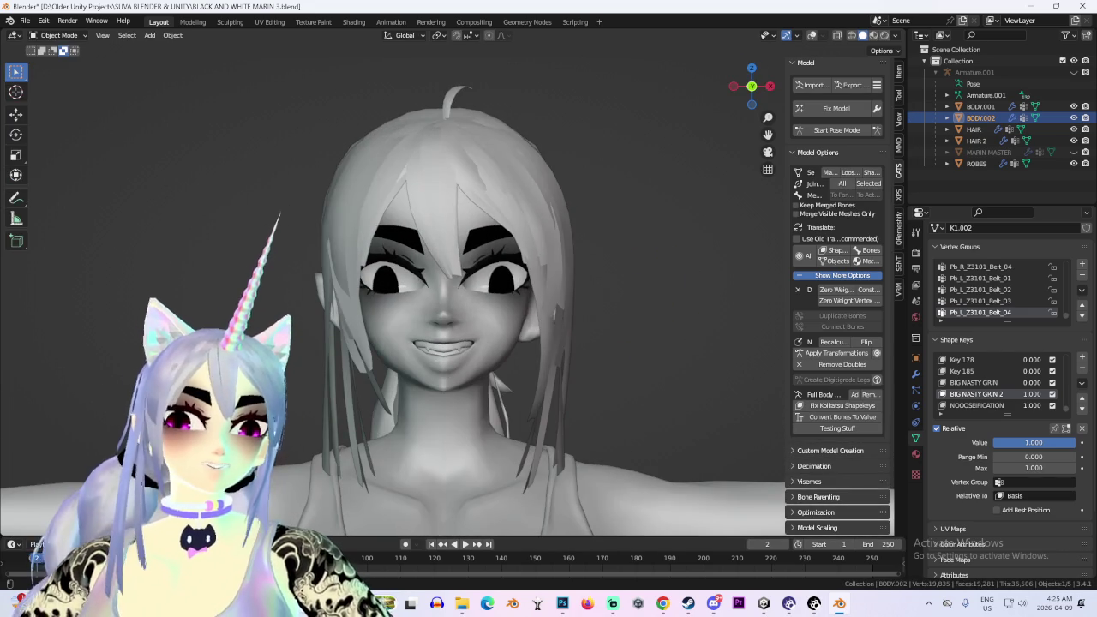
pyautogui.scroll(2, 446, 292)
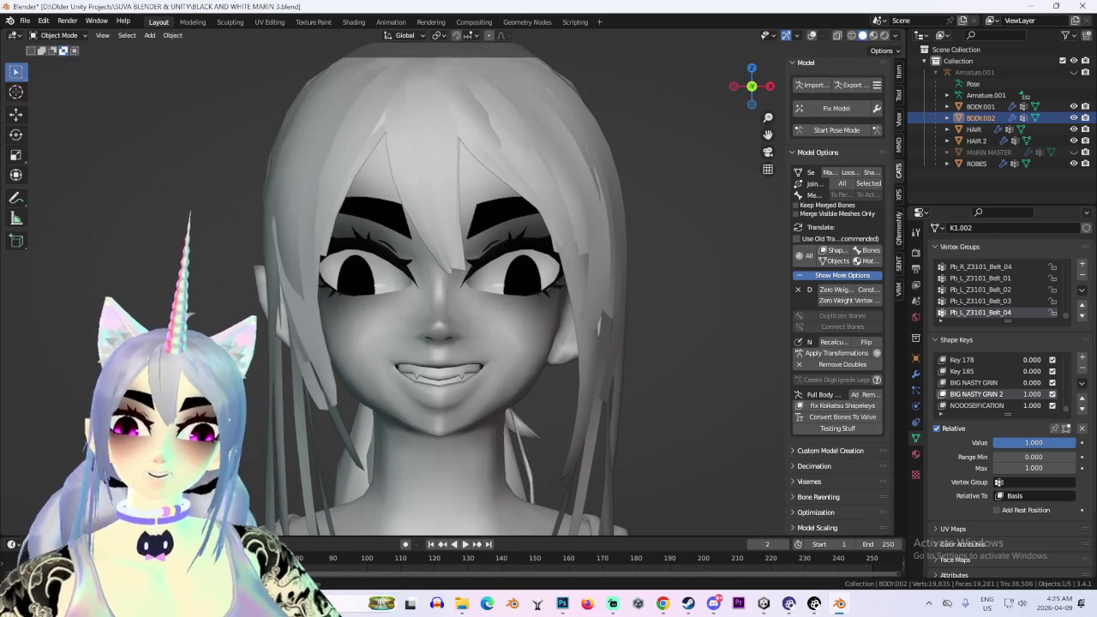
pyautogui.moveTo(600, 300); pyautogui.dragTo(565, 300, button='middle')
pyautogui.moveTo(1034, 442)
pyautogui.mouseDown()
pyautogui.moveTo(994, 443)
pyautogui.moveTo(1011, 443)
pyautogui.mouseUp()
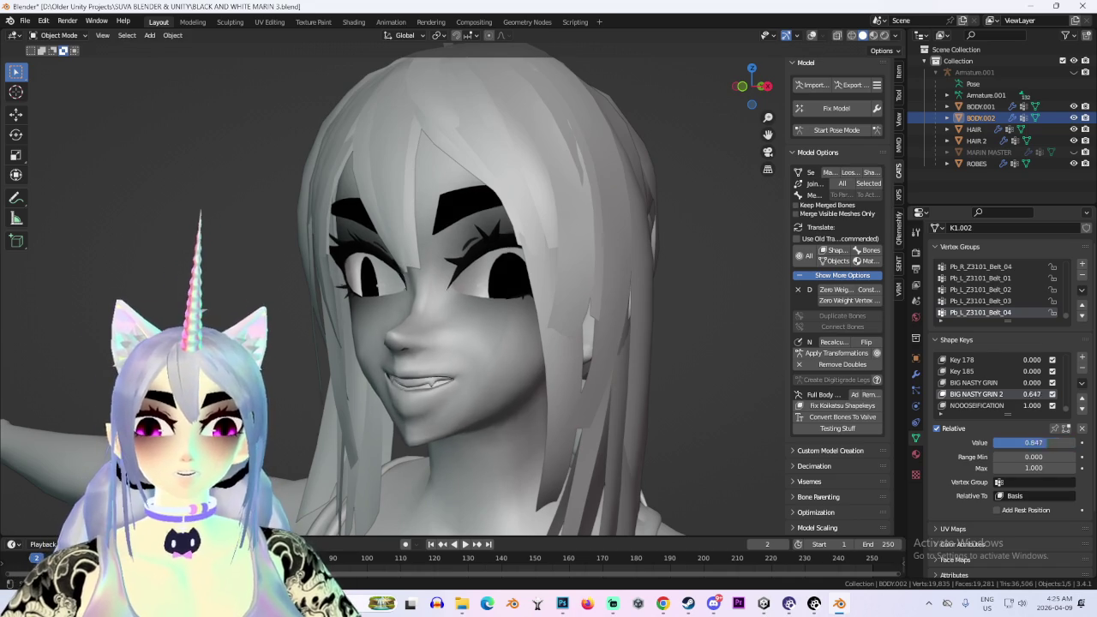
# Orbit around the neutral face through side, front and three-quarter views
pyautogui.scroll(-3, 514, 300)
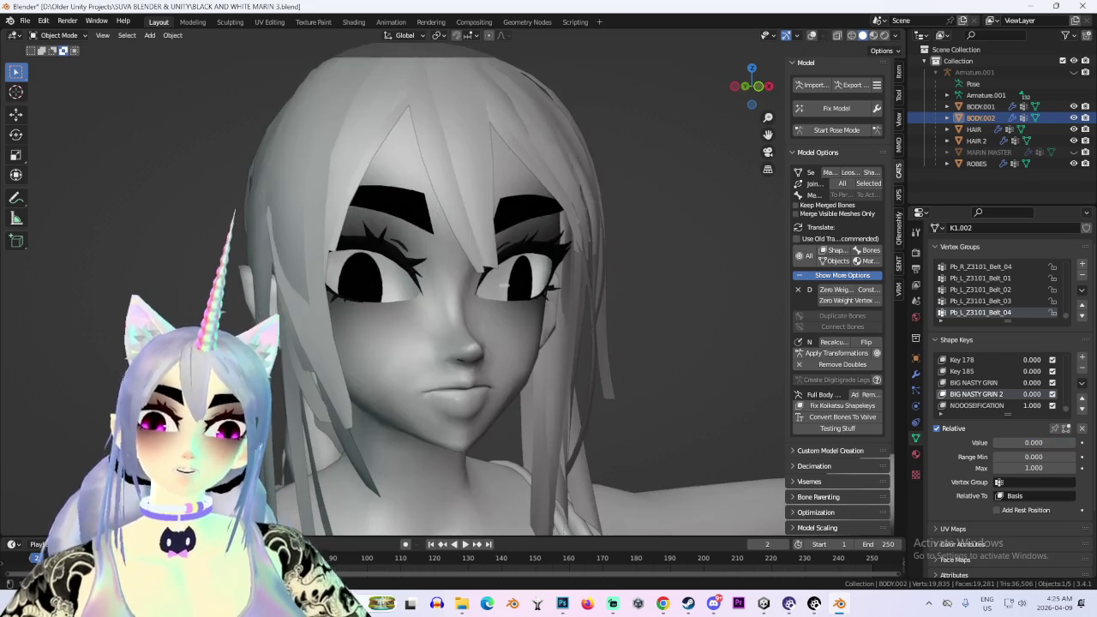
pyautogui.moveTo(514, 300); pyautogui.dragTo(548, 300, button='middle')
pyautogui.scroll(4, 429, 300)
pyautogui.moveTo(428, 300); pyautogui.dragTo(480, 299, button='middle')
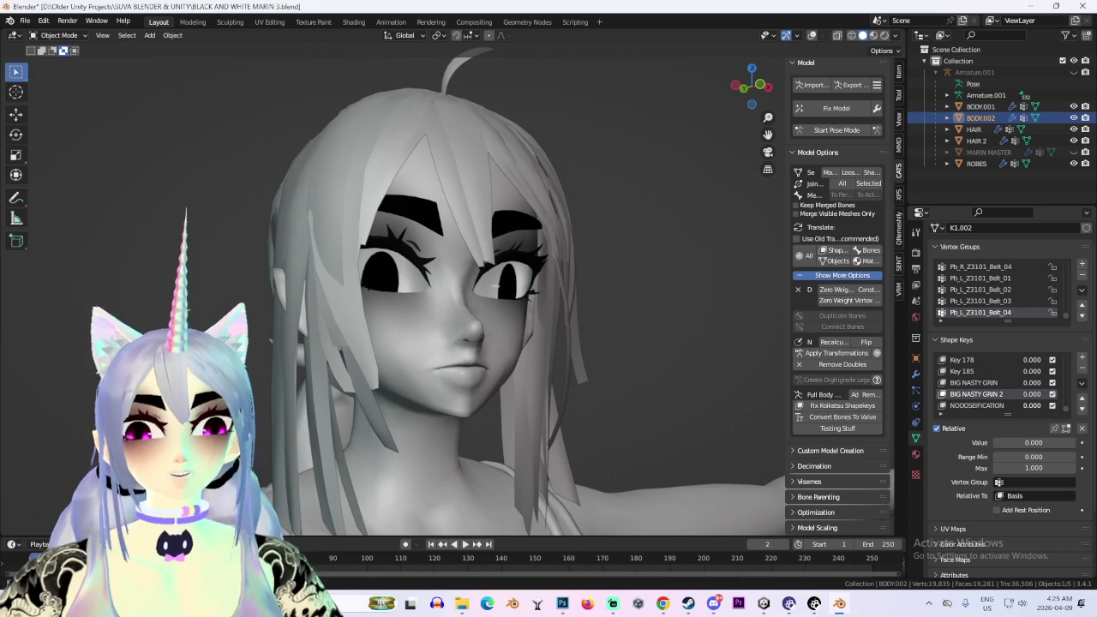
pyautogui.scroll(2, 480, 300)
pyautogui.moveTo(480, 300)
pyautogui.mouseDown(button='middle')
pyautogui.moveTo(514, 300)
pyautogui.moveTo(497, 300)
pyautogui.mouseUp(button='middle')
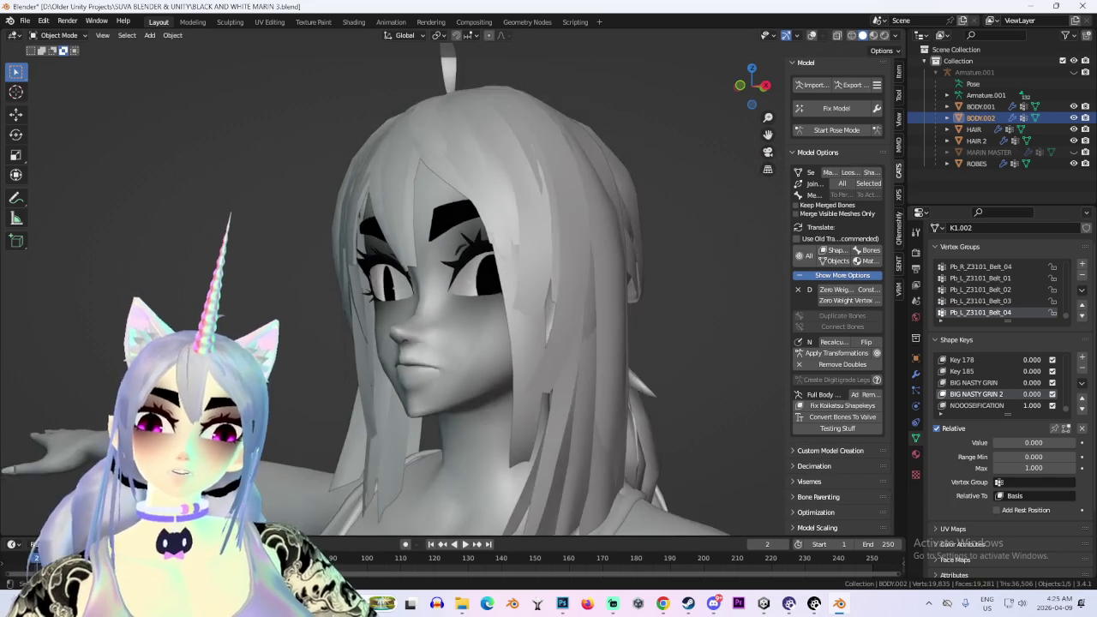
pyautogui.press('KP_1')
pyautogui.scroll(-3, 480, 300)
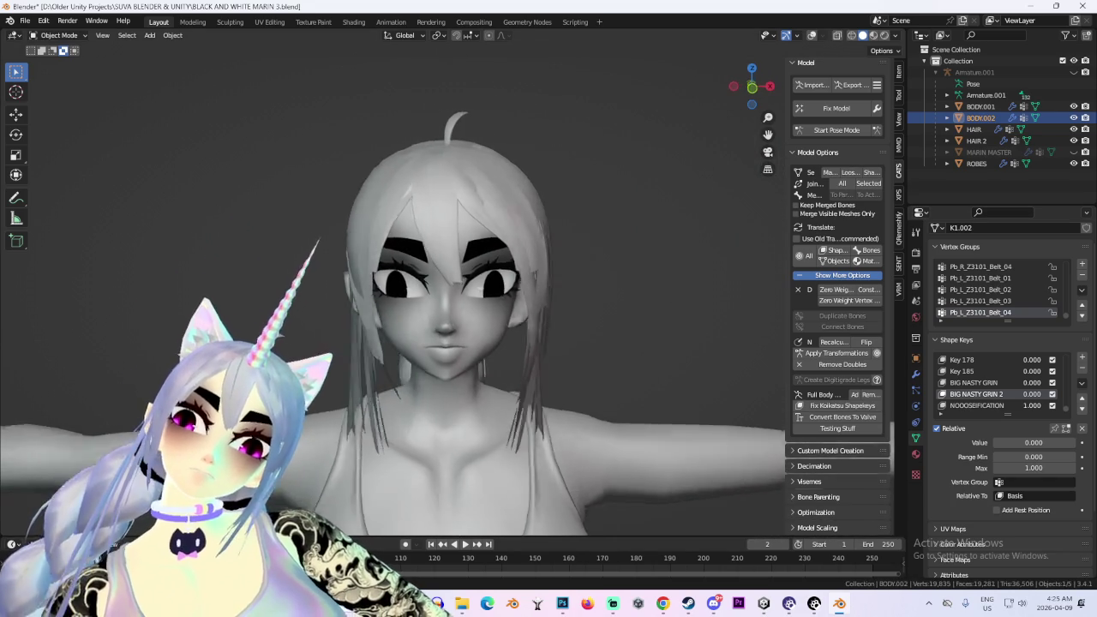
pyautogui.moveTo(480, 300); pyautogui.dragTo(429, 291, button='middle')
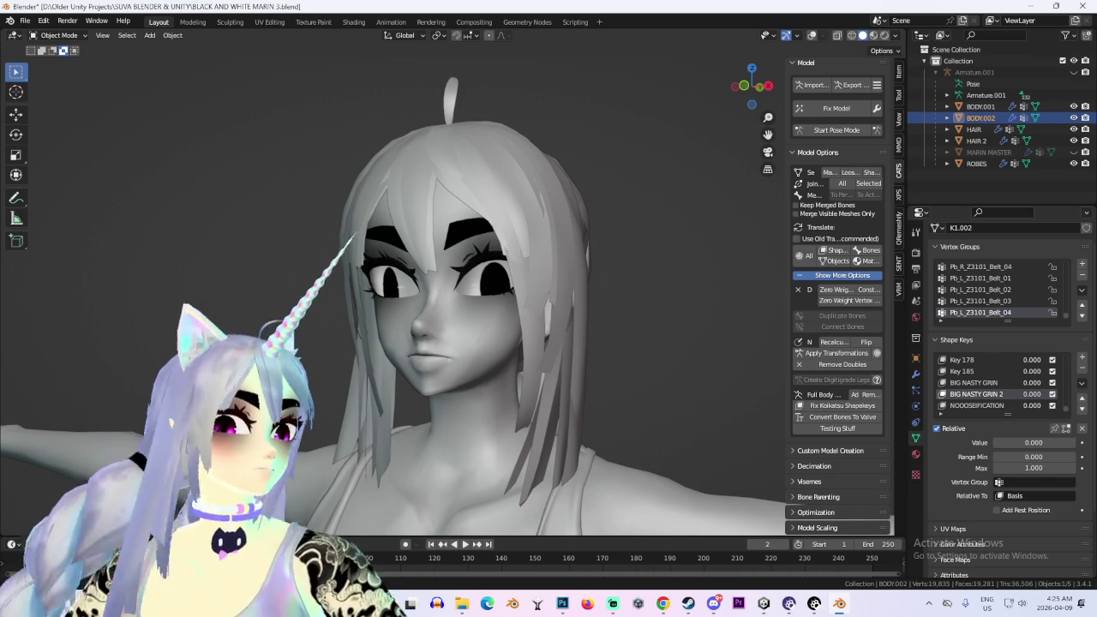
# Select HAIR and then BODY.001 in the Outliner to check their shape keys
pyautogui.scroll(2, 395, 291)
pyautogui.scroll(-2, 480, 291)
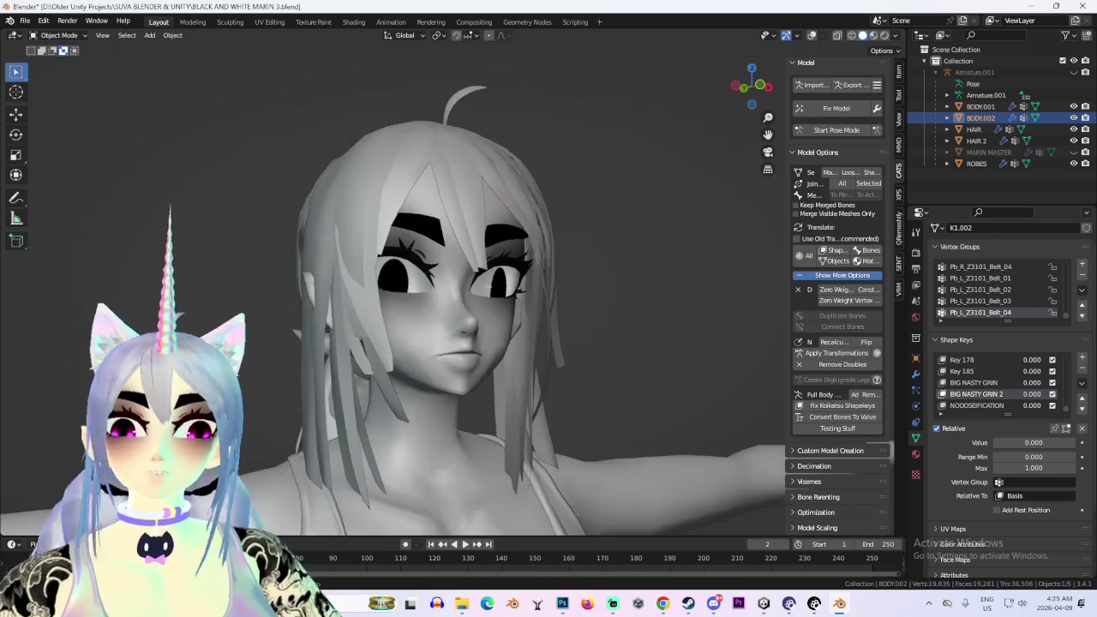
pyautogui.scroll(1, 480, 291)
pyautogui.scroll(1, 480, 291)
pyautogui.click(973, 128)
pyautogui.click(981, 107)
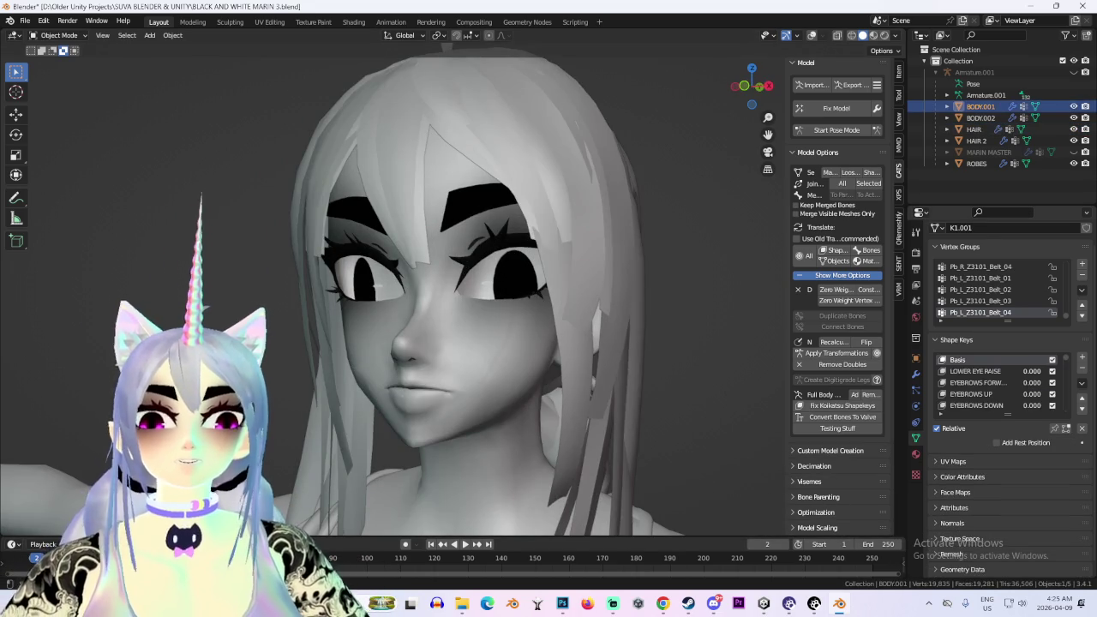
pyautogui.scroll(-5, 994, 382)
pyautogui.scroll(-1, 480, 291)
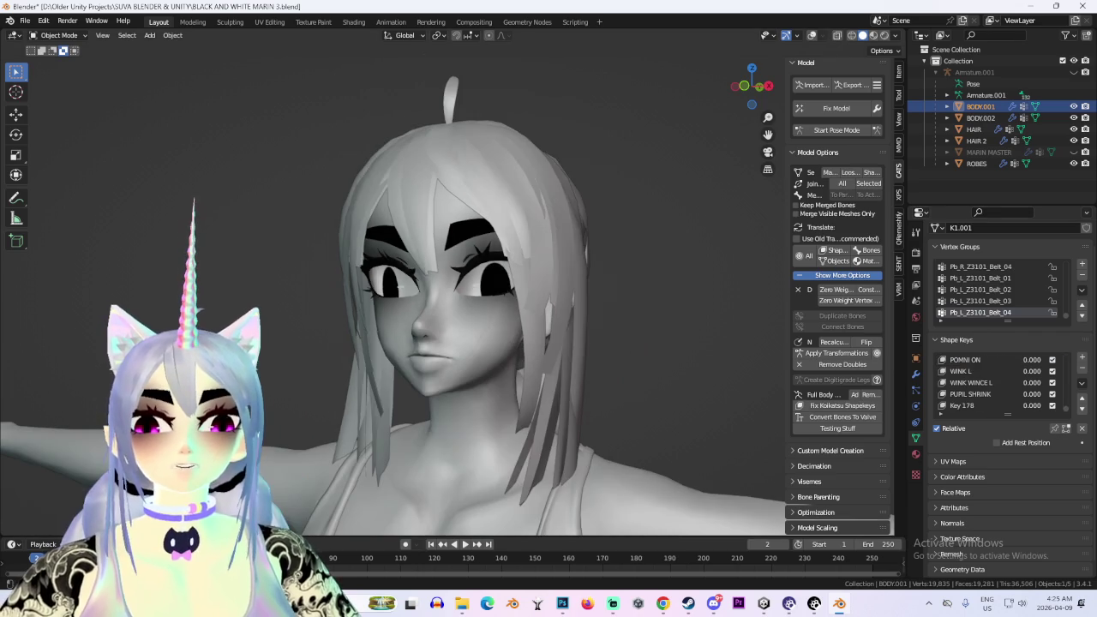
pyautogui.click(980, 118)
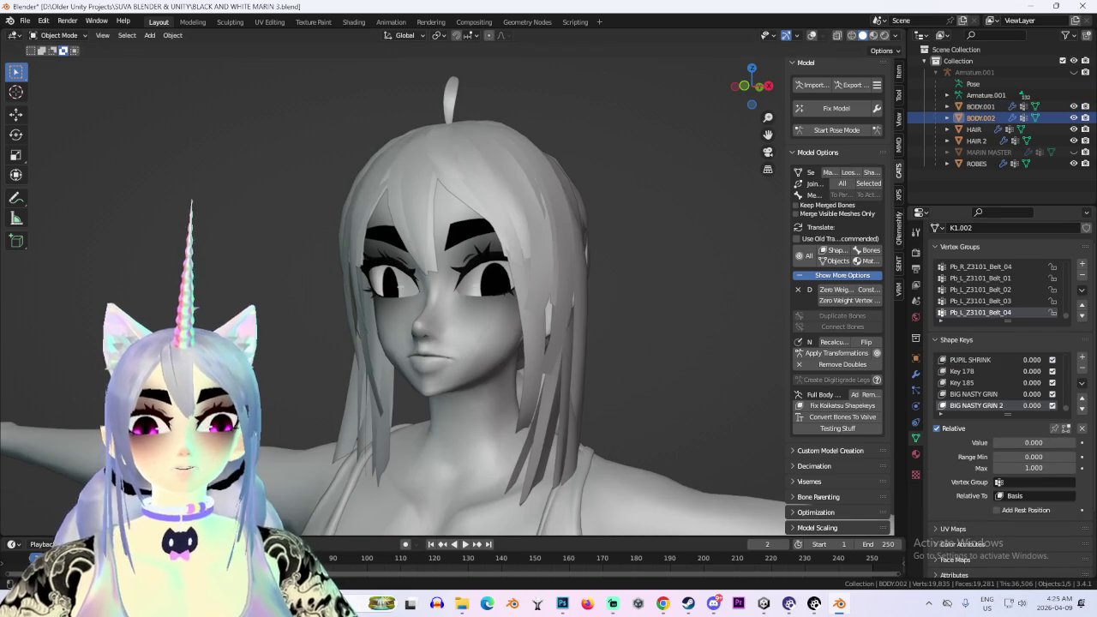
pyautogui.scroll(-1, 994, 383)
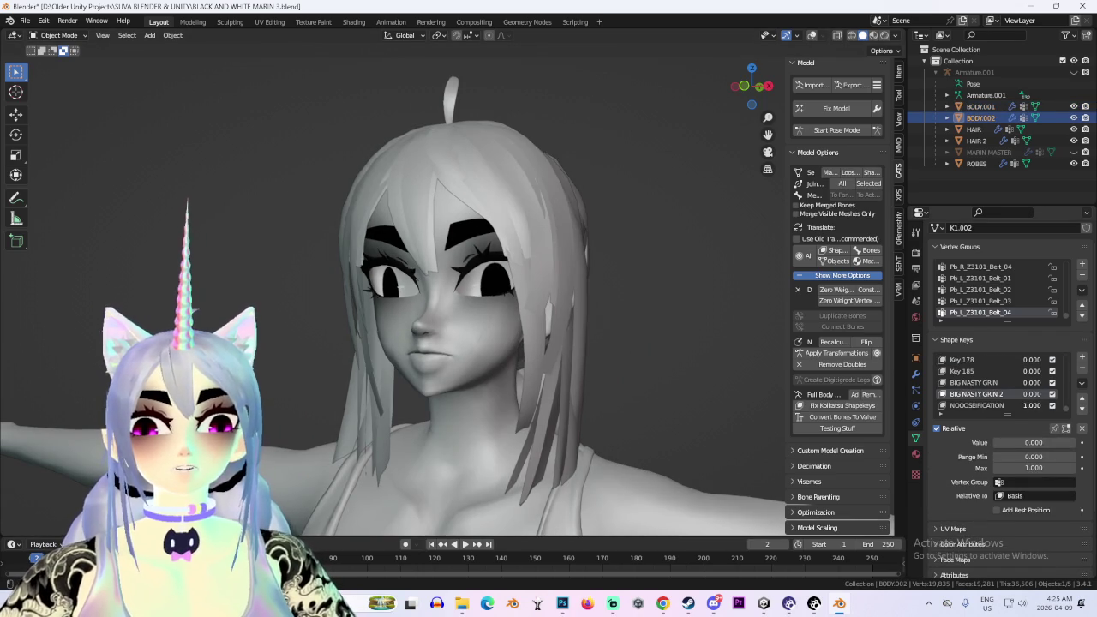
pyautogui.moveTo(514, 291); pyautogui.dragTo(463, 292, button='middle')
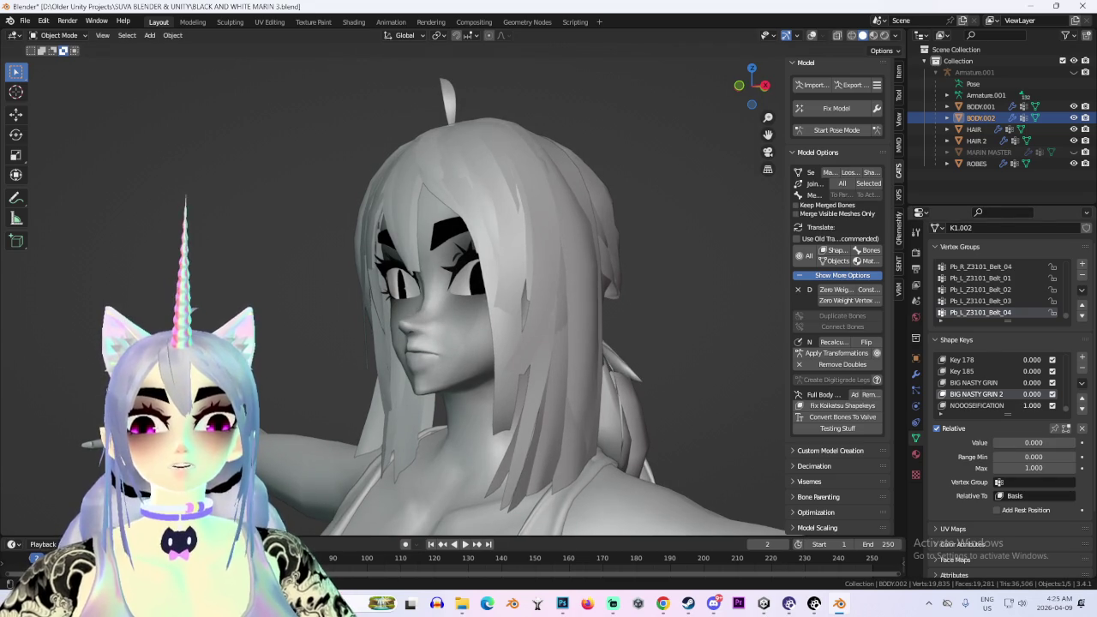
pyautogui.moveTo(1020, 443); pyautogui.dragTo(1054, 442)
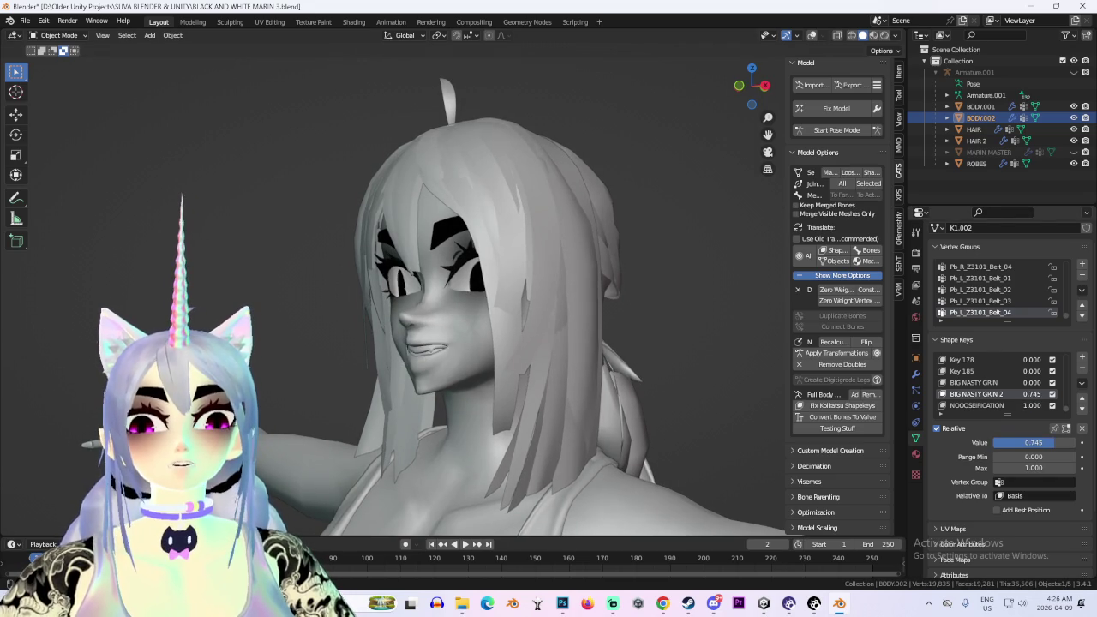
pyautogui.moveTo(463, 291)
pyautogui.mouseDown(button='middle')
pyautogui.moveTo(514, 291)
pyautogui.moveTo(283, 282)
pyautogui.mouseUp(button='middle')
pyautogui.scroll(-2, 463, 292)
pyautogui.scroll(3, 462, 291)
pyautogui.scroll(2, 462, 292)
pyautogui.click(976, 141)
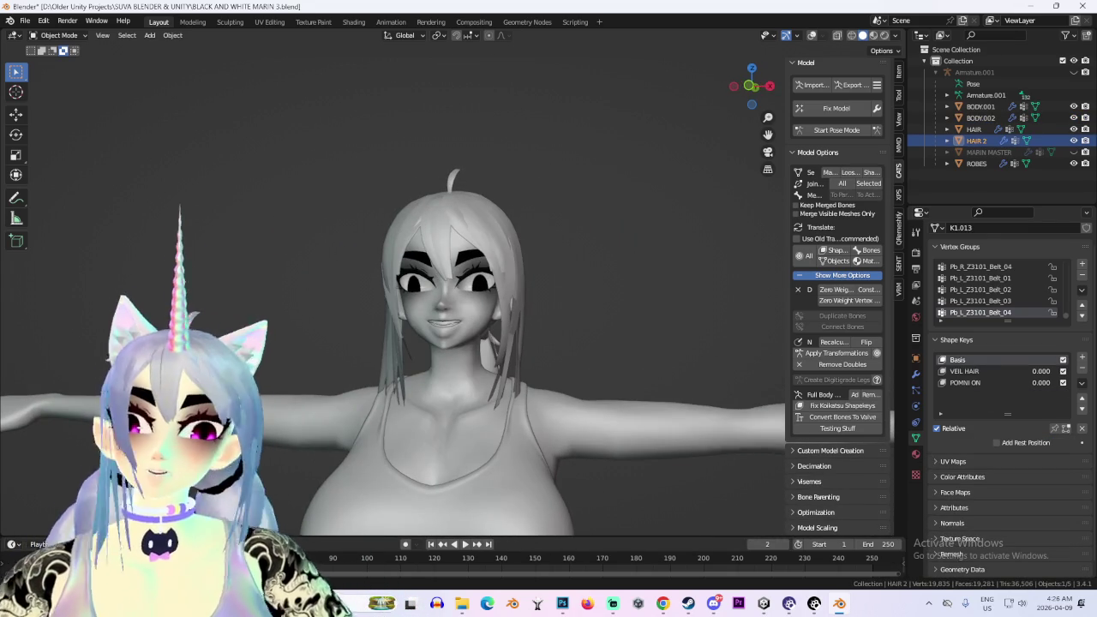
pyautogui.click(980, 117)
pyautogui.moveTo(1033, 442); pyautogui.dragTo(986, 442)
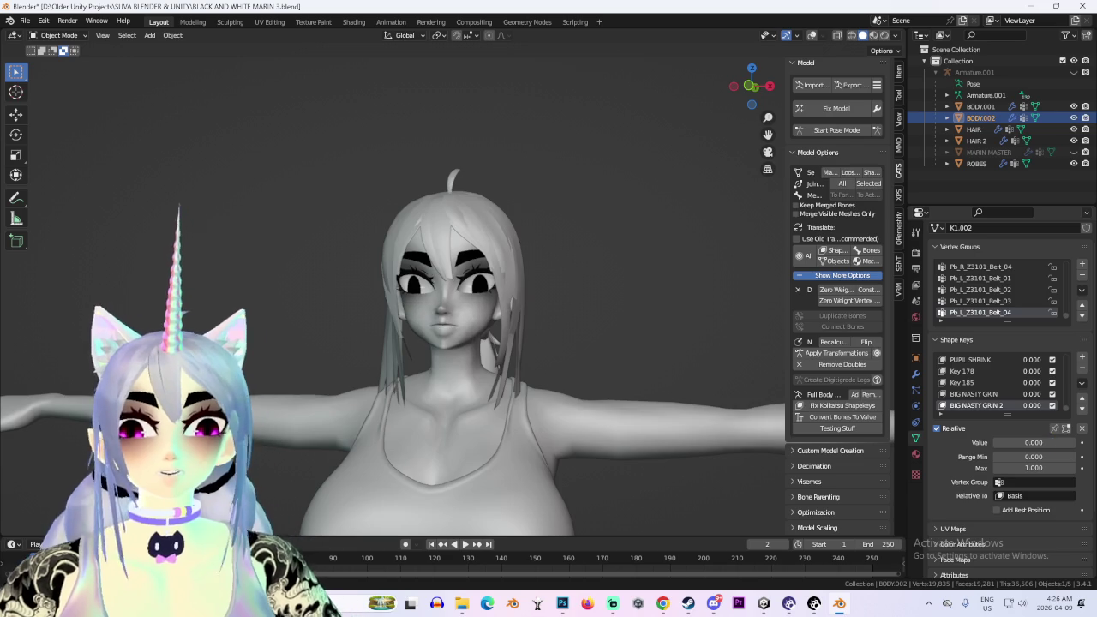
pyautogui.scroll(-3, 446, 343)
pyautogui.moveTo(445, 343)
pyautogui.mouseDown(button='middle')
pyautogui.moveTo(369, 326)
pyautogui.moveTo(411, 341)
pyautogui.moveTo(318, 336)
pyautogui.mouseUp(button='middle')
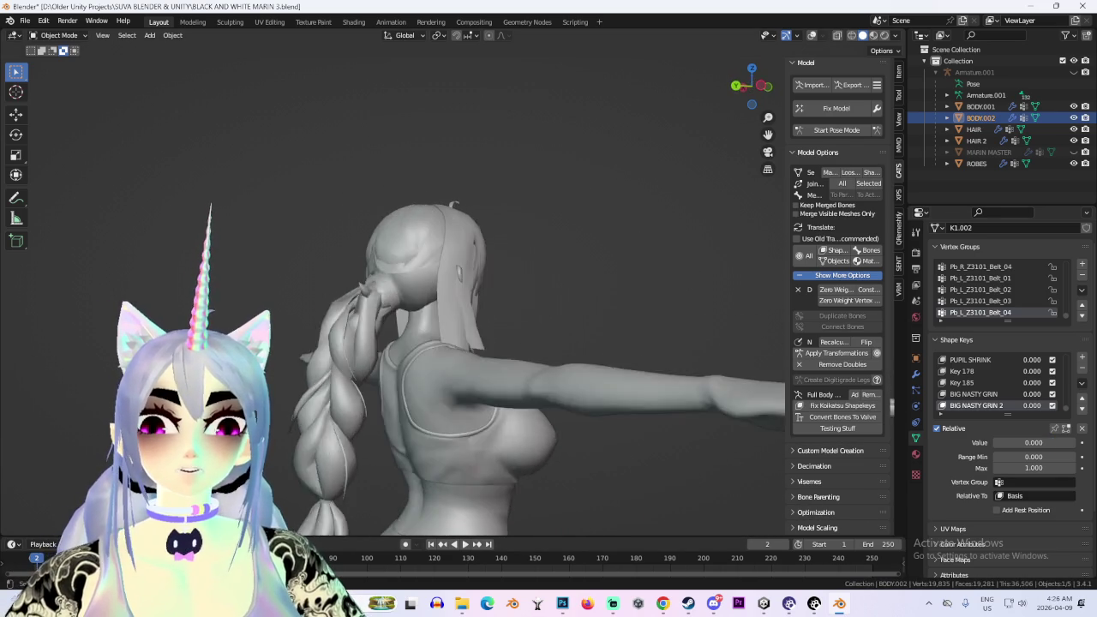
pyautogui.keyDown('shift'); pyautogui.moveTo(446, 385); pyautogui.dragTo(446, 189, button='middle'); pyautogui.keyUp('shift')
pyautogui.moveTo(446, 342)
pyautogui.mouseDown(button='middle')
pyautogui.moveTo(412, 343)
pyautogui.moveTo(420, 326)
pyautogui.moveTo(394, 308)
pyautogui.mouseUp(button='middle')
pyautogui.click(976, 141)
pyautogui.moveTo(446, 343)
pyautogui.mouseDown(button='middle')
pyautogui.moveTo(411, 326)
pyautogui.moveTo(403, 394)
pyautogui.moveTo(360, 385)
pyautogui.mouseUp(button='middle')
pyautogui.scroll(4, 411, 326)
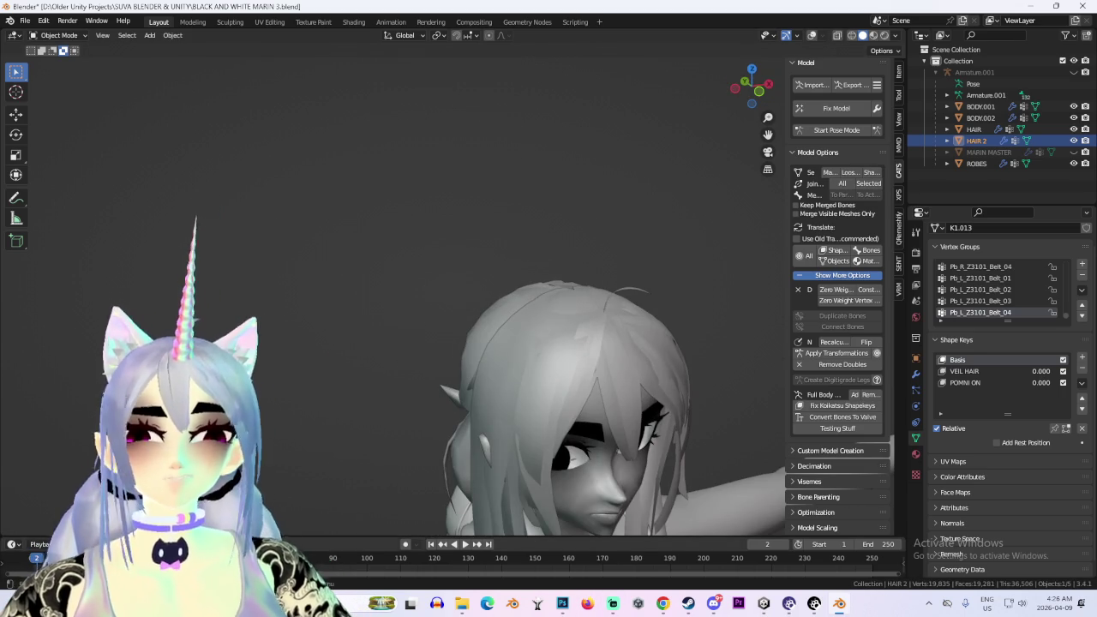
pyautogui.hotkey('alt', 'Tab')
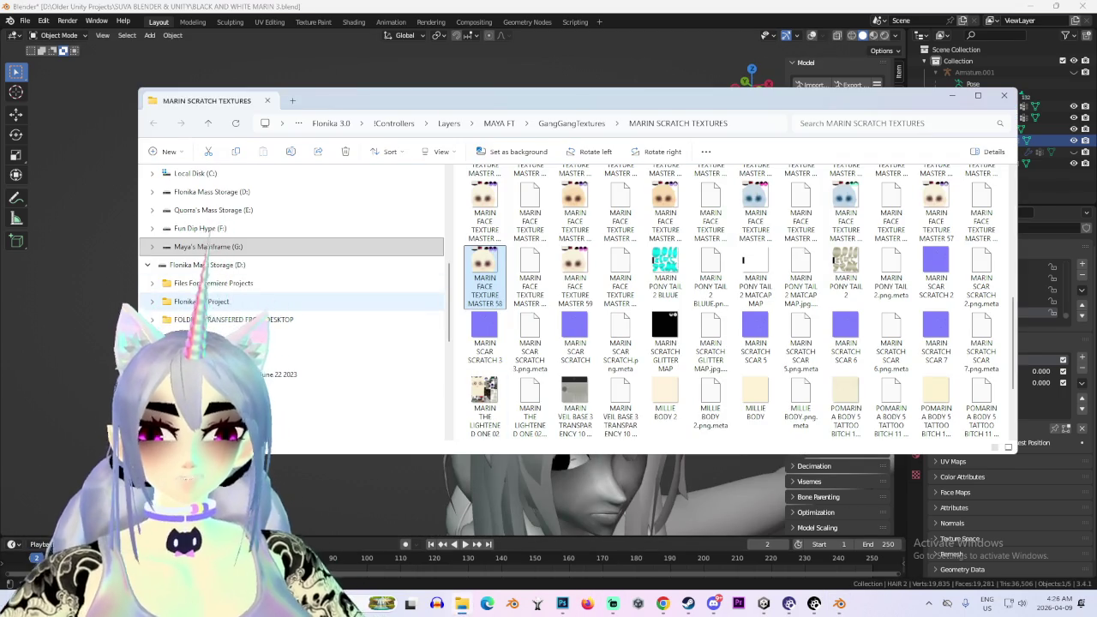
pyautogui.scroll(-3, 292, 304)
pyautogui.scroll(-2, 292, 304)
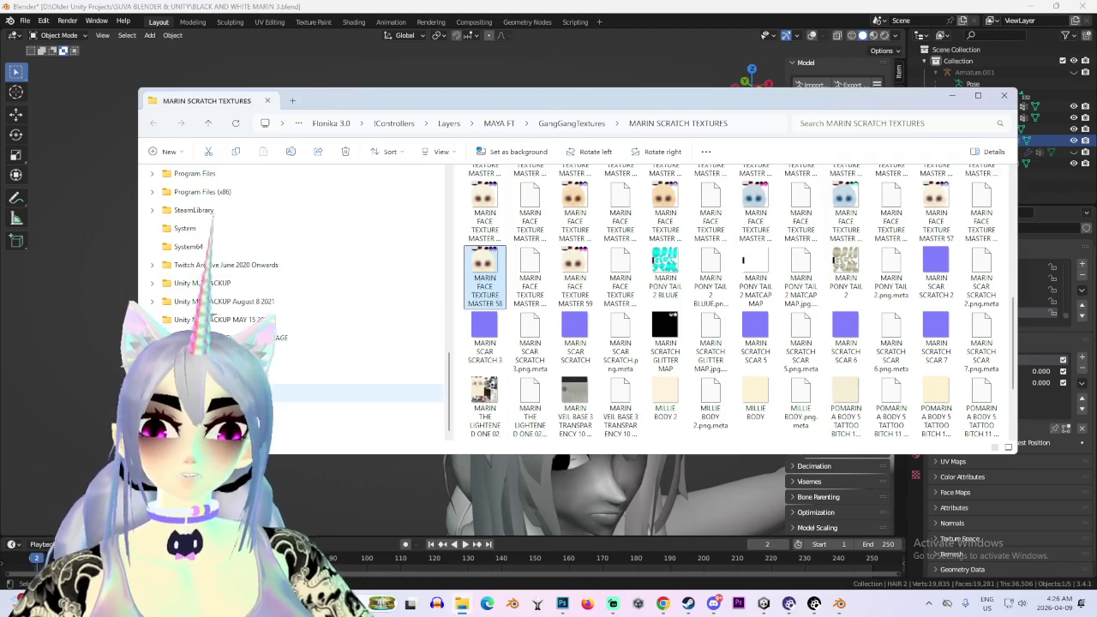
pyautogui.hotkey('alt', 'Tab')
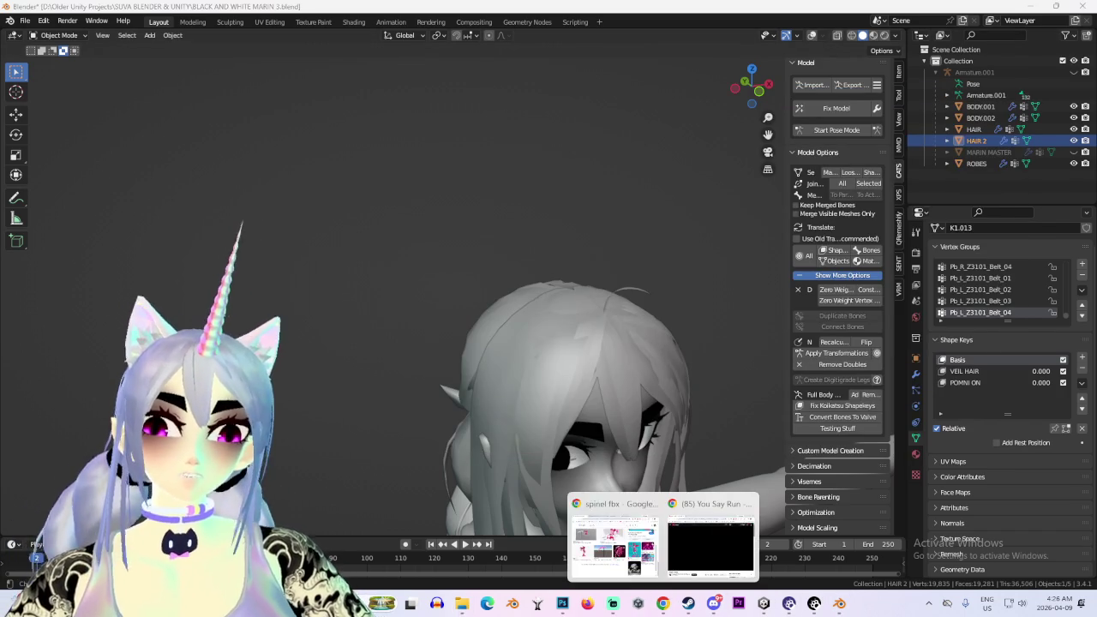
pyautogui.click(613, 536)
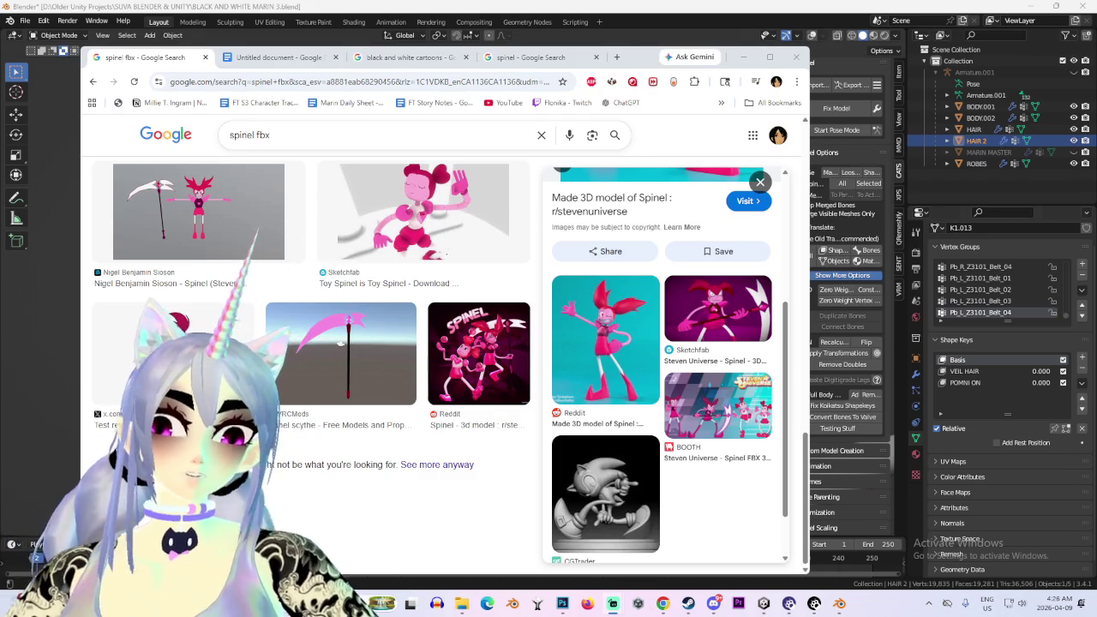
pyautogui.hotkey('alt', 'Tab')
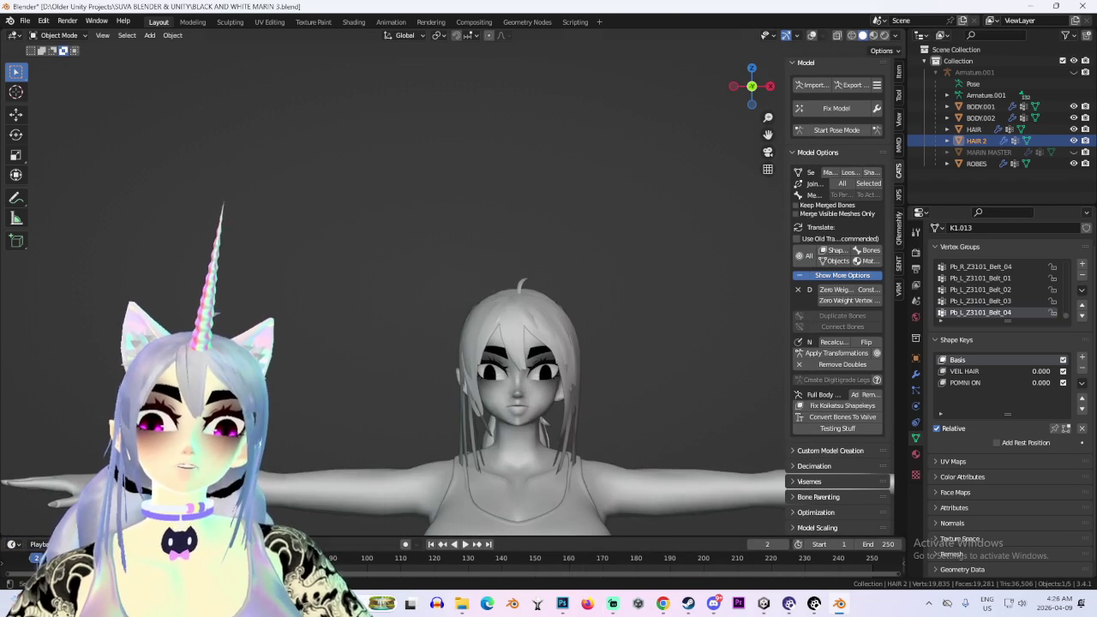
# Select BODY.002 and zoom in on its face from the front
pyautogui.scroll(3, 395, 292)
pyautogui.moveTo(394, 291); pyautogui.dragTo(446, 282, button='middle')
pyautogui.scroll(2, 394, 291)
pyautogui.scroll(2, 394, 292)
pyautogui.scroll(2, 394, 292)
pyautogui.click(981, 117)
pyautogui.scroll(1, 394, 291)
pyautogui.moveTo(514, 291)
pyautogui.mouseDown(button='middle')
pyautogui.moveTo(446, 283)
pyautogui.moveTo(514, 292)
pyautogui.moveTo(480, 291)
pyautogui.mouseUp(button='middle')
pyautogui.scroll(2, 514, 292)
# Switch BODY.002 to Sculpt Mode and make Key 186 the active shape key
pyautogui.click(58, 35)
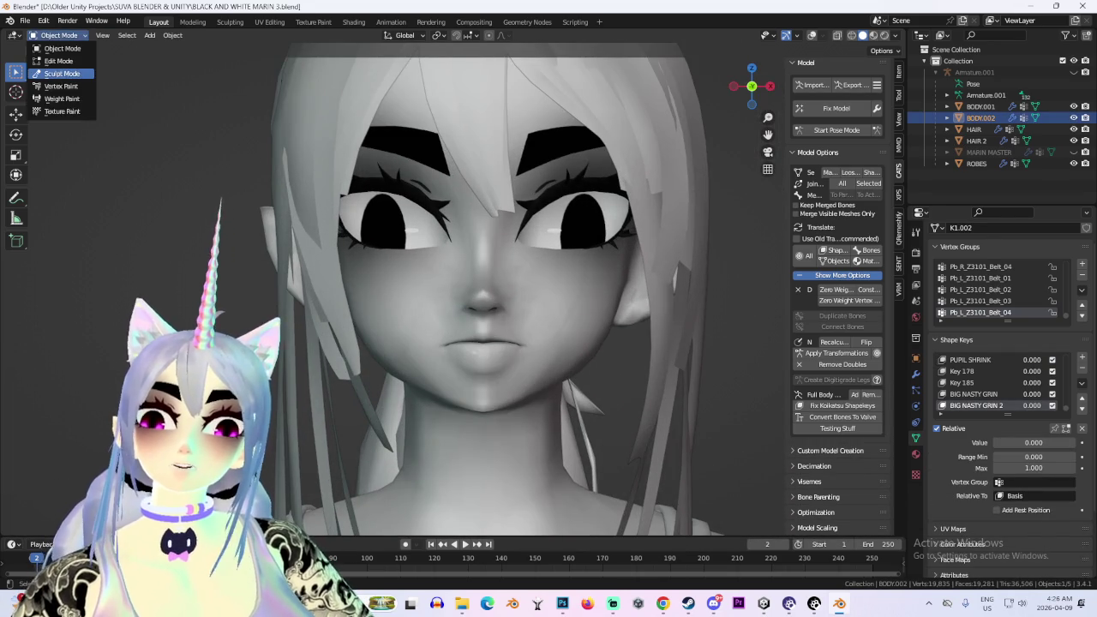
pyautogui.click(56, 74)
pyautogui.scroll(2, 421, 317)
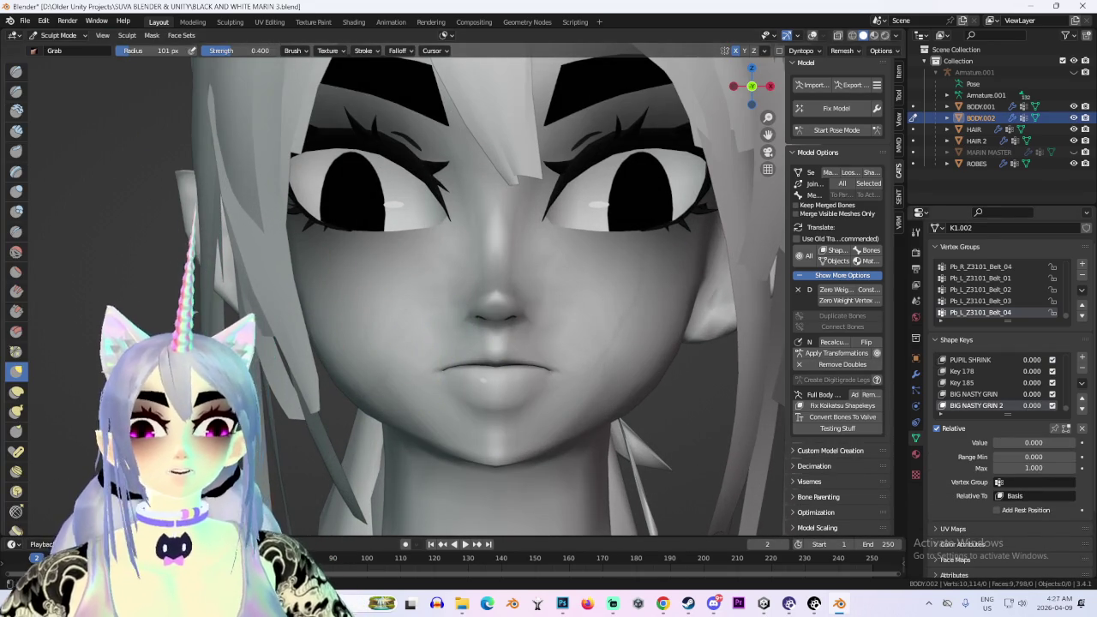
pyautogui.scroll(-2, 994, 382)
pyautogui.click(969, 405)
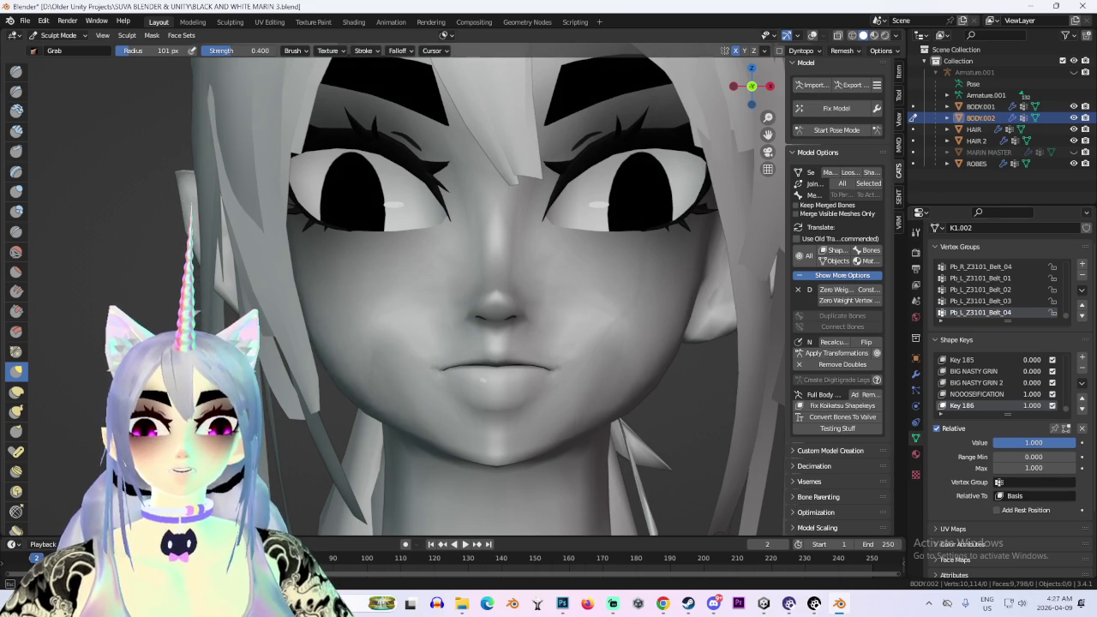
pyautogui.scroll(-4, 466, 355)
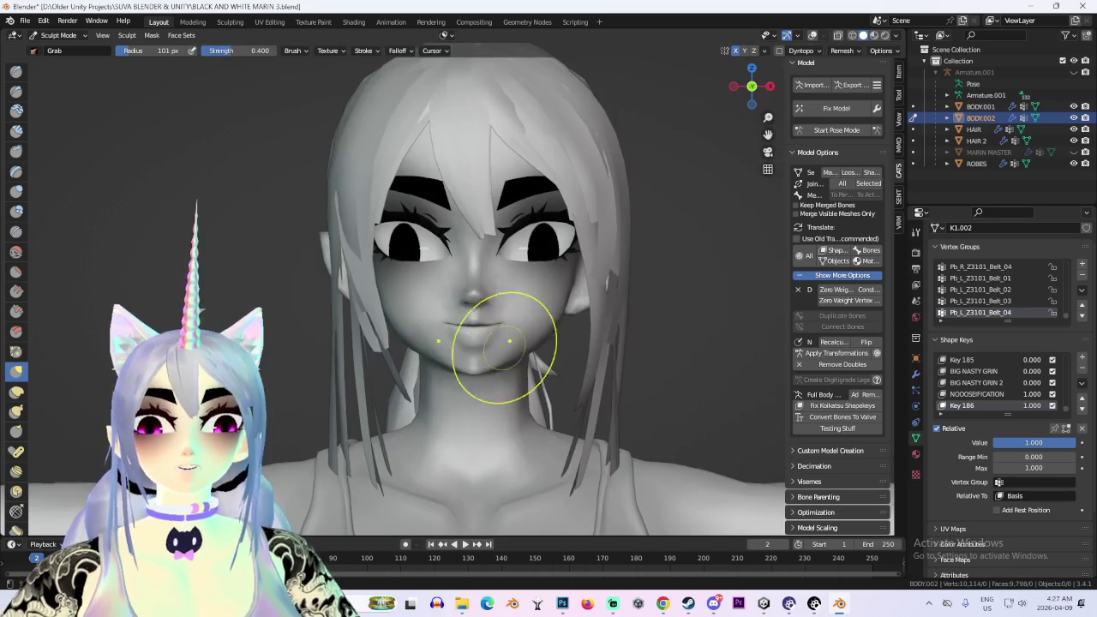
pyautogui.moveTo(694, 338); pyautogui.dragTo(564, 390, button='middle')
pyautogui.scroll(4, 564, 390)
pyautogui.scroll(2, 343, 362)
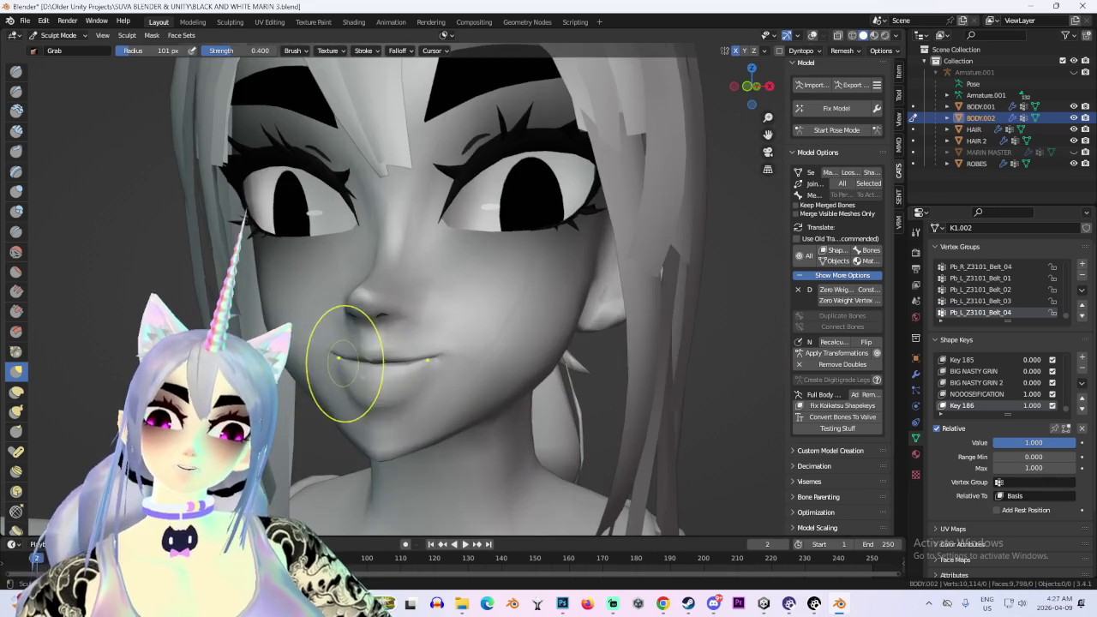
pyautogui.moveTo(354, 324); pyautogui.dragTo(544, 333, button='middle')
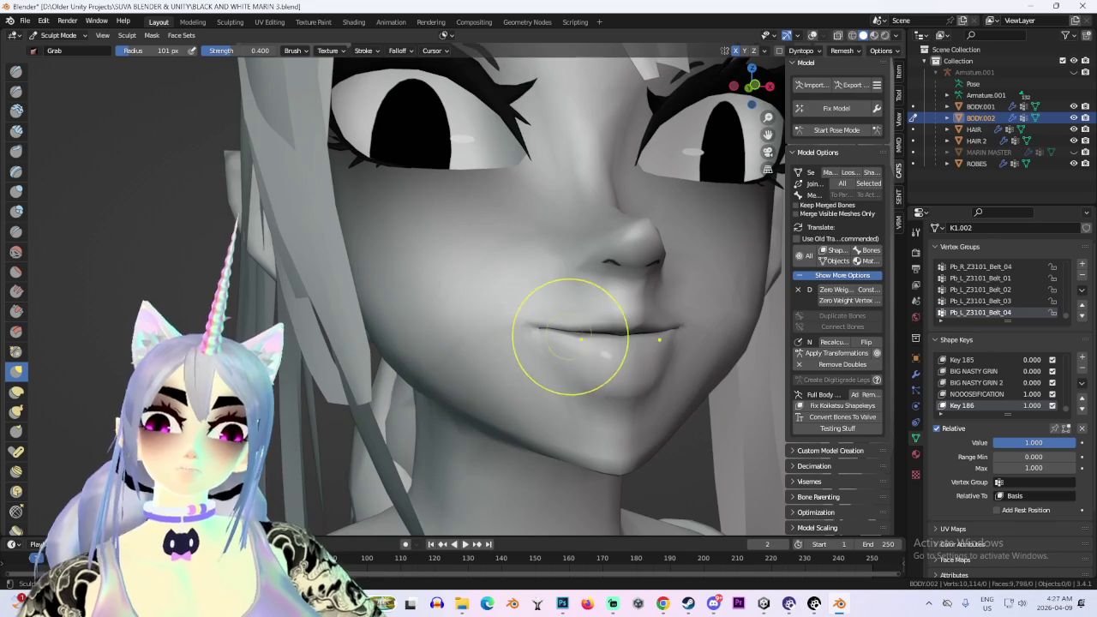
pyautogui.moveTo(627, 382)
pyautogui.mouseDown(button='middle')
pyautogui.moveTo(588, 350)
pyautogui.moveTo(600, 336)
pyautogui.mouseUp(button='middle')
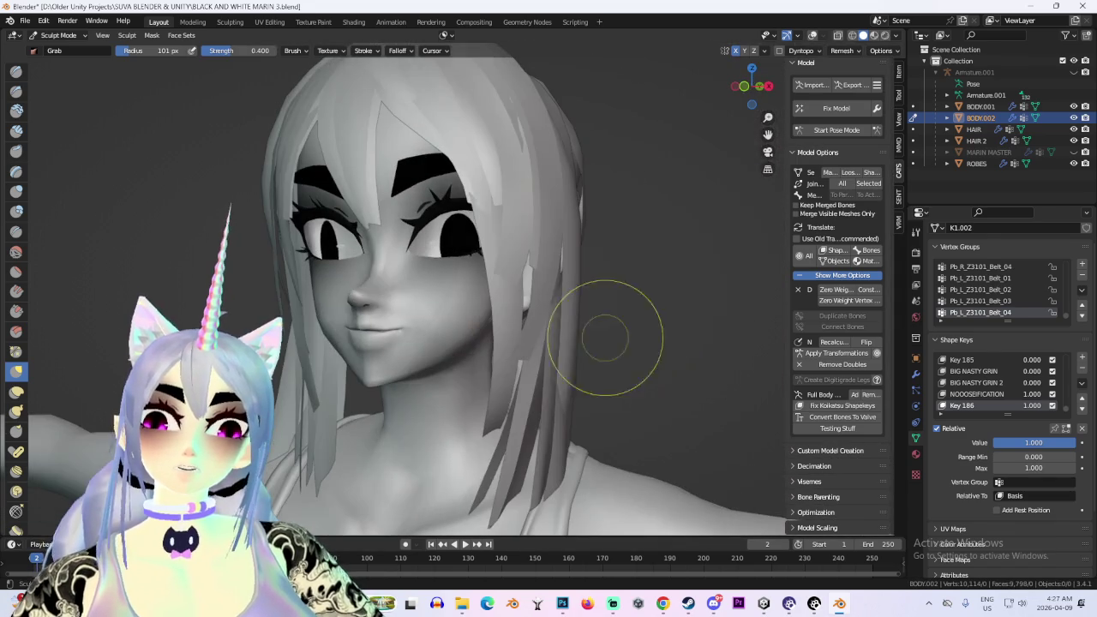
pyautogui.moveTo(548, 365)
pyautogui.mouseDown(button='middle')
pyautogui.moveTo(535, 381)
pyautogui.moveTo(503, 354)
pyautogui.moveTo(517, 362)
pyautogui.mouseUp(button='middle')
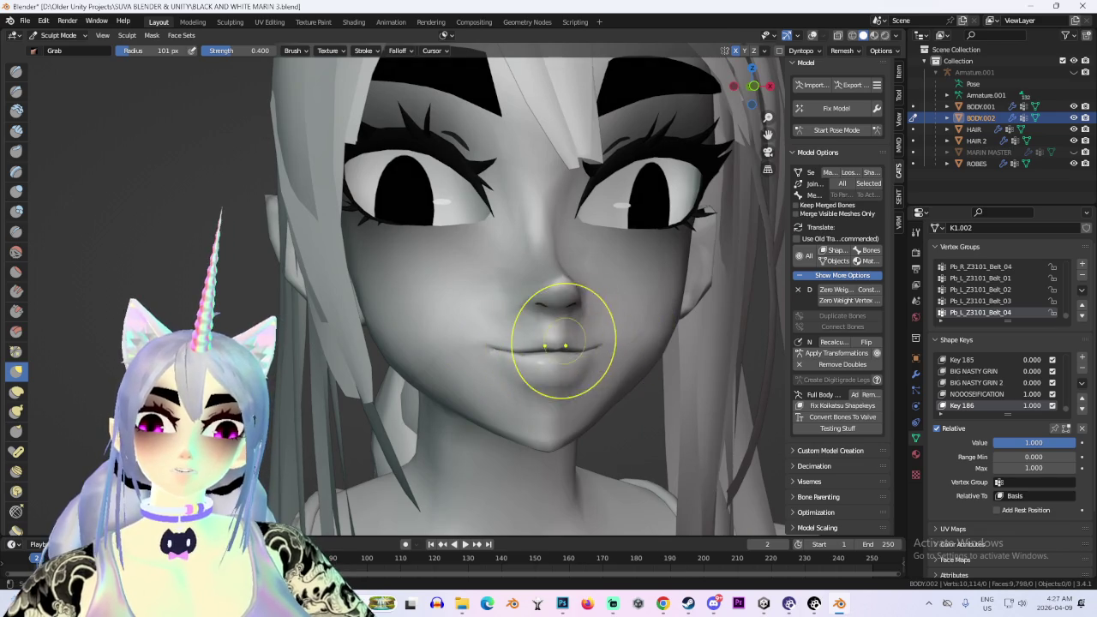
pyautogui.scroll(2, 568, 337)
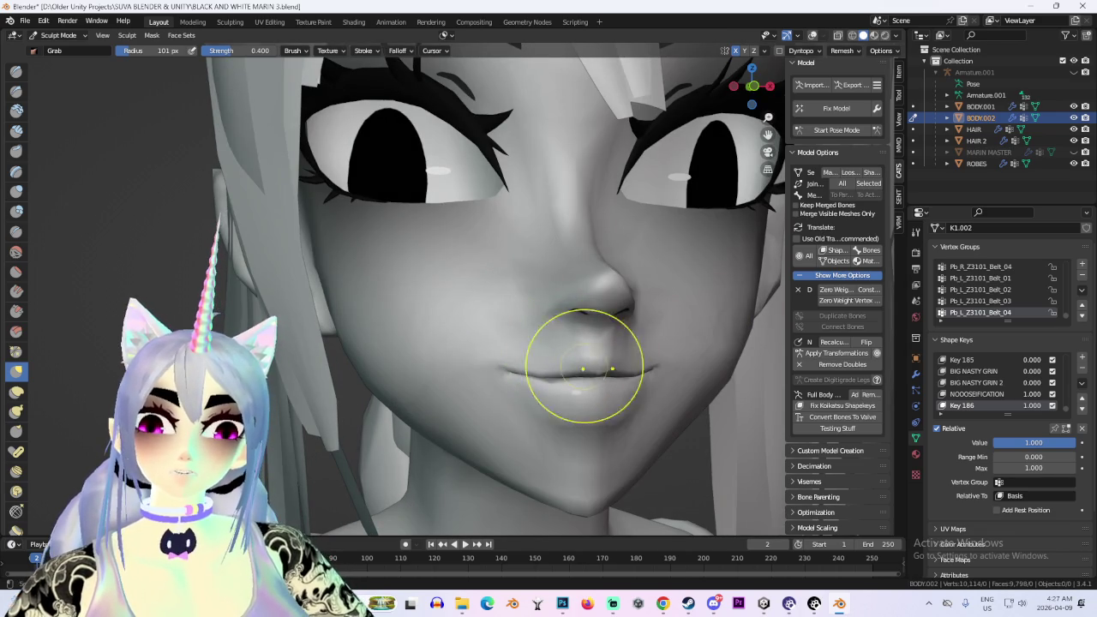
pyautogui.scroll(-4, 651, 360)
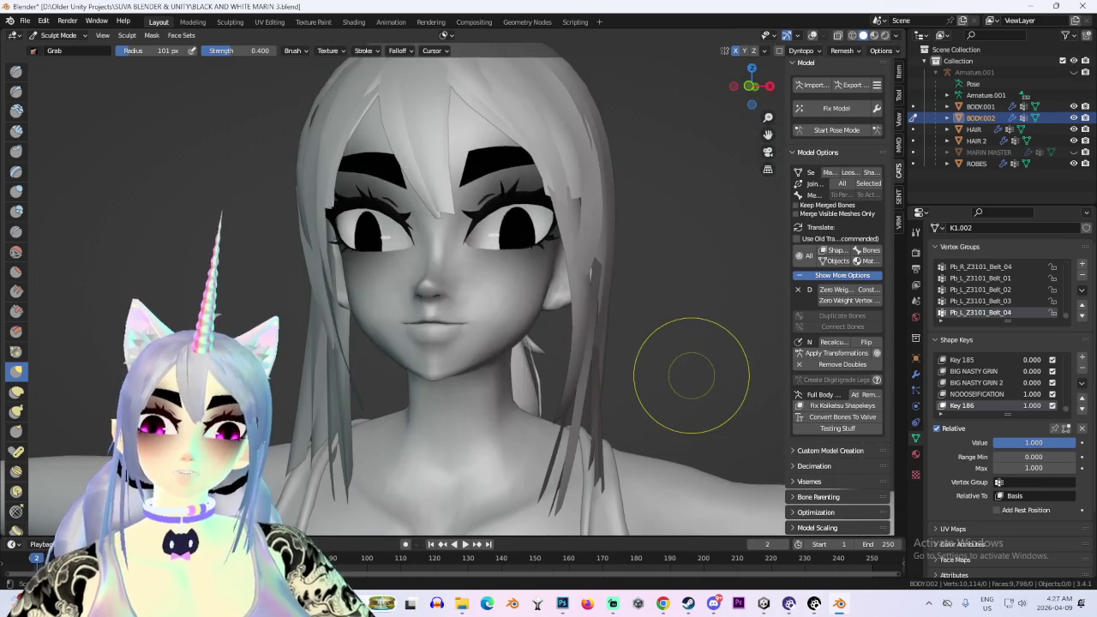
pyautogui.moveTo(674, 368); pyautogui.dragTo(588, 380, button='middle')
pyautogui.scroll(3, 426, 351)
pyautogui.moveTo(426, 352)
pyautogui.mouseDown(button='middle')
pyautogui.moveTo(480, 301)
pyautogui.moveTo(642, 318)
pyautogui.mouseUp(button='middle')
pyautogui.scroll(2, 482, 311)
pyautogui.scroll(-2, 482, 314)
pyautogui.moveTo(575, 339)
pyautogui.mouseDown(button='middle')
pyautogui.moveTo(526, 318)
pyautogui.moveTo(480, 317)
pyautogui.mouseUp(button='middle')
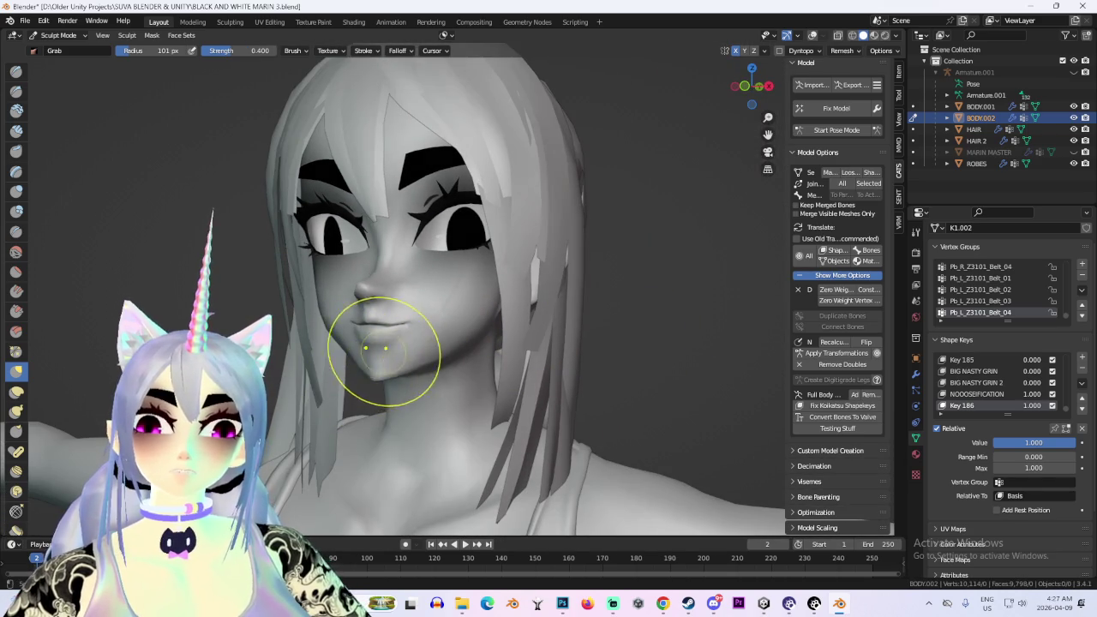
pyautogui.scroll(2, 380, 331)
pyautogui.scroll(2, 368, 355)
pyautogui.scroll(1, 367, 331)
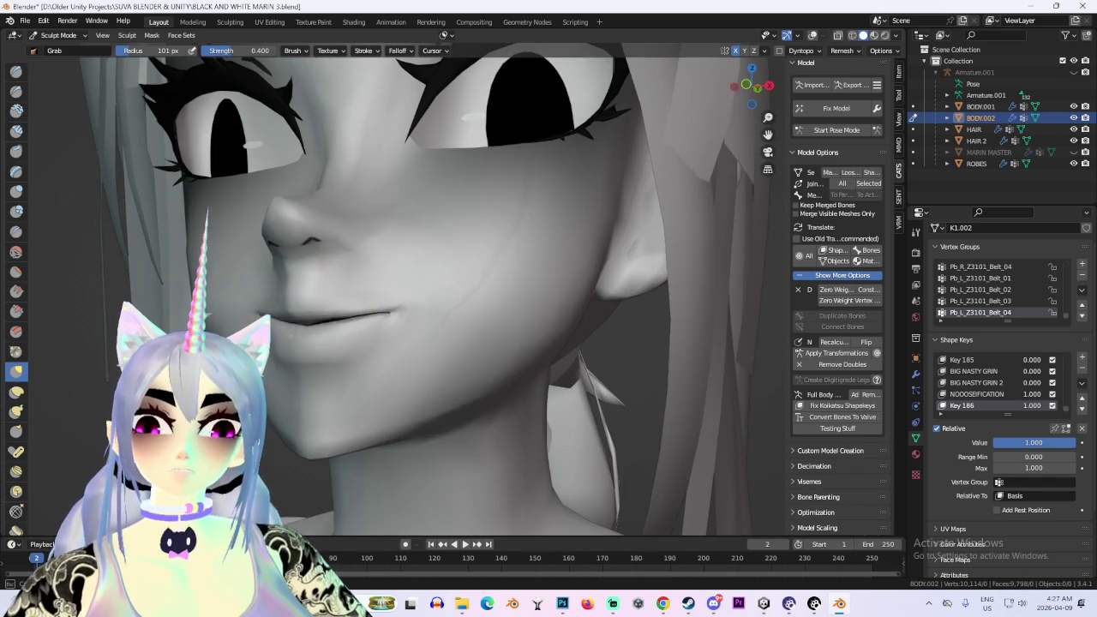
pyautogui.scroll(-2, 318, 318)
pyautogui.scroll(-2, 619, 380)
pyautogui.moveTo(620, 380); pyautogui.dragTo(693, 380, button='middle')
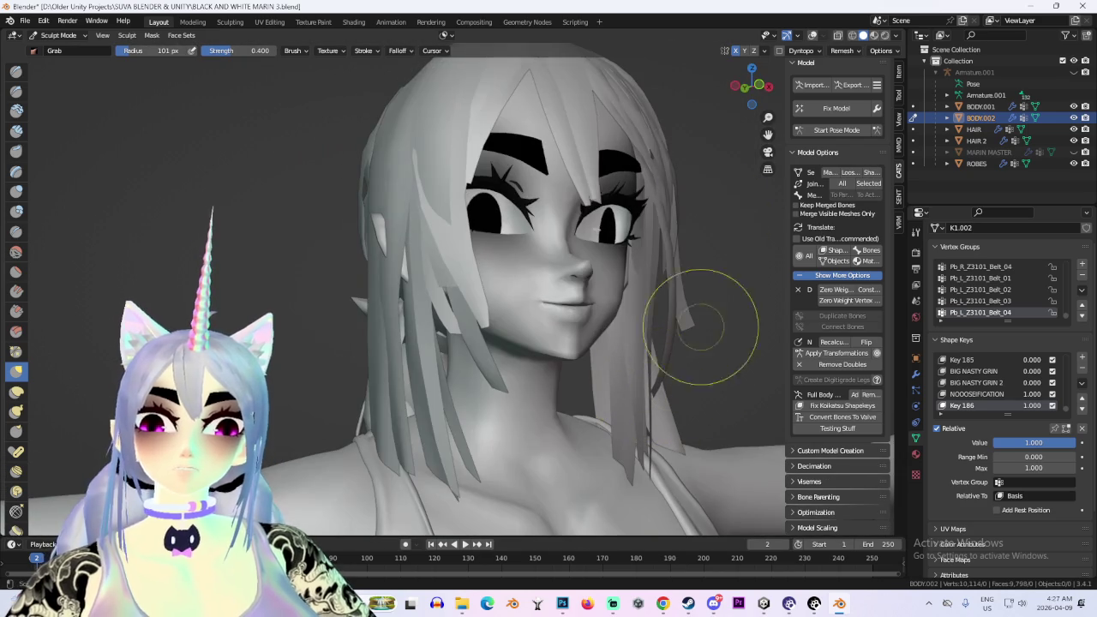
pyautogui.click(746, 90)
pyautogui.scroll(1, 400, 331)
pyautogui.scroll(2, 428, 343)
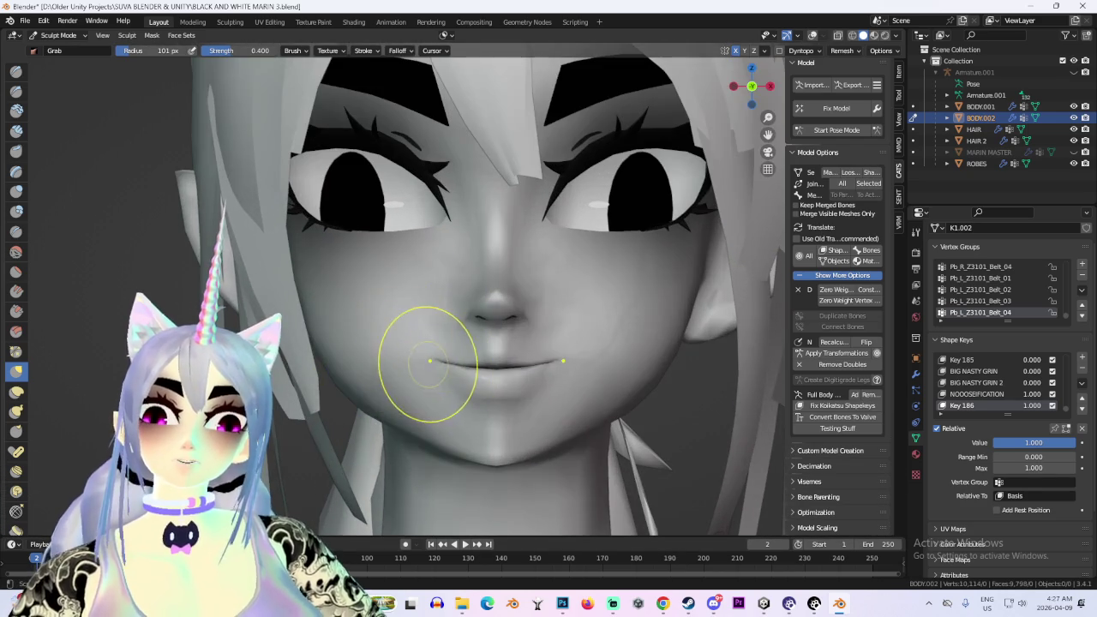
pyautogui.scroll(-2, 657, 299)
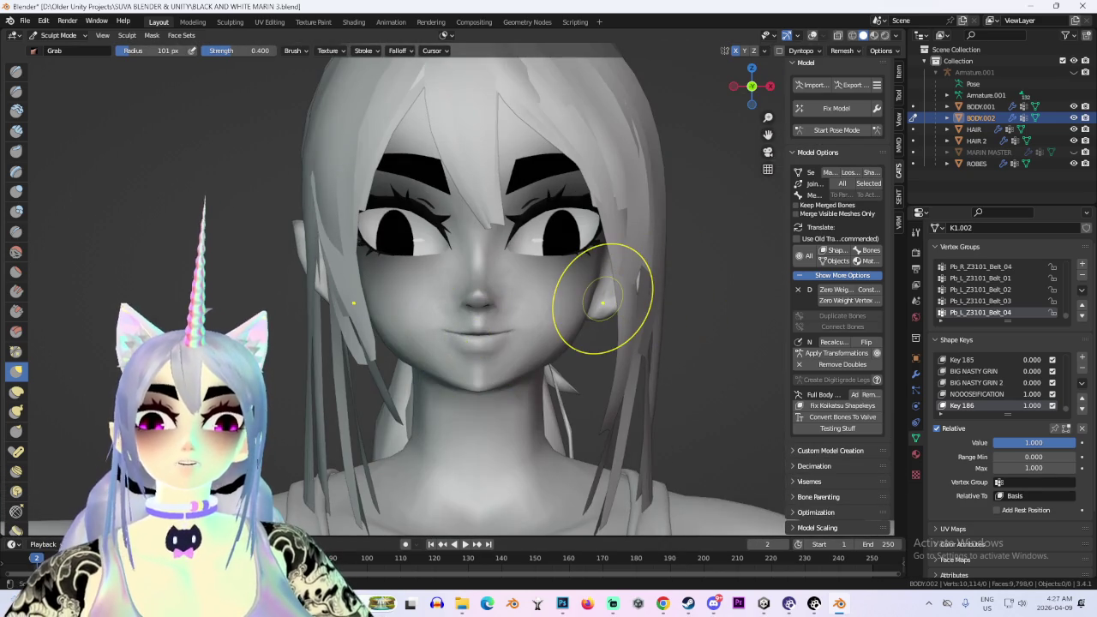
pyautogui.scroll(-1, 641, 314)
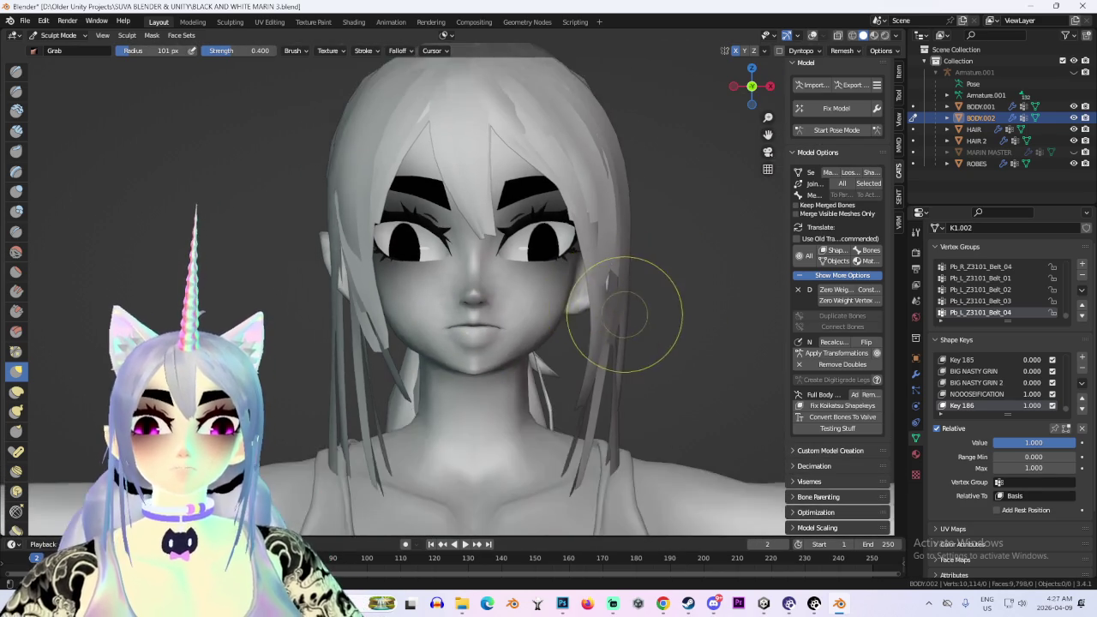
pyautogui.scroll(1, 544, 338)
pyautogui.moveTo(544, 338)
pyautogui.mouseDown(button='middle')
pyautogui.moveTo(505, 326)
pyautogui.moveTo(451, 356)
pyautogui.mouseUp(button='middle')
pyautogui.scroll(2, 450, 357)
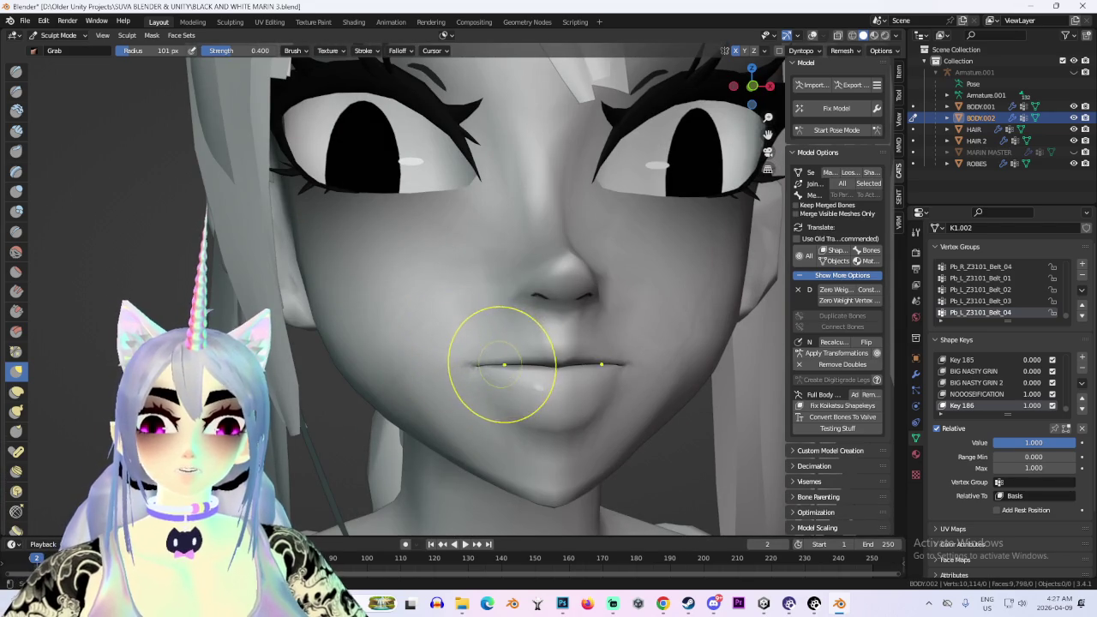
pyautogui.scroll(-2, 528, 362)
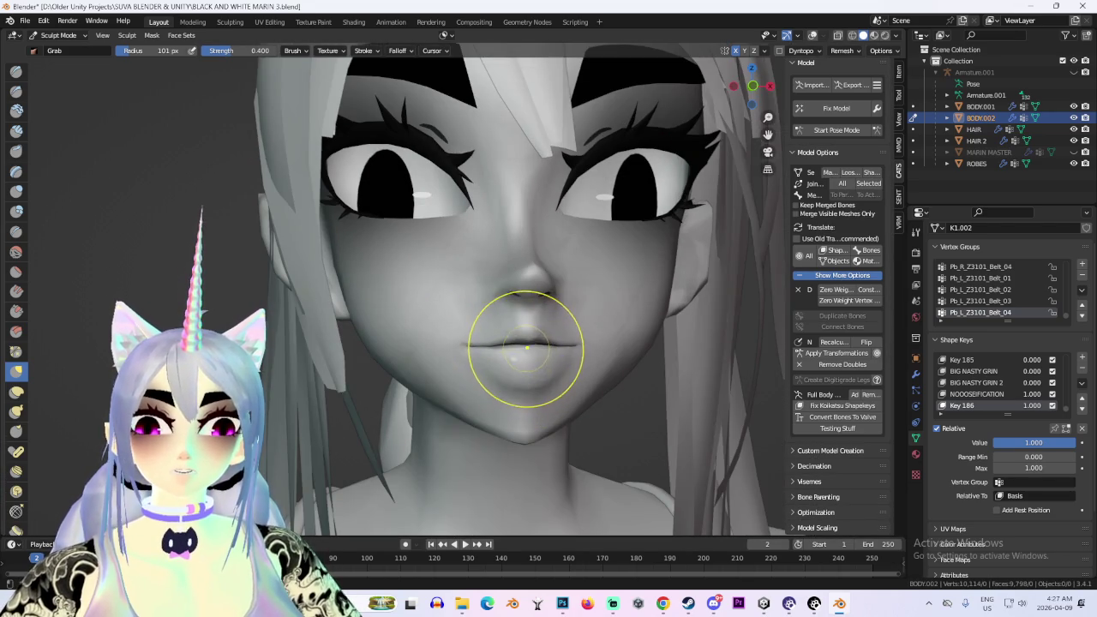
pyautogui.moveTo(527, 360)
pyautogui.mouseDown(button='middle')
pyautogui.moveTo(588, 350)
pyautogui.moveTo(534, 318)
pyautogui.moveTo(588, 362)
pyautogui.moveTo(543, 343)
pyautogui.moveTo(594, 353)
pyautogui.moveTo(510, 397)
pyautogui.mouseUp(button='middle')
pyautogui.moveTo(625, 346)
pyautogui.mouseDown(button='middle')
pyautogui.moveTo(588, 343)
pyautogui.moveTo(603, 352)
pyautogui.moveTo(594, 330)
pyautogui.moveTo(642, 323)
pyautogui.moveTo(419, 240)
pyautogui.mouseUp(button='middle')
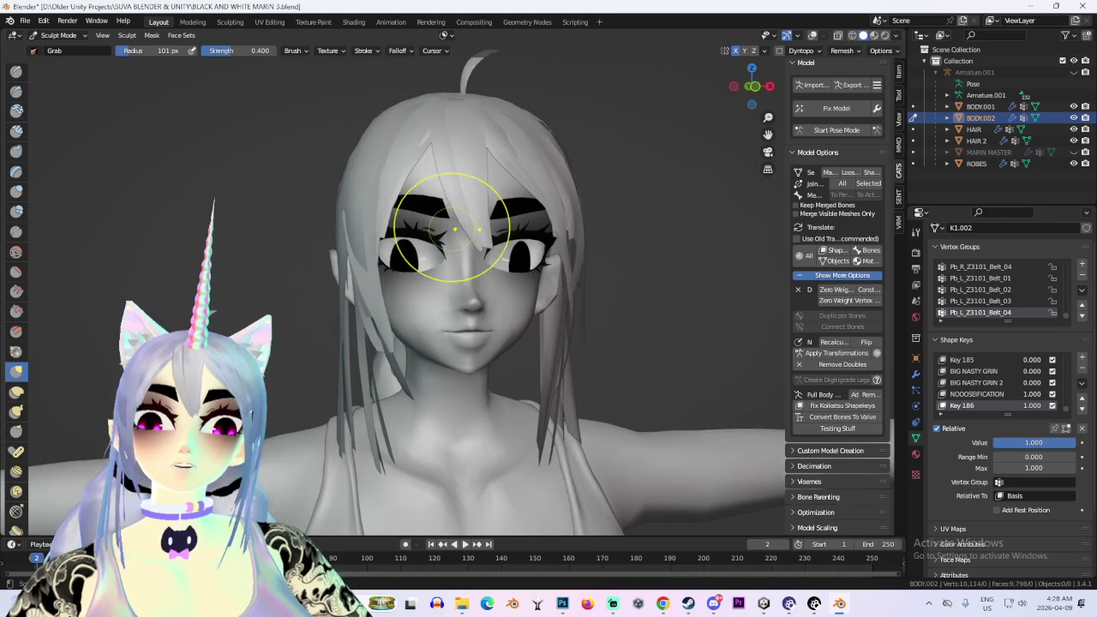
# Inspect the eyes from the front, zooming and swinging the head side to side
pyautogui.click(749, 85)
pyautogui.scroll(1, 431, 250)
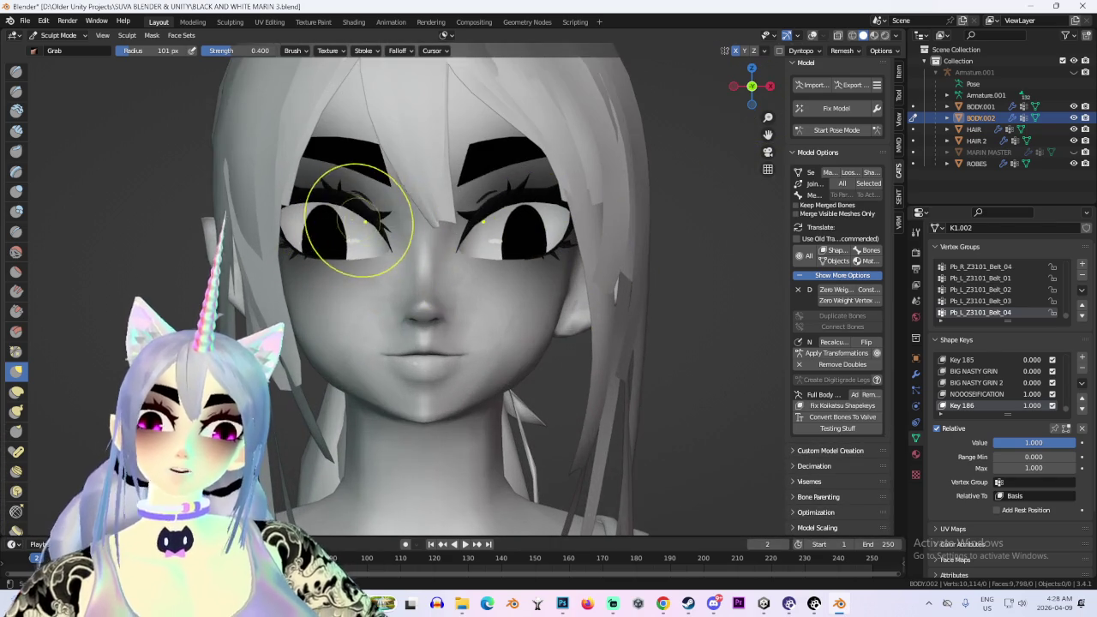
pyautogui.scroll(-1, 364, 223)
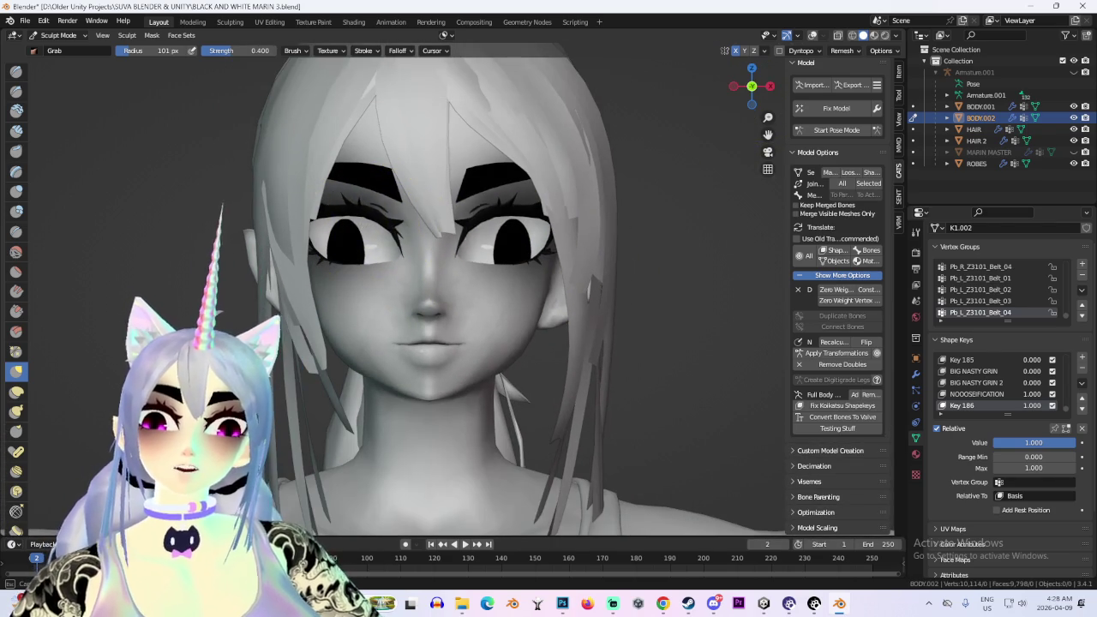
pyautogui.scroll(-1, 396, 197)
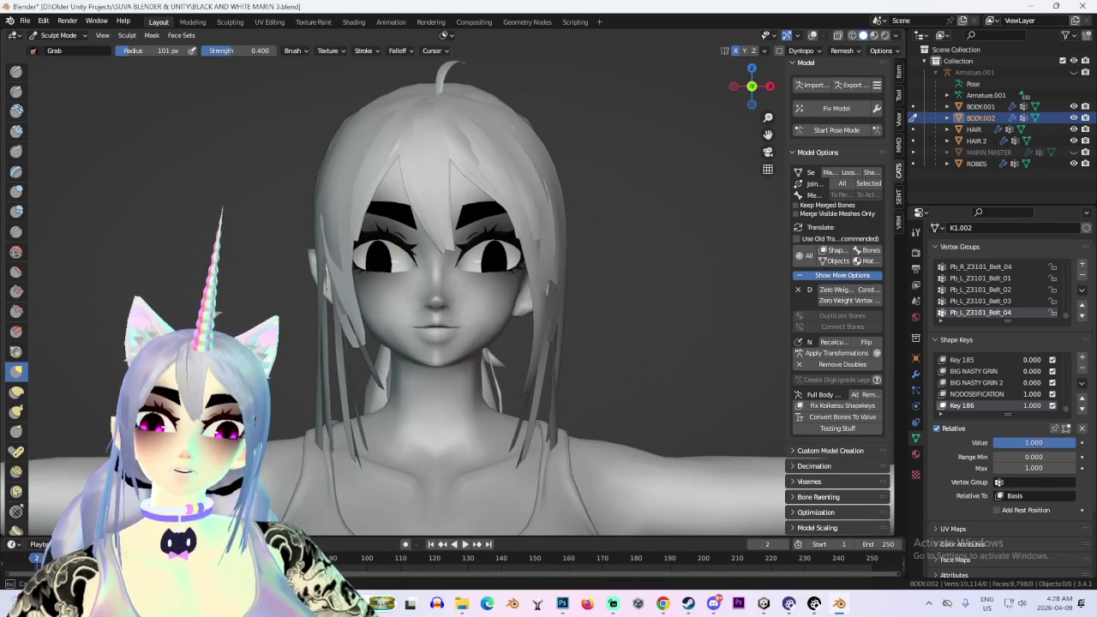
pyautogui.scroll(-1, 369, 216)
pyautogui.scroll(2, 416, 343)
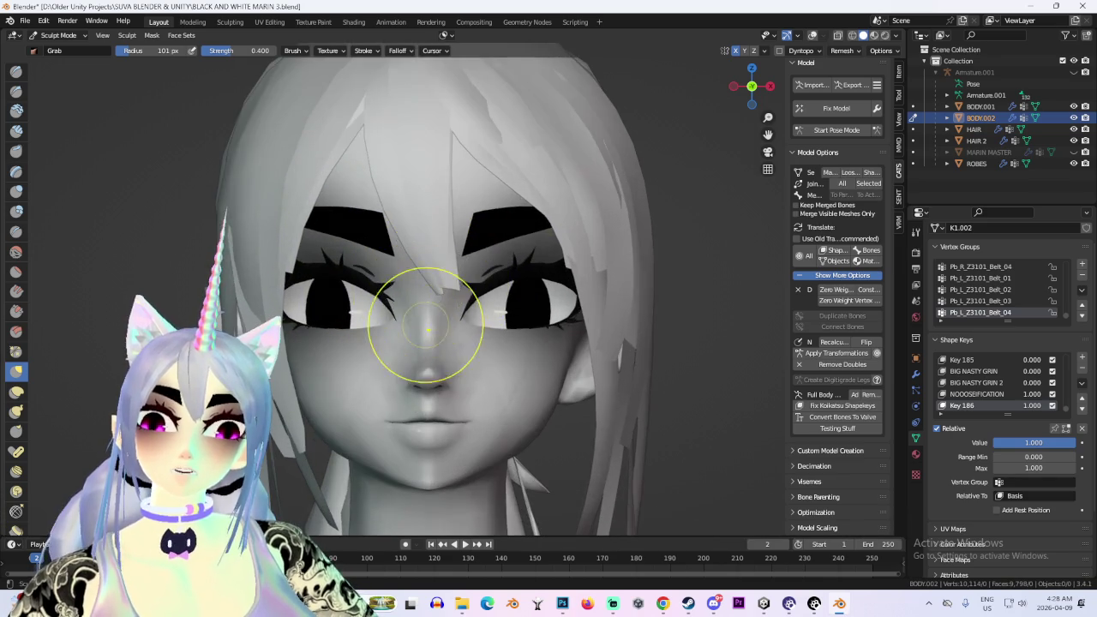
pyautogui.scroll(-1, 380, 355)
pyautogui.moveTo(432, 288)
pyautogui.mouseDown(button='middle')
pyautogui.moveTo(527, 257)
pyautogui.moveTo(473, 321)
pyautogui.moveTo(514, 325)
pyautogui.moveTo(600, 289)
pyautogui.moveTo(491, 306)
pyautogui.moveTo(531, 304)
pyautogui.moveTo(556, 285)
pyautogui.mouseUp(button='middle')
pyautogui.scroll(-3, 577, 307)
pyautogui.scroll(1, 491, 306)
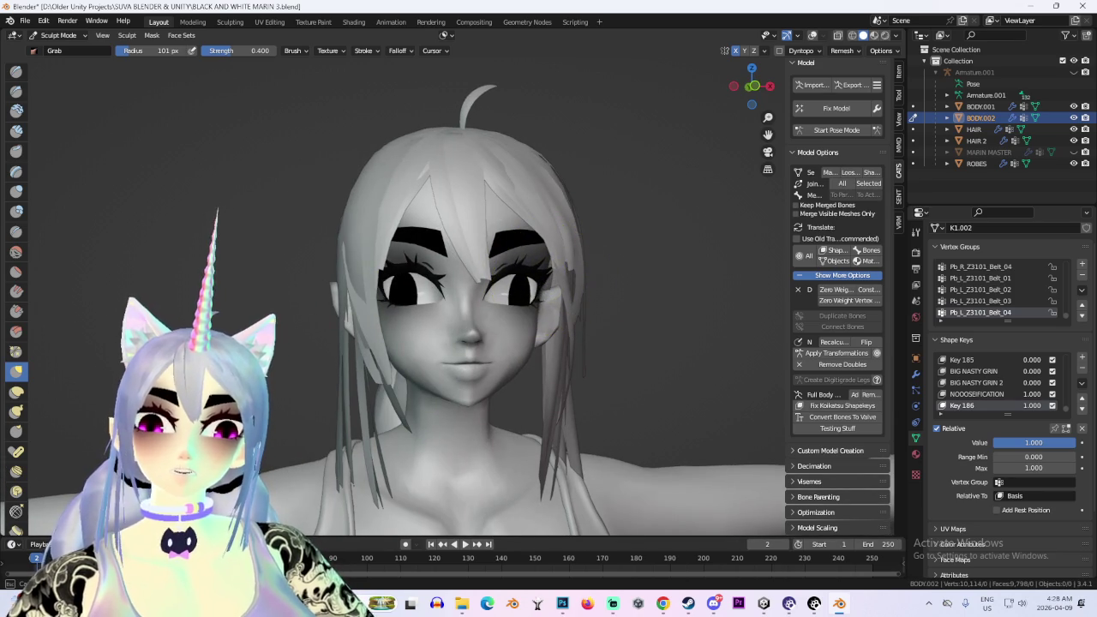
# Check the eyes from left three-quarter, side and front angles
pyautogui.moveTo(535, 304)
pyautogui.mouseDown(button='middle')
pyautogui.moveTo(575, 331)
pyautogui.moveTo(375, 304)
pyautogui.moveTo(387, 290)
pyautogui.moveTo(367, 299)
pyautogui.moveTo(404, 294)
pyautogui.moveTo(397, 305)
pyautogui.mouseUp(button='middle')
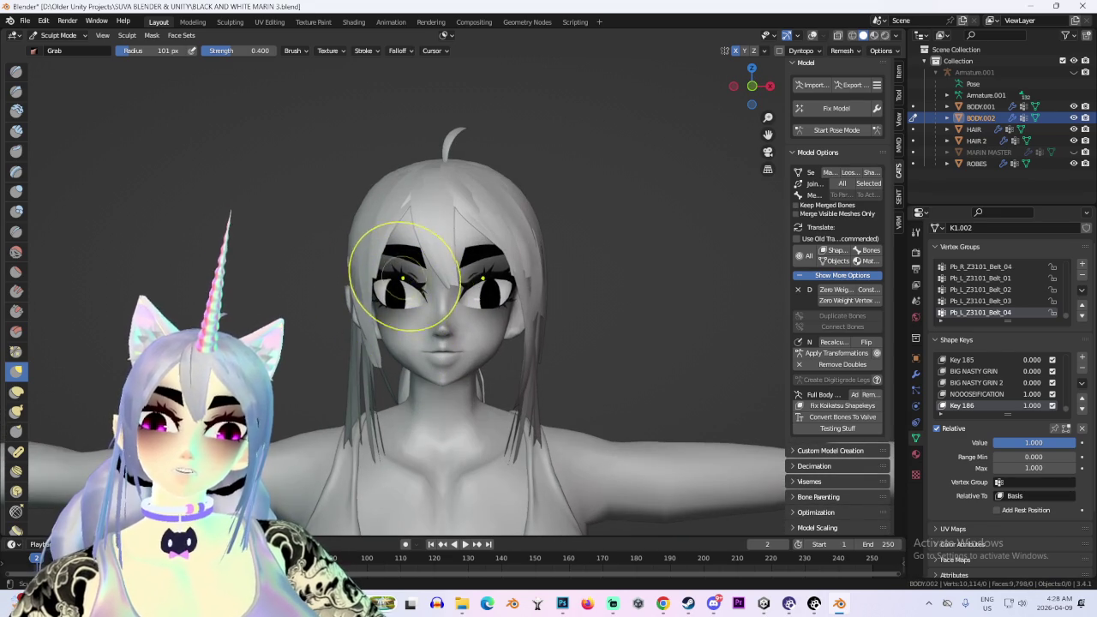
pyautogui.scroll(1, 399, 282)
pyautogui.scroll(1, 400, 268)
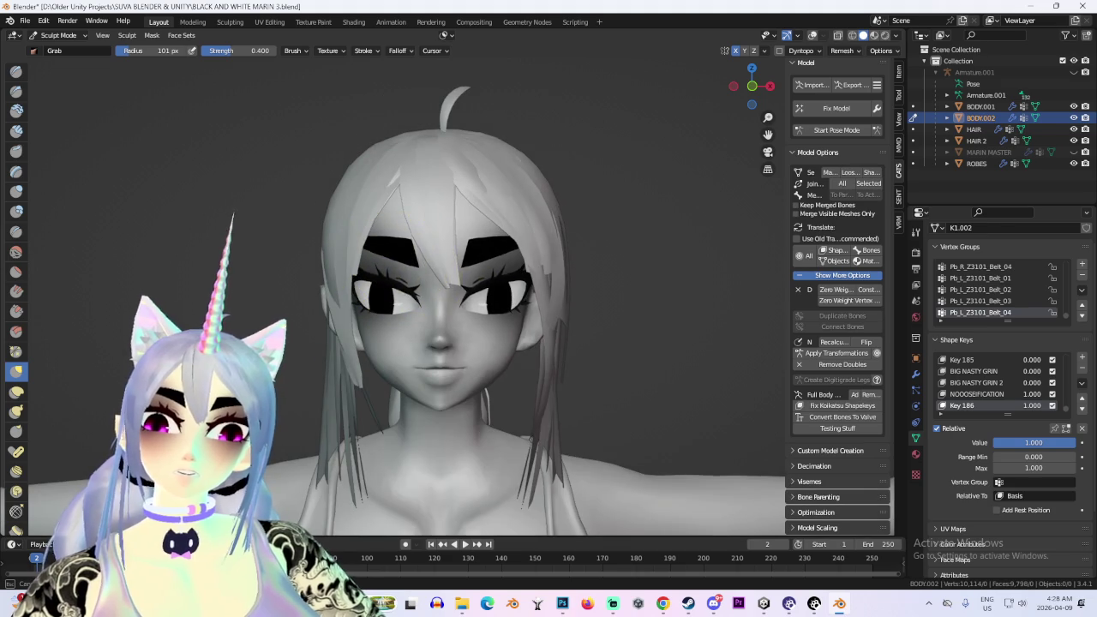
pyautogui.moveTo(386, 266); pyautogui.dragTo(503, 309, button='middle')
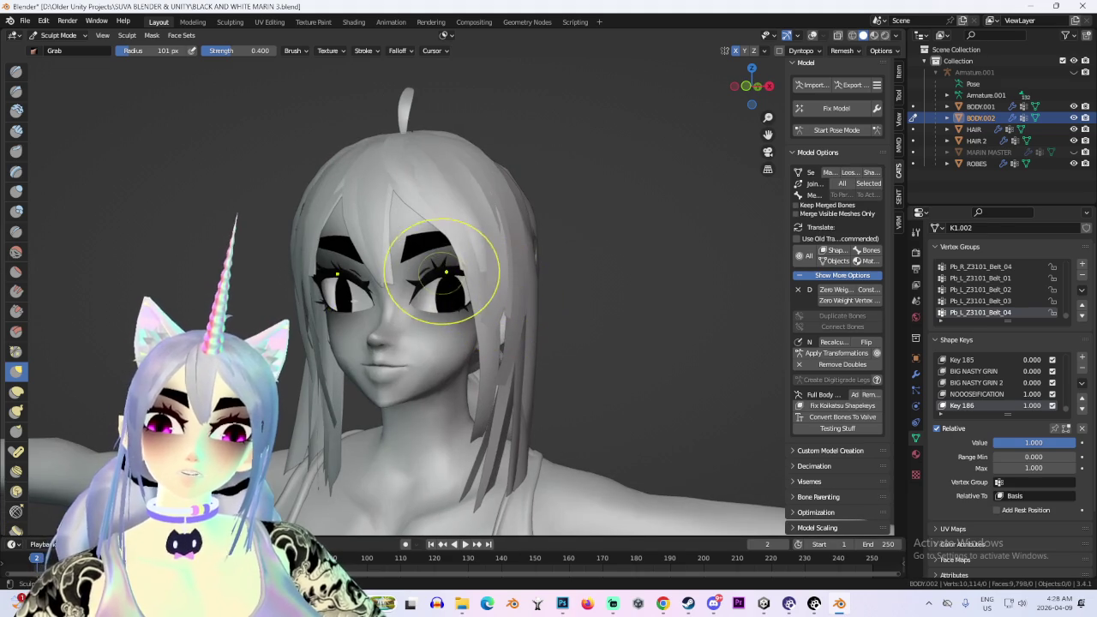
pyautogui.moveTo(557, 283); pyautogui.dragTo(478, 279, button='middle')
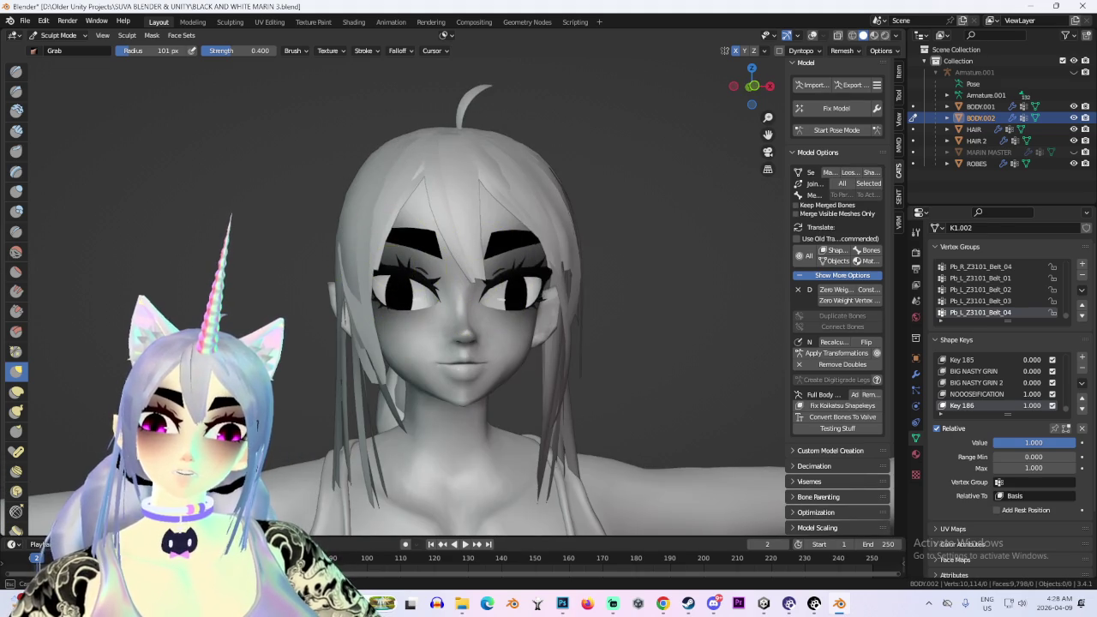
pyautogui.moveTo(384, 271)
pyautogui.mouseDown(button='middle')
pyautogui.moveTo(590, 303)
pyautogui.moveTo(482, 327)
pyautogui.moveTo(693, 335)
pyautogui.moveTo(534, 368)
pyautogui.mouseUp(button='middle')
pyautogui.scroll(3, 435, 295)
# Undo the stroke that darkened the eyelids and show the upper body from the front
pyautogui.moveTo(435, 295); pyautogui.dragTo(529, 324, button='middle')
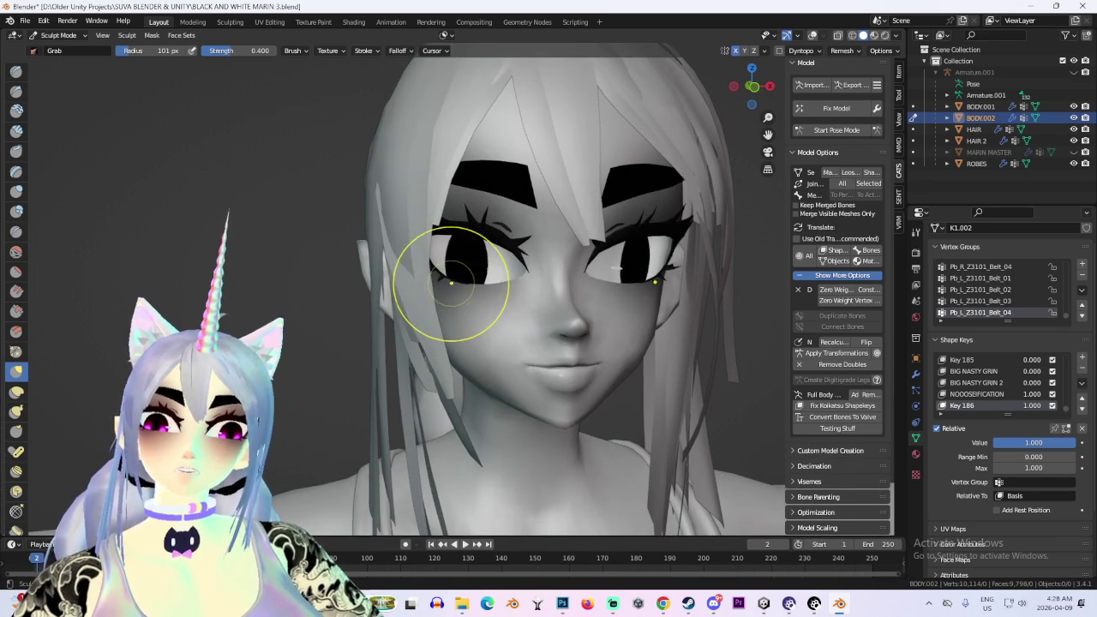
pyautogui.moveTo(450, 283)
pyautogui.mouseDown(button='middle')
pyautogui.moveTo(676, 289)
pyautogui.moveTo(589, 228)
pyautogui.mouseUp(button='middle')
pyautogui.hotkey('ctrl', 'z')
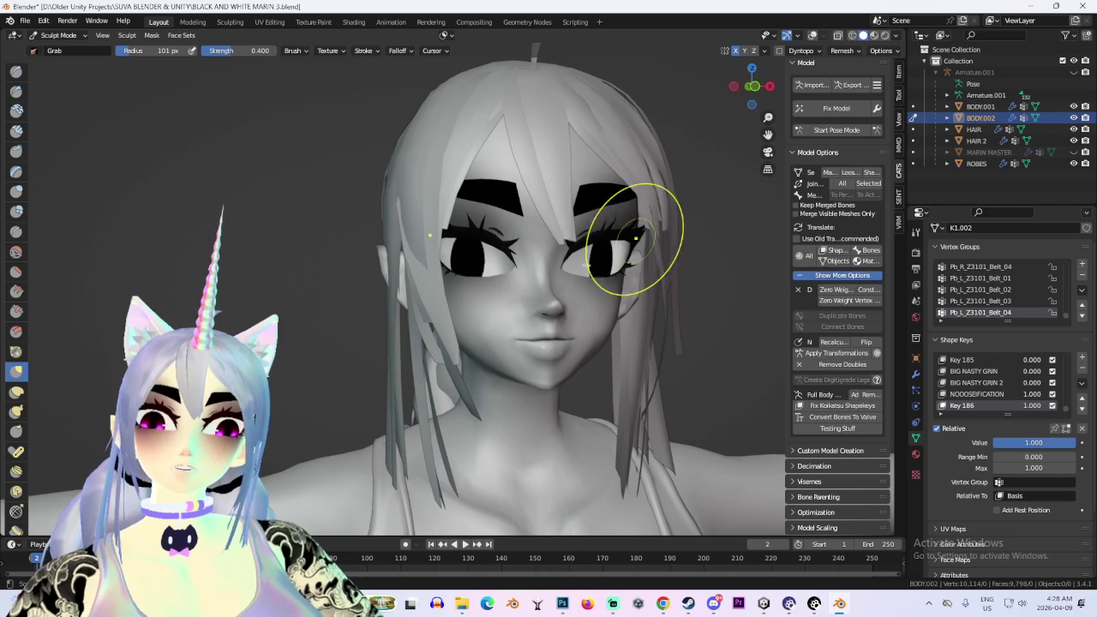
pyautogui.scroll(-4, 693, 276)
pyautogui.press('KP_1')
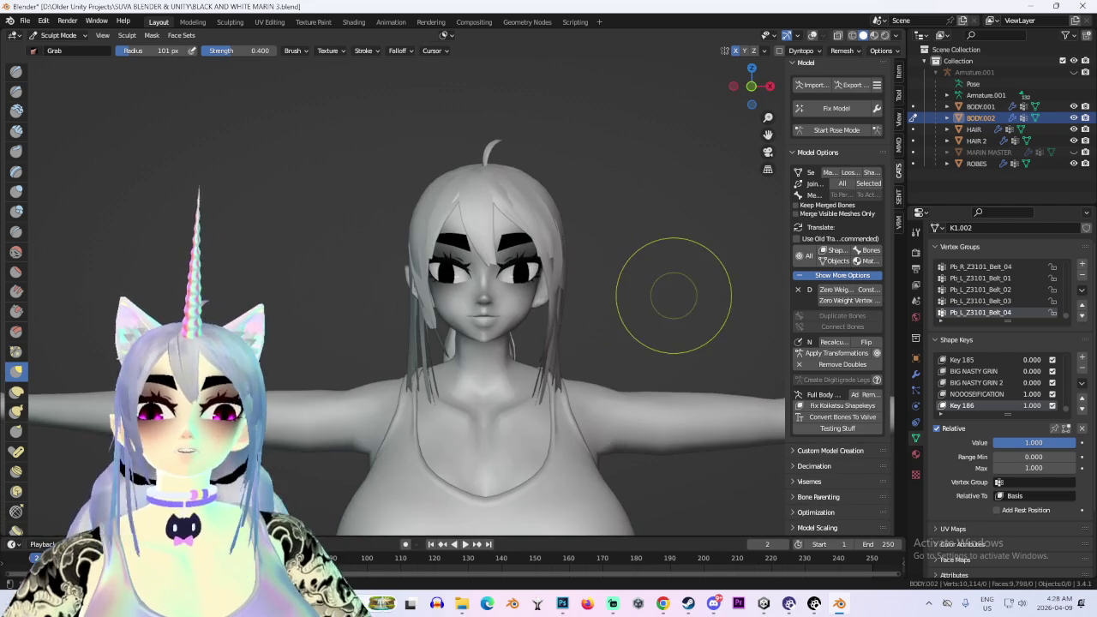
pyautogui.moveTo(747, 110); pyautogui.dragTo(759, 146)
pyautogui.scroll(5, 758, 146)
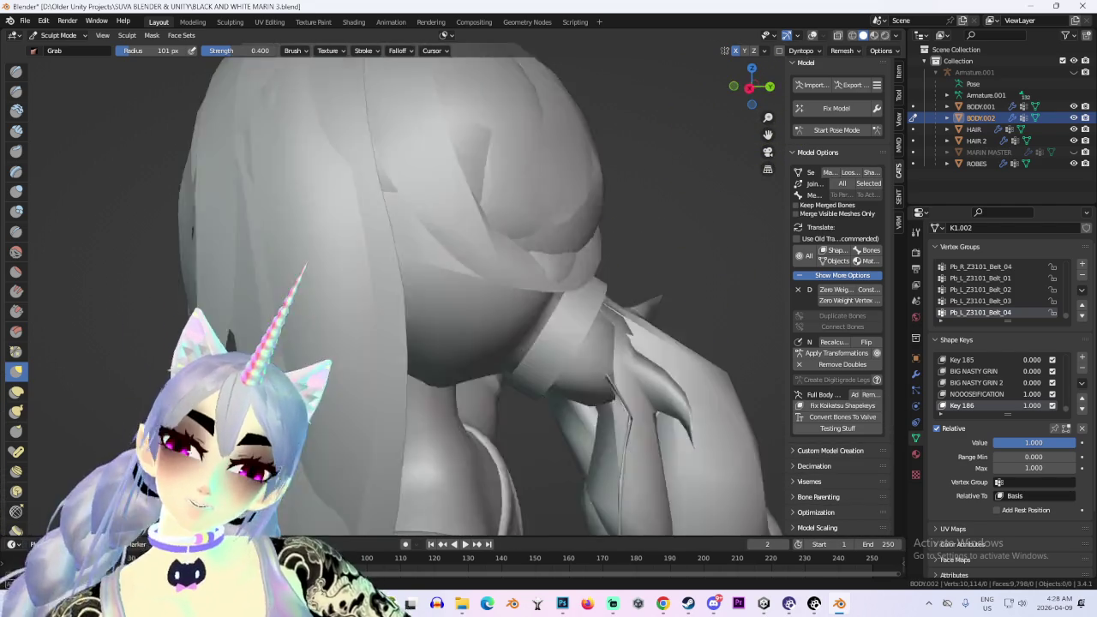
pyautogui.click(734, 88)
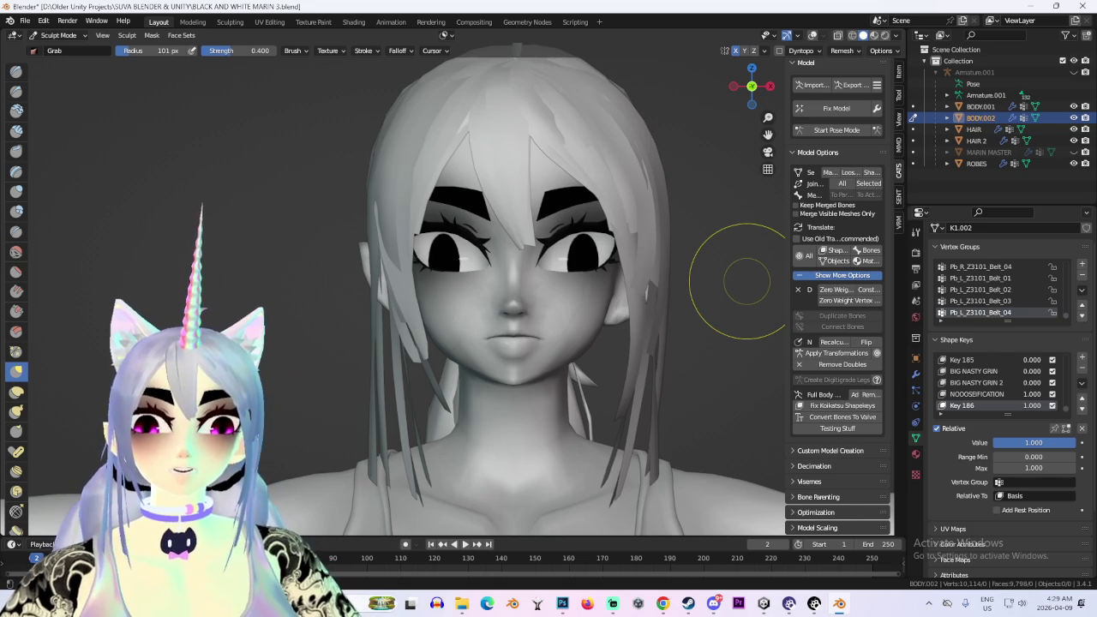
pyautogui.moveTo(747, 281); pyautogui.dragTo(674, 282, button='middle')
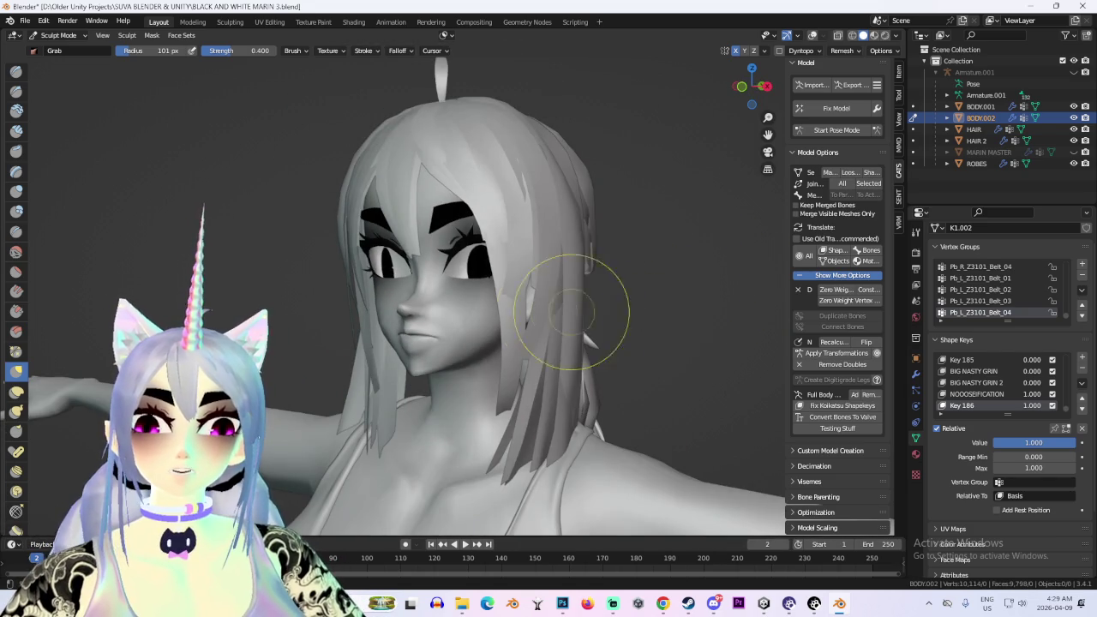
pyautogui.moveTo(555, 309); pyautogui.dragTo(509, 277, button='middle')
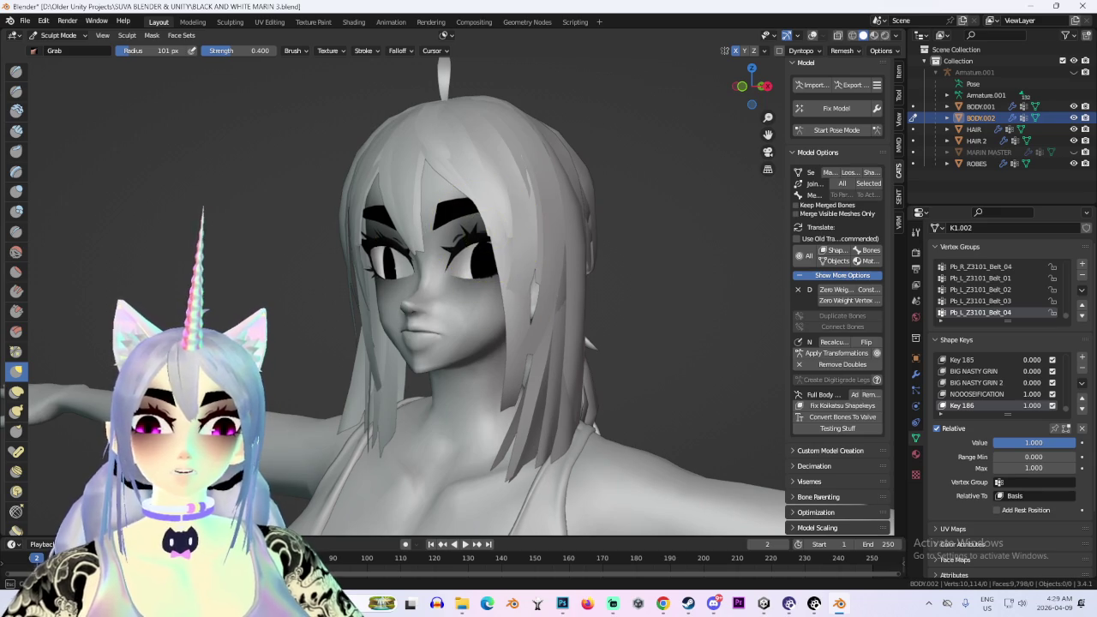
pyautogui.moveTo(514, 300); pyautogui.dragTo(548, 300, button='middle')
pyautogui.moveTo(634, 296); pyautogui.dragTo(710, 294, button='middle')
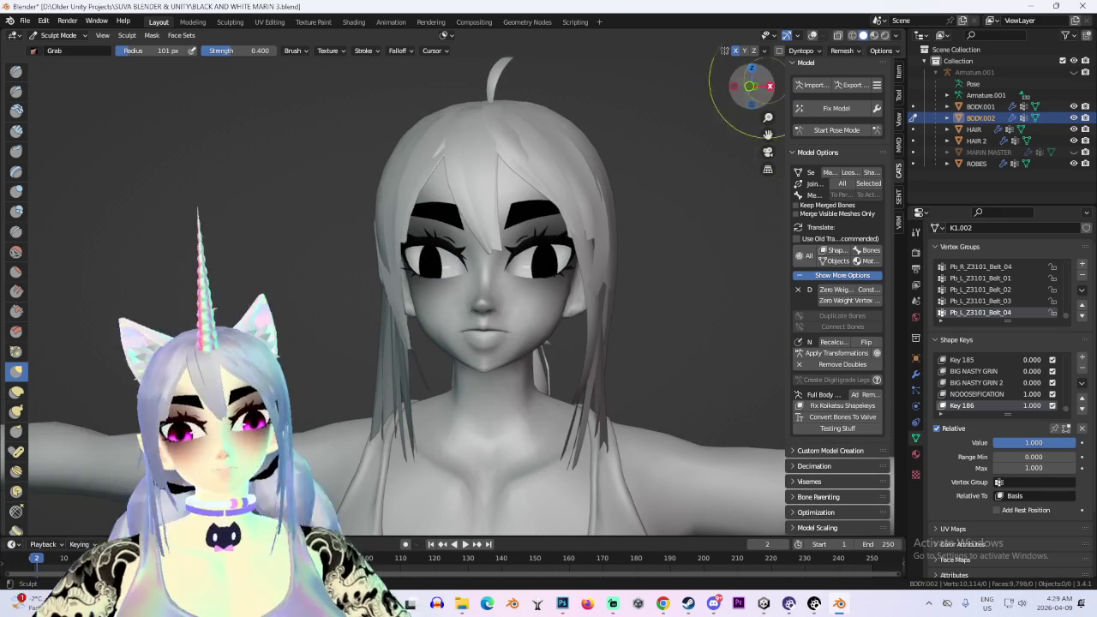
pyautogui.click(751, 86)
pyautogui.scroll(2, 476, 257)
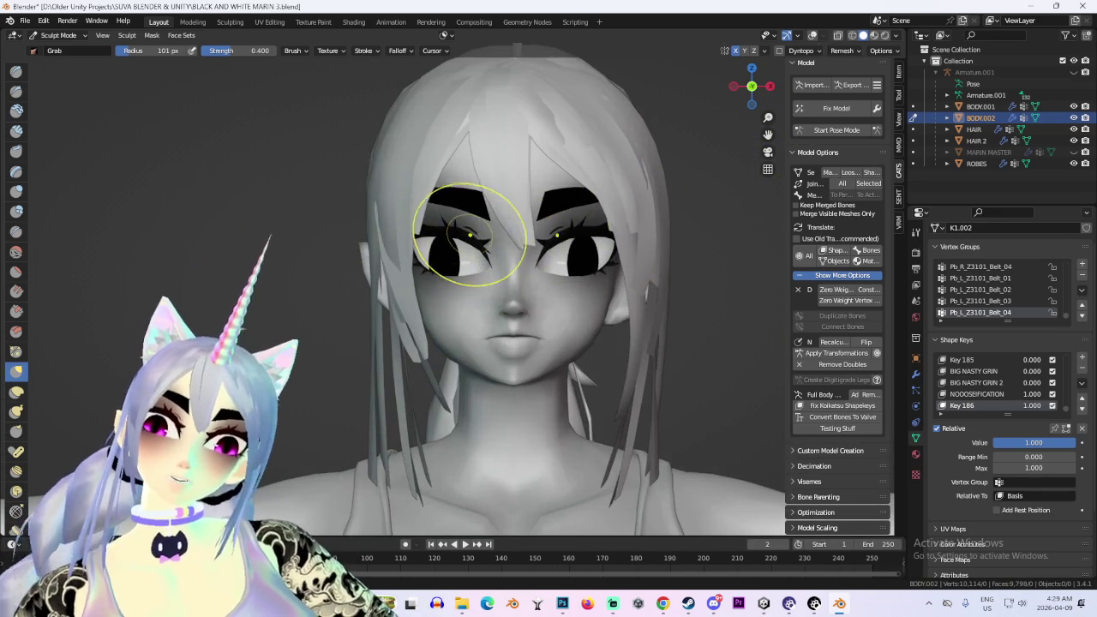
pyautogui.scroll(1, 466, 245)
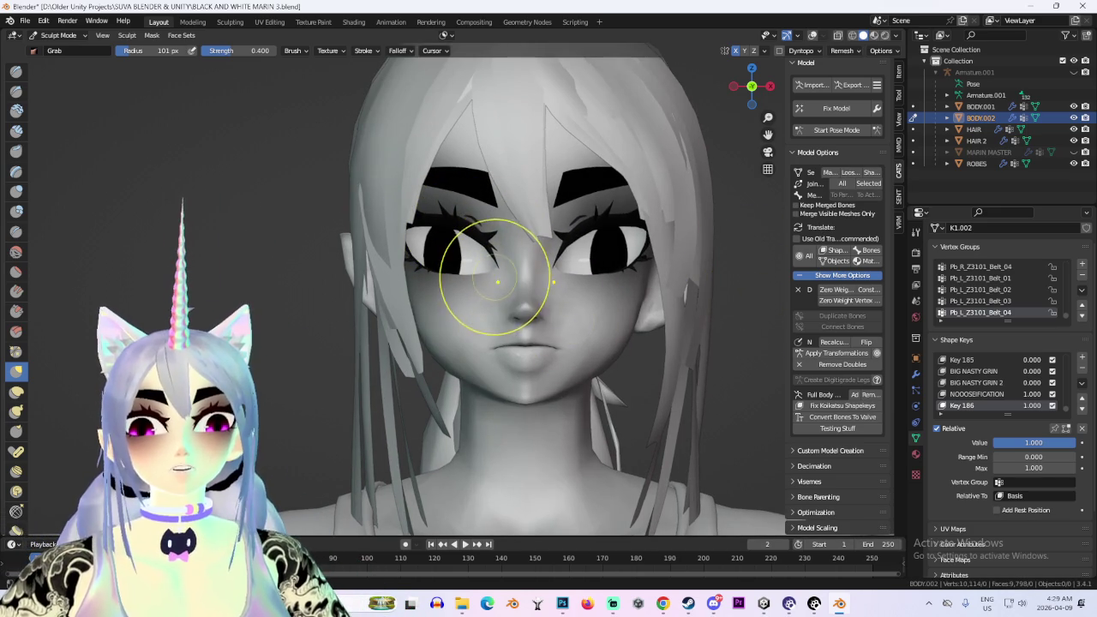
pyautogui.scroll(-1, 480, 277)
pyautogui.moveTo(480, 277)
pyautogui.mouseDown(button='middle')
pyautogui.moveTo(690, 294)
pyautogui.moveTo(600, 296)
pyautogui.mouseUp(button='middle')
pyautogui.scroll(-3, 684, 294)
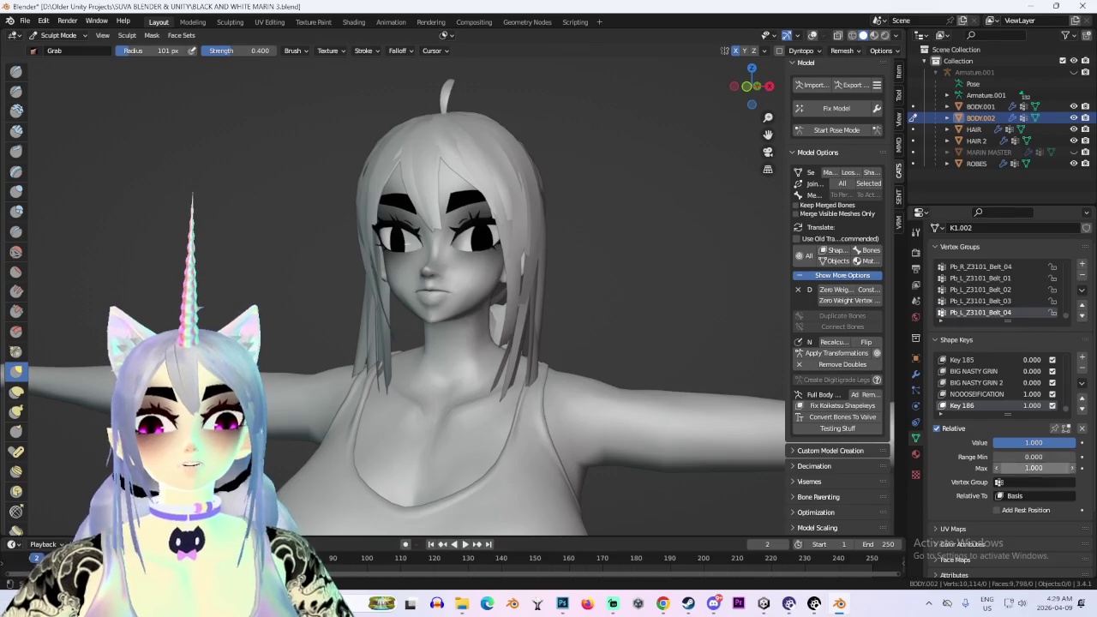
pyautogui.moveTo(1033, 442)
pyautogui.mouseDown()
pyautogui.moveTo(994, 442)
pyautogui.moveTo(1075, 442)
pyautogui.mouseUp()
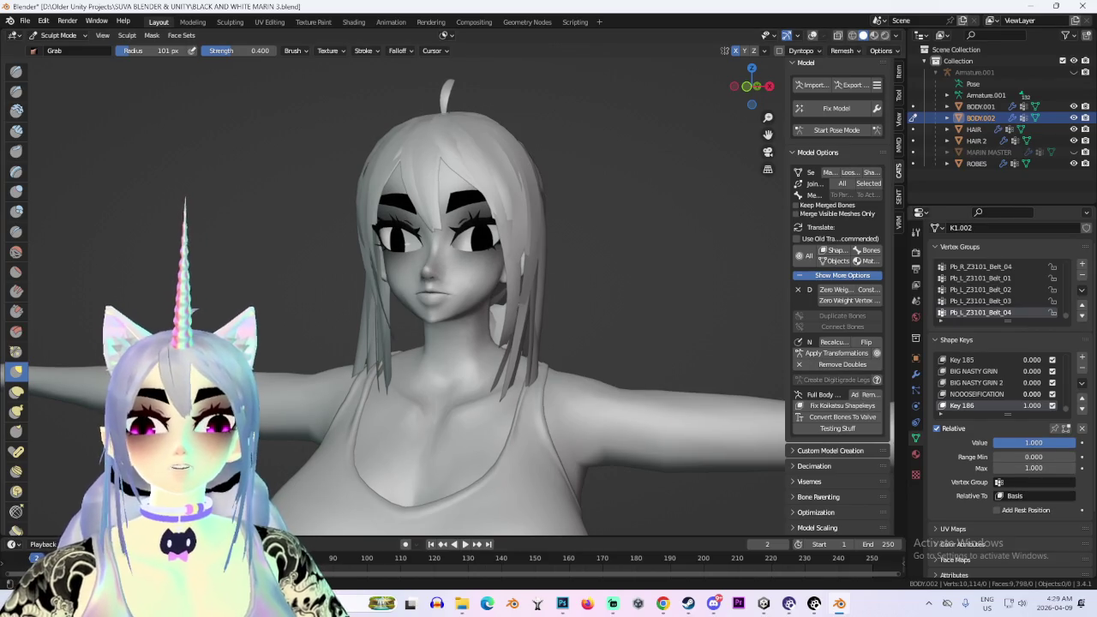
pyautogui.moveTo(640, 334)
pyautogui.mouseDown(button='middle')
pyautogui.moveTo(506, 343)
pyautogui.moveTo(737, 369)
pyautogui.moveTo(592, 356)
pyautogui.mouseUp(button='middle')
pyautogui.scroll(3, 551, 342)
pyautogui.scroll(2, 573, 352)
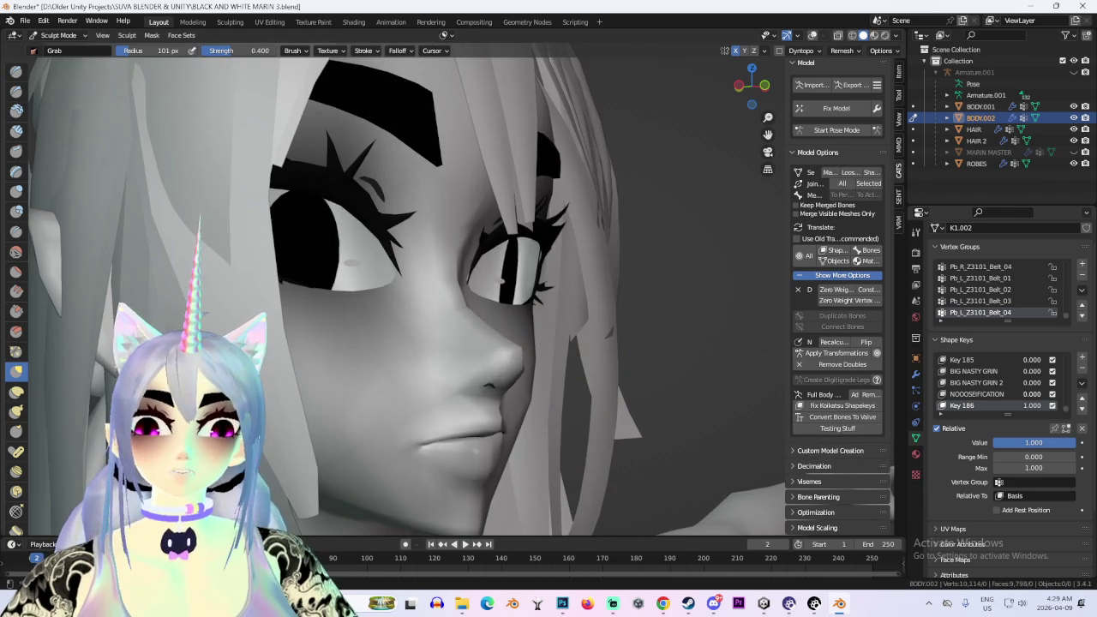
# Undo the accidental nose stretch and check the head from the far side and front
pyautogui.moveTo(480, 360); pyautogui.dragTo(503, 330, button='middle')
pyautogui.hotkey('ctrl', 'z')
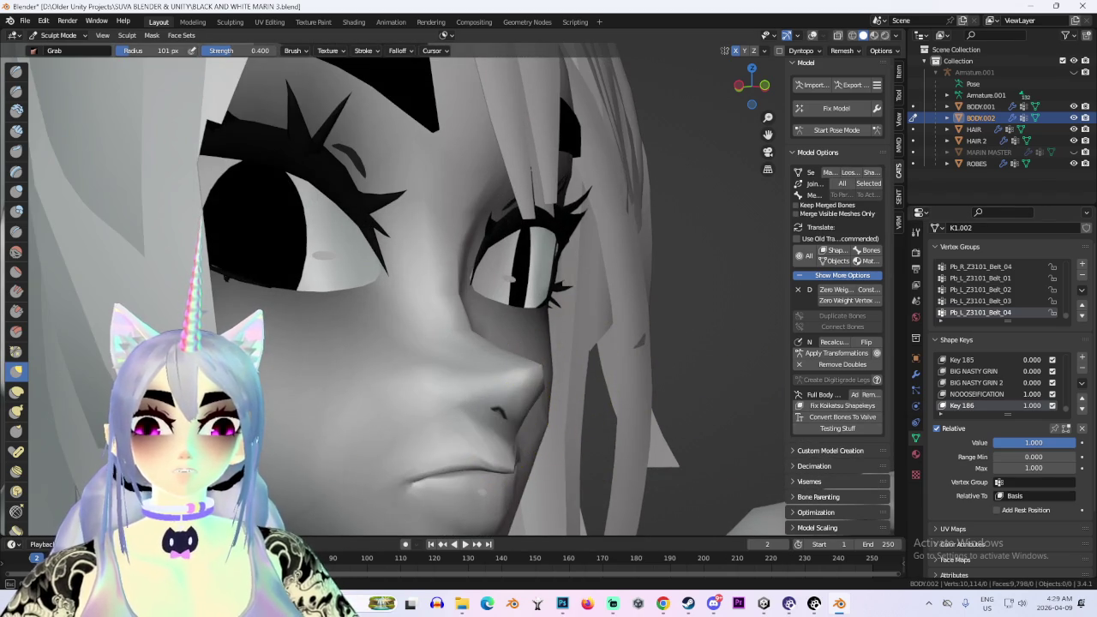
pyautogui.scroll(-3, 703, 450)
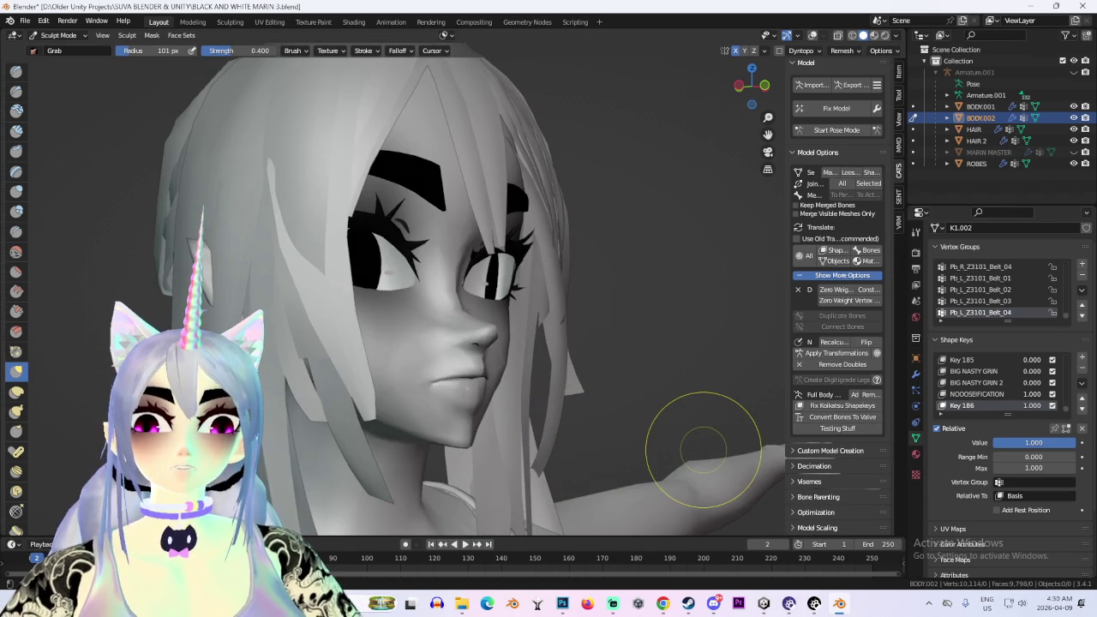
pyautogui.moveTo(702, 450); pyautogui.dragTo(588, 428, button='middle')
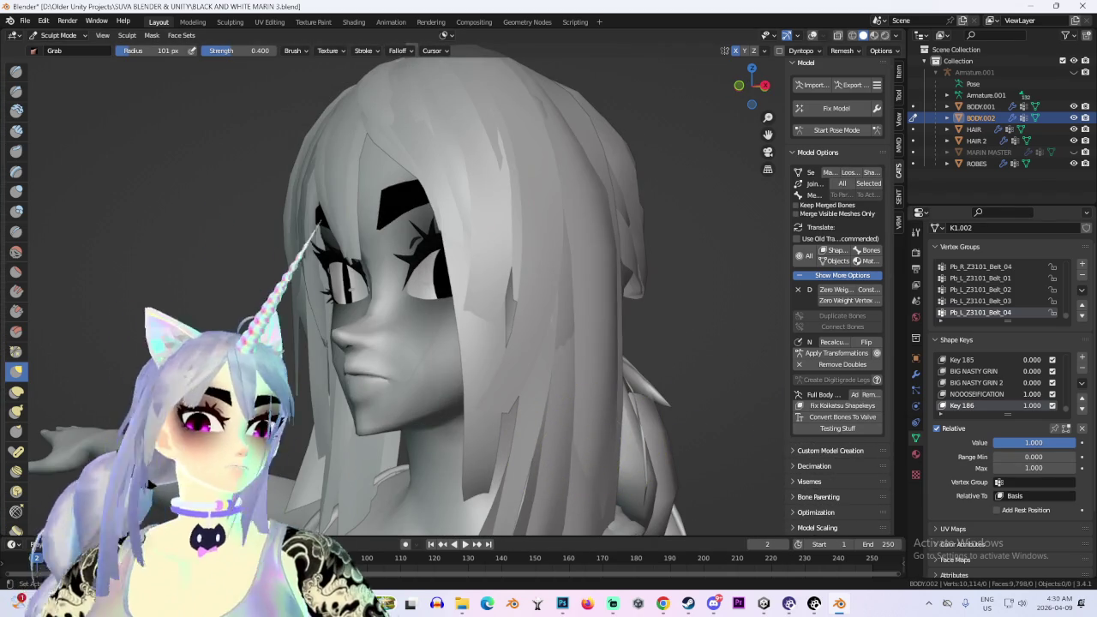
pyautogui.press('KP_1')
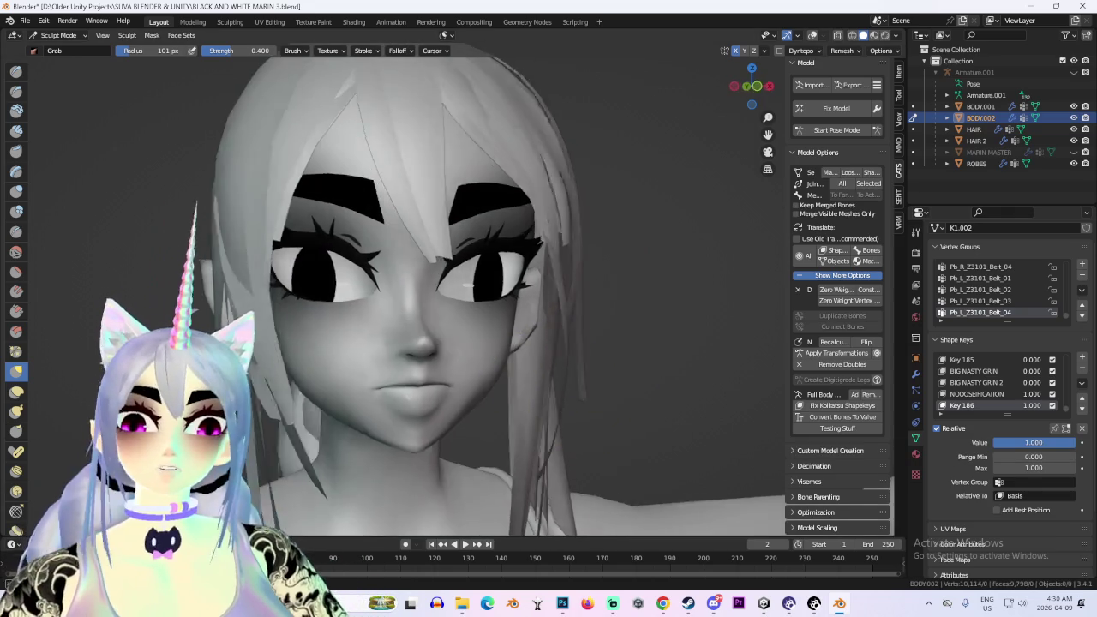
# Step the view around the head with numpad 4, then return to front view
pyautogui.moveTo(702, 411); pyautogui.dragTo(642, 399, button='middle')
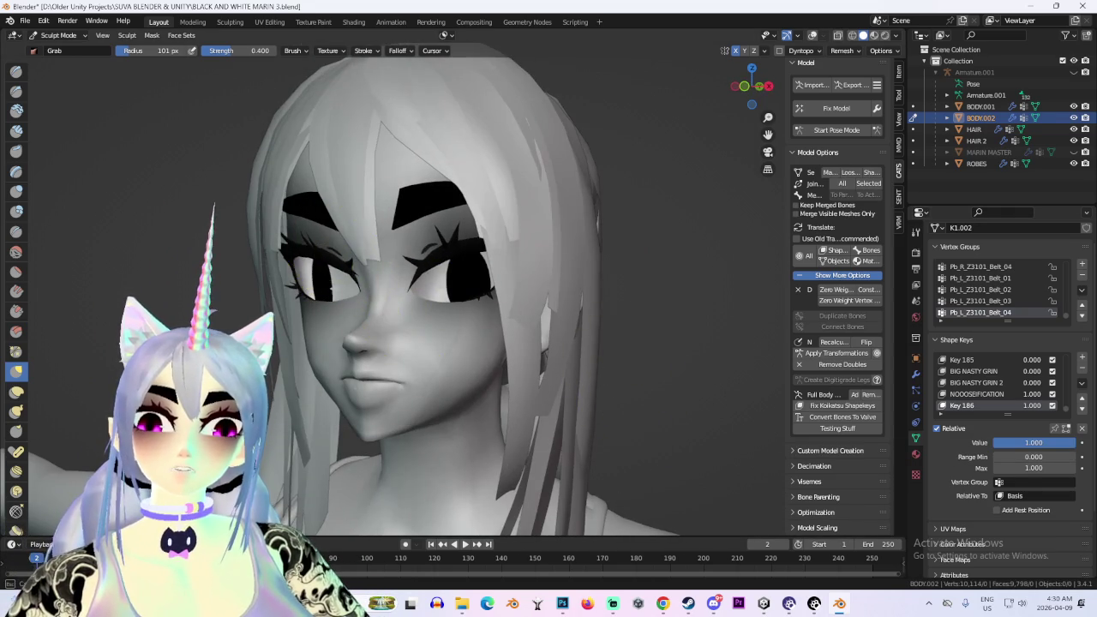
pyautogui.press('KP_4')
pyautogui.press('KP_4')
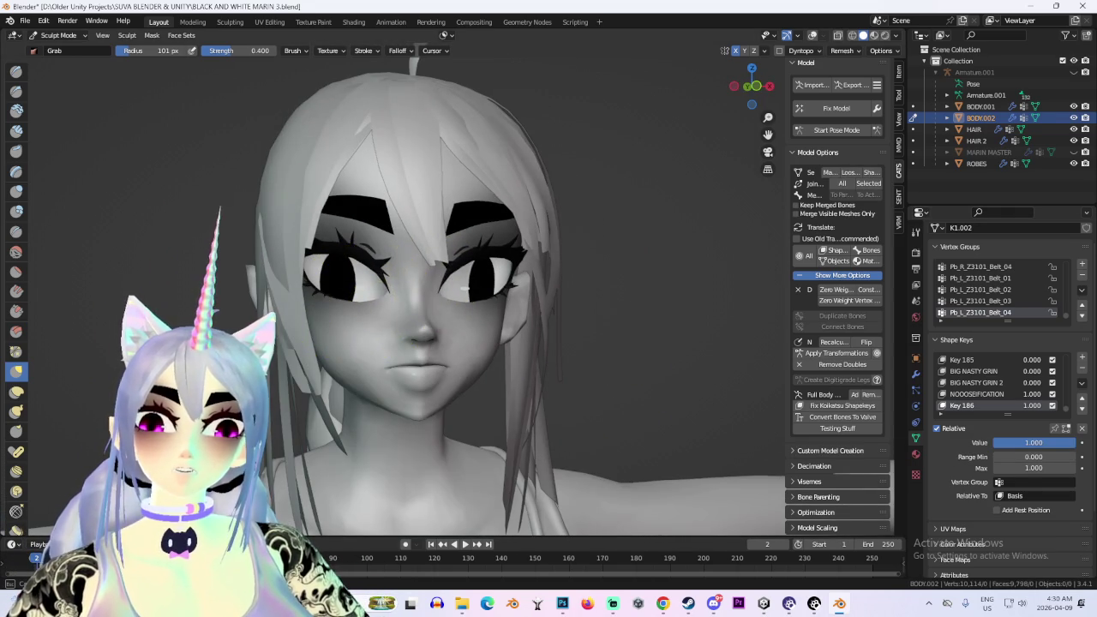
pyautogui.press('KP_4')
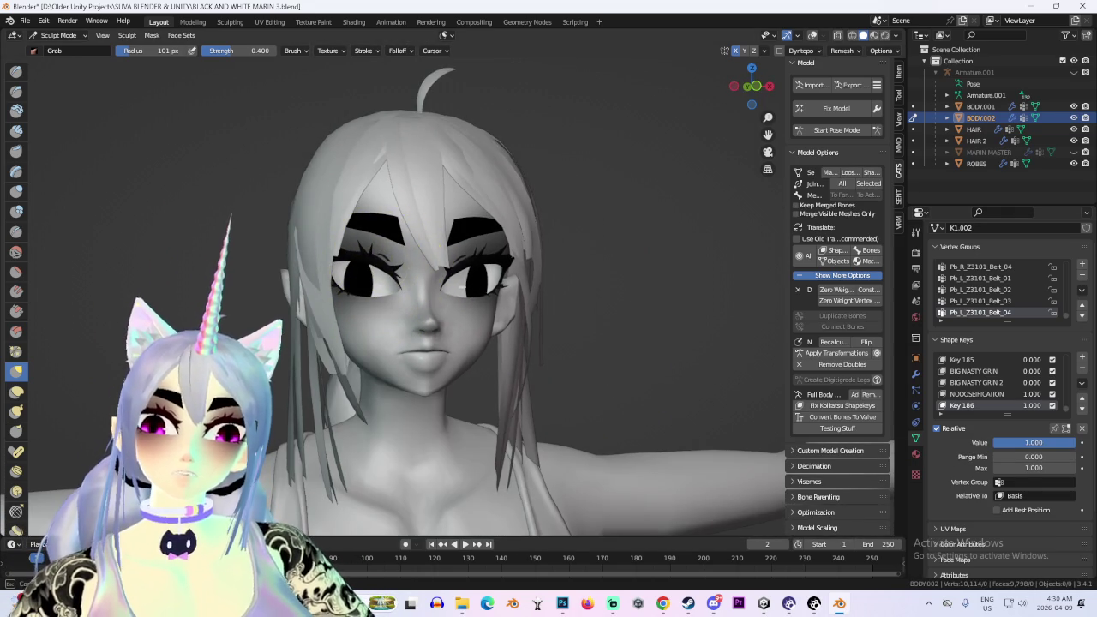
pyautogui.press('KP_4')
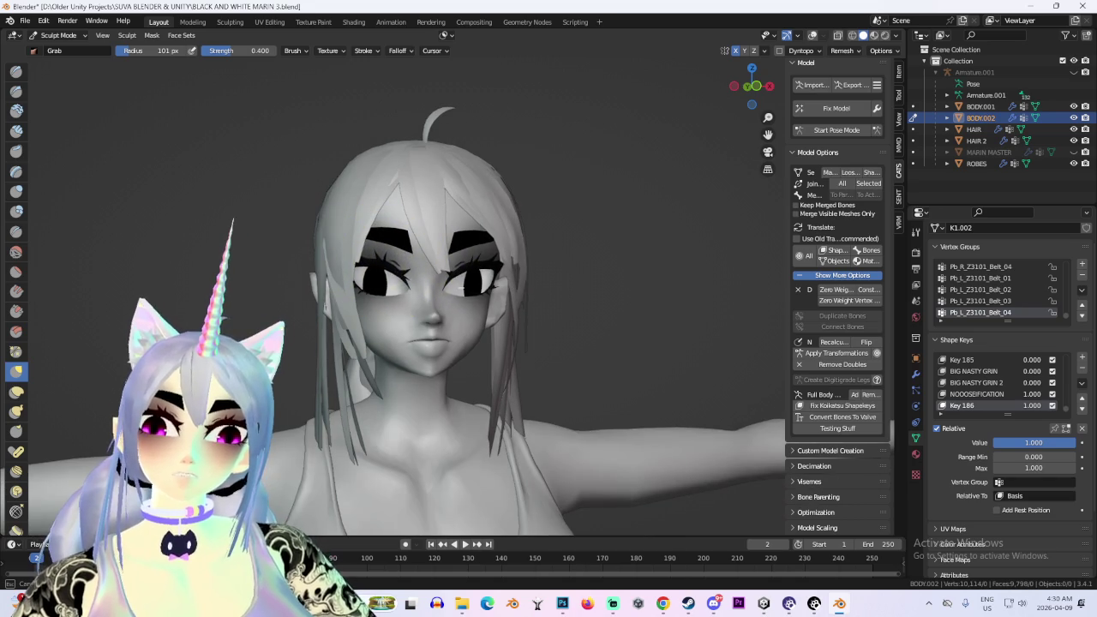
pyautogui.press('KP_4')
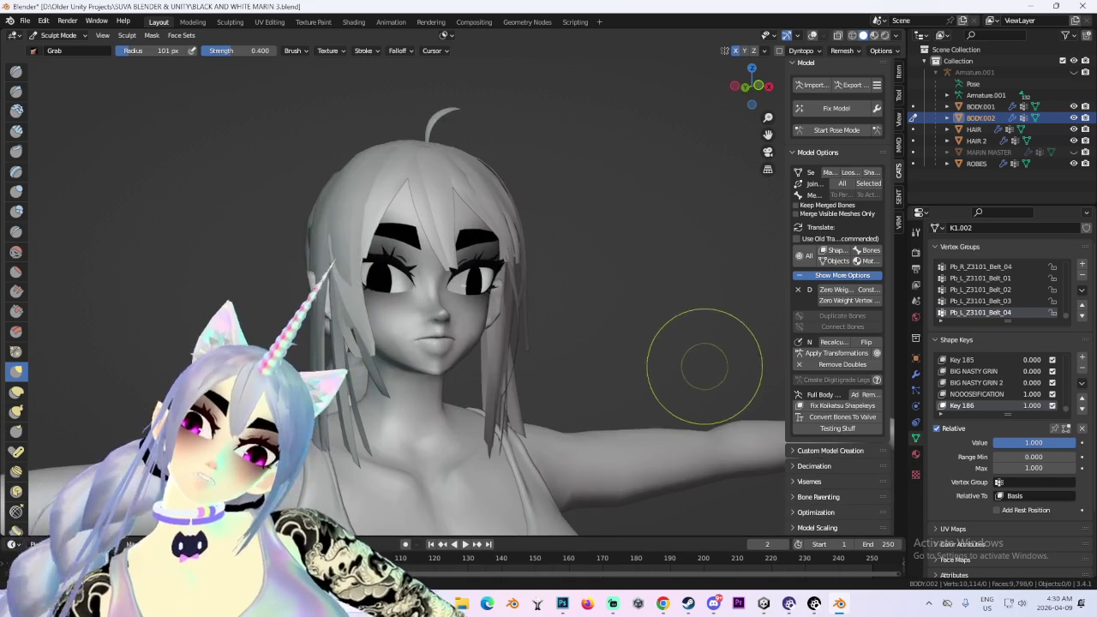
pyautogui.press('KP_4')
pyautogui.press('KP_1')
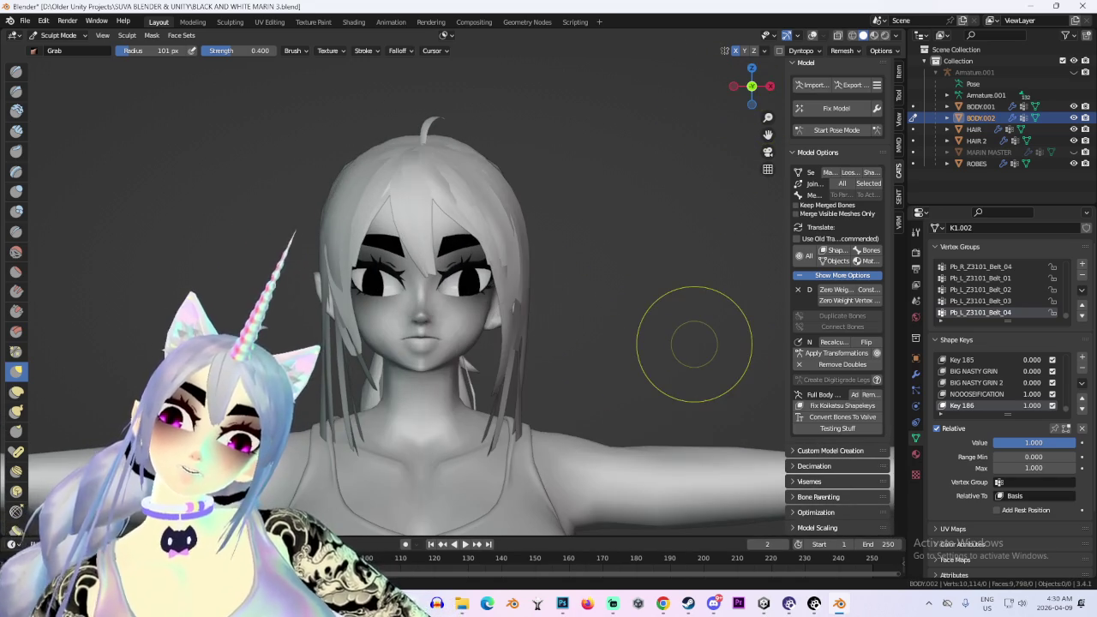
# Open the interaction mode list to leave Sculpt Mode
pyautogui.scroll(4, 694, 344)
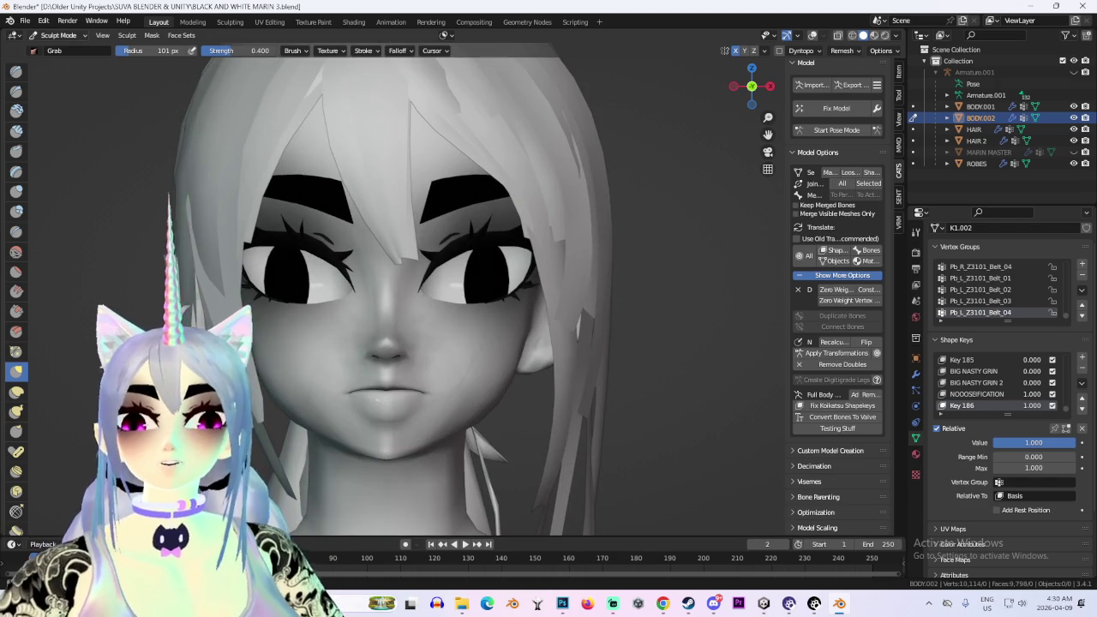
pyautogui.click(58, 35)
pyautogui.scroll(2, 609, 306)
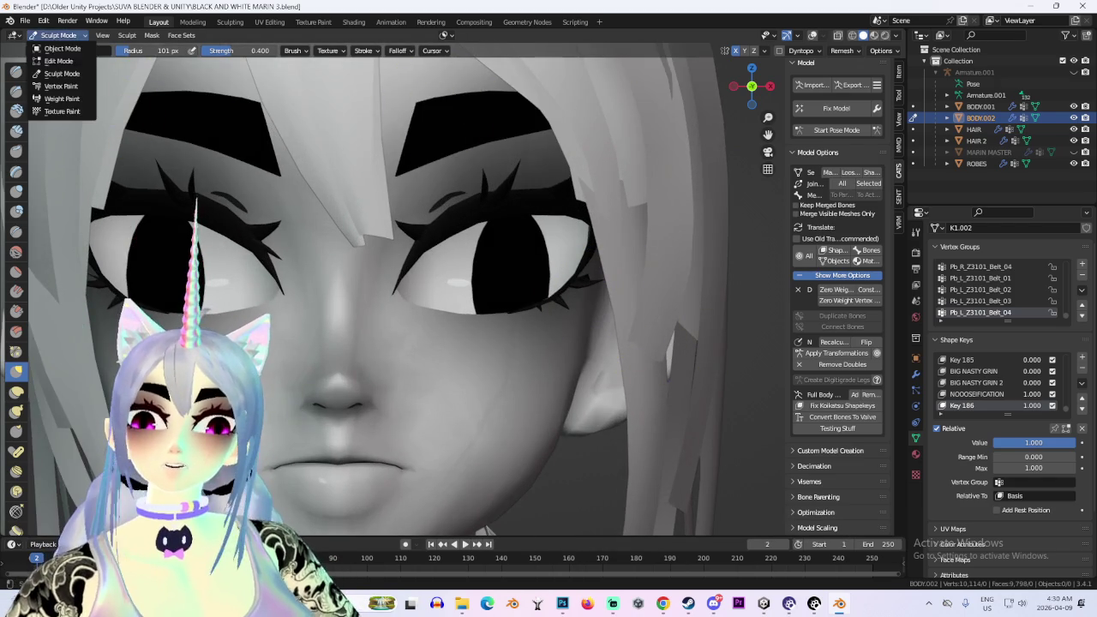
# Put the head mesh in Edit Mode on the Basis shape key with X-ray showing the wireframe
pyautogui.click(58, 35)
pyautogui.click(53, 71)
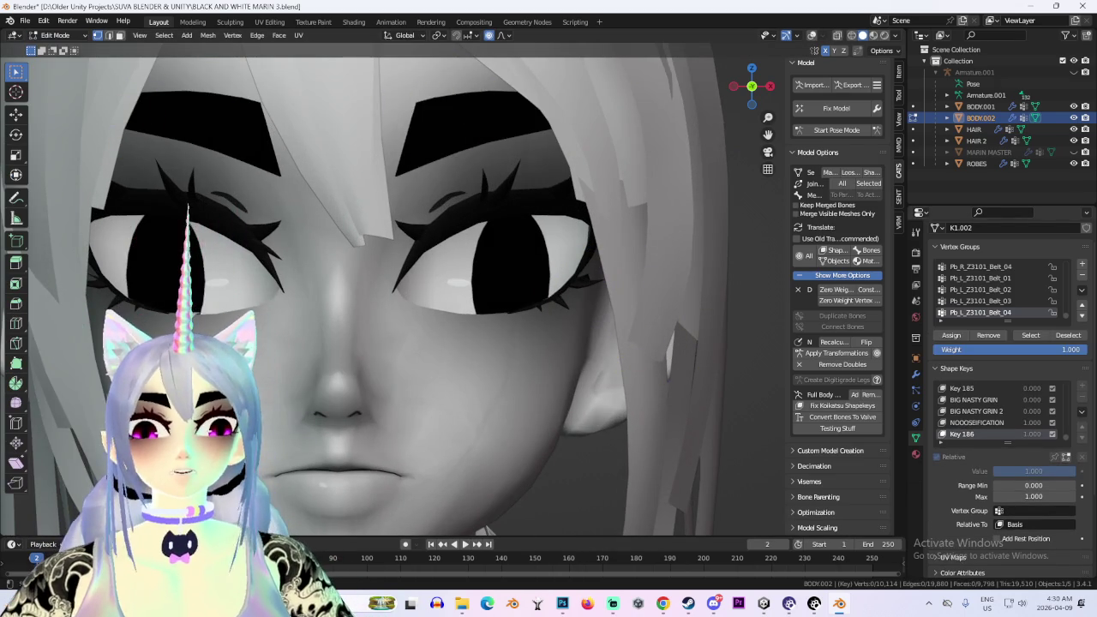
pyautogui.click(977, 423)
pyautogui.hotkey('shift', 'alt', 'z')
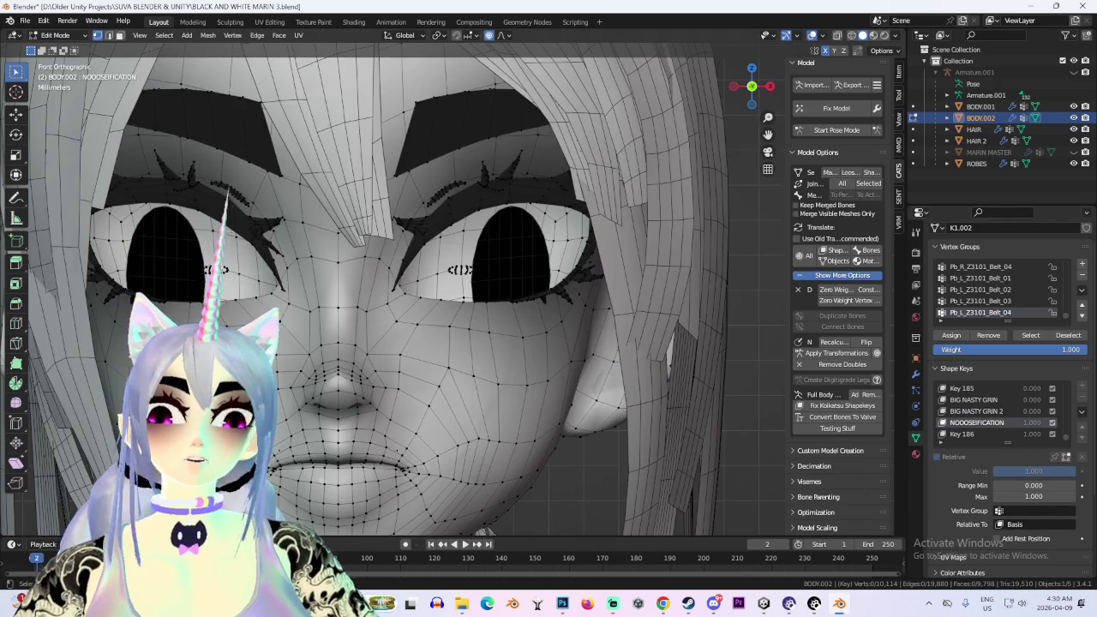
pyautogui.click(957, 388)
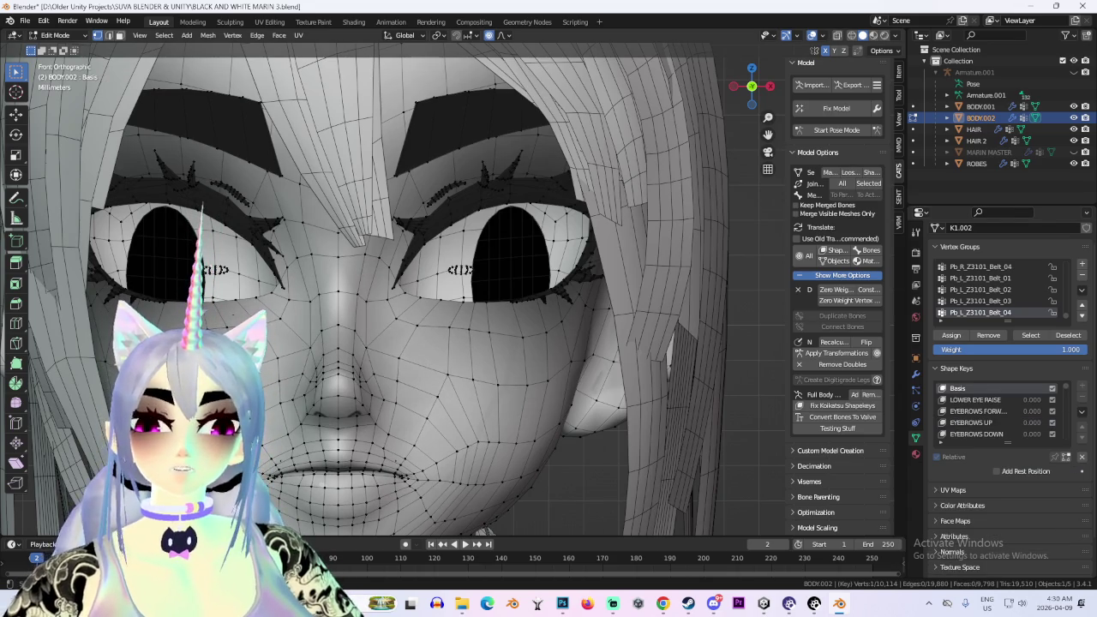
# Test-move the eye vertices along X with proportional falloff, then cancel the move
pyautogui.press('g')
pyautogui.press('x')
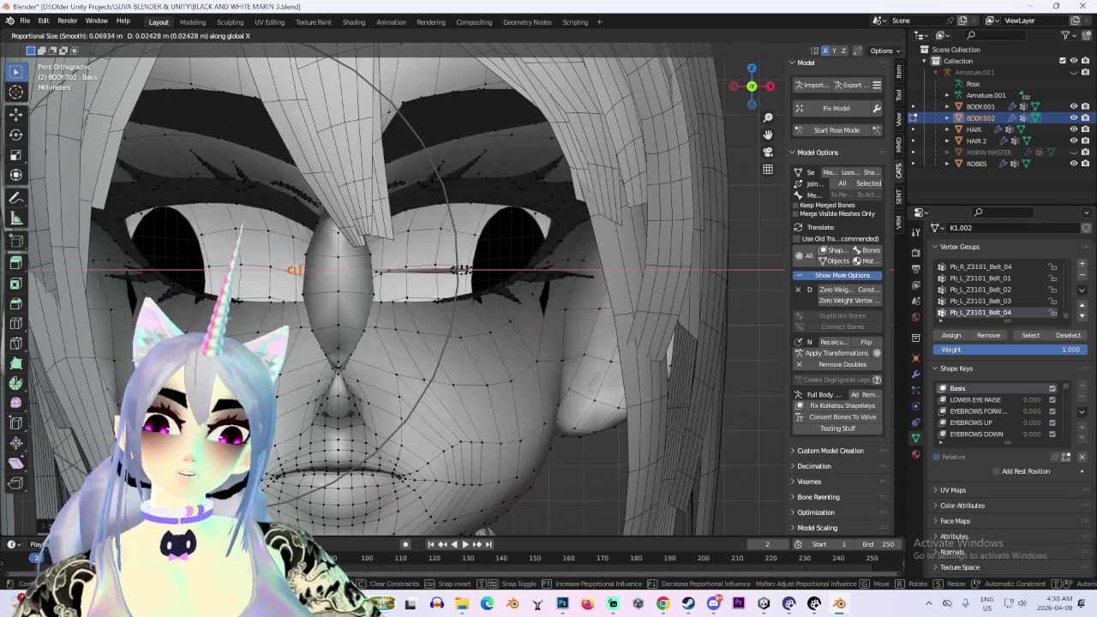
pyautogui.rightClick(460, 270)
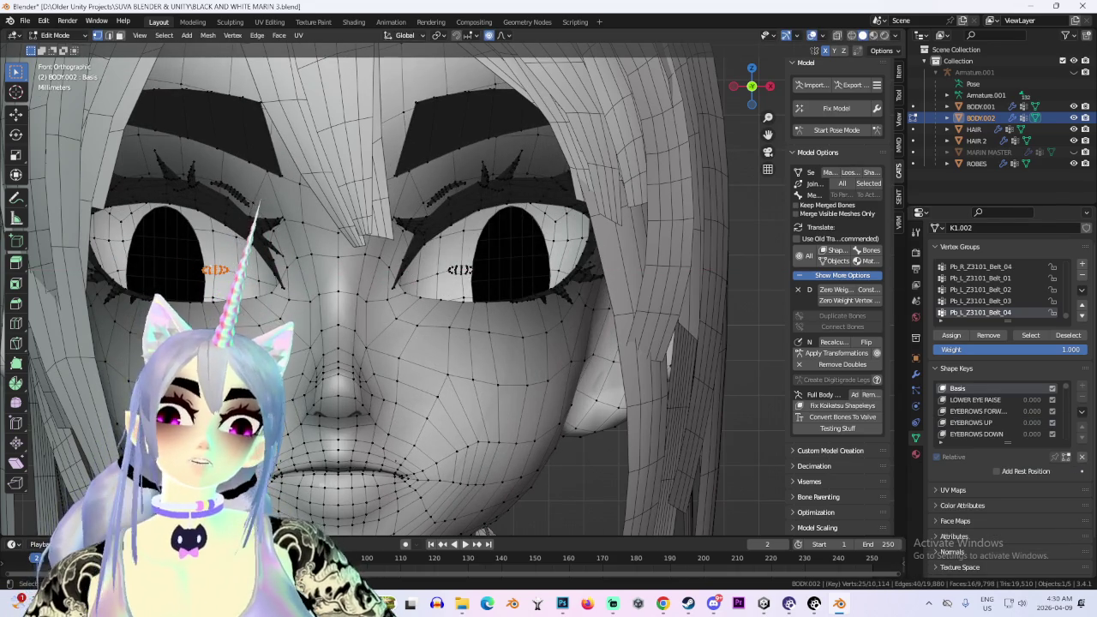
pyautogui.scroll(2, 460, 270)
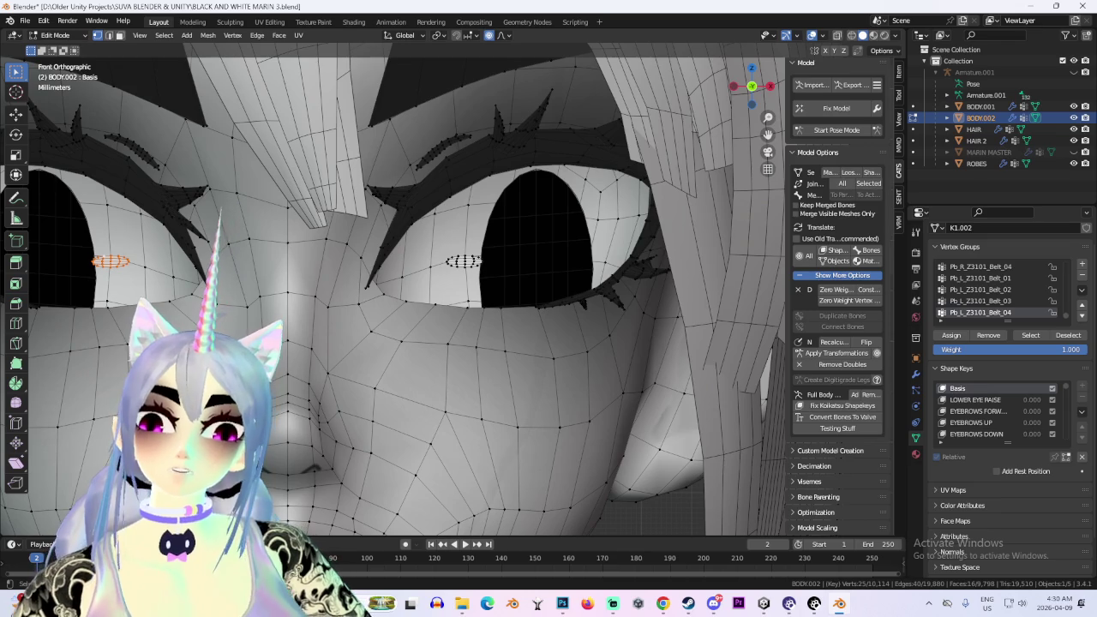
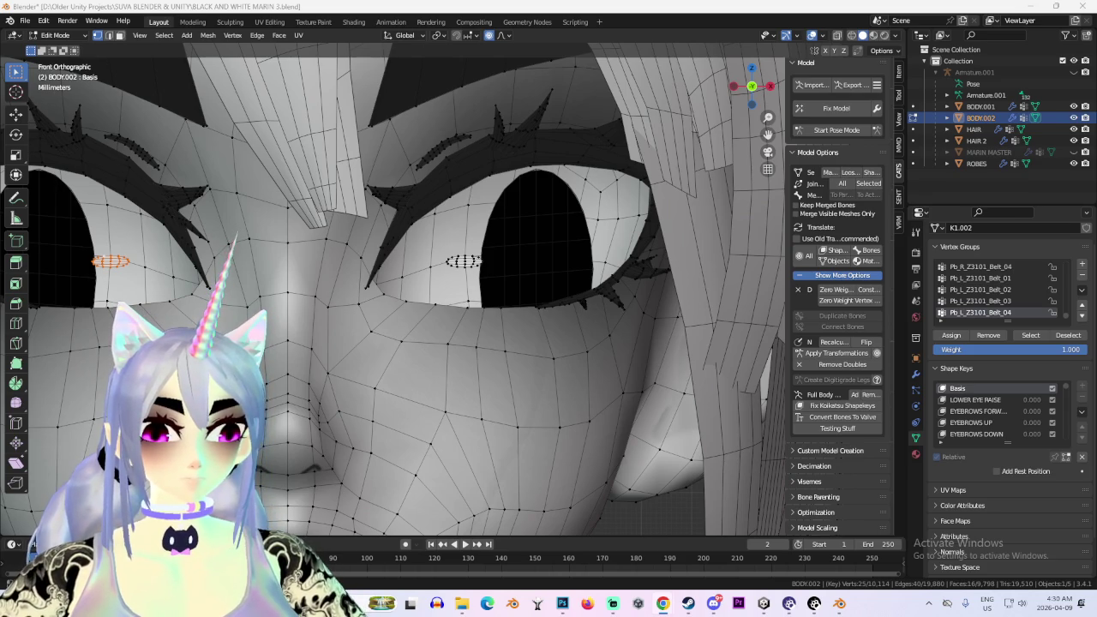
# From the front view, slide the first eye highlight sideways along the X axis
pyautogui.scroll(-5, 394, 291)
pyautogui.moveTo(394, 291); pyautogui.dragTo(428, 257, button='middle')
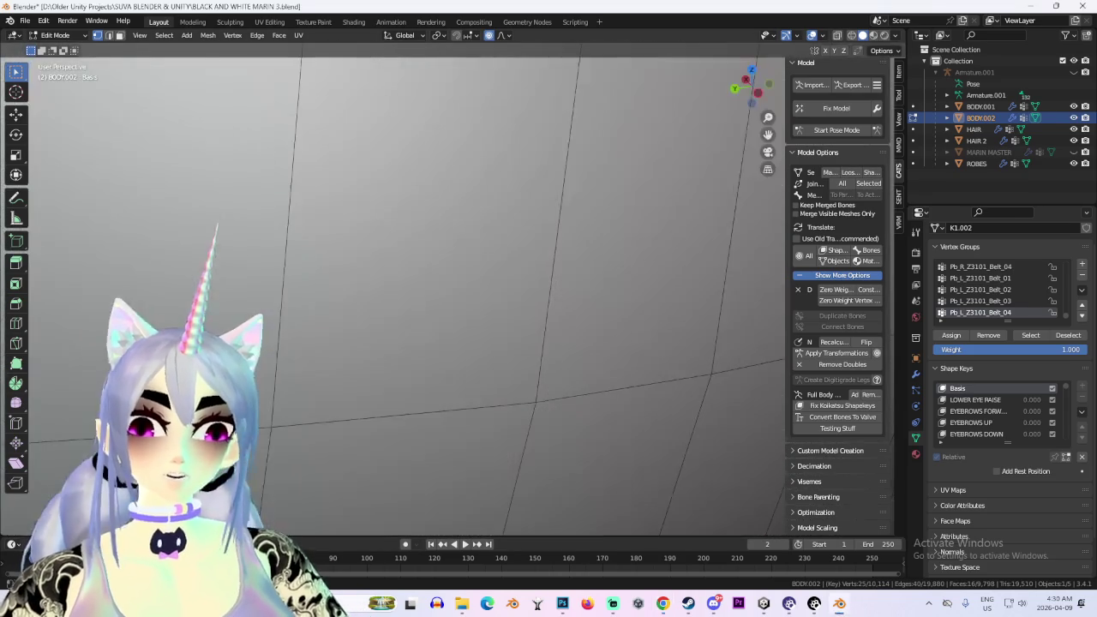
pyautogui.scroll(5, 394, 291)
pyautogui.press('KP_1')
pyautogui.press('g')
pyautogui.press('x')
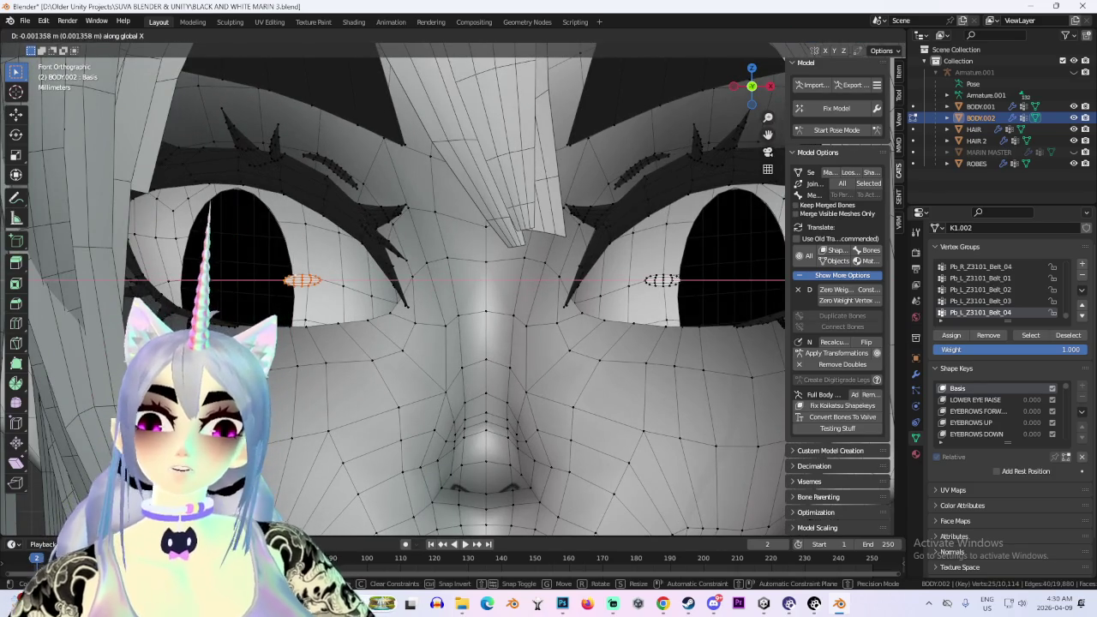
pyautogui.press('Return')
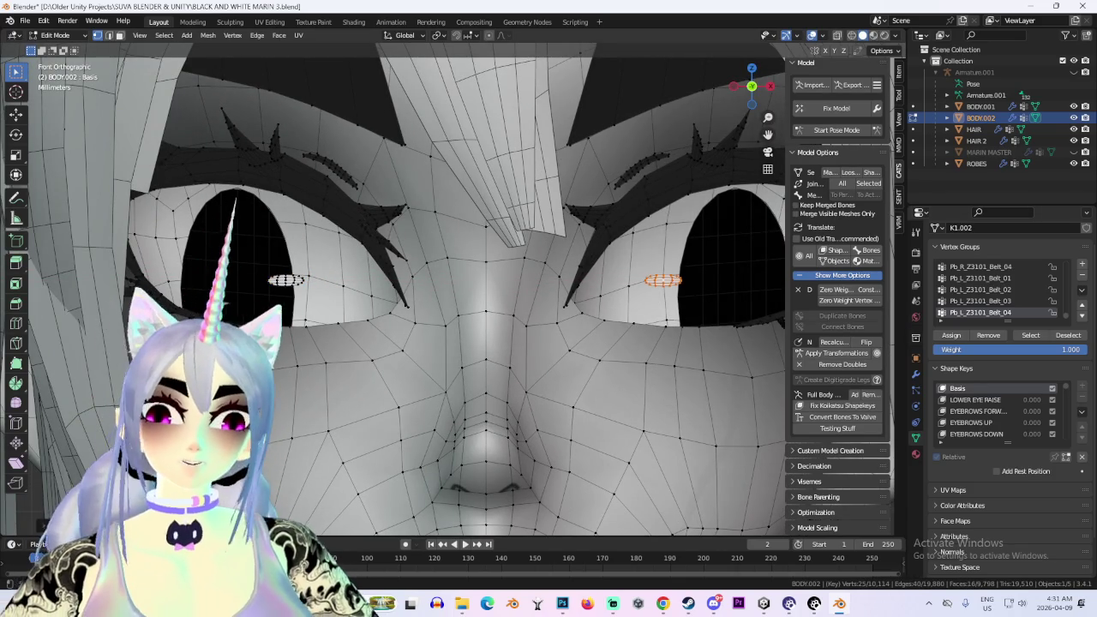
# Slide the other eye's highlight along X, then return BODY.002 to Object Mode
pyautogui.keyDown('shift'); pyautogui.moveTo(515, 283); pyautogui.dragTo(437, 283, button='middle'); pyautogui.keyUp('shift')
pyautogui.press('g')
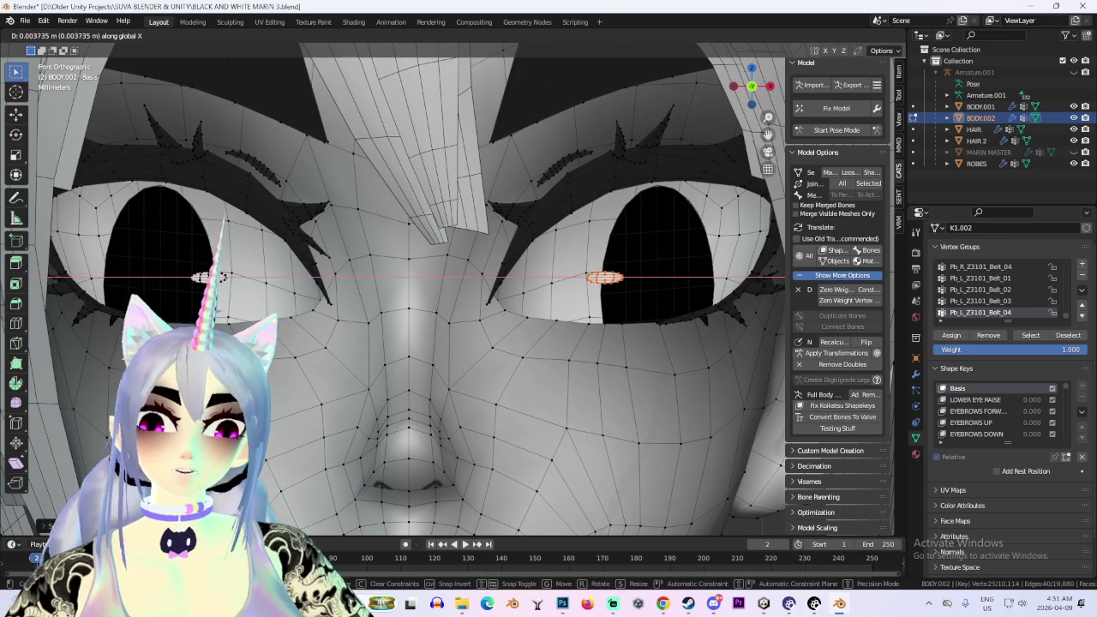
pyautogui.press('Return')
pyautogui.scroll(-3, 446, 291)
pyautogui.scroll(-2, 445, 292)
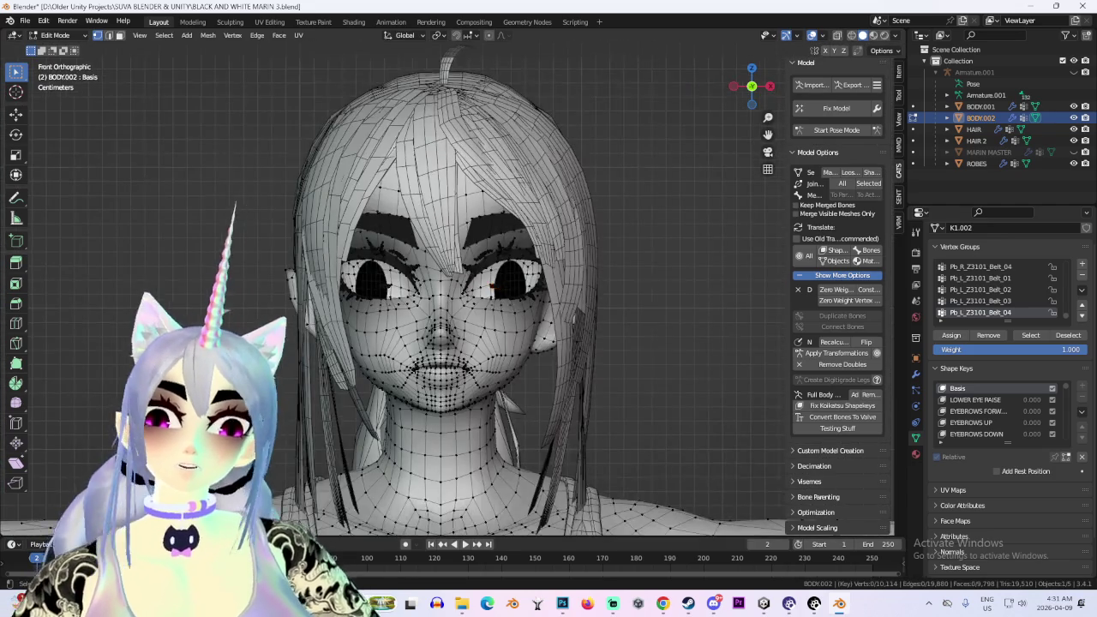
pyautogui.scroll(1, 446, 291)
pyautogui.press('Tab')
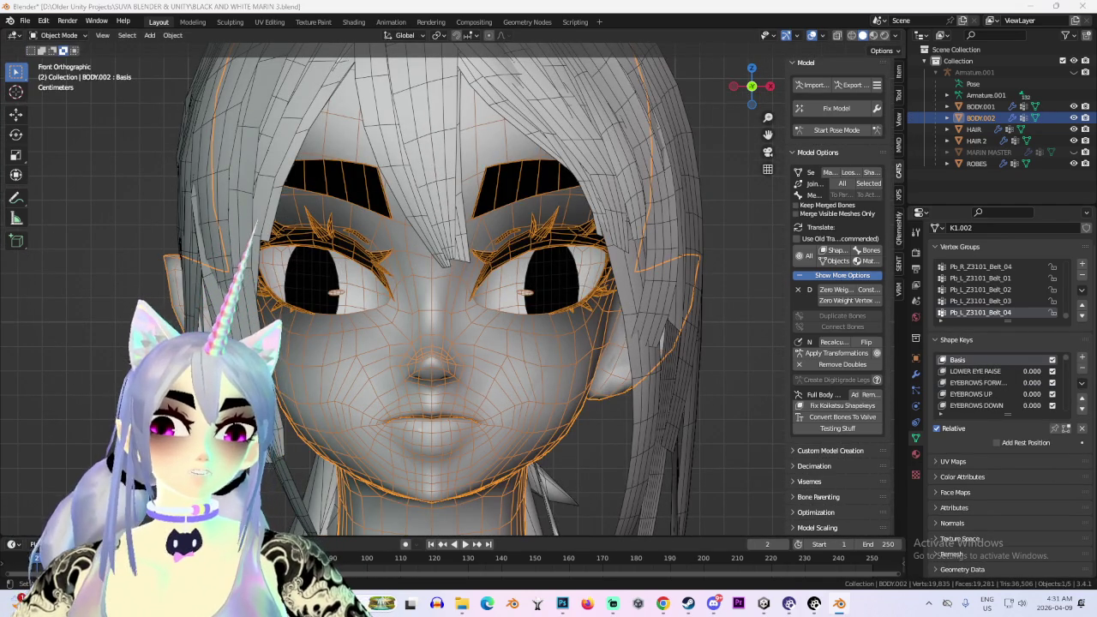
pyautogui.scroll(-2, 446, 291)
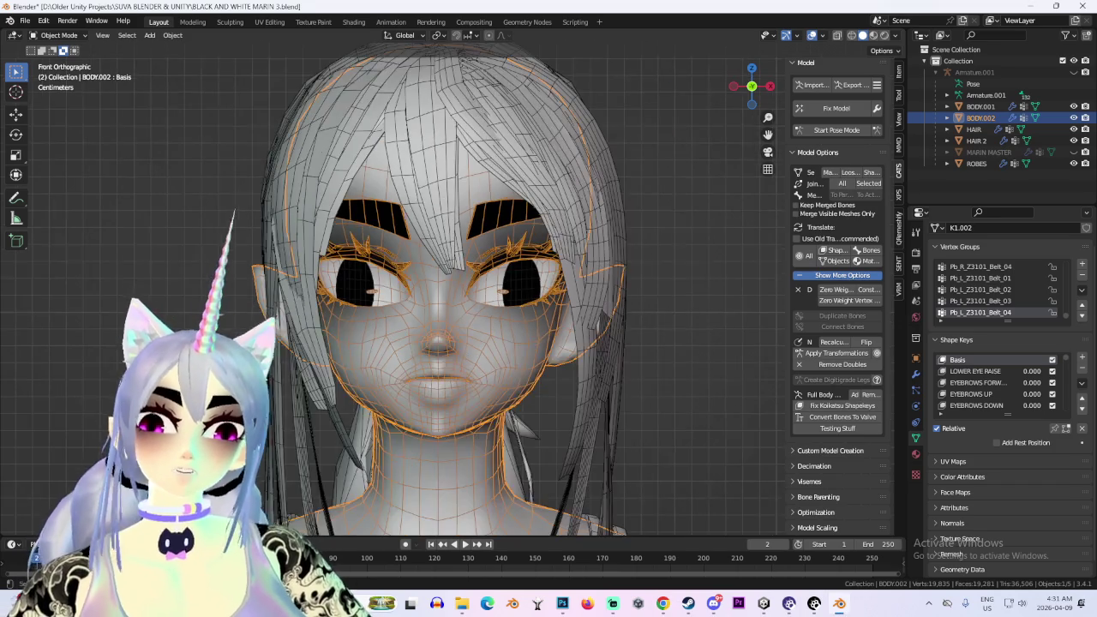
pyautogui.scroll(2, 446, 292)
pyautogui.scroll(-2, 445, 292)
pyautogui.scroll(1, 446, 291)
pyautogui.scroll(2, 446, 291)
pyautogui.scroll(-1, 446, 292)
pyautogui.scroll(-2, 445, 292)
pyautogui.moveTo(446, 291)
pyautogui.mouseDown(button='middle')
pyautogui.moveTo(394, 343)
pyautogui.moveTo(497, 292)
pyautogui.moveTo(394, 292)
pyautogui.moveTo(446, 309)
pyautogui.moveTo(463, 291)
pyautogui.moveTo(514, 291)
pyautogui.moveTo(394, 291)
pyautogui.moveTo(497, 292)
pyautogui.mouseUp(button='middle')
pyautogui.scroll(2, 446, 292)
pyautogui.hotkey('alt', 'a')
pyautogui.scroll(-3, 445, 292)
pyautogui.scroll(-3, 445, 291)
pyautogui.scroll(2, 446, 292)
pyautogui.scroll(3, 445, 291)
pyautogui.scroll(2, 445, 291)
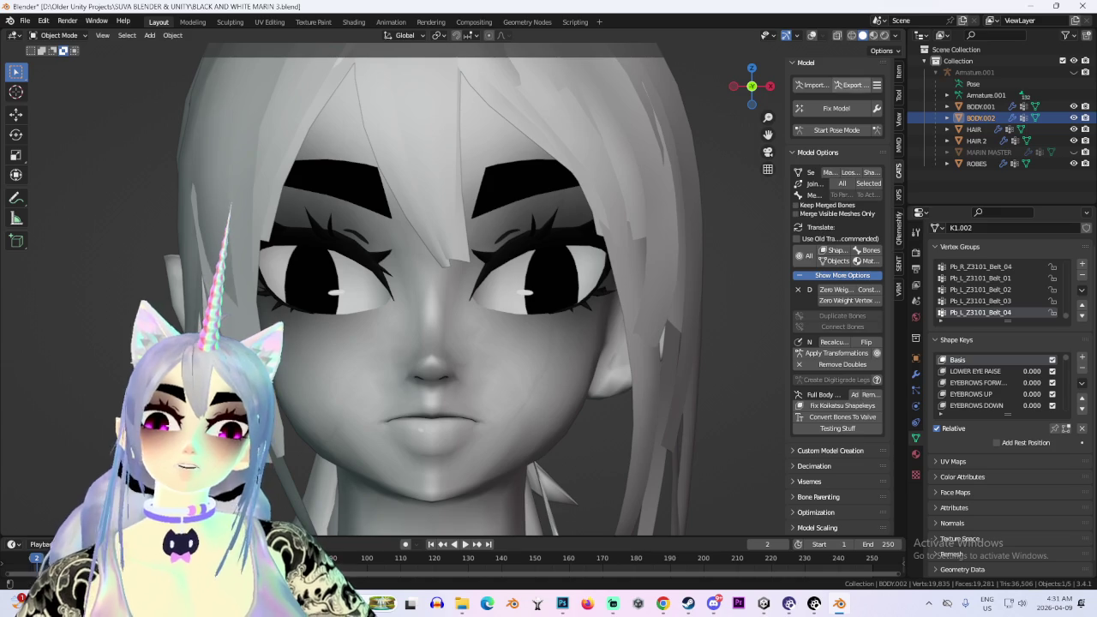
pyautogui.hotkey('shift', 'alt', 'z')
# Select the BODY.001 eye mesh, enter Edit Mode, and select all its vertices
pyautogui.click(308, 270)
pyautogui.click(58, 35)
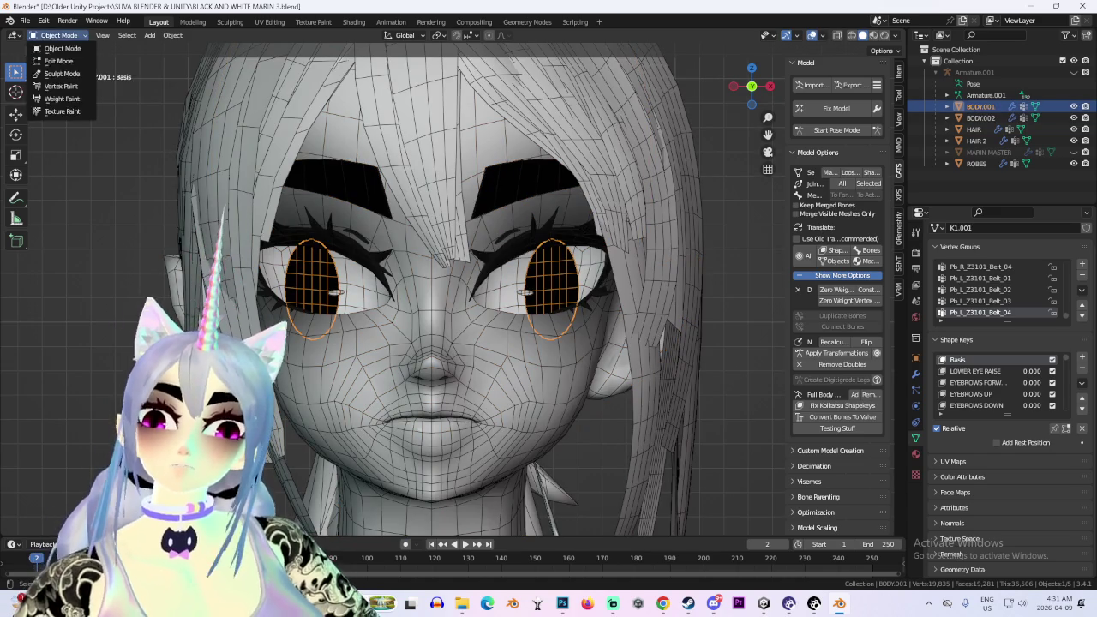
pyautogui.click(56, 64)
pyautogui.click(58, 35)
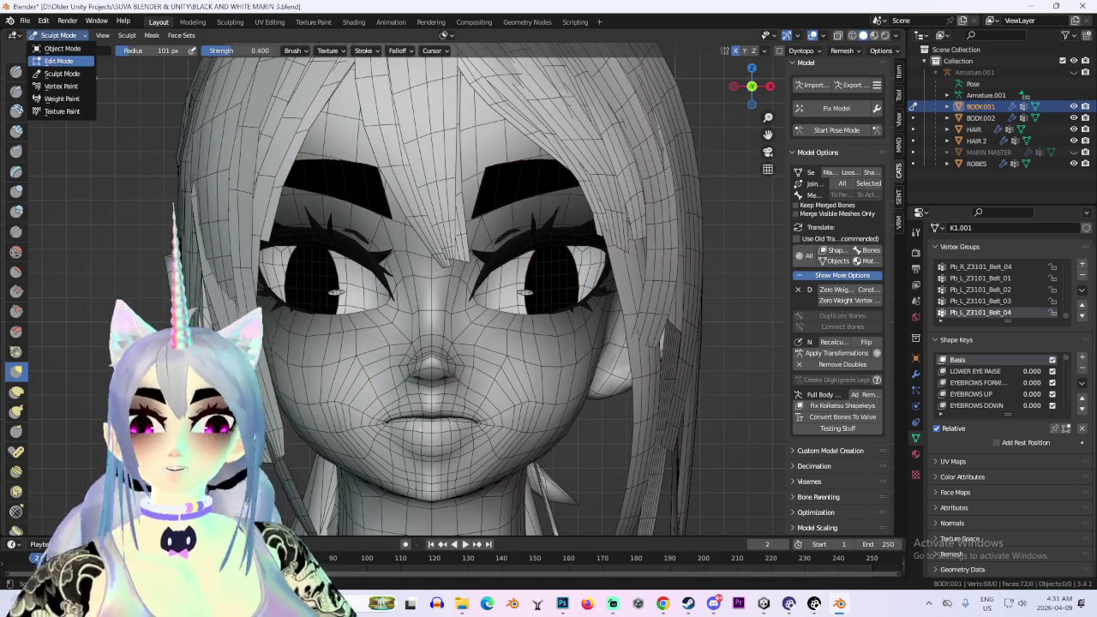
pyautogui.click(56, 53)
pyautogui.press('a')
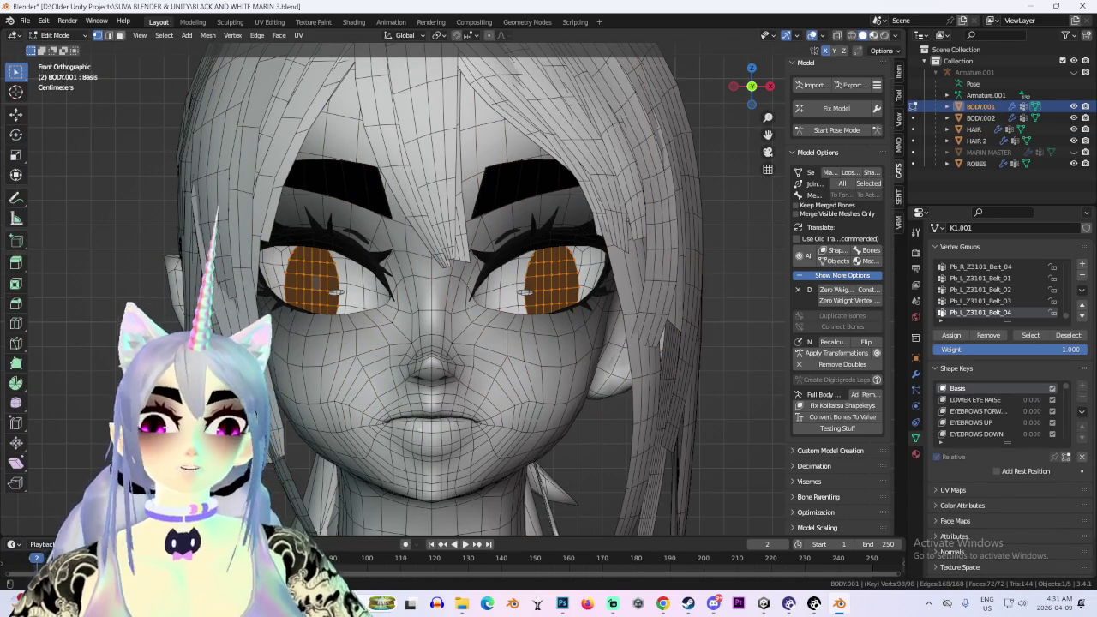
# Scale the selected eye meshes down to a smaller size
pyautogui.scroll(1, 317, 283)
pyautogui.scroll(4, 318, 282)
pyautogui.scroll(4, 317, 283)
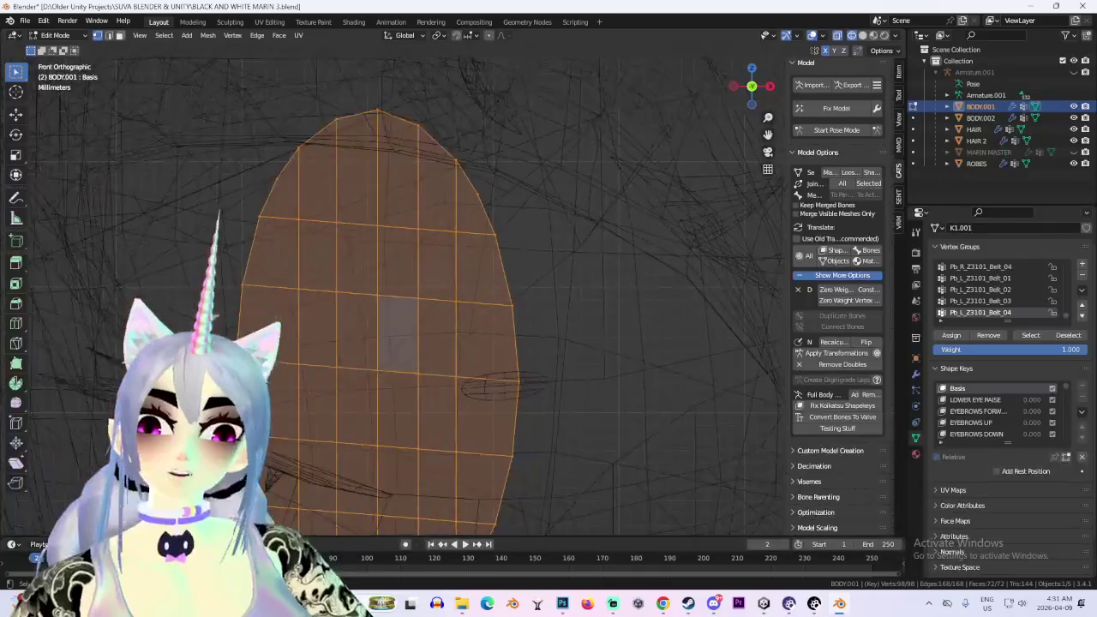
pyautogui.scroll(1, 317, 283)
pyautogui.moveTo(429, 300); pyautogui.dragTo(515, 282, button='middle')
pyautogui.scroll(-4, 407, 330)
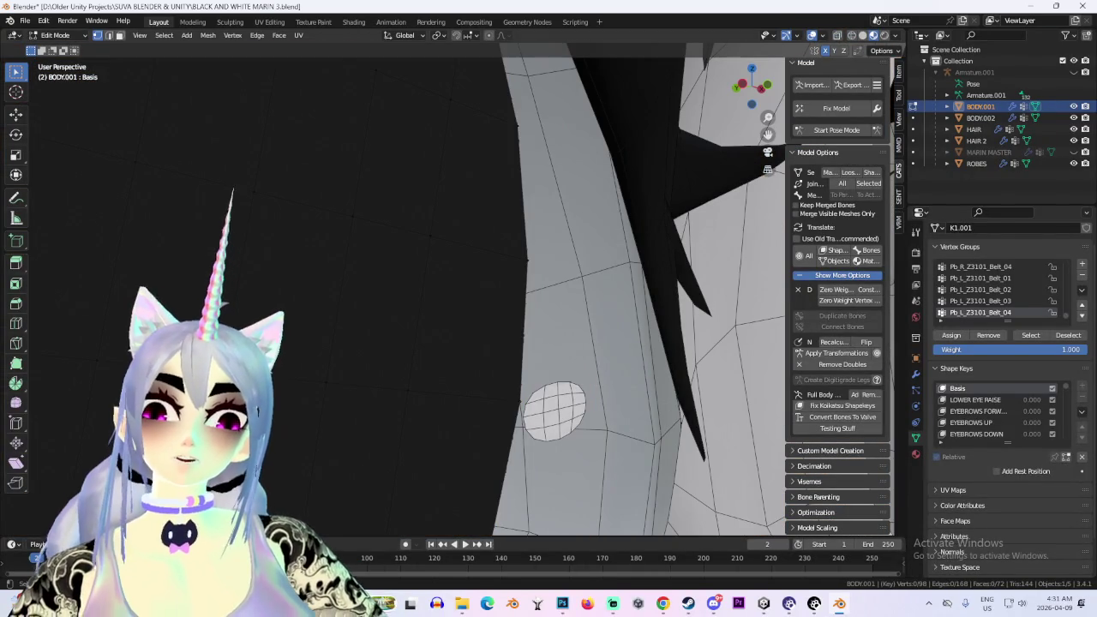
pyautogui.press('s')
pyautogui.click(407, 330)
# Reselect the whole iris by picking one face and extending with Ctrl+L
pyautogui.moveTo(407, 330); pyautogui.dragTo(531, 330, button='middle')
pyautogui.scroll(3, 394, 291)
pyautogui.scroll(2, 394, 291)
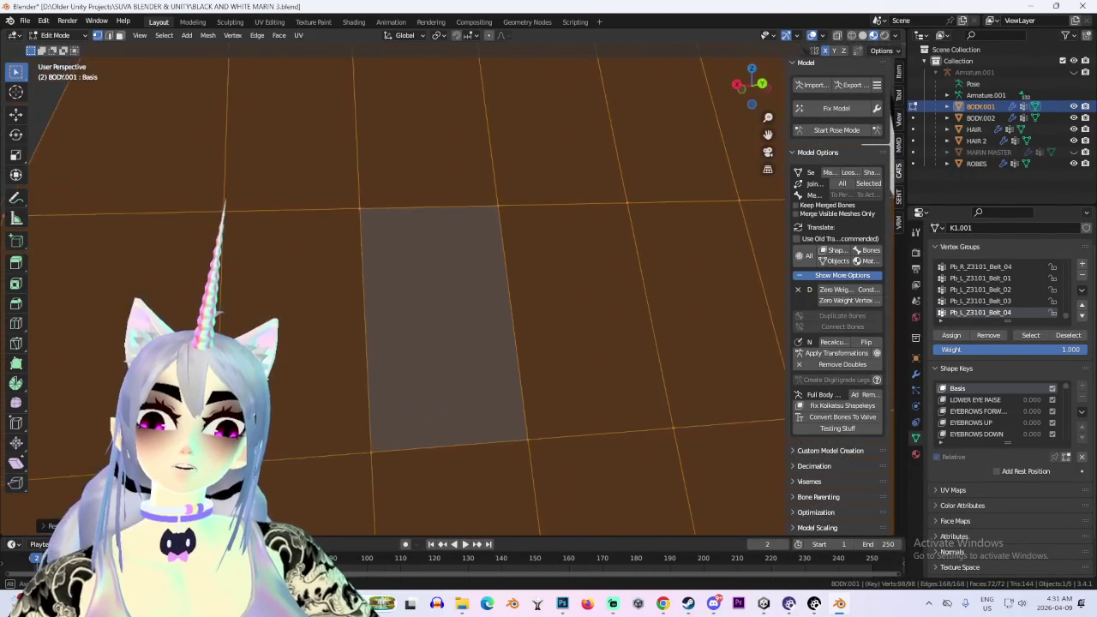
pyautogui.scroll(2, 394, 292)
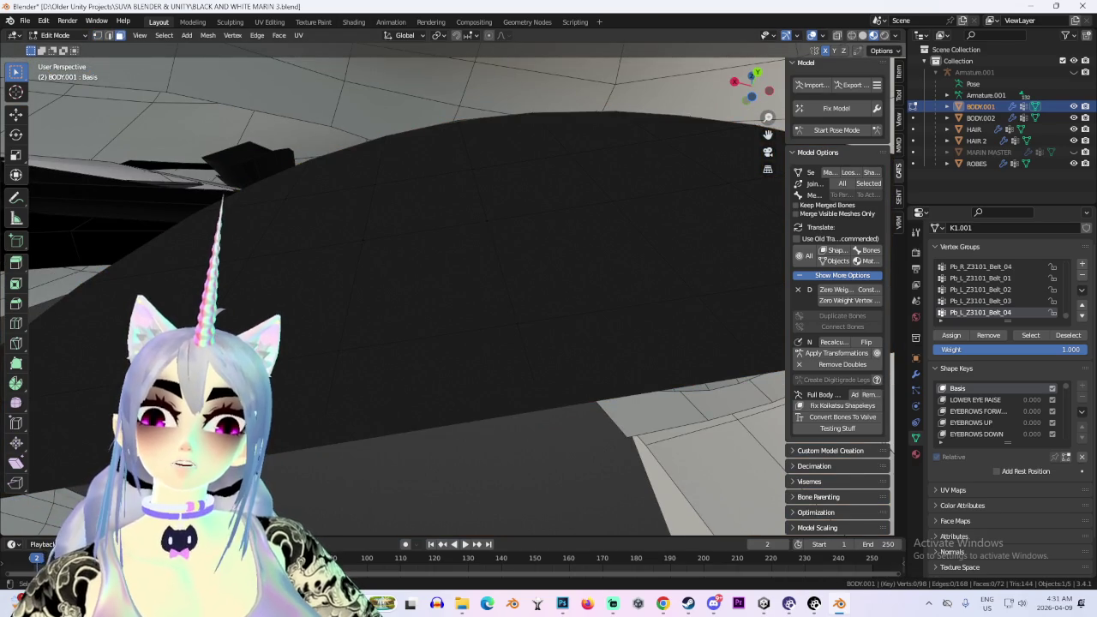
pyautogui.scroll(-3, 394, 292)
pyautogui.moveTo(394, 292); pyautogui.dragTo(446, 291, button='middle')
pyautogui.scroll(-2, 394, 291)
pyautogui.scroll(1, 394, 291)
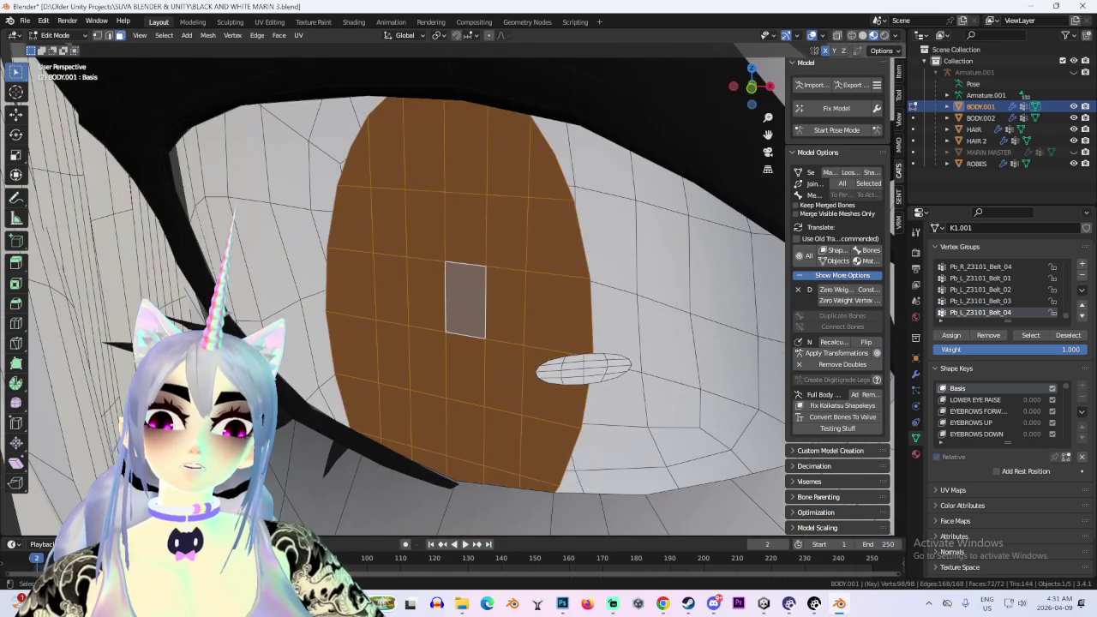
pyautogui.click(557, 236)
pyautogui.hotkey('ctrl', 'l')
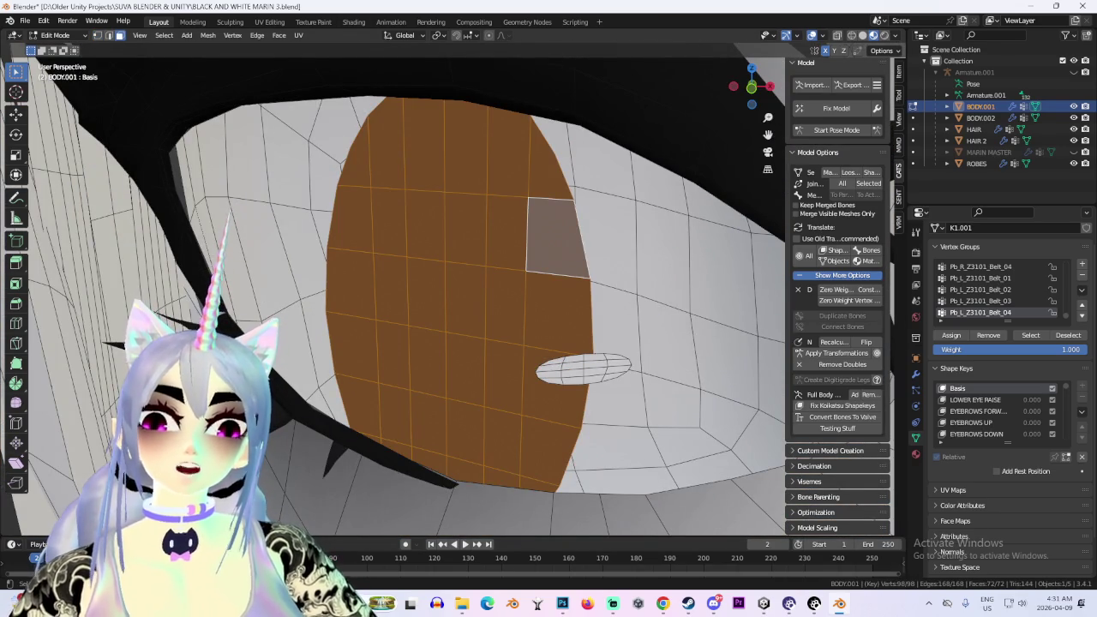
# In front view, squash the irises vertically to 0.7818 and deselect everything
pyautogui.scroll(-2, 394, 292)
pyautogui.scroll(-2, 394, 291)
pyautogui.click(745, 94)
pyautogui.scroll(3, 768, 120)
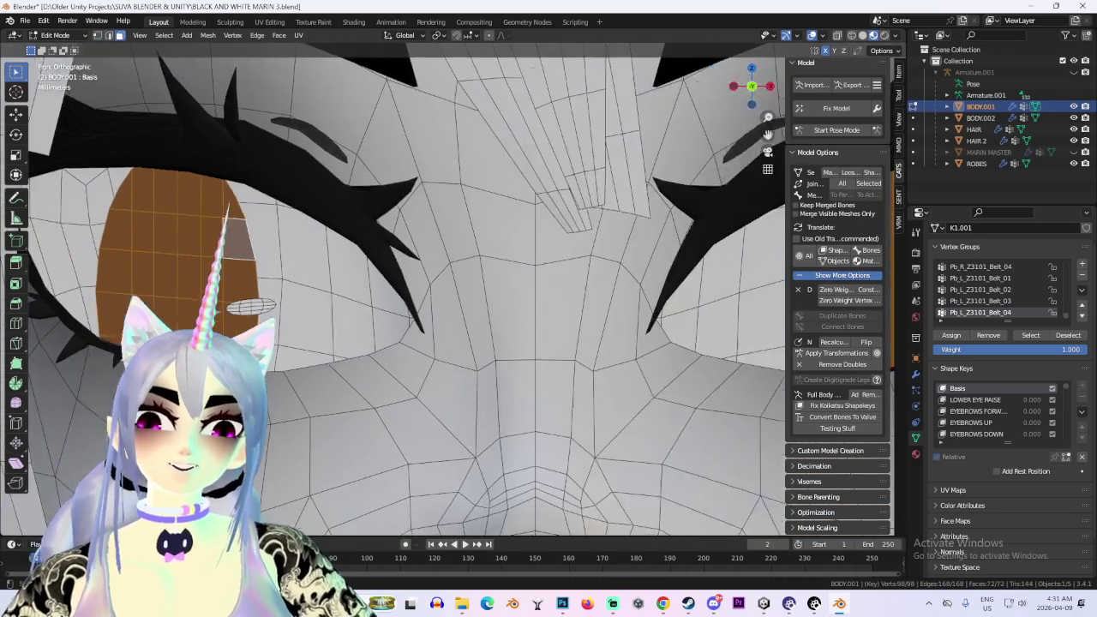
pyautogui.scroll(-3, 611, 300)
pyautogui.press('s')
pyautogui.press('z')
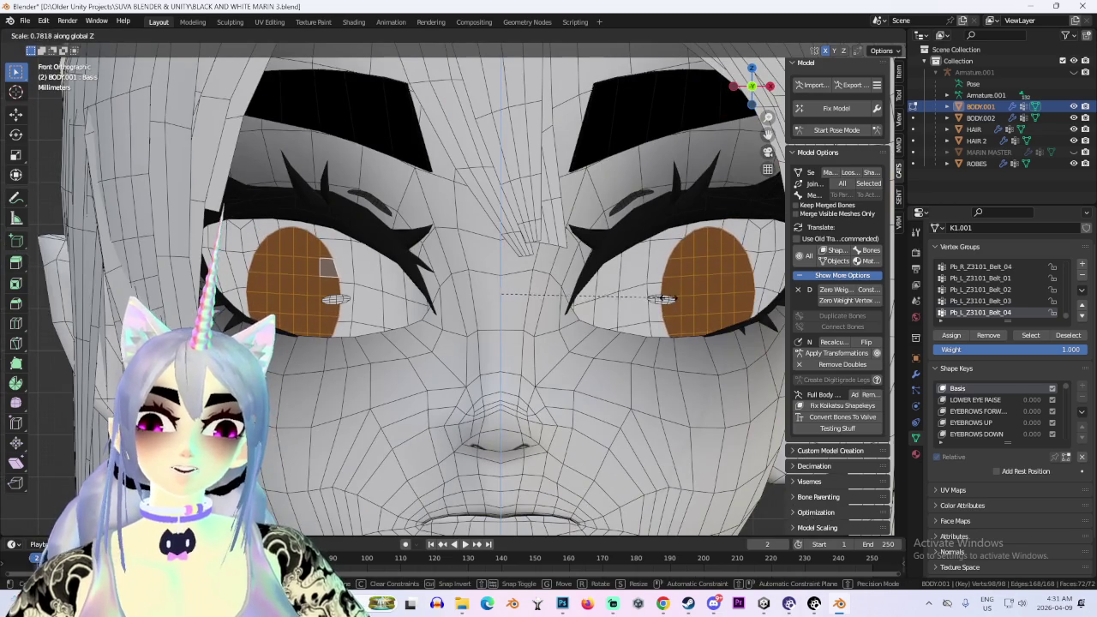
pyautogui.click(664, 298)
pyautogui.scroll(-3, 664, 299)
pyautogui.hotkey('alt', 'a')
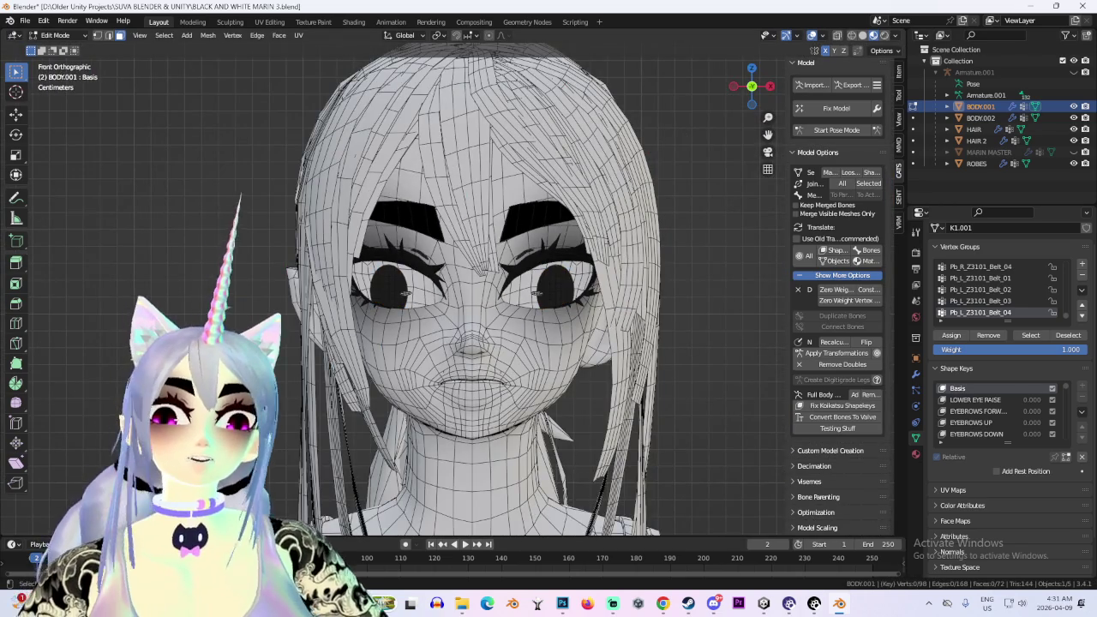
# Hide the wireframe overlay and check the face from front and three-quarter angles
pyautogui.hotkey('shift', 'alt', 'z')
pyautogui.scroll(-2, 480, 291)
pyautogui.scroll(3, 480, 292)
pyautogui.moveTo(480, 292); pyautogui.dragTo(515, 283, button='middle')
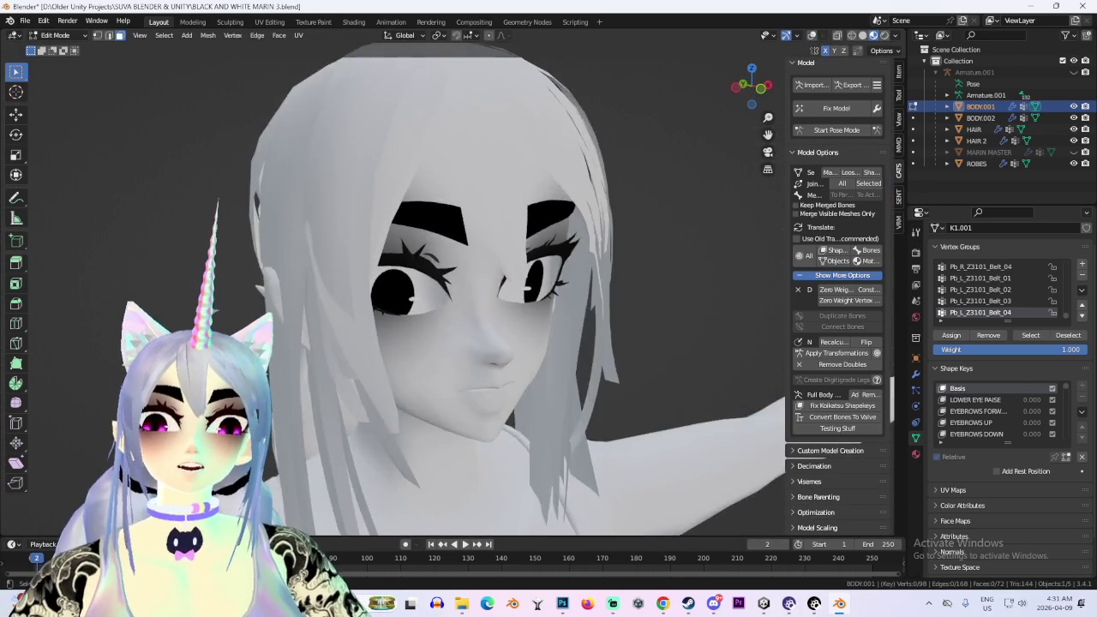
pyautogui.press('KP_1')
pyautogui.moveTo(515, 343); pyautogui.dragTo(838, 512, button='middle')
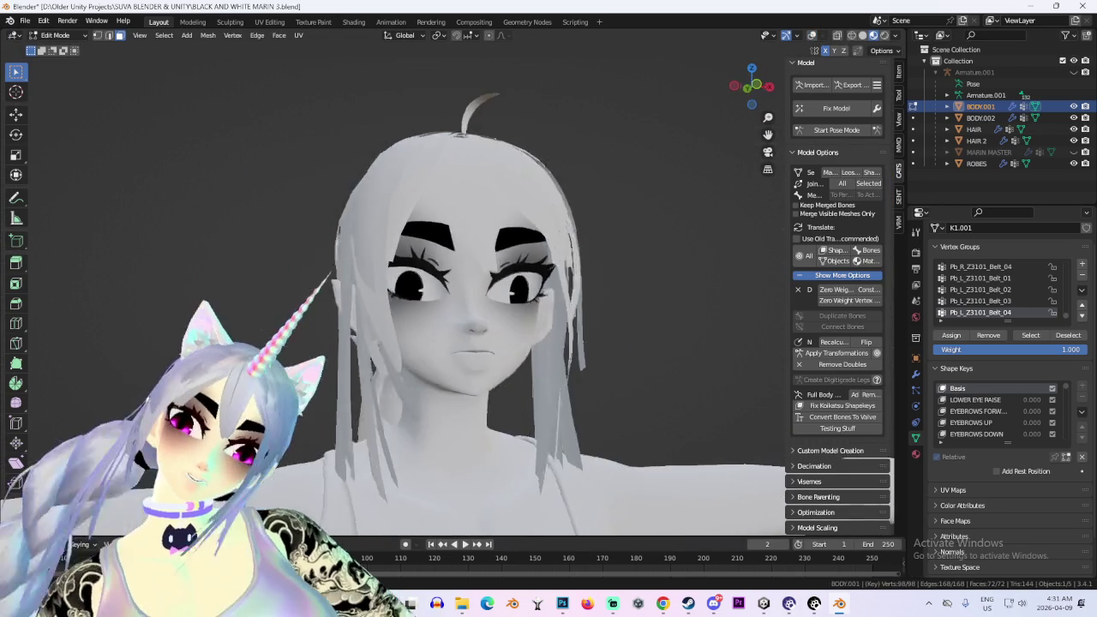
pyautogui.press('KP_1')
pyautogui.scroll(-3, 480, 292)
pyautogui.scroll(4, 480, 291)
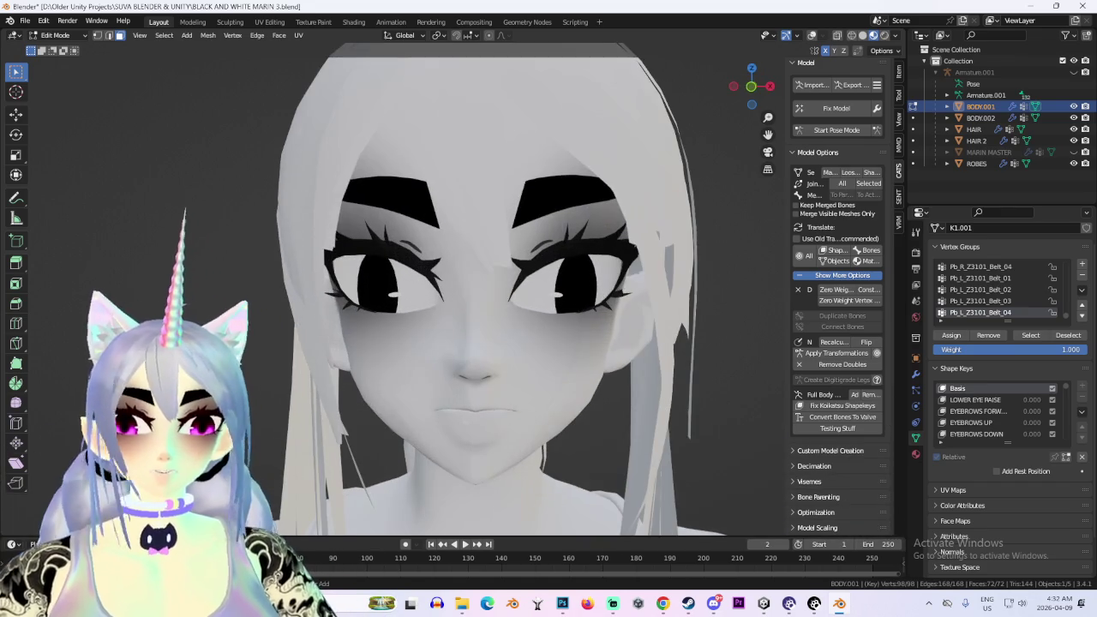
pyautogui.moveTo(480, 291)
pyautogui.mouseDown(button='middle')
pyautogui.moveTo(531, 292)
pyautogui.moveTo(462, 291)
pyautogui.moveTo(532, 291)
pyautogui.mouseUp(button='middle')
pyautogui.scroll(1, 480, 291)
pyautogui.scroll(2, 480, 291)
pyautogui.scroll(1, 480, 292)
pyautogui.click(751, 85)
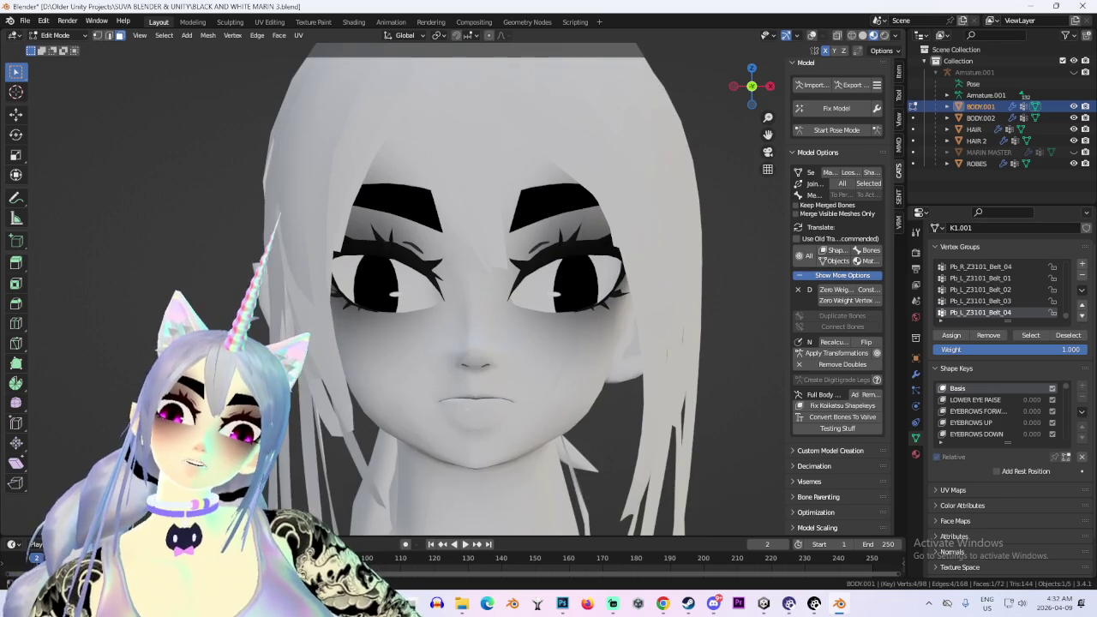
# Change the lighting in the Viewport Shading options
pyautogui.click(885, 35)
pyautogui.scroll(-1, 480, 292)
pyautogui.scroll(-2, 480, 292)
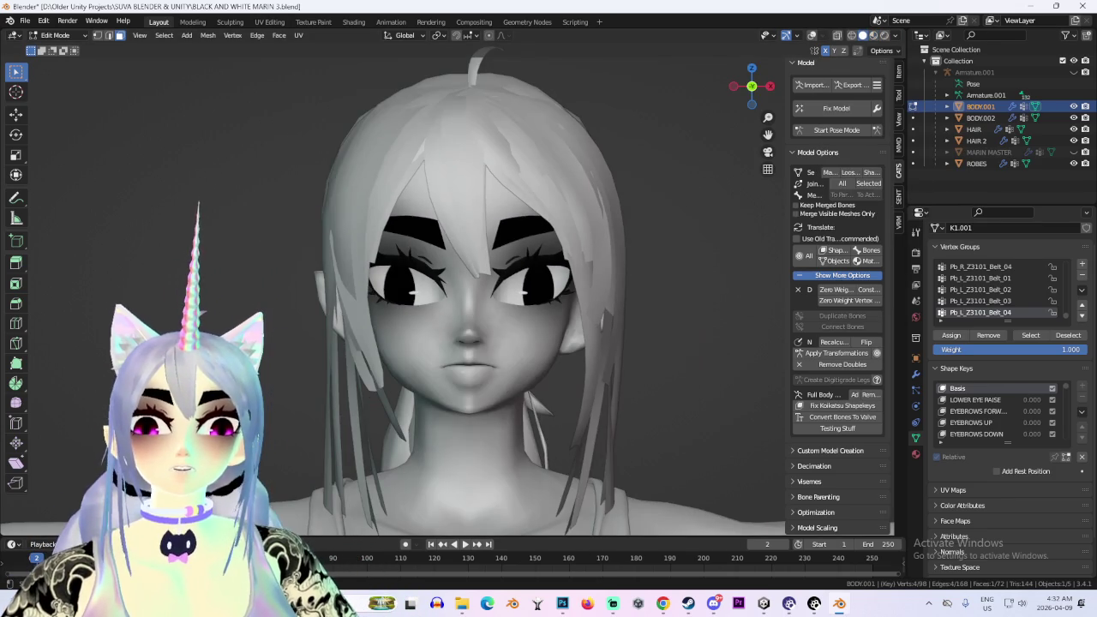
pyautogui.click(885, 35)
pyautogui.click(895, 98)
pyautogui.moveTo(480, 292)
pyautogui.mouseDown(button='middle')
pyautogui.moveTo(532, 291)
pyautogui.moveTo(429, 292)
pyautogui.moveTo(548, 291)
pyautogui.mouseUp(button='middle')
# Return to Object Mode and view the face straight from the front
pyautogui.click(55, 35)
pyautogui.click(51, 48)
pyautogui.scroll(2, 480, 291)
pyautogui.press('KP_1')
pyautogui.click(57, 35)
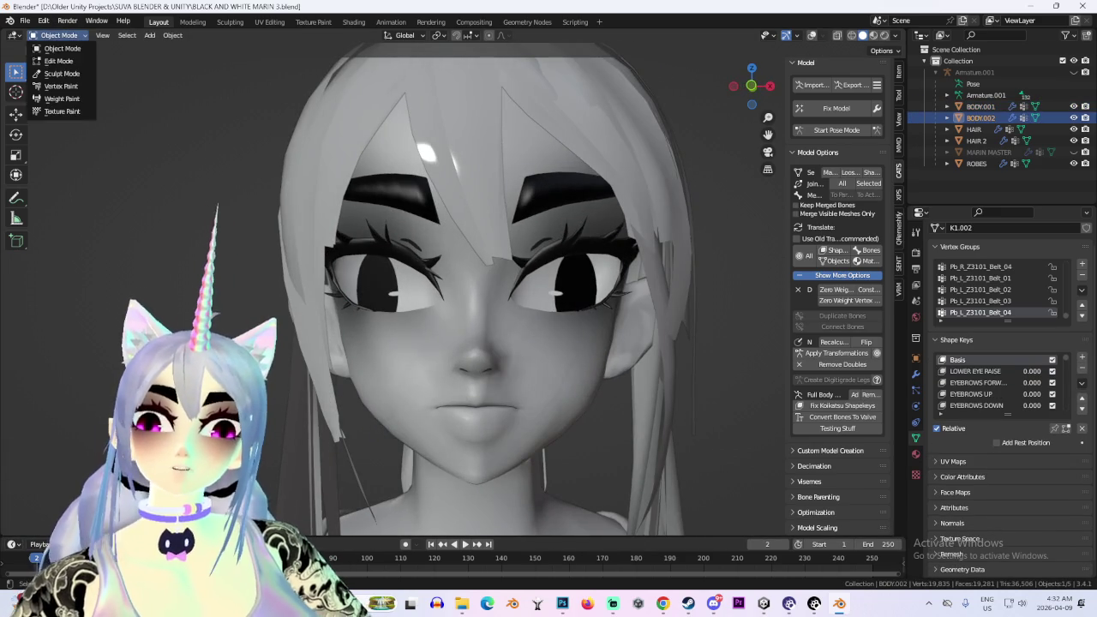
# Switch the body to Sculpt Mode and set shape key Key 186 to 1.000
pyautogui.click(57, 35)
pyautogui.click(62, 73)
pyautogui.scroll(-2, 540, 285)
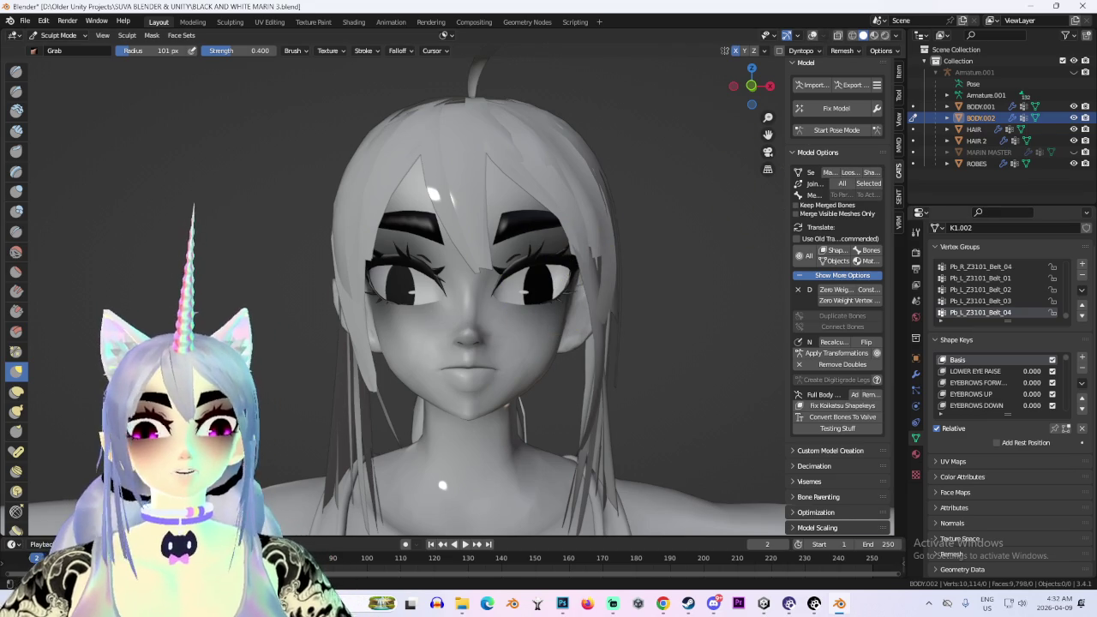
pyautogui.click(962, 406)
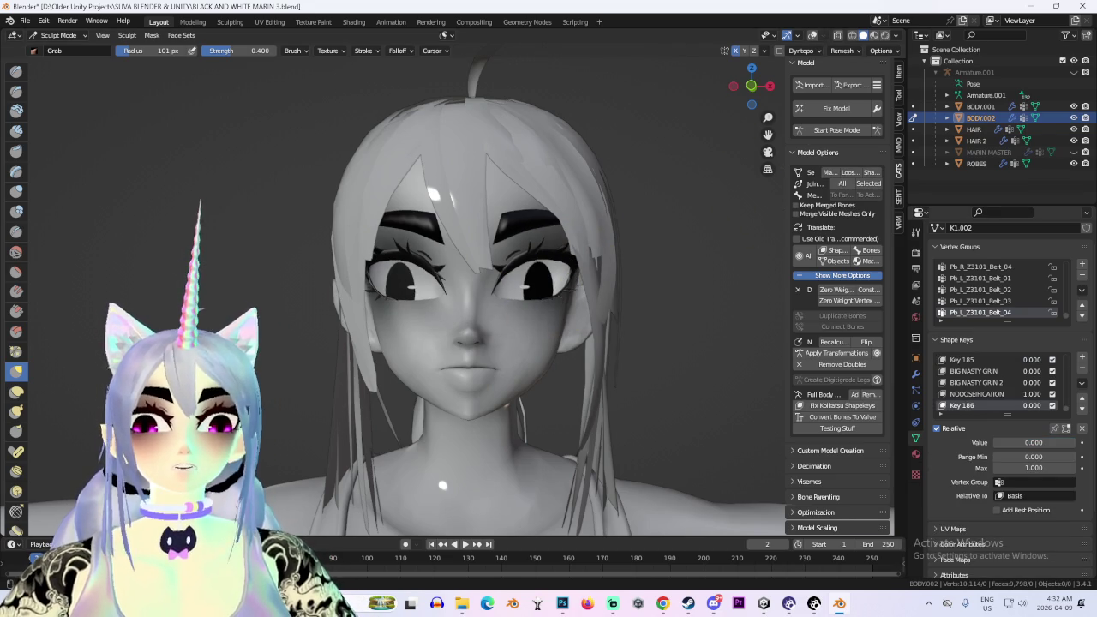
pyautogui.moveTo(497, 277)
pyautogui.mouseDown(button='middle')
pyautogui.moveTo(383, 307)
pyautogui.moveTo(625, 318)
pyautogui.mouseUp(button='middle')
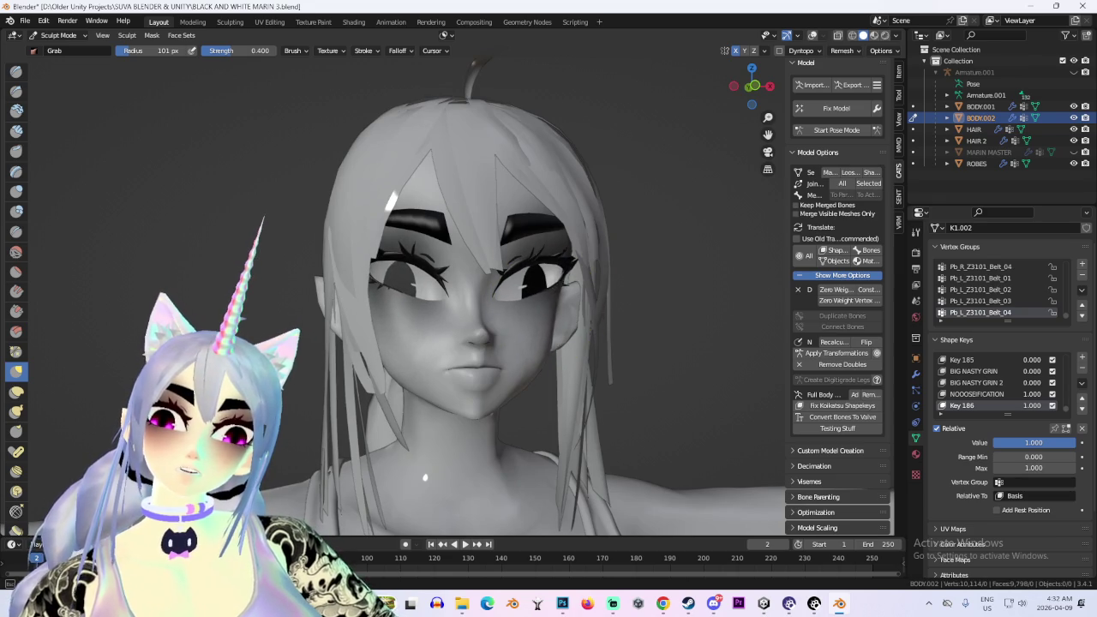
# Make NOOOSEFICATION the active shape key
pyautogui.scroll(1, 723, 368)
pyautogui.moveTo(715, 380)
pyautogui.mouseDown(button='middle')
pyautogui.moveTo(678, 372)
pyautogui.moveTo(605, 388)
pyautogui.moveTo(691, 385)
pyautogui.mouseUp(button='middle')
pyautogui.scroll(2, 605, 388)
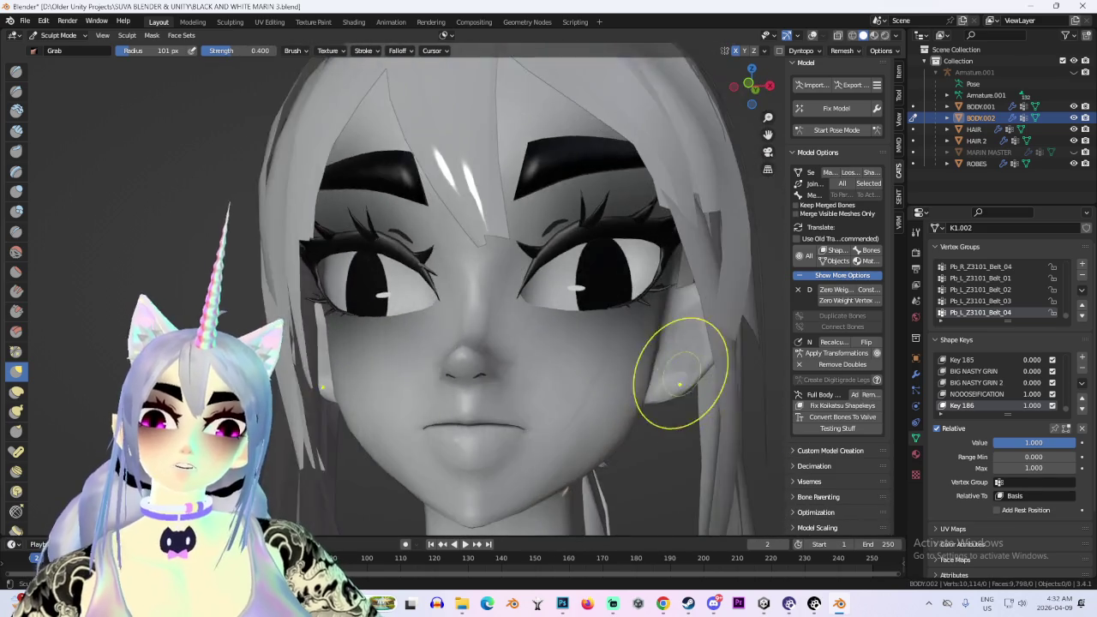
pyautogui.scroll(-3, 690, 385)
pyautogui.scroll(2, 570, 269)
pyautogui.moveTo(417, 282)
pyautogui.mouseDown(button='middle')
pyautogui.moveTo(570, 268)
pyautogui.moveTo(630, 290)
pyautogui.mouseUp(button='middle')
pyautogui.click(977, 395)
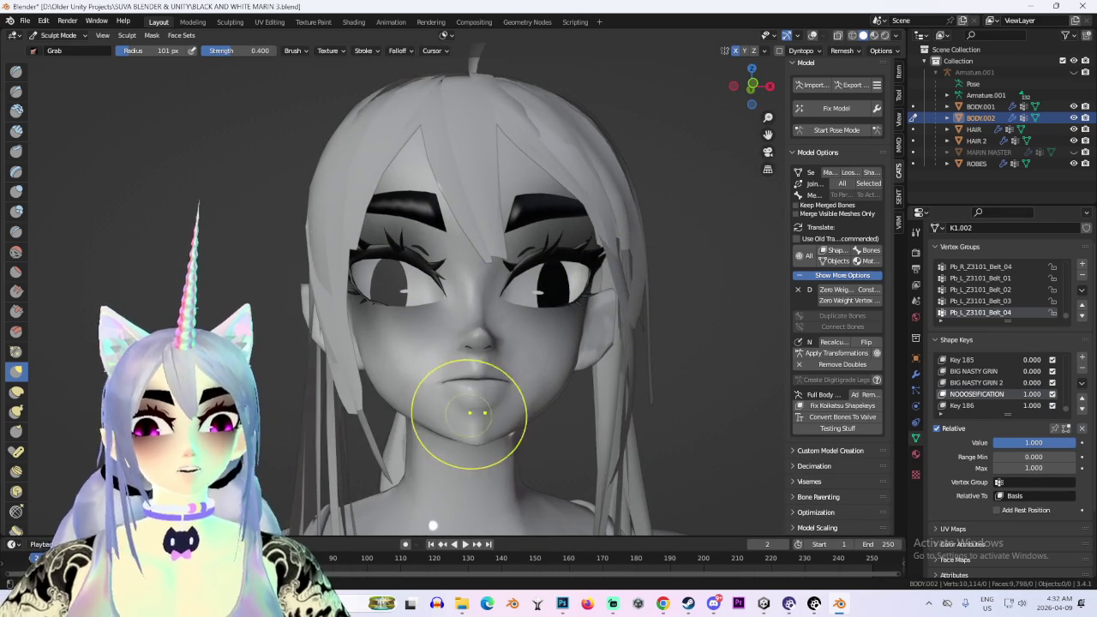
# Orbit and zoom around the head to inspect the face from front, three-quarter and side
pyautogui.moveTo(477, 414); pyautogui.dragTo(466, 420, button='middle')
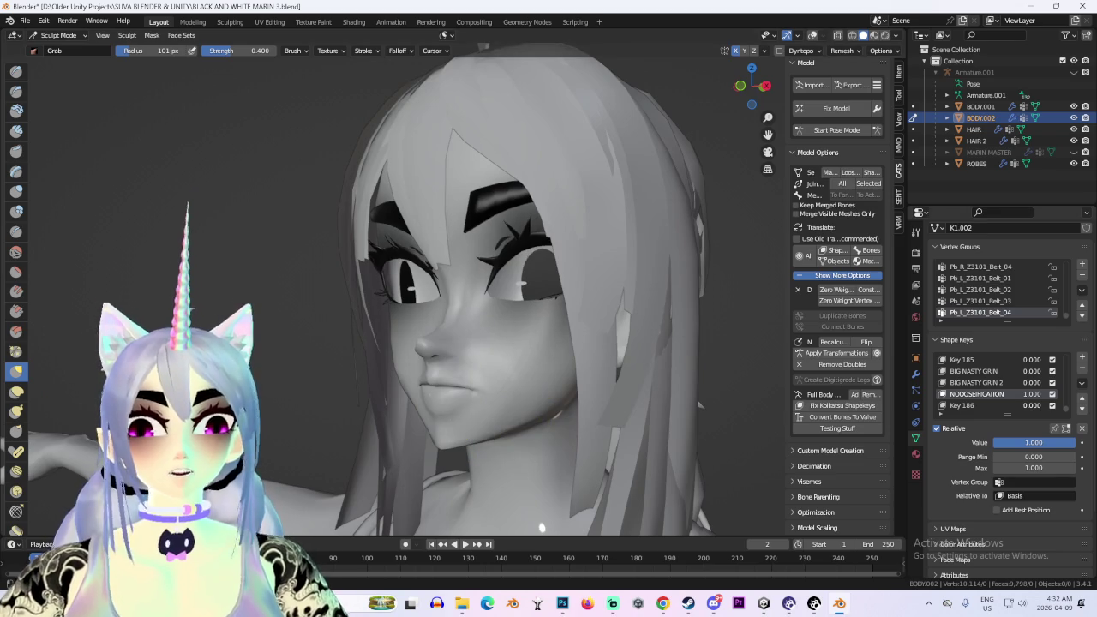
pyautogui.scroll(-3, 548, 386)
pyautogui.moveTo(515, 386); pyautogui.dragTo(570, 390, button='middle')
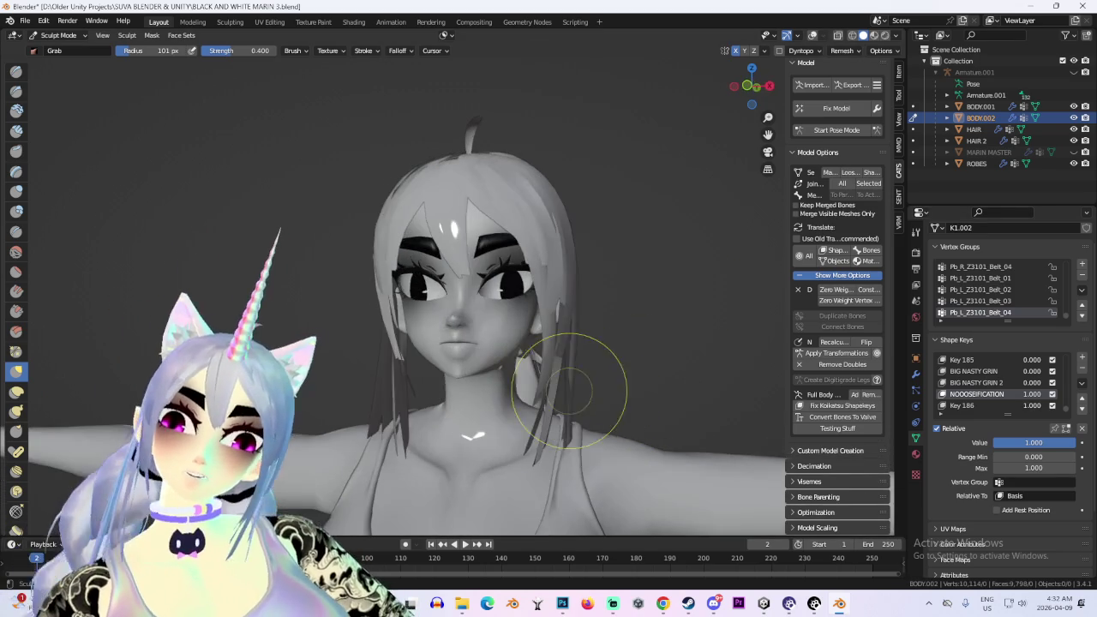
pyautogui.scroll(2, 569, 390)
pyautogui.scroll(2, 558, 391)
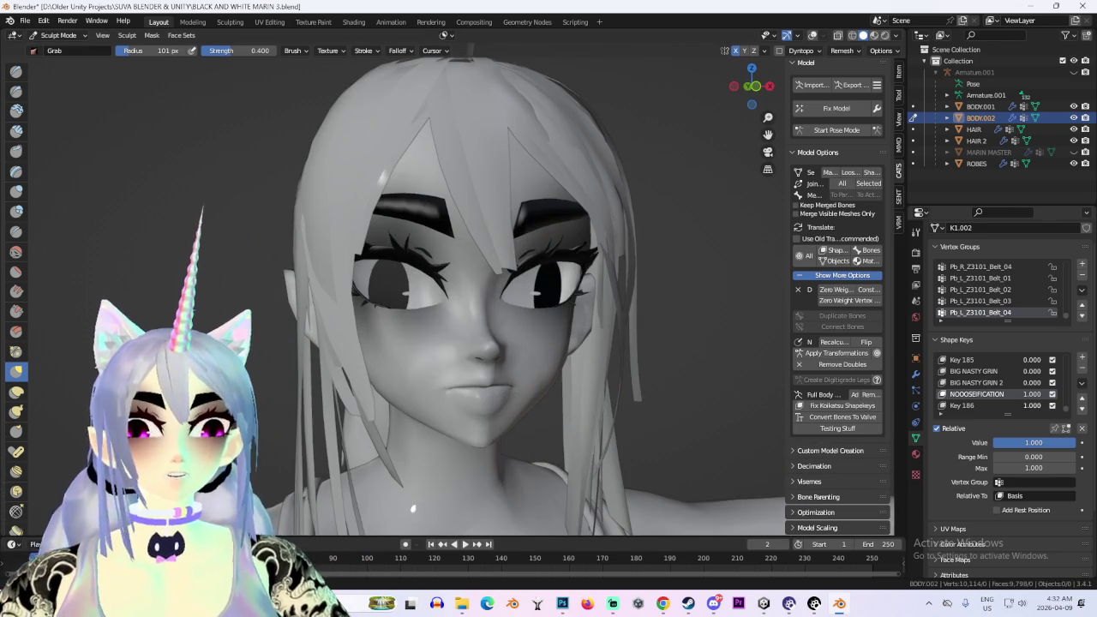
pyautogui.scroll(-2, 600, 326)
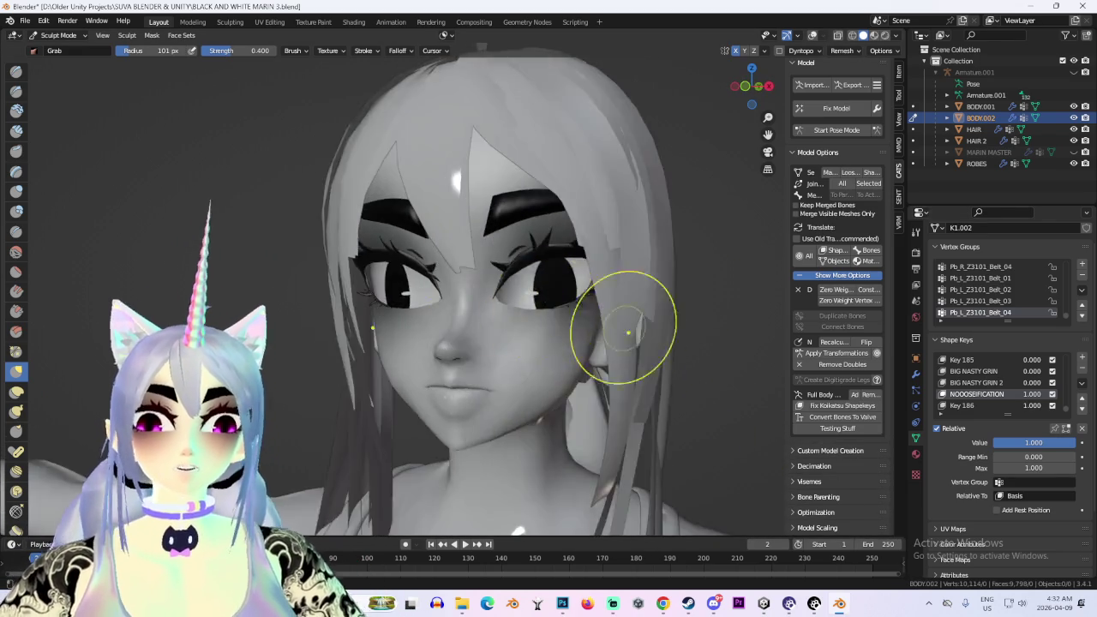
pyautogui.scroll(-2, 642, 400)
pyautogui.scroll(-1, 640, 401)
pyautogui.scroll(2, 640, 401)
pyautogui.moveTo(558, 318)
pyautogui.mouseDown(button='middle')
pyautogui.moveTo(657, 379)
pyautogui.moveTo(600, 377)
pyautogui.moveTo(632, 381)
pyautogui.moveTo(620, 400)
pyautogui.mouseUp(button='middle')
pyautogui.scroll(-2, 571, 378)
pyautogui.scroll(1, 620, 401)
pyautogui.moveTo(596, 172); pyautogui.dragTo(453, 245, button='middle')
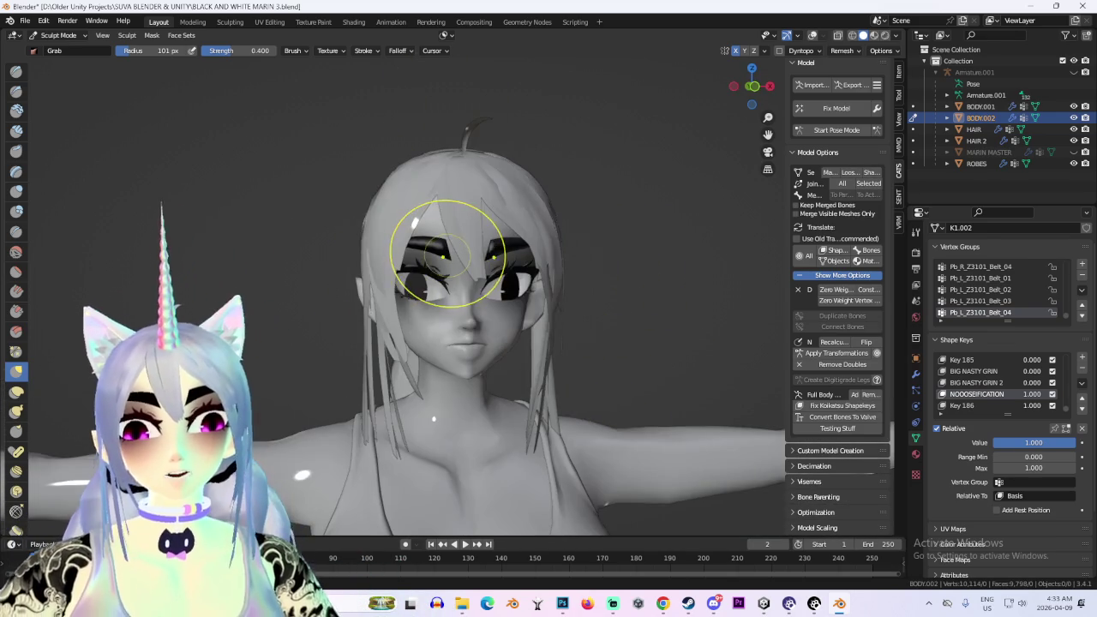
pyautogui.scroll(2, 392, 294)
pyautogui.scroll(-1, 225, 262)
pyautogui.moveTo(234, 240)
pyautogui.mouseDown(button='middle')
pyautogui.moveTo(571, 196)
pyautogui.moveTo(474, 196)
pyautogui.mouseUp(button='middle')
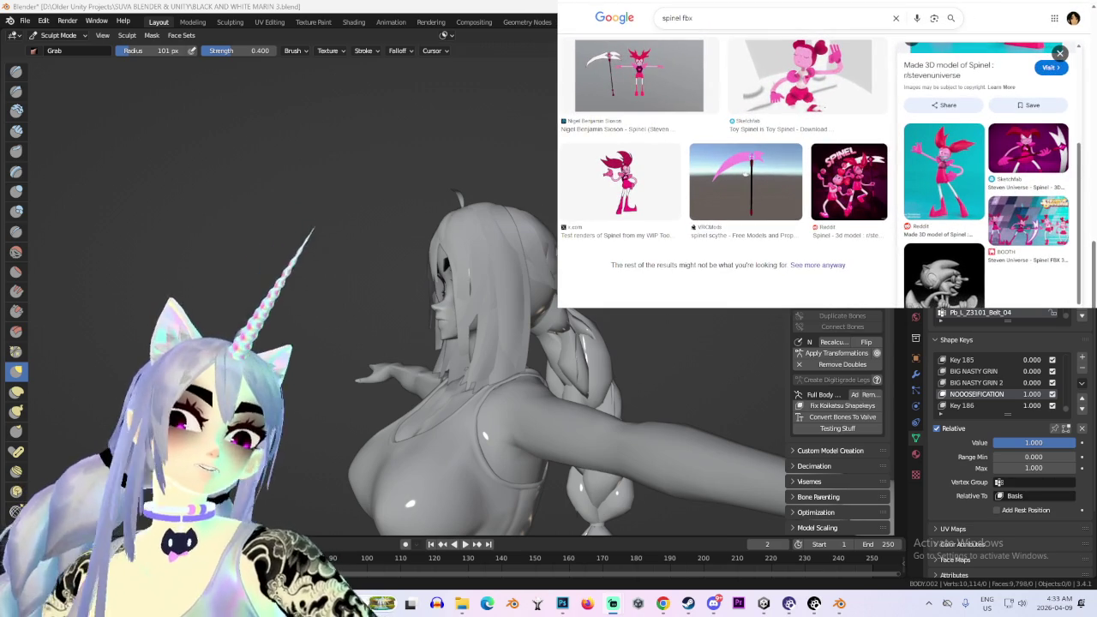
# Bring the 'spinel fbx' Google Images results forward and browse through them
pyautogui.moveTo(703, 369)
pyautogui.mouseDown(button='middle')
pyautogui.moveTo(626, 360)
pyautogui.moveTo(557, 325)
pyautogui.moveTo(580, 428)
pyautogui.mouseUp(button='middle')
pyautogui.scroll(4, 551, 444)
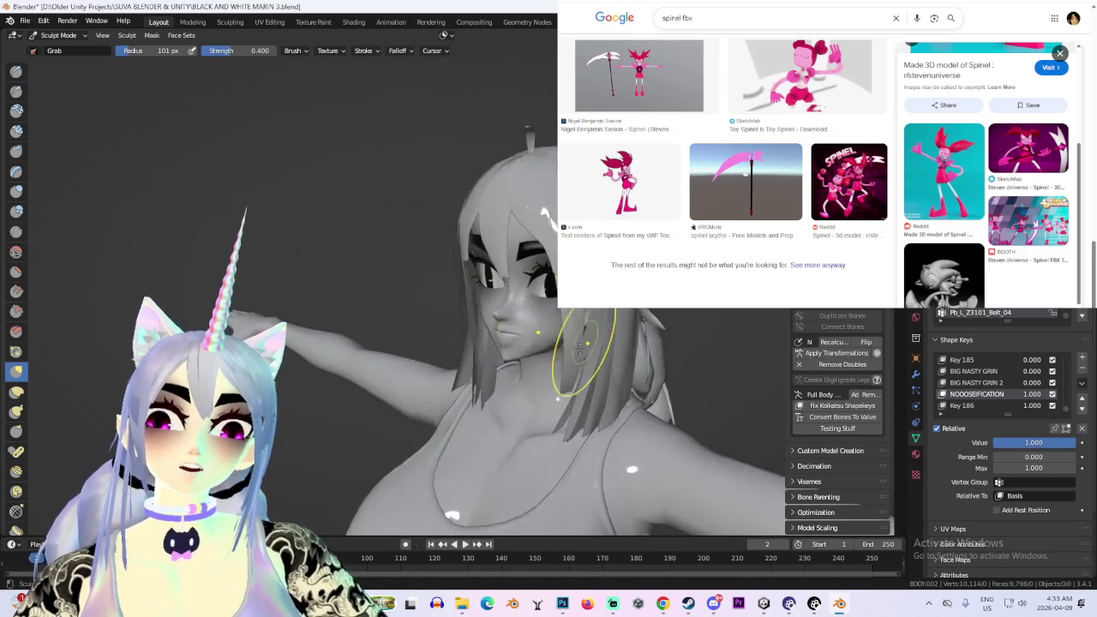
pyautogui.moveTo(663, 604)
pyautogui.click(718, 527)
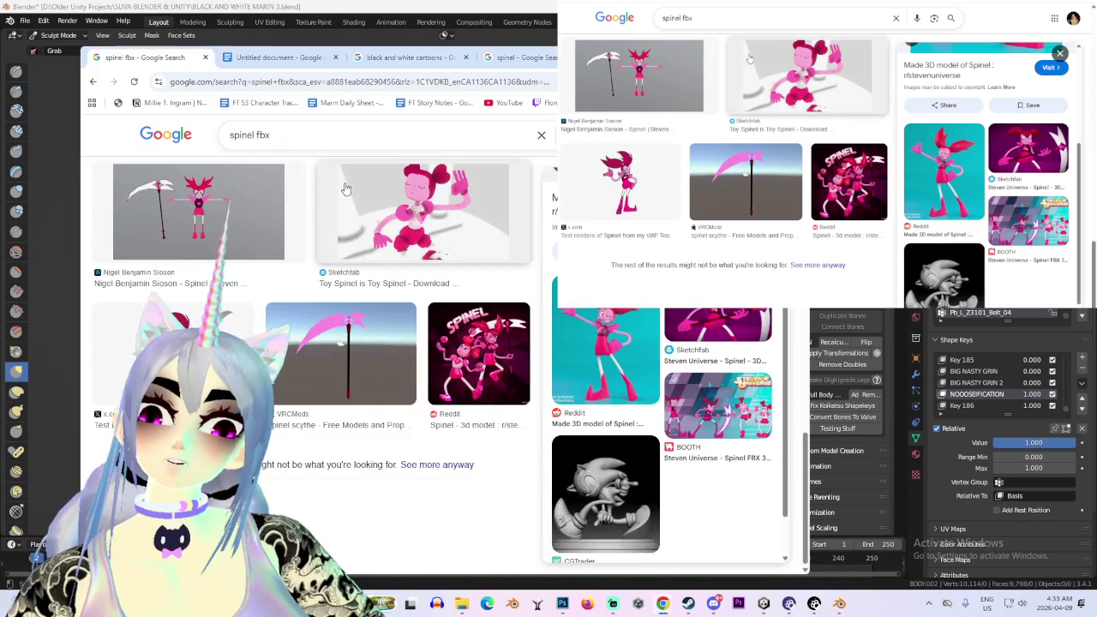
pyautogui.scroll(-3, 535, 411)
pyautogui.scroll(-3, 429, 369)
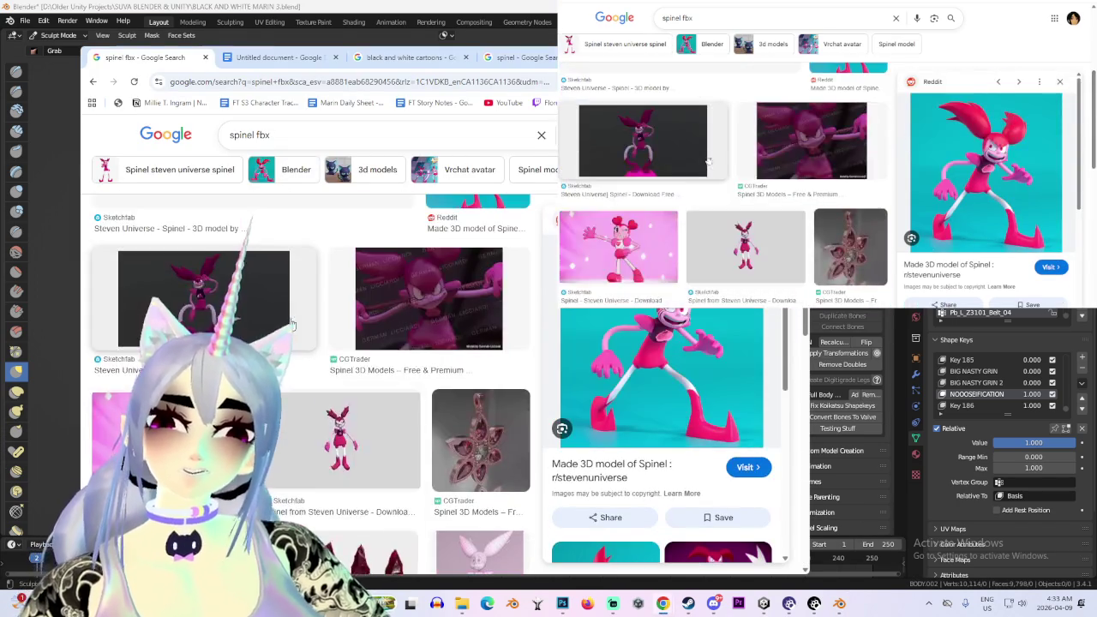
pyautogui.scroll(-3, 324, 330)
pyautogui.scroll(1, 324, 330)
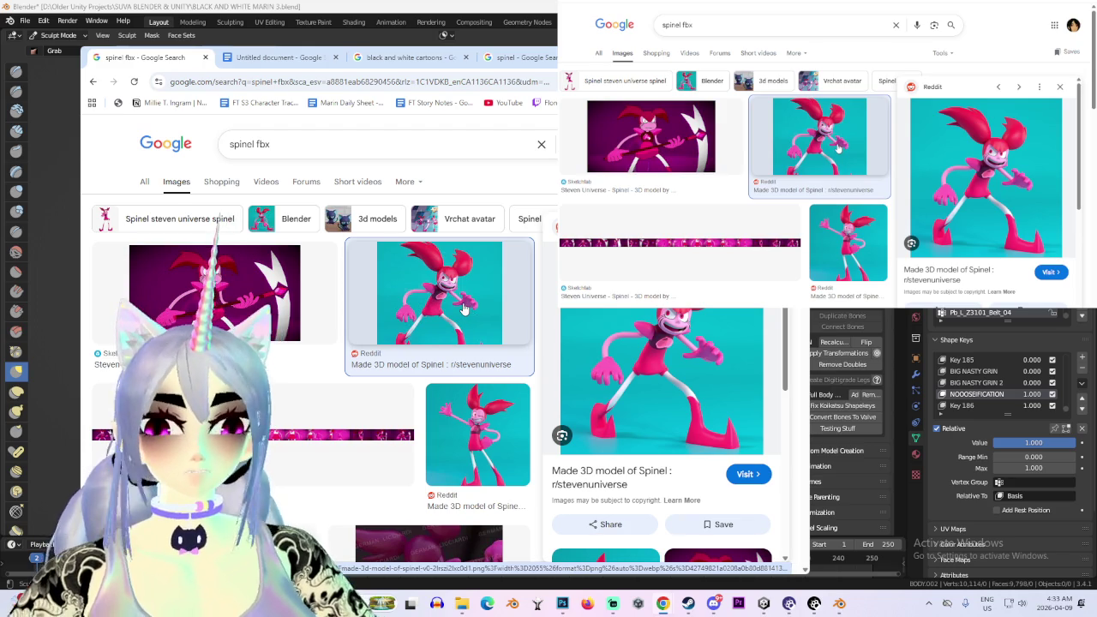
pyautogui.scroll(-2, 663, 212)
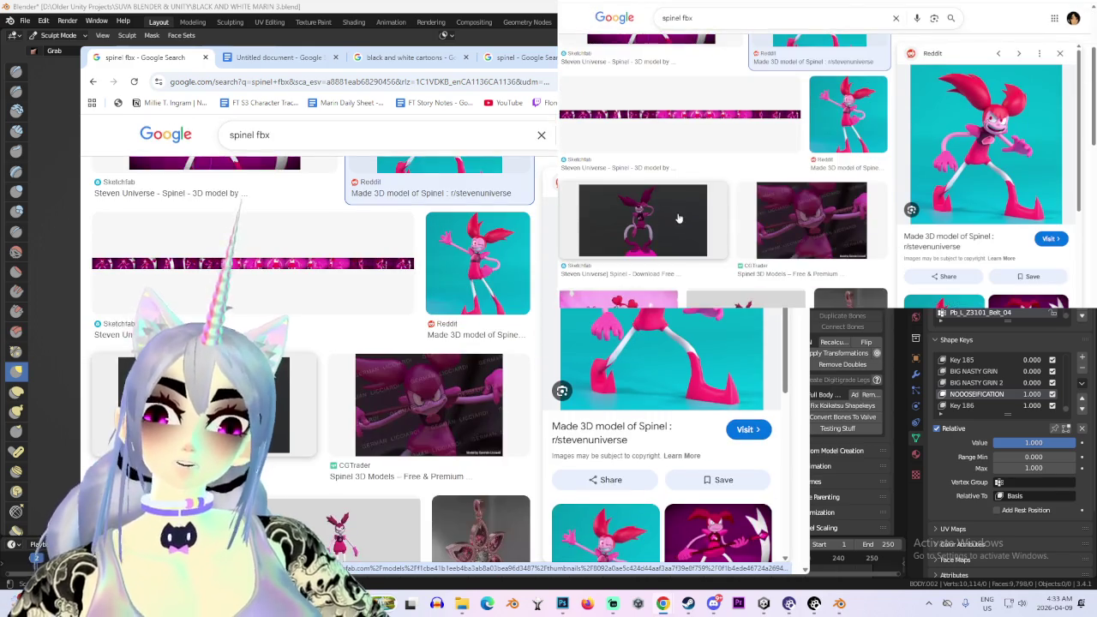
pyautogui.scroll(2, 668, 202)
pyautogui.scroll(-1, 666, 223)
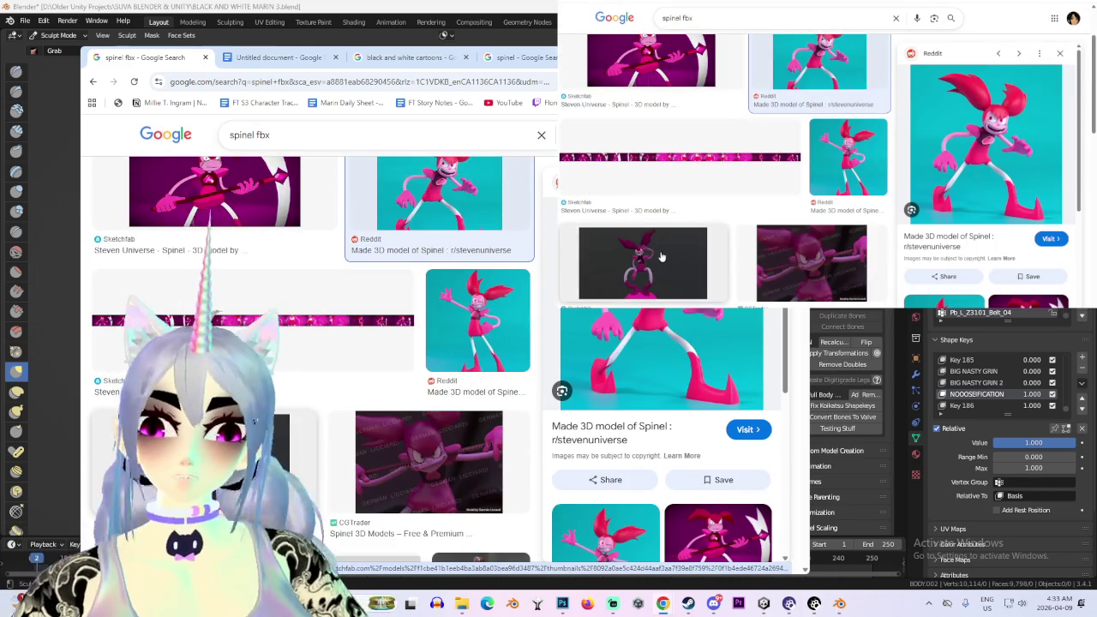
# Open the Sketchfab Steven Universe Spinel model page and rotate the model to see its head
pyautogui.click(661, 256)
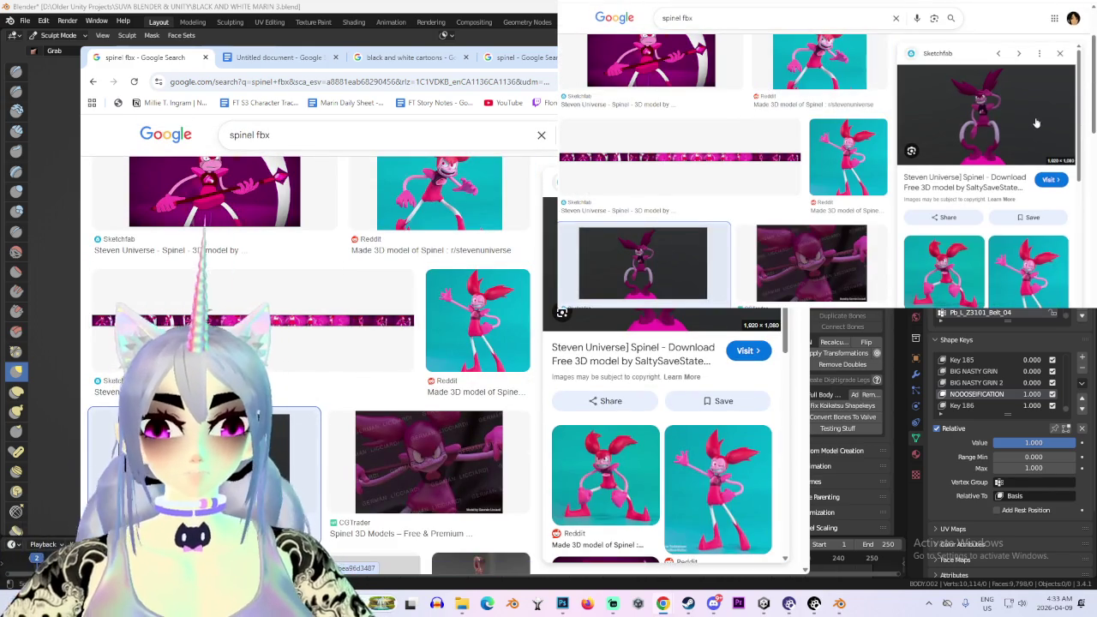
pyautogui.click(1036, 123)
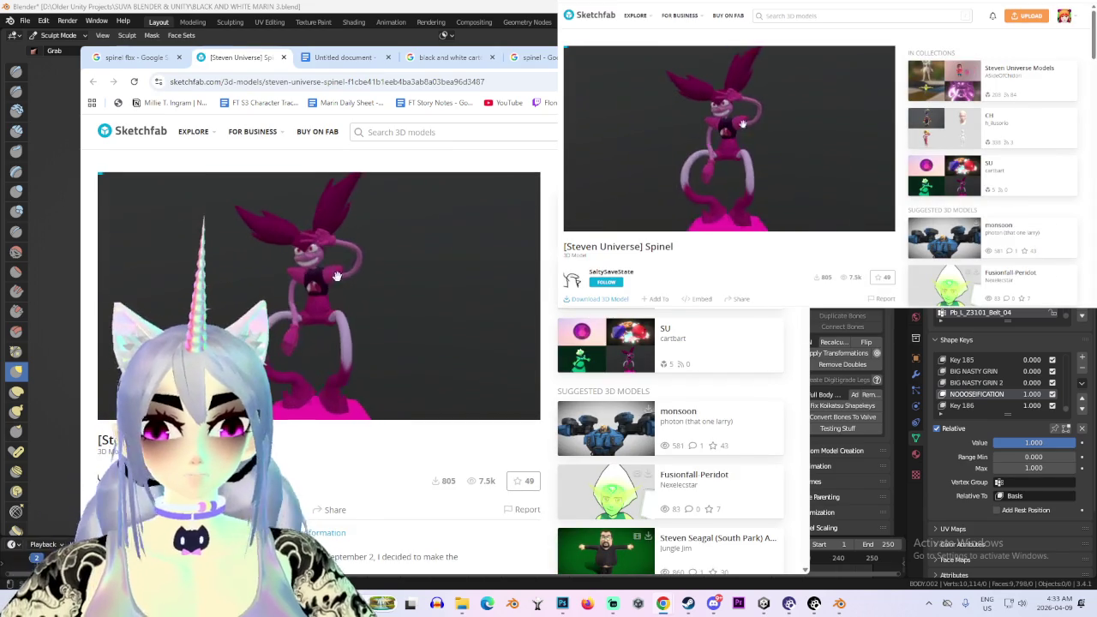
pyautogui.scroll(5, 349, 272)
pyautogui.moveTo(384, 318)
pyautogui.mouseDown()
pyautogui.moveTo(492, 331)
pyautogui.moveTo(431, 274)
pyautogui.moveTo(448, 342)
pyautogui.mouseUp()
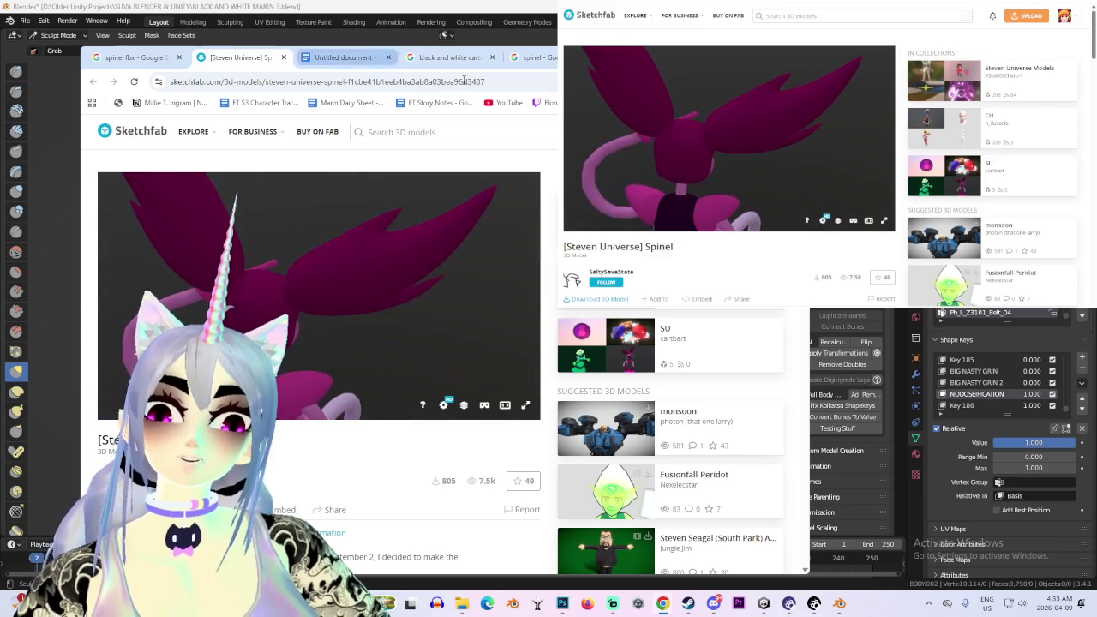
pyautogui.hotkey('ctrl', 't')
# On DeviantArt, search 'pinel fbx', view the AT - Spinel deviation, then go back
pyautogui.write('deviantart.com/sticklove/gallery')
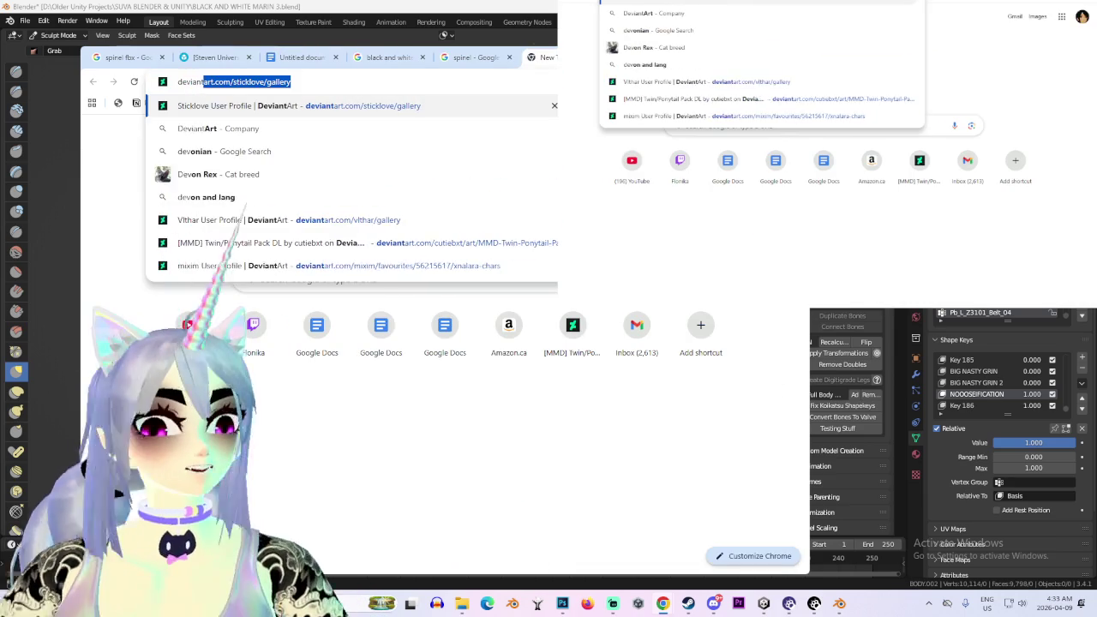
pyautogui.press('Return')
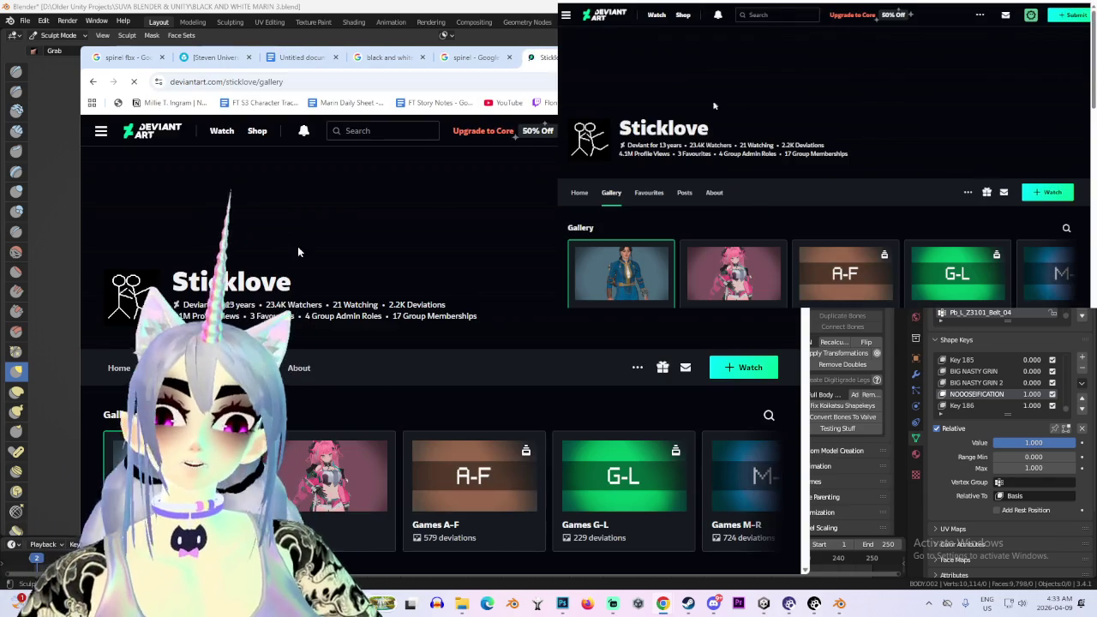
pyautogui.click(386, 129)
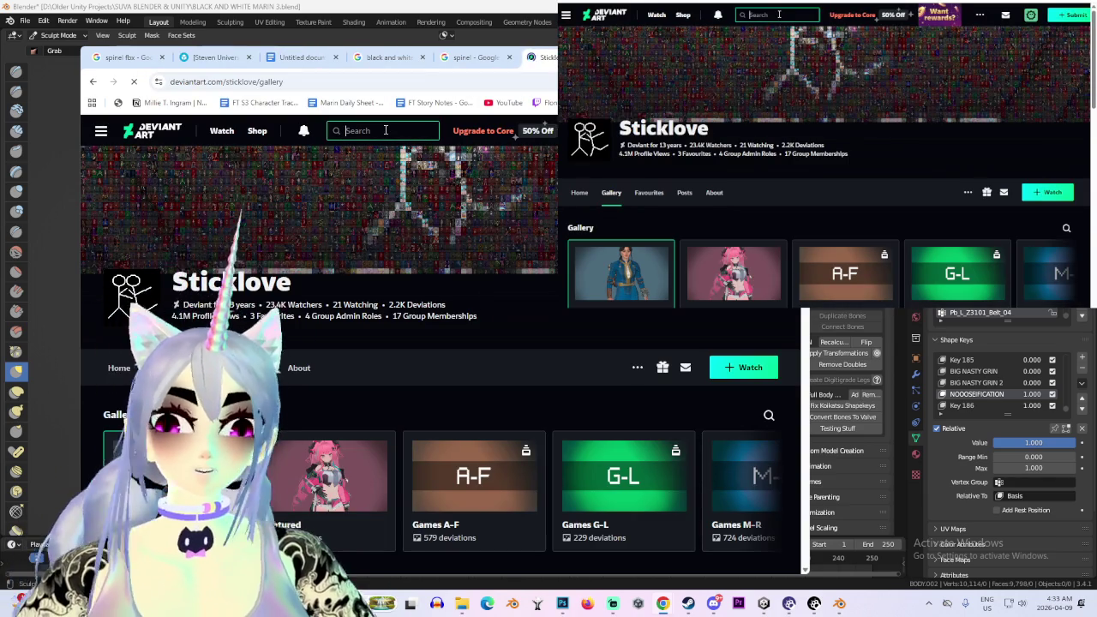
pyautogui.write('spinel fbx')
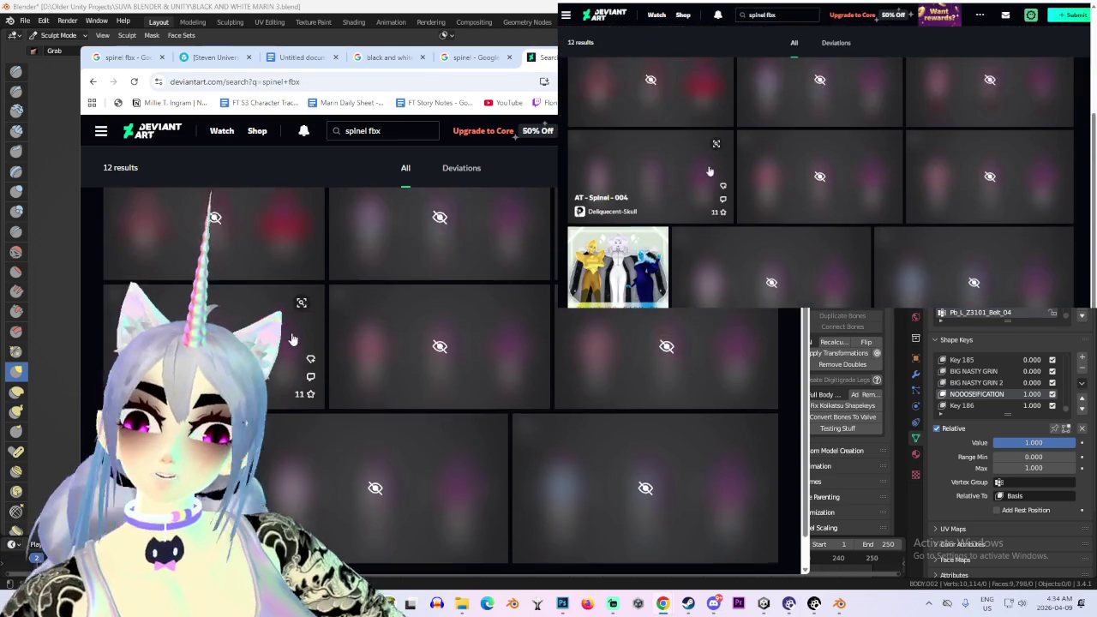
pyautogui.click(300, 346)
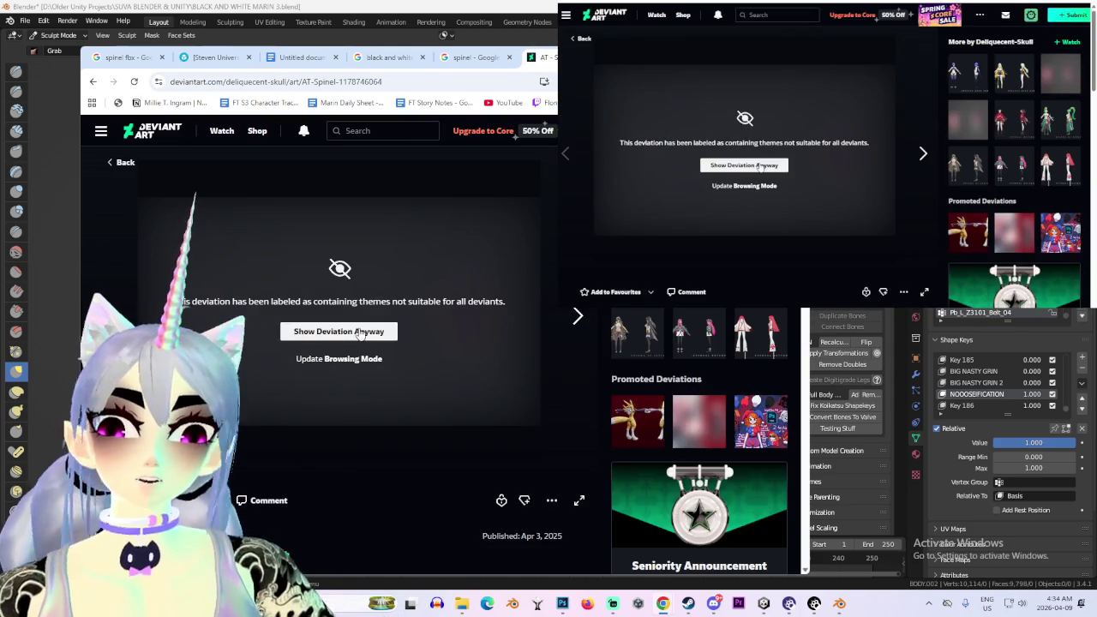
pyautogui.click(353, 330)
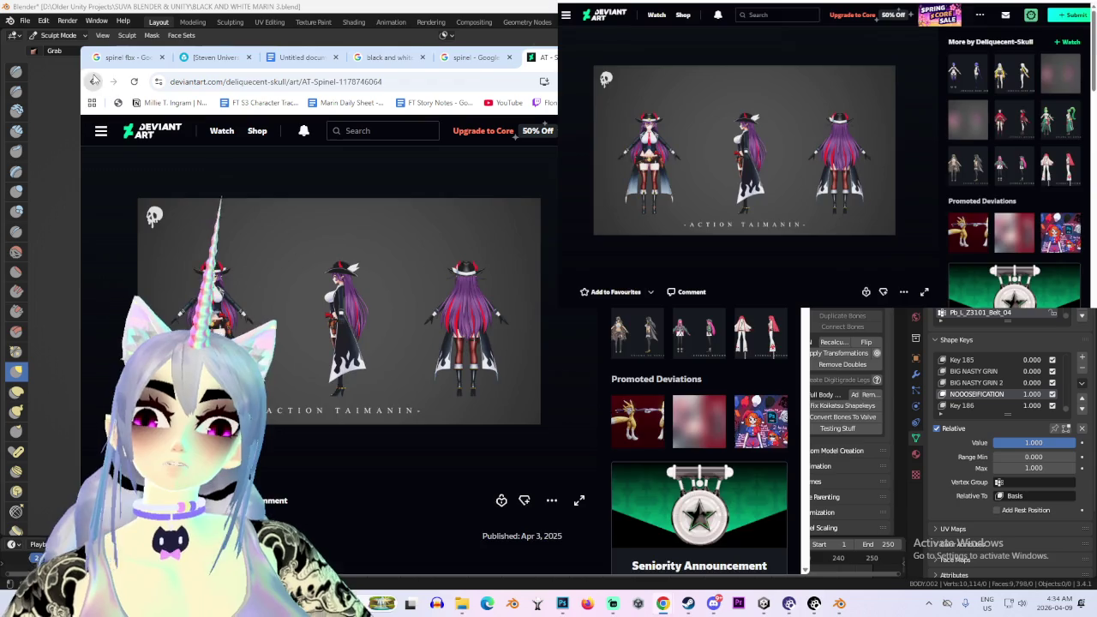
pyautogui.click(94, 81)
# Scroll the Sketchfab Spinel page down to its comments, then bring Blender back
pyautogui.click(214, 56)
pyautogui.moveTo(458, 557); pyautogui.dragTo(314, 535)
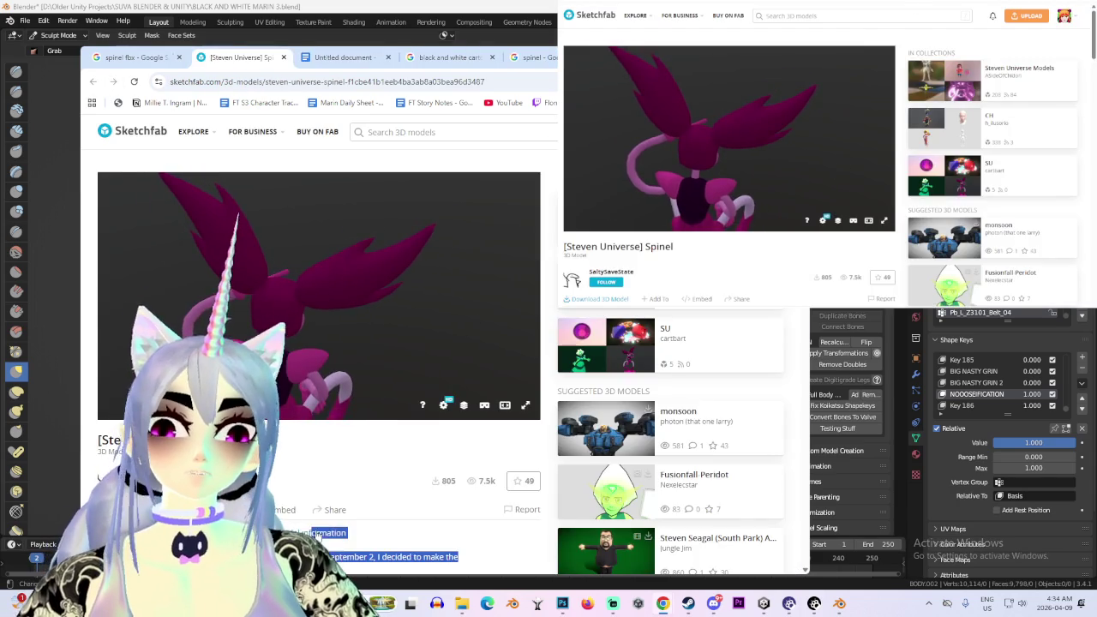
pyautogui.scroll(-3, 377, 514)
pyautogui.scroll(-5, 439, 535)
pyautogui.click(839, 603)
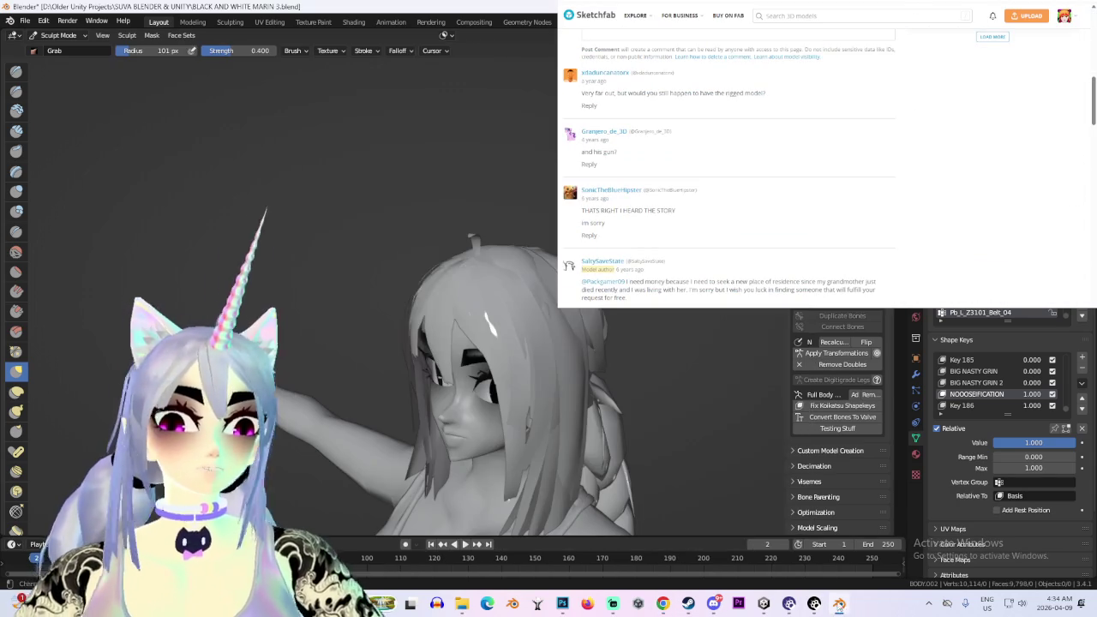
# Switch to Object Mode, select the second hair object, and save as BLACK AND WHITE MARIN 4.blend
pyautogui.moveTo(391, 297)
pyautogui.mouseDown(button='middle')
pyautogui.moveTo(548, 232)
pyautogui.moveTo(517, 246)
pyautogui.moveTo(511, 268)
pyautogui.mouseUp(button='middle')
pyautogui.scroll(3, 515, 249)
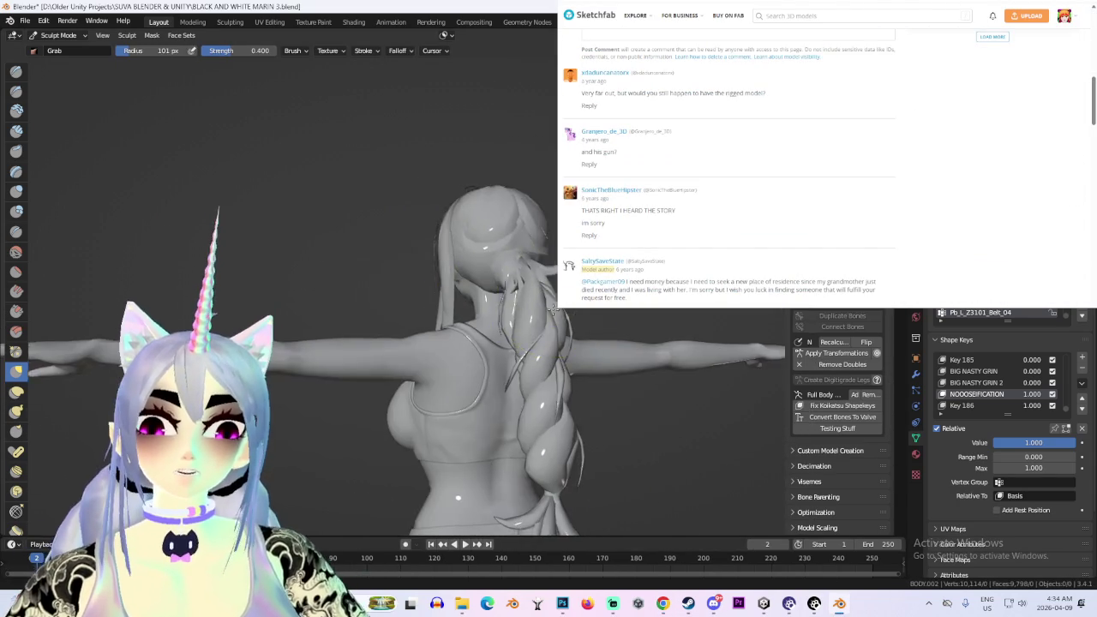
pyautogui.click(75, 37)
pyautogui.click(60, 50)
pyautogui.click(492, 218)
pyautogui.moveTo(492, 218)
pyautogui.mouseDown(button='middle')
pyautogui.moveTo(474, 225)
pyautogui.moveTo(542, 267)
pyautogui.moveTo(386, 265)
pyautogui.moveTo(362, 284)
pyautogui.moveTo(446, 234)
pyautogui.mouseUp(button='middle')
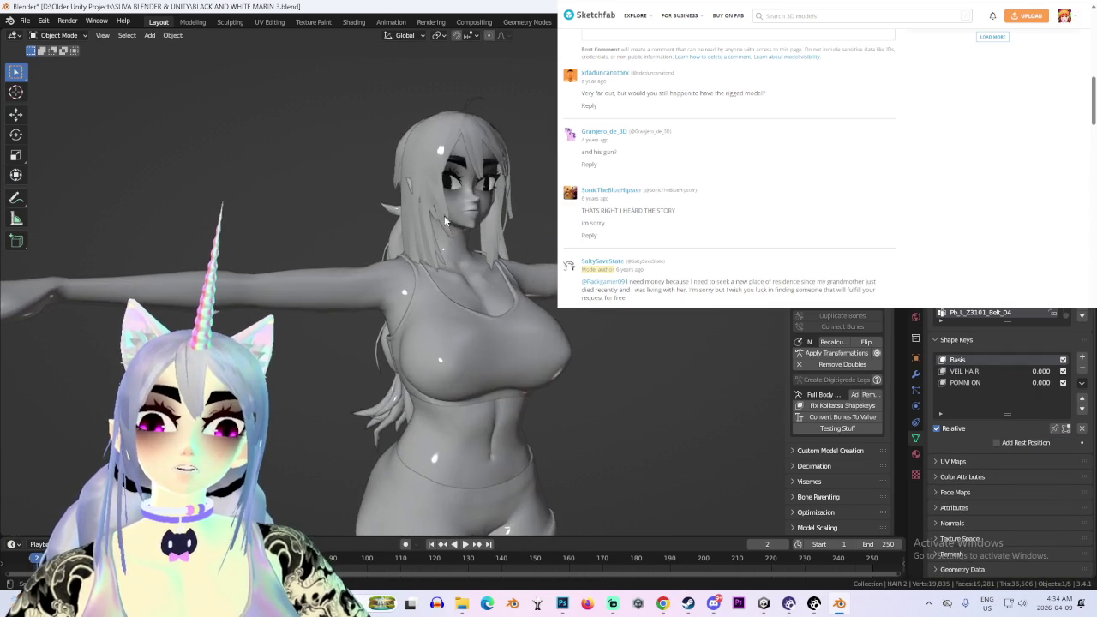
pyautogui.scroll(3, 427, 129)
pyautogui.moveTo(427, 129); pyautogui.dragTo(239, 38, button='middle')
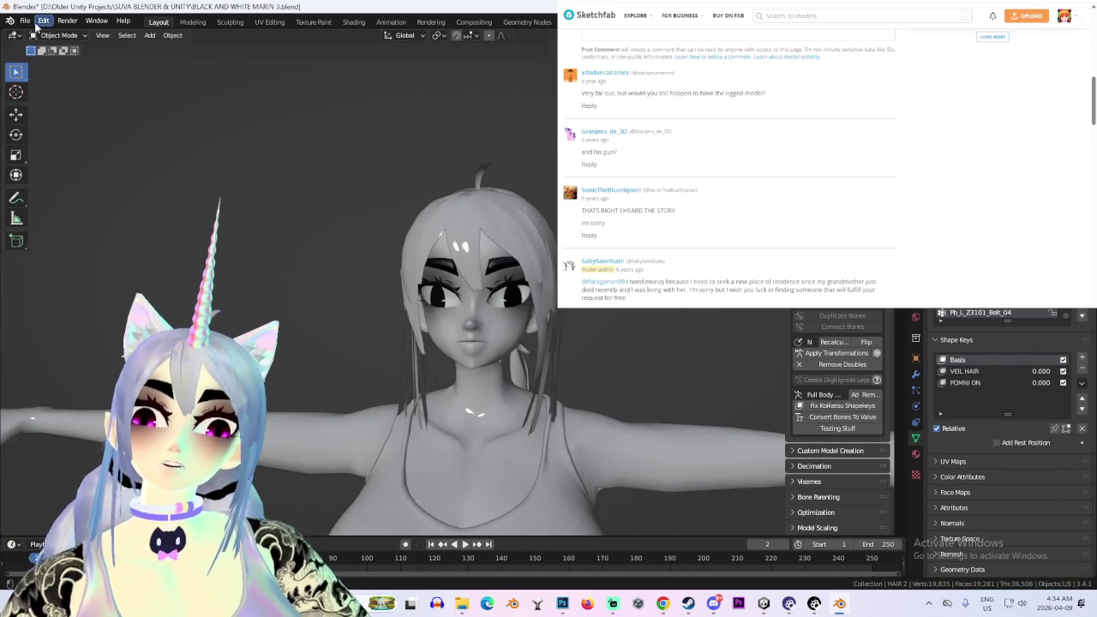
pyautogui.click(26, 20)
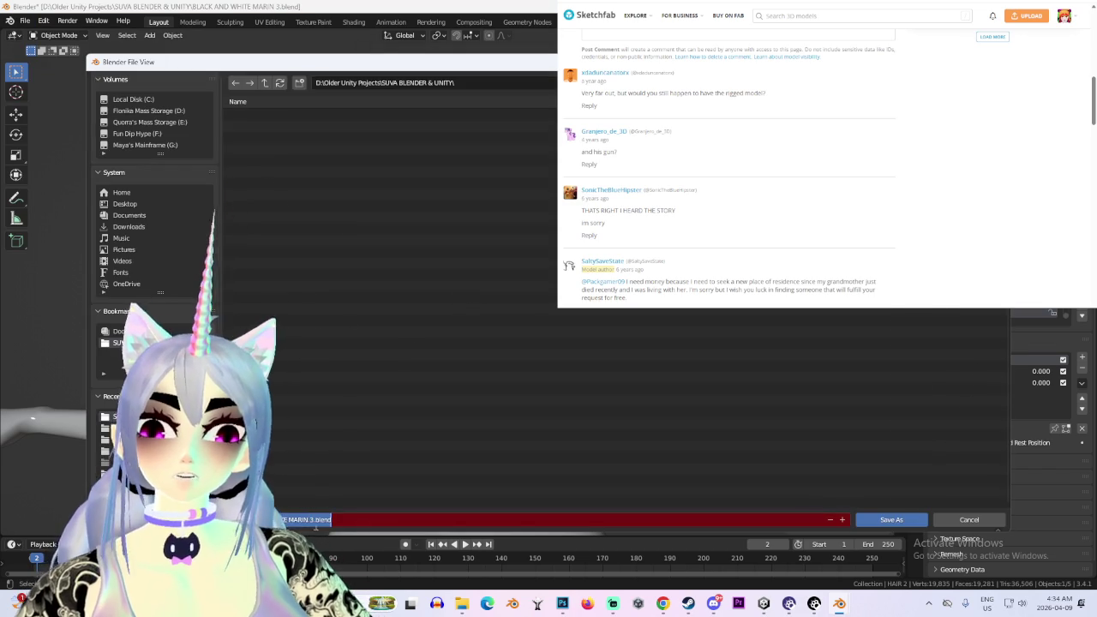
pyautogui.click(892, 519)
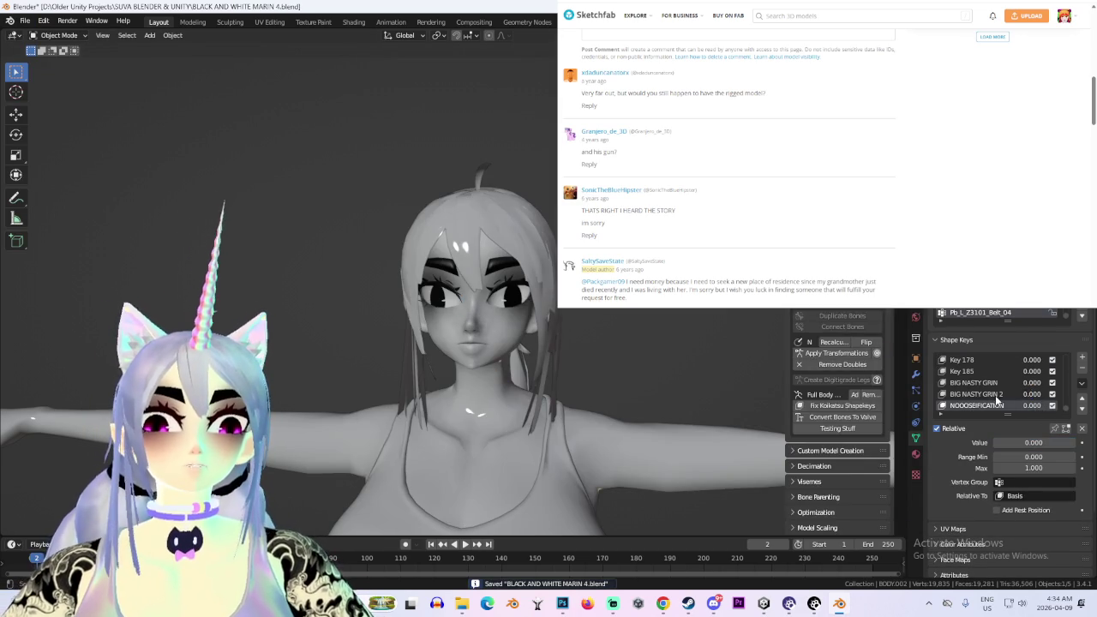
# Rename shape key Key 186 to EYEZ and set its value to 1.000
pyautogui.scroll(-1, 1033, 407)
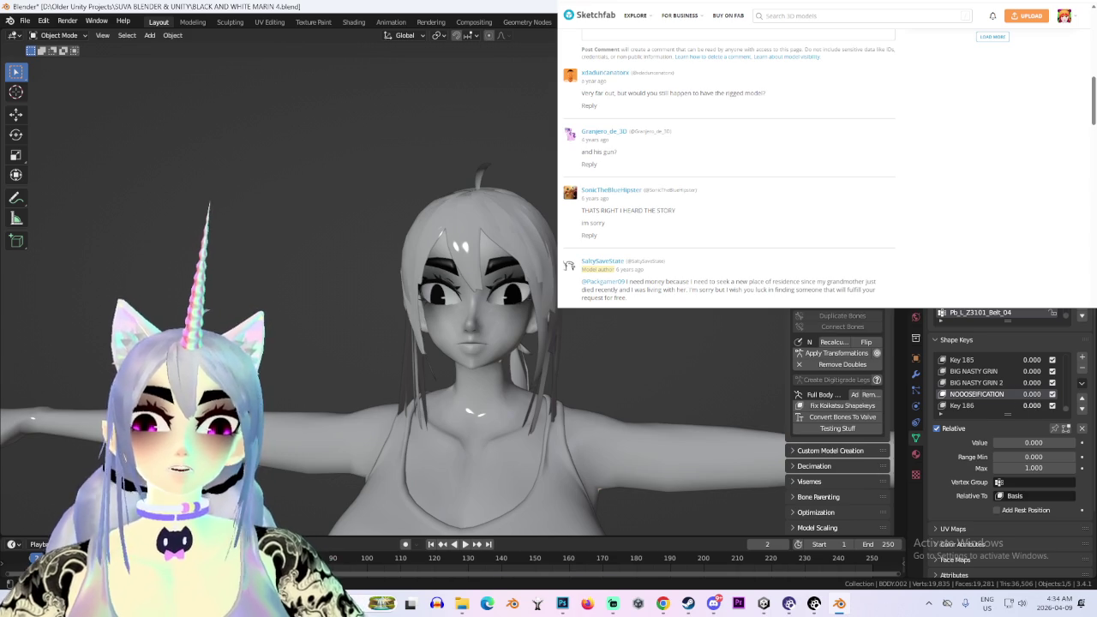
pyautogui.doubleClick(977, 406)
pyautogui.write('EYEZ')
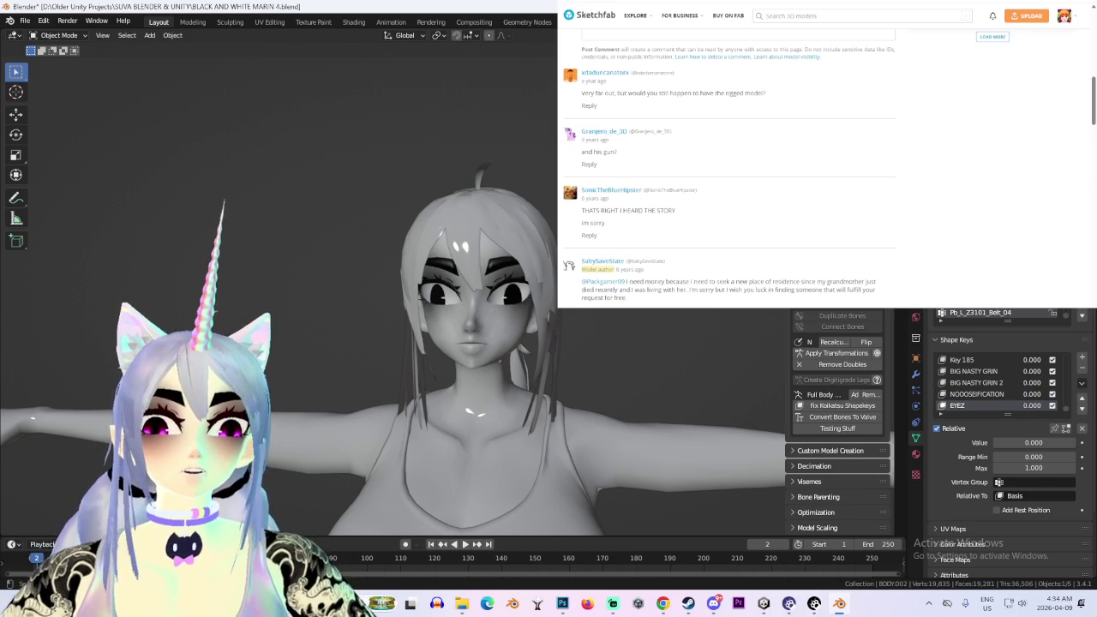
pyautogui.moveTo(1032, 443); pyautogui.dragTo(1076, 442)
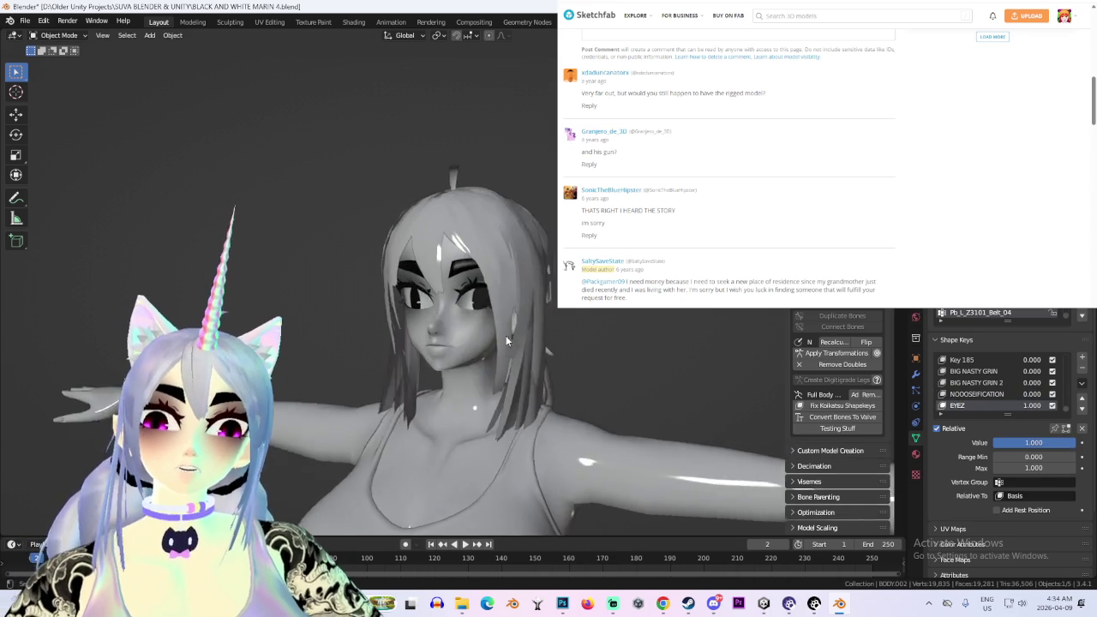
# Set BIG NASTY GRIN 2 to 1.000 and view the face in flat white shading
pyautogui.scroll(2, 480, 331)
pyautogui.scroll(-1, 494, 341)
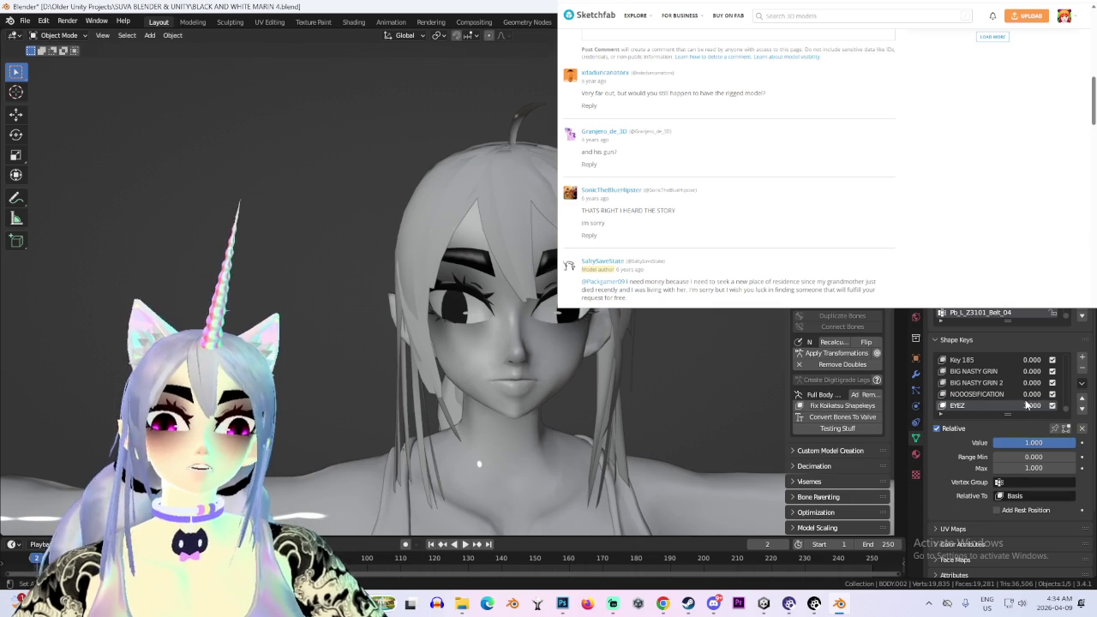
pyautogui.moveTo(697, 373)
pyautogui.mouseDown(button='middle')
pyautogui.moveTo(628, 374)
pyautogui.moveTo(709, 374)
pyautogui.mouseUp(button='middle')
pyautogui.moveTo(1032, 385); pyautogui.dragTo(1071, 385)
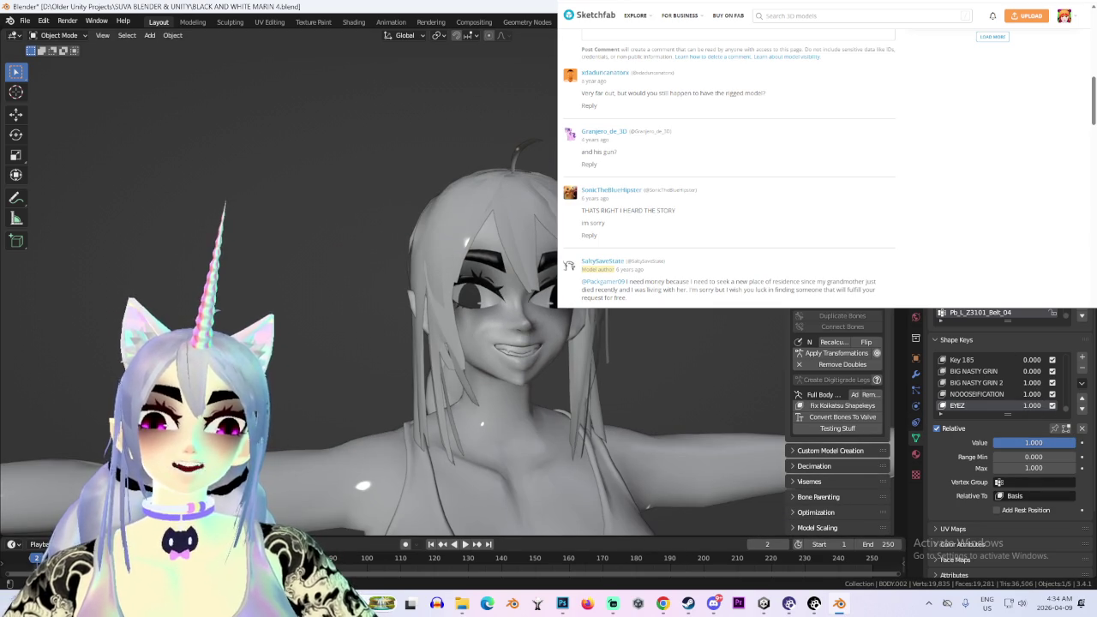
pyautogui.press('KP_1')
pyautogui.scroll(2, 548, 366)
pyautogui.scroll(1, 549, 366)
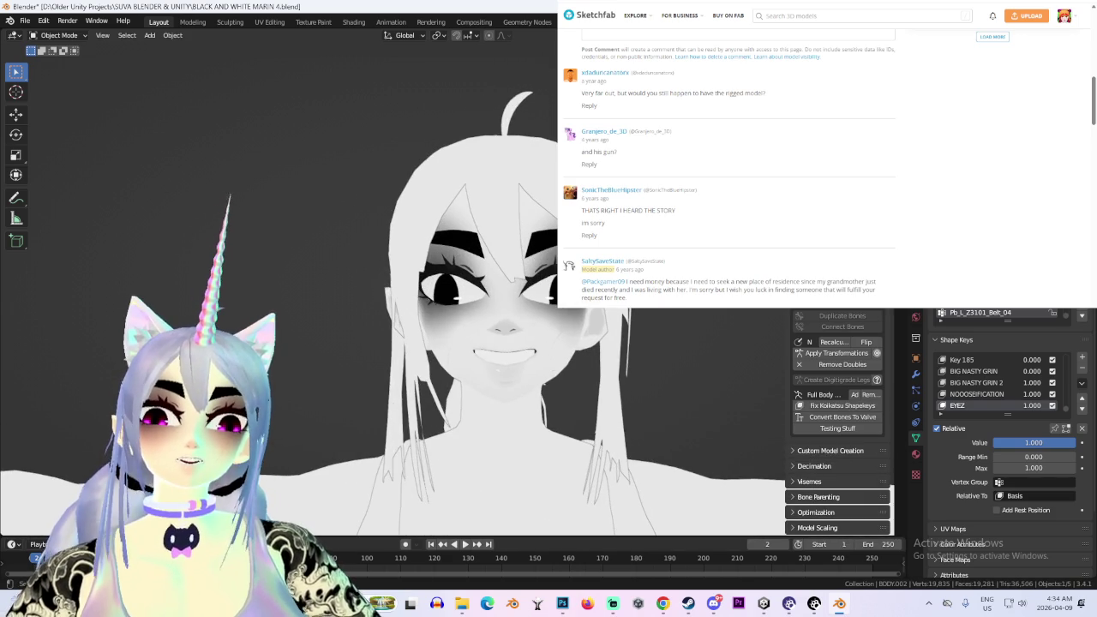
# Compare EYEZ shape key strengths on the face, then reset EYEZ to 0
pyautogui.scroll(-1, 665, 378)
pyautogui.click(1052, 382)
pyautogui.click(1052, 382)
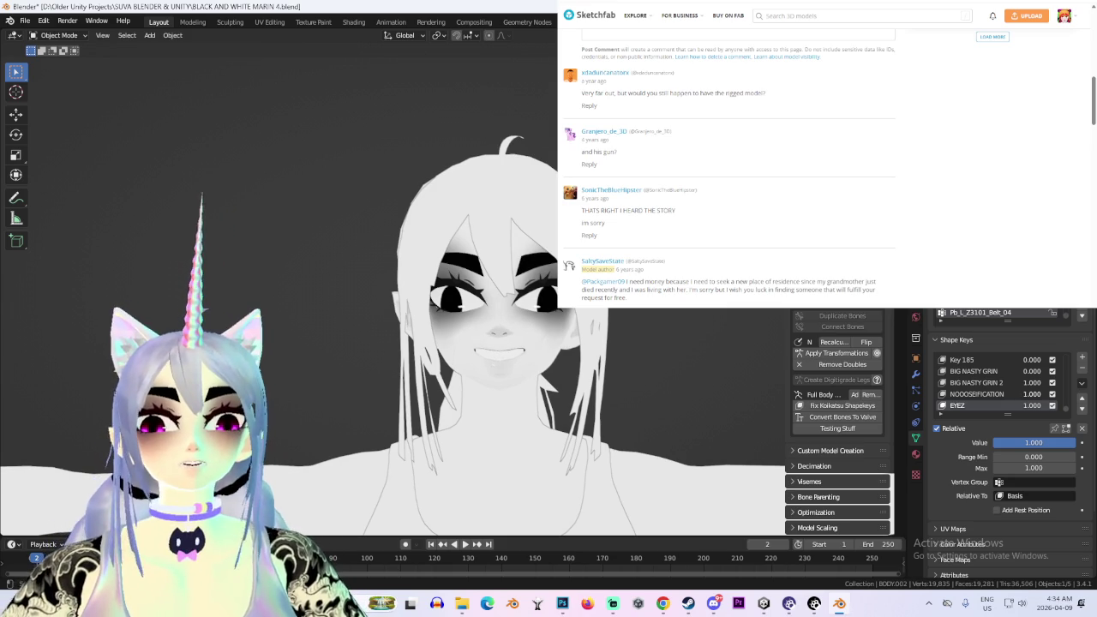
pyautogui.moveTo(1035, 407); pyautogui.dragTo(995, 407)
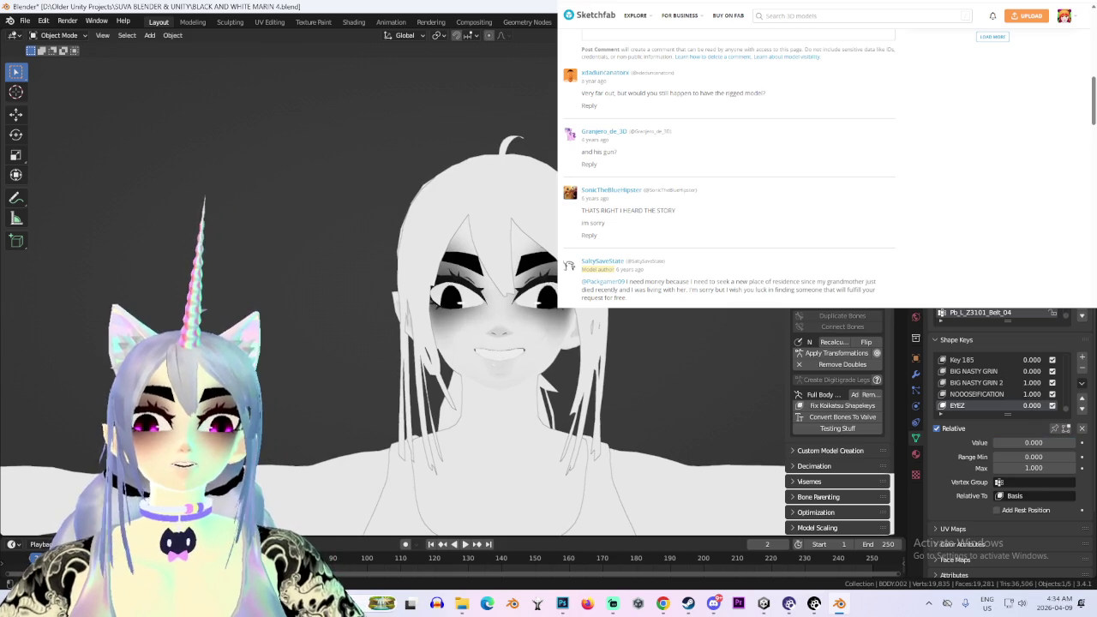
pyautogui.moveTo(1029, 443); pyautogui.dragTo(1066, 442)
pyautogui.moveTo(846, 366)
pyautogui.mouseDown(button='middle')
pyautogui.moveTo(678, 355)
pyautogui.moveTo(708, 348)
pyautogui.moveTo(683, 368)
pyautogui.moveTo(757, 435)
pyautogui.mouseUp(button='middle')
pyautogui.scroll(2, 622, 373)
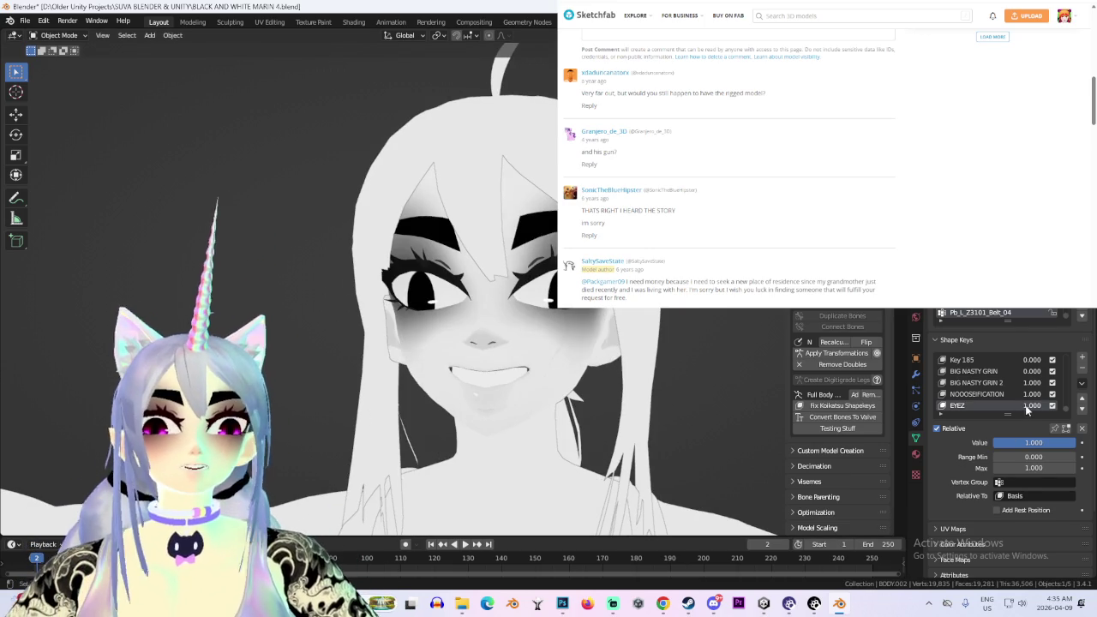
pyautogui.hotkey('ctrl', 'z')
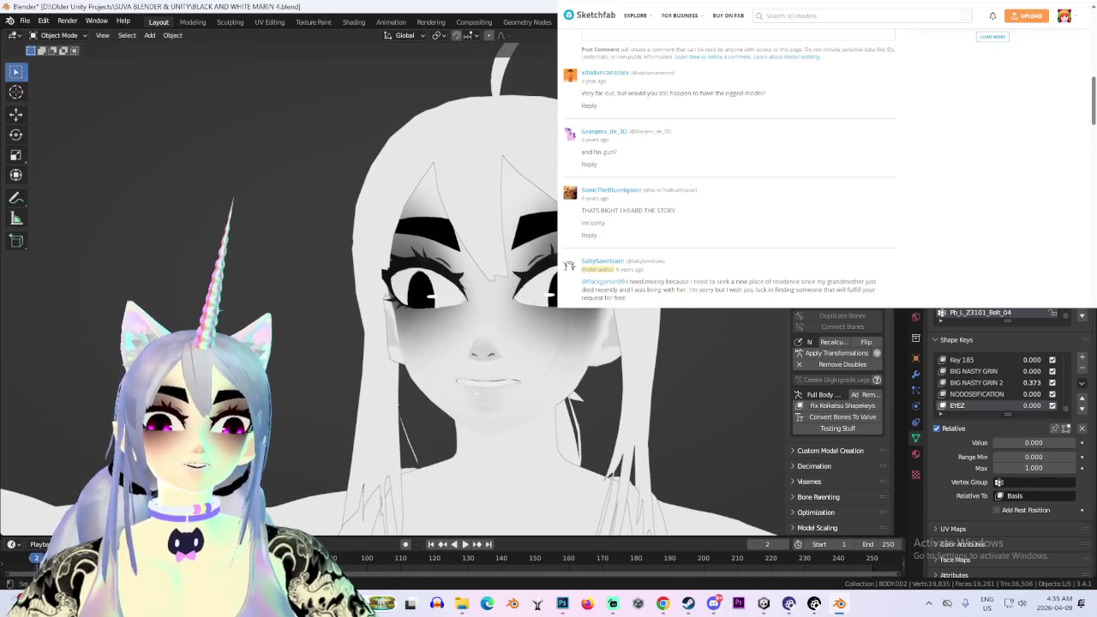
pyautogui.scroll(-2, 723, 322)
pyautogui.scroll(-1, 651, 317)
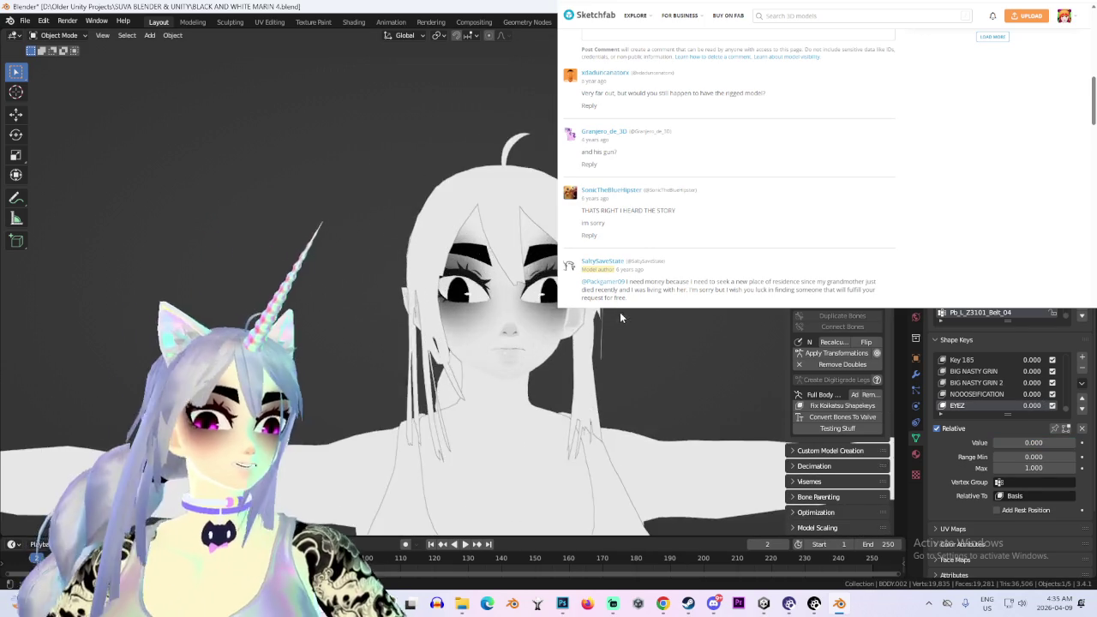
# From behind the model, select the HAIR 2 pigtail mesh and switch to wireframe view
pyautogui.moveTo(619, 311)
pyautogui.mouseDown(button='middle')
pyautogui.moveTo(515, 283)
pyautogui.moveTo(548, 375)
pyautogui.moveTo(449, 212)
pyautogui.moveTo(588, 403)
pyautogui.moveTo(439, 191)
pyautogui.mouseUp(button='middle')
pyautogui.click(480, 257)
pyautogui.hotkey('shift', 'z')
pyautogui.scroll(2, 583, 377)
pyautogui.scroll(4, 588, 403)
pyautogui.scroll(-3, 588, 405)
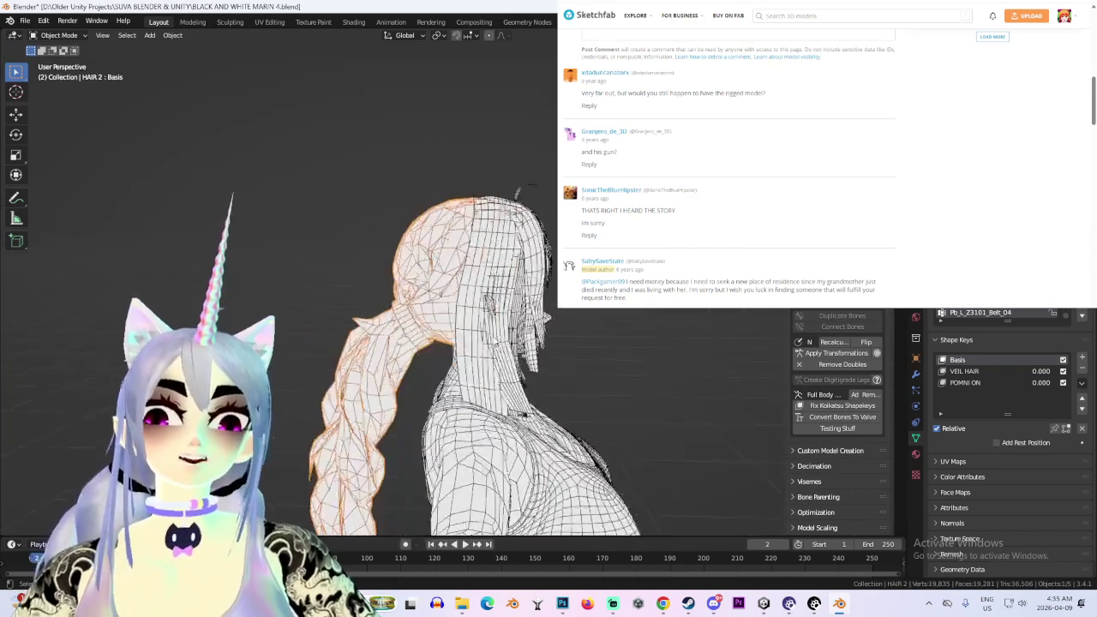
# Zoom out to view the whole wireframe character, then bring back the Sketchfab browser window
pyautogui.moveTo(449, 298)
pyautogui.mouseDown(button='middle')
pyautogui.moveTo(518, 333)
pyautogui.moveTo(537, 262)
pyautogui.moveTo(556, 287)
pyautogui.moveTo(617, 304)
pyautogui.moveTo(505, 316)
pyautogui.moveTo(651, 343)
pyautogui.mouseUp(button='middle')
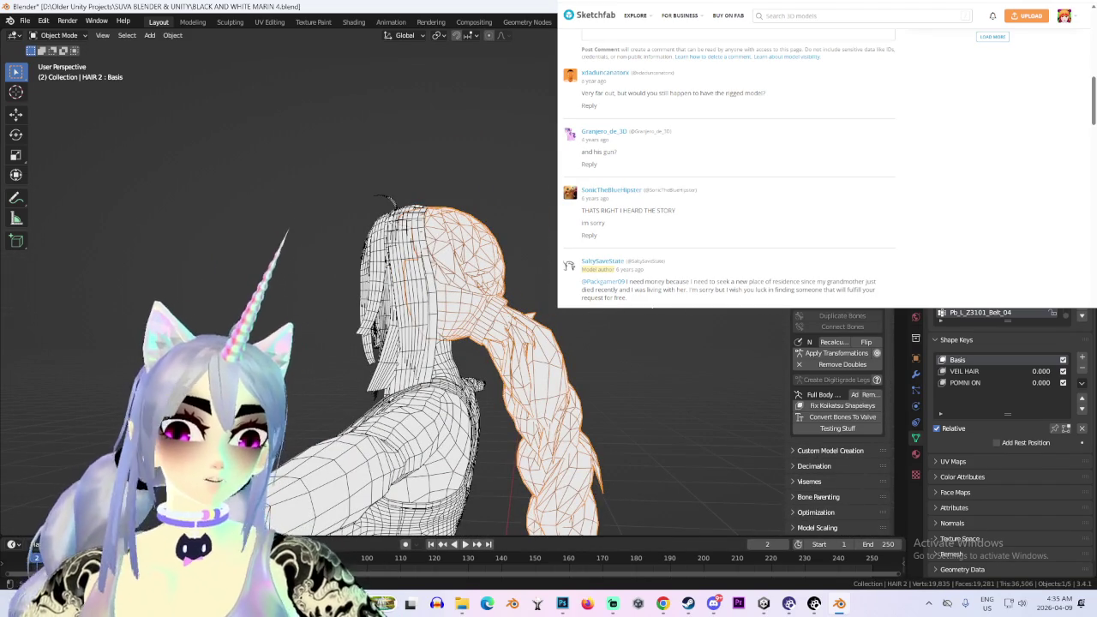
pyautogui.scroll(-6, 484, 330)
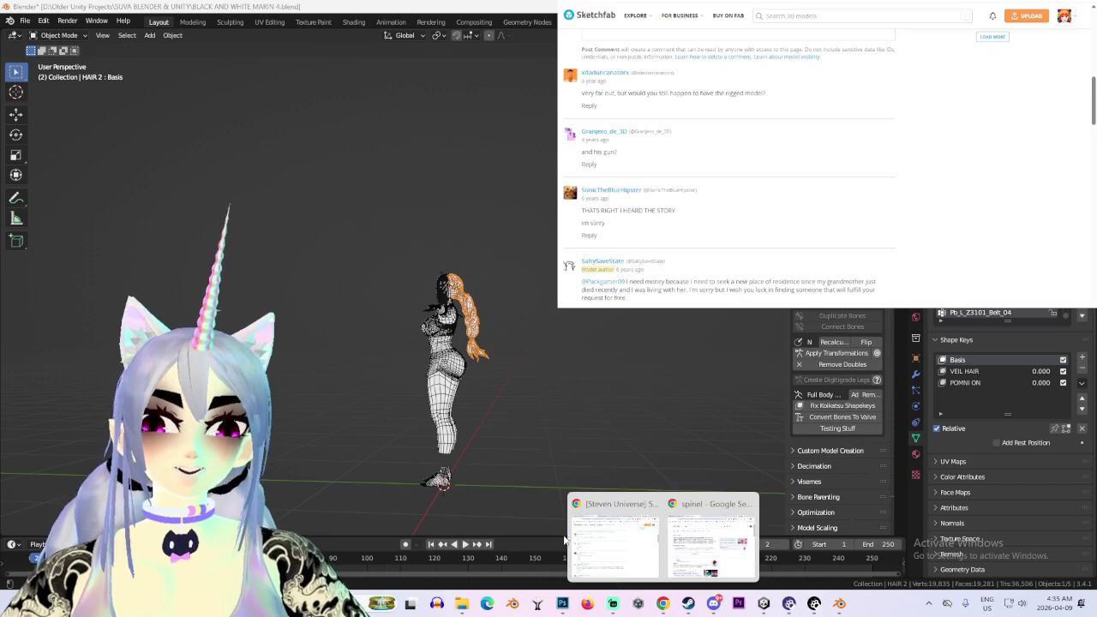
pyautogui.moveTo(663, 604)
pyautogui.click(610, 536)
# Move through the browser tabs to the spinel search window and search for 'deviant art'
pyautogui.click(369, 58)
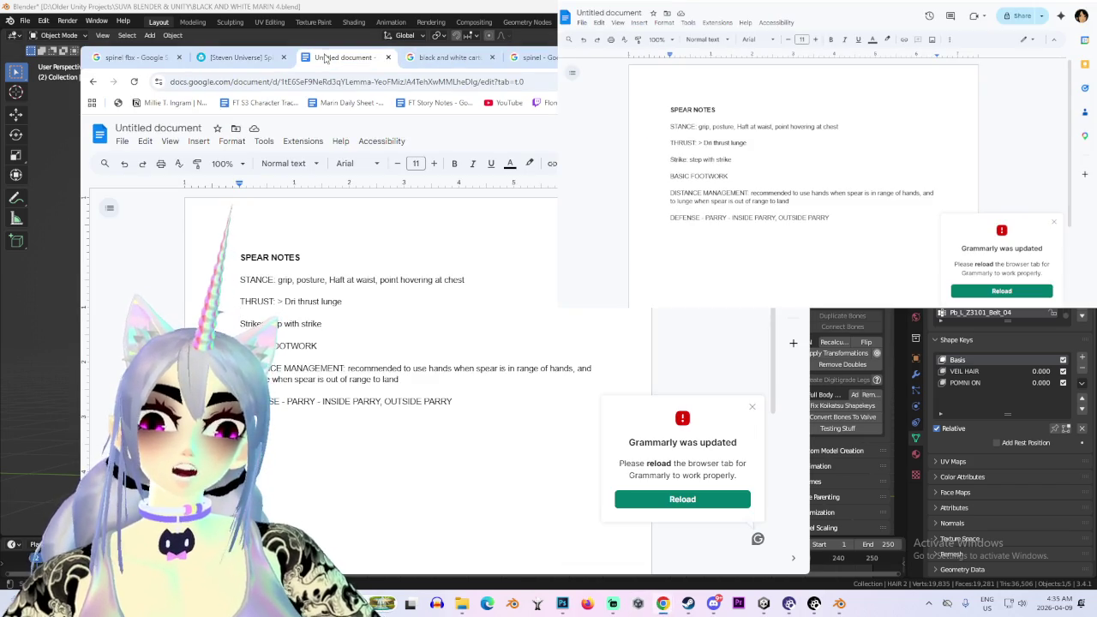
pyautogui.click(445, 56)
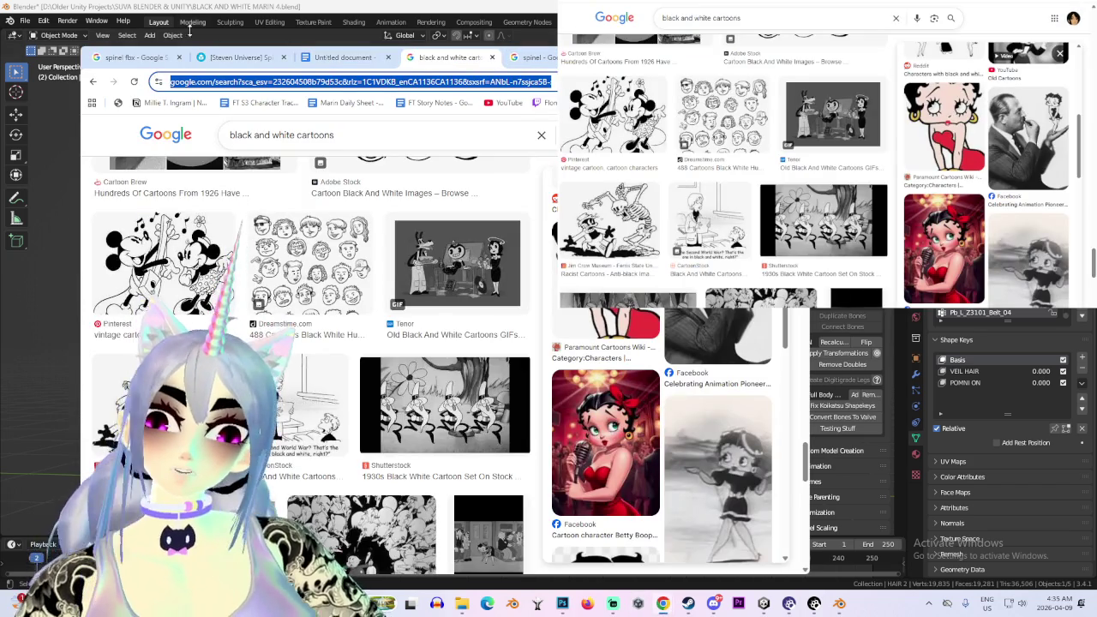
pyautogui.click(470, 341)
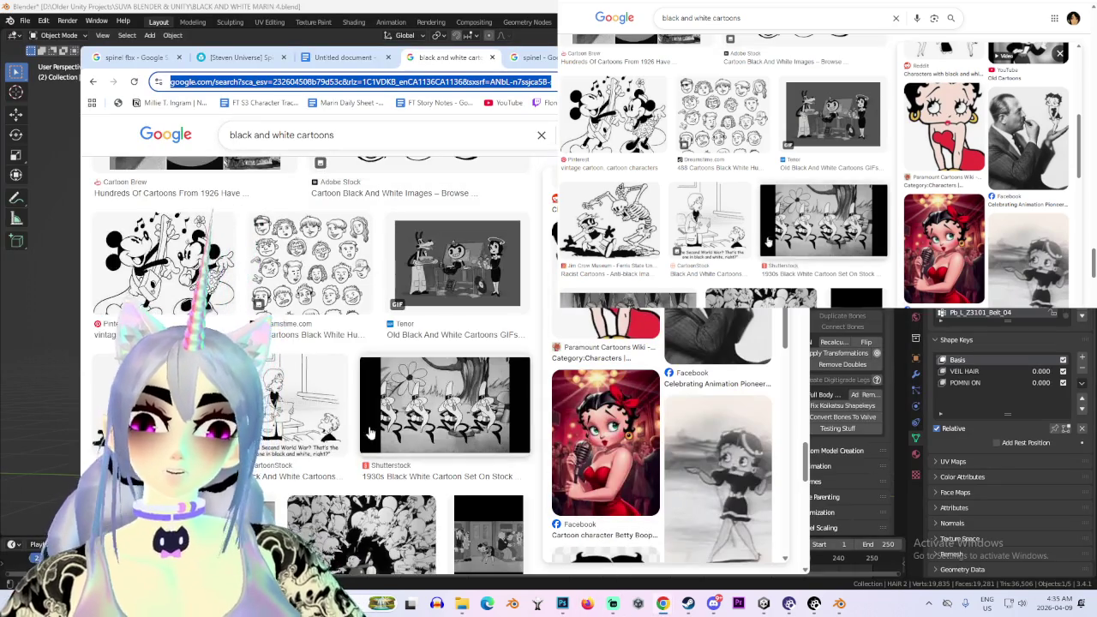
pyautogui.scroll(-3, 370, 436)
pyautogui.scroll(3, 370, 437)
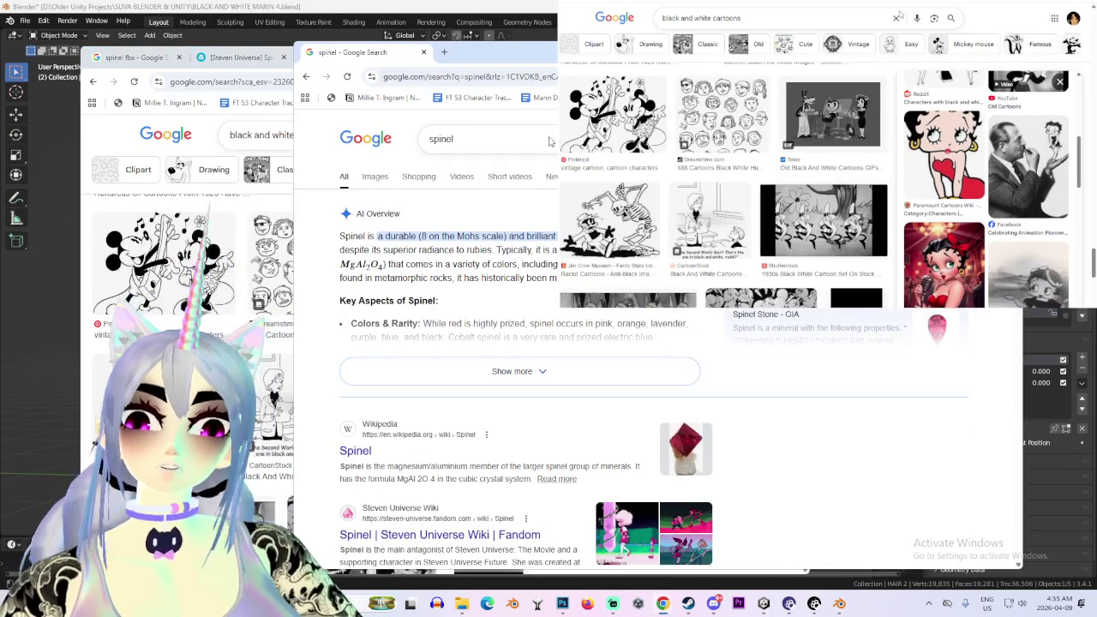
pyautogui.click(503, 76)
pyautogui.write('devia')
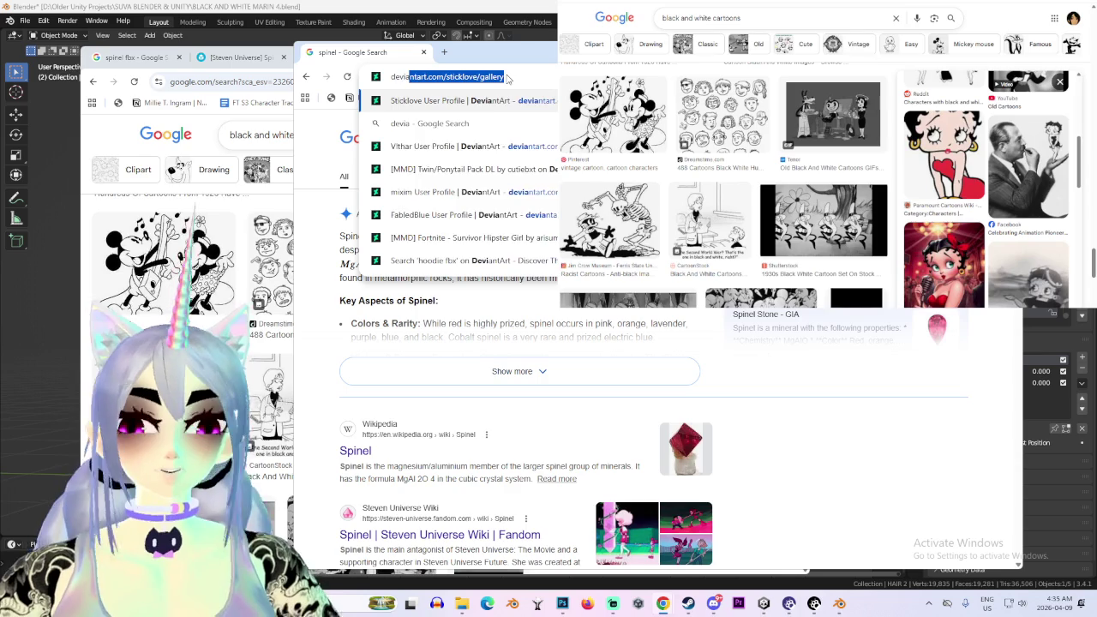
pyautogui.write('nt art')
pyautogui.press('Return')
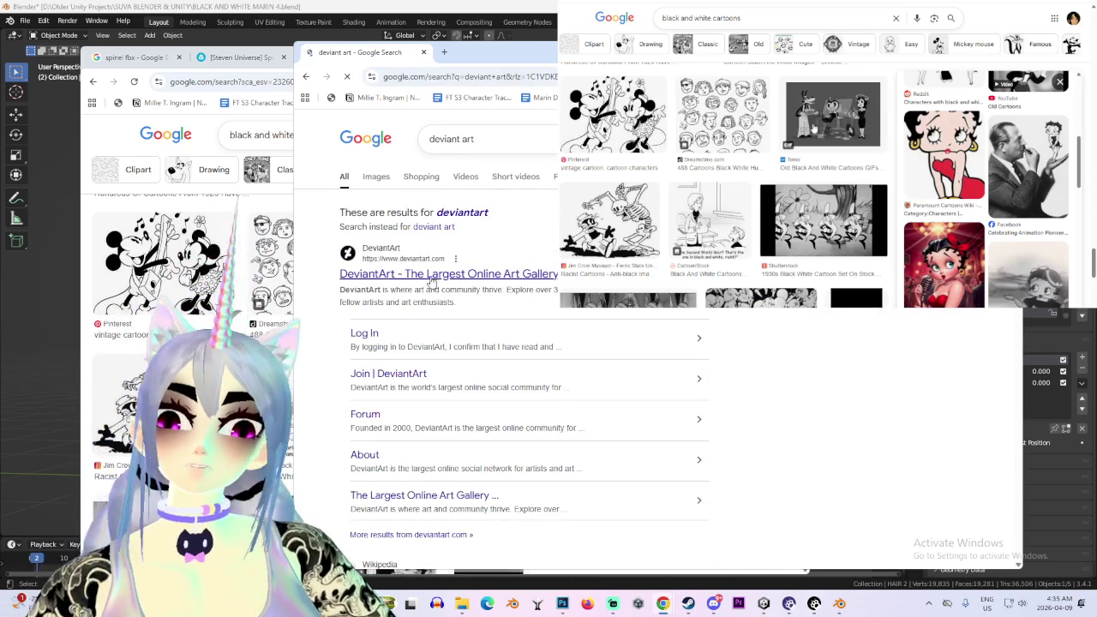
# Search Google Images for 'spinel model' and preview the Sketchfab Spinel model results
pyautogui.write('spinel ')
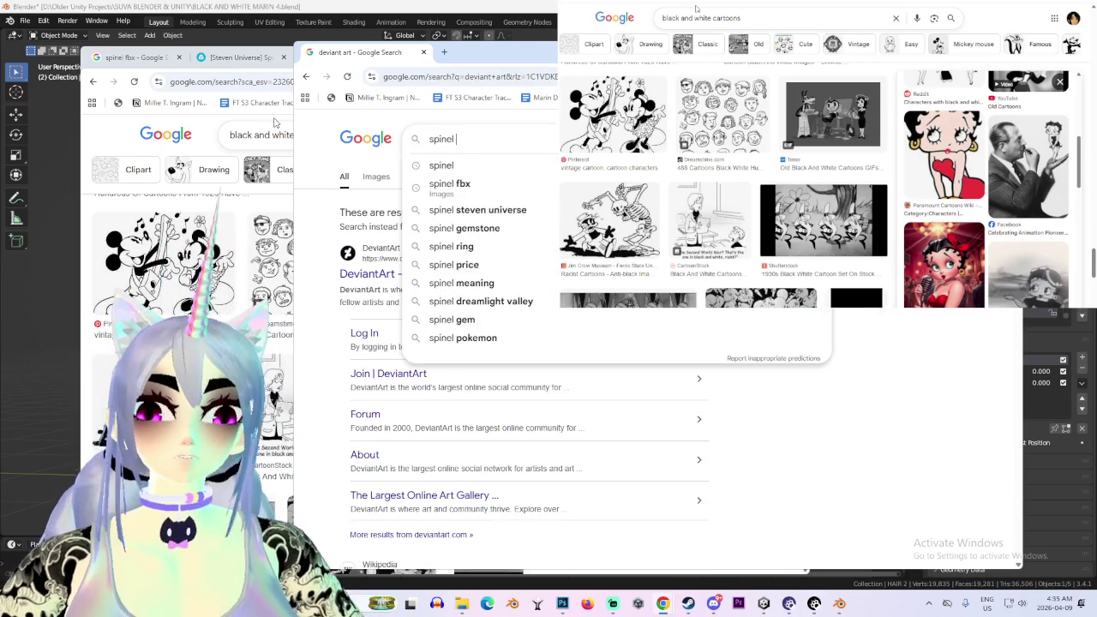
pyautogui.write('model')
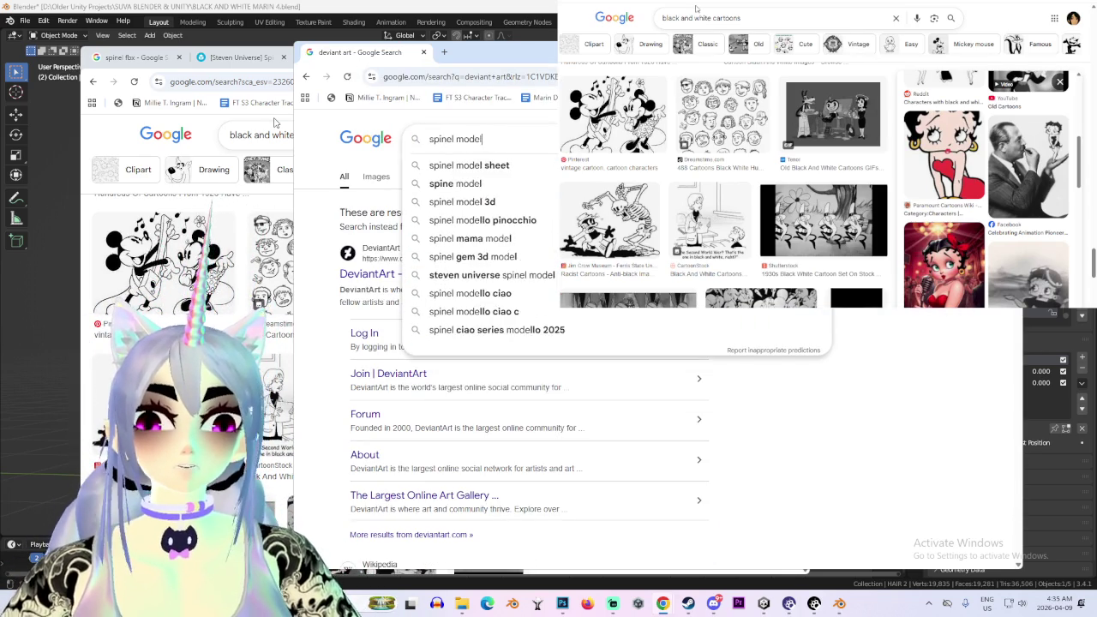
pyautogui.press('Return')
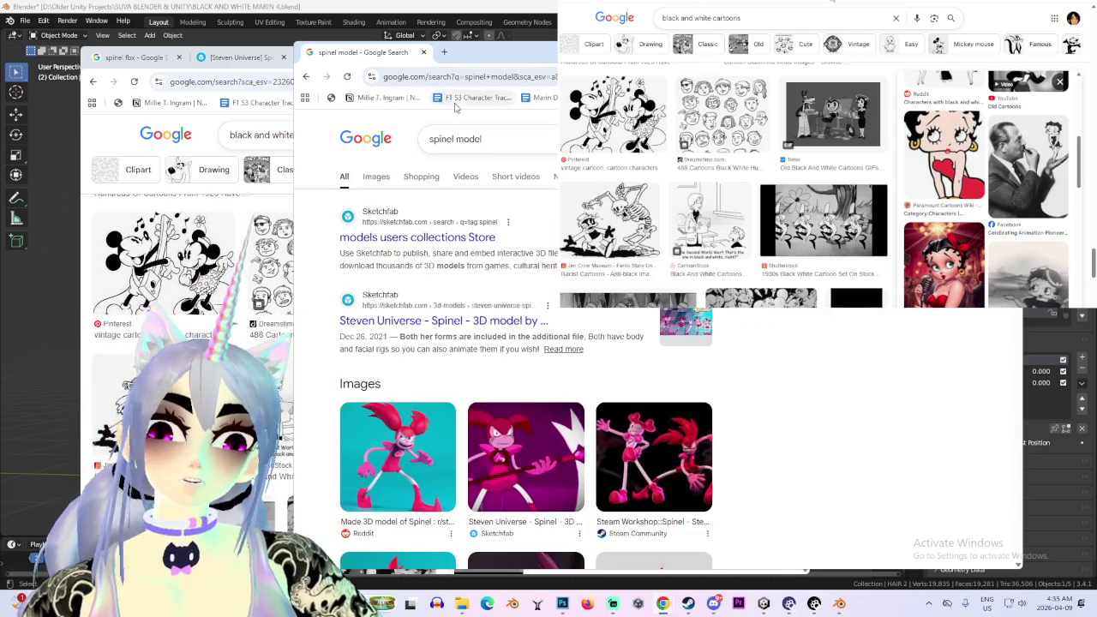
pyautogui.click(376, 176)
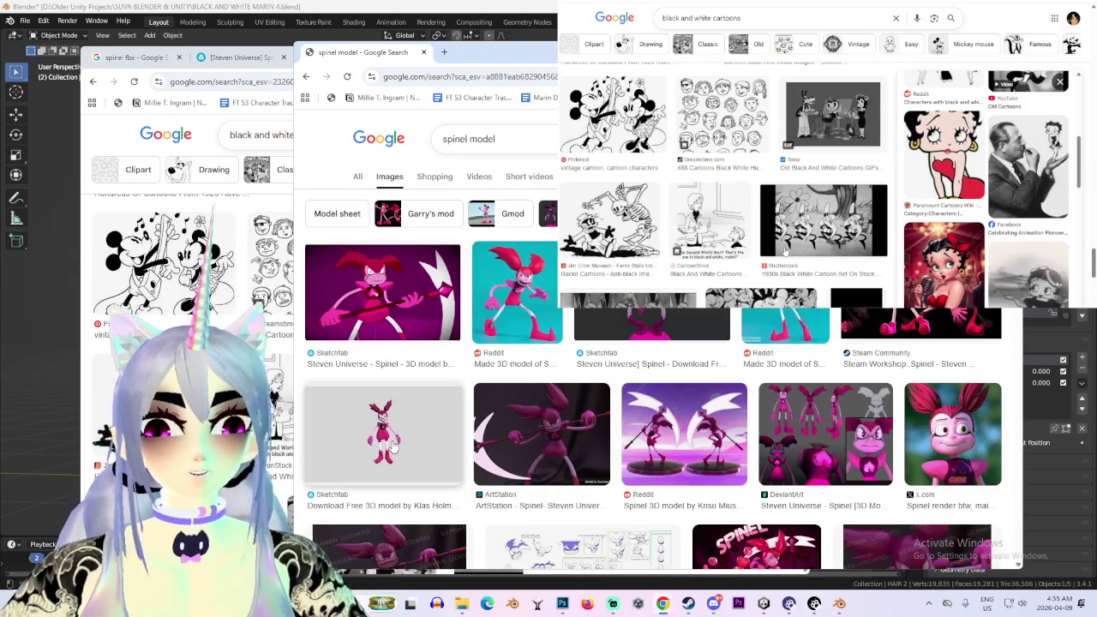
pyautogui.click(394, 446)
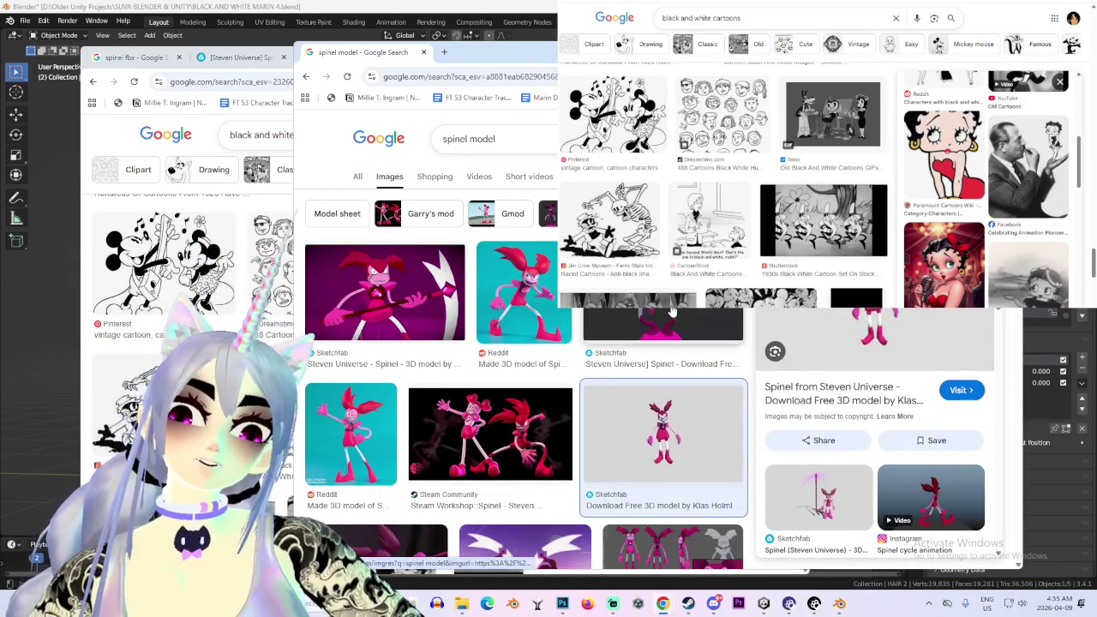
pyautogui.click(662, 330)
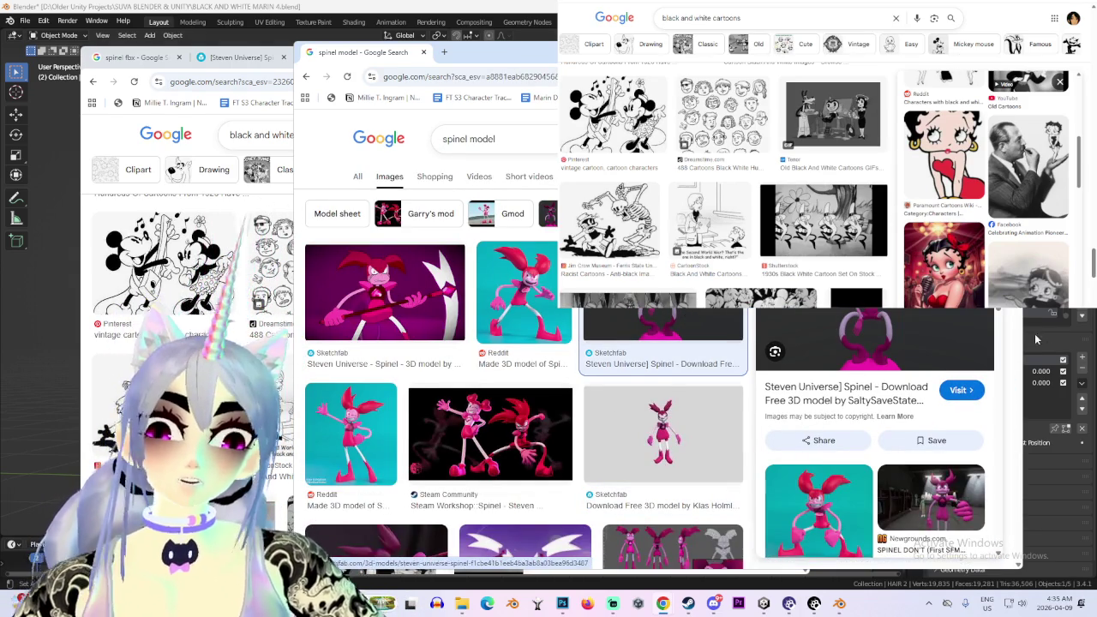
pyautogui.scroll(-3, 874, 386)
pyautogui.scroll(-2, 600, 429)
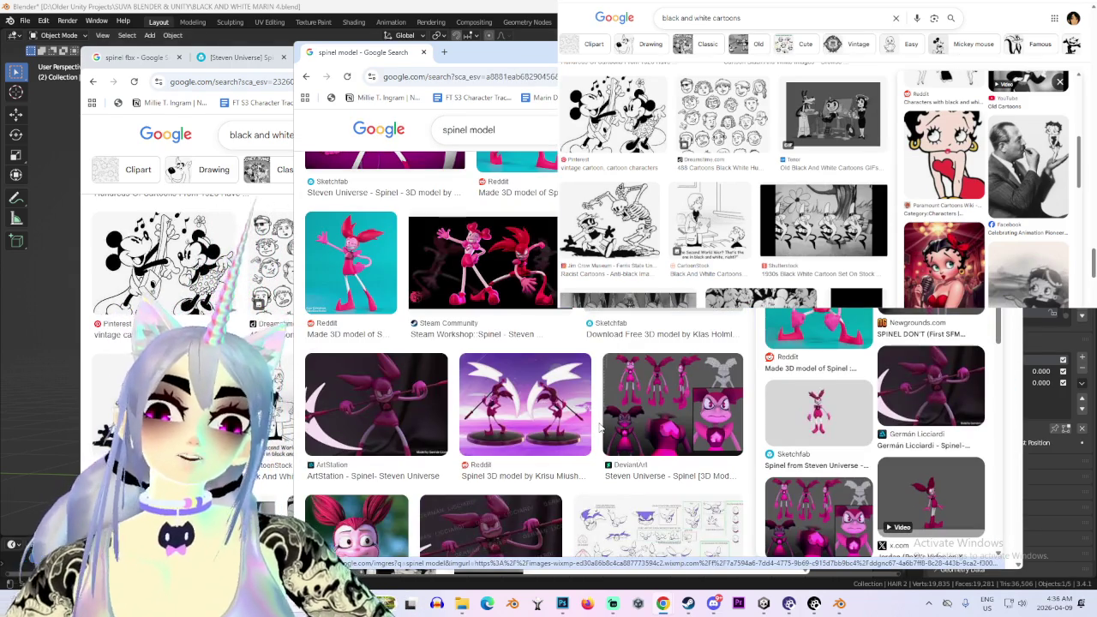
pyautogui.scroll(-3, 600, 429)
pyautogui.scroll(-2, 599, 431)
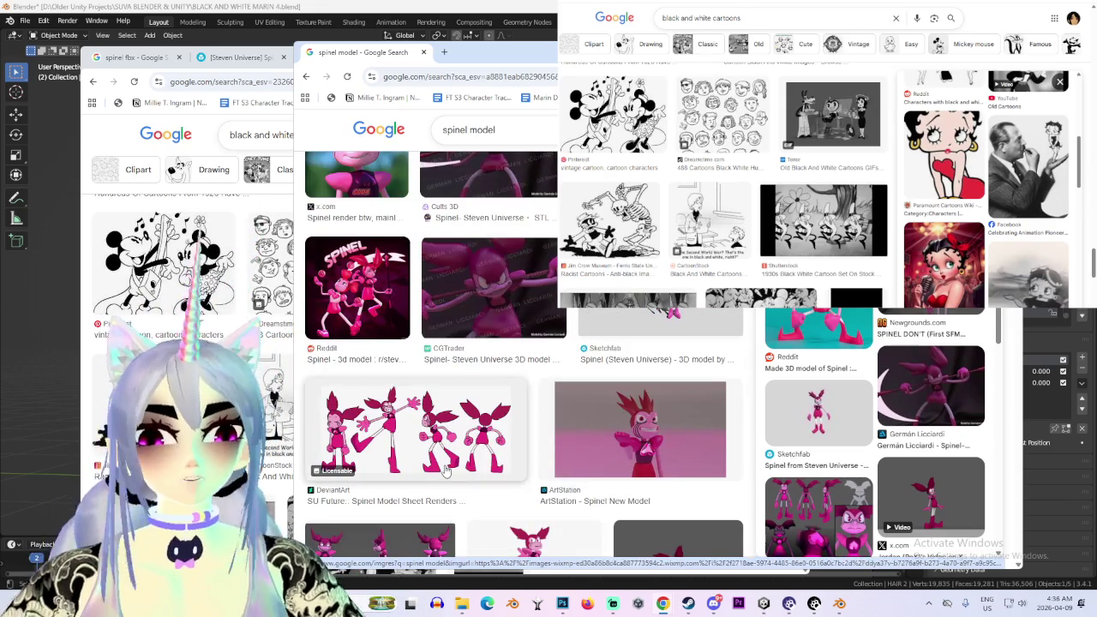
pyautogui.scroll(2, 632, 454)
pyautogui.scroll(3, 631, 454)
pyautogui.scroll(2, 632, 454)
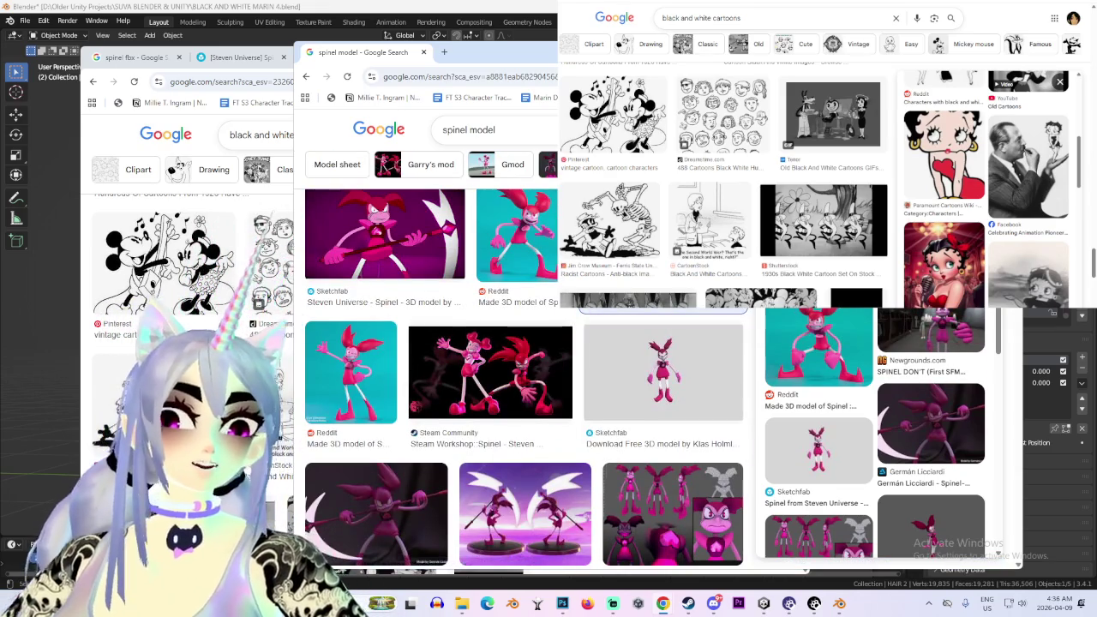
# Go to DeviantArt by entering 'deviant' in the address bar
pyautogui.click(515, 76)
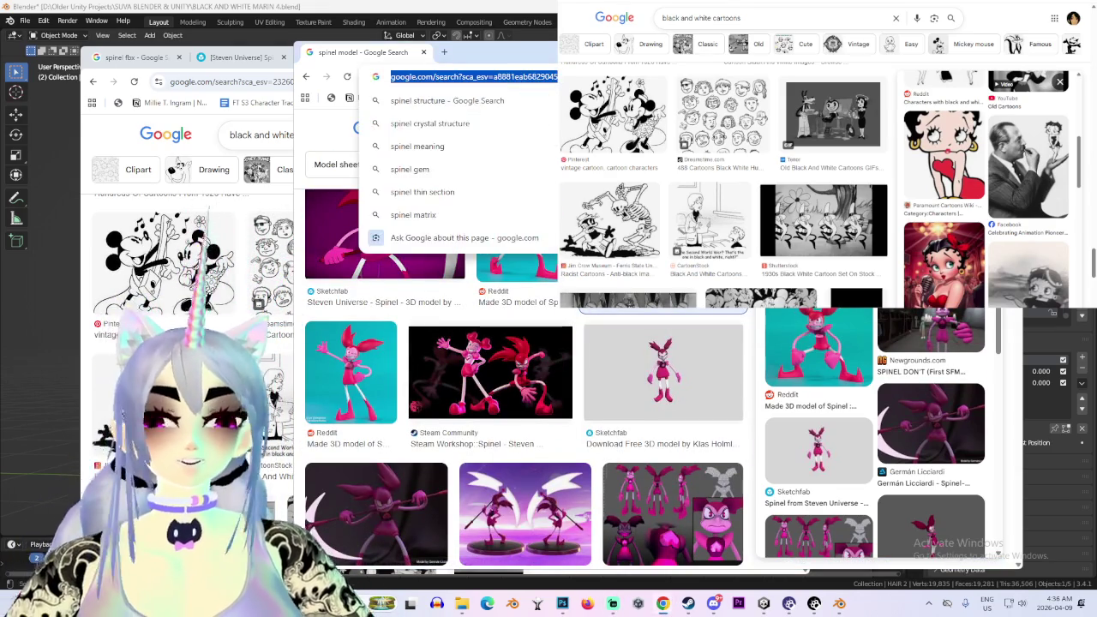
pyautogui.write('deviant')
pyautogui.press('Return')
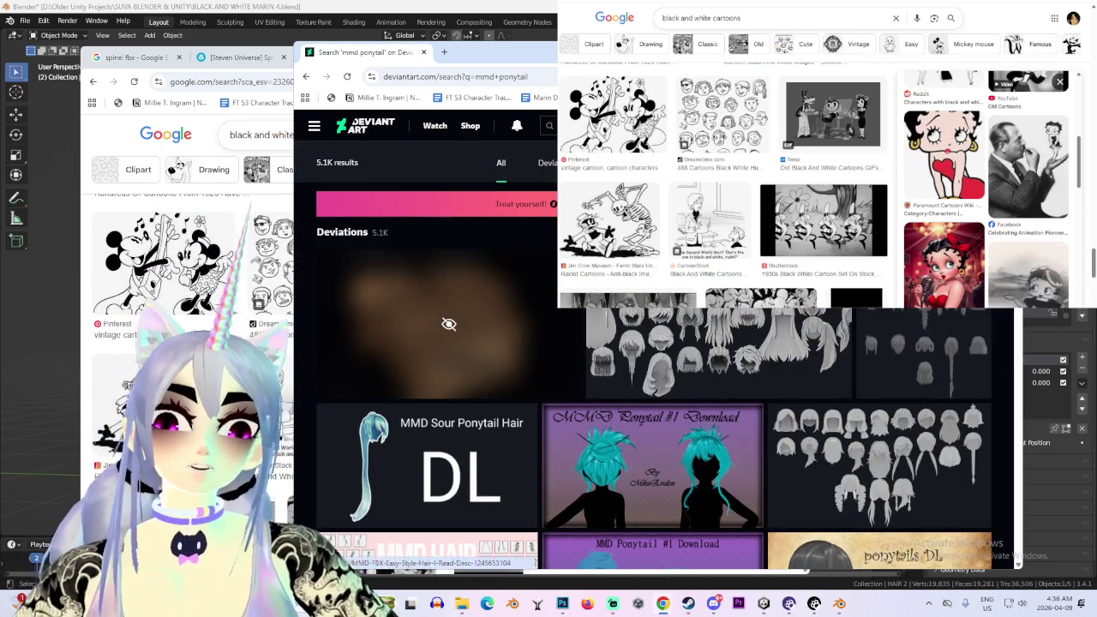
# Scroll through the DeviantArt 'mmd ponytail' and 'mmd twin tails' hair model results
pyautogui.scroll(-3, 798, 391)
pyautogui.scroll(-3, 720, 435)
pyautogui.scroll(-4, 693, 436)
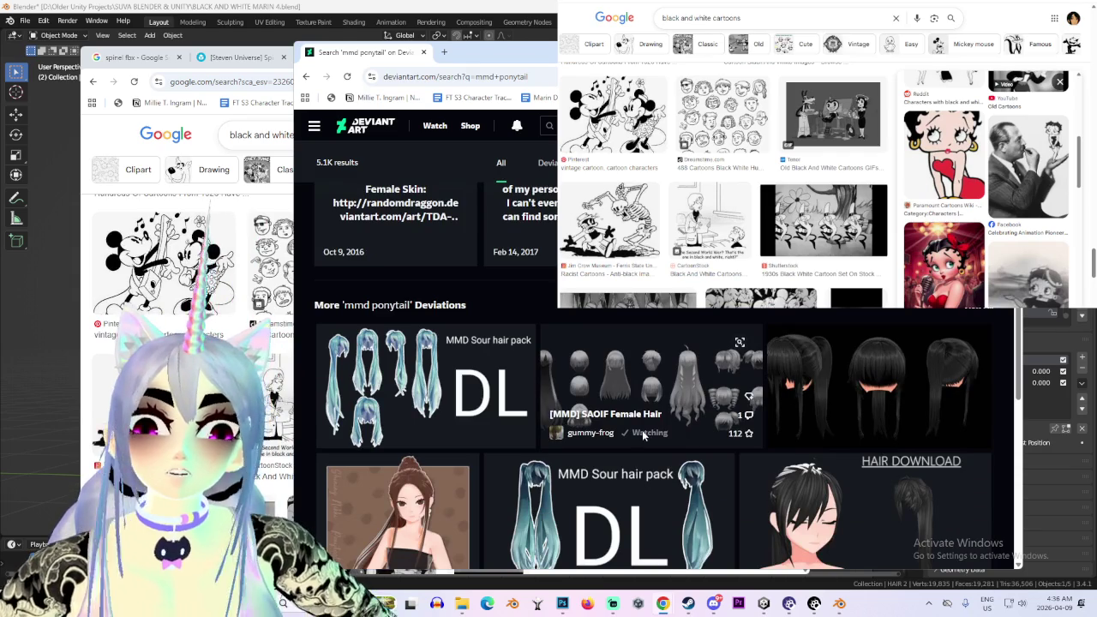
pyautogui.scroll(-3, 656, 428)
pyautogui.scroll(-3, 638, 441)
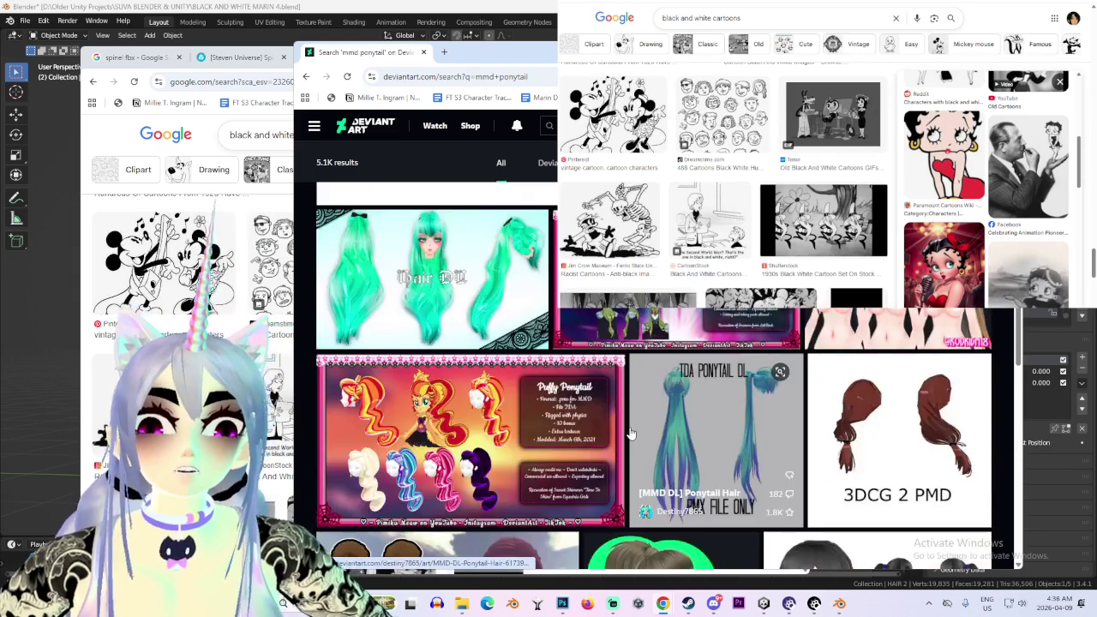
pyautogui.scroll(-2, 634, 439)
pyautogui.scroll(-2, 630, 436)
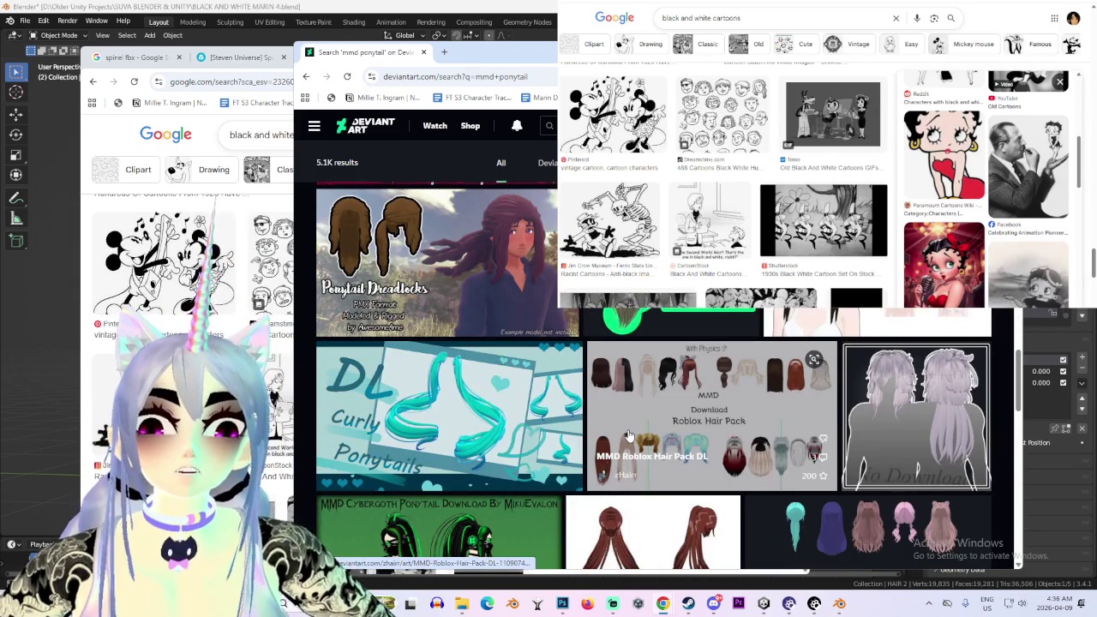
pyautogui.scroll(-2, 629, 437)
pyautogui.scroll(-2, 627, 436)
pyautogui.scroll(-2, 627, 437)
pyautogui.scroll(-2, 625, 436)
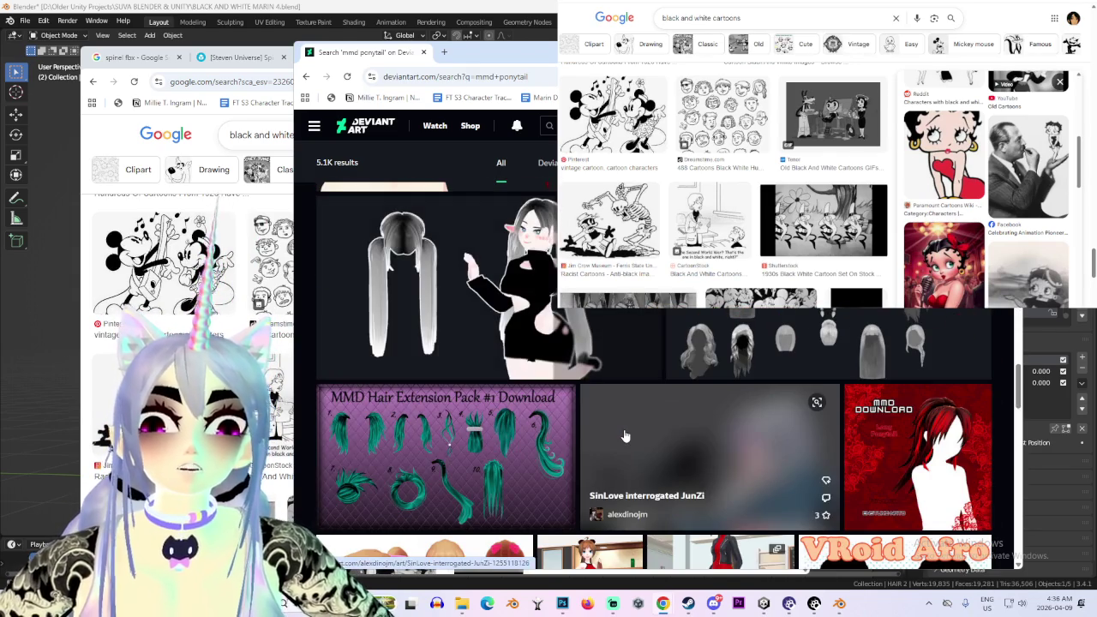
pyautogui.scroll(-2, 624, 437)
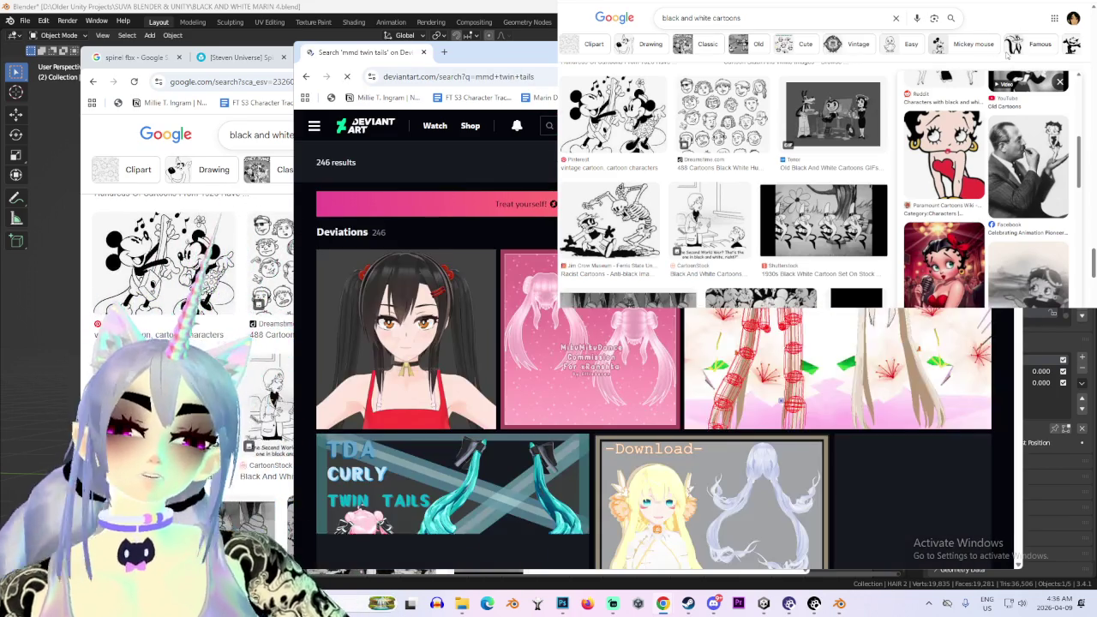
pyautogui.scroll(-3, 605, 364)
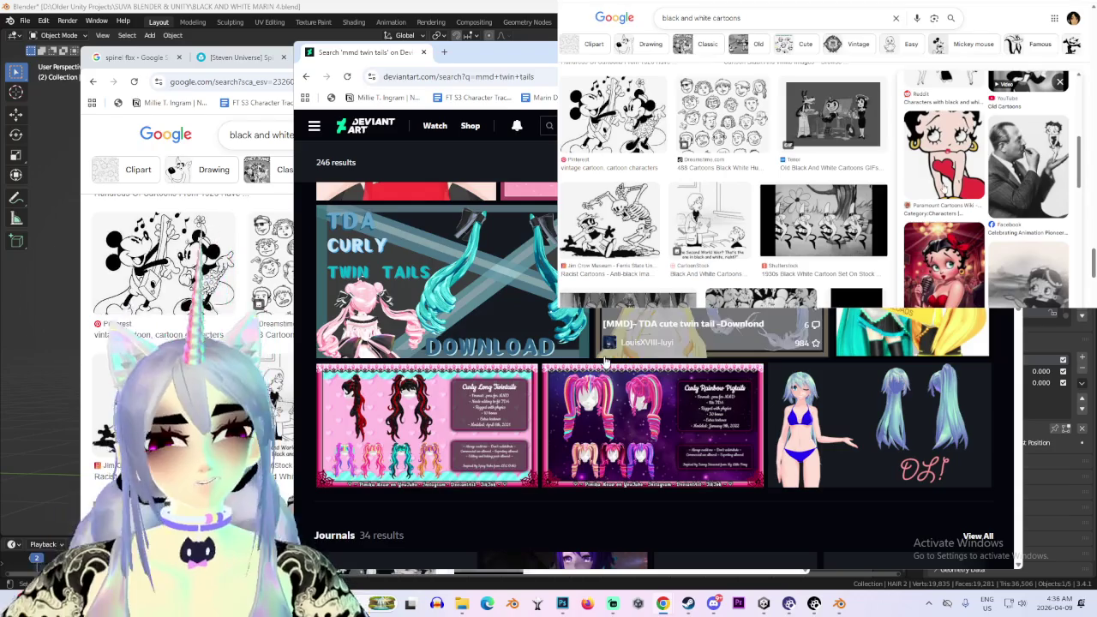
pyautogui.scroll(-3, 605, 362)
pyautogui.scroll(-3, 583, 258)
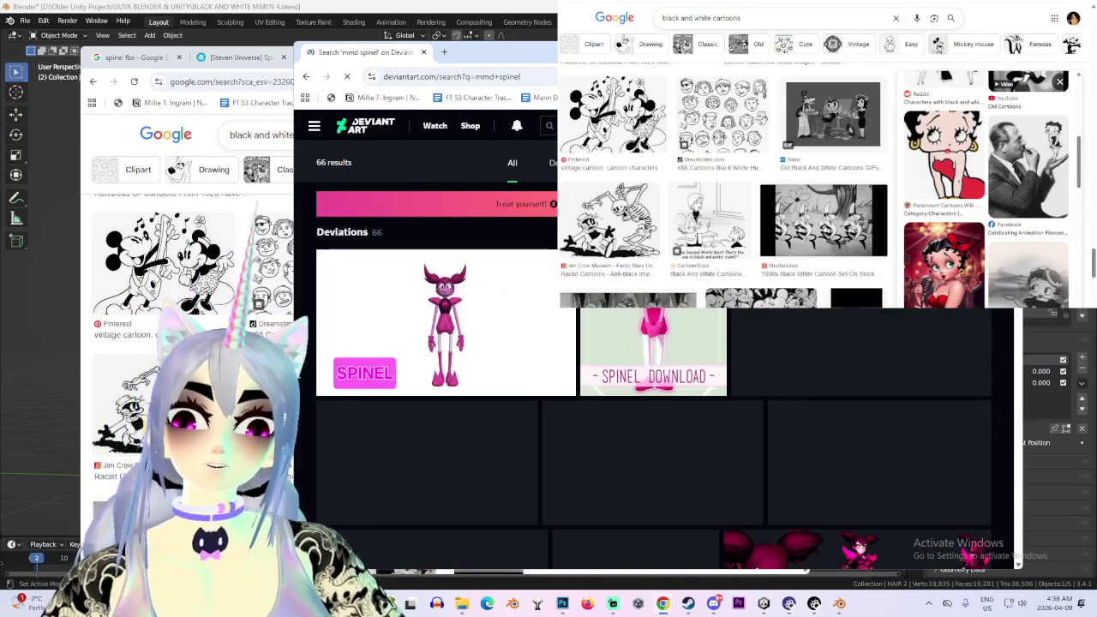
# Open the '(MMD Model) Spinel (Steven Universe) Download' deviation and save its zip to Desktop\TRUE LOVES MYSTERY DUDE
pyautogui.click(458, 334)
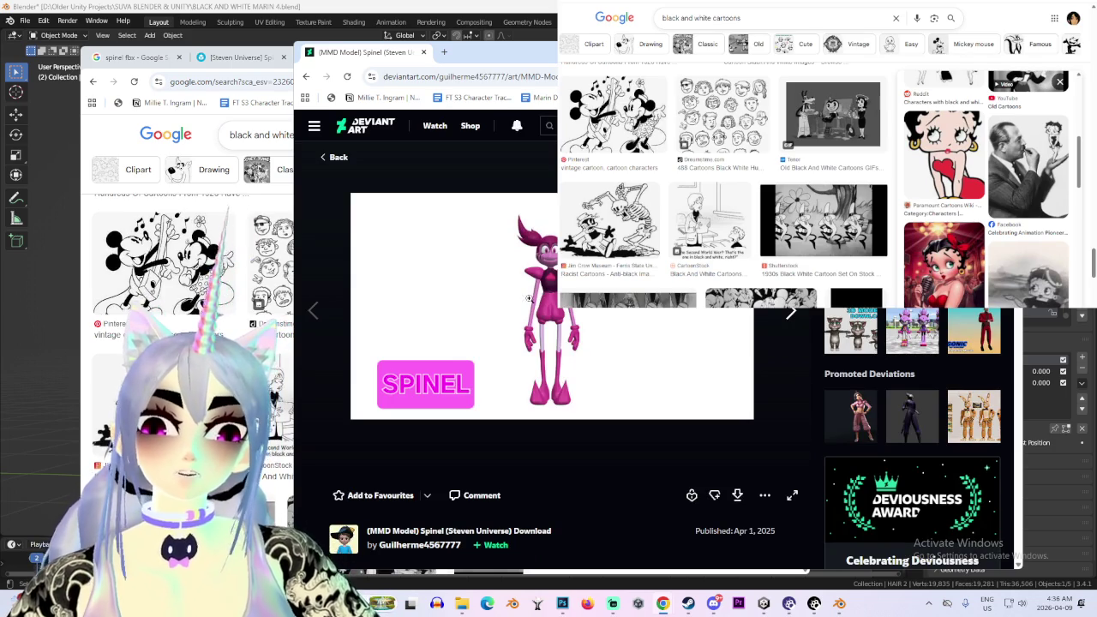
pyautogui.click(306, 77)
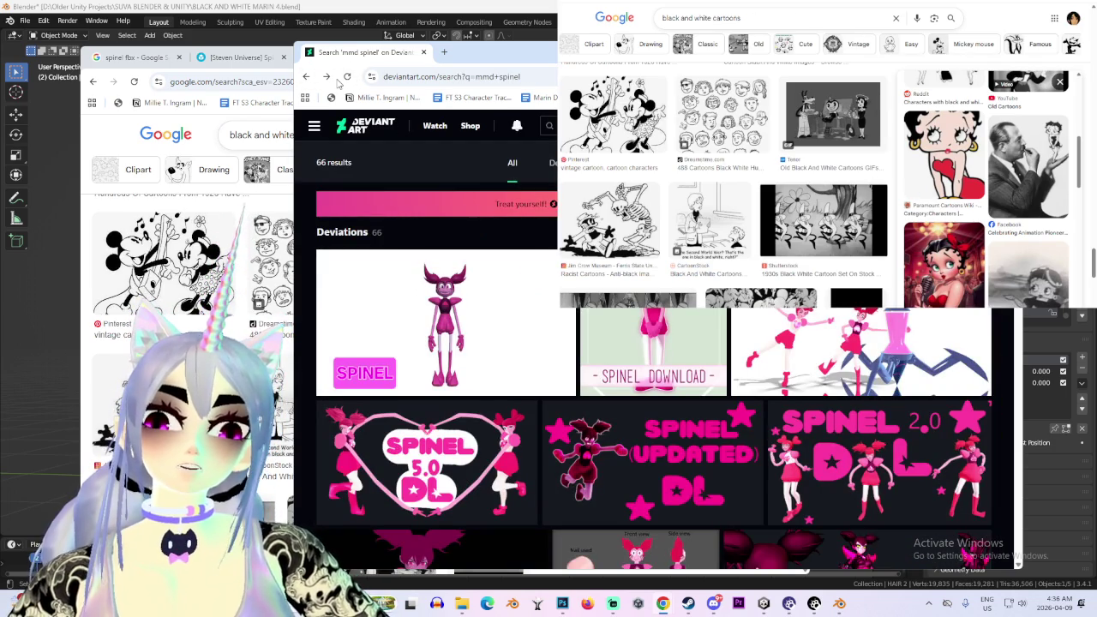
pyautogui.click(442, 326)
pyautogui.scroll(-3, 644, 487)
pyautogui.scroll(-3, 644, 488)
pyautogui.scroll(3, 449, 401)
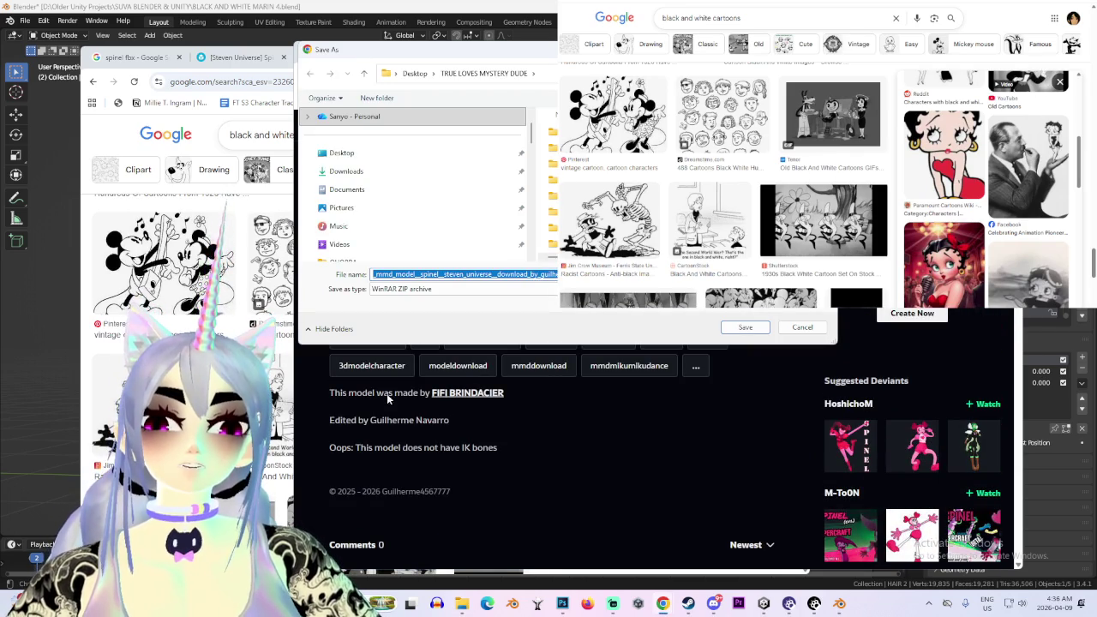
pyautogui.click(745, 328)
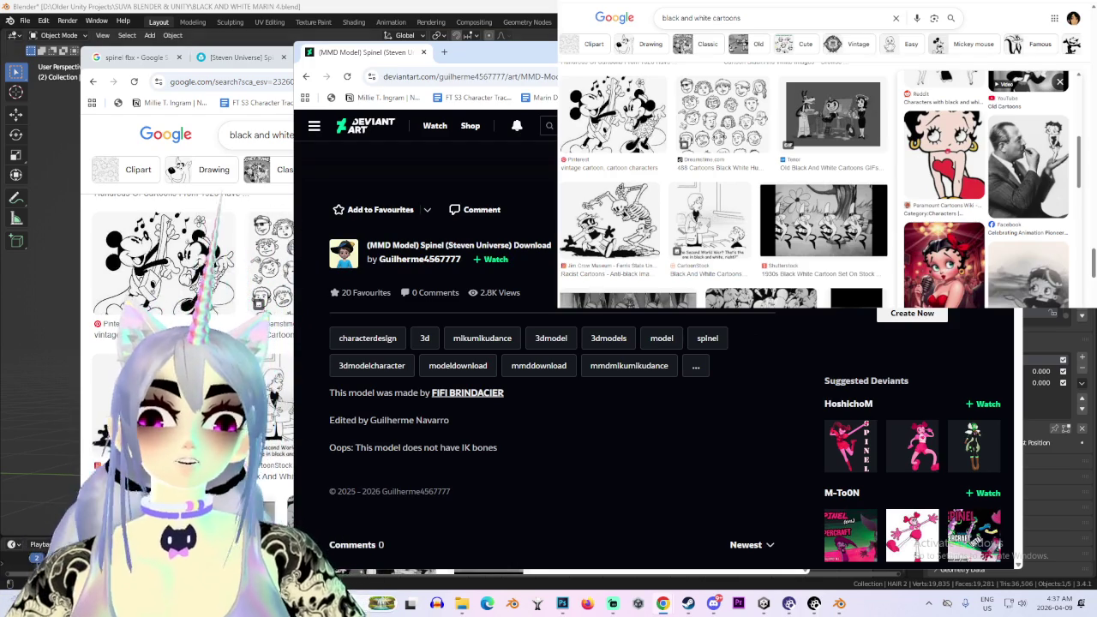
pyautogui.hotkey('alt', 'Tab')
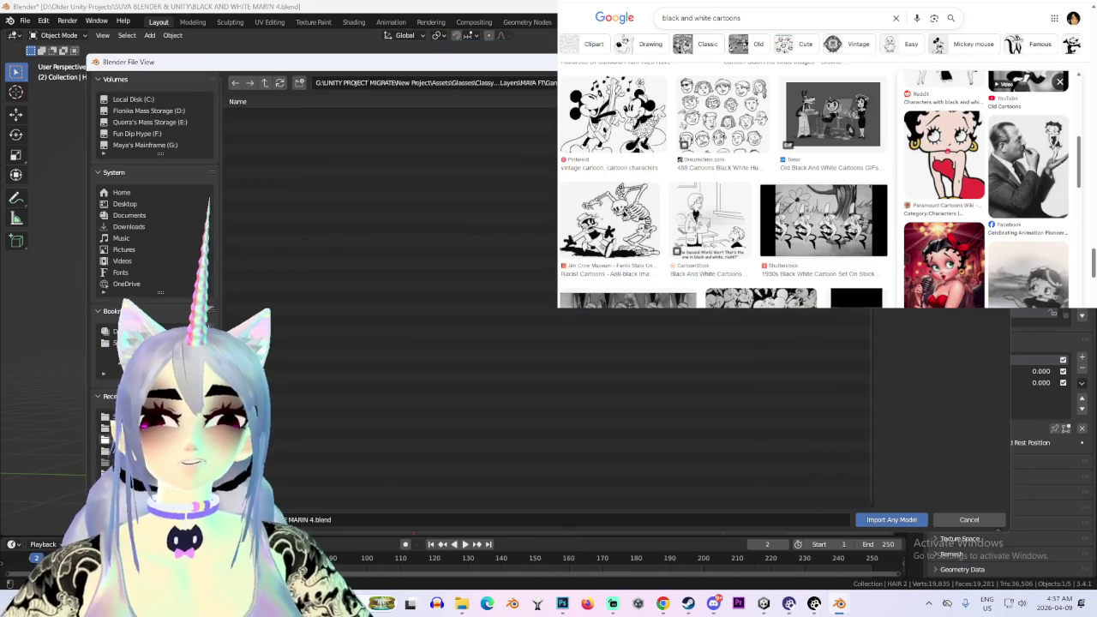
# Import the Spinel zip from Desktop > TRUE LOVES MYSTERY DUDE and face the imported model
pyautogui.click(126, 204)
pyautogui.doubleClick(278, 115)
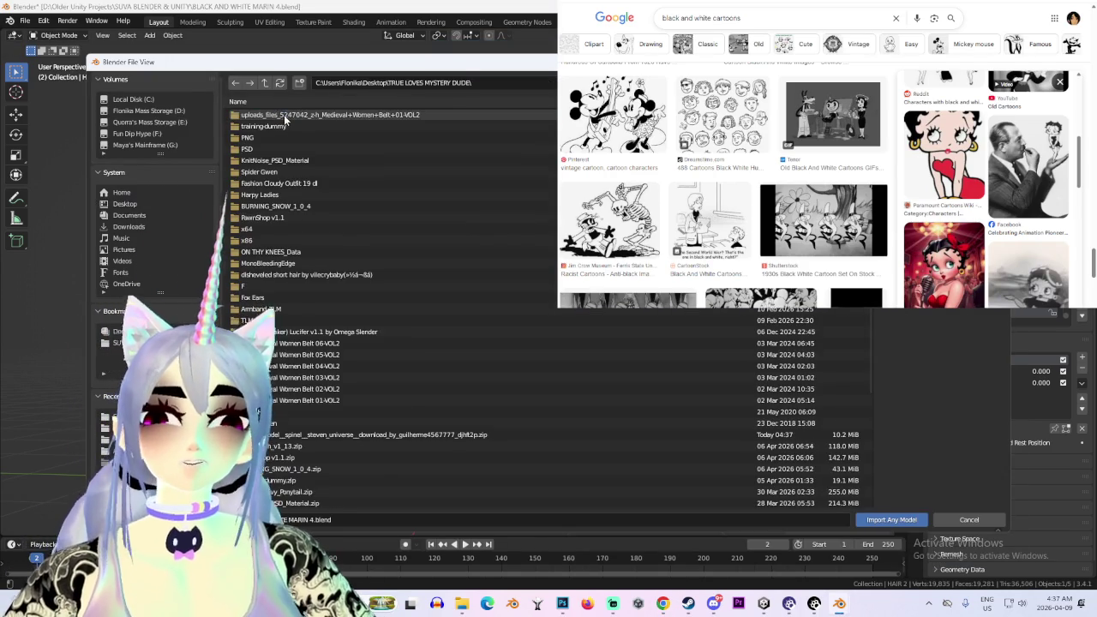
pyautogui.doubleClick(356, 435)
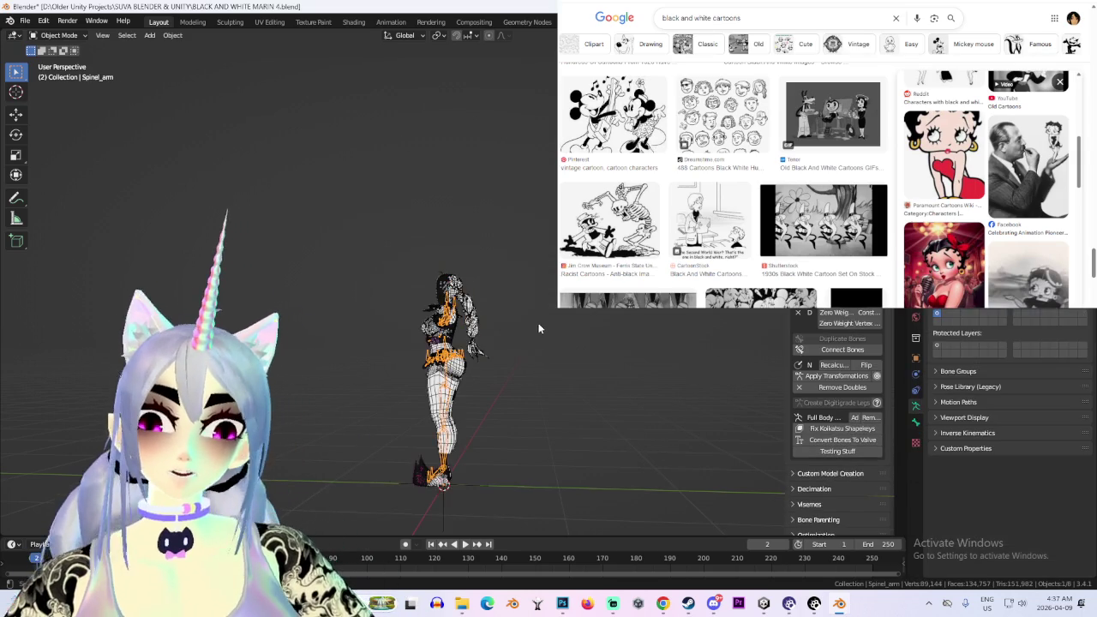
pyautogui.moveTo(515, 283); pyautogui.dragTo(551, 289, button='middle')
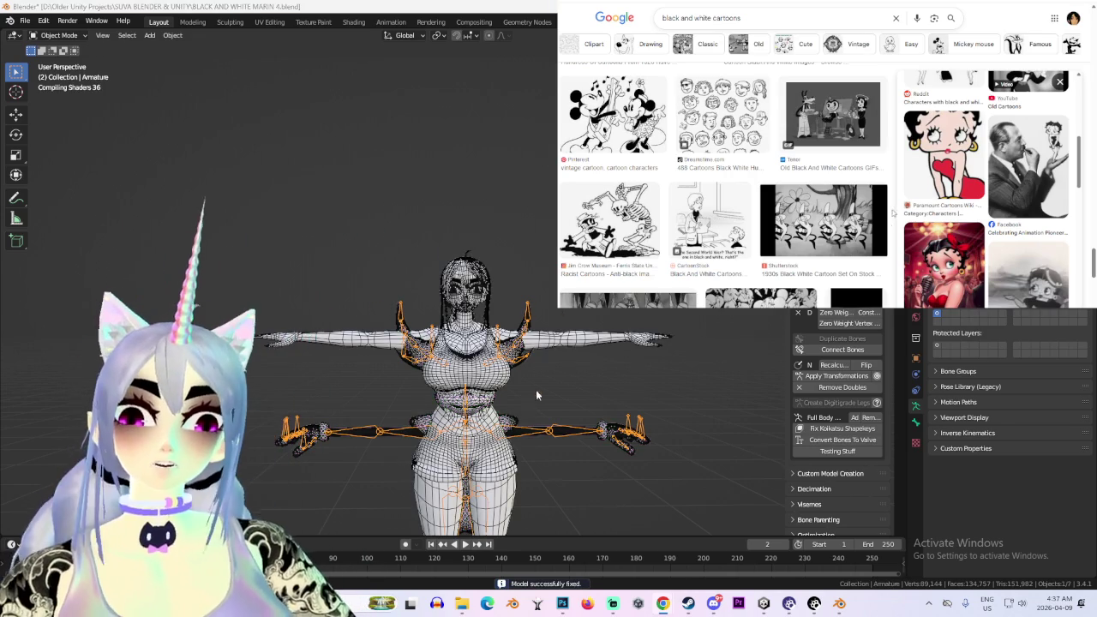
# From the front view, scale the Spinel armature up to about 1.28 times
pyautogui.click(649, 362)
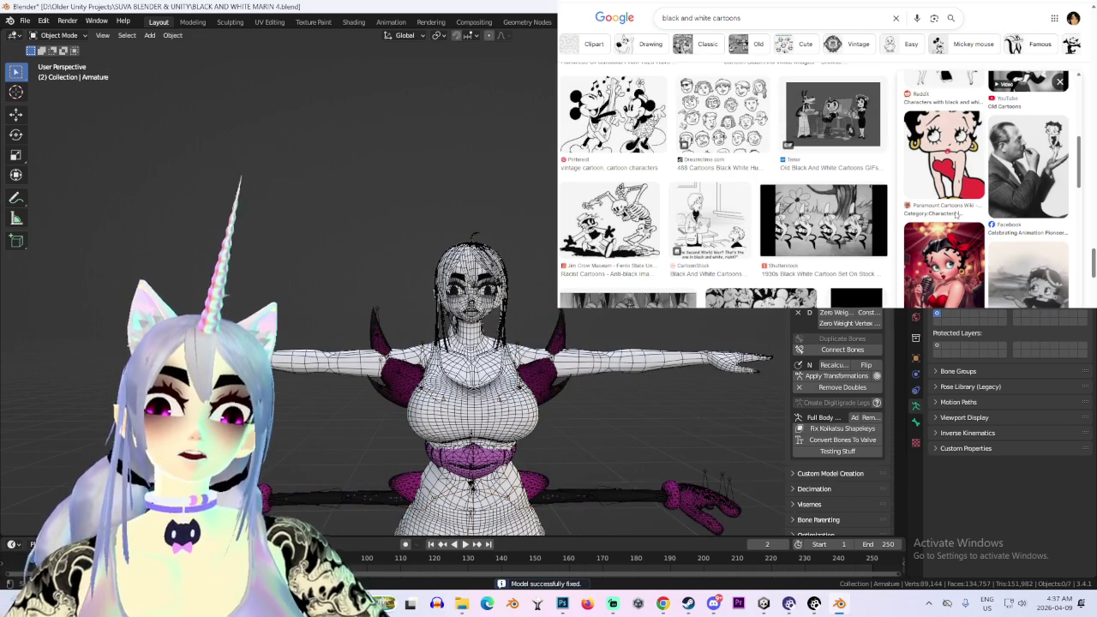
pyautogui.press('KP_1')
pyautogui.click(600, 330)
pyautogui.press('s')
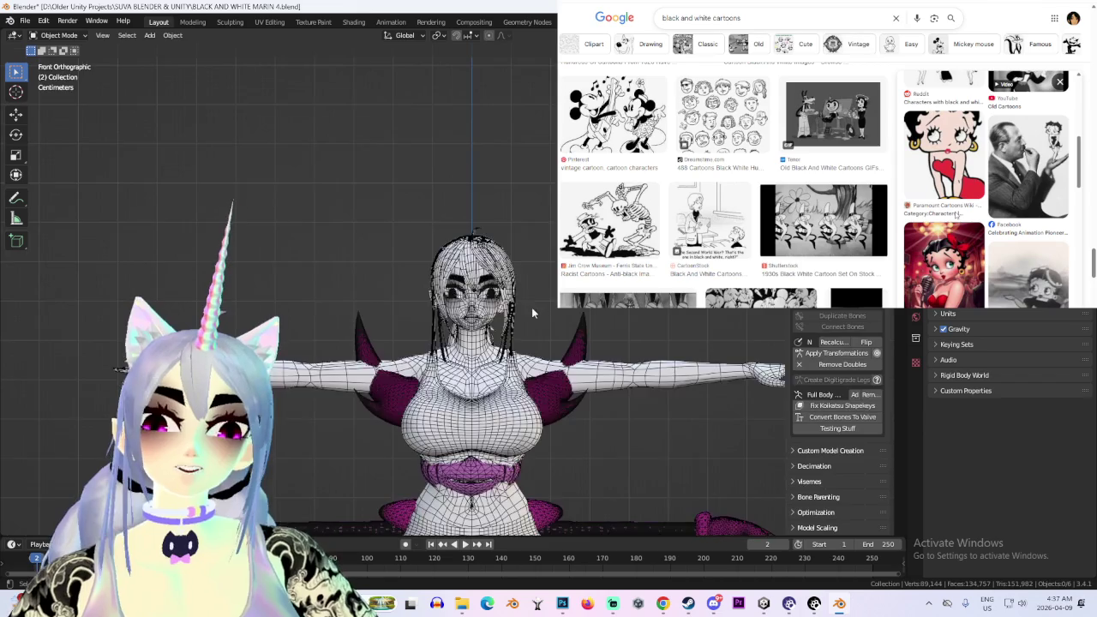
pyautogui.click(506, 256)
# Split Spinel's Body mesh into separate parts by material
pyautogui.click(506, 255)
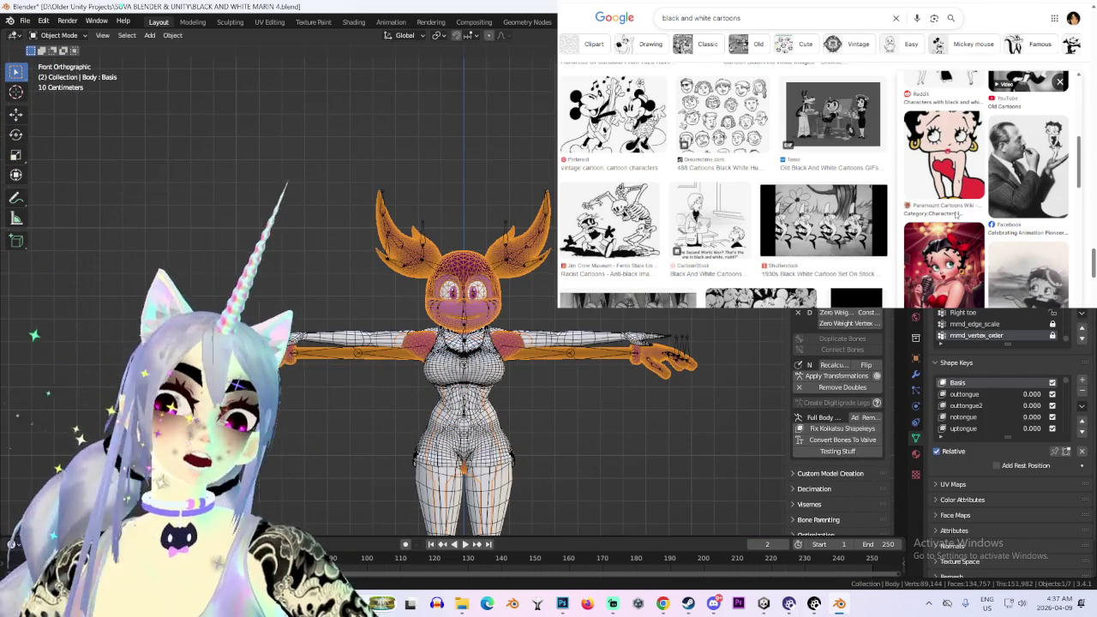
pyautogui.press('p')
pyautogui.click(487, 375)
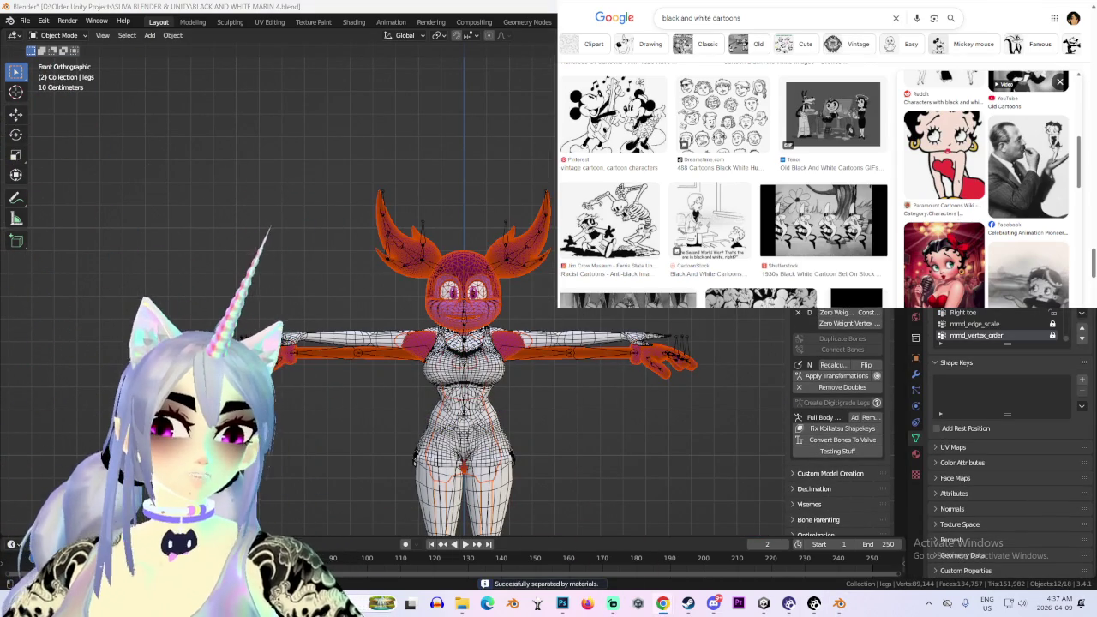
# Select the separated armature, head, eye and hair parts in turn, undoing the last two changes
pyautogui.click(538, 258)
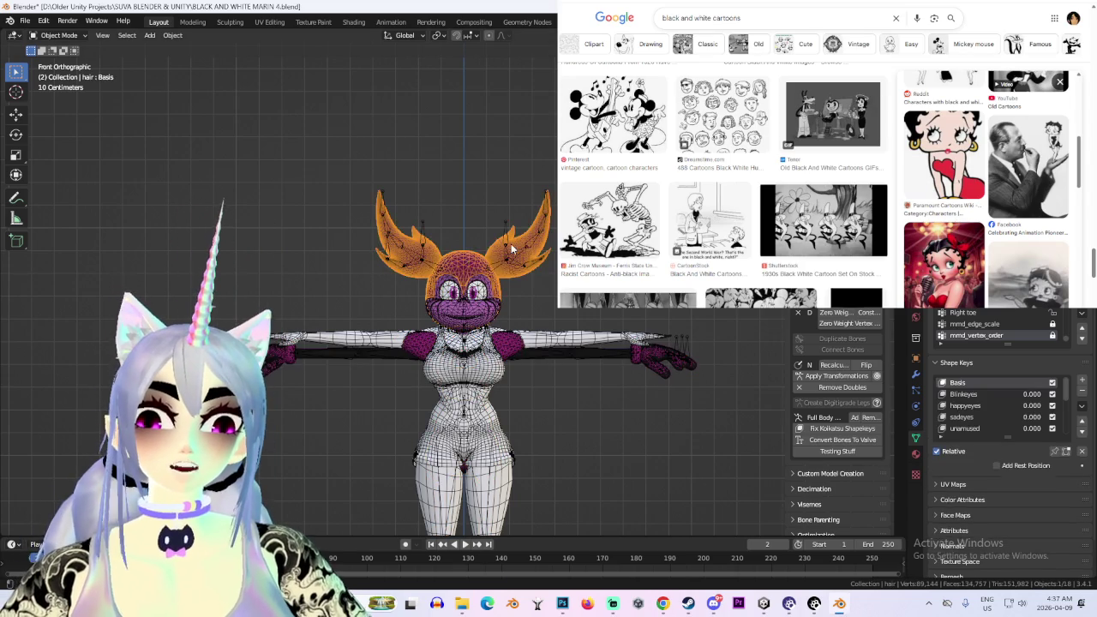
pyautogui.click(474, 285)
pyautogui.click(474, 294)
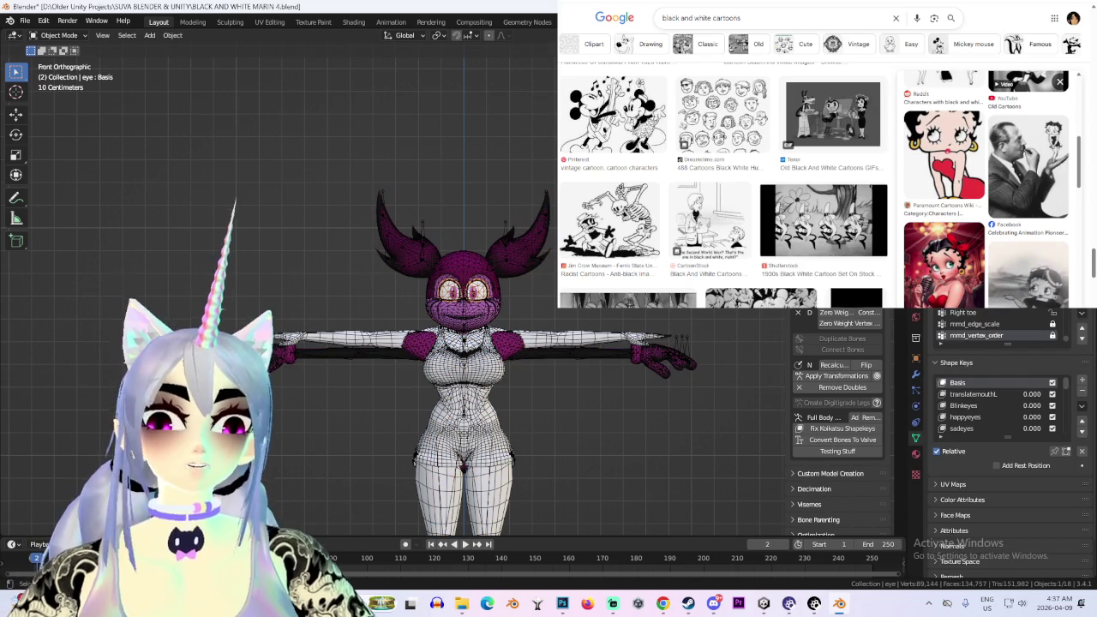
pyautogui.click(510, 246)
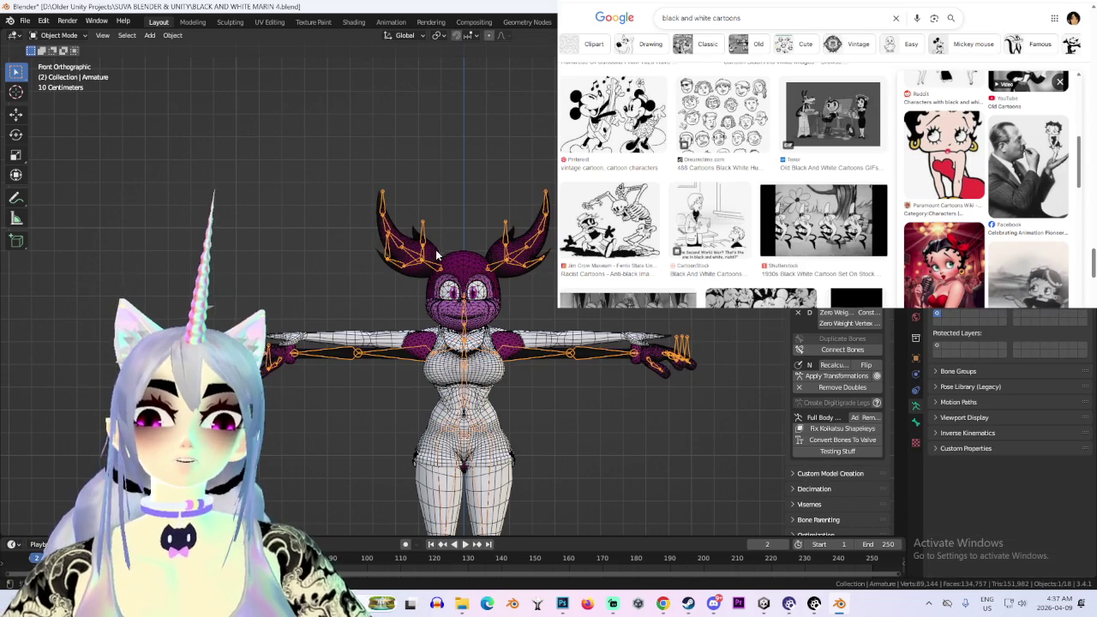
pyautogui.click(437, 254)
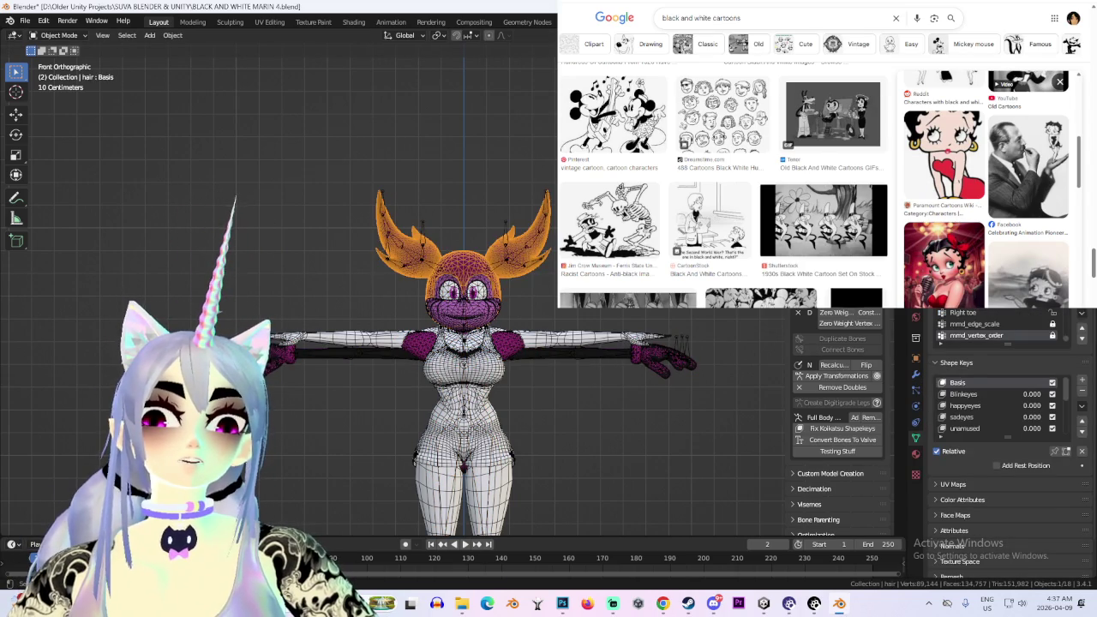
pyautogui.click(474, 294)
pyautogui.hotkey('ctrl', 'z')
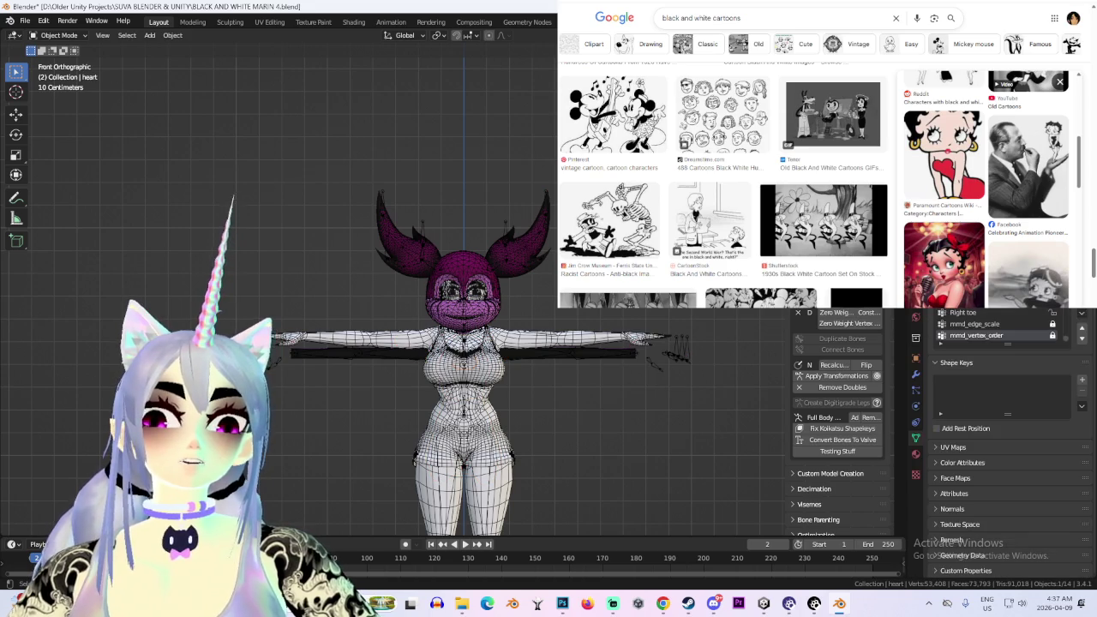
pyautogui.hotkey('ctrl', 'z')
pyautogui.hotkey('ctrl', 'z')
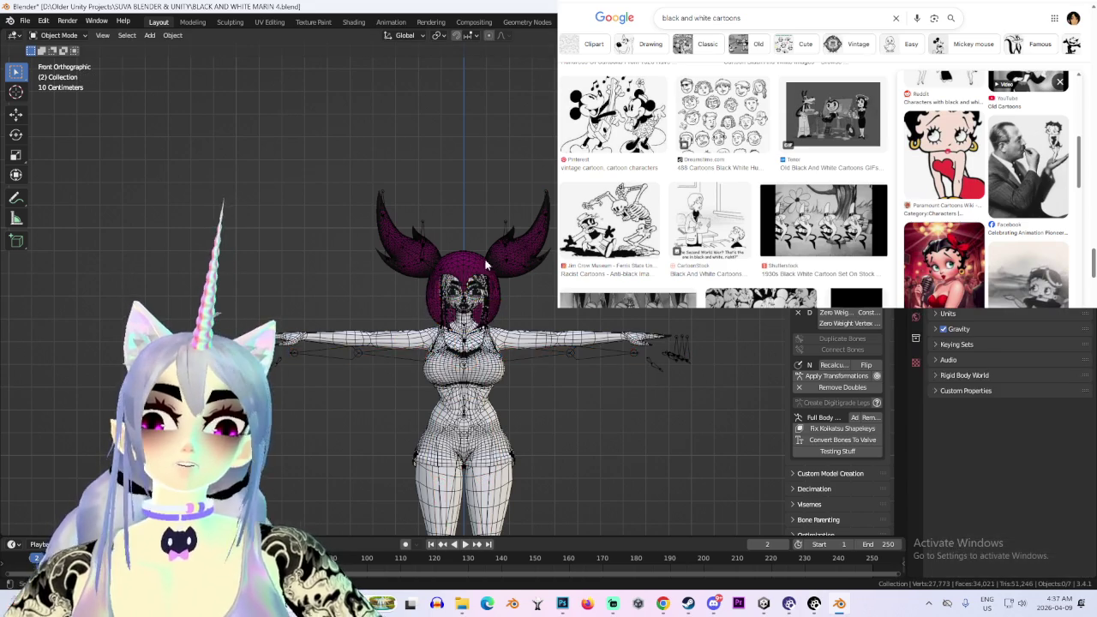
# In the hair mesh, select the whole front hair cap and delete those faces
pyautogui.click(504, 247)
pyautogui.scroll(2, 504, 247)
pyautogui.click(59, 35)
pyautogui.click(55, 63)
pyautogui.press('l')
pyautogui.hotkey('ctrl', 'l')
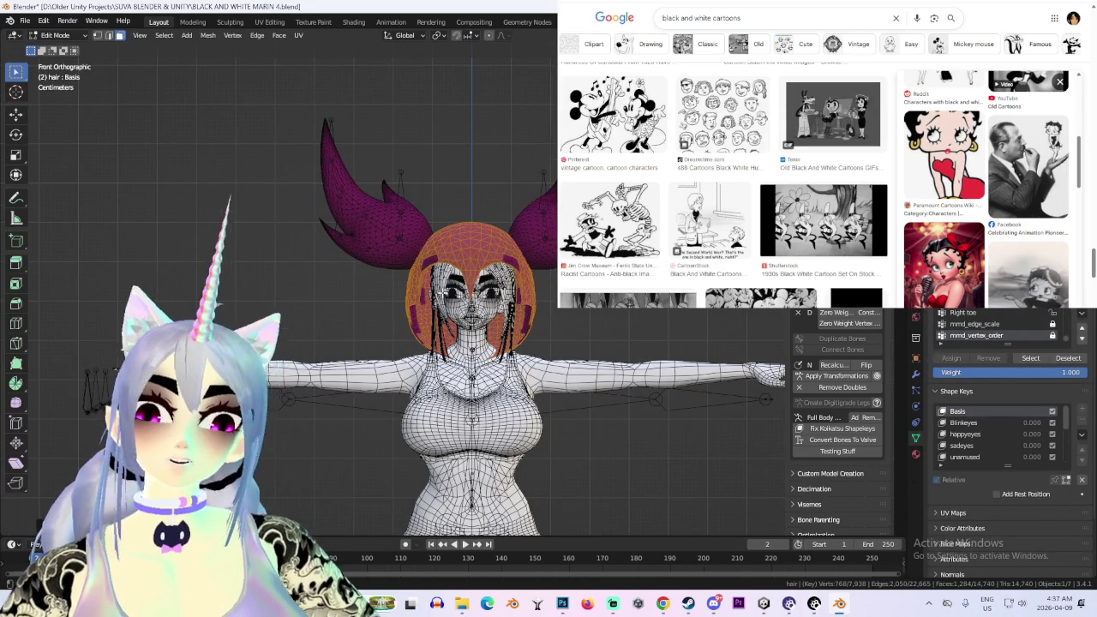
pyautogui.moveTo(441, 294); pyautogui.dragTo(515, 292, button='middle')
pyautogui.hotkey('shift', 'z')
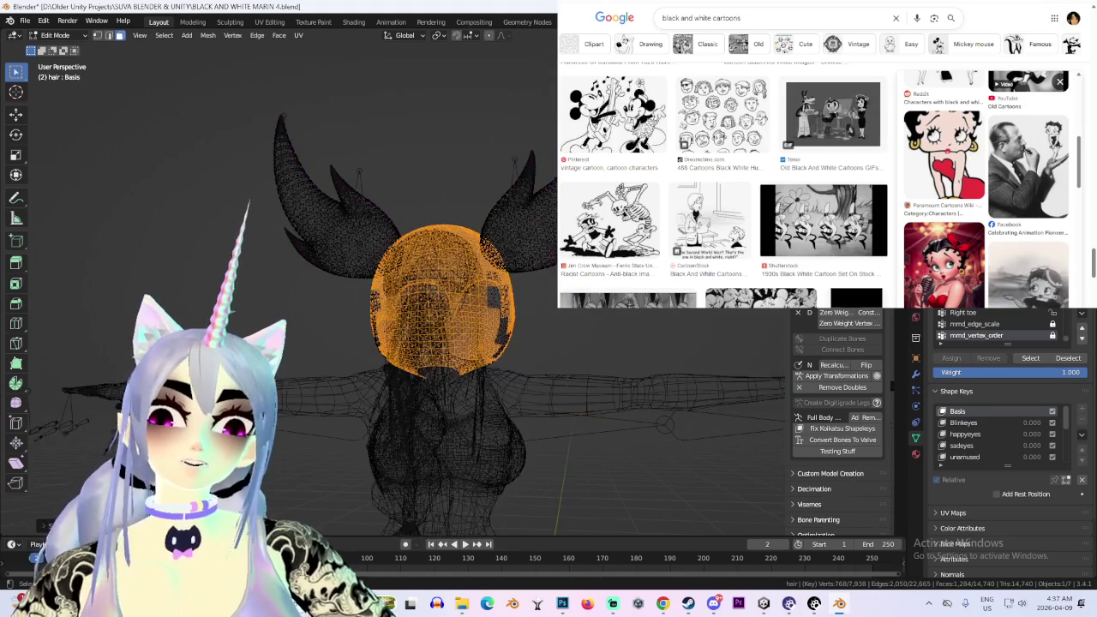
pyautogui.press('l')
pyautogui.moveTo(339, 370); pyautogui.dragTo(416, 371, button='middle')
pyautogui.press('l')
pyautogui.moveTo(342, 331)
pyautogui.mouseDown(button='middle')
pyautogui.moveTo(532, 335)
pyautogui.moveTo(549, 283)
pyautogui.mouseUp(button='middle')
pyautogui.press('x')
pyautogui.click(549, 283)
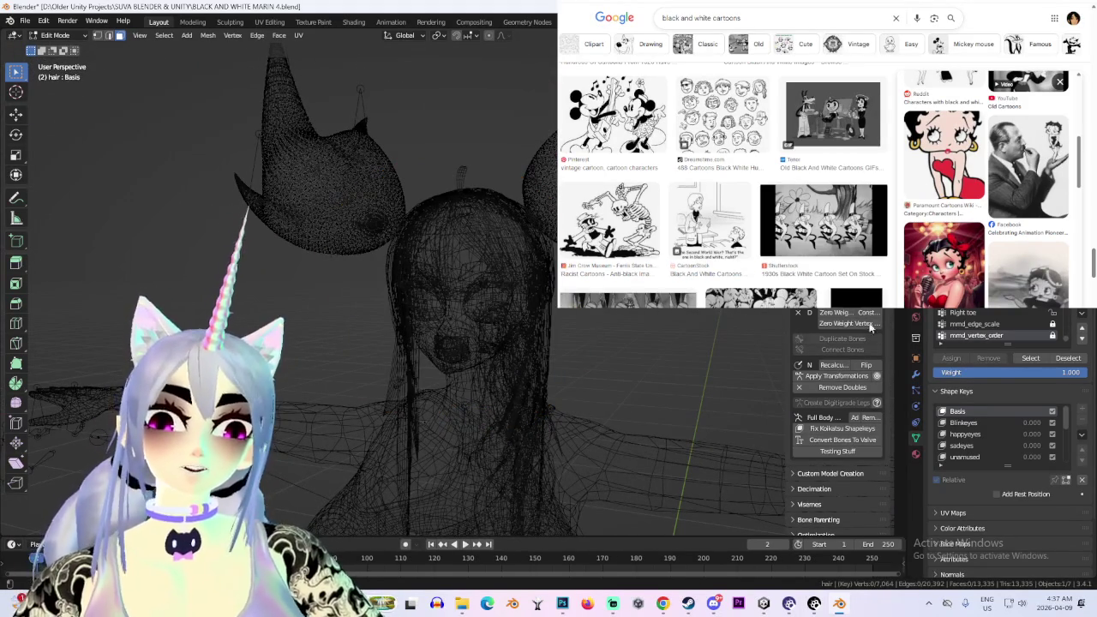
# Back in Object Mode, scale the armature and raise it 0.333 m along Z
pyautogui.press('KP_1')
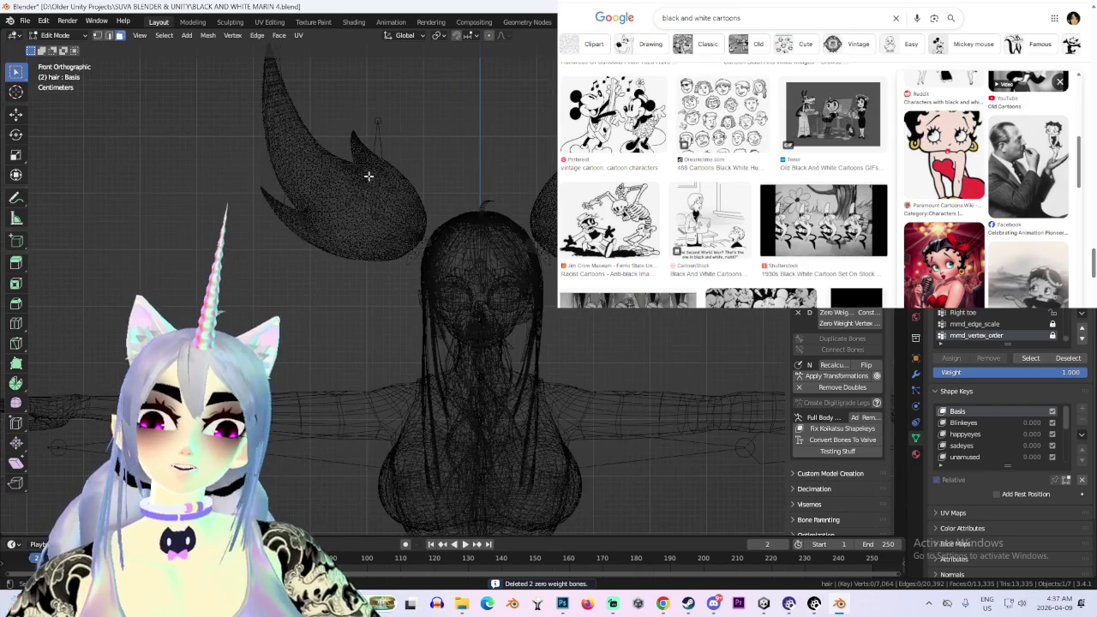
pyautogui.click(55, 35)
pyautogui.click(57, 43)
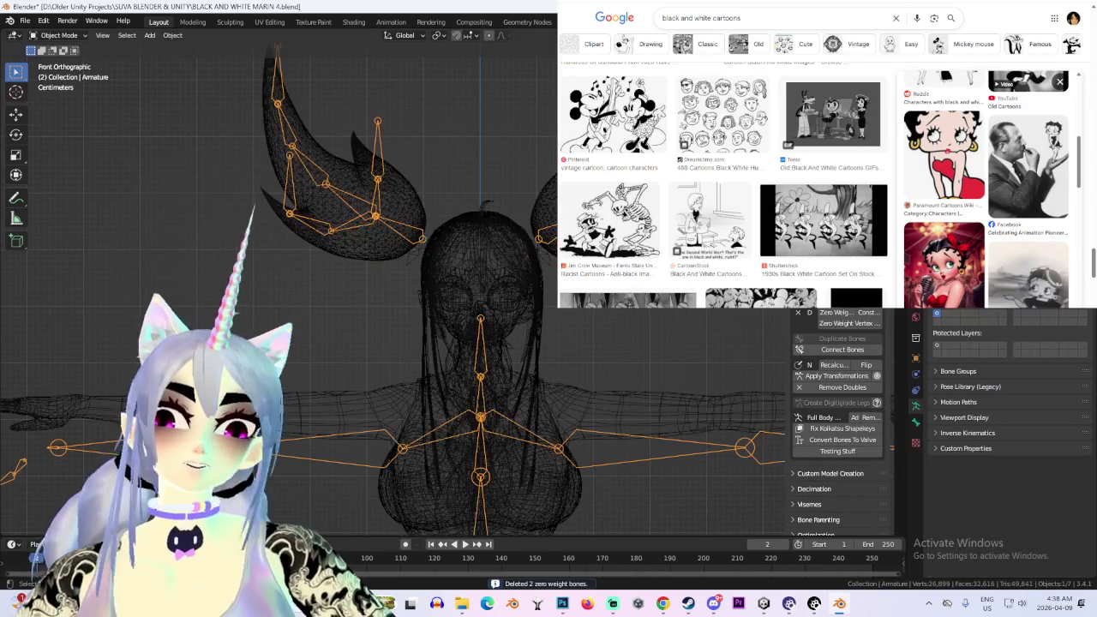
pyautogui.press('s')
pyautogui.press('Return')
pyautogui.press('g')
pyautogui.press('z')
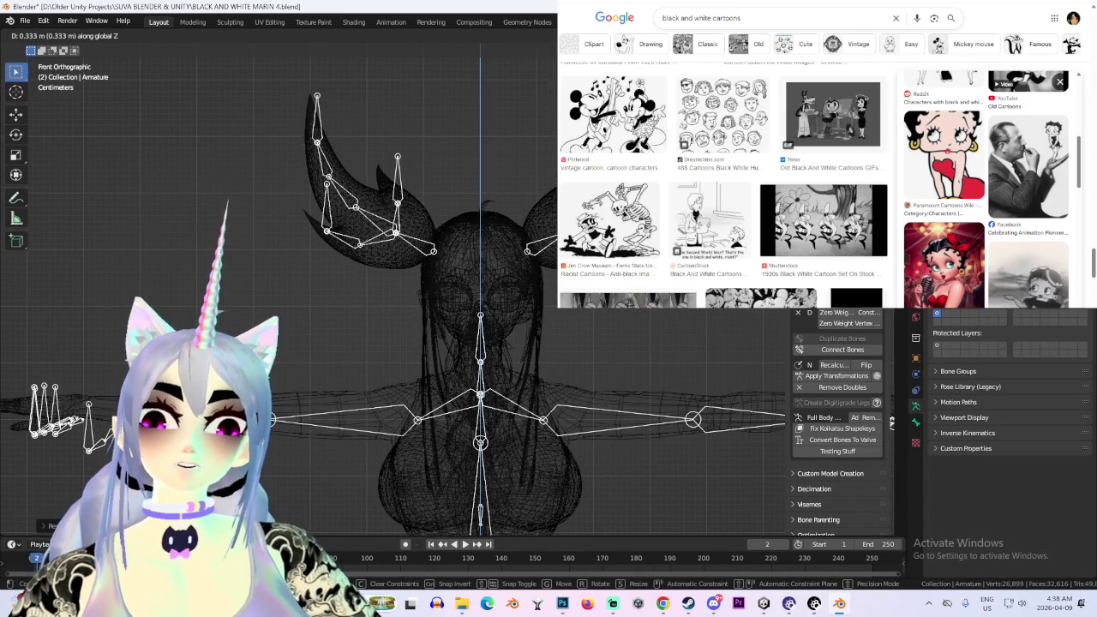
pyautogui.press('Return')
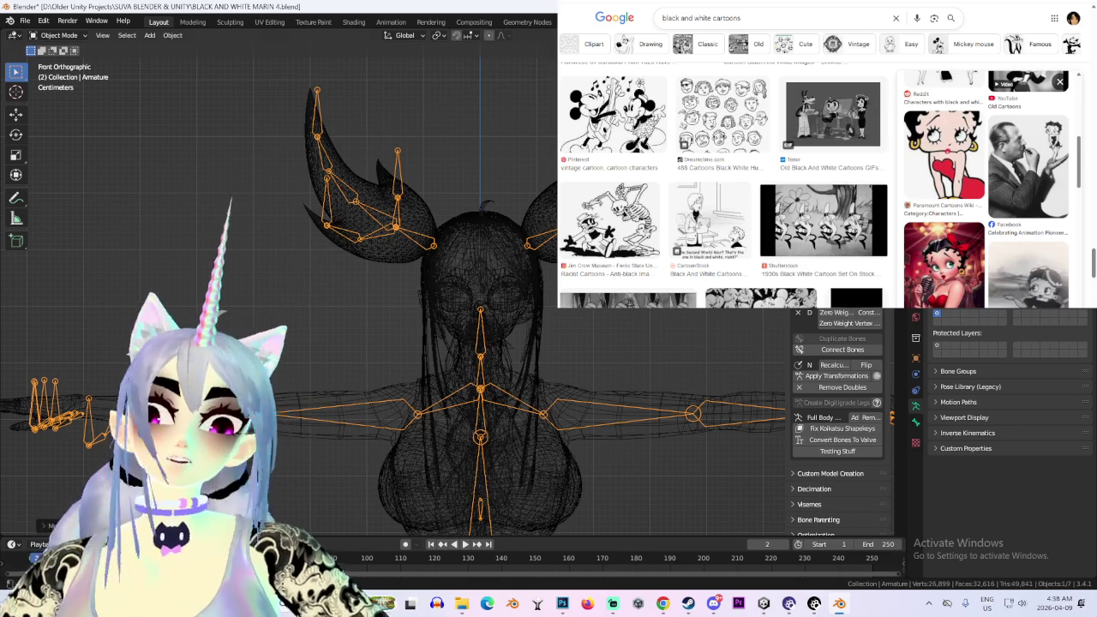
pyautogui.moveTo(343, 258); pyautogui.dragTo(360, 257, button='middle')
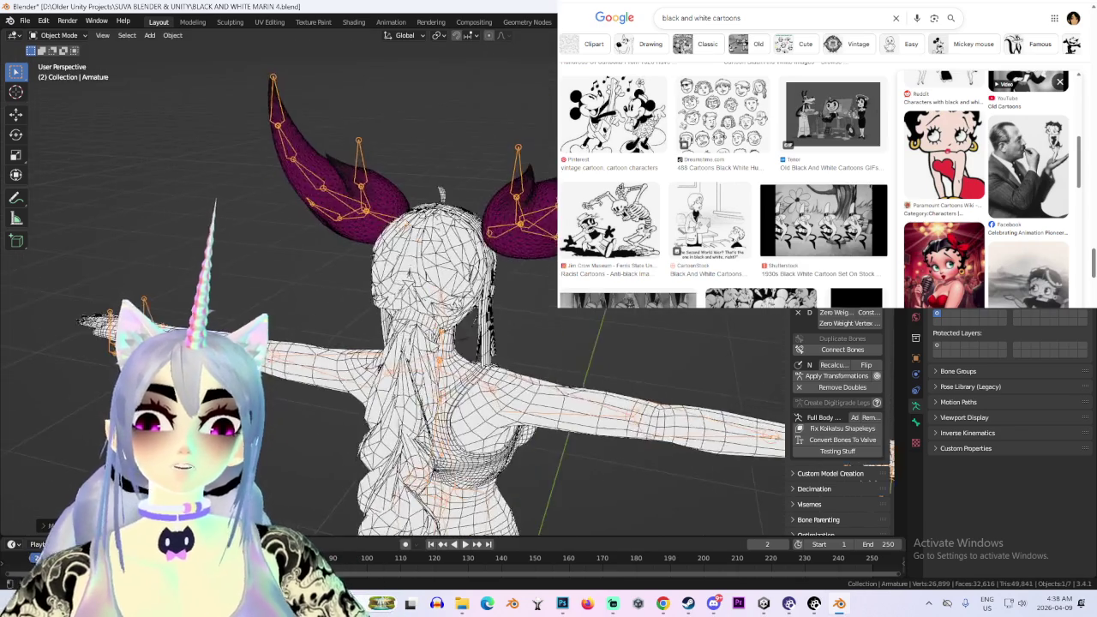
# Delete stray vertices from the hair mesh, bringing it from 7,064 to 7,047 vertices
pyautogui.press('g')
pyautogui.press('Escape')
pyautogui.moveTo(386, 300); pyautogui.dragTo(445, 300, button='middle')
pyautogui.moveTo(394, 223); pyautogui.dragTo(429, 208, button='middle')
pyautogui.click(429, 208)
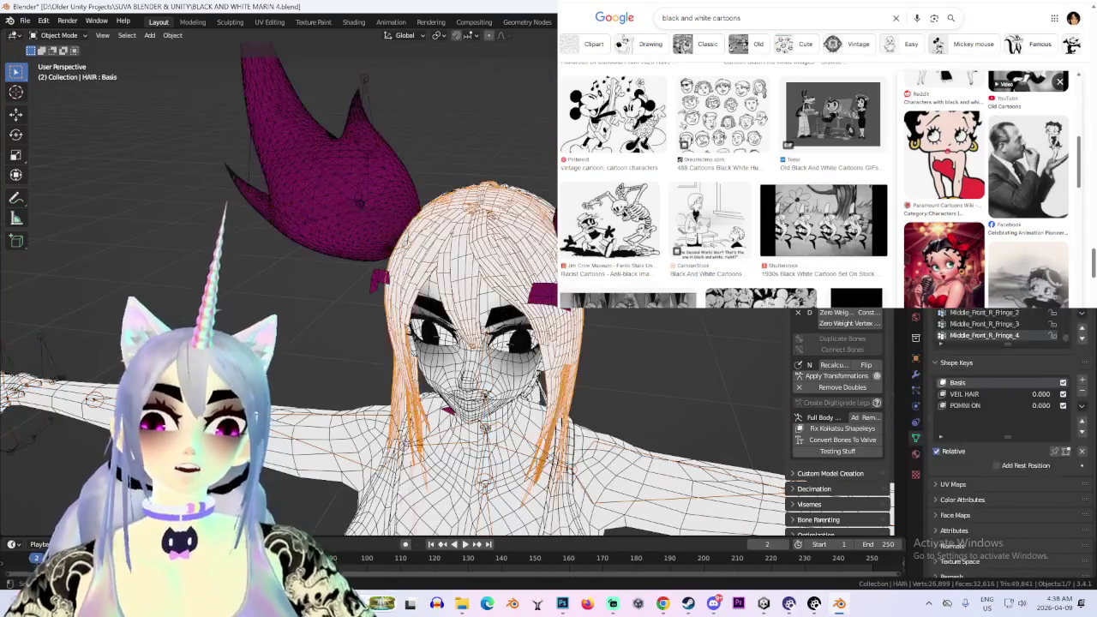
pyautogui.scroll(2, 429, 208)
pyautogui.click(59, 35)
pyautogui.click(60, 62)
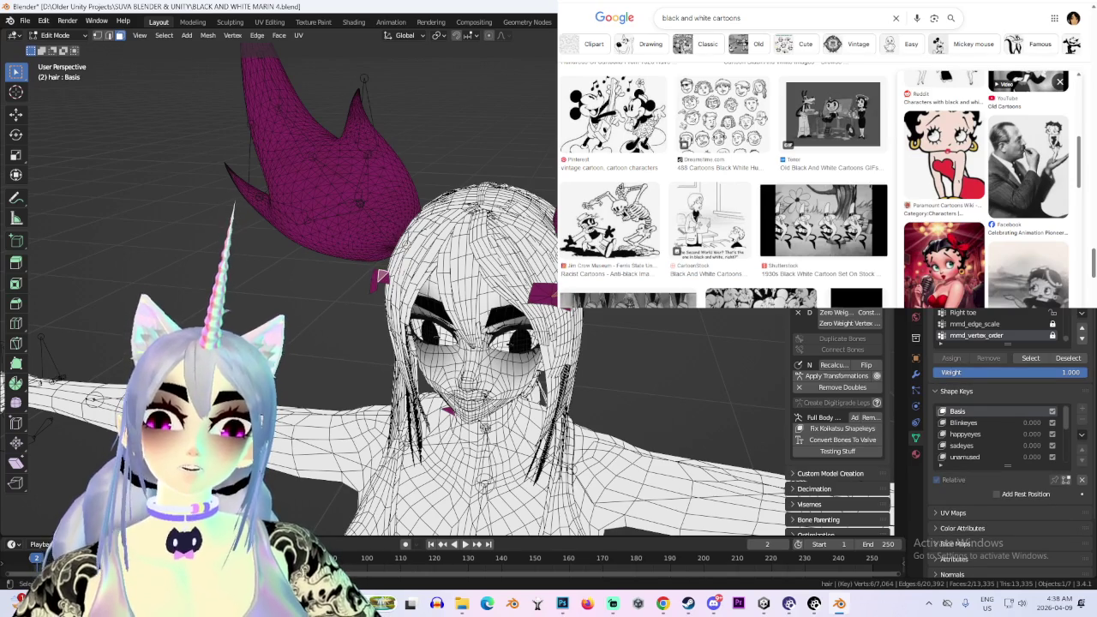
pyautogui.hotkey('ctrl', 'z')
pyautogui.click(59, 35)
pyautogui.click(56, 50)
# In HAIR 2's Edit Mode, duplicate the selected 64-vertex piece in place
pyautogui.rightClick(502, 73)
pyautogui.moveTo(501, 73); pyautogui.dragTo(411, 85, button='middle')
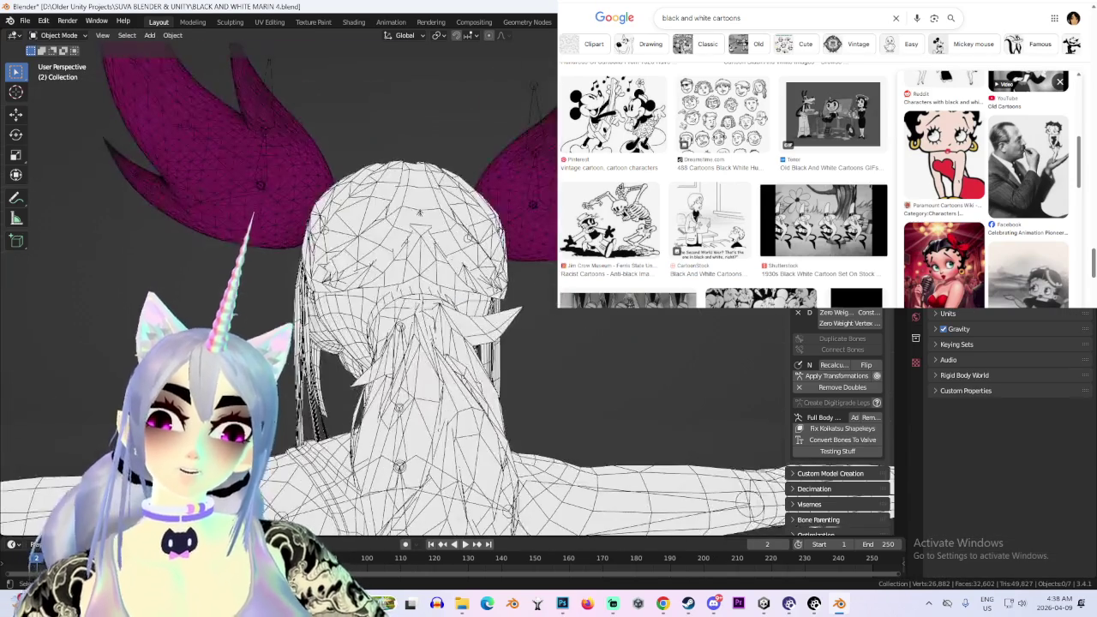
pyautogui.click(403, 257)
pyautogui.click(58, 35)
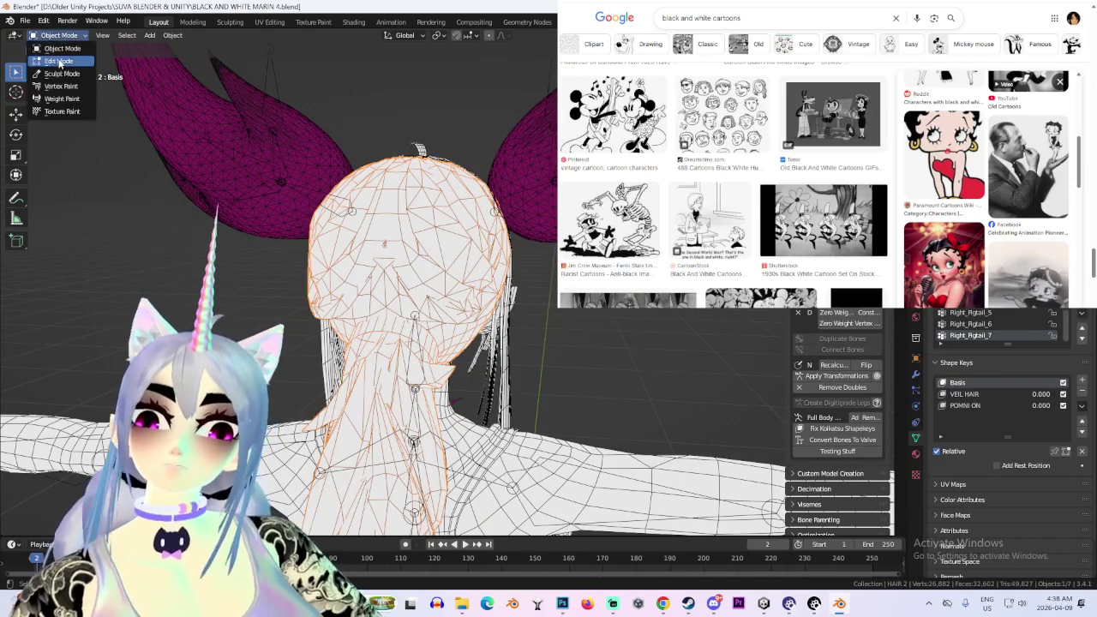
pyautogui.click(60, 62)
pyautogui.scroll(2, 433, 296)
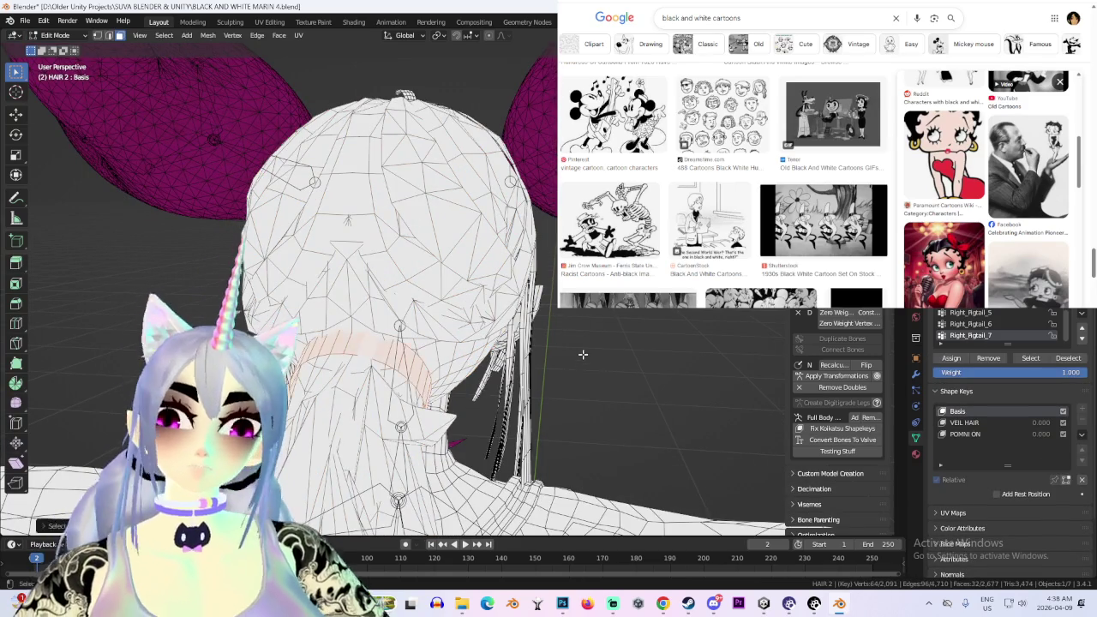
pyautogui.moveTo(583, 354); pyautogui.dragTo(552, 323, button='middle')
pyautogui.hotkey('shift', 'd')
pyautogui.rightClick(552, 323)
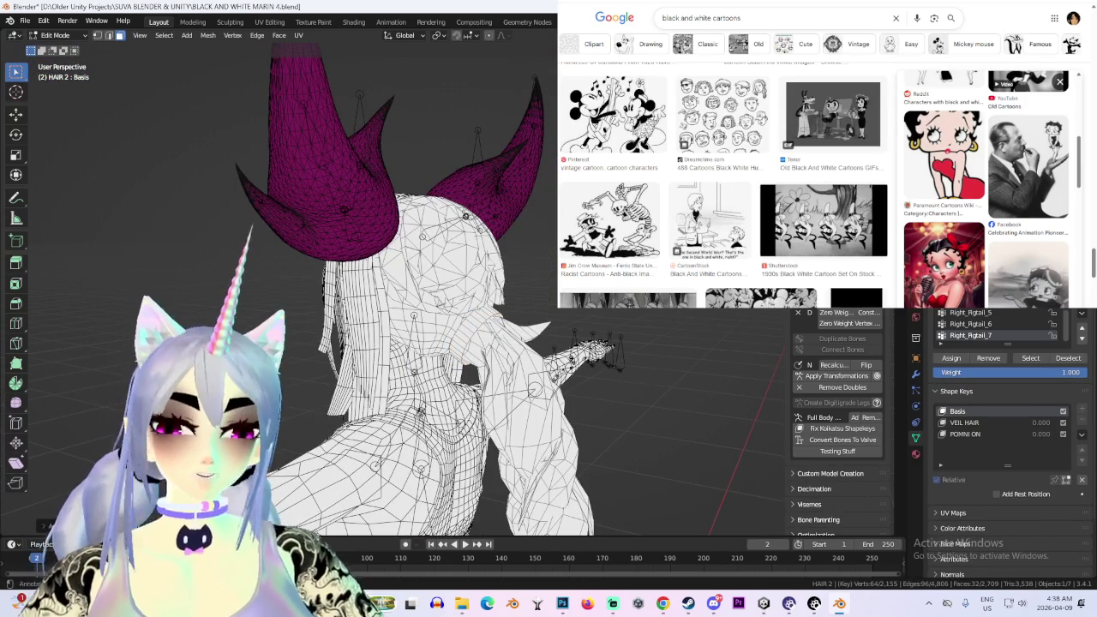
# Separate the duplicated ring into its own object and select HAIR 2.001, viewed from behind
pyautogui.moveTo(552, 323); pyautogui.dragTo(480, 257, button='middle')
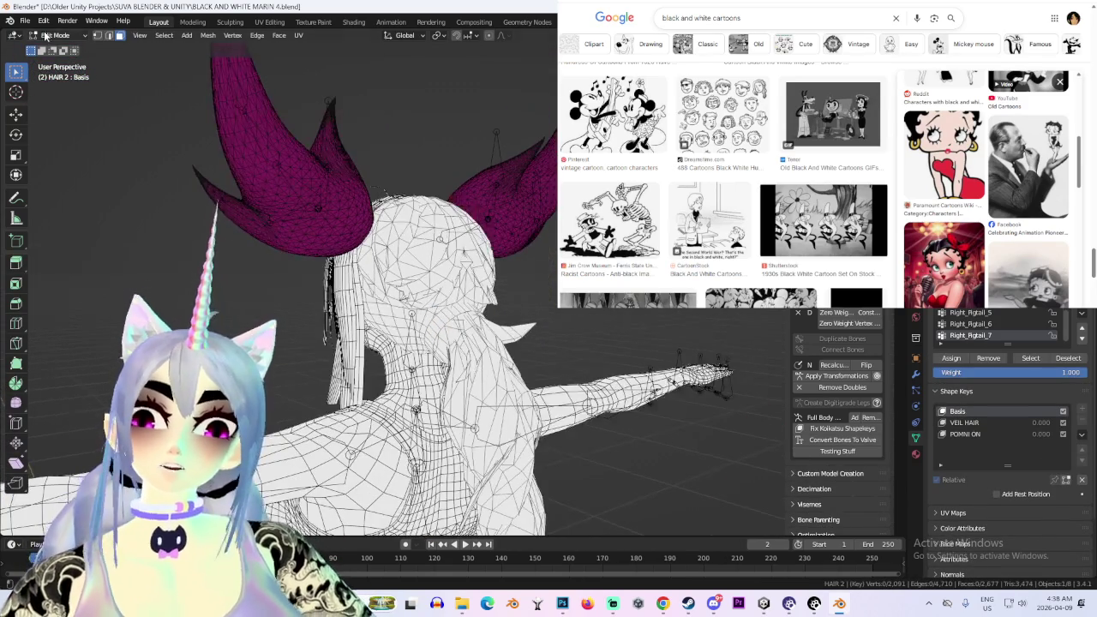
pyautogui.press('Tab')
pyautogui.click(358, 117)
pyautogui.press('ctrl+KP_1')
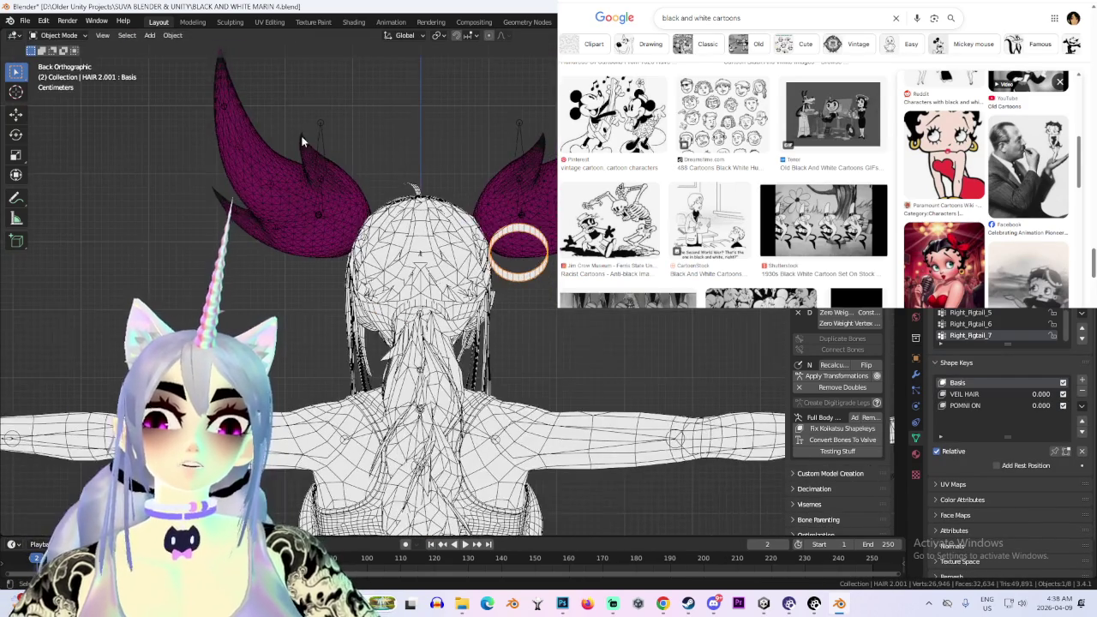
pyautogui.press('n')
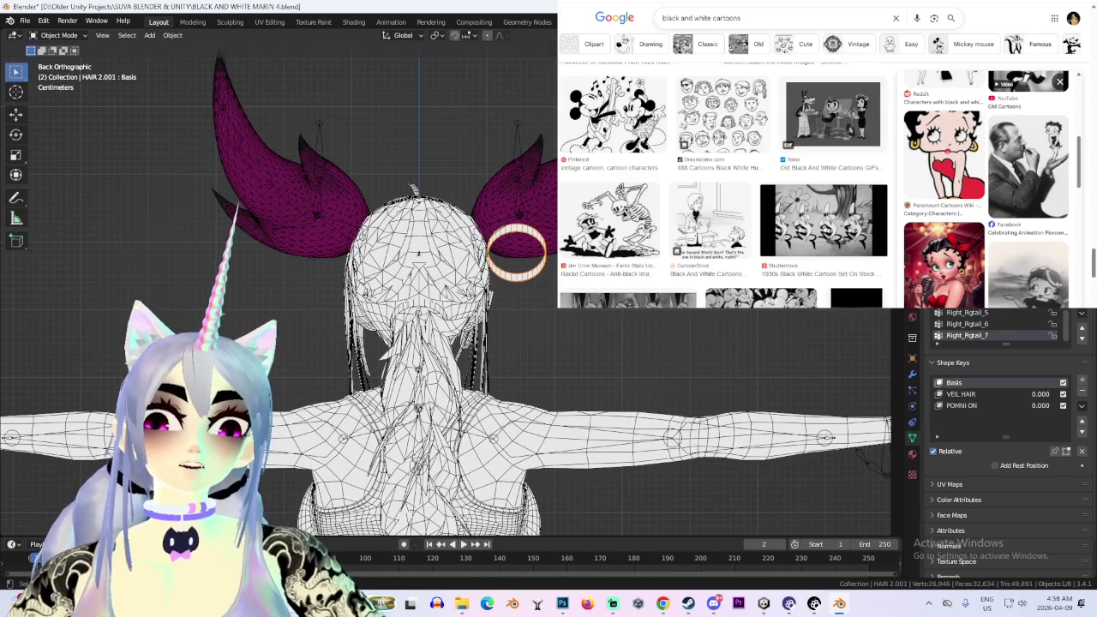
# Switch HAIR 2.001 into Edit Mode and frame the ring down by the feet
pyautogui.click(77, 36)
pyautogui.click(51, 69)
pyautogui.click(59, 35)
pyautogui.click(51, 61)
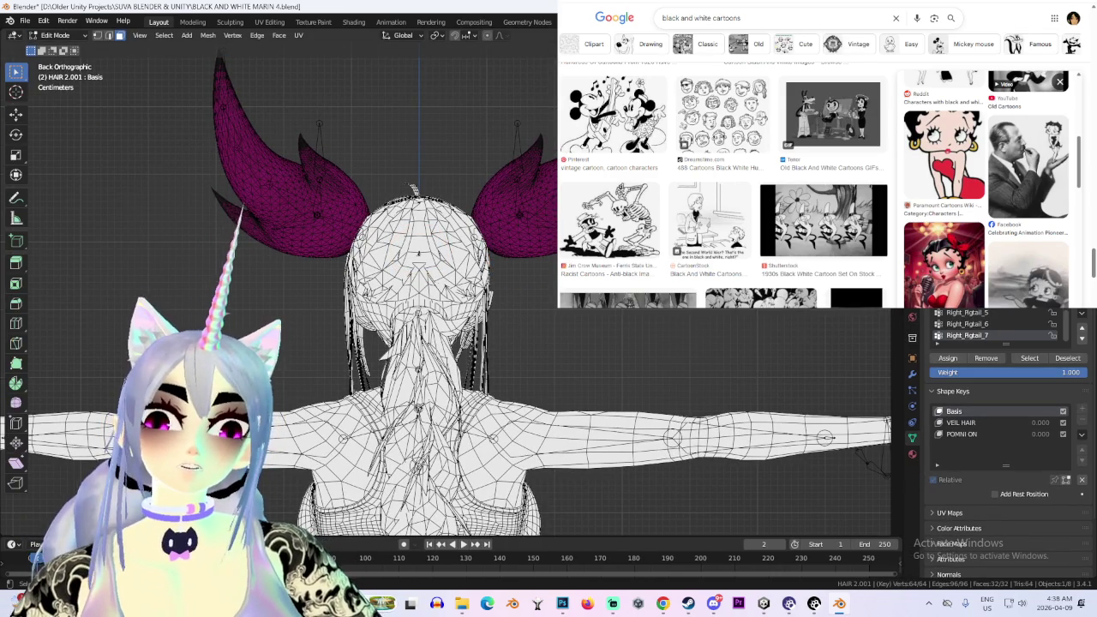
pyautogui.scroll(-6, 515, 257)
pyautogui.moveTo(580, 320)
pyautogui.mouseDown(button='middle')
pyautogui.moveTo(507, 341)
pyautogui.moveTo(525, 359)
pyautogui.mouseUp(button='middle')
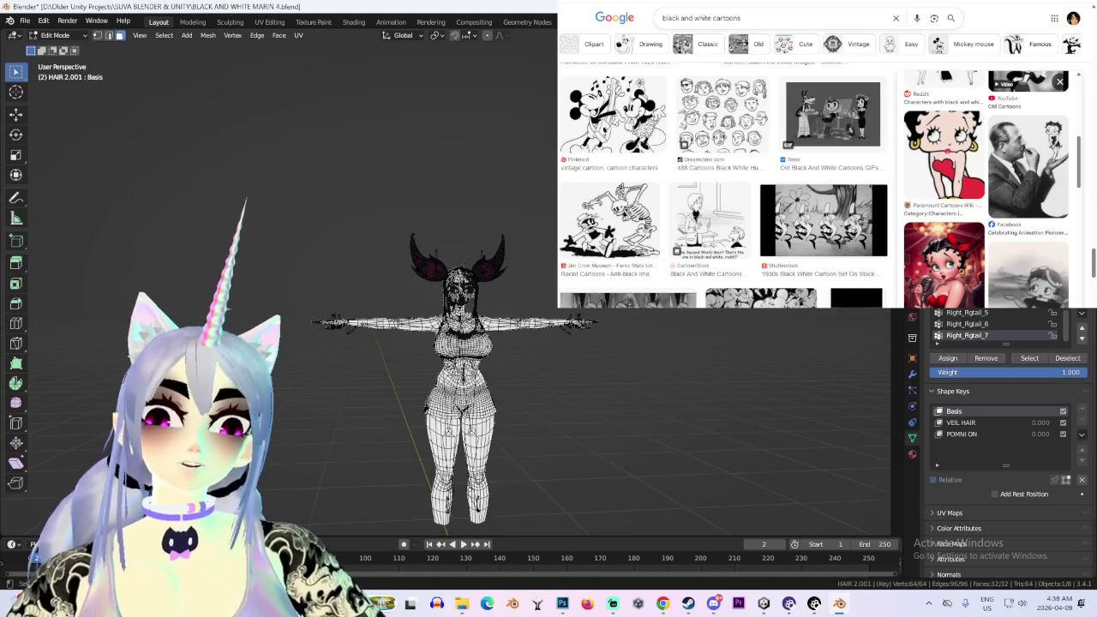
pyautogui.press('KP_1')
pyautogui.scroll(5, 424, 431)
pyautogui.keyDown('shift'); pyautogui.moveTo(314, 201); pyautogui.dragTo(491, 341, button='middle'); pyautogui.keyUp('shift')
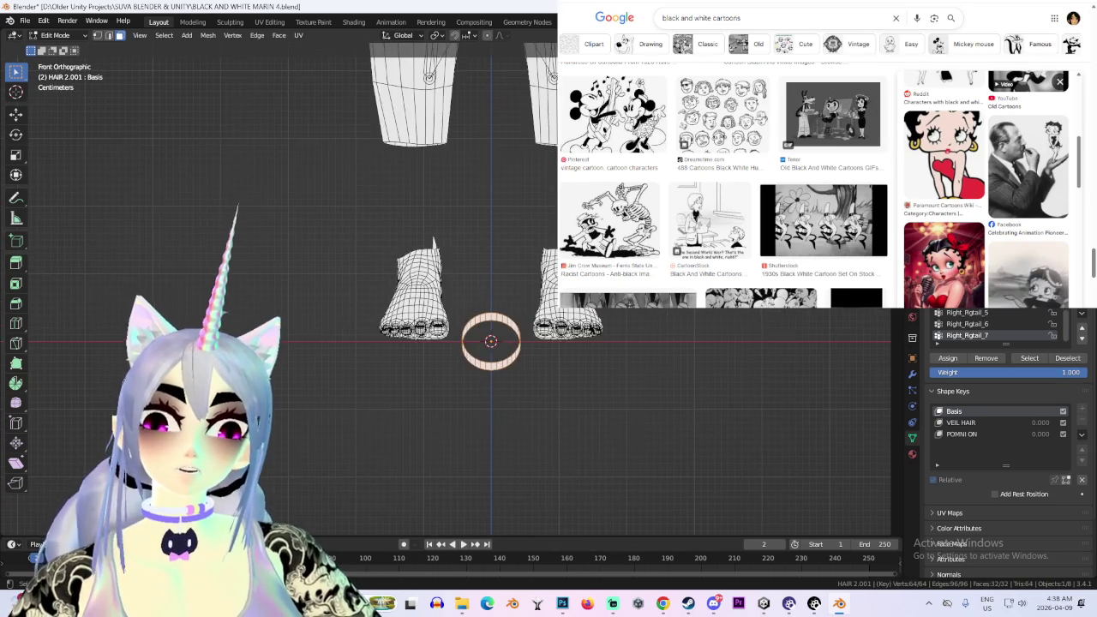
# Rotate the ring about -24° in right side view and return to Object Mode
pyautogui.press('KP_3')
pyautogui.press('r')
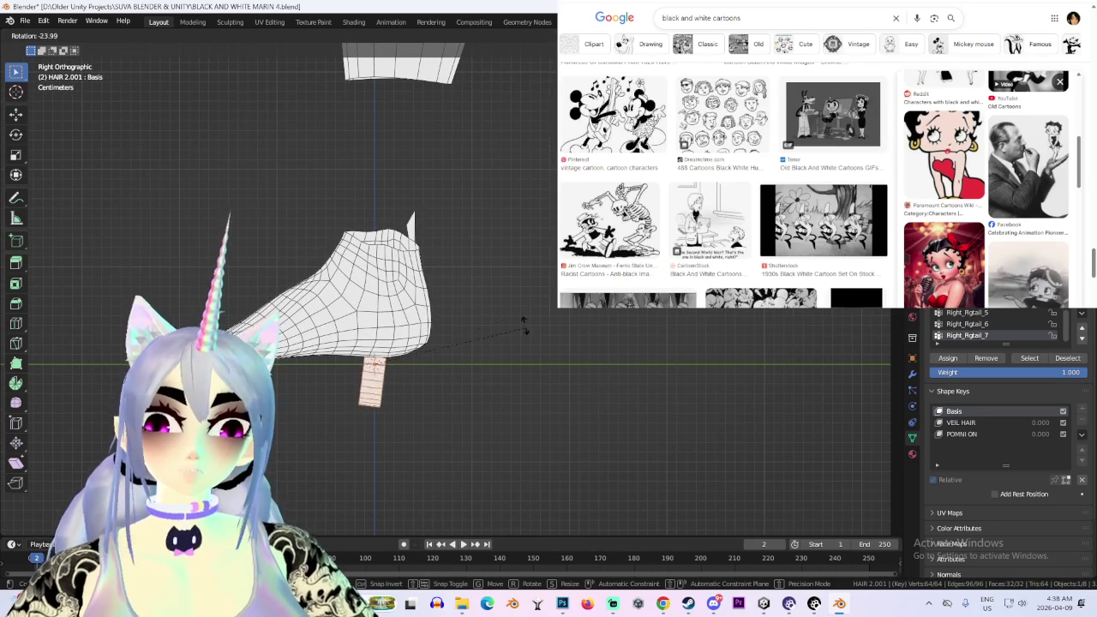
pyautogui.click(528, 310)
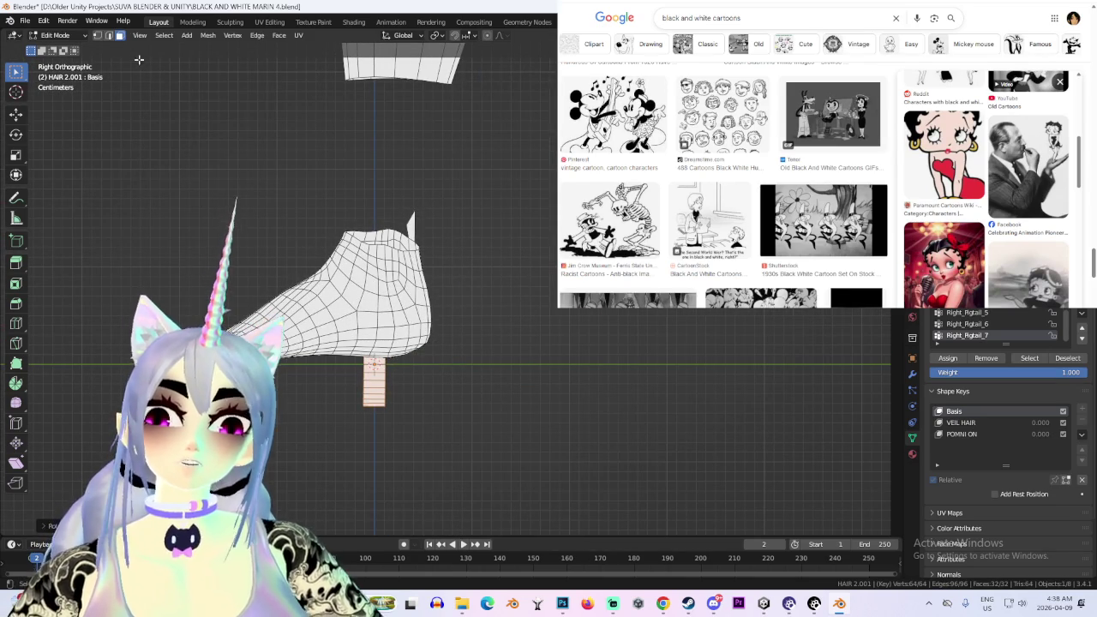
pyautogui.click(50, 37)
pyautogui.click(60, 50)
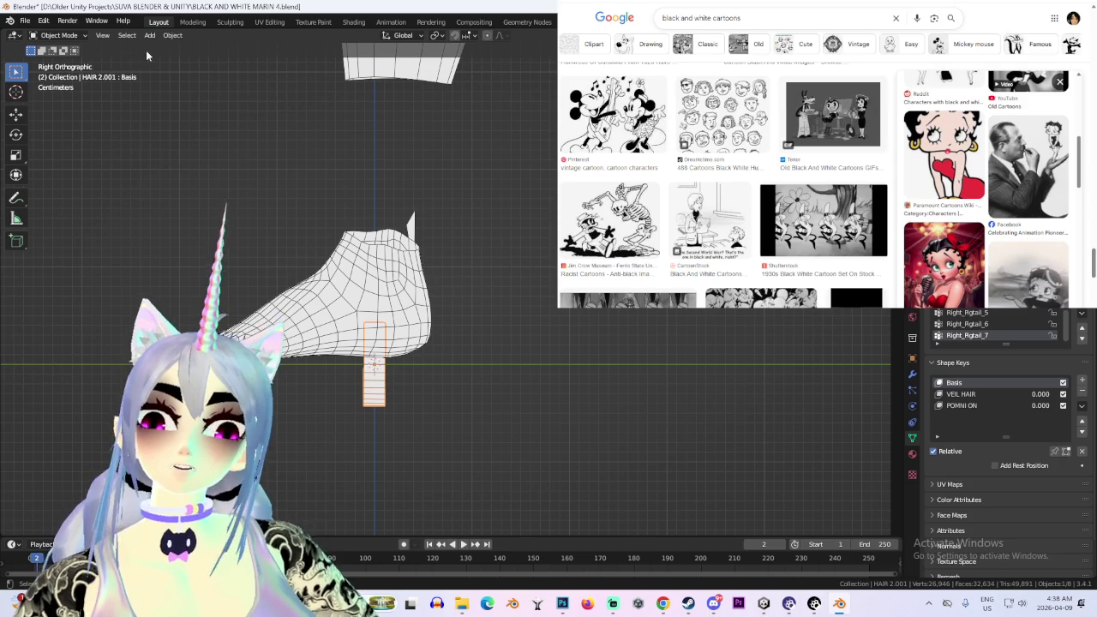
# Put the HAIR 2.001 ring into Edit Mode and view the feet from behind
pyautogui.click(172, 35)
pyautogui.click(172, 36)
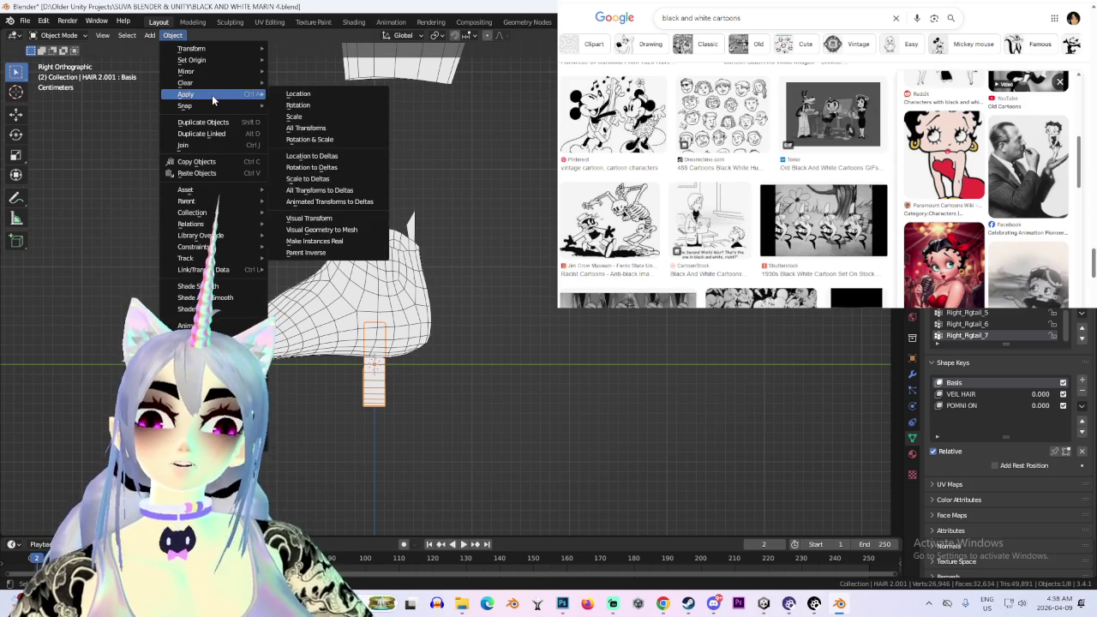
pyautogui.scroll(-2, 446, 292)
pyautogui.click(59, 35)
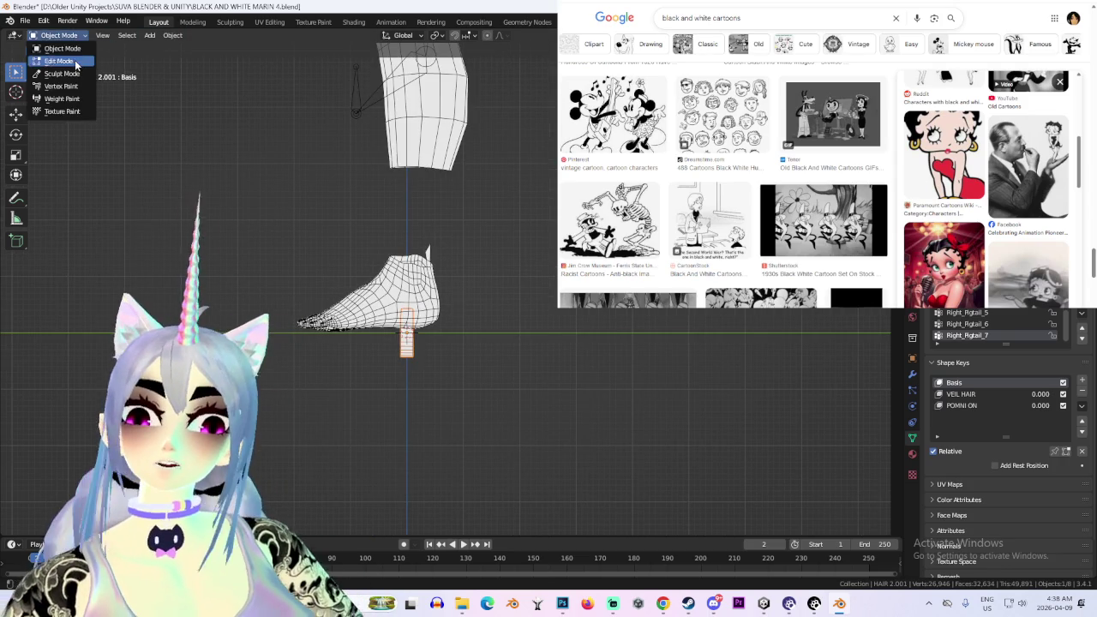
pyautogui.click(56, 62)
pyautogui.moveTo(633, 333); pyautogui.dragTo(435, 288, button='middle')
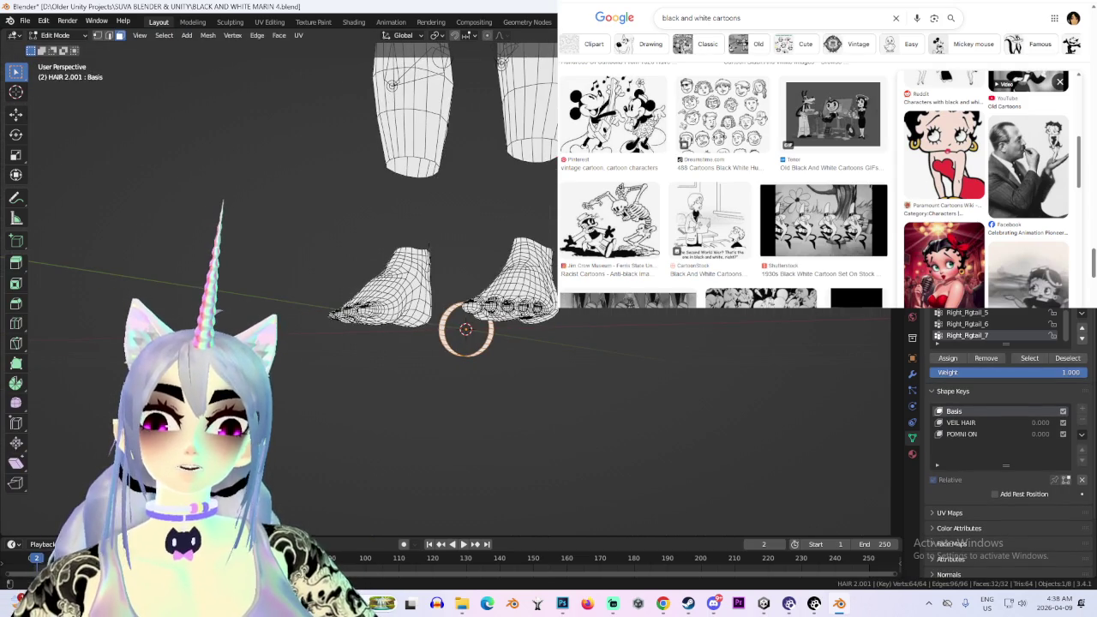
pyautogui.press('ctrl+KP_1')
# Return to Object Mode and apply all transforms to the ring
pyautogui.click(208, 35)
pyautogui.click(58, 35)
pyautogui.click(56, 49)
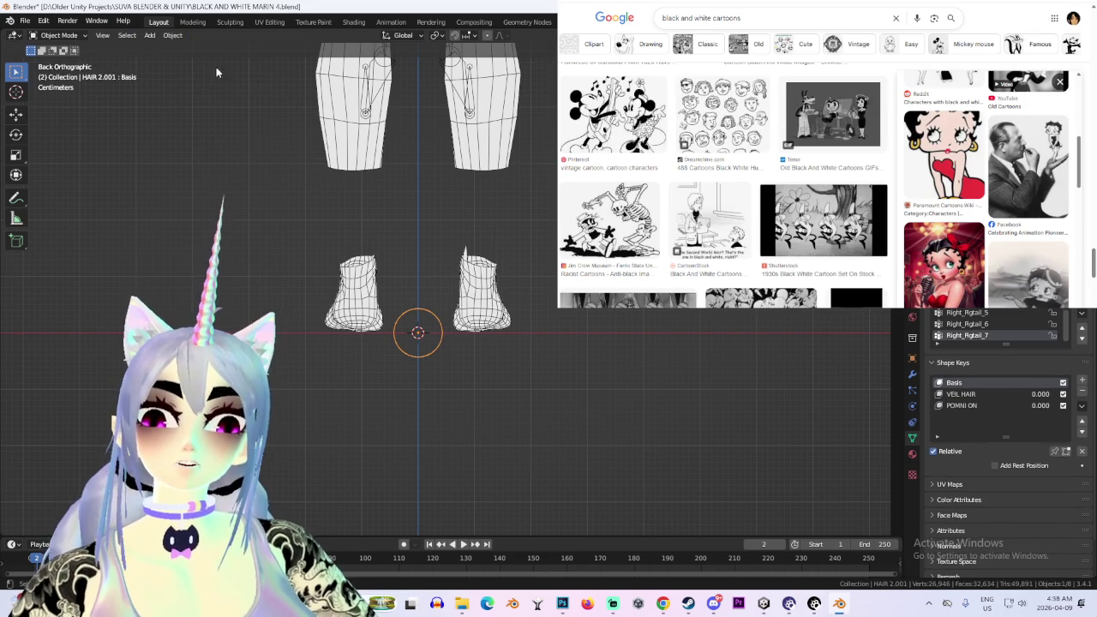
pyautogui.click(181, 38)
pyautogui.moveTo(186, 94)
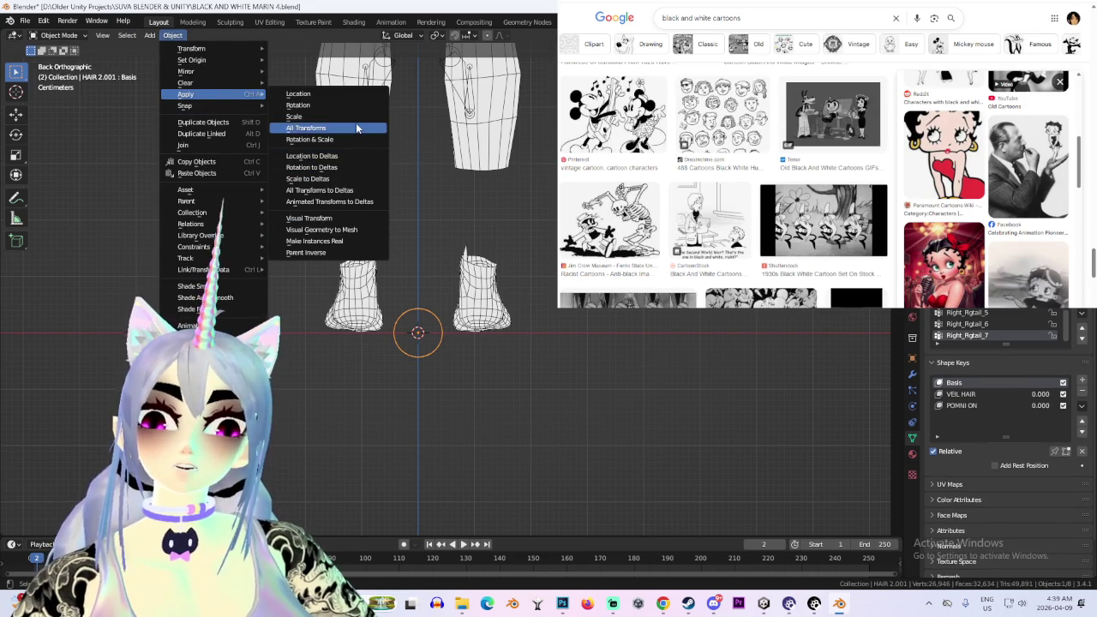
pyautogui.click(354, 128)
# Pan out to show the full legs and re-enter Edit Mode on the ring
pyautogui.scroll(-2, 618, 334)
pyautogui.keyDown('shift'); pyautogui.moveTo(502, 252); pyautogui.dragTo(502, 398, button='middle'); pyautogui.keyUp('shift')
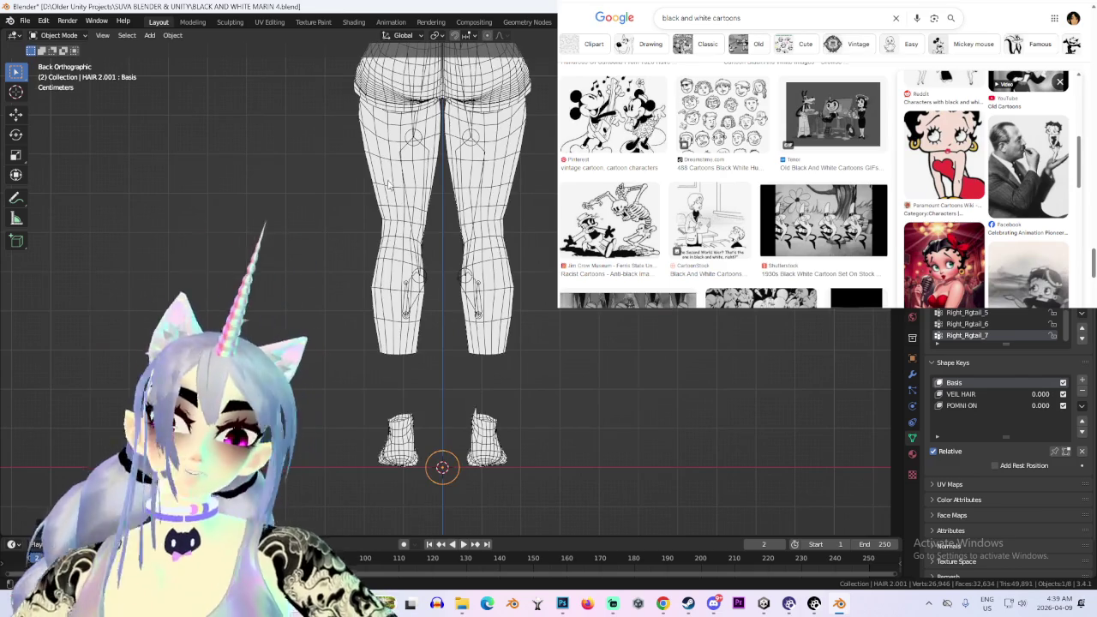
pyautogui.click(63, 38)
pyautogui.click(60, 64)
pyautogui.click(62, 38)
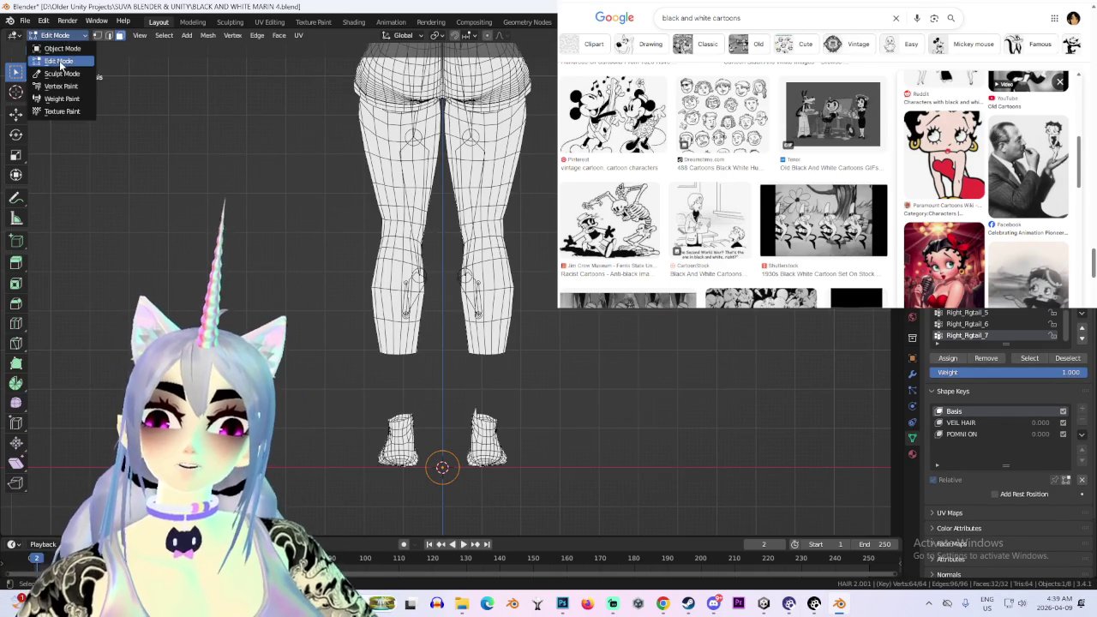
# Raise the ring's geometry along Z toward the head, checking top and front views
pyautogui.press('g')
pyautogui.press('z')
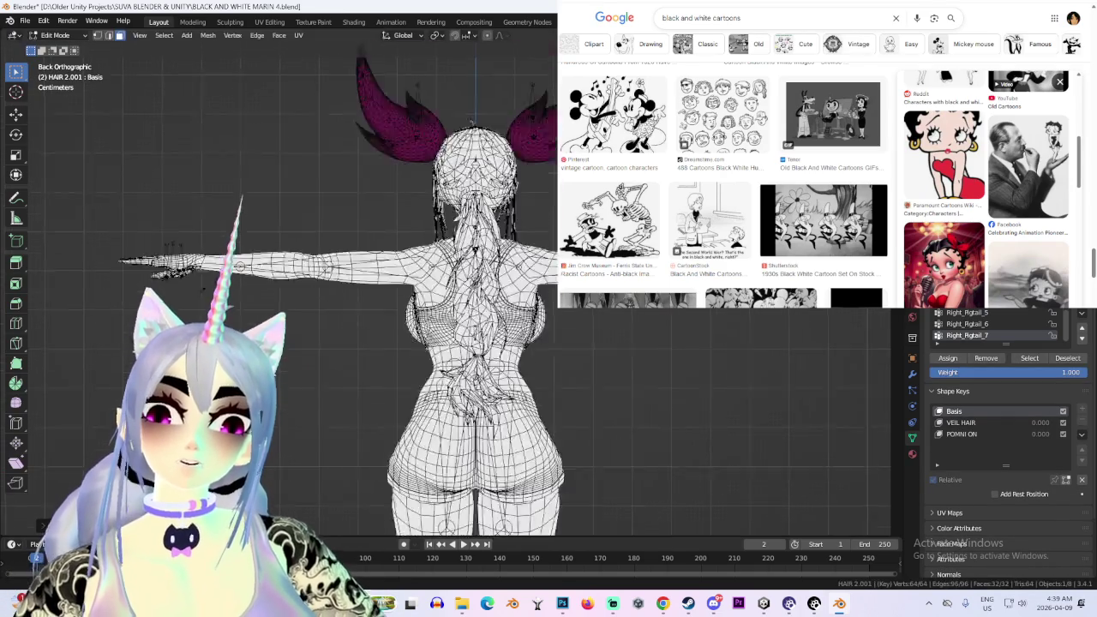
pyautogui.press('Return')
pyautogui.press('KP_7')
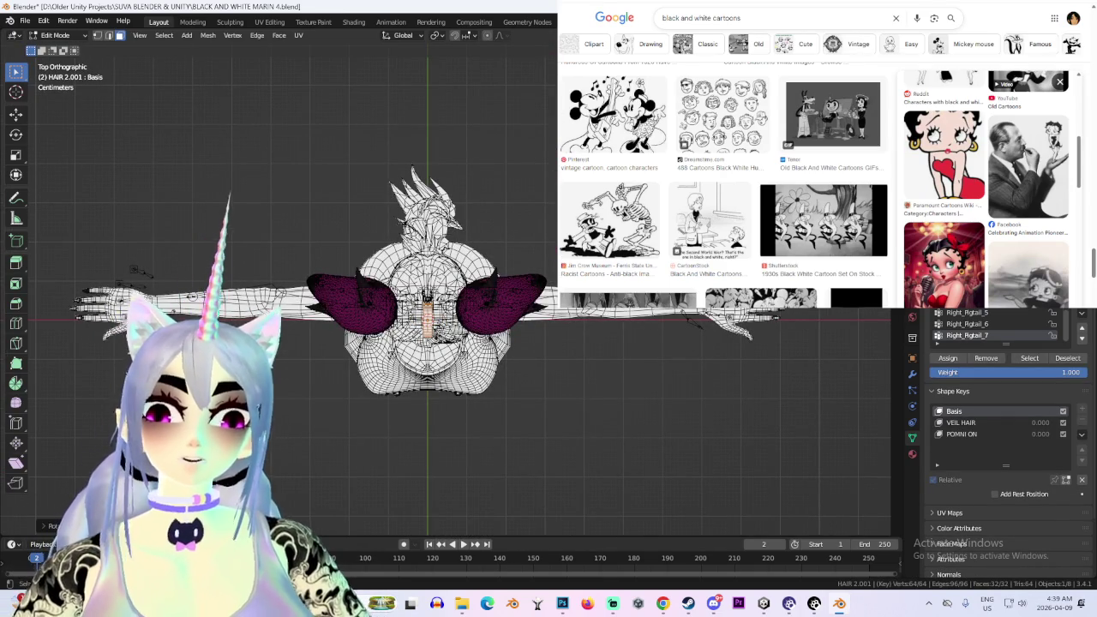
pyautogui.press('KP_1')
pyautogui.scroll(1, 495, 204)
# Scale up the pigtail ring
pyautogui.press('s')
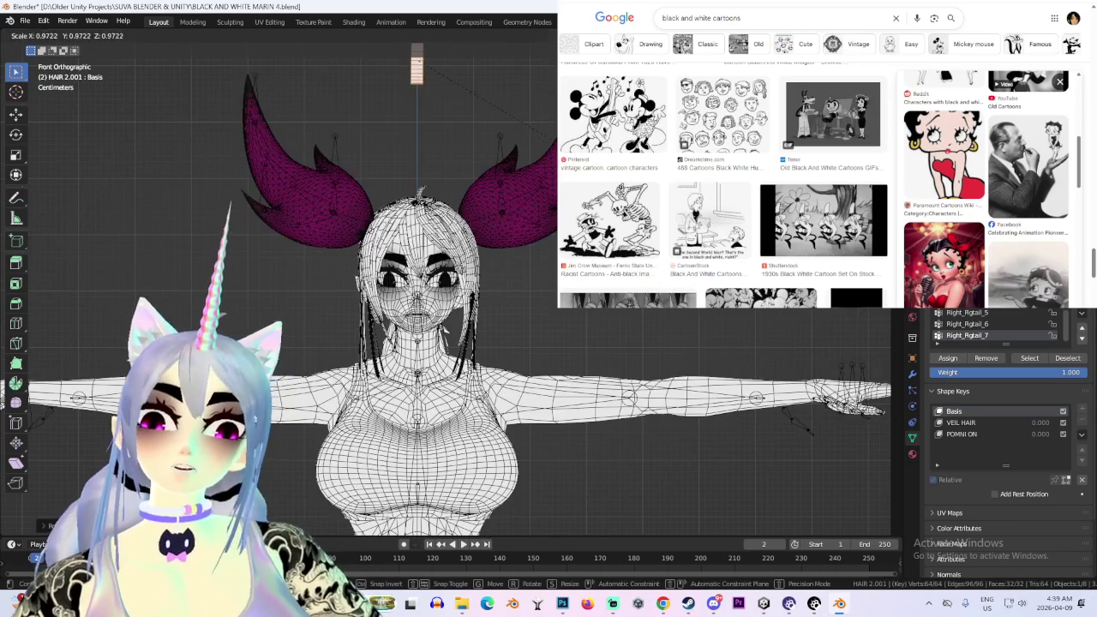
pyautogui.click(519, 97)
pyautogui.scroll(1, 497, 206)
pyautogui.press('g')
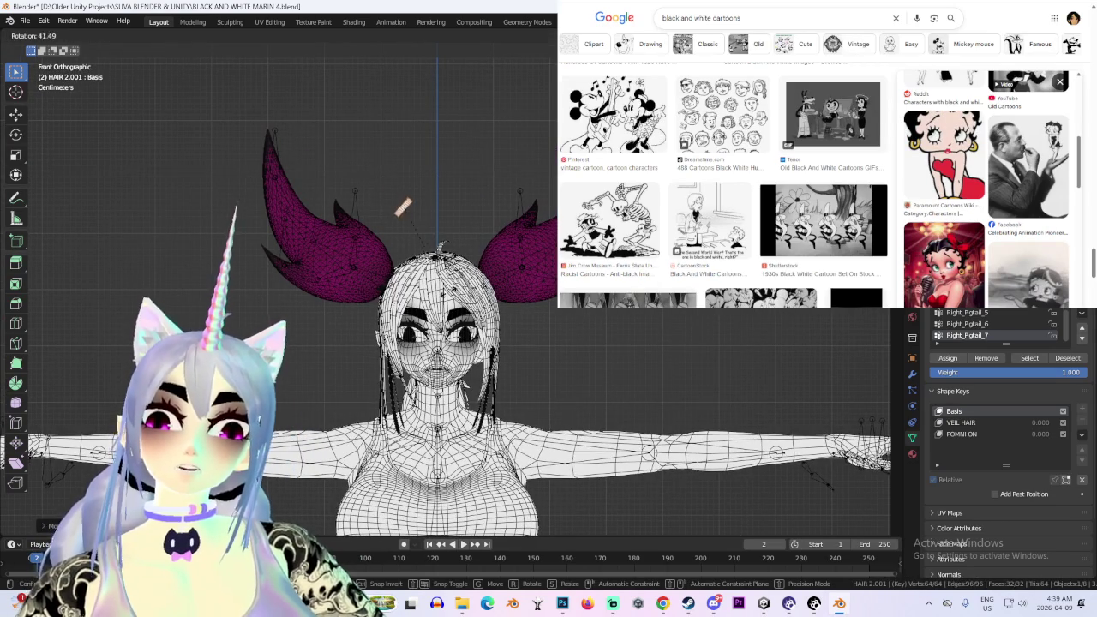
pyautogui.press('s')
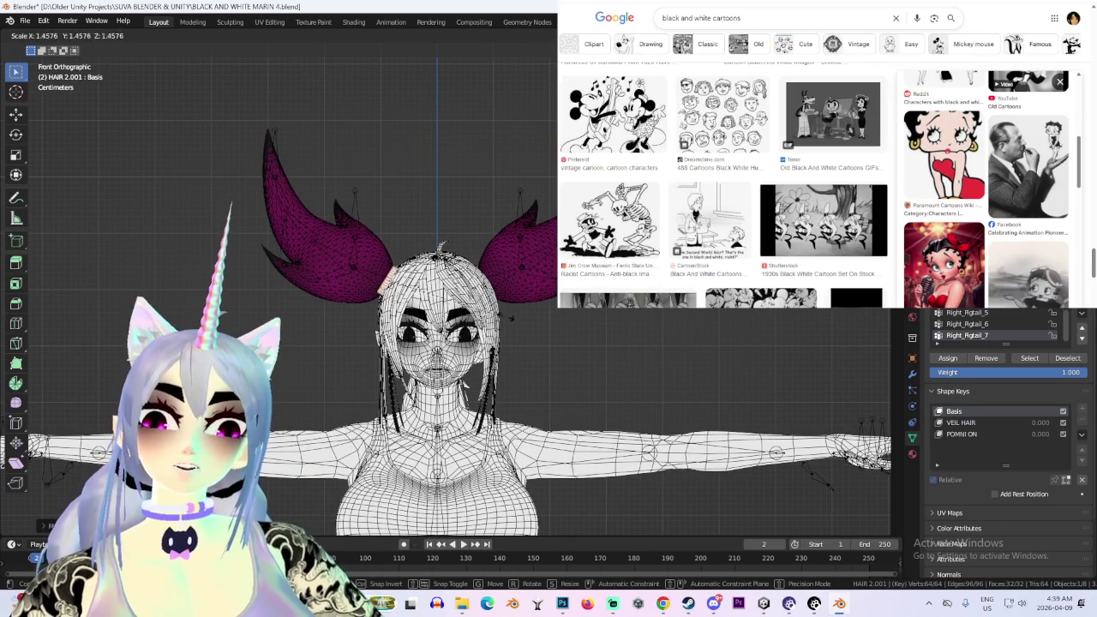
pyautogui.click(525, 308)
# Move the pigtail along Y in two passes to sit against the head
pyautogui.moveTo(526, 308); pyautogui.dragTo(479, 360, button='middle')
pyautogui.press('g')
pyautogui.press('y')
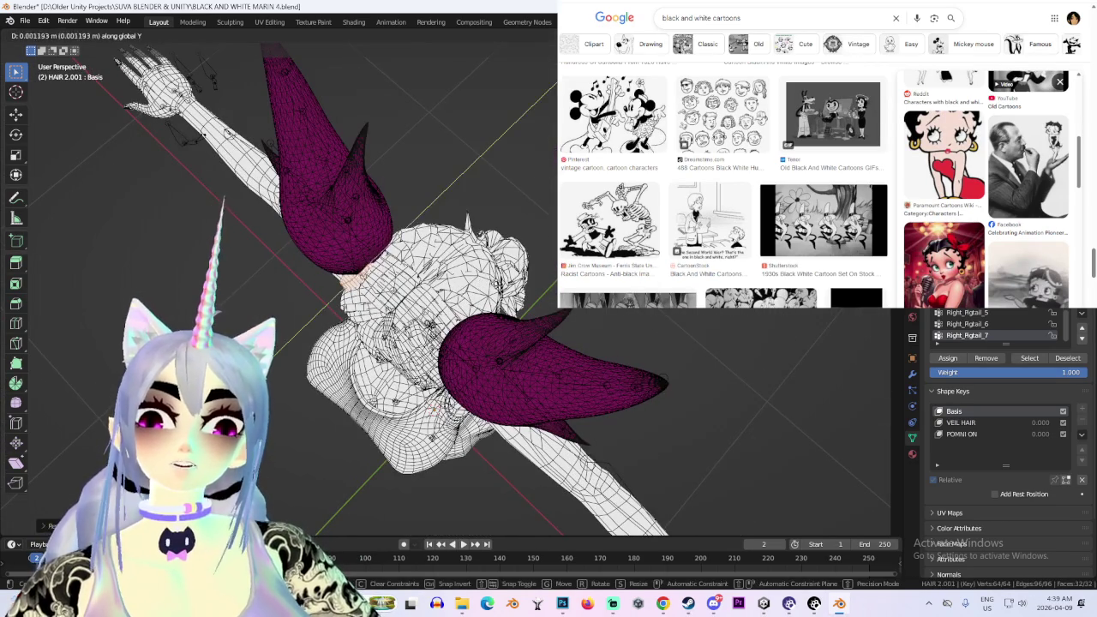
pyautogui.click(540, 236)
pyautogui.moveTo(539, 236)
pyautogui.mouseDown(button='middle')
pyautogui.moveTo(485, 215)
pyautogui.moveTo(442, 316)
pyautogui.moveTo(539, 228)
pyautogui.mouseUp(button='middle')
pyautogui.scroll(2, 480, 197)
pyautogui.scroll(1, 469, 237)
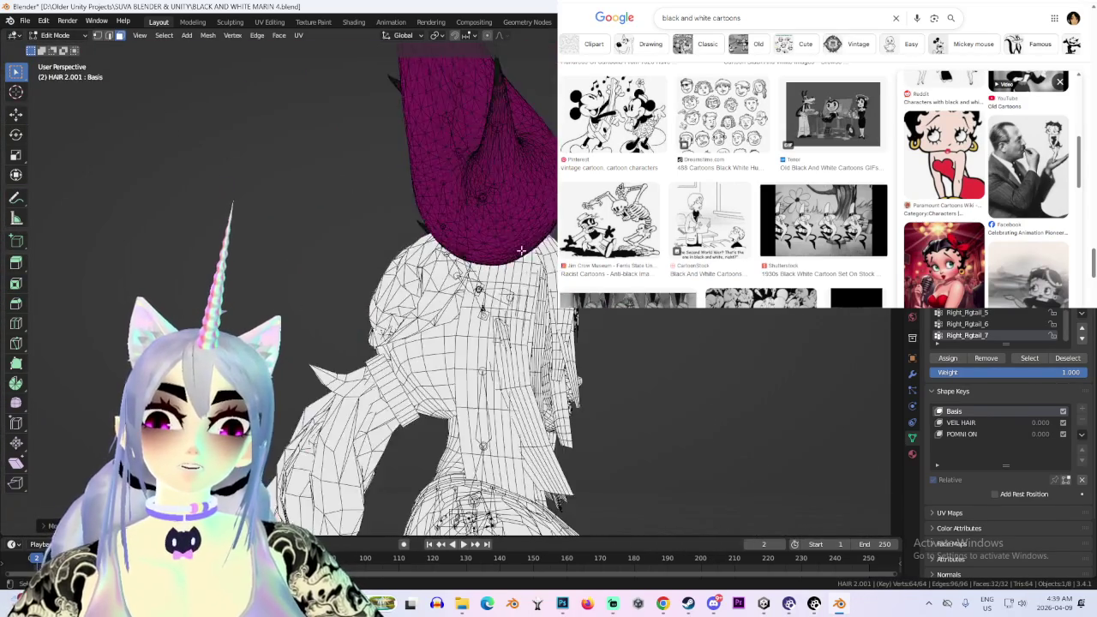
pyautogui.scroll(-2, 515, 249)
pyautogui.press('g')
pyautogui.press('y')
pyautogui.click(533, 313)
pyautogui.moveTo(533, 313)
pyautogui.mouseDown(button='middle')
pyautogui.moveTo(534, 252)
pyautogui.moveTo(519, 262)
pyautogui.moveTo(539, 319)
pyautogui.mouseUp(button='middle')
# Shift the pigtail sideways along X, check from behind, and return to Object Mode
pyautogui.press('g')
pyautogui.press('x')
pyautogui.click(526, 265)
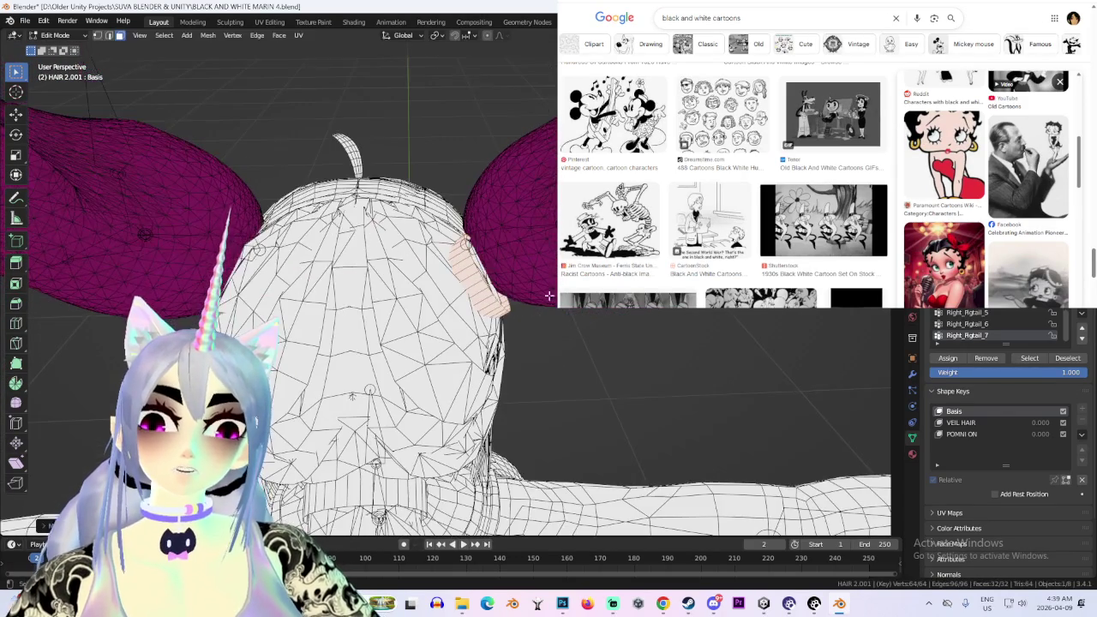
pyautogui.press('ctrl+KP_1')
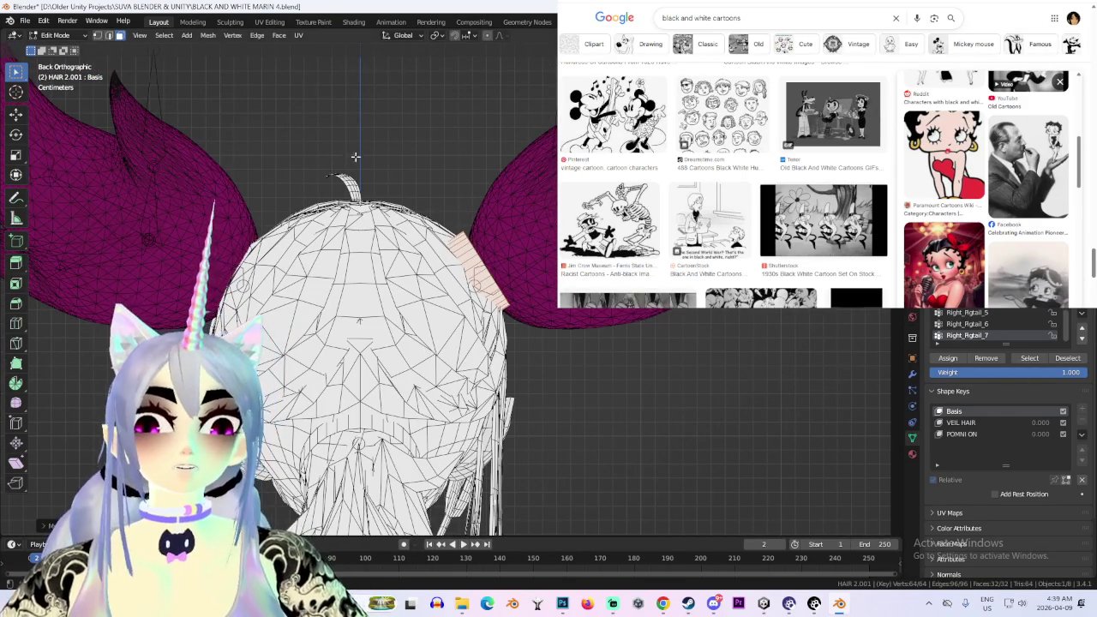
pyautogui.press('Tab')
pyautogui.rightClick(467, 279)
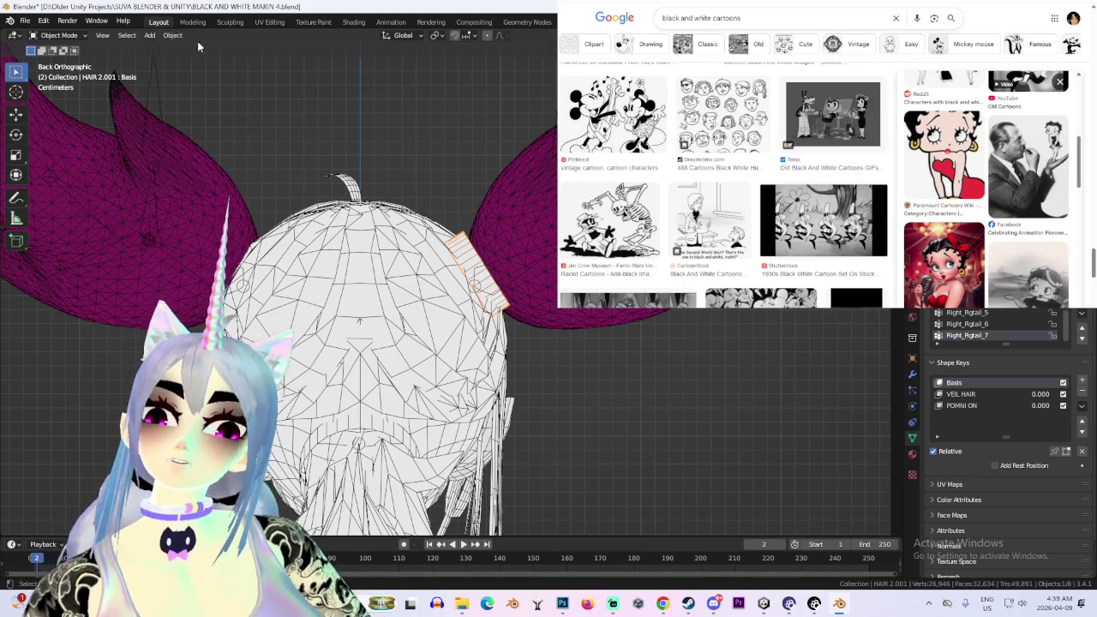
# Clear the pigtail's parent inverse and remove all its shape keys
pyautogui.click(172, 35)
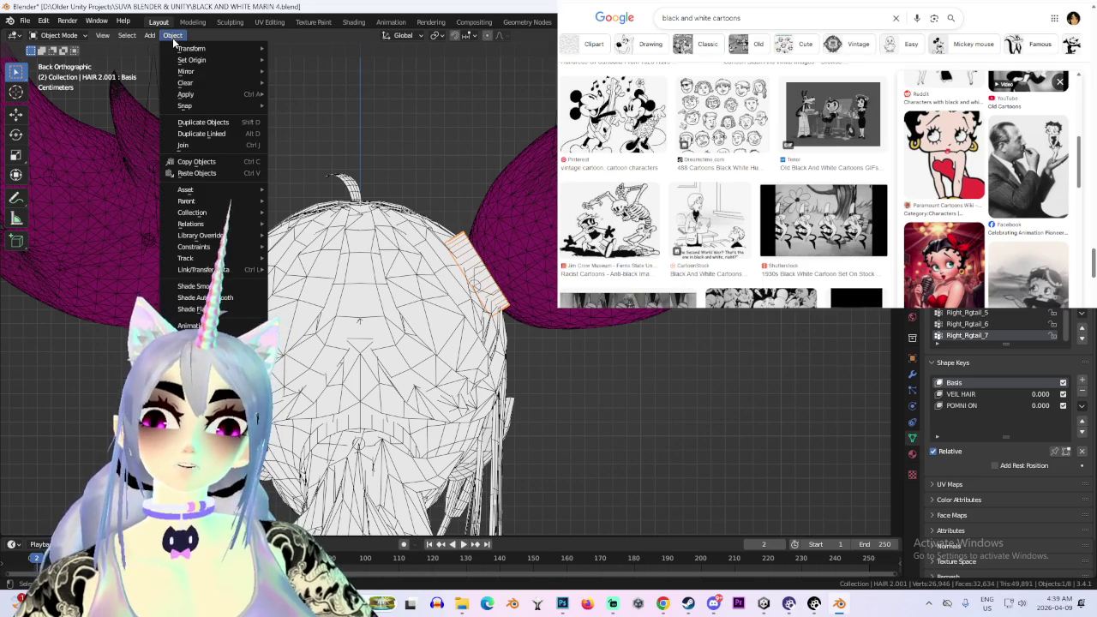
pyautogui.rightClick(476, 261)
pyautogui.moveTo(437, 209)
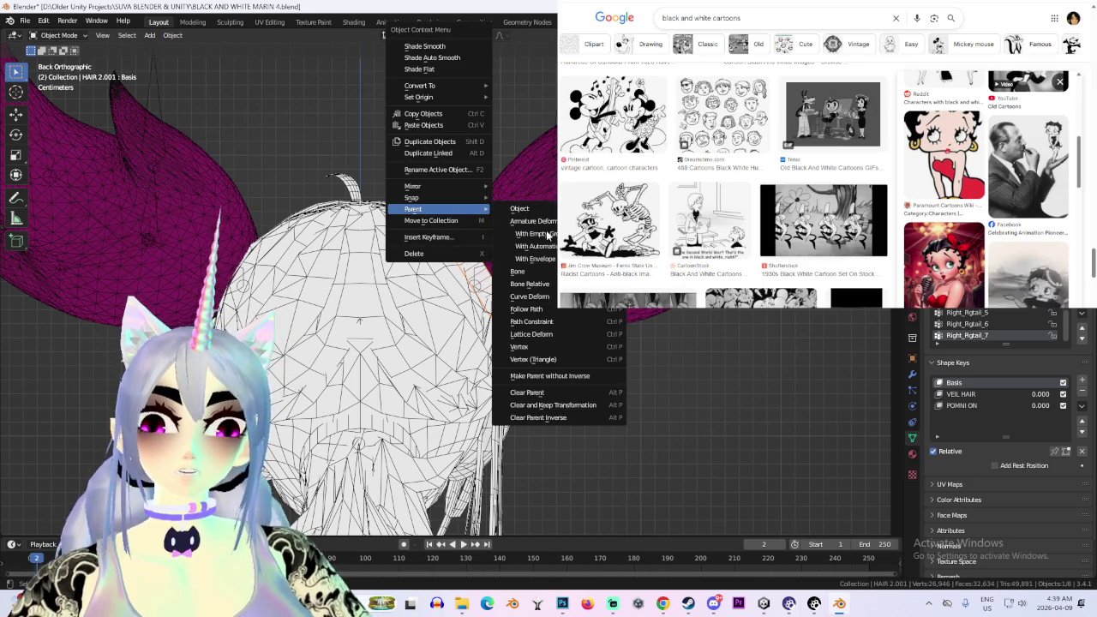
pyautogui.click(564, 416)
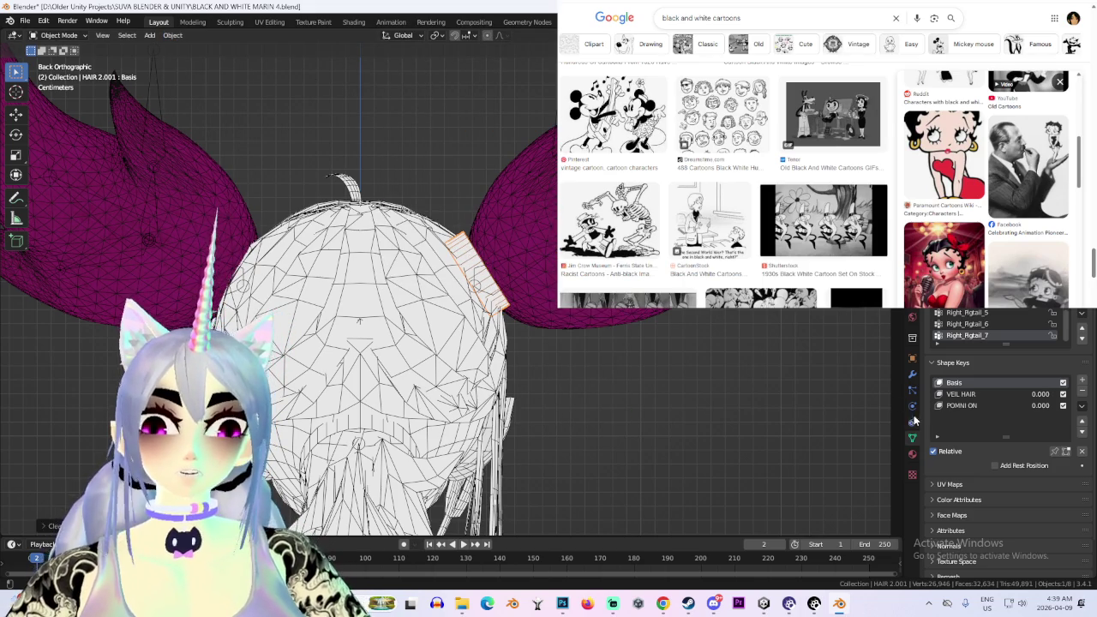
pyautogui.click(1083, 391)
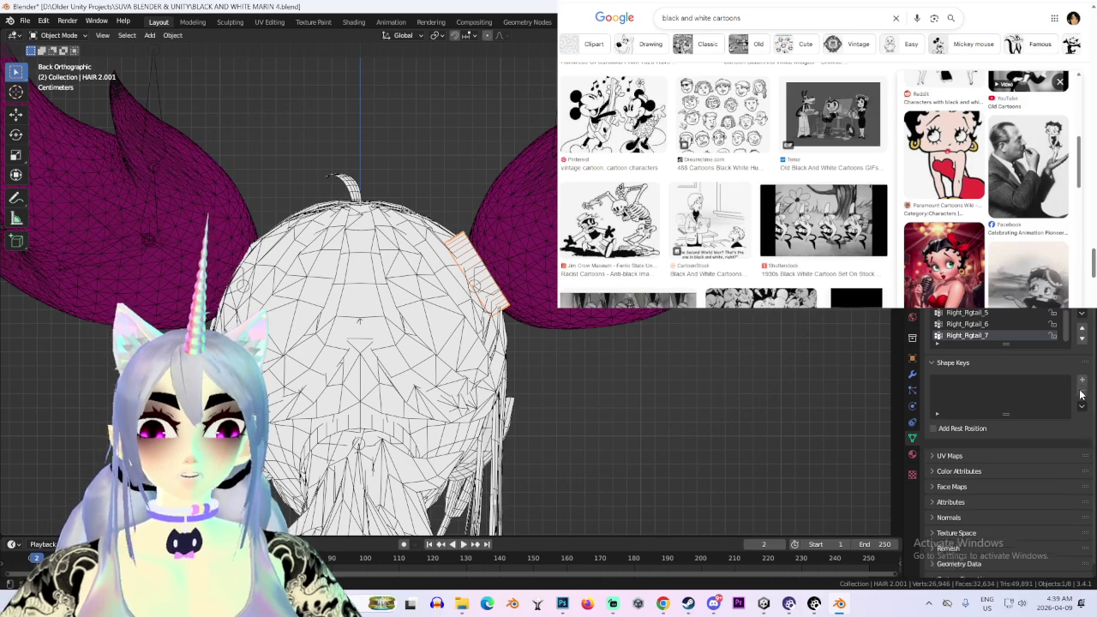
# Add a Mirror modifier to HAIR 2.001 and apply it
pyautogui.click(913, 376)
pyautogui.click(994, 283)
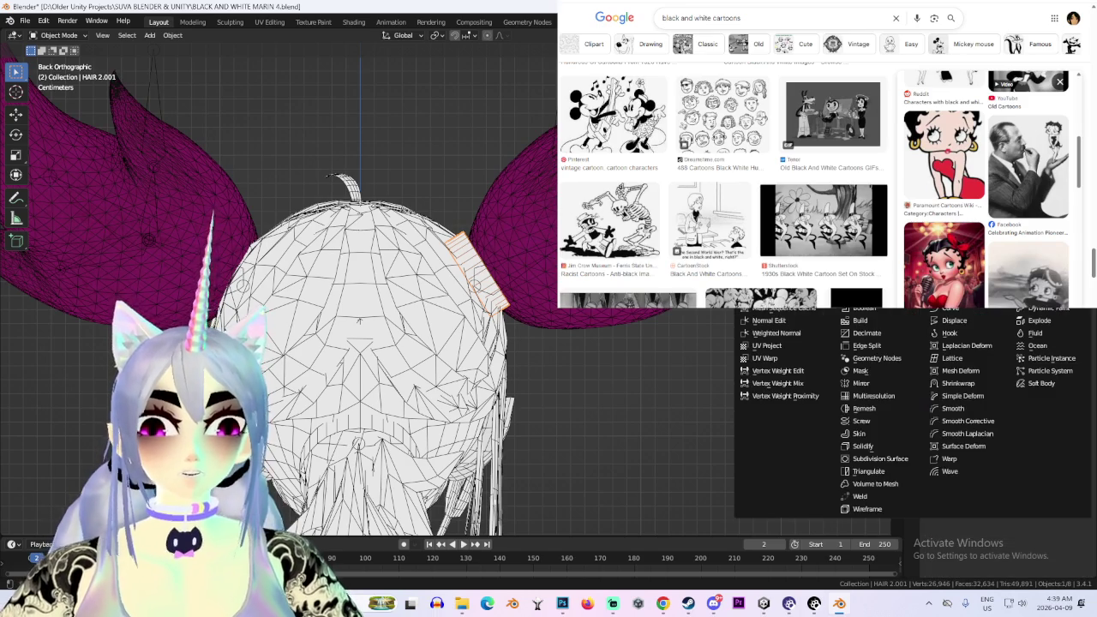
pyautogui.click(853, 381)
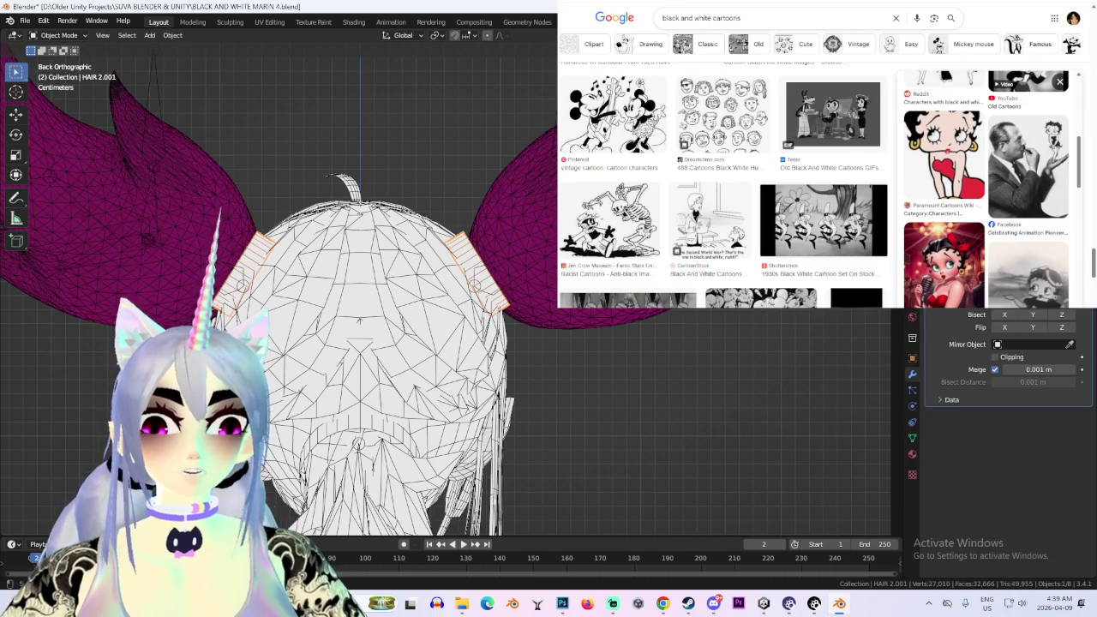
pyautogui.click(1007, 337)
# Select the armature and orbit to a level view behind the hair
pyautogui.moveTo(360, 326); pyautogui.dragTo(431, 300, button='middle')
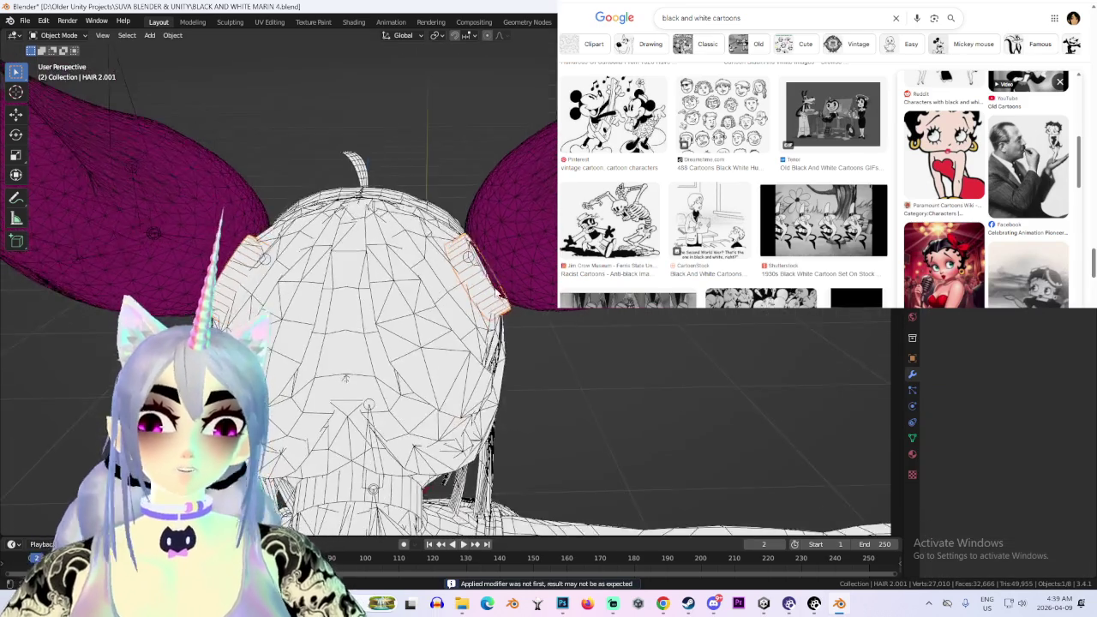
pyautogui.click(306, 179)
pyautogui.moveTo(283, 402)
pyautogui.mouseDown(button='middle')
pyautogui.moveTo(317, 352)
pyautogui.moveTo(528, 250)
pyautogui.mouseUp(button='middle')
# Show the Cats sidebar and put the armature into Pose Mode, viewed from behind
pyautogui.scroll(-3, 527, 251)
pyautogui.press('ctrl+KP_1')
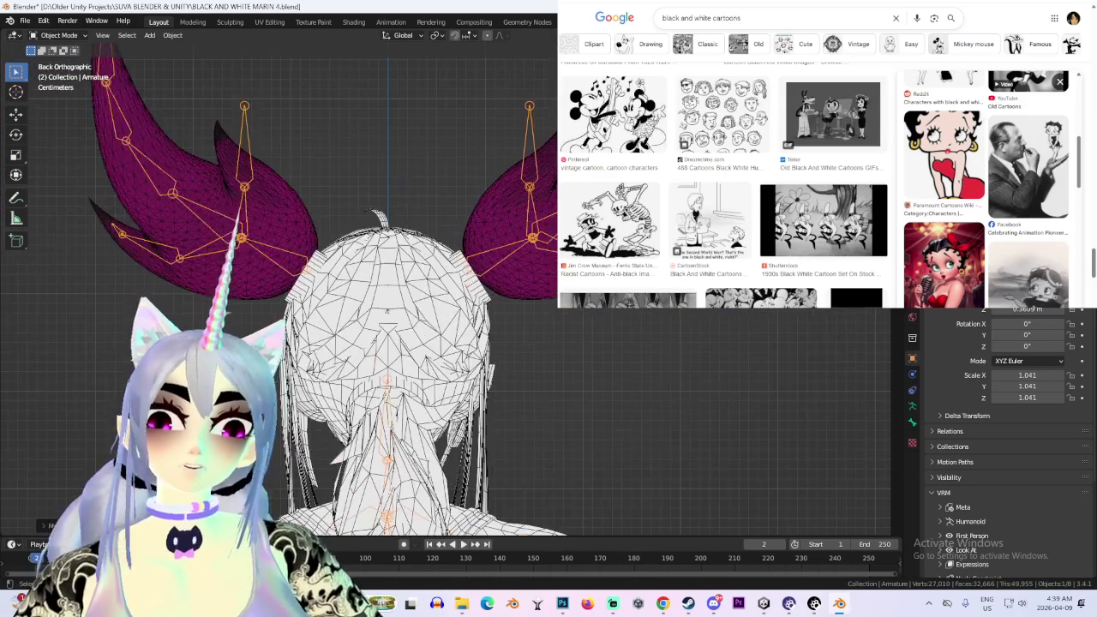
pyautogui.press('n')
pyautogui.hotkey('ctrl', 'Tab')
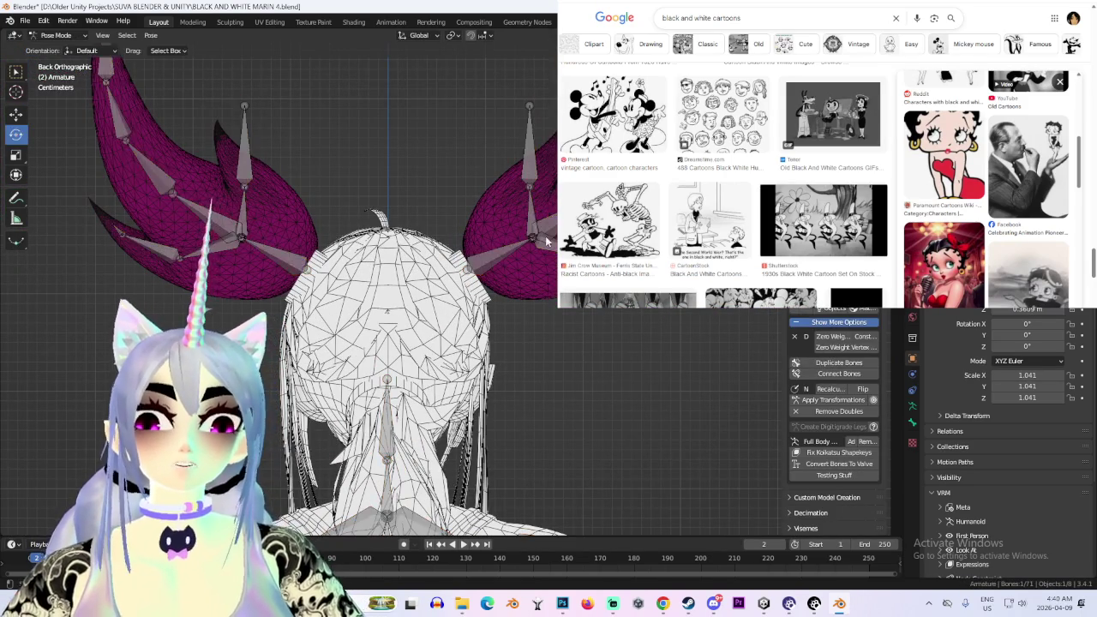
pyautogui.press('g')
pyautogui.press('x')
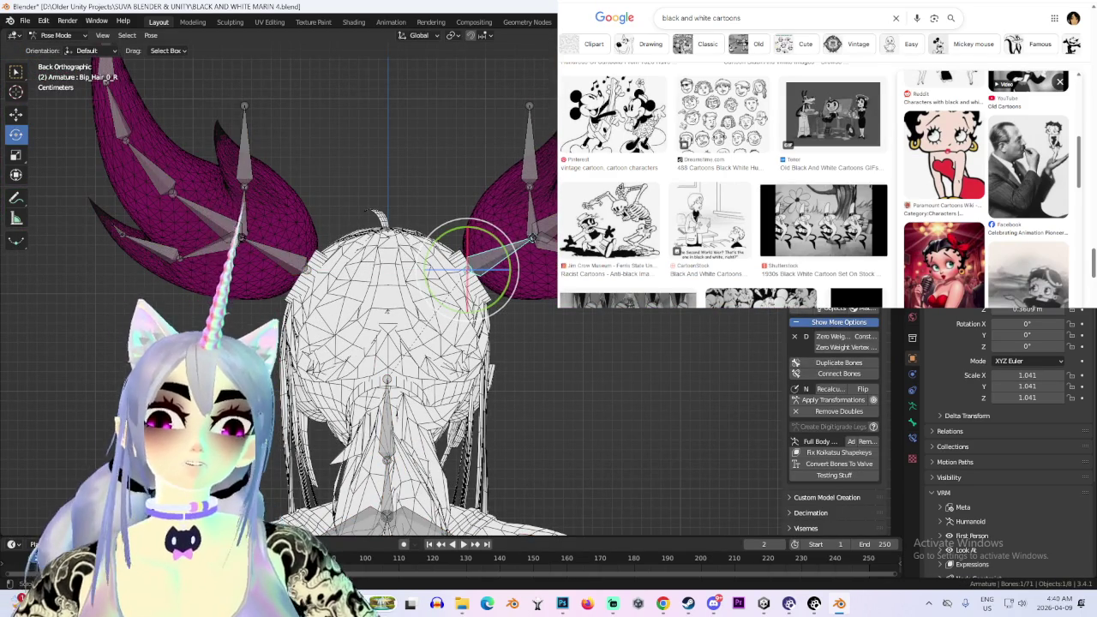
pyautogui.press('Escape')
# Apply the current pose as rest pose with Cats, then select the HAIR 2 mesh
pyautogui.moveTo(386, 300); pyautogui.dragTo(343, 257, button='middle')
pyautogui.moveTo(480, 257)
pyautogui.mouseDown(button='middle')
pyautogui.moveTo(504, 212)
pyautogui.moveTo(495, 204)
pyautogui.moveTo(480, 219)
pyautogui.mouseUp(button='middle')
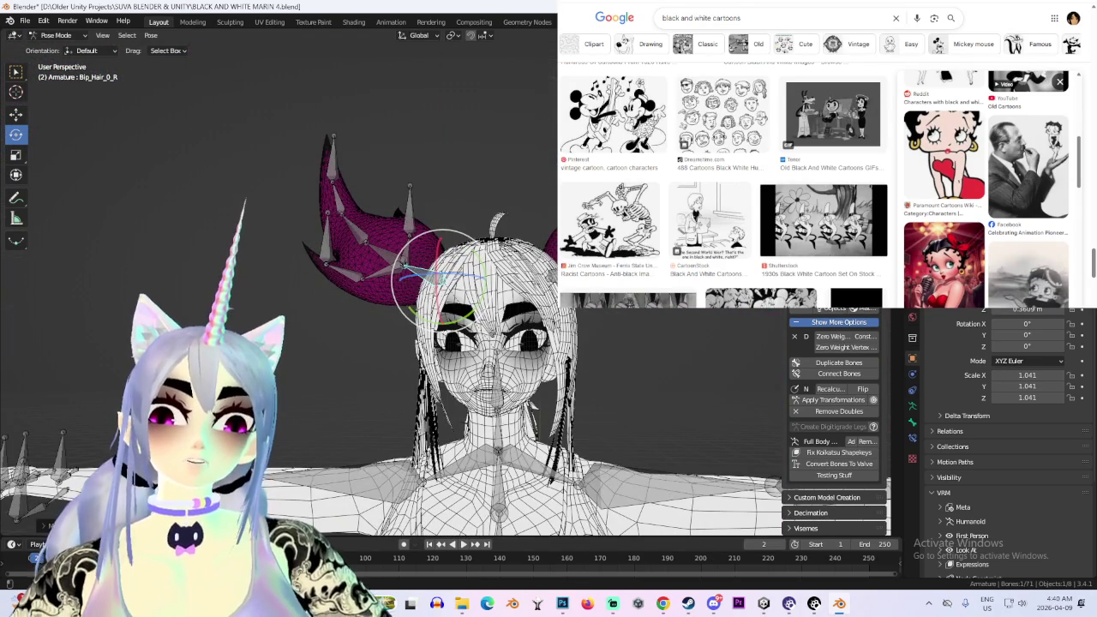
pyautogui.click(838, 310)
pyautogui.moveTo(548, 403)
pyautogui.mouseDown(button='middle')
pyautogui.moveTo(572, 421)
pyautogui.moveTo(540, 418)
pyautogui.mouseUp(button='middle')
pyautogui.click(572, 421)
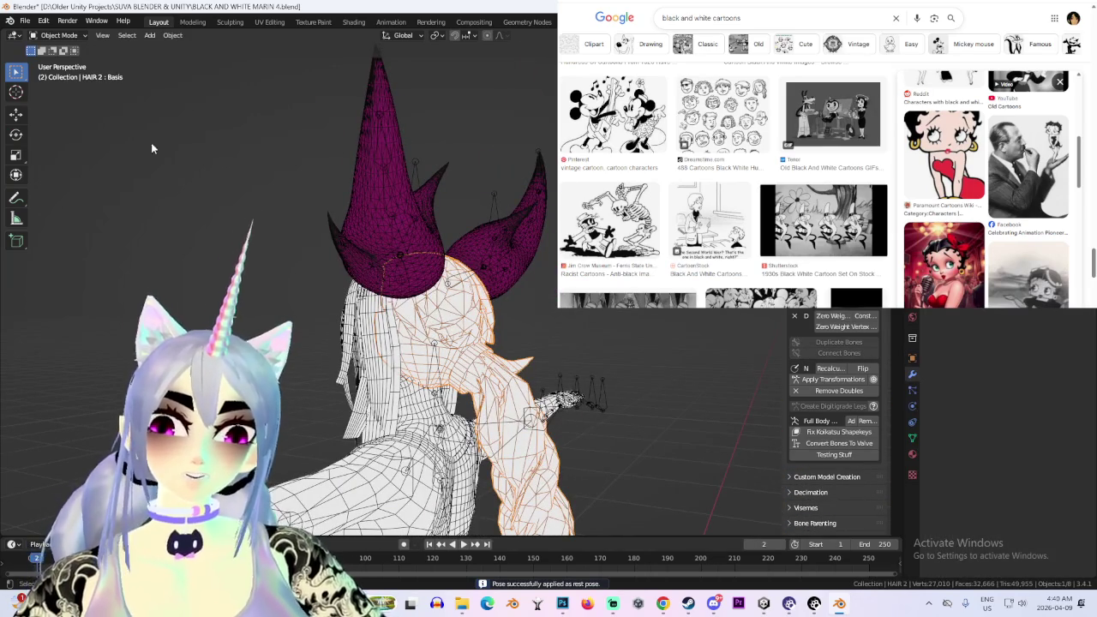
# Open HAIR 2 in Edit Mode and orbit around the pigtail to inspect it from front and sides
pyautogui.click(52, 35)
pyautogui.click(49, 59)
pyautogui.moveTo(555, 440); pyautogui.dragTo(505, 410, button='middle')
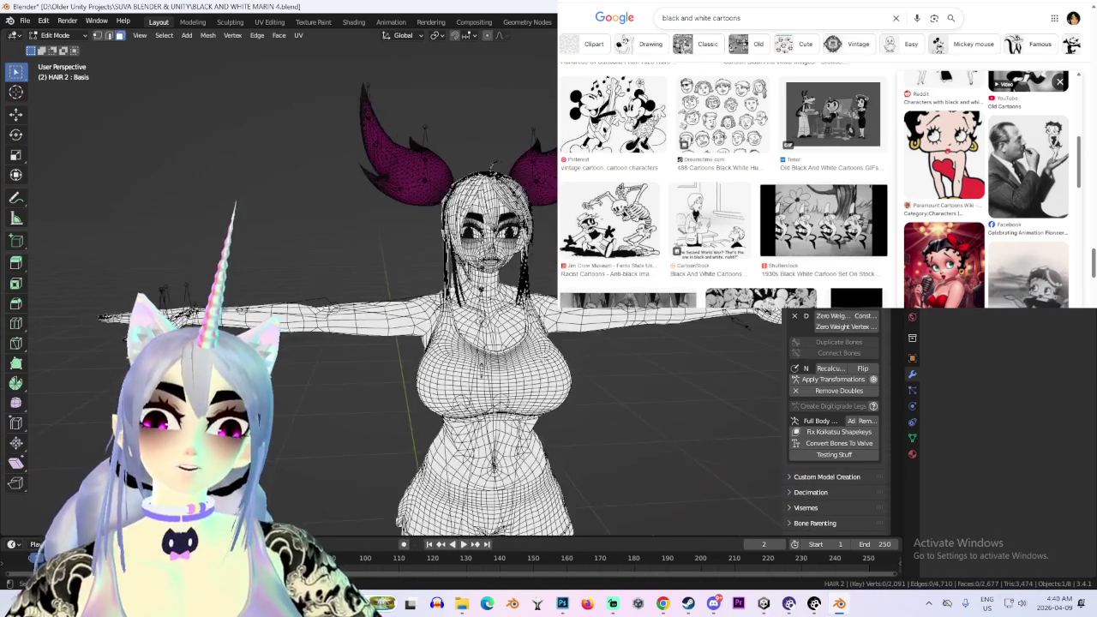
pyautogui.moveTo(781, 317); pyautogui.dragTo(770, 326, button='middle')
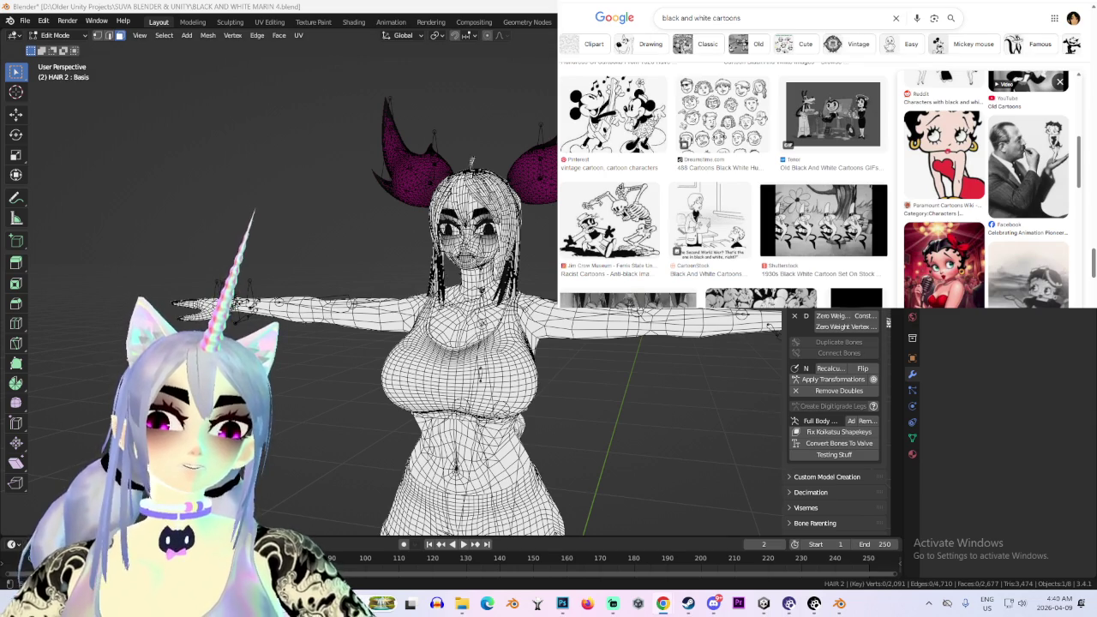
pyautogui.moveTo(769, 327); pyautogui.dragTo(651, 335, button='middle')
pyautogui.click(79, 41)
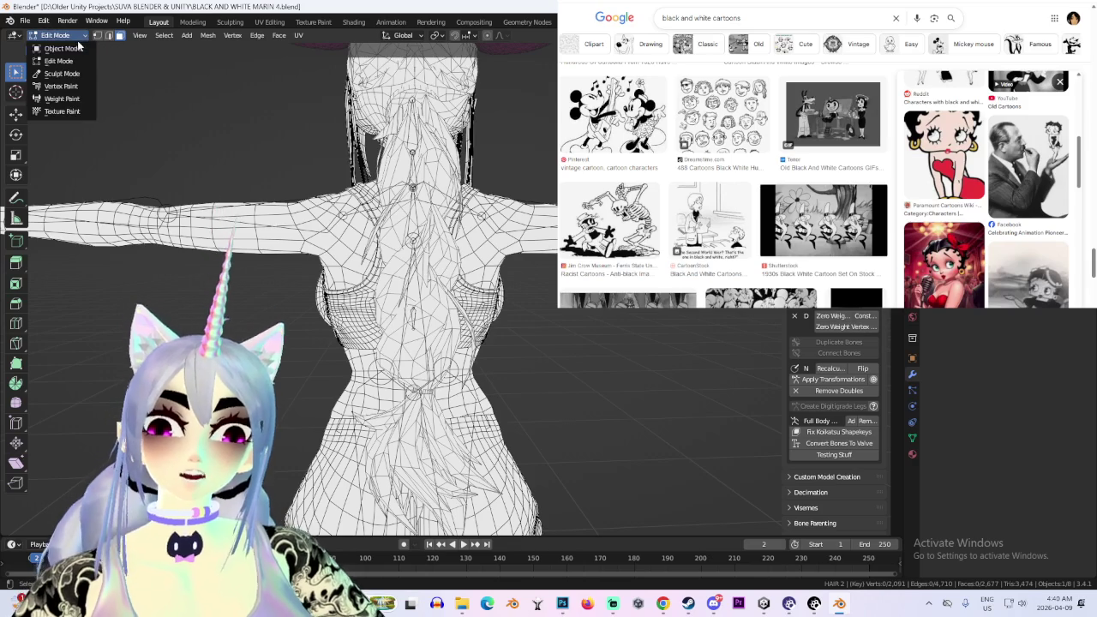
pyautogui.click(62, 48)
pyautogui.moveTo(343, 94); pyautogui.dragTo(173, 90, button='middle')
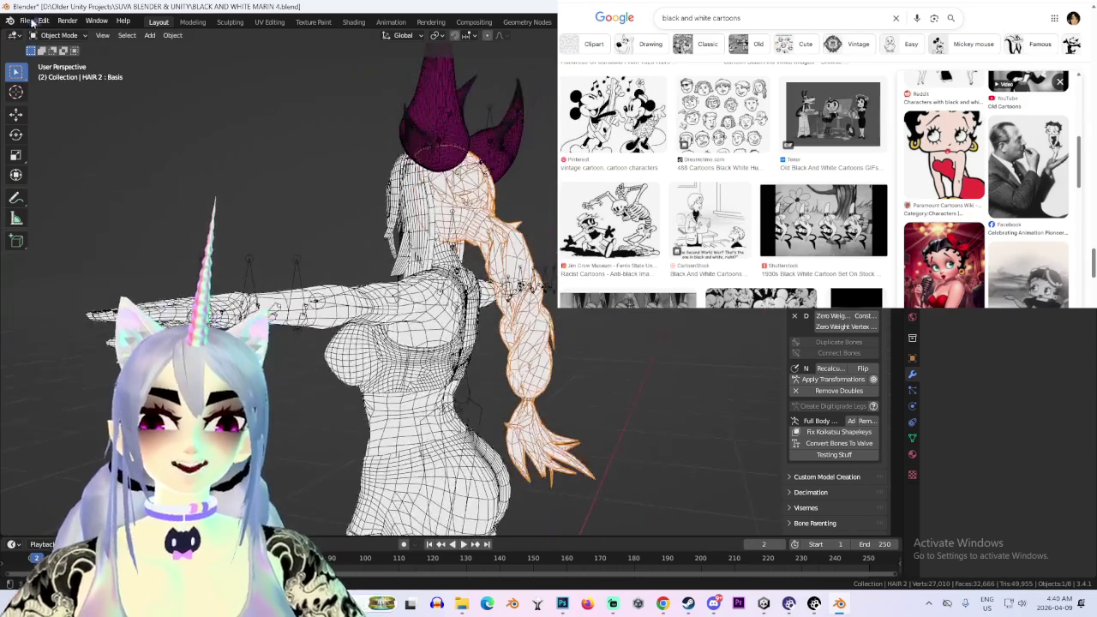
pyautogui.click(58, 34)
pyautogui.click(54, 60)
pyautogui.moveTo(257, 172); pyautogui.dragTo(444, 272, button='middle')
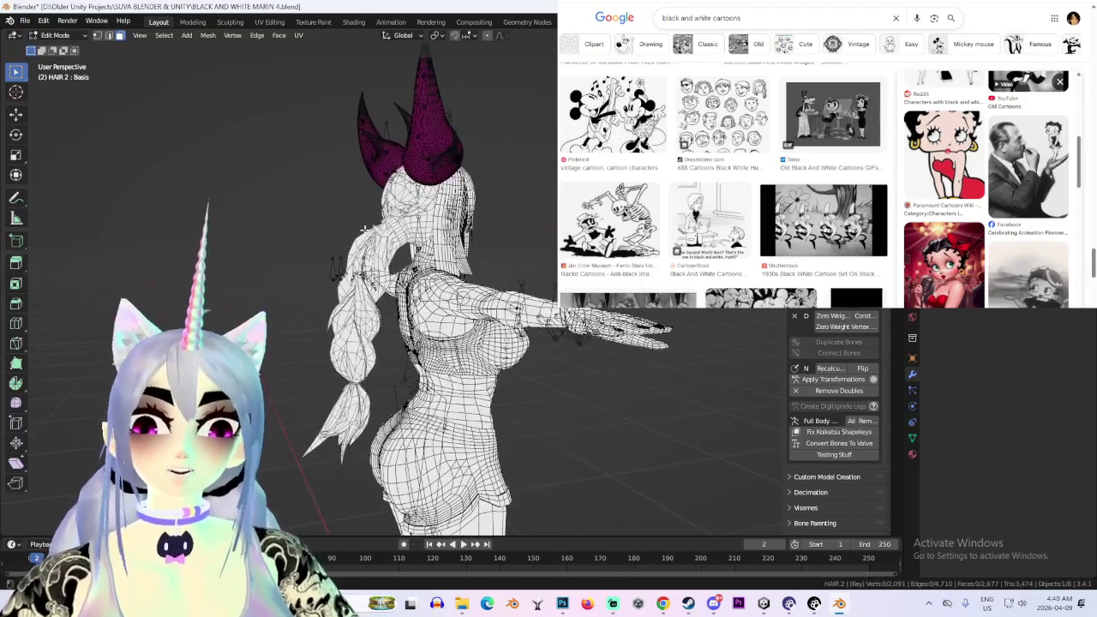
# Select the whole braid using see-through view, linked selection and grow selection
pyautogui.moveTo(400, 249); pyautogui.dragTo(400, 250)
pyautogui.moveTo(400, 250); pyautogui.dragTo(400, 262, button='middle')
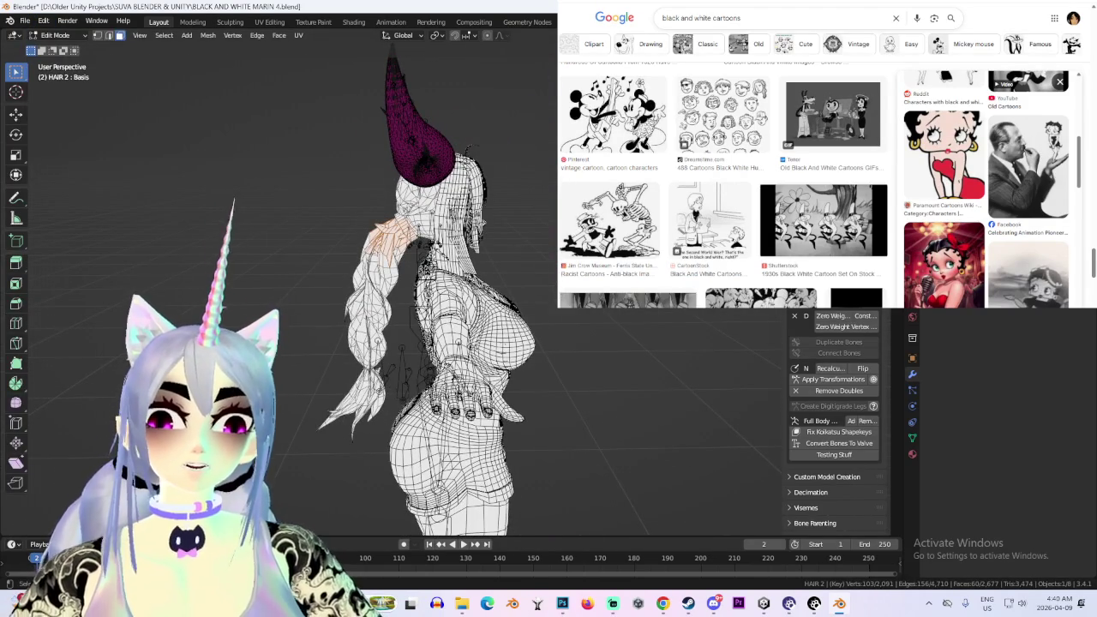
pyautogui.hotkey('alt', 'z')
pyautogui.hotkey('ctrl', 'l')
pyautogui.press('ctrl+KP_3')
pyautogui.moveTo(354, 326)
pyautogui.mouseDown(button='middle')
pyautogui.moveTo(383, 372)
pyautogui.moveTo(483, 382)
pyautogui.mouseUp(button='middle')
pyautogui.press('ctrl+KP_Add')
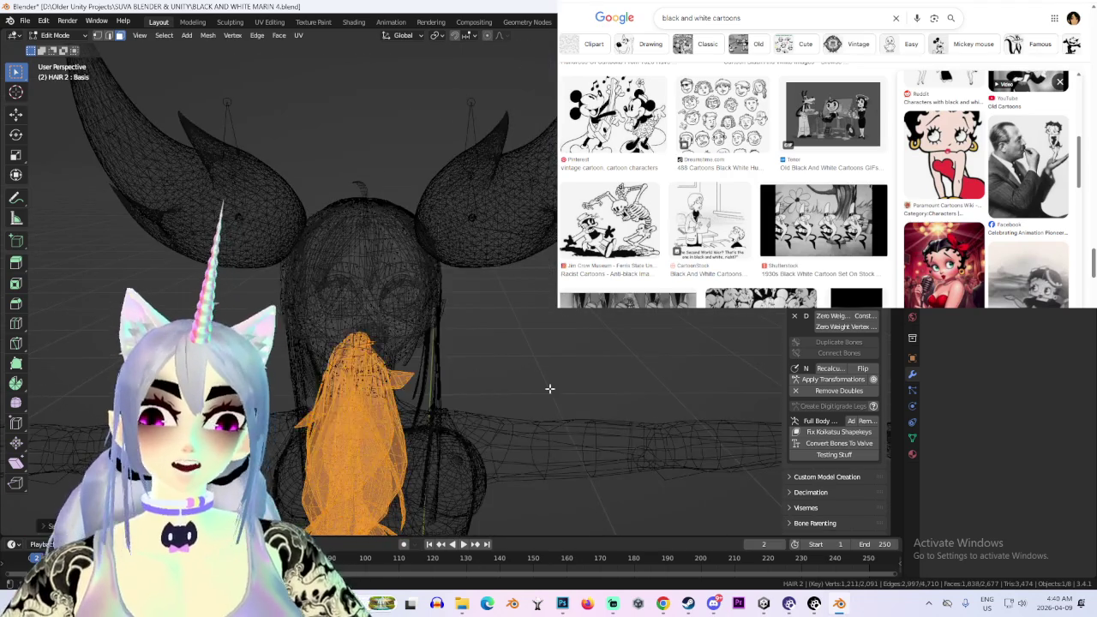
pyautogui.moveTo(570, 399); pyautogui.dragTo(520, 441, button='middle')
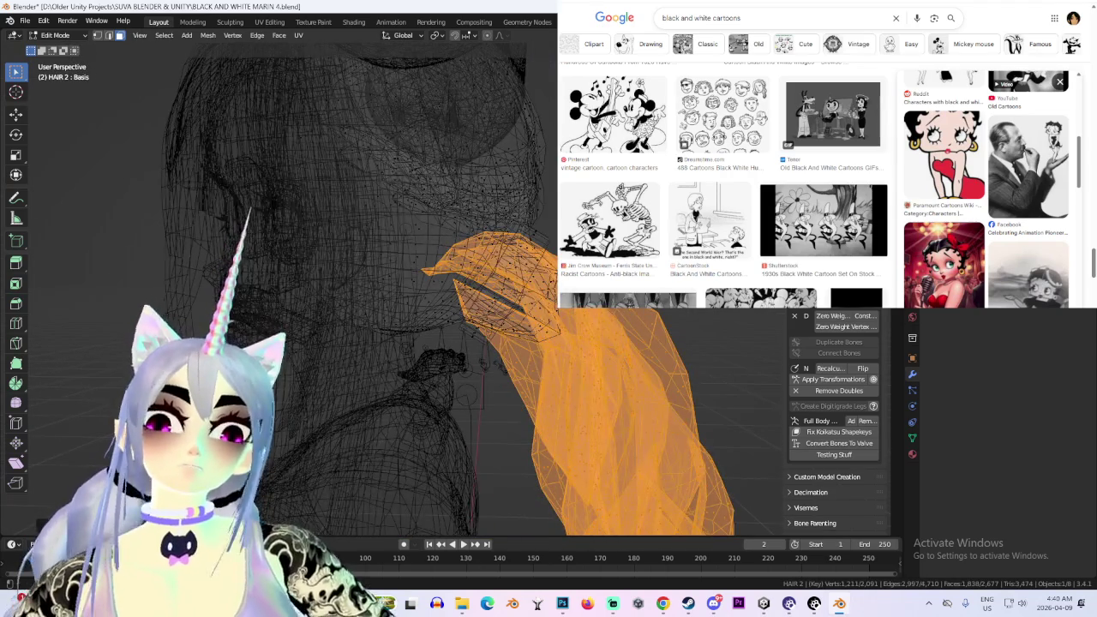
pyautogui.hotkey('alt', 'z')
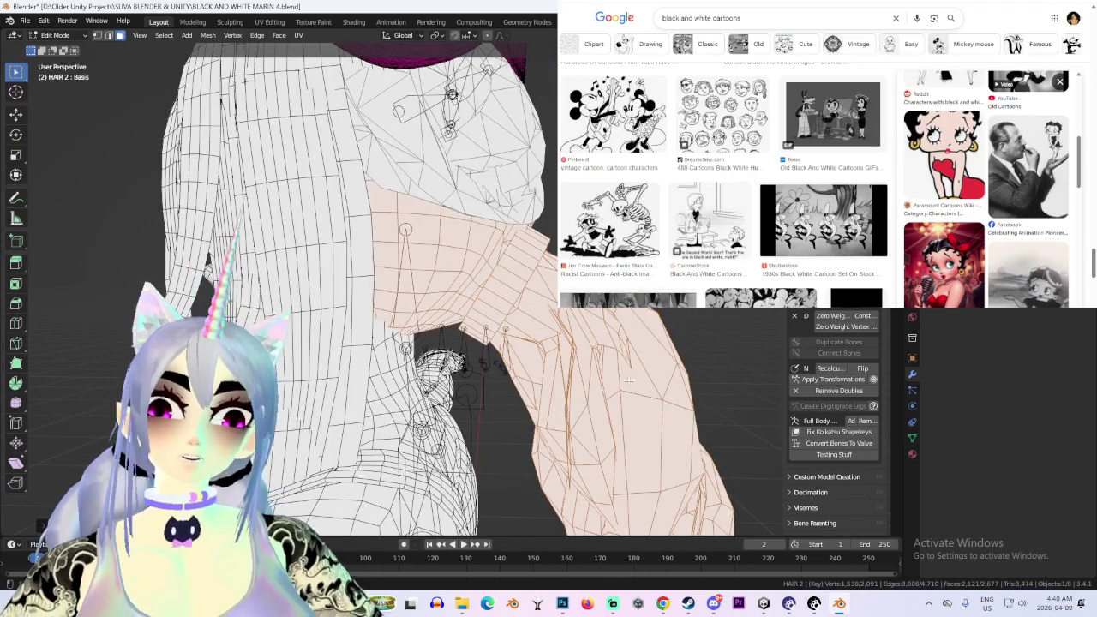
# Orbit to the back of the neck, dismissing an accidental quit prompt
pyautogui.moveTo(629, 381); pyautogui.dragTo(490, 374, button='middle')
pyautogui.scroll(2, 568, 386)
pyautogui.moveTo(568, 387); pyautogui.dragTo(493, 282, button='middle')
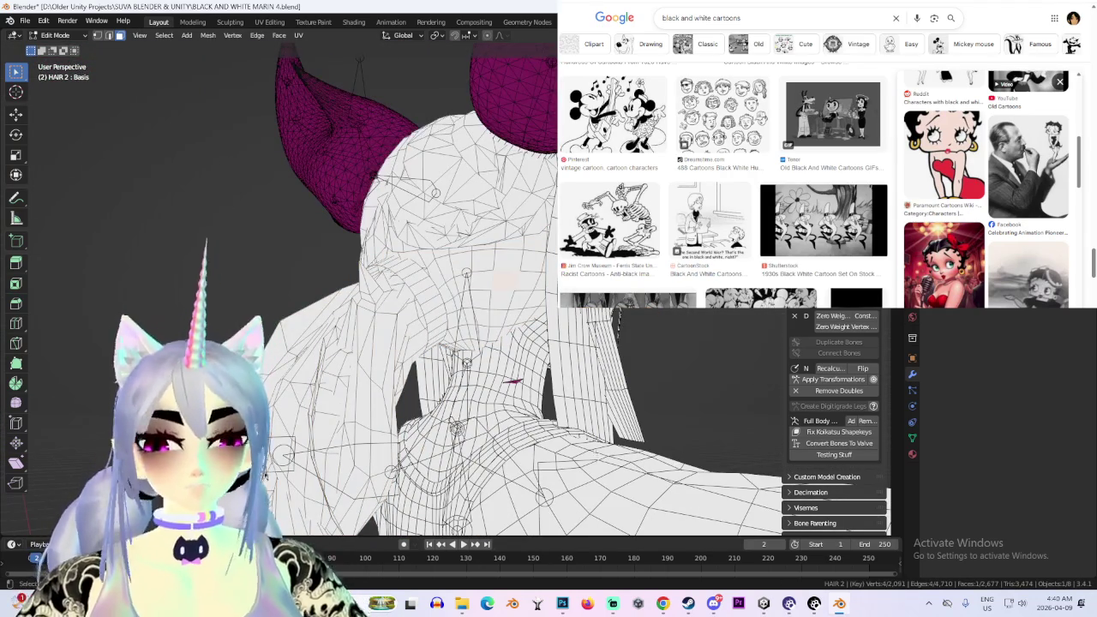
pyautogui.hotkey('ctrl', 'q')
pyautogui.click(621, 321)
pyautogui.moveTo(622, 320); pyautogui.dragTo(545, 341, button='middle')
# Separate the selected braid into its own object, then reopen the hair mesh in Edit Mode
pyautogui.press('p')
pyautogui.click(545, 341)
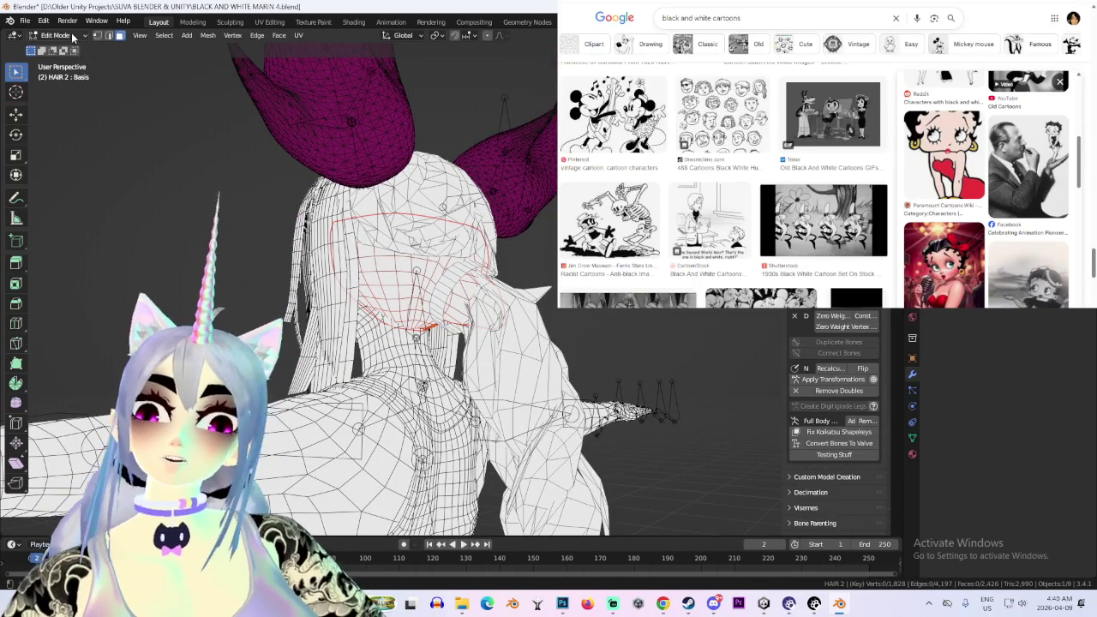
pyautogui.press('Tab')
pyautogui.rightClick(518, 334)
pyautogui.moveTo(502, 372); pyautogui.dragTo(480, 360, button='middle')
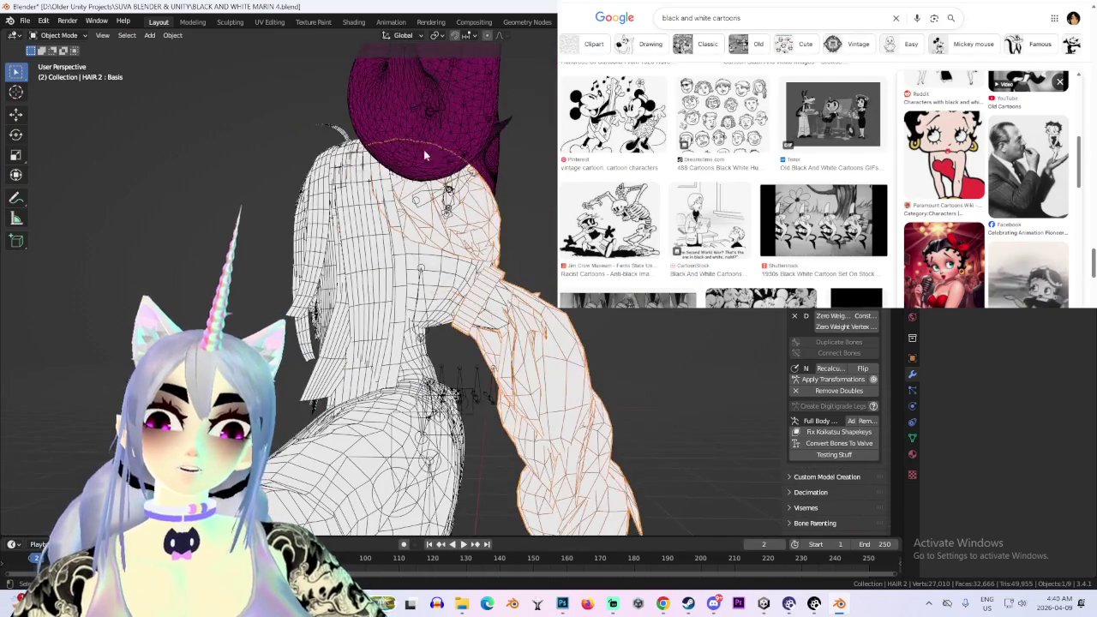
pyautogui.click(76, 36)
pyautogui.click(60, 62)
# Separate the braid into its own object again, working in see-through view
pyautogui.moveTo(521, 245); pyautogui.dragTo(670, 348, button='middle')
pyautogui.moveTo(257, 429); pyautogui.dragTo(45, 433, button='middle')
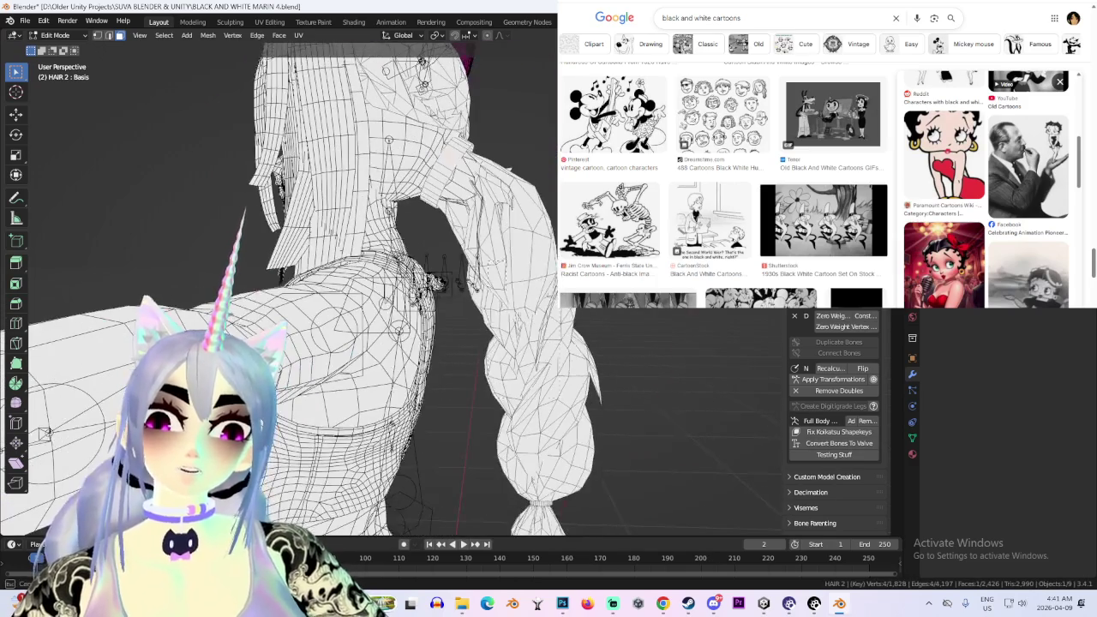
pyautogui.hotkey('shift', 'z')
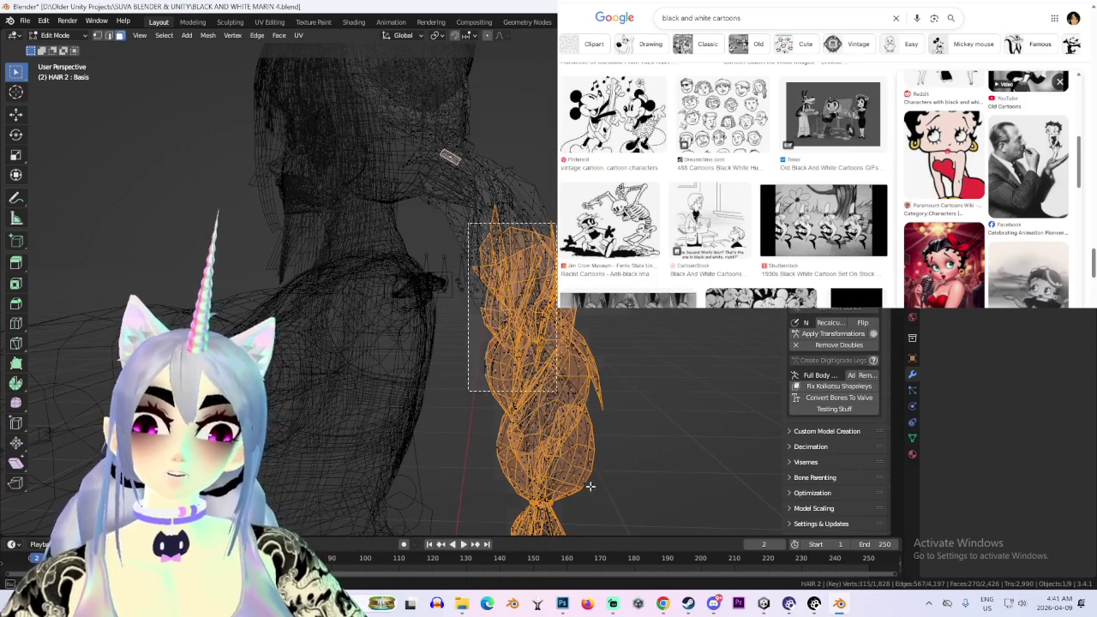
pyautogui.scroll(-3, 605, 417)
pyautogui.scroll(4, 637, 471)
pyautogui.moveTo(637, 470)
pyautogui.mouseDown(button='middle')
pyautogui.moveTo(530, 274)
pyautogui.moveTo(495, 319)
pyautogui.mouseUp(button='middle')
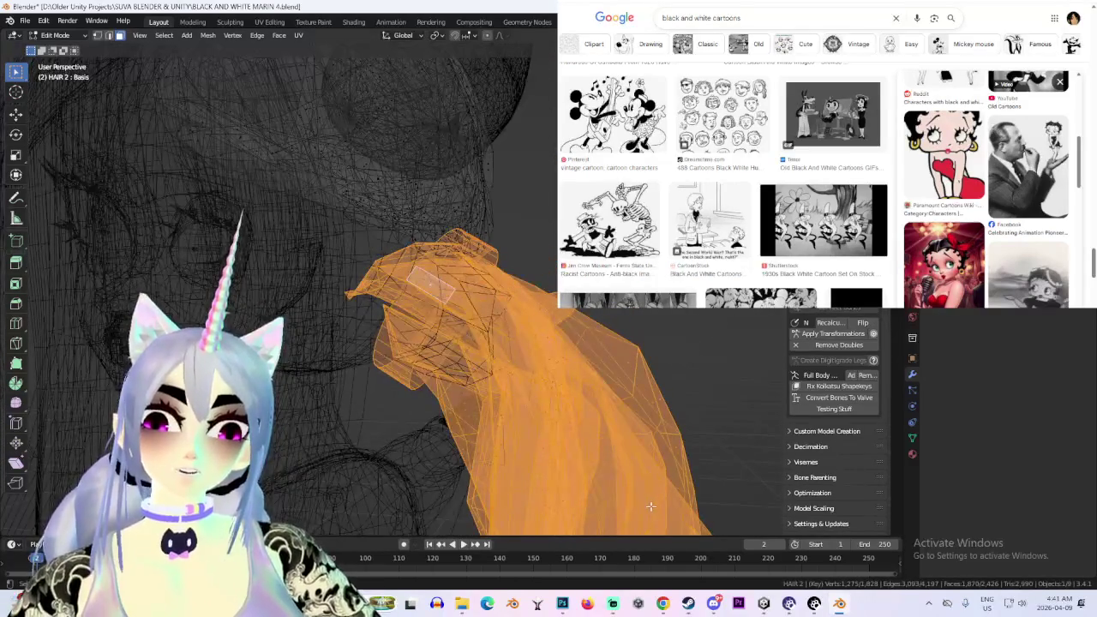
pyautogui.press('p')
pyautogui.click(617, 324)
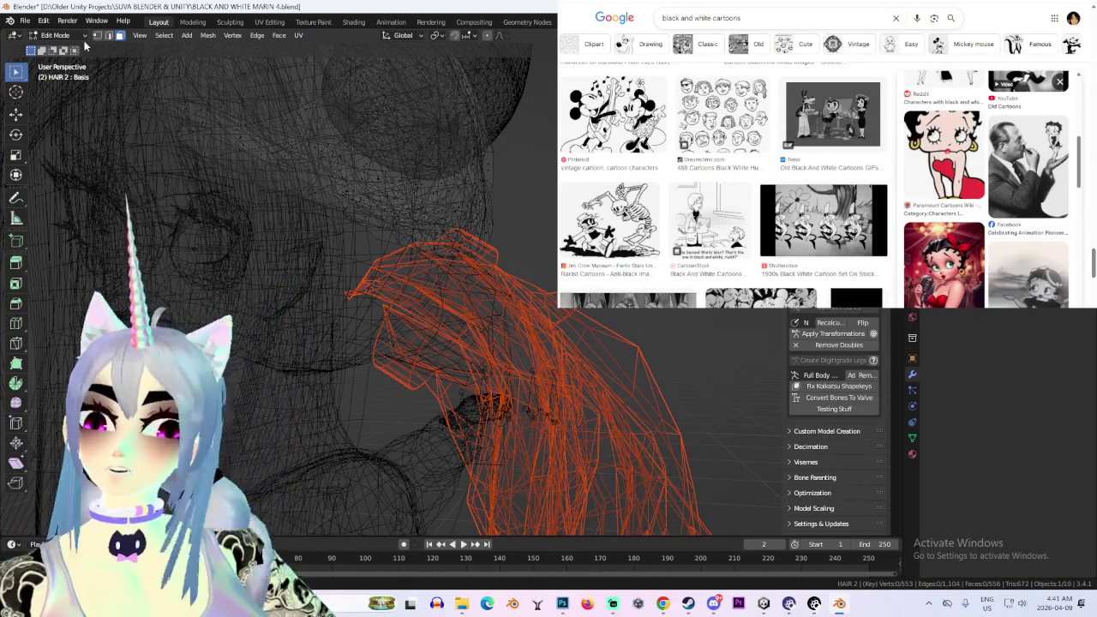
# Delete the separated braid object in Object Mode and select HAIR 2.002
pyautogui.press('Tab')
pyautogui.scroll(-2, 606, 348)
pyautogui.rightClick(606, 348)
pyautogui.click(581, 385)
pyautogui.moveTo(711, 327)
pyautogui.mouseDown(button='middle')
pyautogui.moveTo(388, 330)
pyautogui.moveTo(365, 314)
pyautogui.mouseUp(button='middle')
pyautogui.click(499, 279)
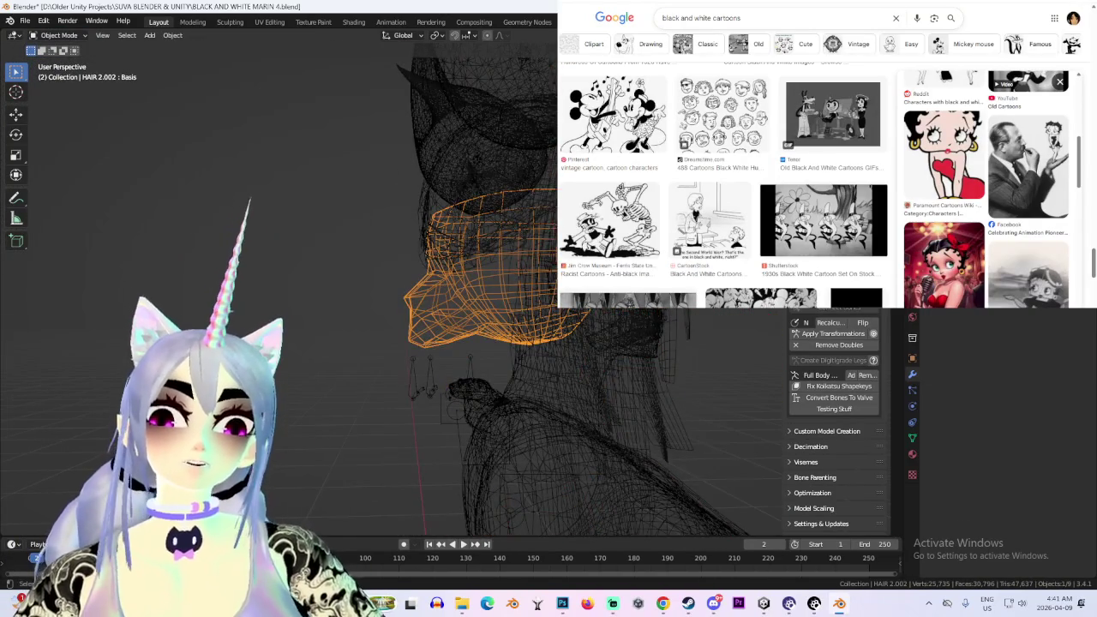
# Reveal the hidden braided hair object HAIR 2.003 and enter its Edit Mode
pyautogui.hotkey('shift', 'z')
pyautogui.moveTo(499, 280)
pyautogui.mouseDown(button='middle')
pyautogui.moveTo(482, 332)
pyautogui.moveTo(541, 271)
pyautogui.moveTo(670, 338)
pyautogui.moveTo(468, 320)
pyautogui.moveTo(657, 307)
pyautogui.moveTo(600, 313)
pyautogui.mouseUp(button='middle')
pyautogui.scroll(2, 481, 332)
pyautogui.scroll(1, 671, 338)
pyautogui.scroll(1, 625, 326)
pyautogui.scroll(1, 625, 325)
pyautogui.scroll(-2, 625, 326)
pyautogui.hotkey('alt', 'h')
pyautogui.click(493, 328)
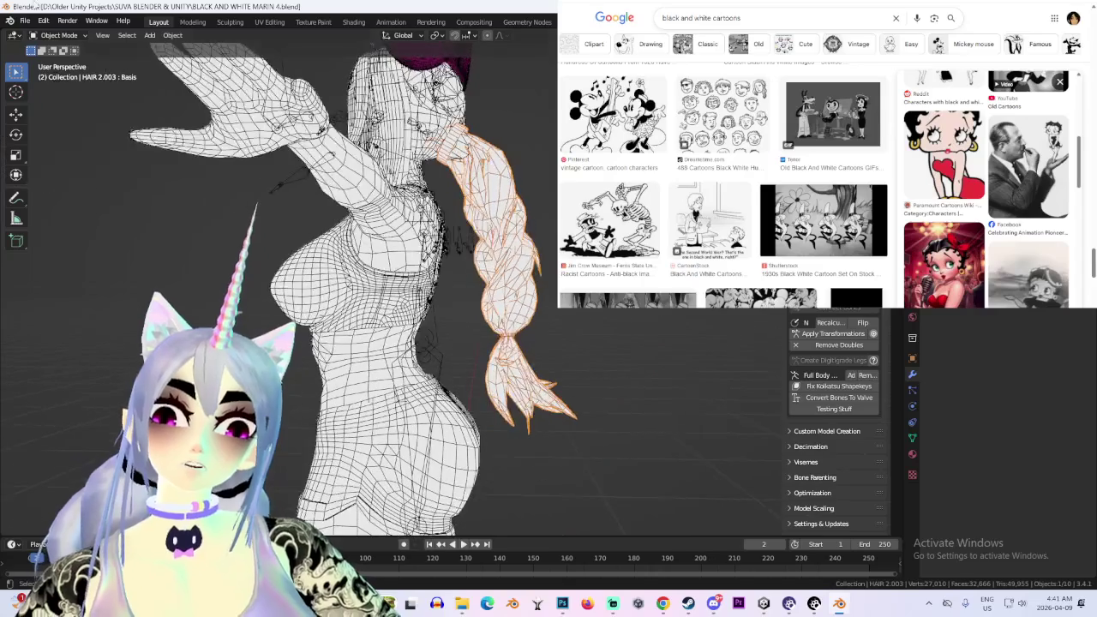
pyautogui.click(63, 39)
pyautogui.click(58, 61)
# Separate the braid above the spiky tip into its own object and delete it
pyautogui.moveTo(343, 300); pyautogui.dragTo(377, 300, button='middle')
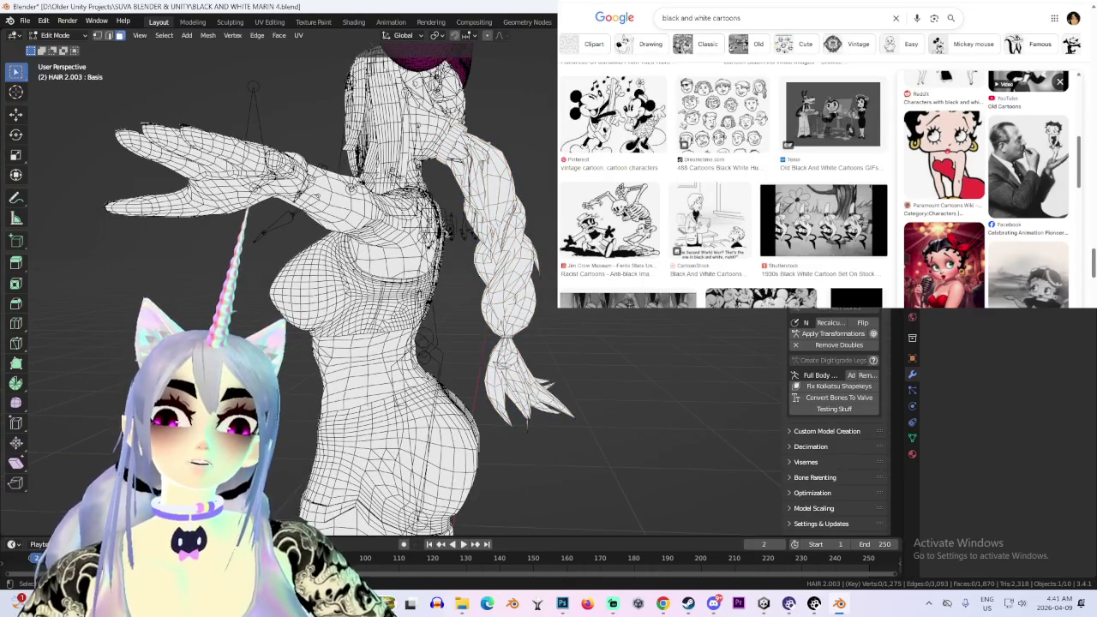
pyautogui.press('KP_3')
pyautogui.hotkey('alt', 'z')
pyautogui.moveTo(450, 182); pyautogui.dragTo(612, 316)
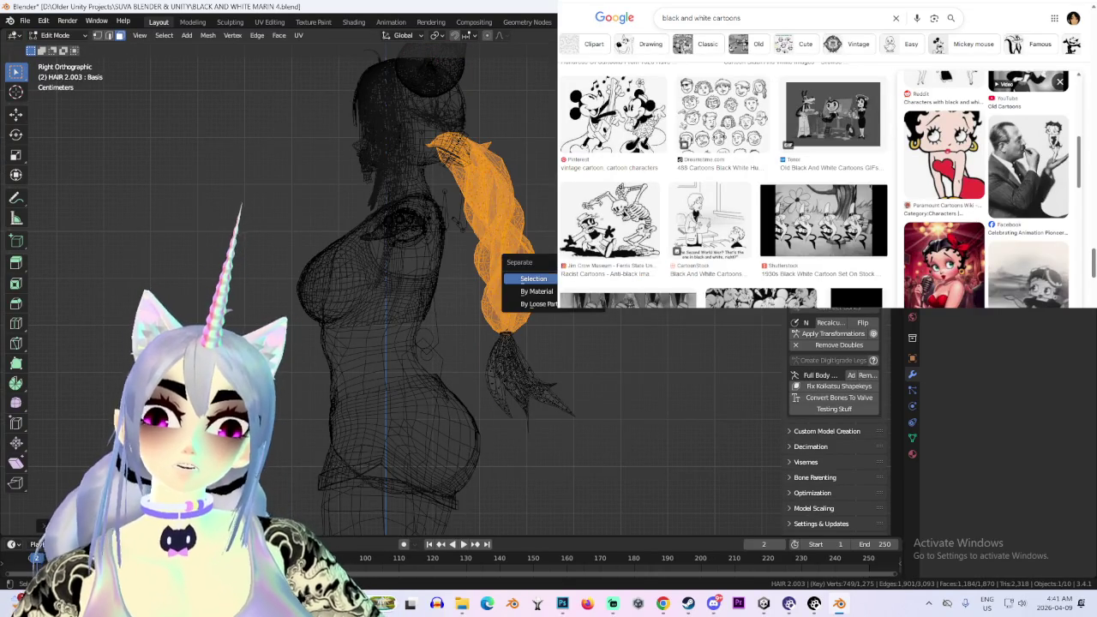
pyautogui.click(533, 278)
pyautogui.click(58, 35)
pyautogui.click(55, 44)
pyautogui.rightClick(486, 265)
pyautogui.click(488, 265)
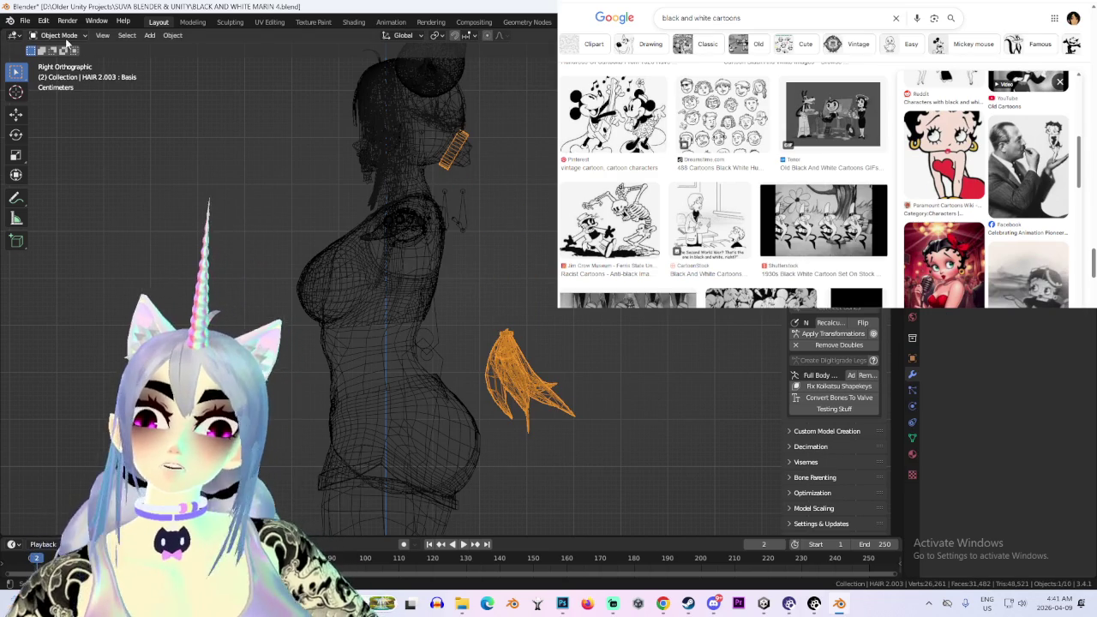
# Move the remaining 526-vertex spiky tip up against the back of the head
pyautogui.press('Tab')
pyautogui.moveTo(397, 264)
pyautogui.mouseDown()
pyautogui.moveTo(477, 386)
pyautogui.moveTo(600, 446)
pyautogui.mouseUp()
pyautogui.press('g')
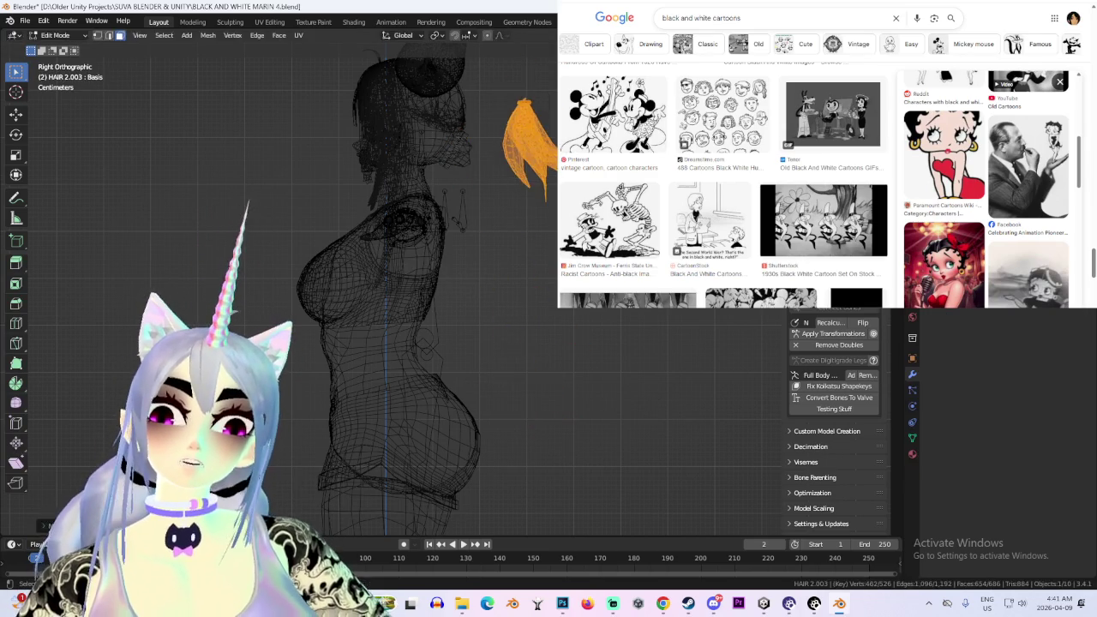
pyautogui.press('g')
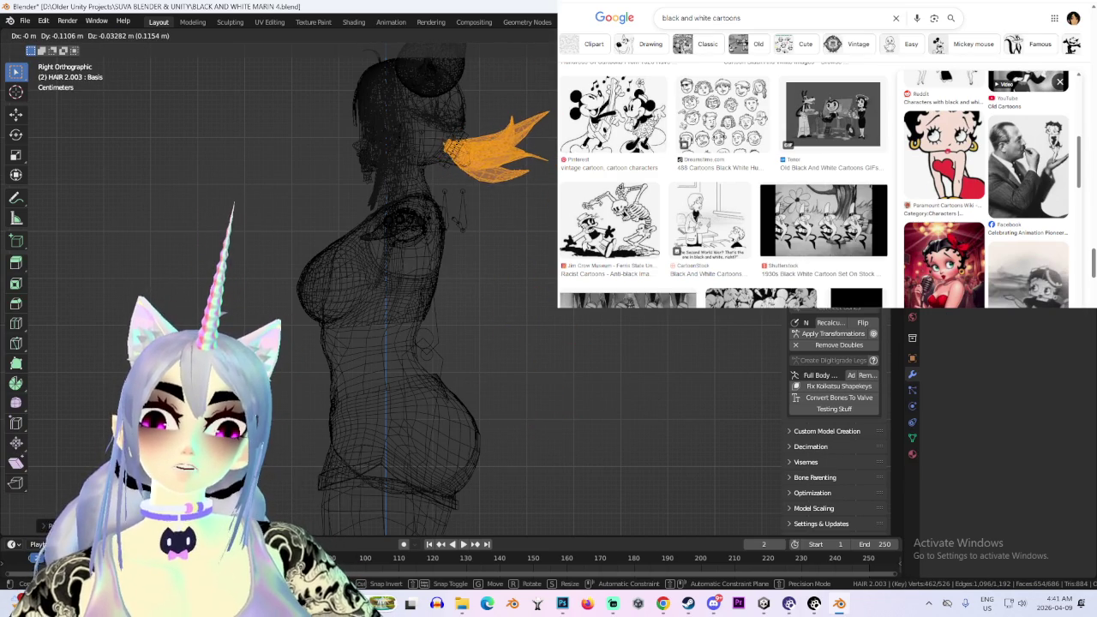
pyautogui.press('Return')
pyautogui.hotkey('alt', 'a')
pyautogui.moveTo(526, 325)
pyautogui.mouseDown(button='middle')
pyautogui.moveTo(505, 362)
pyautogui.moveTo(509, 334)
pyautogui.moveTo(563, 366)
pyautogui.mouseUp(button='middle')
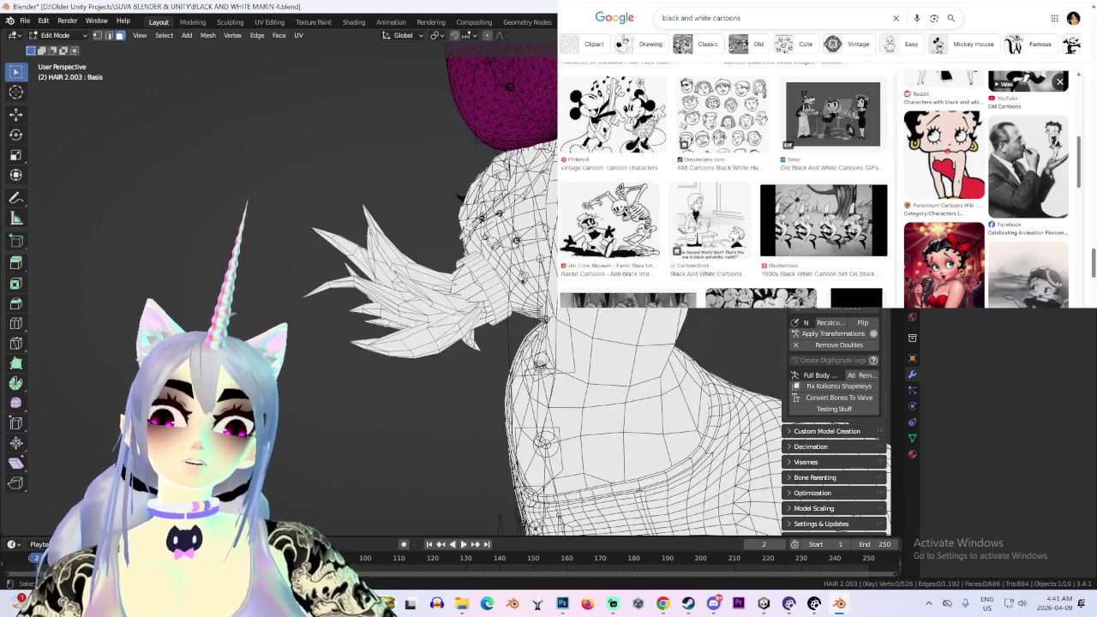
# Scale HAIR 2.003's spiky tuft down to about 0.6 and leave Edit Mode
pyautogui.scroll(3, 564, 367)
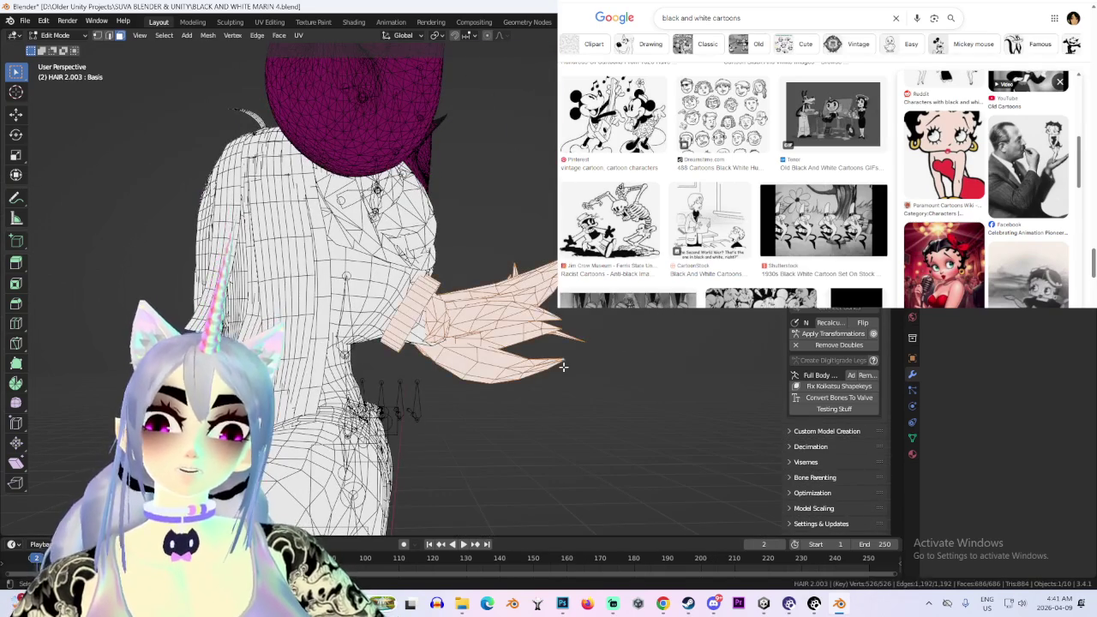
pyautogui.press('KP_3')
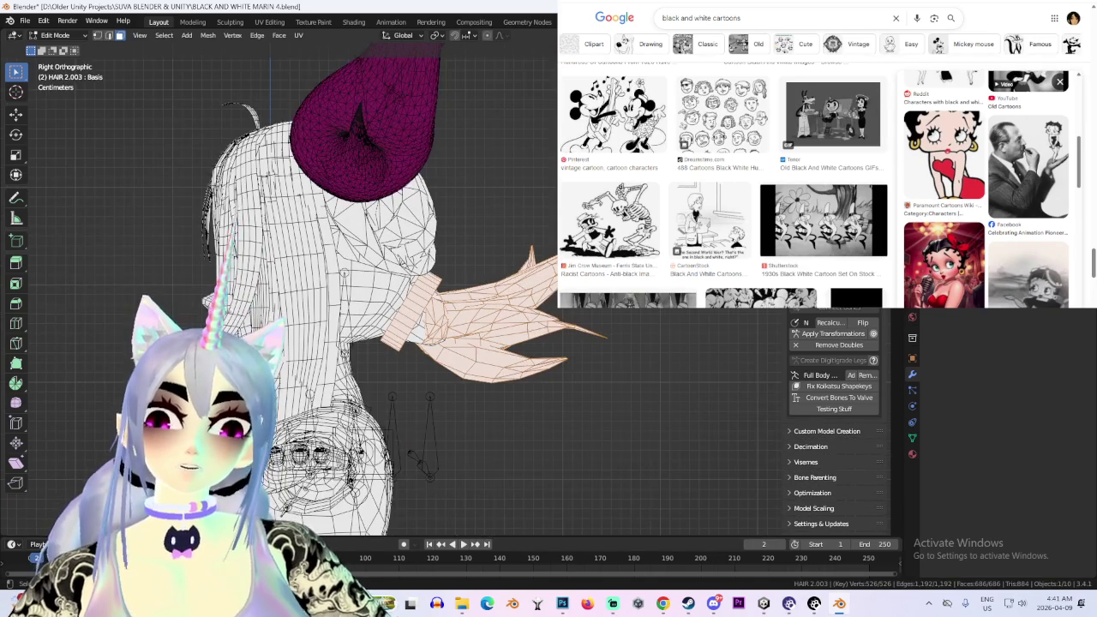
pyautogui.moveTo(422, 330)
pyautogui.mouseDown(button='middle')
pyautogui.moveTo(513, 269)
pyautogui.moveTo(532, 321)
pyautogui.moveTo(488, 396)
pyautogui.moveTo(552, 339)
pyautogui.mouseUp(button='middle')
pyautogui.scroll(3, 513, 269)
pyautogui.scroll(-4, 512, 269)
pyautogui.moveTo(608, 375)
pyautogui.mouseDown(button='middle')
pyautogui.moveTo(487, 387)
pyautogui.moveTo(557, 377)
pyautogui.mouseUp(button='middle')
pyautogui.scroll(3, 561, 328)
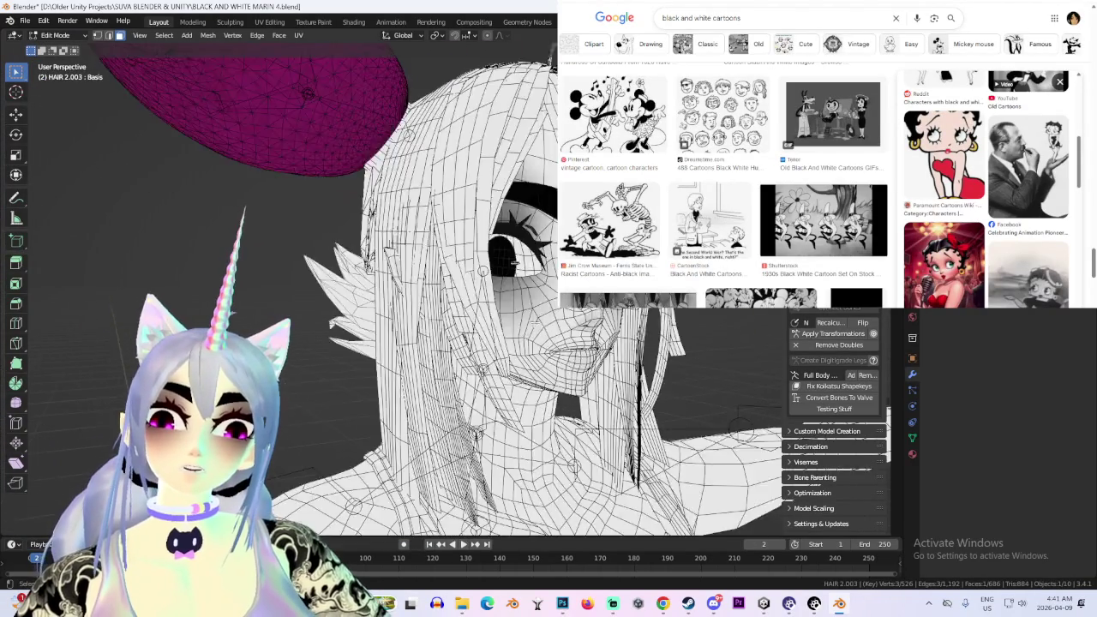
pyautogui.moveTo(561, 329); pyautogui.dragTo(459, 369, button='middle')
pyautogui.press('s')
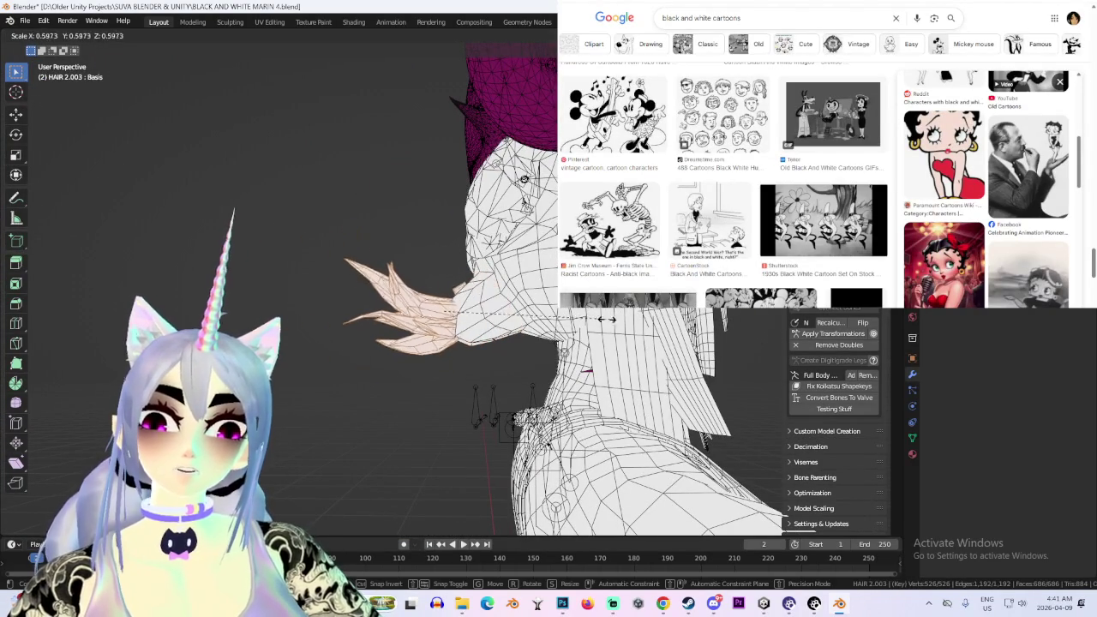
pyautogui.click(552, 292)
pyautogui.moveTo(552, 292); pyautogui.dragTo(430, 327, button='middle')
pyautogui.click(430, 327)
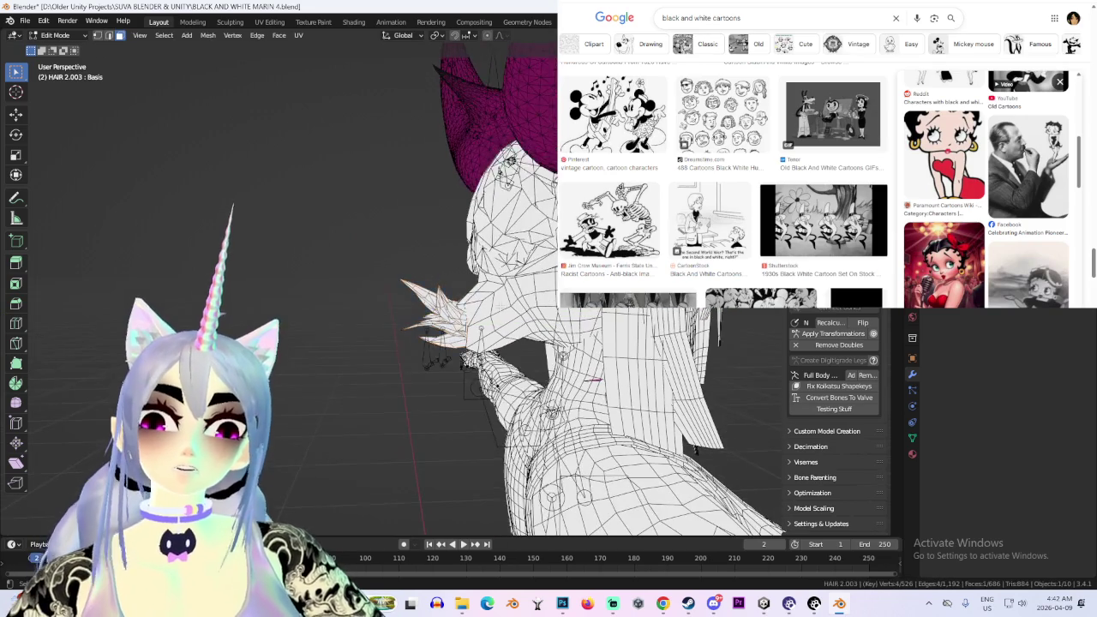
pyautogui.moveTo(281, 157); pyautogui.dragTo(92, 18, button='middle')
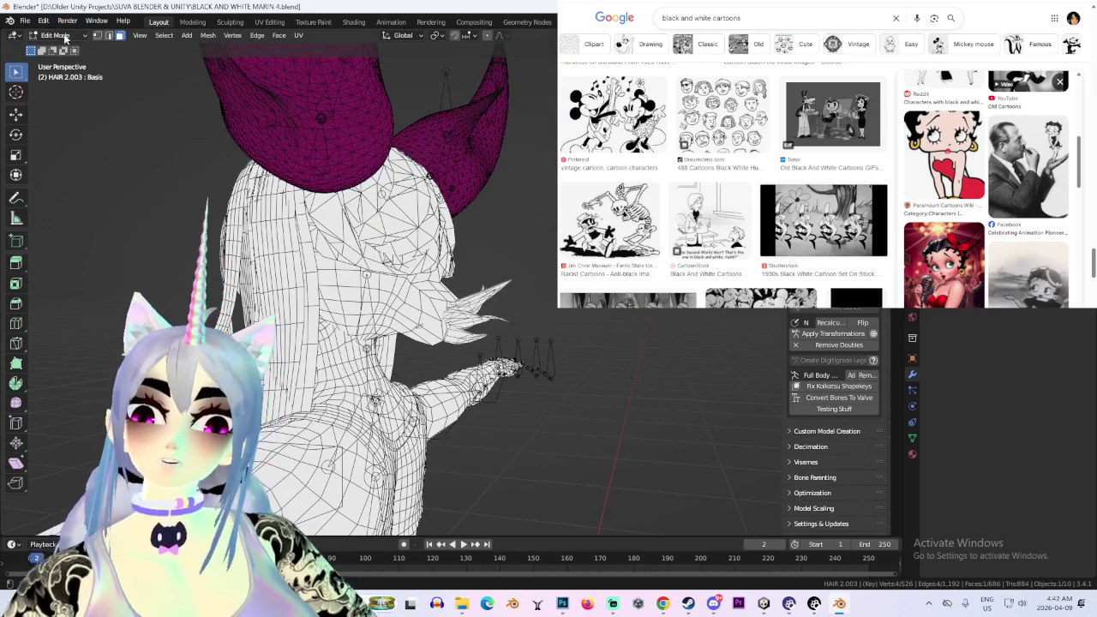
pyautogui.press('Tab')
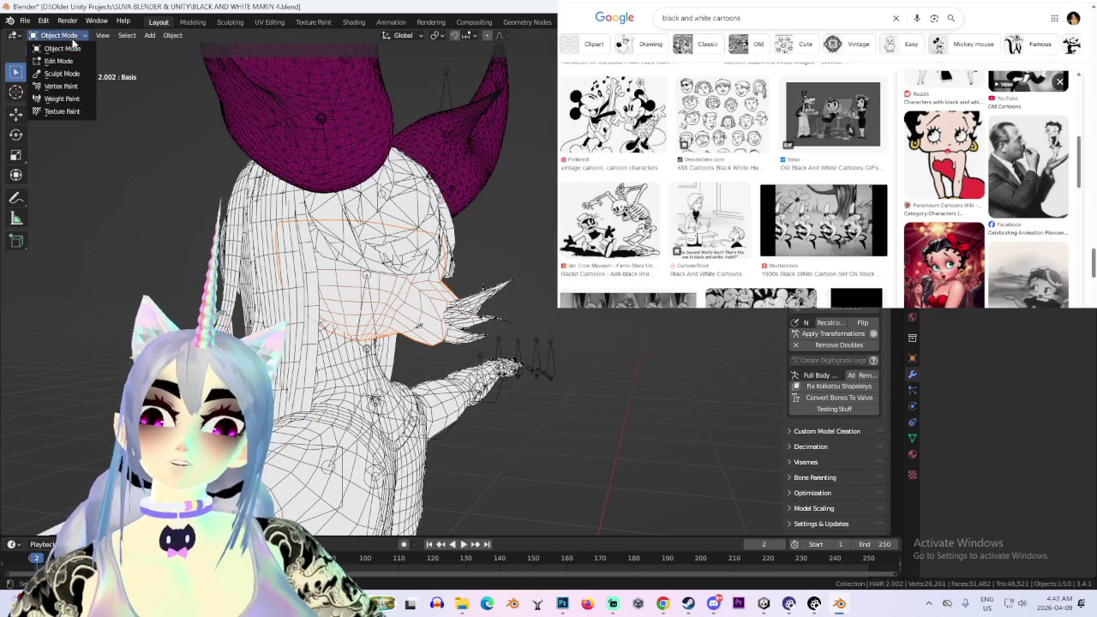
# Select the hair chunk at the spike base of HAIR 2.002 and scale it down
pyautogui.click(58, 61)
pyautogui.moveTo(457, 392)
pyautogui.mouseDown(button='middle')
pyautogui.moveTo(363, 392)
pyautogui.moveTo(411, 335)
pyautogui.moveTo(416, 289)
pyautogui.mouseUp(button='middle')
pyautogui.press('l')
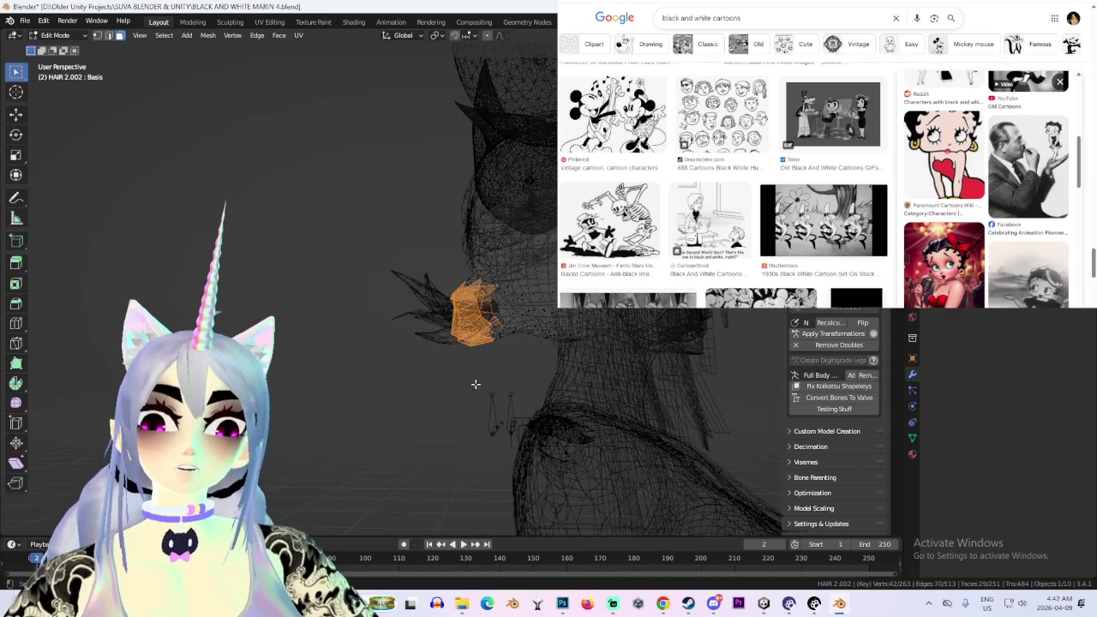
pyautogui.moveTo(483, 376); pyautogui.dragTo(671, 400, button='middle')
pyautogui.press('s')
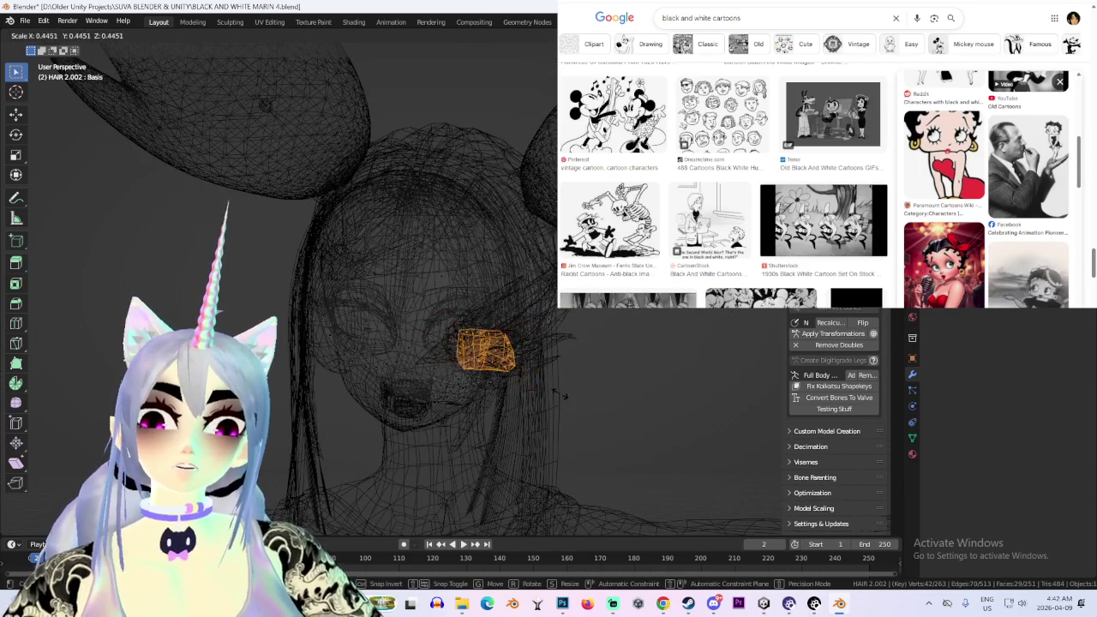
pyautogui.click(555, 393)
# Move the base chunk along Y so it sits against the head
pyautogui.moveTo(591, 385)
pyautogui.mouseDown(button='middle')
pyautogui.moveTo(522, 406)
pyautogui.moveTo(549, 399)
pyautogui.moveTo(511, 370)
pyautogui.moveTo(540, 358)
pyautogui.mouseUp(button='middle')
pyautogui.hotkey('shift', 'z')
pyautogui.press('g')
pyautogui.press('y')
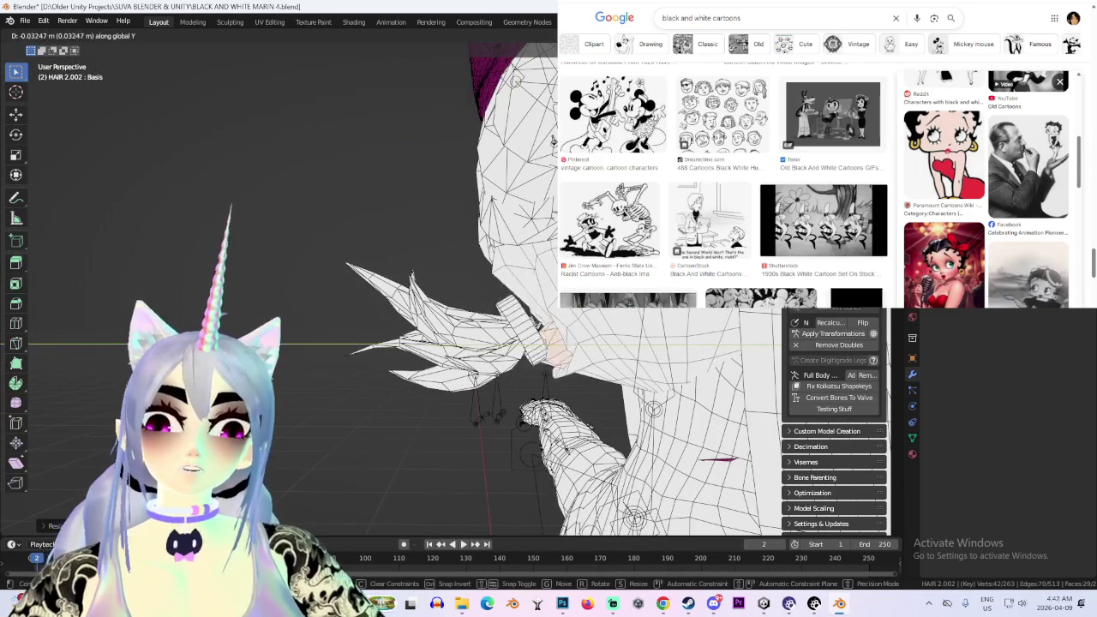
pyautogui.click(530, 268)
pyautogui.moveTo(530, 268)
pyautogui.mouseDown(button='middle')
pyautogui.moveTo(546, 326)
pyautogui.moveTo(614, 363)
pyautogui.mouseUp(button='middle')
pyautogui.click(541, 333)
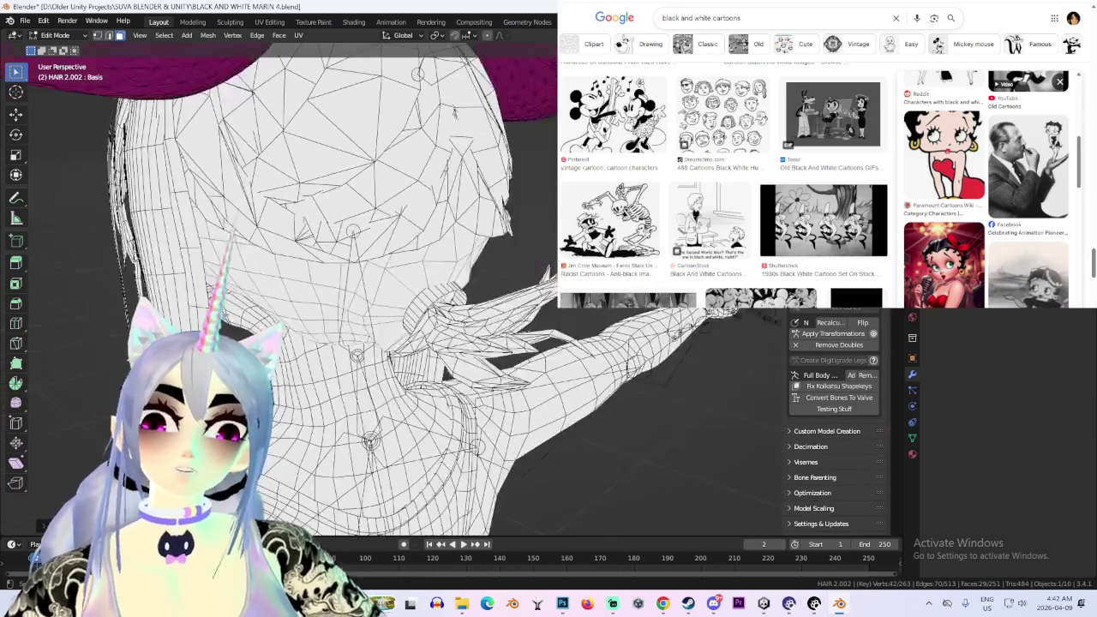
pyautogui.scroll(3, 613, 363)
# Edit HAIR 2.003 and scale its spiky tuft up to about 1.3
pyautogui.click(63, 41)
pyautogui.click(62, 55)
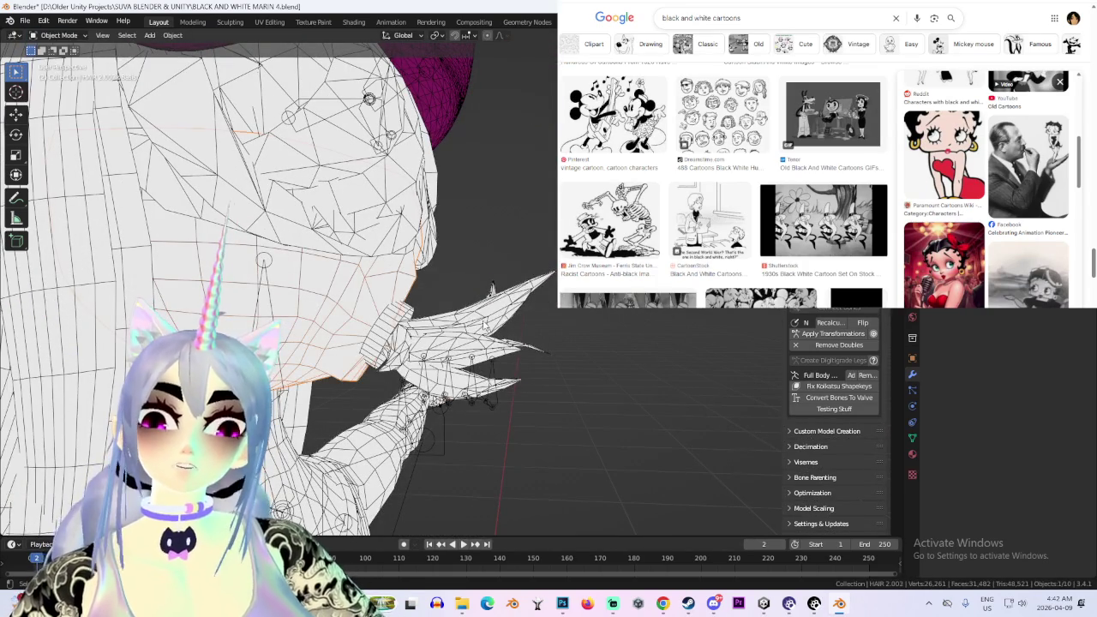
pyautogui.click(59, 35)
pyautogui.click(60, 60)
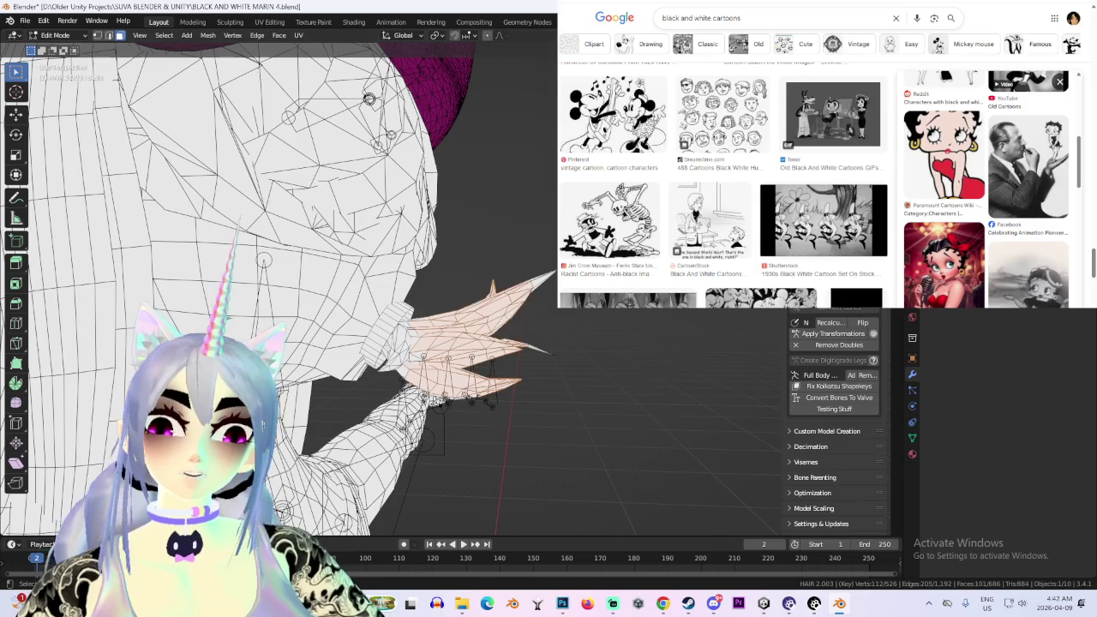
pyautogui.hotkey('shift', 'z')
pyautogui.scroll(-3, 464, 324)
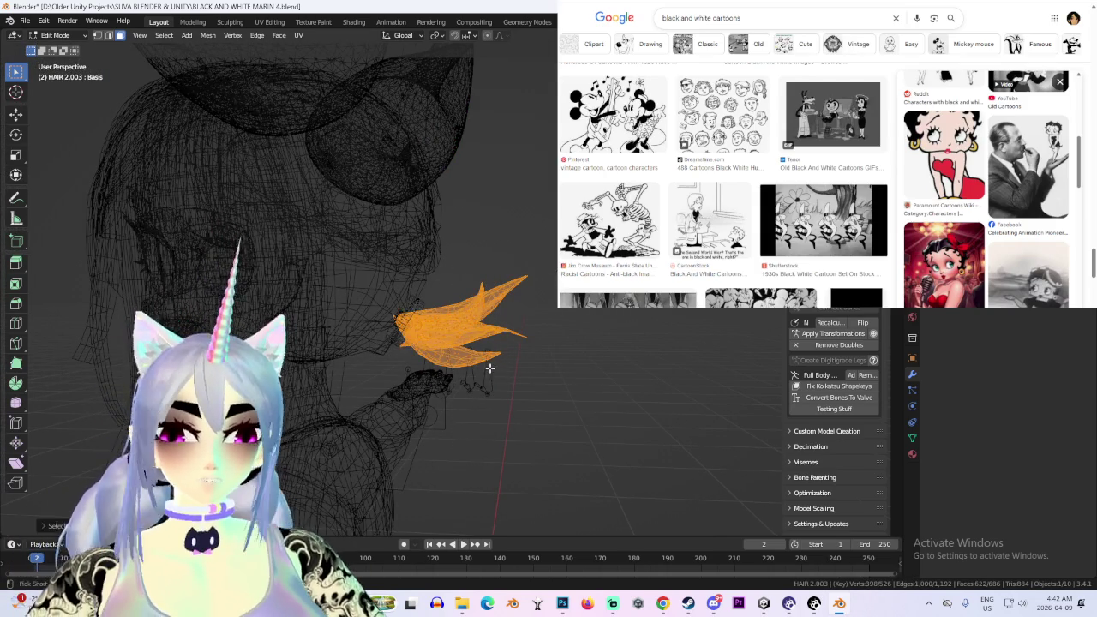
pyautogui.scroll(2, 514, 351)
pyautogui.press('s')
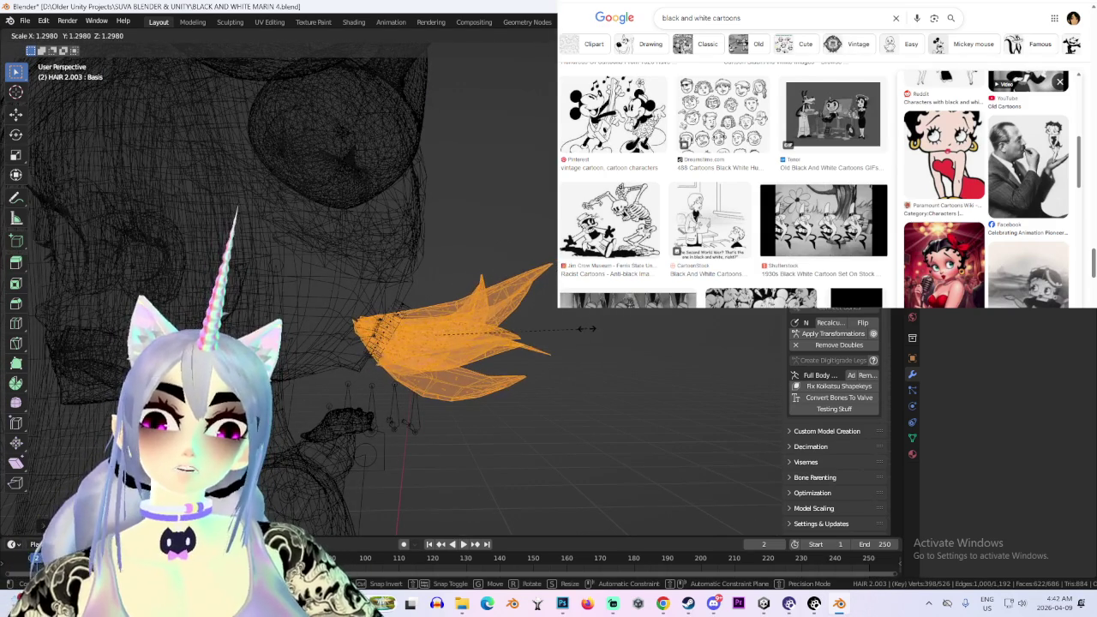
pyautogui.hotkey('alt', 'a')
pyautogui.scroll(-3, 653, 327)
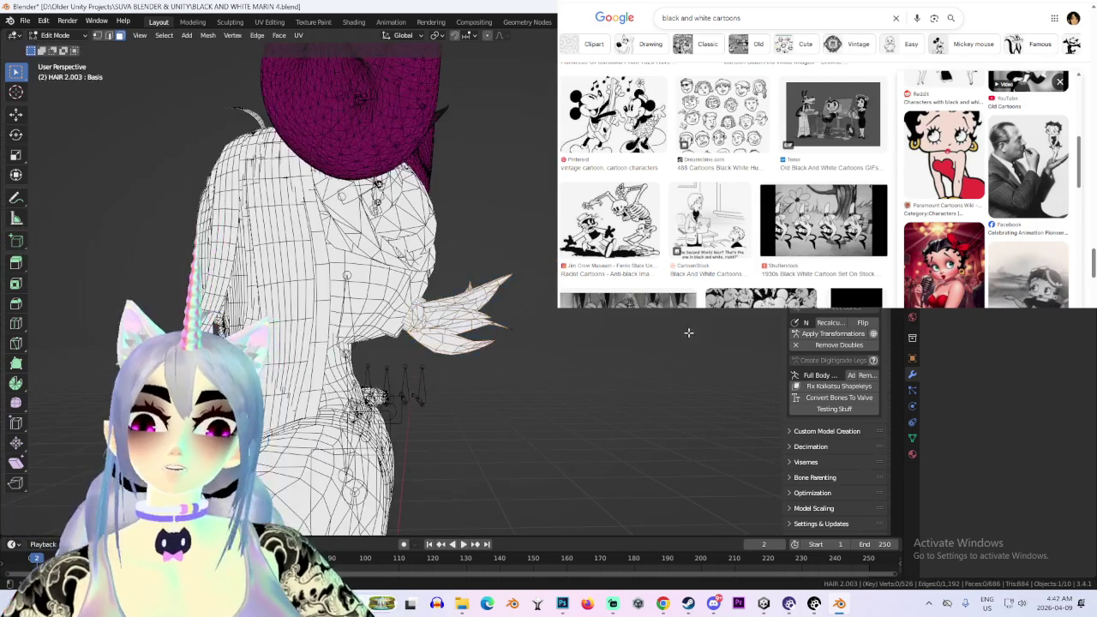
pyautogui.moveTo(653, 326); pyautogui.dragTo(728, 330, button='middle')
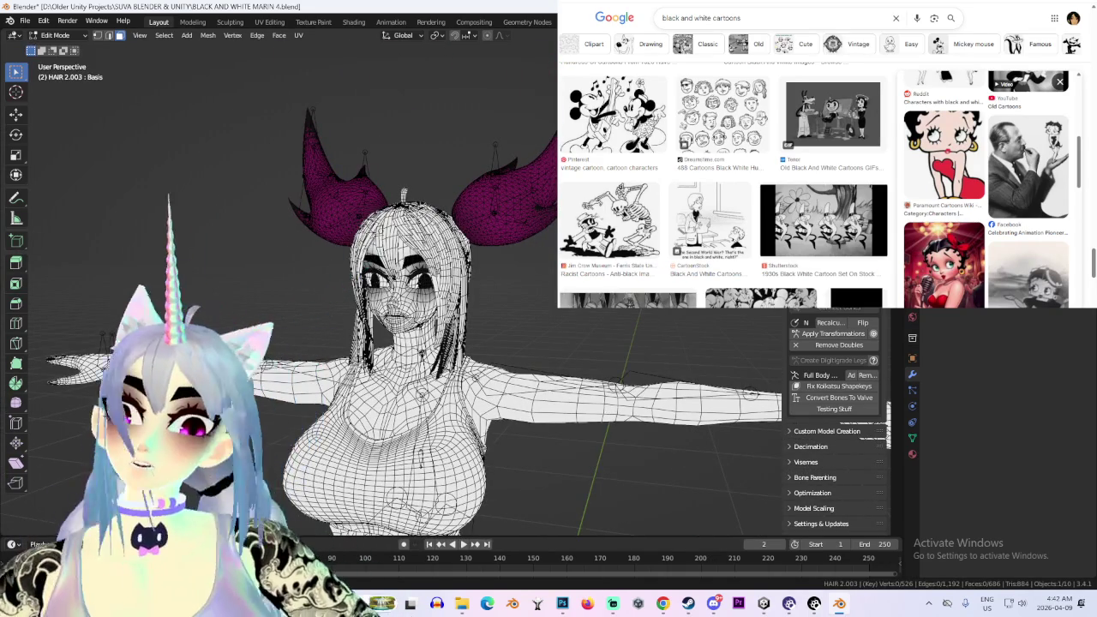
# Turn off viewport overlays in front view to show the solid model with both pigtails
pyautogui.moveTo(529, 289); pyautogui.dragTo(544, 374, button='middle')
pyautogui.scroll(4, 351, 311)
pyautogui.moveTo(350, 311); pyautogui.dragTo(464, 305, button='middle')
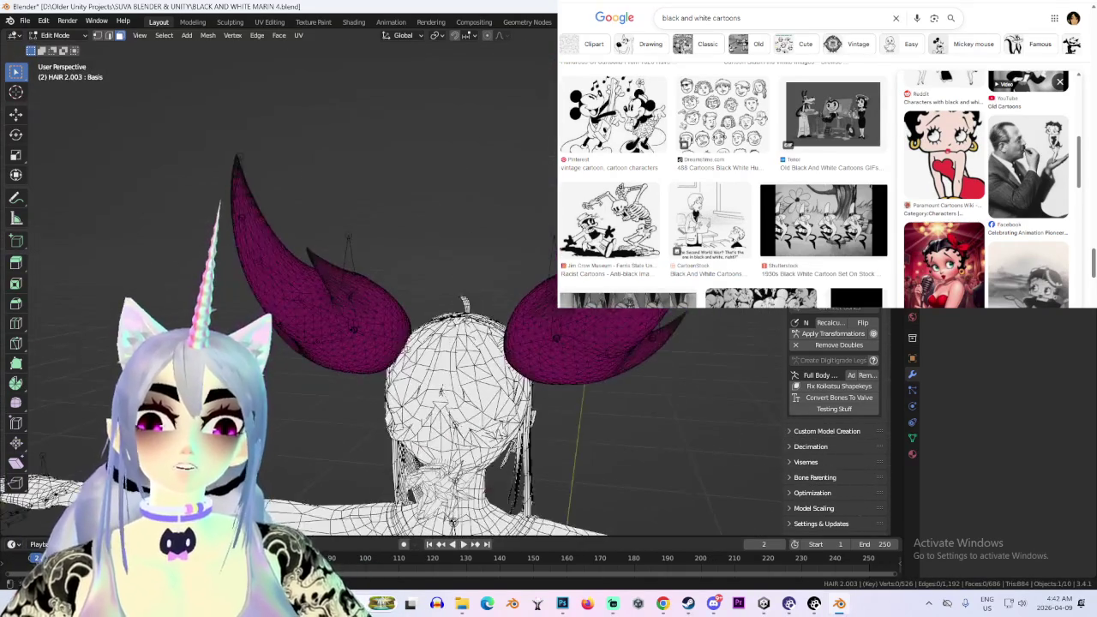
pyautogui.scroll(-3, 464, 305)
pyautogui.moveTo(534, 303)
pyautogui.mouseDown(button='middle')
pyautogui.moveTo(595, 368)
pyautogui.moveTo(549, 298)
pyautogui.moveTo(537, 328)
pyautogui.moveTo(549, 255)
pyautogui.moveTo(516, 287)
pyautogui.moveTo(494, 288)
pyautogui.moveTo(472, 263)
pyautogui.moveTo(381, 257)
pyautogui.moveTo(402, 284)
pyautogui.mouseUp(button='middle')
pyautogui.hotkey('shift', 'alt', 'z')
pyautogui.scroll(4, 538, 323)
pyautogui.scroll(3, 548, 255)
pyautogui.scroll(3, 402, 283)
pyautogui.click(55, 36)
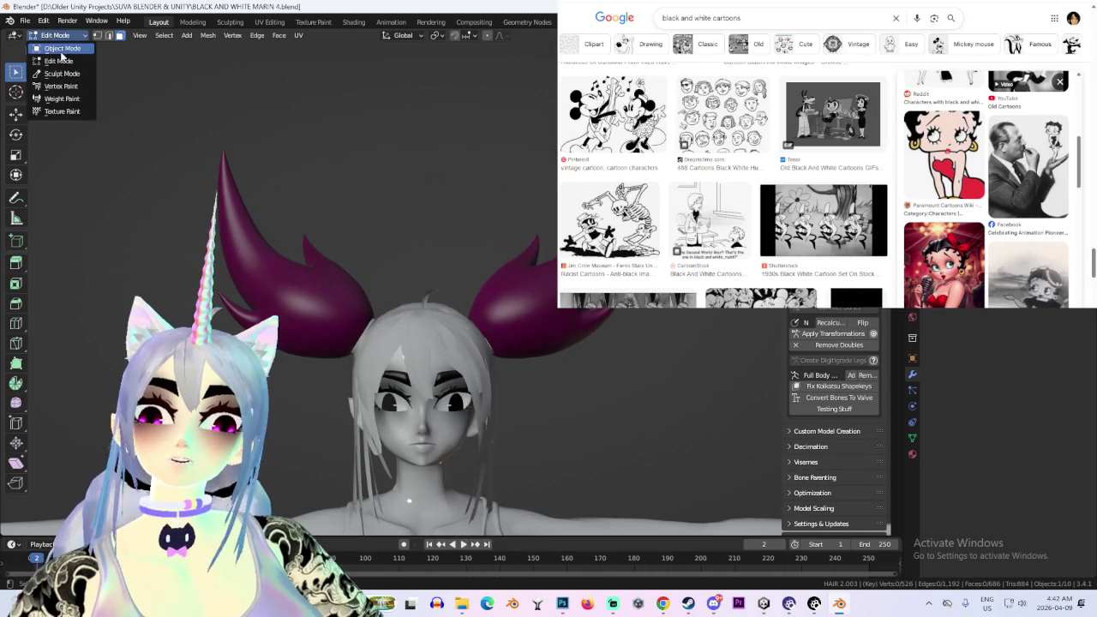
# Select all the hair in front view and narrow it along the X axis
pyautogui.click(51, 48)
pyautogui.press('Tab')
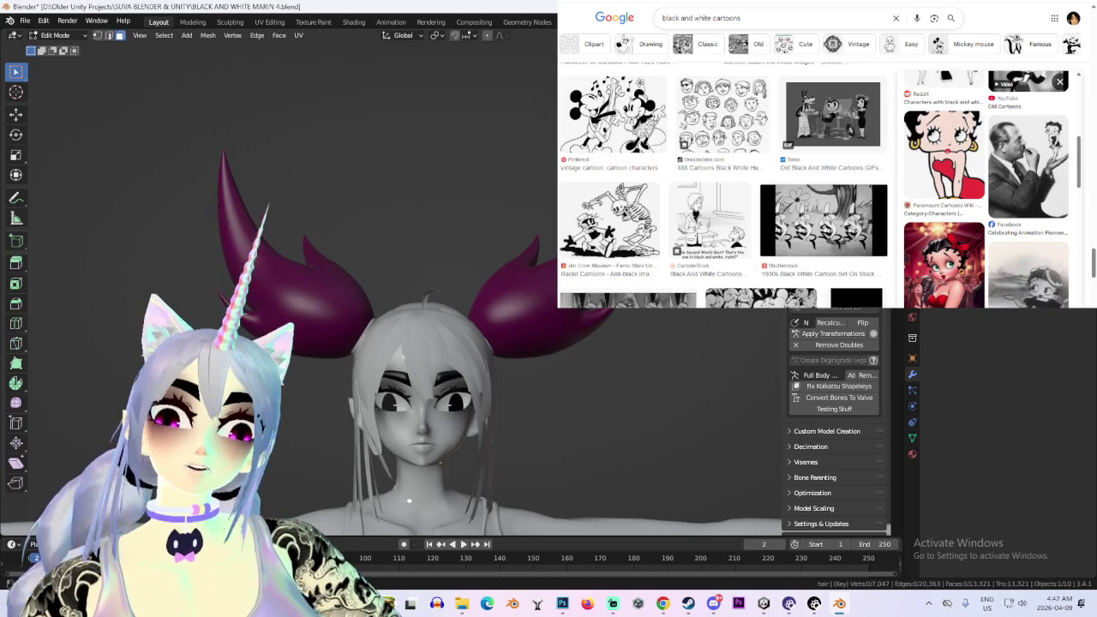
pyautogui.press('KP_1')
pyautogui.press('a')
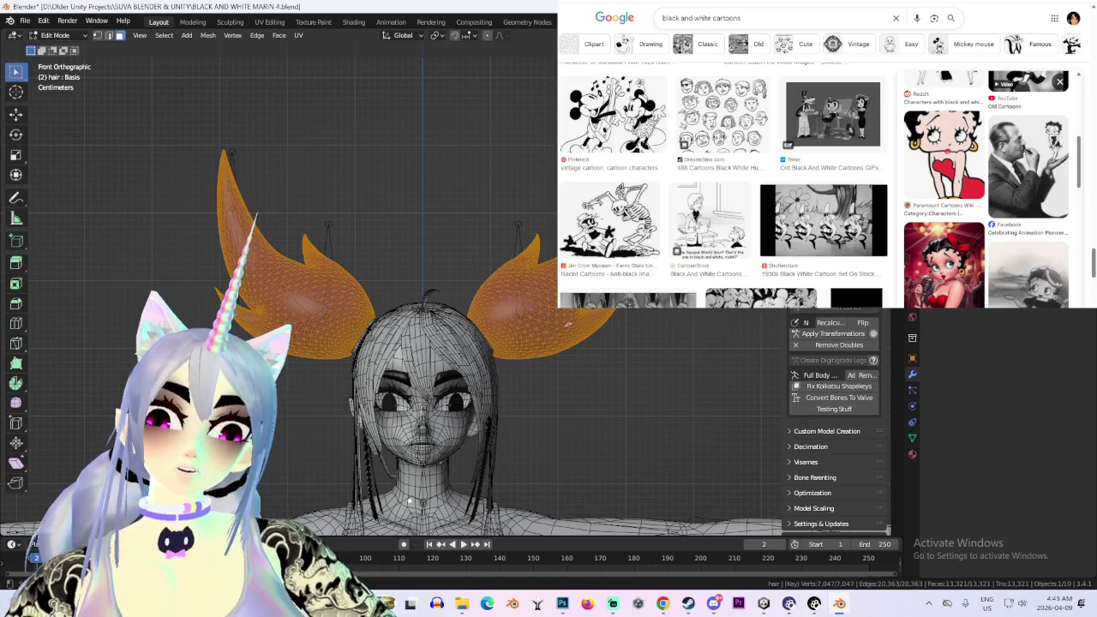
pyautogui.press('s')
pyautogui.press('x')
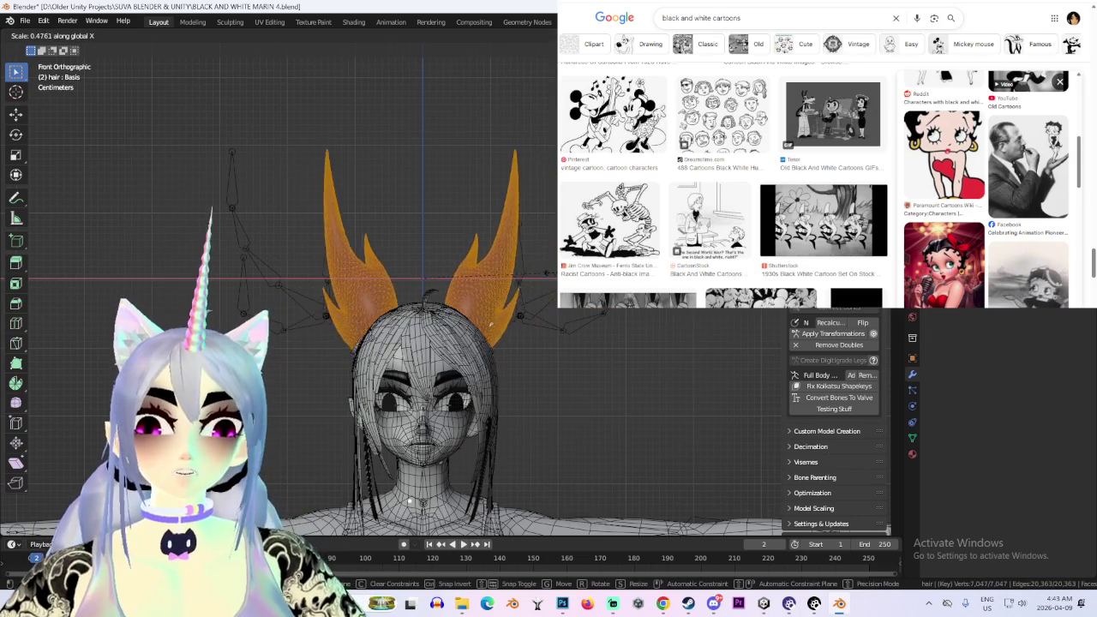
pyautogui.click(514, 324)
pyautogui.hotkey('ctrl', 'z')
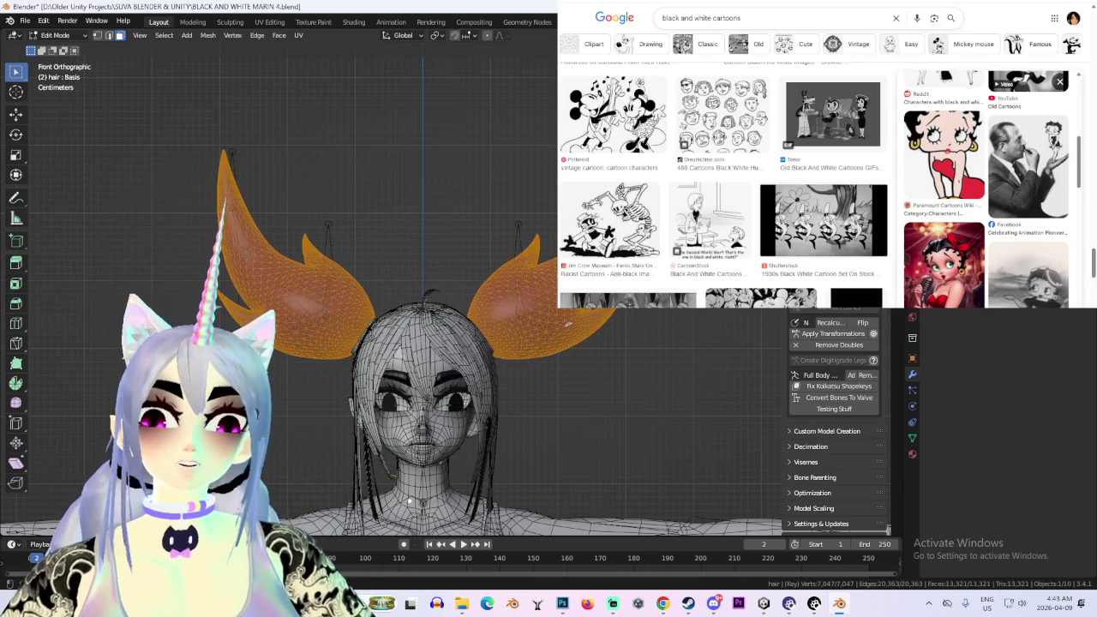
pyautogui.press('s')
pyautogui.press('x')
pyautogui.click(649, 314)
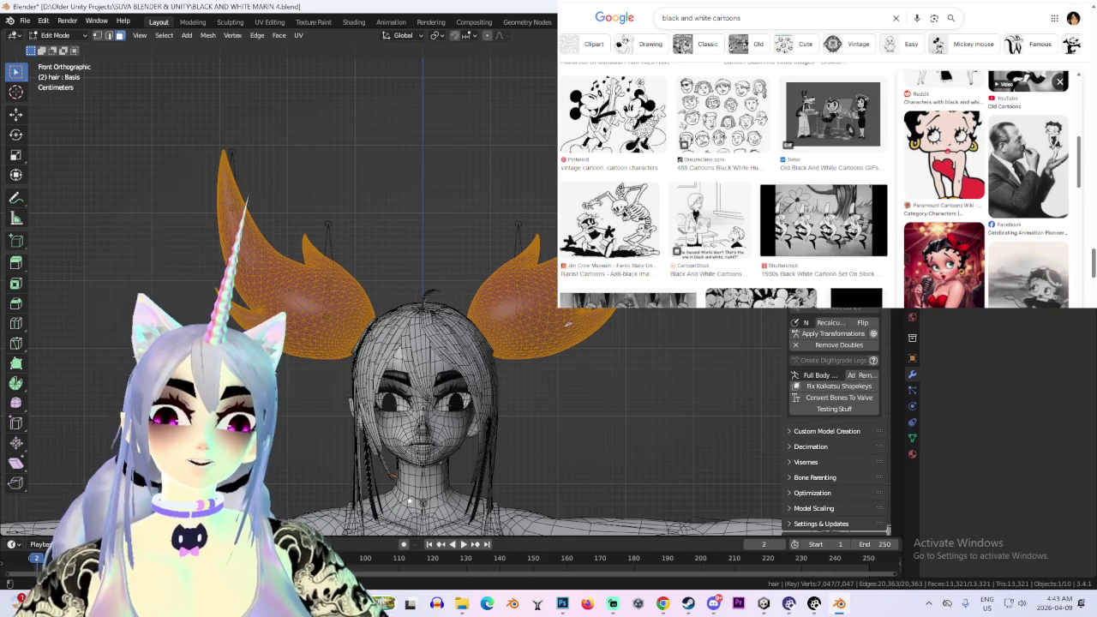
# Isolate the left flame pigtail in wireframe and try resizing it, then revert
pyautogui.hotkey('shift', 'z')
pyautogui.hotkey('shift', 'l')
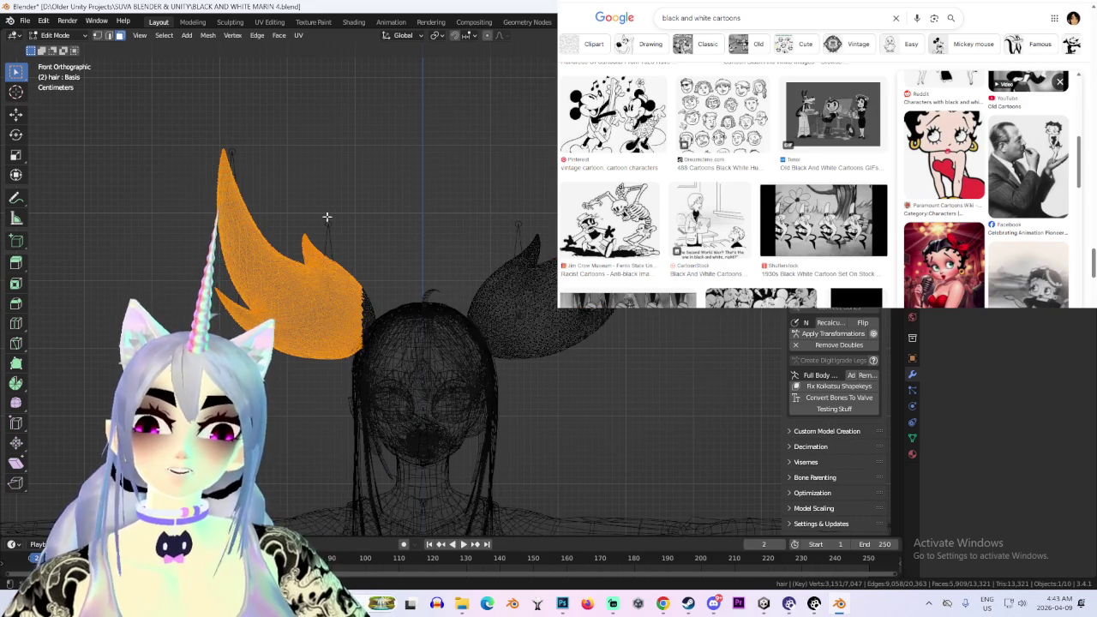
pyautogui.hotkey('shift', 'l')
pyautogui.moveTo(117, 91); pyautogui.dragTo(404, 455)
pyautogui.press('s')
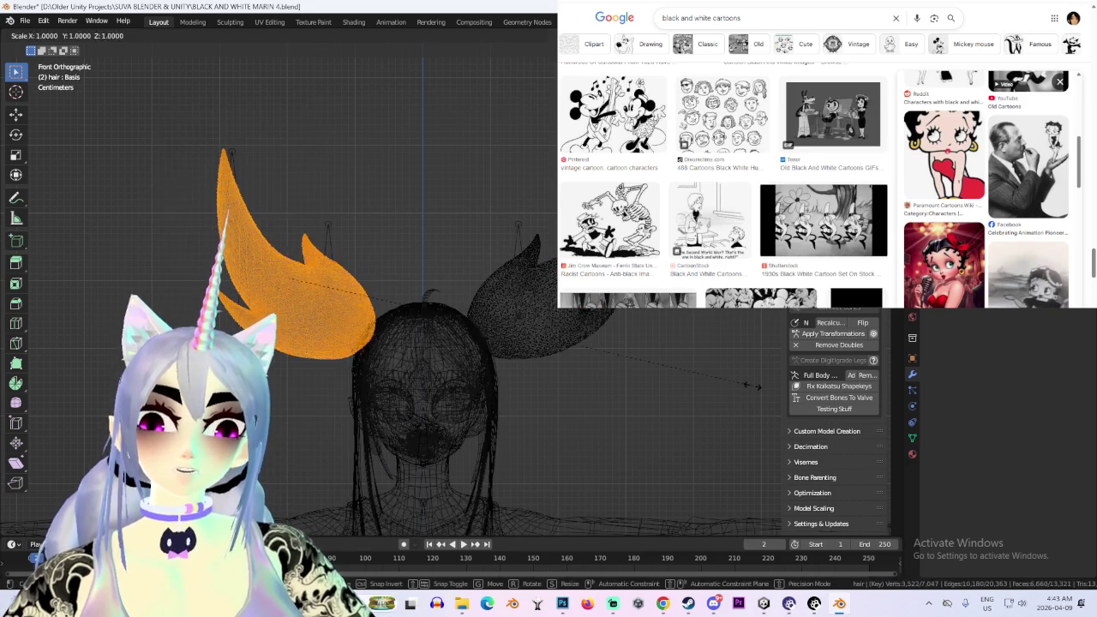
pyautogui.click(609, 480)
pyautogui.press('s')
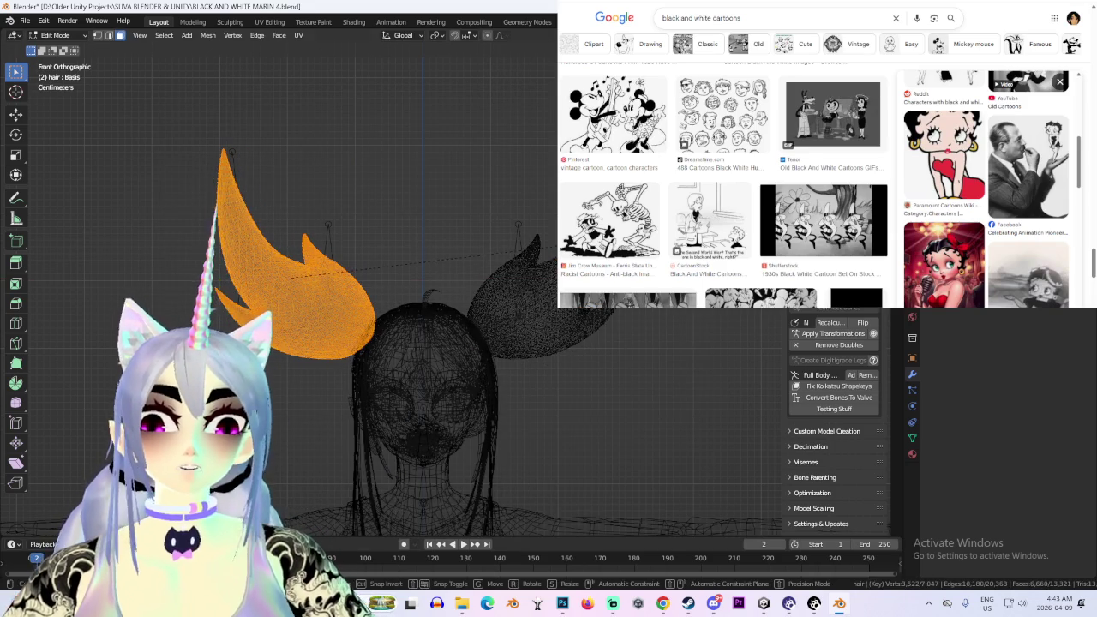
pyautogui.press('Return')
pyautogui.hotkey('ctrl', 'z')
# Scale both flame pigtails along X, then undo back to only the right pigtail
pyautogui.moveTo(413, 86); pyautogui.dragTo(725, 440)
pyautogui.press('s')
pyautogui.press('x')
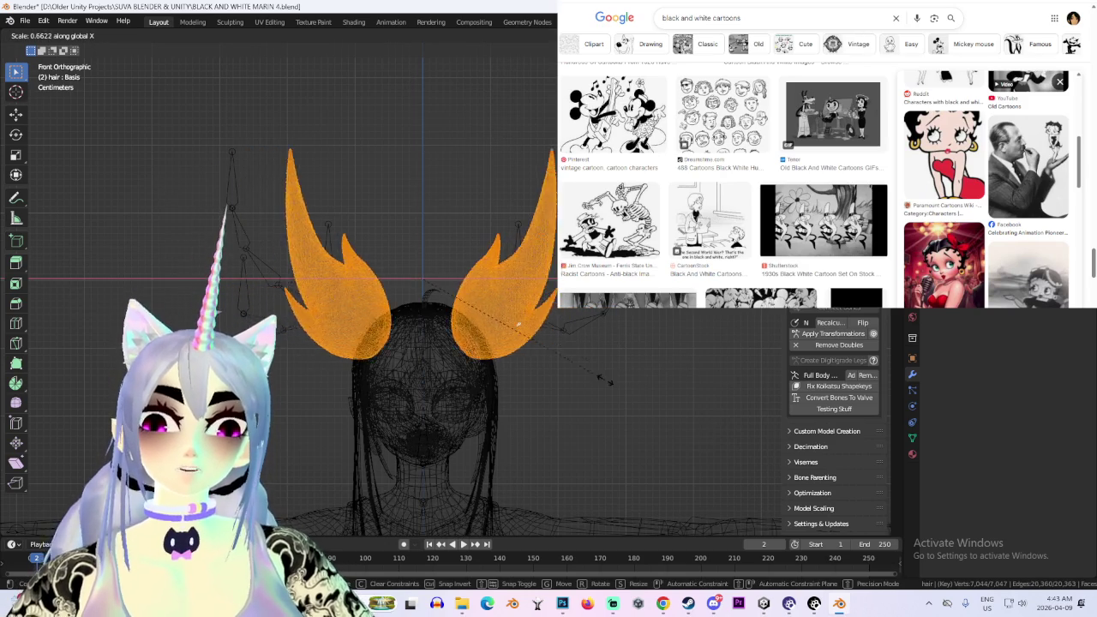
pyautogui.rightClick(600, 380)
pyautogui.hotkey('ctrl', 'z')
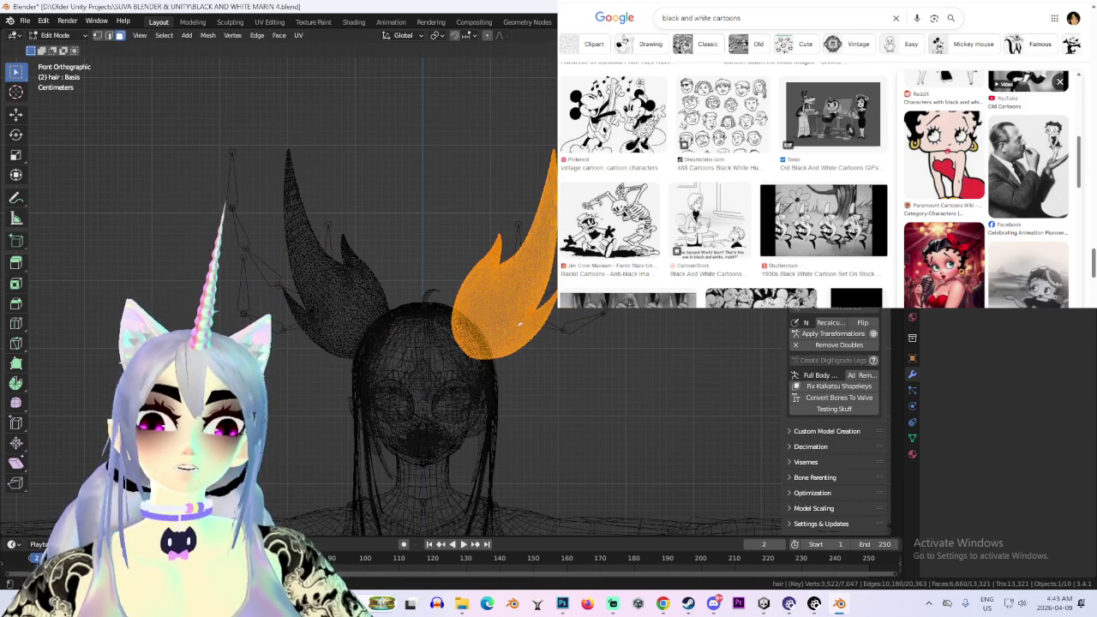
# Slide the right pigtail along X closer to the head
pyautogui.moveTo(519, 324); pyautogui.dragTo(677, 343, button='middle')
pyautogui.press('g')
pyautogui.press('x')
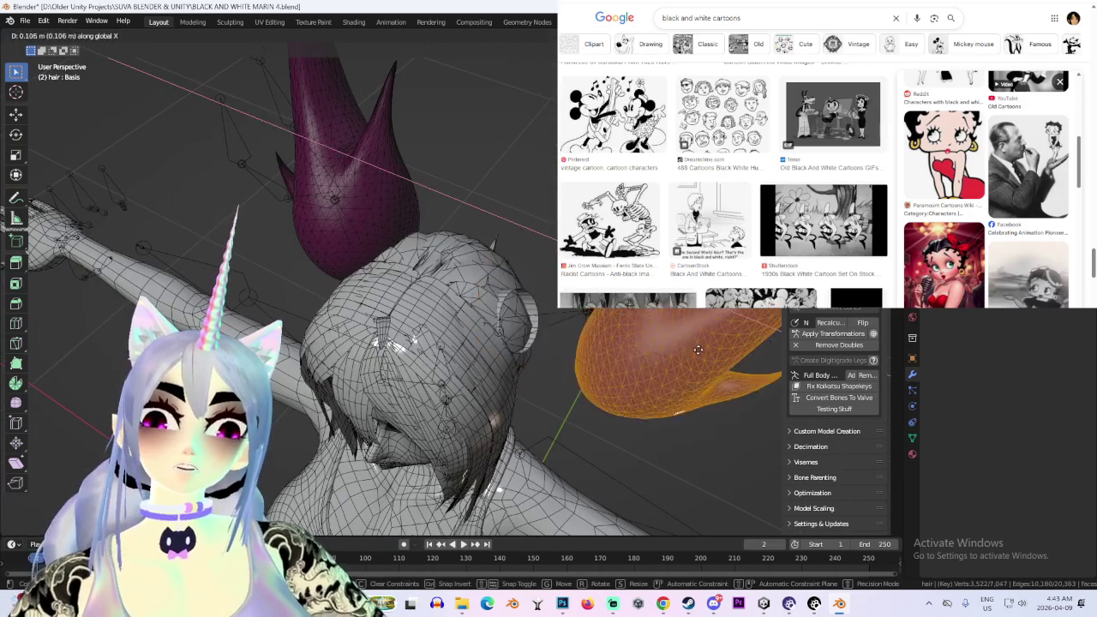
pyautogui.click(651, 359)
pyautogui.moveTo(651, 360); pyautogui.dragTo(600, 282, button='middle')
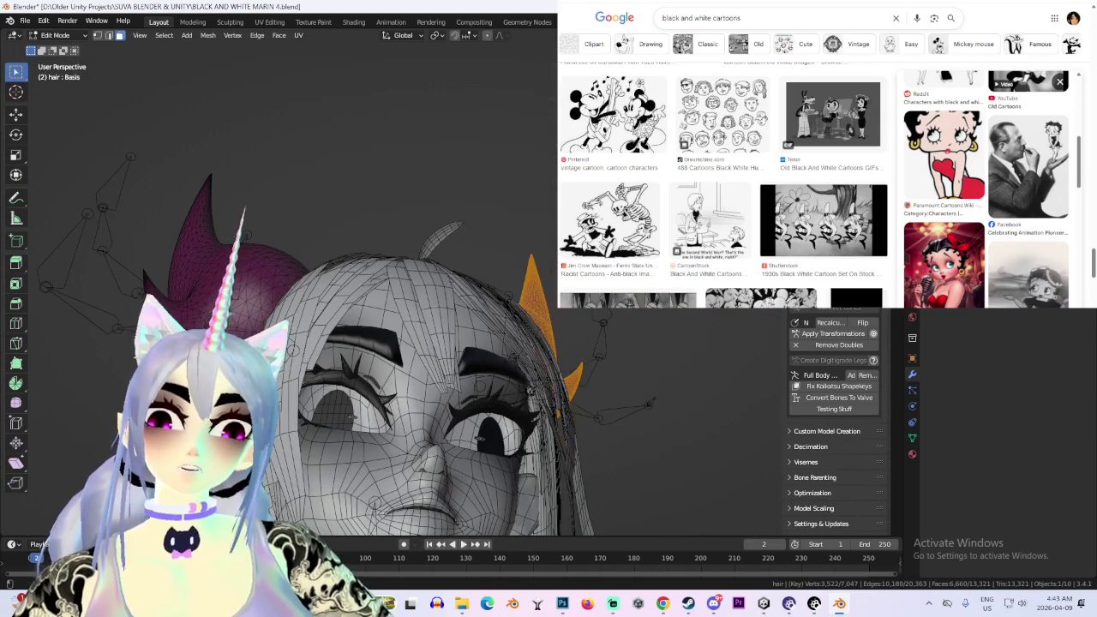
pyautogui.press('KP_1')
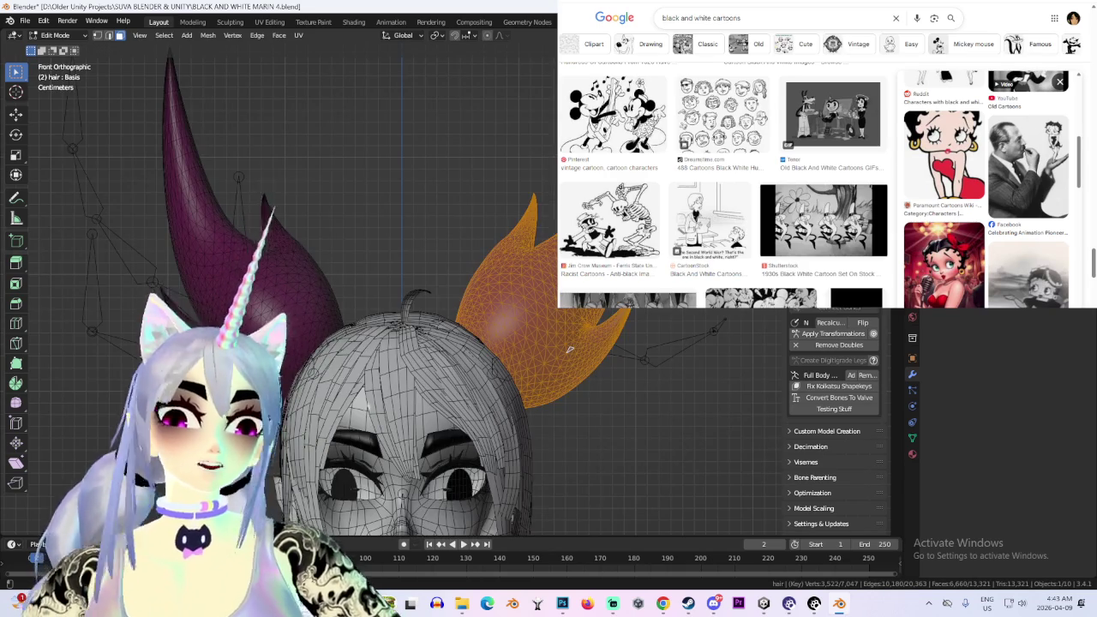
pyautogui.scroll(-2, 569, 350)
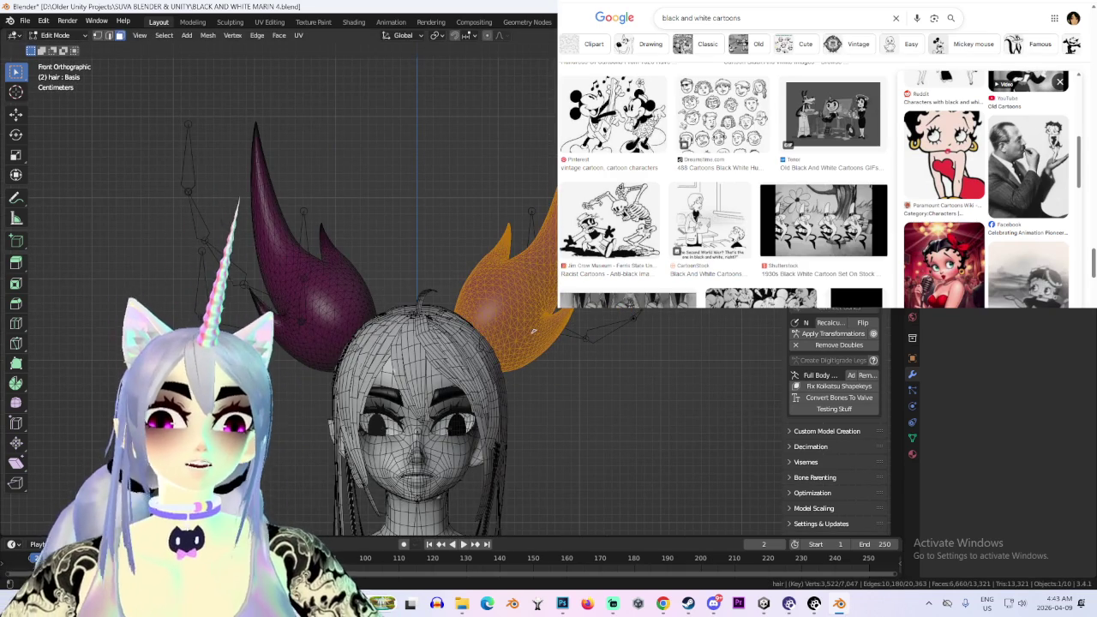
pyautogui.hotkey('shift', 'z')
pyautogui.press('g')
pyautogui.press('x')
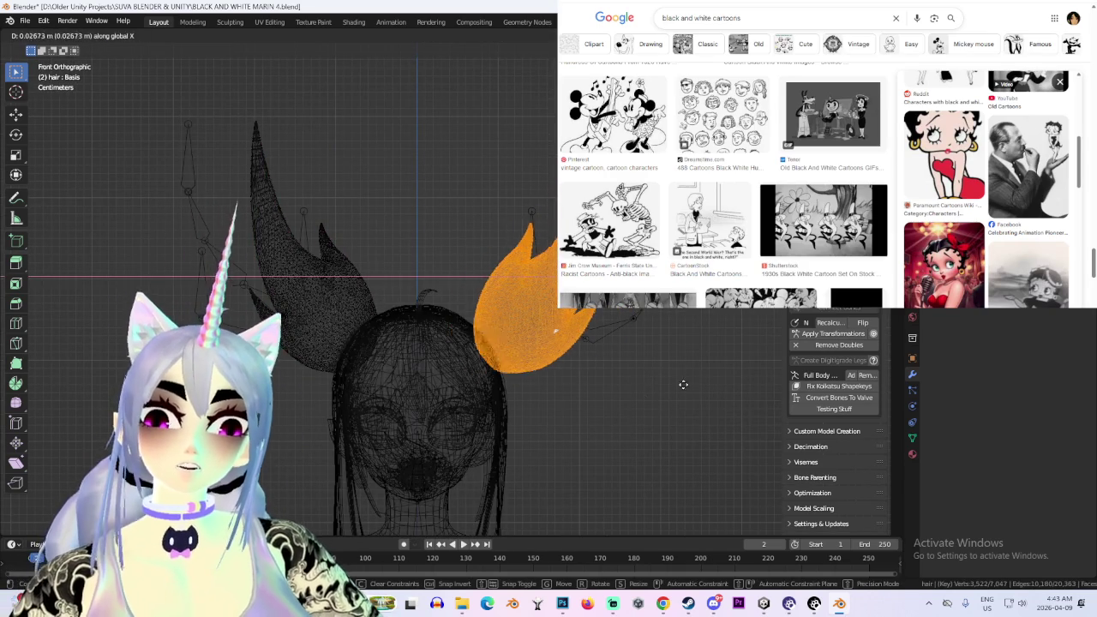
pyautogui.click(663, 383)
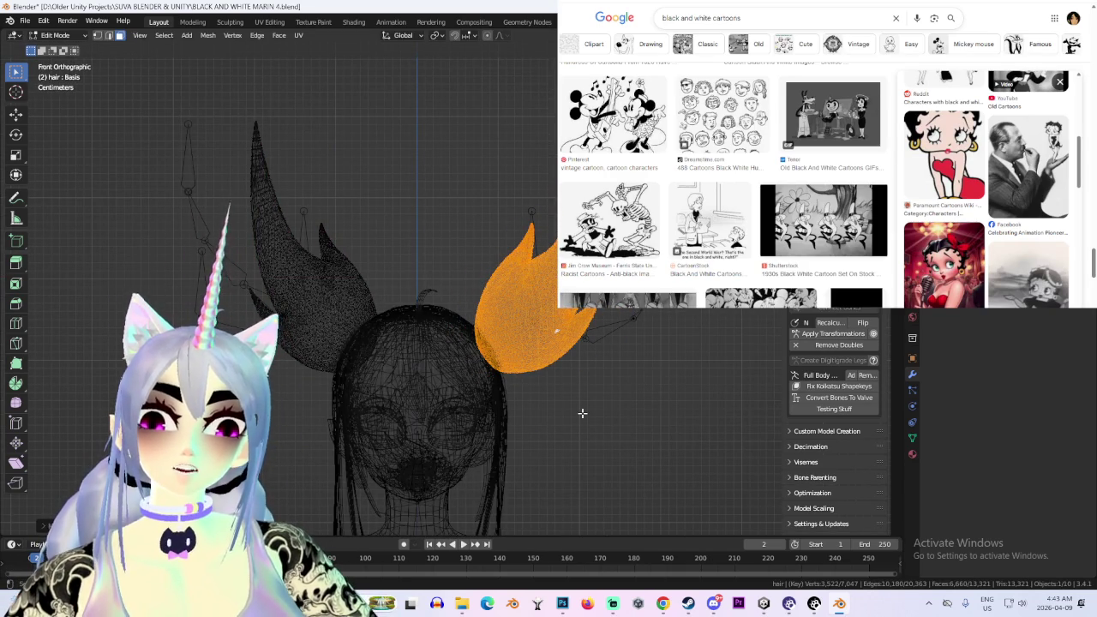
# Invert the selection and slide the left pigtail along X closer to the head
pyautogui.hotkey('ctrl', 'i')
pyautogui.press('g')
pyautogui.press('x')
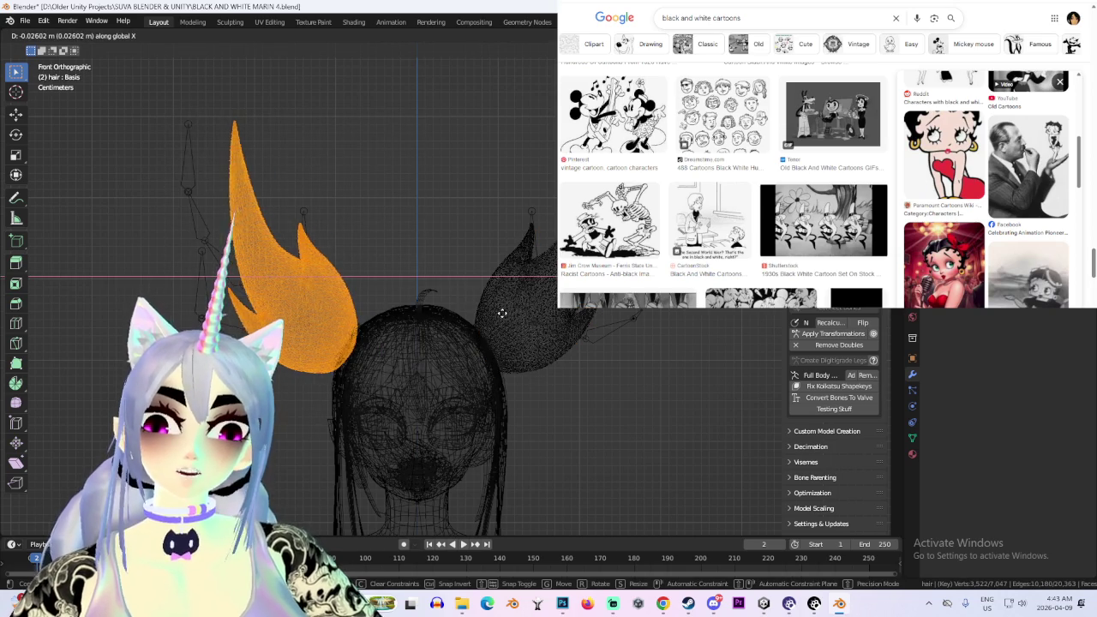
pyautogui.click(501, 314)
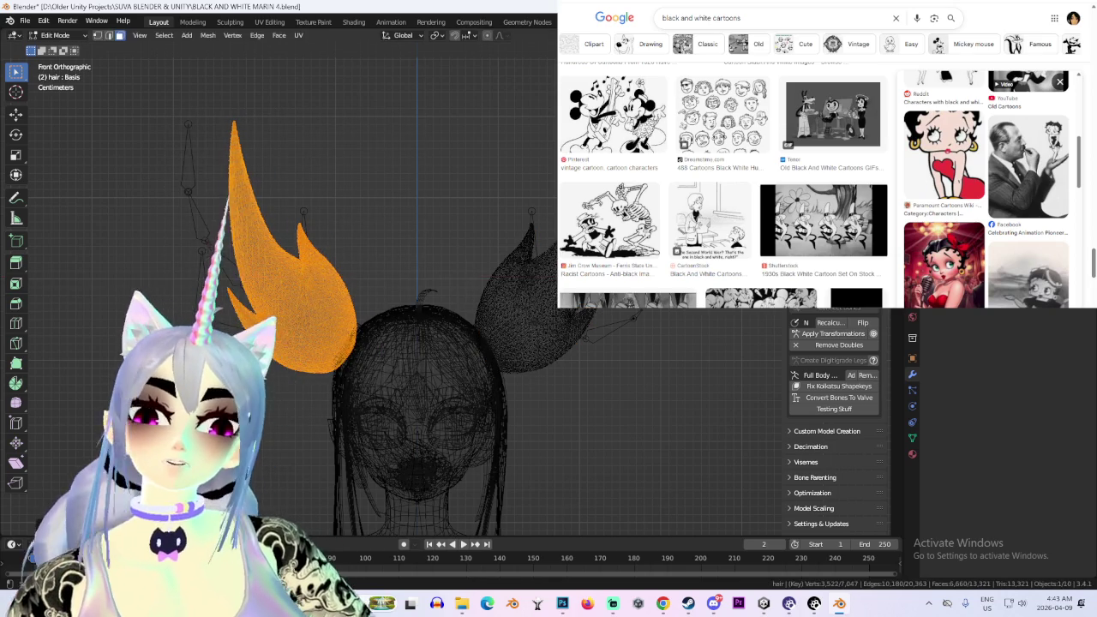
pyautogui.hotkey('alt', 'a')
pyautogui.hotkey('shift', 'z')
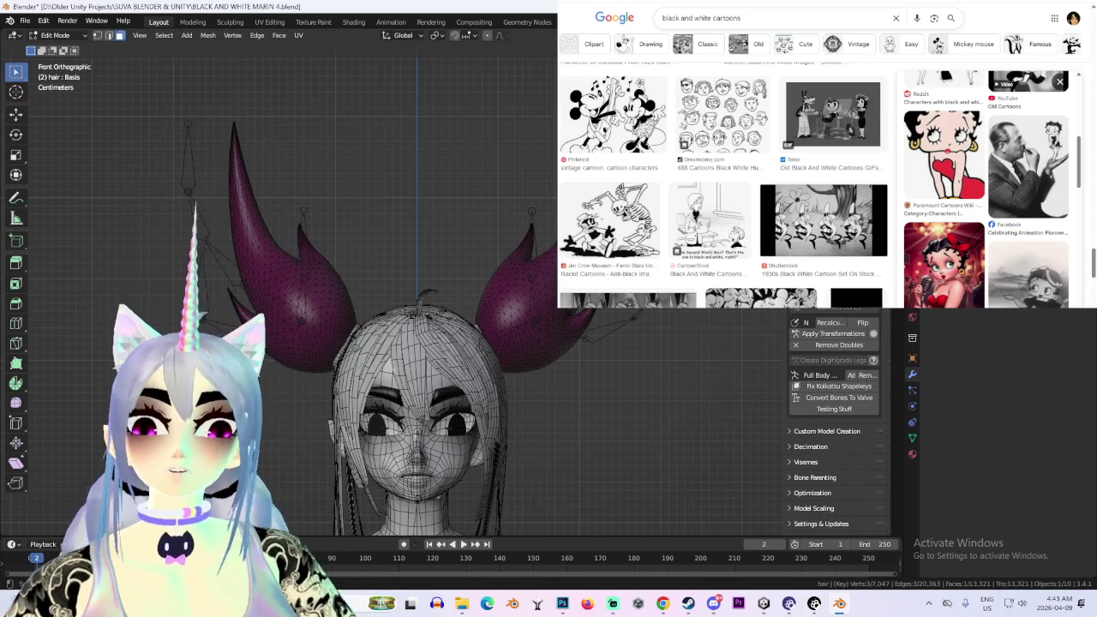
pyautogui.scroll(-3, 665, 354)
pyautogui.moveTo(665, 354)
pyautogui.mouseDown(button='middle')
pyautogui.moveTo(600, 353)
pyautogui.moveTo(712, 353)
pyautogui.moveTo(582, 411)
pyautogui.moveTo(673, 426)
pyautogui.moveTo(582, 343)
pyautogui.moveTo(613, 374)
pyautogui.moveTo(674, 367)
pyautogui.moveTo(608, 387)
pyautogui.moveTo(592, 410)
pyautogui.mouseUp(button='middle')
# Select each pigtail in turn to check them, then clear the selection
pyautogui.press('l')
pyautogui.hotkey('ctrl', 'shift', 'm')
pyautogui.hotkey('shift', 'l')
pyautogui.hotkey('alt', 'a')
pyautogui.moveTo(620, 372)
pyautogui.mouseDown(button='middle')
pyautogui.moveTo(581, 343)
pyautogui.moveTo(617, 360)
pyautogui.moveTo(489, 378)
pyautogui.moveTo(592, 386)
pyautogui.moveTo(566, 369)
pyautogui.moveTo(612, 345)
pyautogui.mouseUp(button='middle')
pyautogui.scroll(-3, 547, 354)
pyautogui.scroll(3, 565, 346)
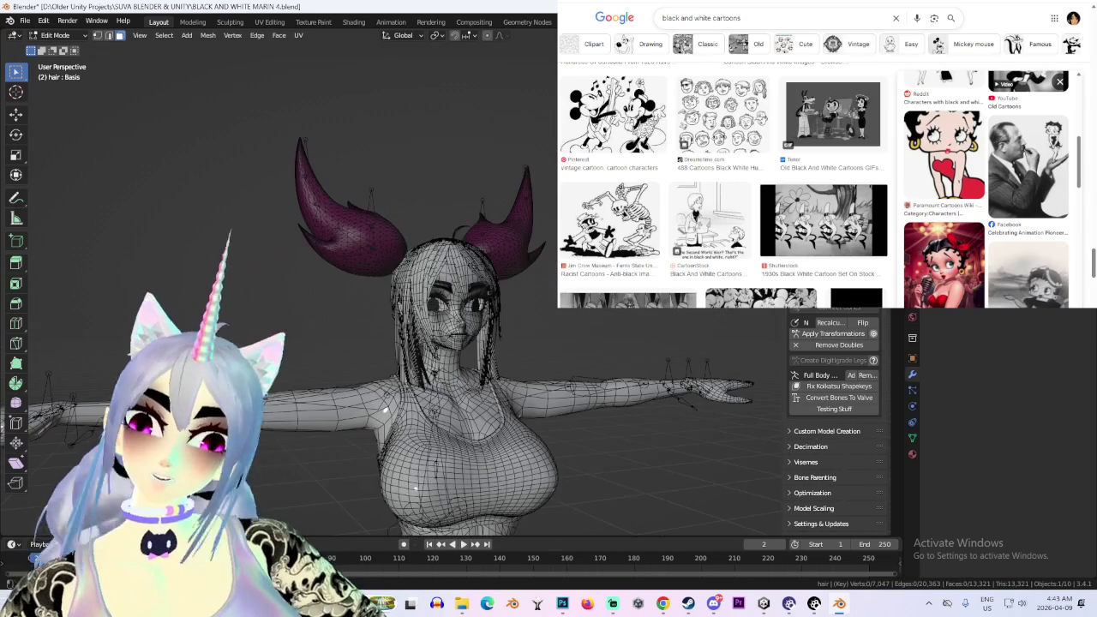
# Hide overlays, inspect the reshaped pigtails from several angles, and return to Object Mode
pyautogui.hotkey('shift', 'alt', 'z')
pyautogui.moveTo(445, 292)
pyautogui.mouseDown(button='middle')
pyautogui.moveTo(531, 287)
pyautogui.moveTo(631, 319)
pyautogui.moveTo(722, 314)
pyautogui.moveTo(567, 311)
pyautogui.mouseUp(button='middle')
pyautogui.scroll(3, 479, 286)
pyautogui.scroll(-3, 479, 285)
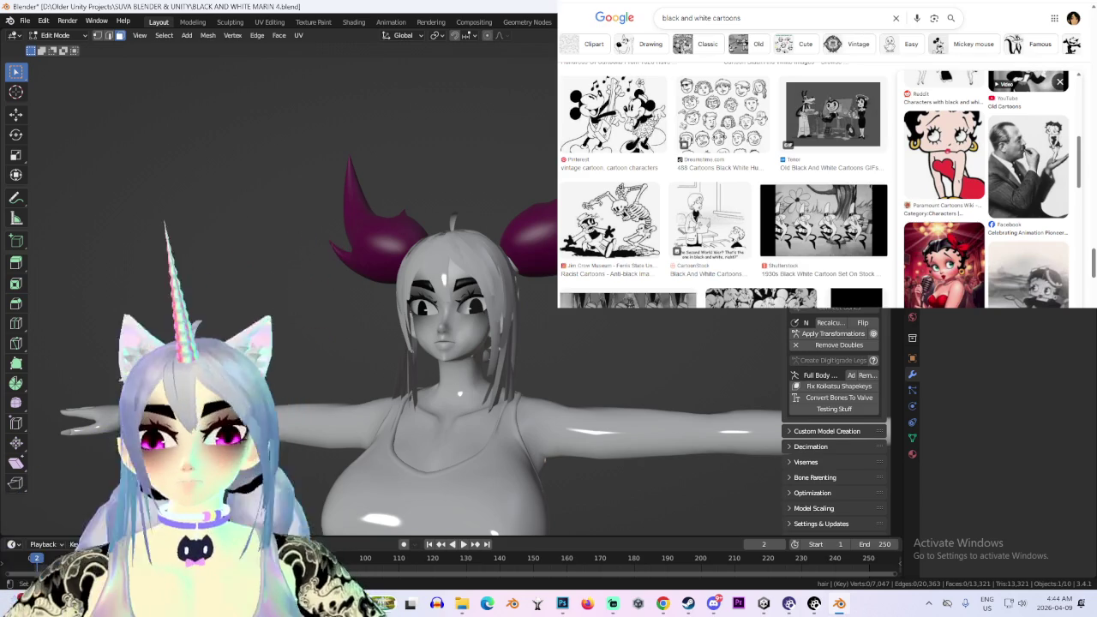
pyautogui.keyDown('ctrl'); pyautogui.moveTo(508, 357); pyautogui.dragTo(518, 257, button='middle'); pyautogui.keyUp('ctrl')
pyautogui.press('Tab')
pyautogui.scroll(-2, 446, 326)
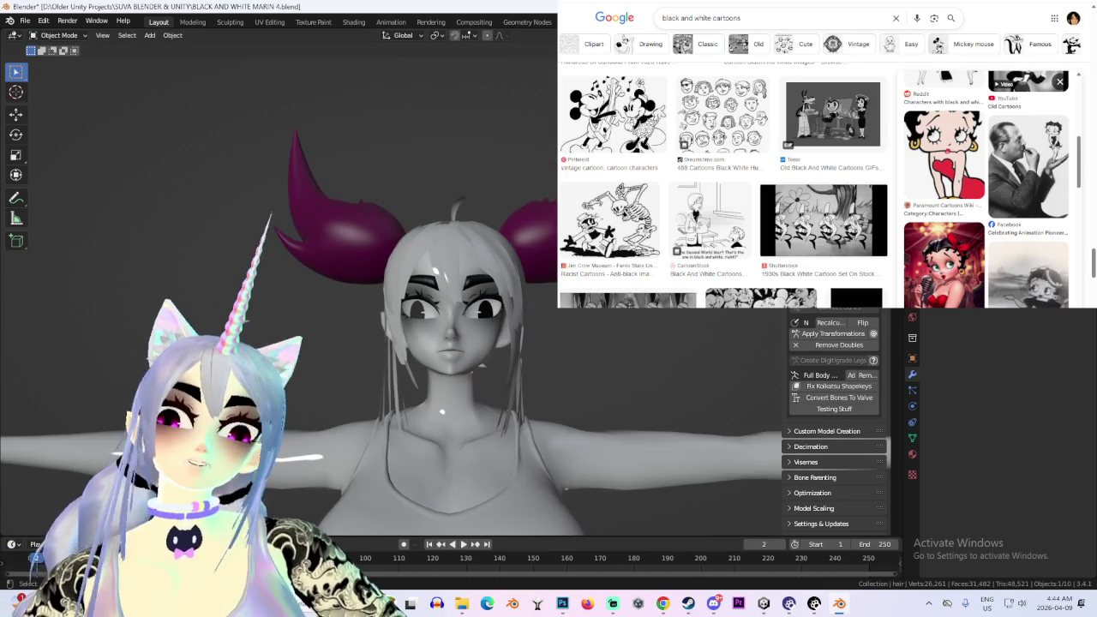
pyautogui.moveTo(442, 412)
pyautogui.mouseDown(button='middle')
pyautogui.moveTo(419, 519)
pyautogui.moveTo(368, 516)
pyautogui.mouseUp(button='middle')
pyautogui.scroll(3, 369, 516)
pyautogui.scroll(-1, 355, 516)
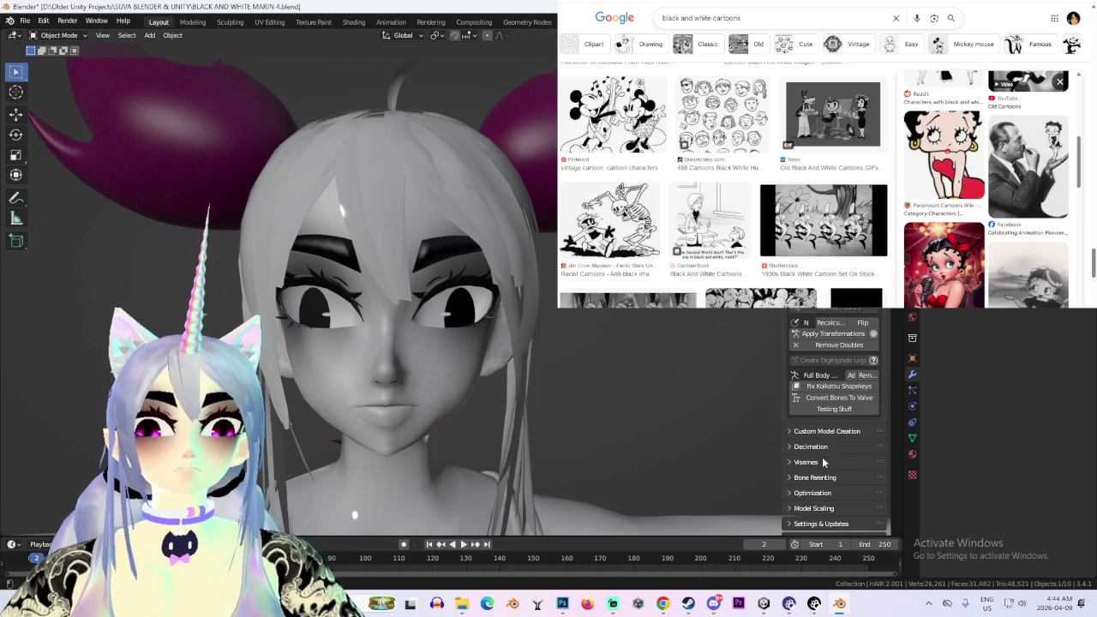
pyautogui.scroll(-3, 840, 384)
pyautogui.click(842, 319)
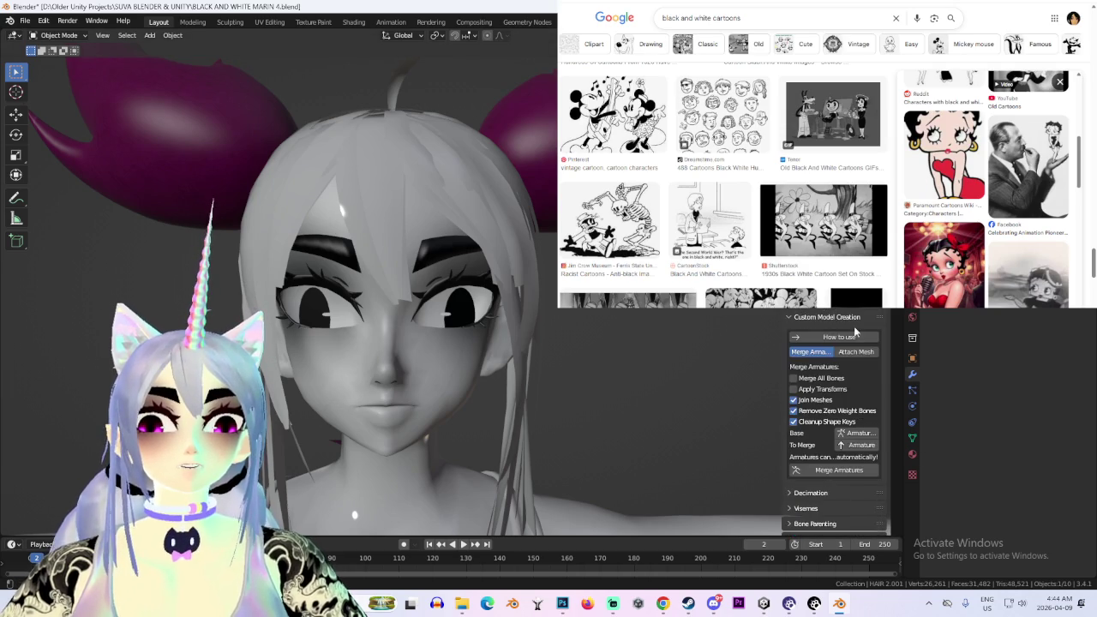
pyautogui.click(855, 352)
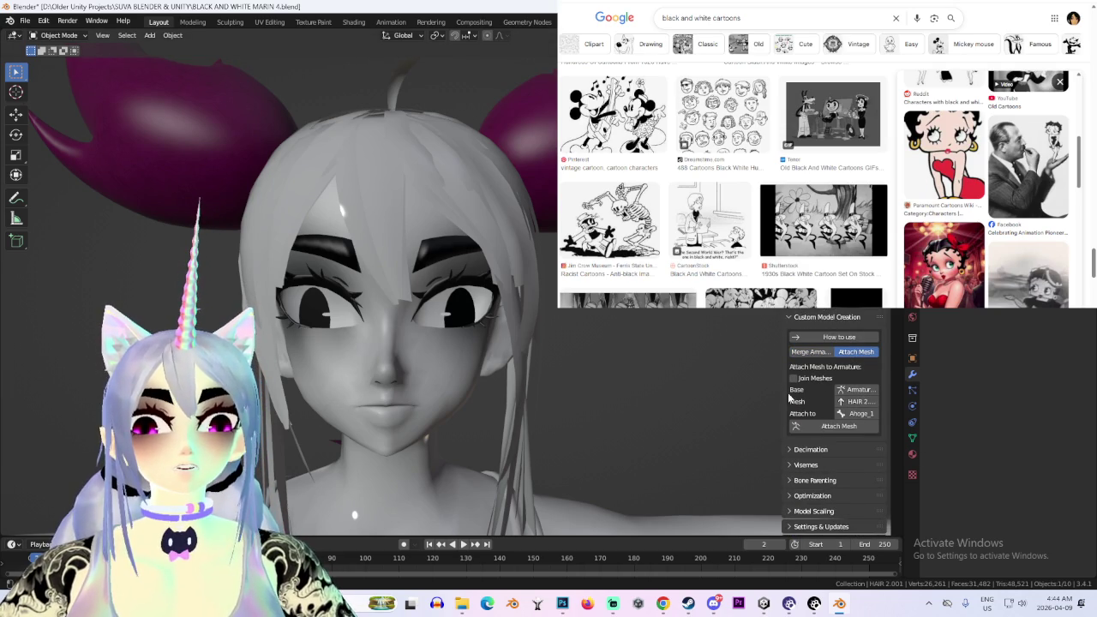
pyautogui.moveTo(781, 390); pyautogui.dragTo(654, 390)
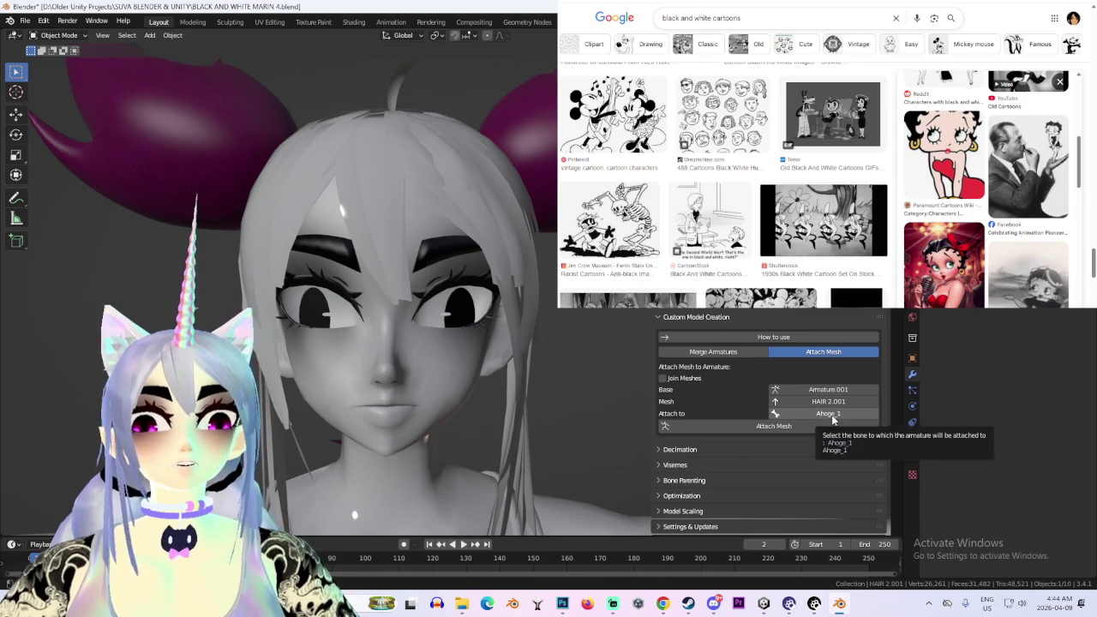
pyautogui.click(832, 415)
pyautogui.write('head')
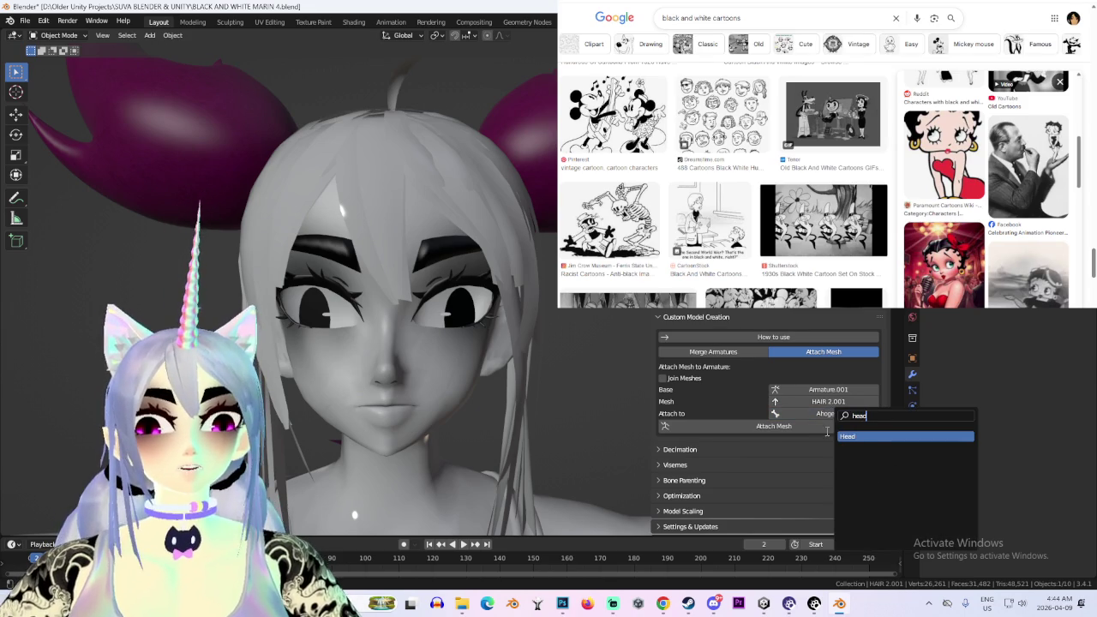
pyautogui.press('Escape')
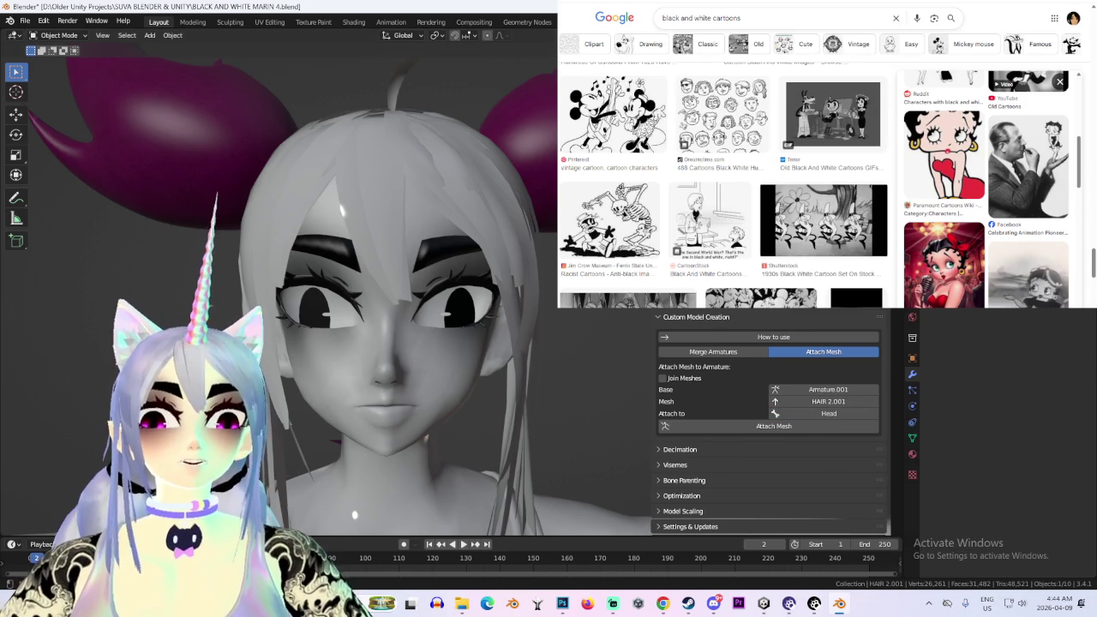
pyautogui.click(756, 432)
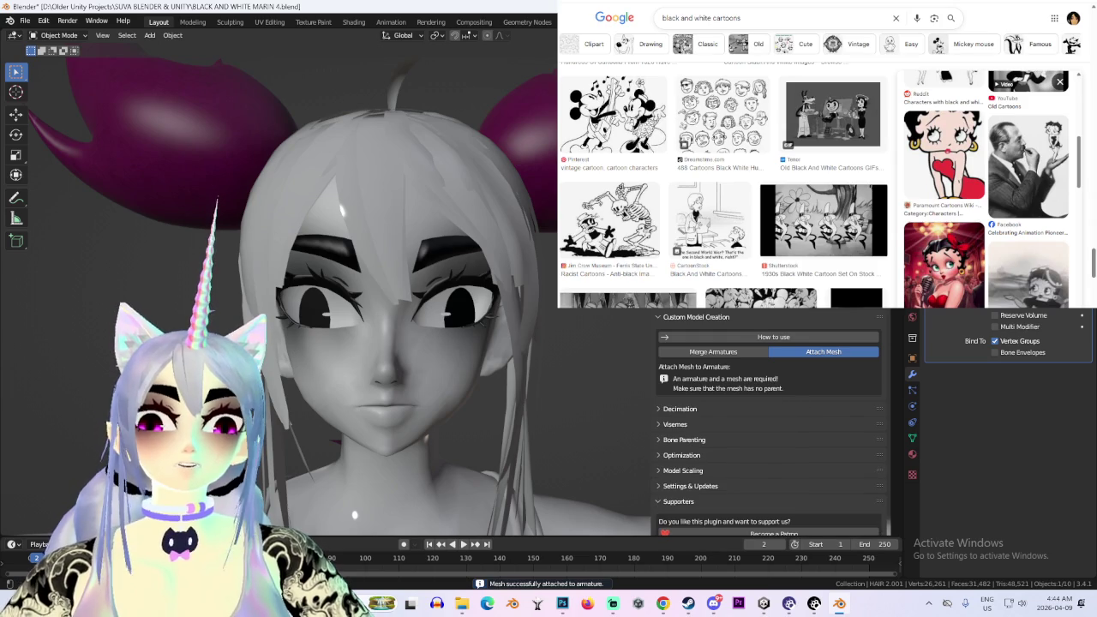
pyautogui.scroll(2, 791, 421)
pyautogui.scroll(1, 792, 421)
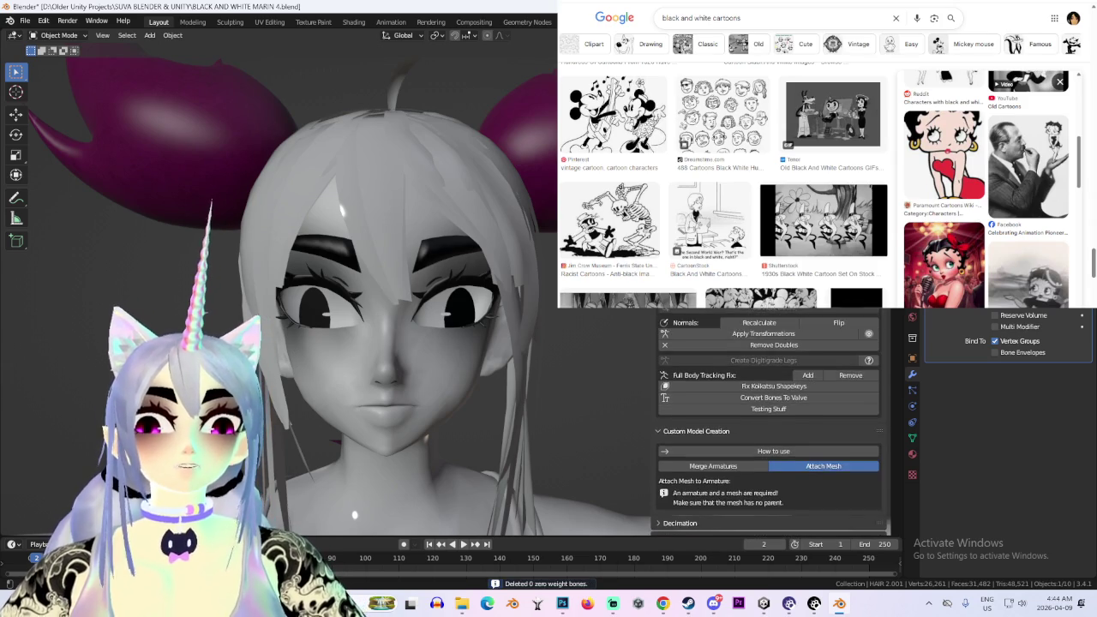
pyautogui.scroll(1, 791, 421)
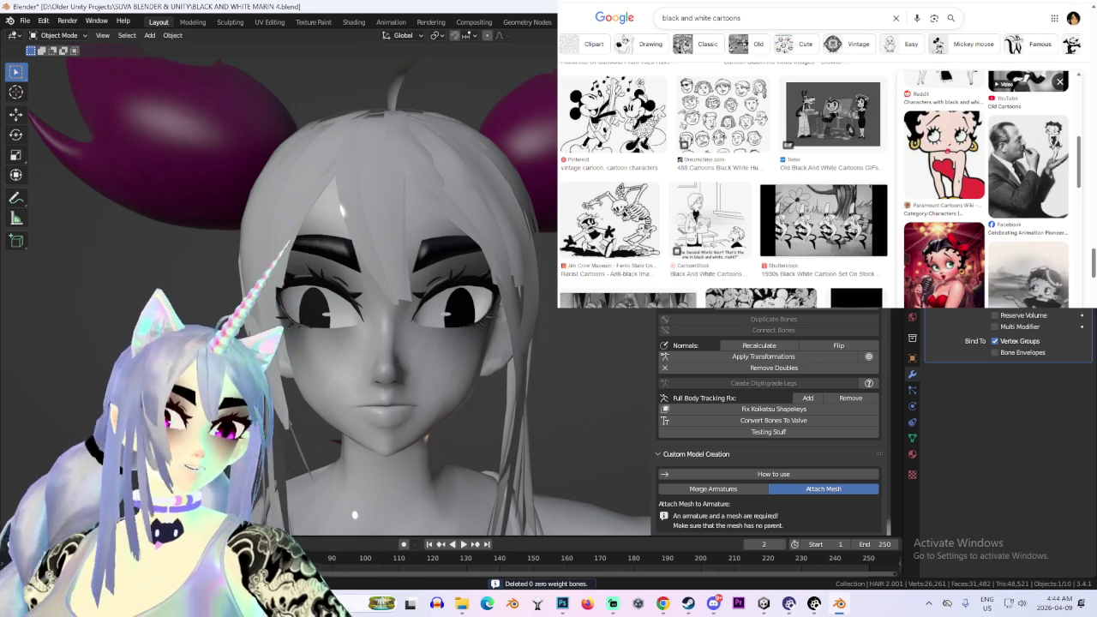
pyautogui.moveTo(445, 300)
pyautogui.mouseDown(button='middle')
pyautogui.moveTo(511, 316)
pyautogui.moveTo(483, 313)
pyautogui.moveTo(452, 229)
pyautogui.moveTo(397, 236)
pyautogui.moveTo(410, 143)
pyautogui.moveTo(445, 217)
pyautogui.moveTo(490, 207)
pyautogui.moveTo(361, 245)
pyautogui.moveTo(491, 112)
pyautogui.mouseUp(button='middle')
pyautogui.moveTo(394, 257); pyautogui.dragTo(346, 290, button='middle')
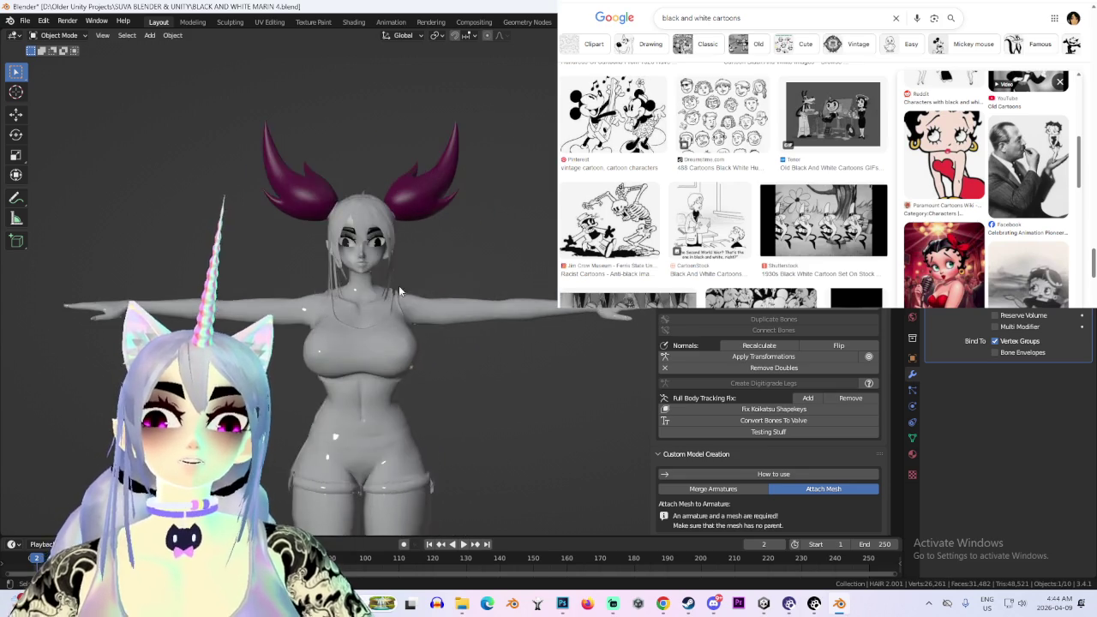
pyautogui.scroll(3, 346, 290)
pyautogui.scroll(2, 361, 300)
pyautogui.scroll(-6, 460, 368)
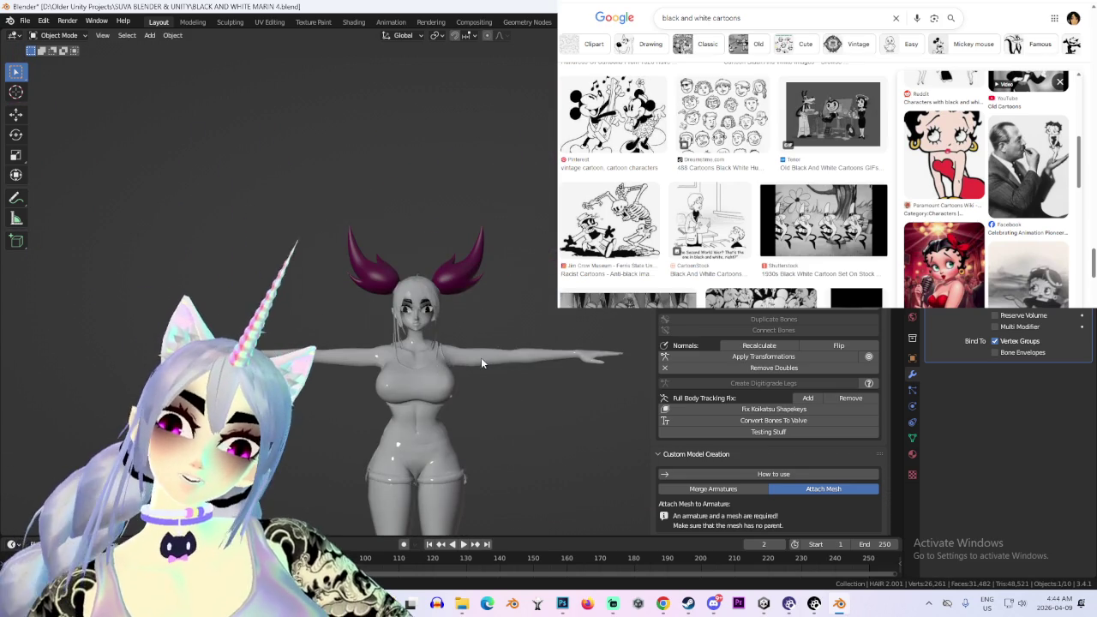
pyautogui.scroll(3, 481, 357)
pyautogui.moveTo(481, 362); pyautogui.dragTo(447, 381, button='middle')
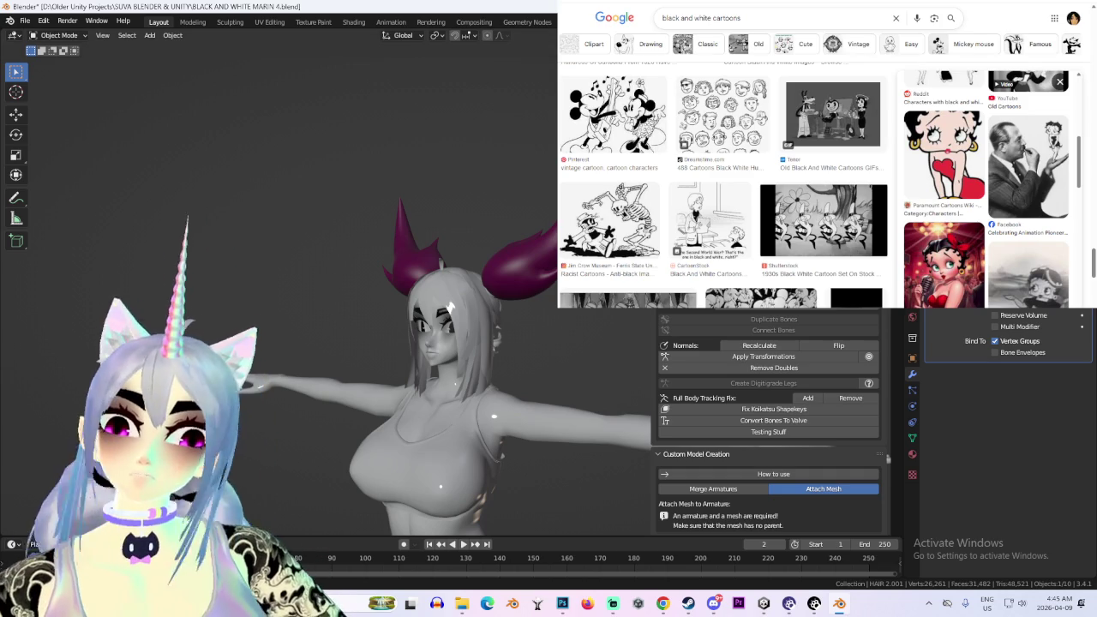
pyautogui.press('KP_1')
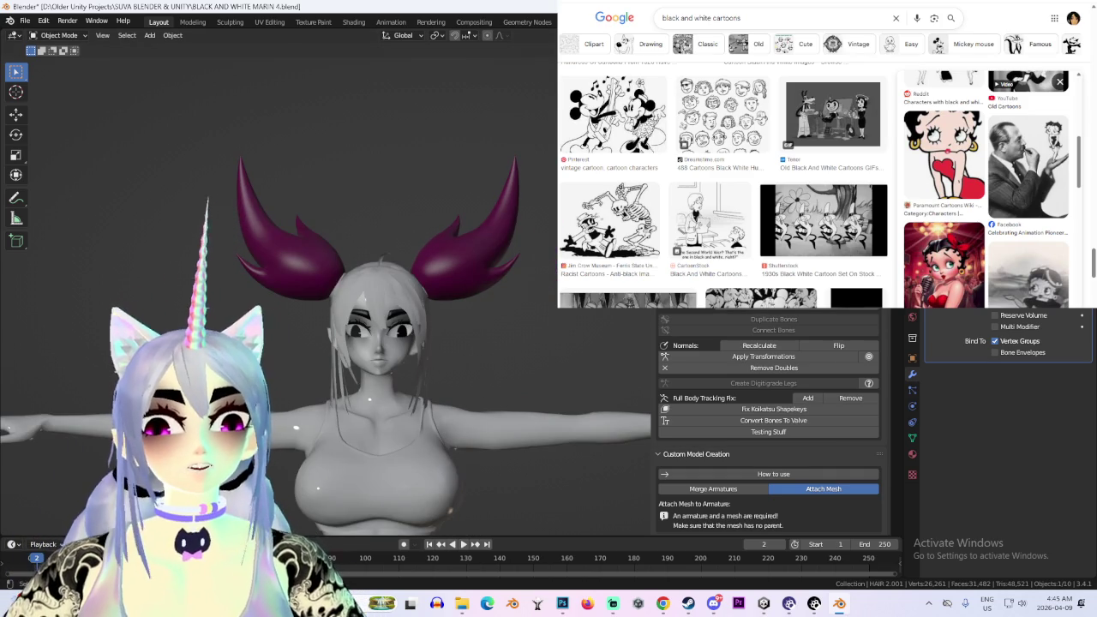
pyautogui.click(713, 488)
# Merge the two armatures with Merge All Bones ticked and Armature.001 as the base
pyautogui.scroll(-3, 687, 440)
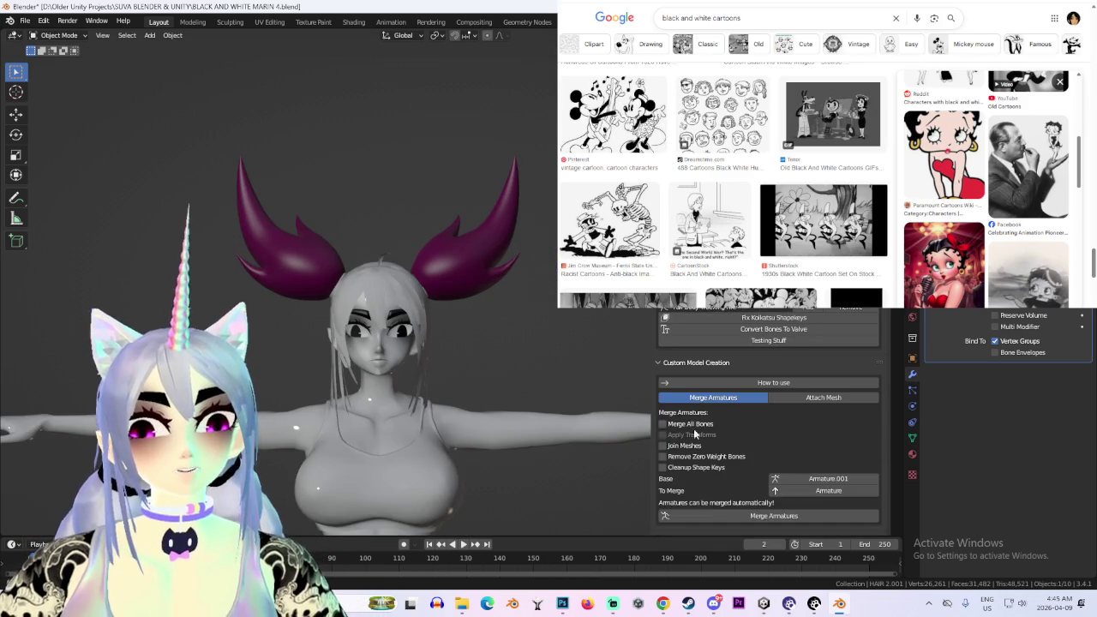
pyautogui.click(686, 424)
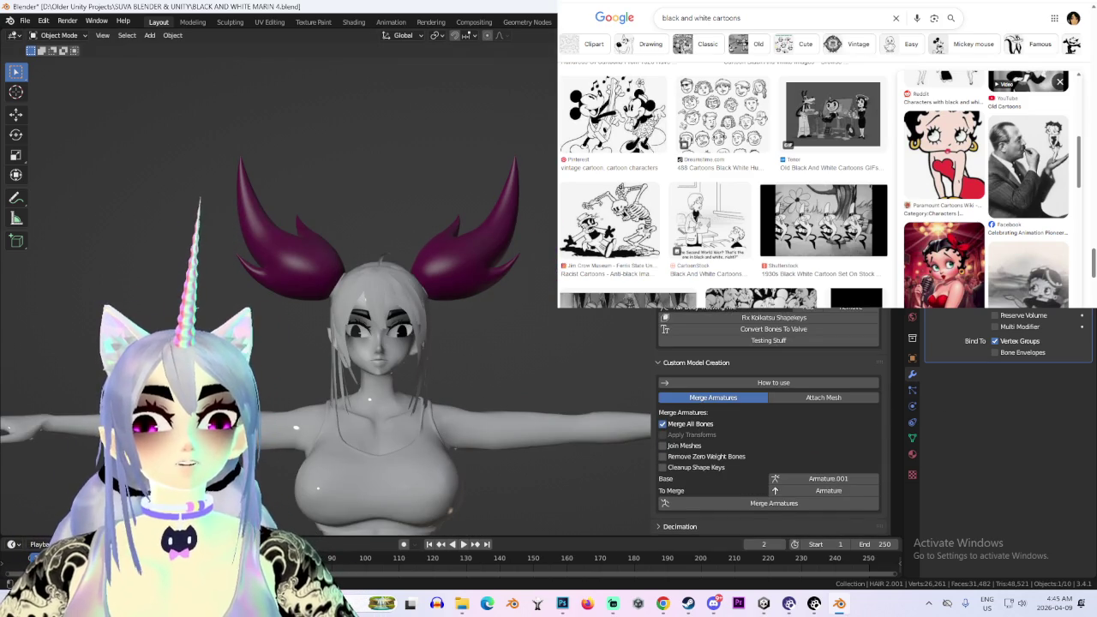
pyautogui.click(843, 476)
pyautogui.click(887, 469)
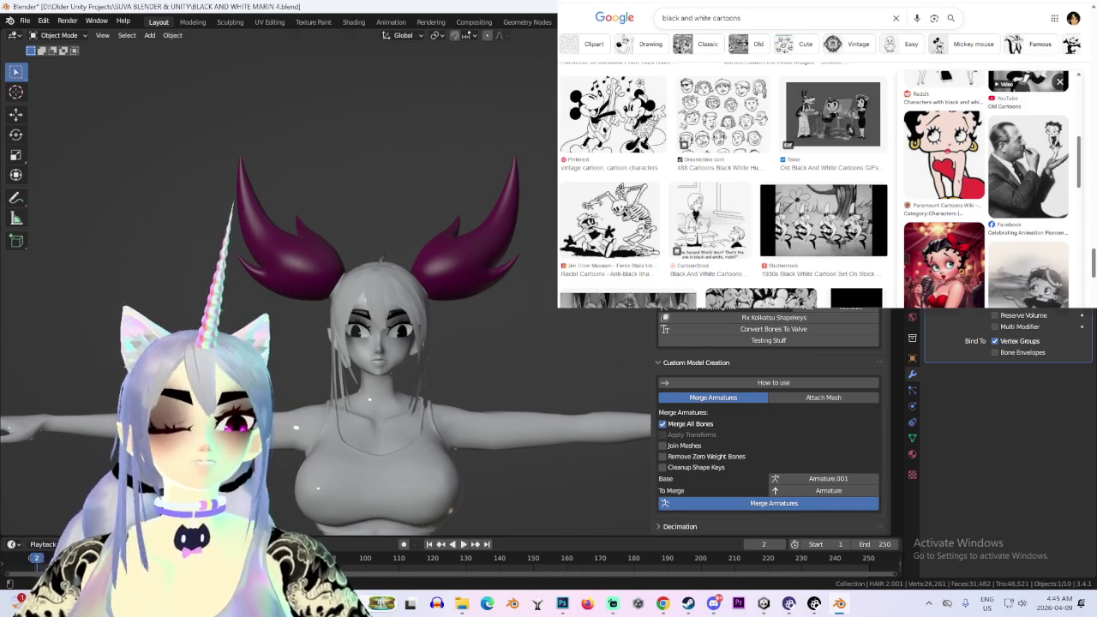
pyautogui.click(754, 504)
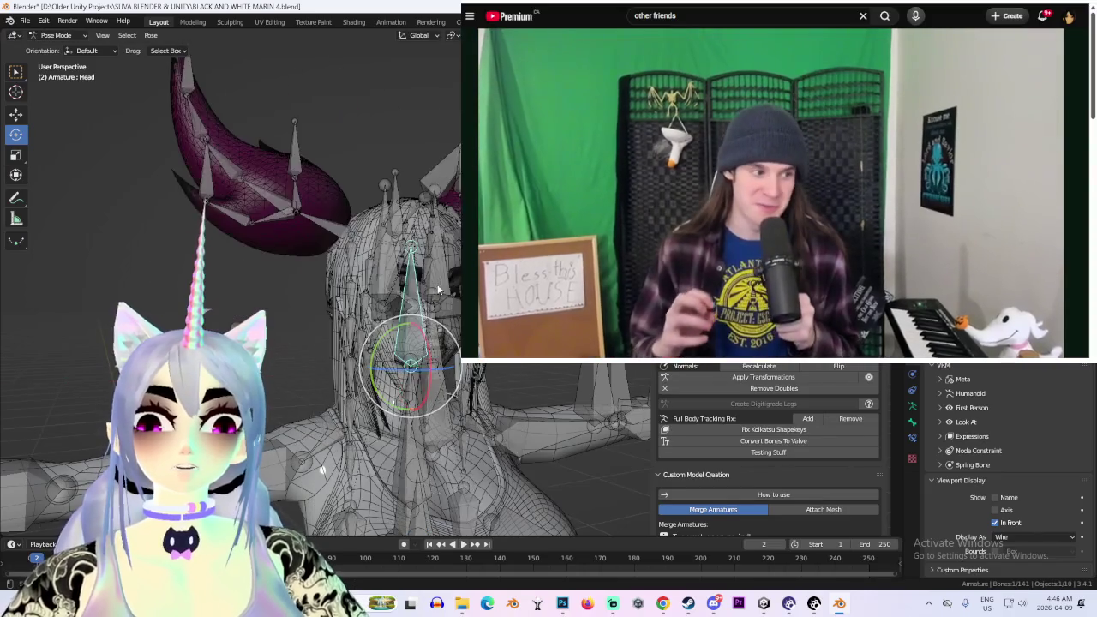
# Rotate the Bip_Hair_1_R and Bip_Hair_0_R pigtail bones into new angles
pyautogui.moveTo(438, 291); pyautogui.dragTo(403, 257, button='middle')
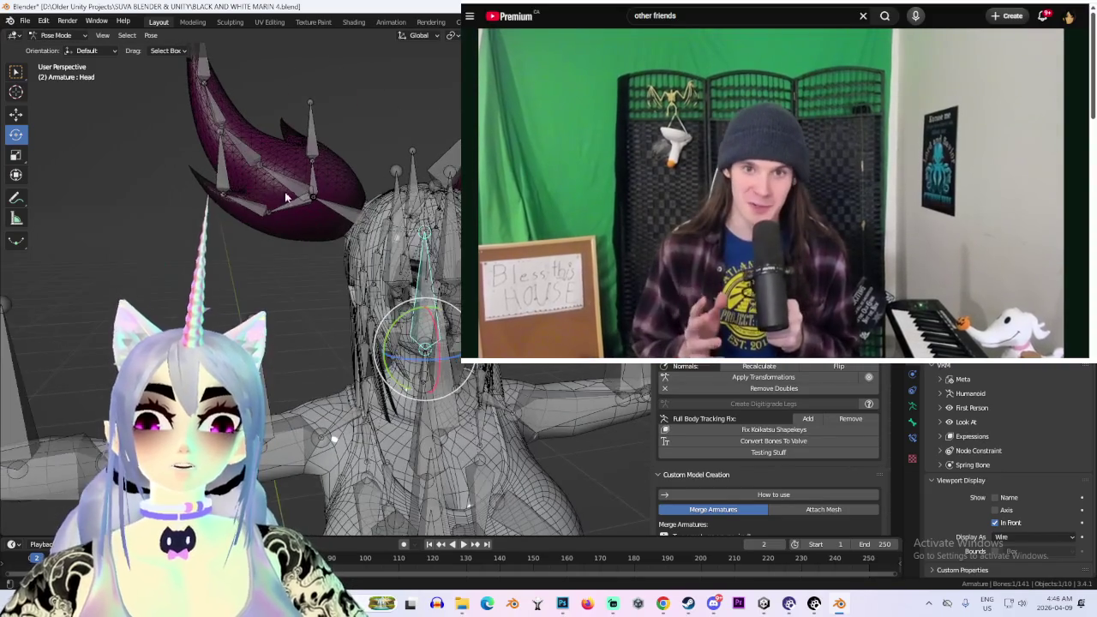
pyautogui.click(296, 193)
pyautogui.moveTo(313, 155); pyautogui.dragTo(352, 201)
pyautogui.moveTo(403, 257); pyautogui.dragTo(369, 283, button='middle')
pyautogui.click(368, 213)
pyautogui.moveTo(343, 185)
pyautogui.mouseDown()
pyautogui.moveTo(306, 169)
pyautogui.moveTo(372, 180)
pyautogui.moveTo(399, 213)
pyautogui.mouseUp()
# Swing the selected hair bone to point left and upward, undoing and redoing to keep the pose
pyautogui.moveTo(398, 213)
pyautogui.mouseDown(button='middle')
pyautogui.moveTo(368, 257)
pyautogui.moveTo(429, 283)
pyautogui.mouseUp(button='middle')
pyautogui.moveTo(450, 210); pyautogui.dragTo(456, 224)
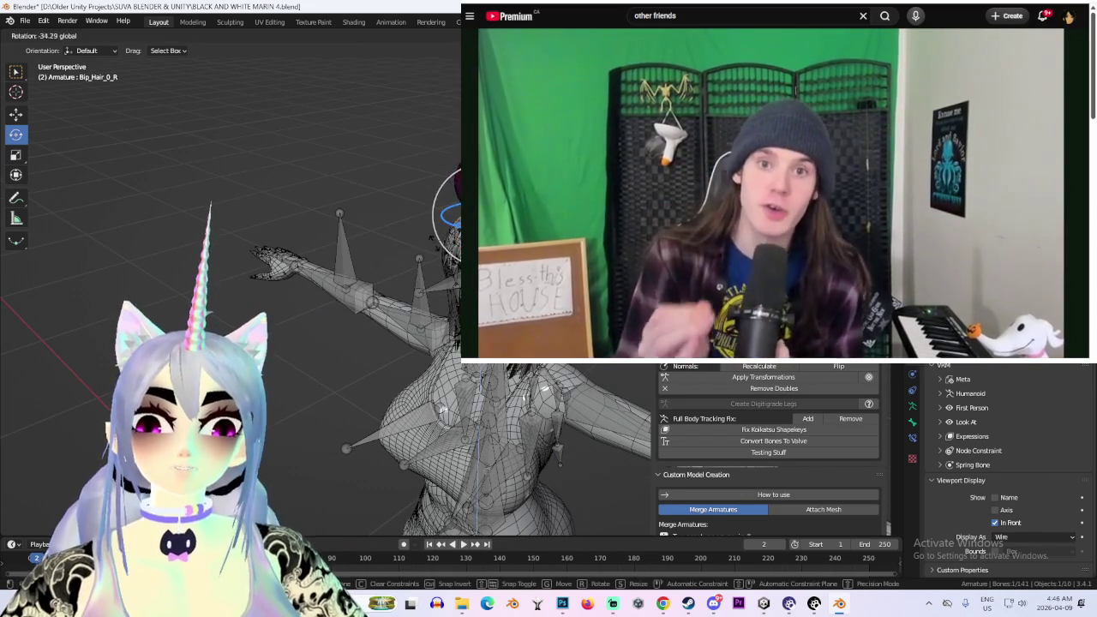
pyautogui.moveTo(440, 253); pyautogui.dragTo(412, 210, button='middle')
pyautogui.moveTo(420, 223)
pyautogui.mouseDown()
pyautogui.moveTo(399, 197)
pyautogui.moveTo(406, 137)
pyautogui.mouseUp()
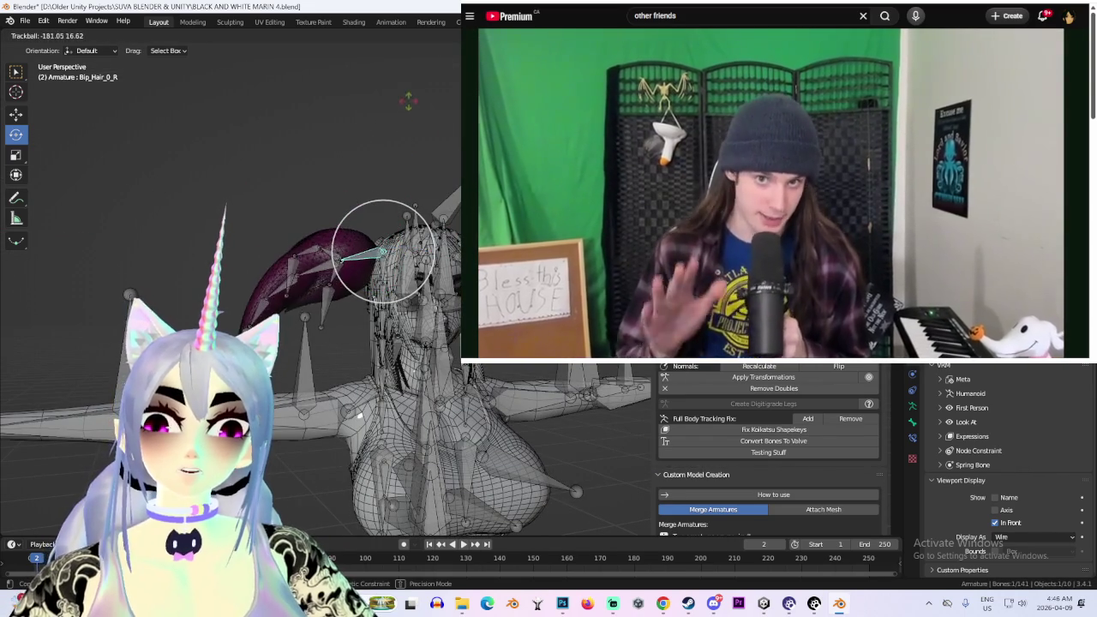
pyautogui.click(406, 137)
pyautogui.moveTo(406, 137)
pyautogui.mouseDown(button='middle')
pyautogui.moveTo(428, 214)
pyautogui.moveTo(378, 230)
pyautogui.mouseUp(button='middle')
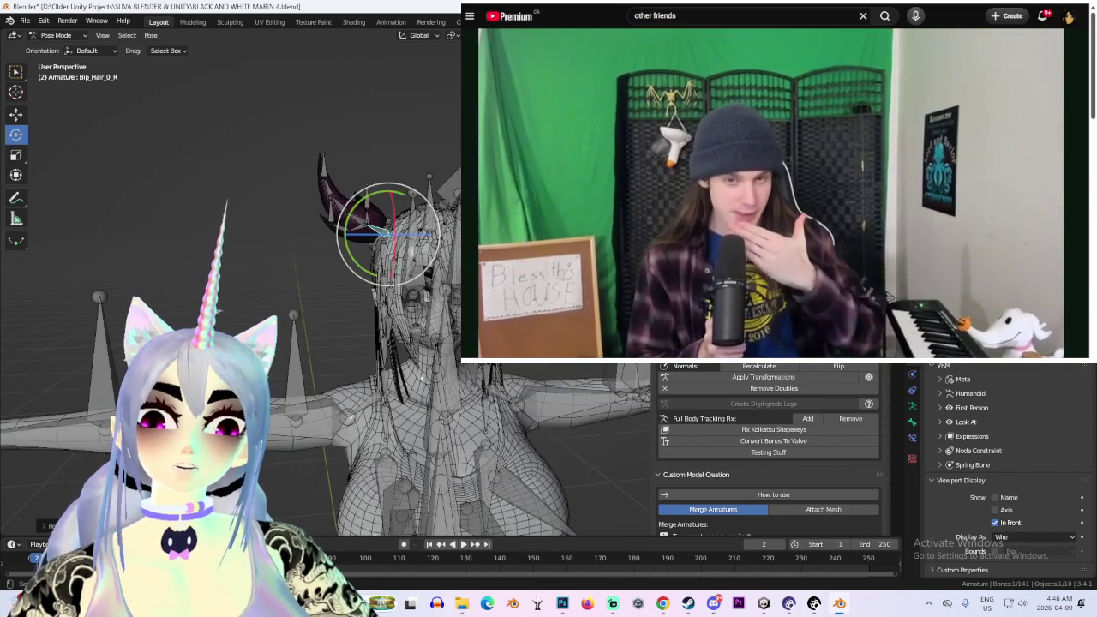
pyautogui.press('KP_1')
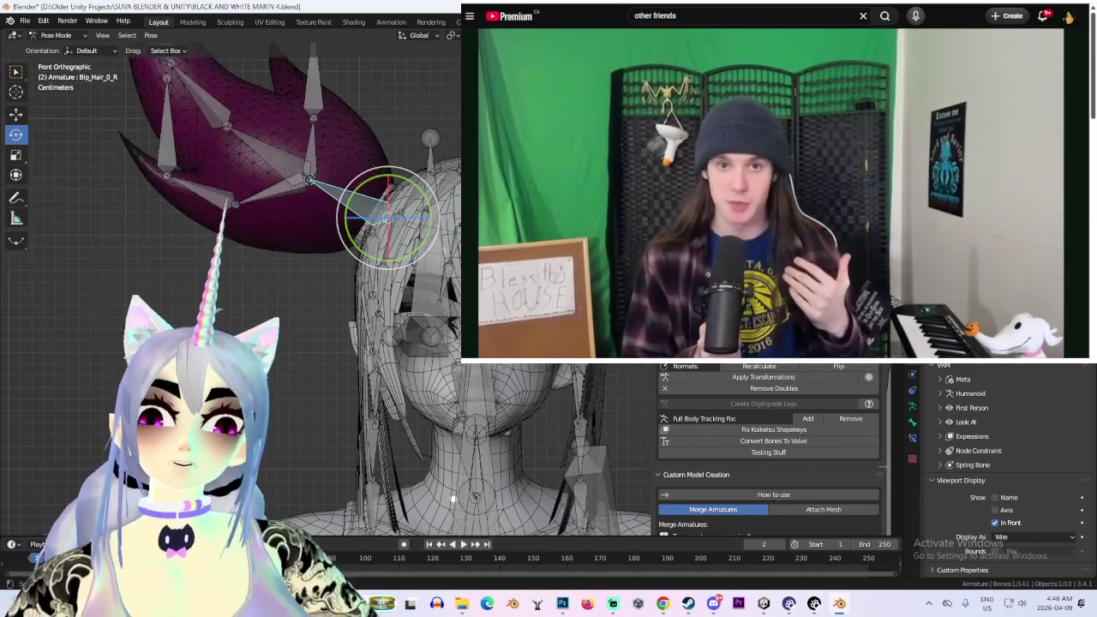
pyautogui.hotkey('ctrl', 'z')
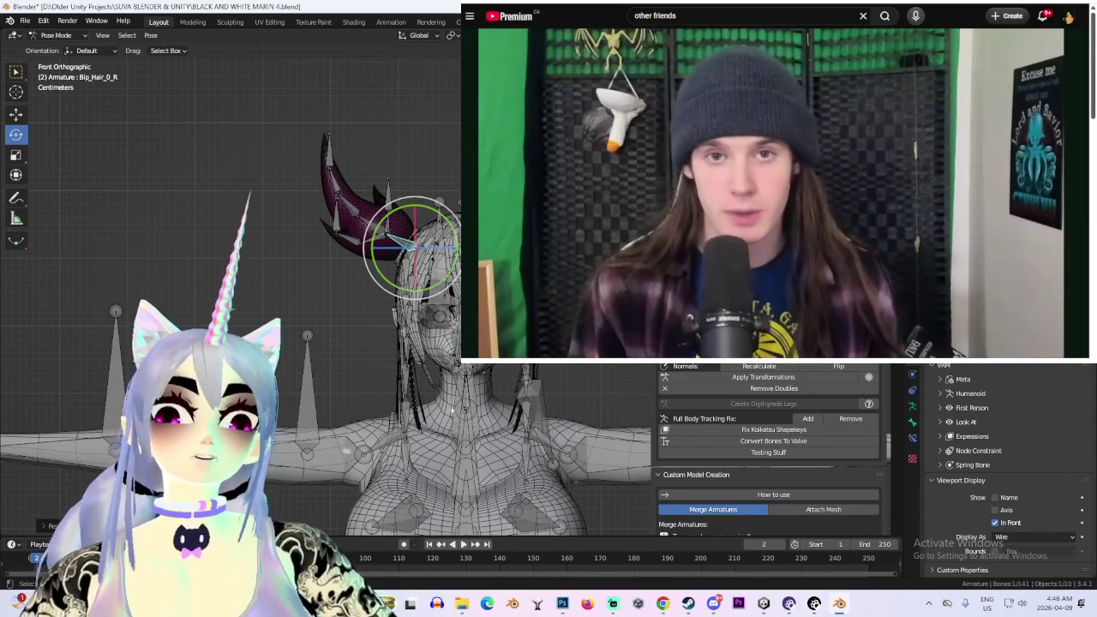
pyautogui.hotkey('ctrl', 'z')
pyautogui.hotkey('ctrl', 'shift', 'z')
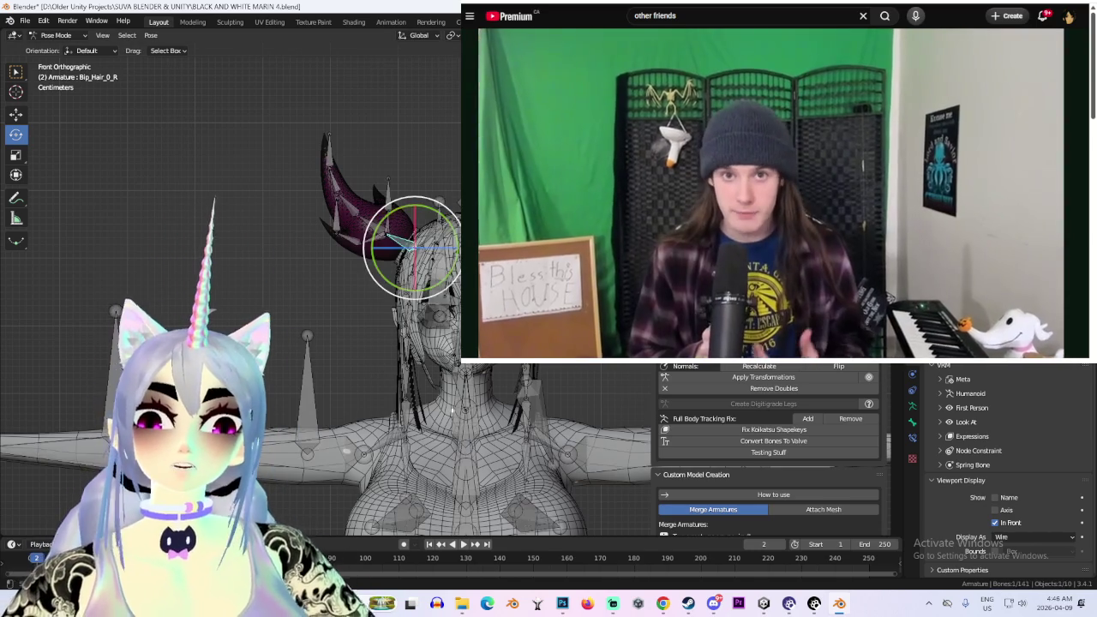
pyautogui.moveTo(418, 224)
pyautogui.mouseDown()
pyautogui.moveTo(361, 220)
pyautogui.moveTo(449, 221)
pyautogui.mouseUp()
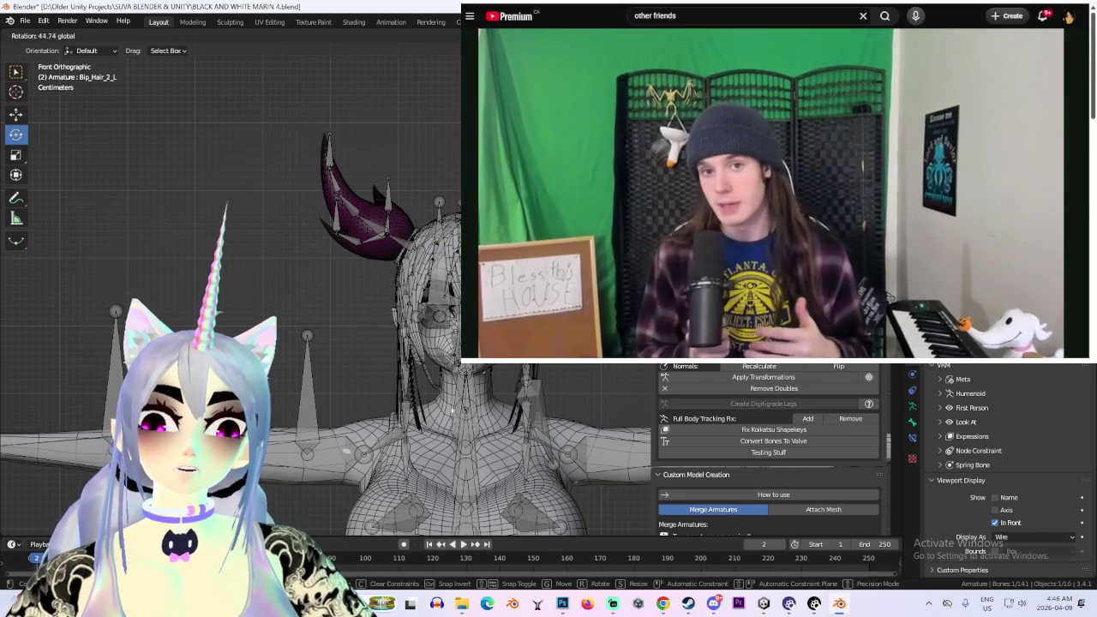
# Rotate Bip_Hair_2_R up and to the left, then hide the armature and leave Pose Mode
pyautogui.press(']')
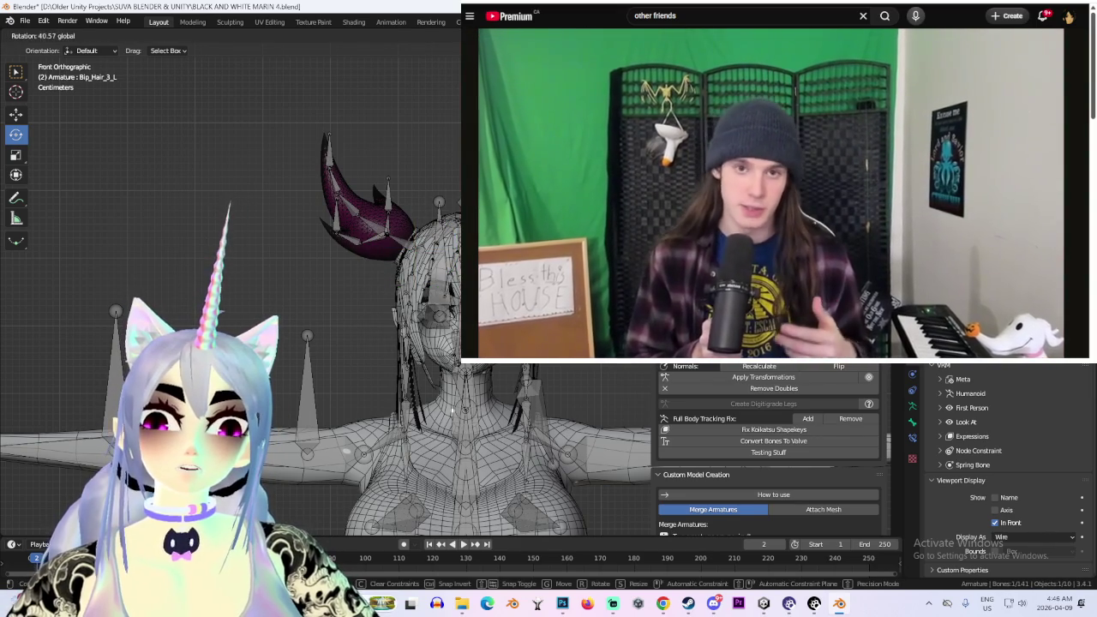
pyautogui.click(355, 203)
pyautogui.moveTo(369, 202); pyautogui.dragTo(317, 189)
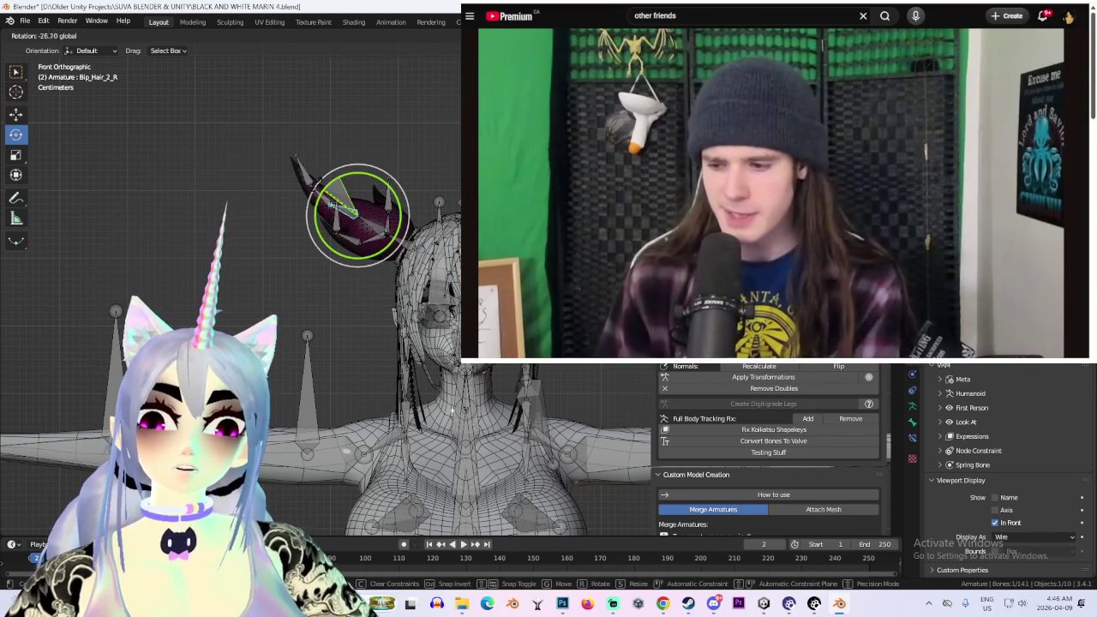
pyautogui.moveTo(317, 188)
pyautogui.mouseDown(button='middle')
pyautogui.moveTo(360, 197)
pyautogui.moveTo(378, 240)
pyautogui.mouseUp(button='middle')
pyautogui.moveTo(403, 294)
pyautogui.mouseDown(button='middle')
pyautogui.moveTo(394, 283)
pyautogui.moveTo(403, 291)
pyautogui.mouseUp(button='middle')
pyautogui.click(409, 420)
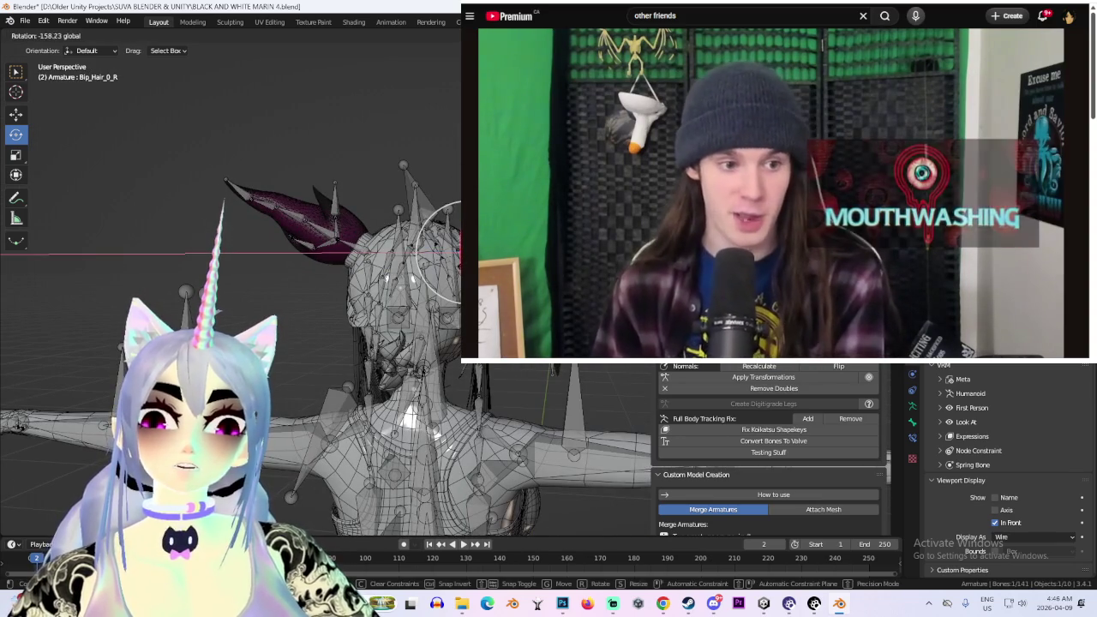
pyautogui.moveTo(404, 257); pyautogui.dragTo(404, 219, button='middle')
pyautogui.press('h')
pyautogui.hotkey('ctrl', 'Tab')
pyautogui.moveTo(517, 521); pyautogui.dragTo(423, 274, button='middle')
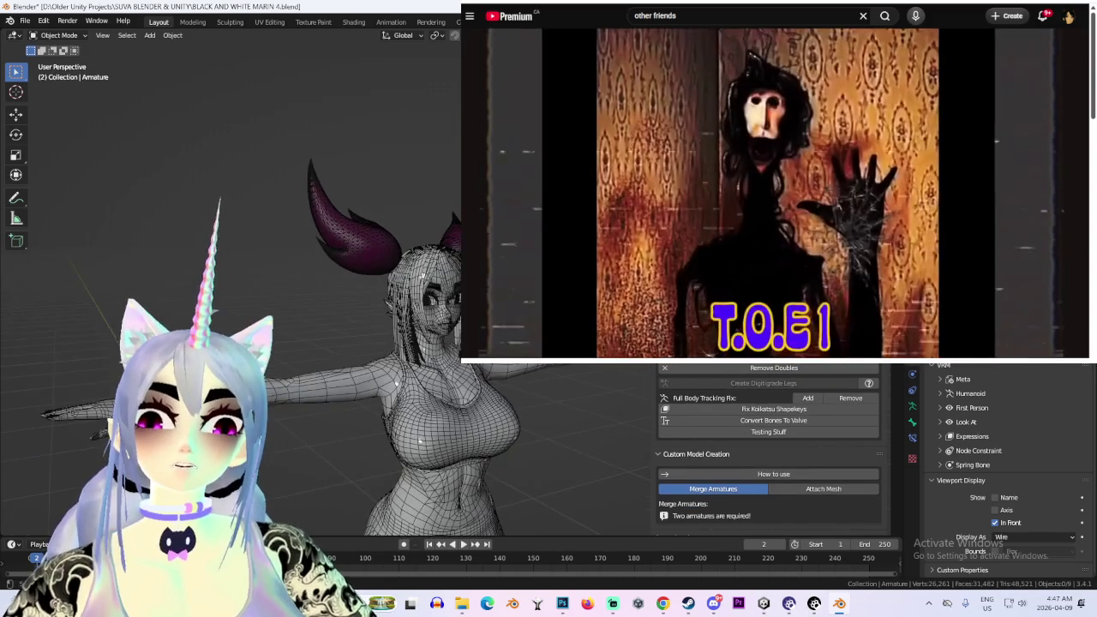
pyautogui.moveTo(662, 603)
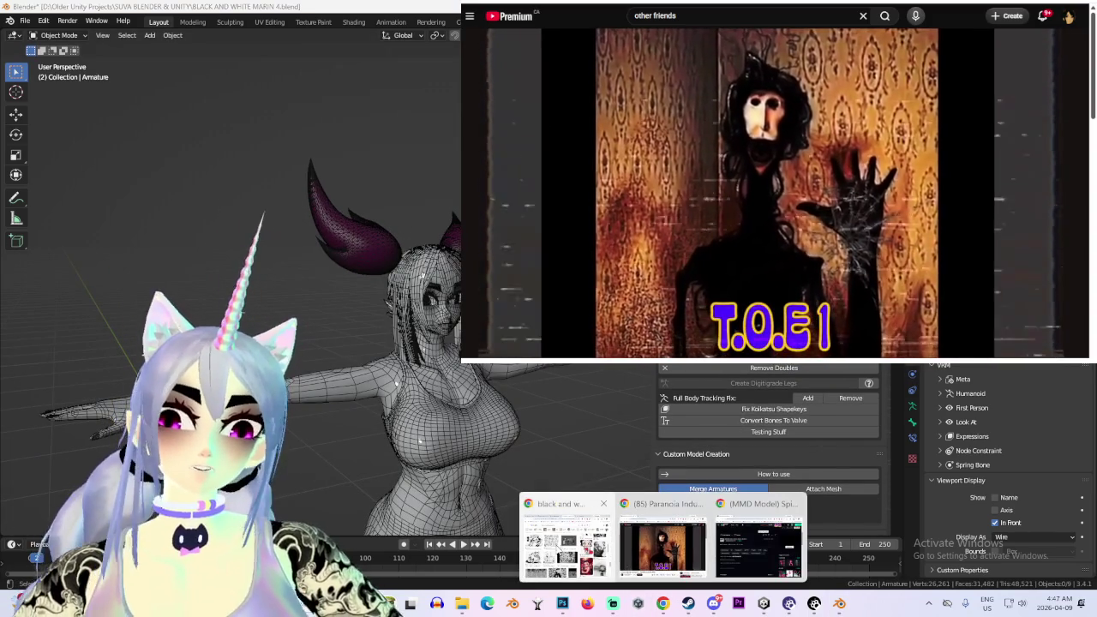
# Select the pigtail hair object and check the spinel reference images in the browser
pyautogui.click(339, 233)
pyautogui.moveTo(340, 237); pyautogui.dragTo(283, 249, button='middle')
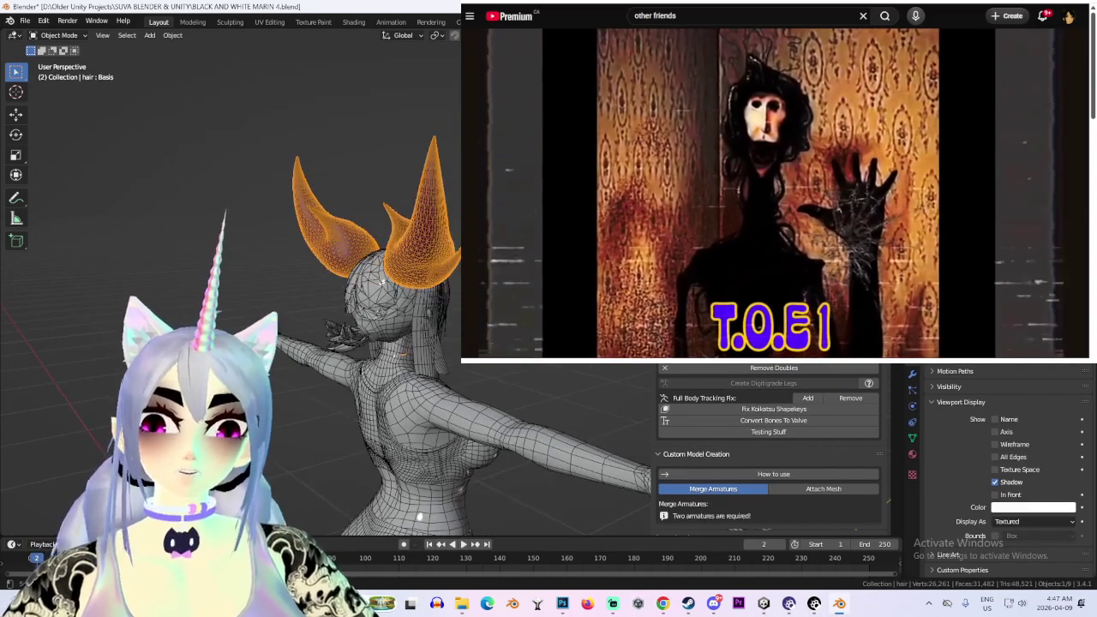
pyautogui.moveTo(419, 517)
pyautogui.mouseDown(button='middle')
pyautogui.moveTo(455, 480)
pyautogui.moveTo(415, 441)
pyautogui.moveTo(494, 443)
pyautogui.mouseUp(button='middle')
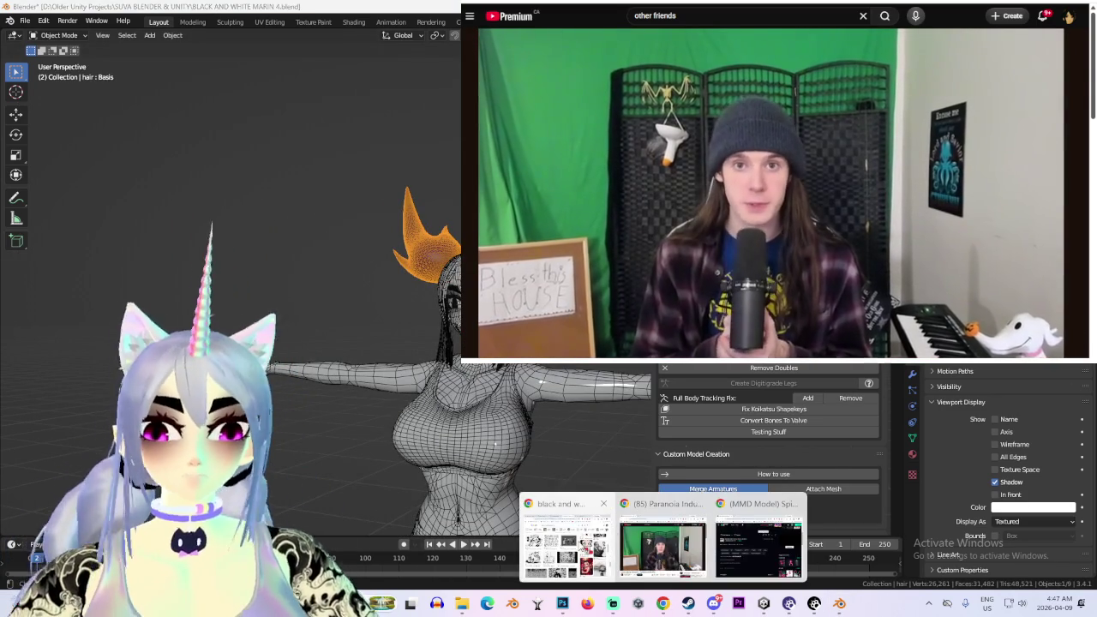
pyautogui.click(566, 540)
pyautogui.click(129, 57)
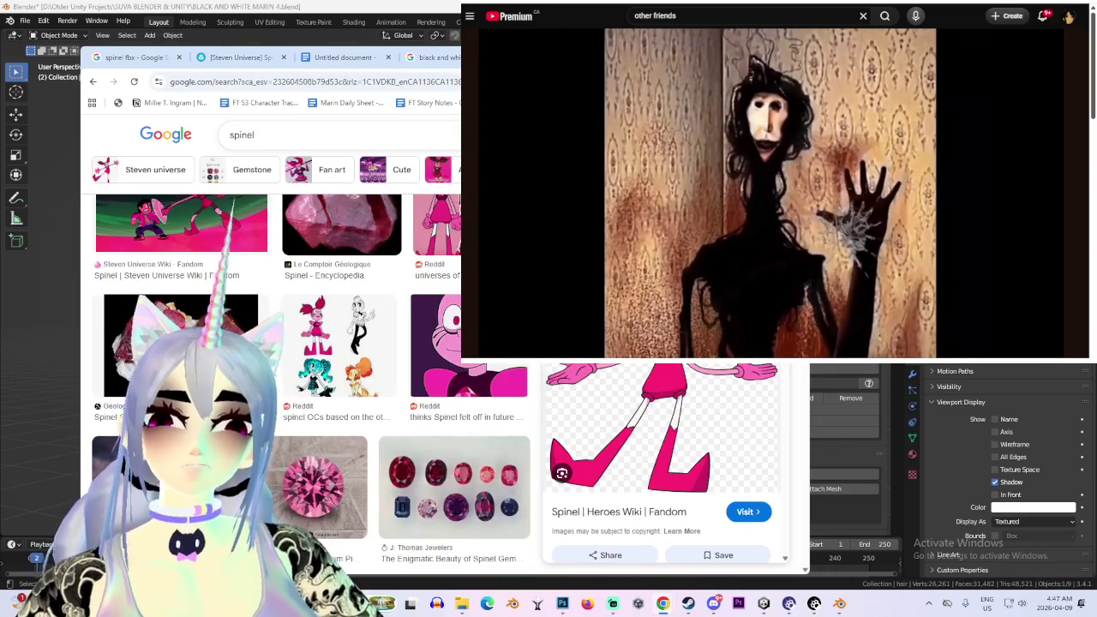
pyautogui.hotkey('alt', 'Tab')
# In front orthographic view, enter Pose Mode and select Bip_Hair_1_R, cancelling a trial rotation
pyautogui.press('KP_1')
pyautogui.scroll(2, 395, 259)
pyautogui.hotkey('ctrl', 'Tab')
pyautogui.click(388, 244)
pyautogui.press('r')
pyautogui.press('Escape')
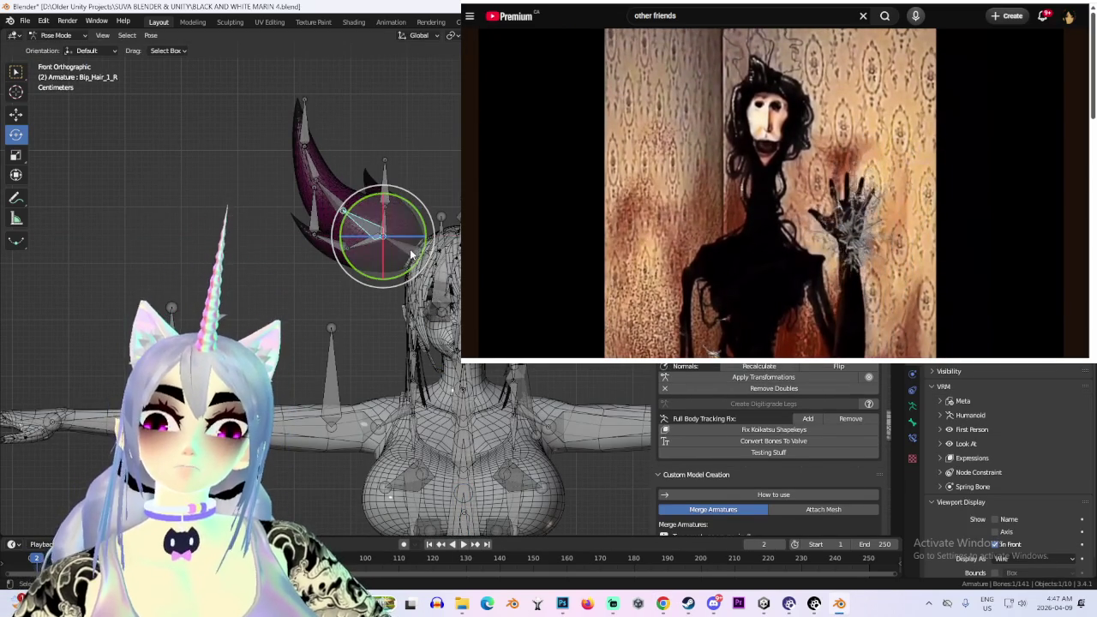
# Rotate Bip_Hair_0_R upward after abandoning two vertical scaling attempts
pyautogui.click(411, 254)
pyautogui.press('s')
pyautogui.press('z')
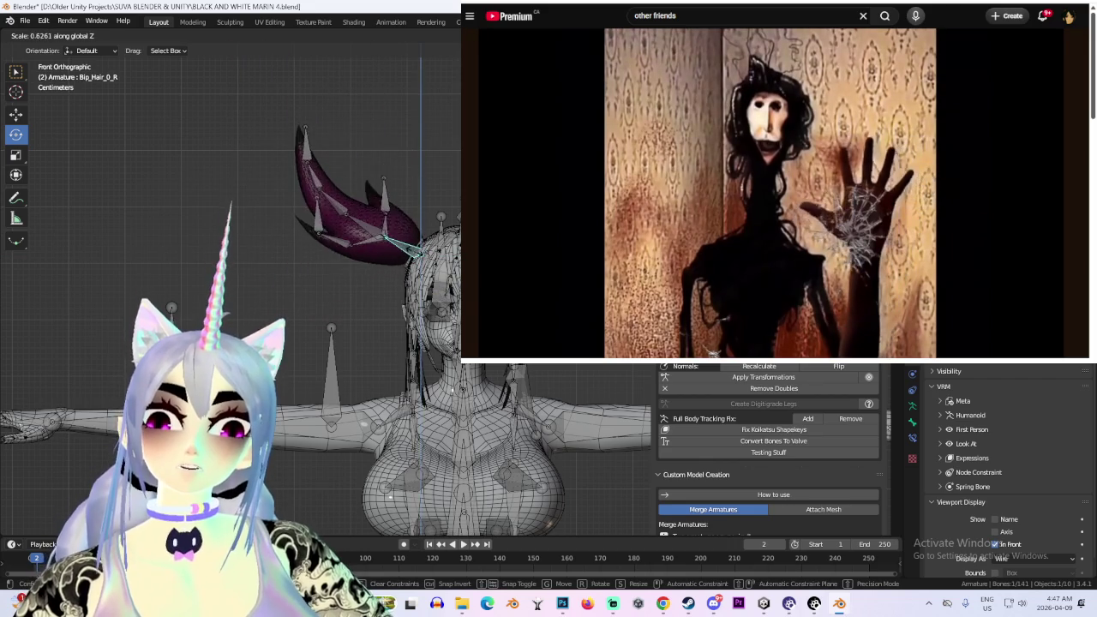
pyautogui.press('Escape')
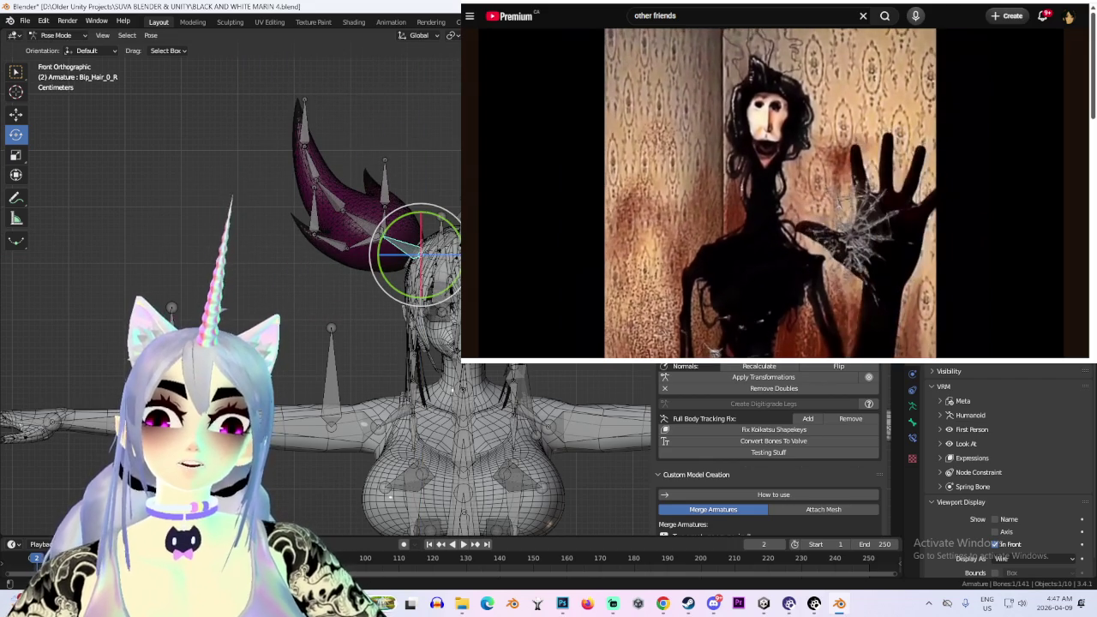
pyautogui.press('s')
pyautogui.press('z')
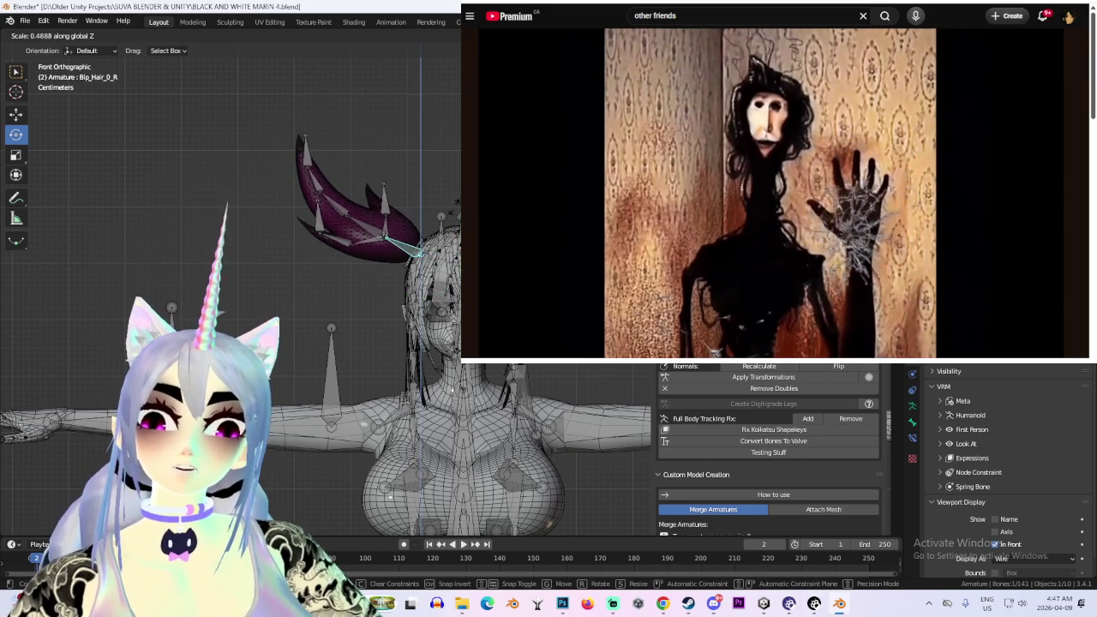
pyautogui.press('Escape')
pyautogui.press('r')
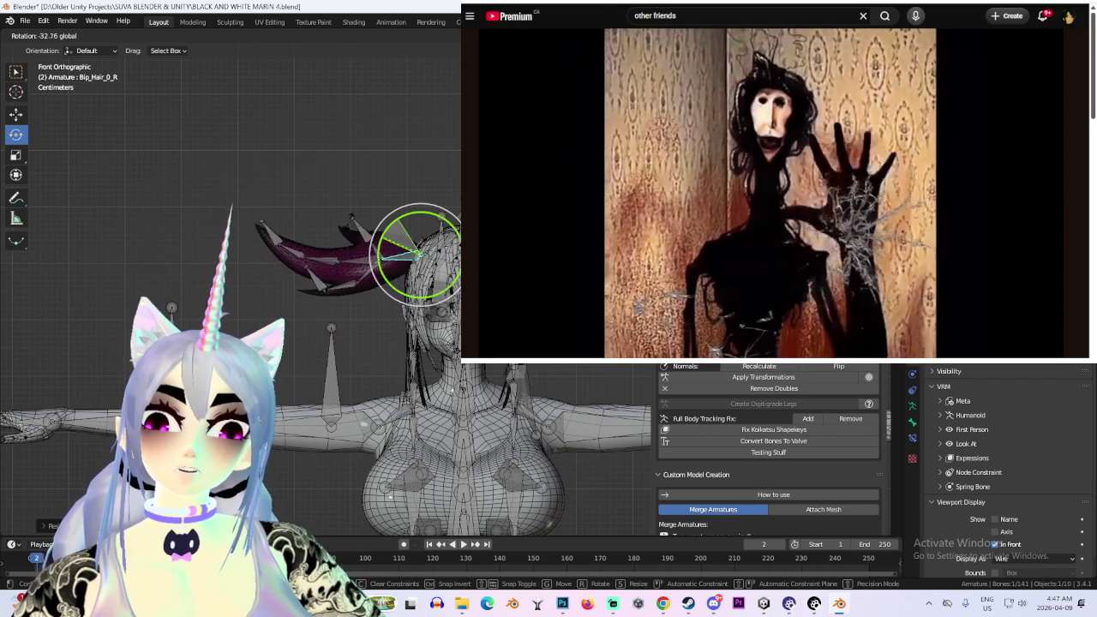
pyautogui.moveTo(304, 294); pyautogui.dragTo(383, 191)
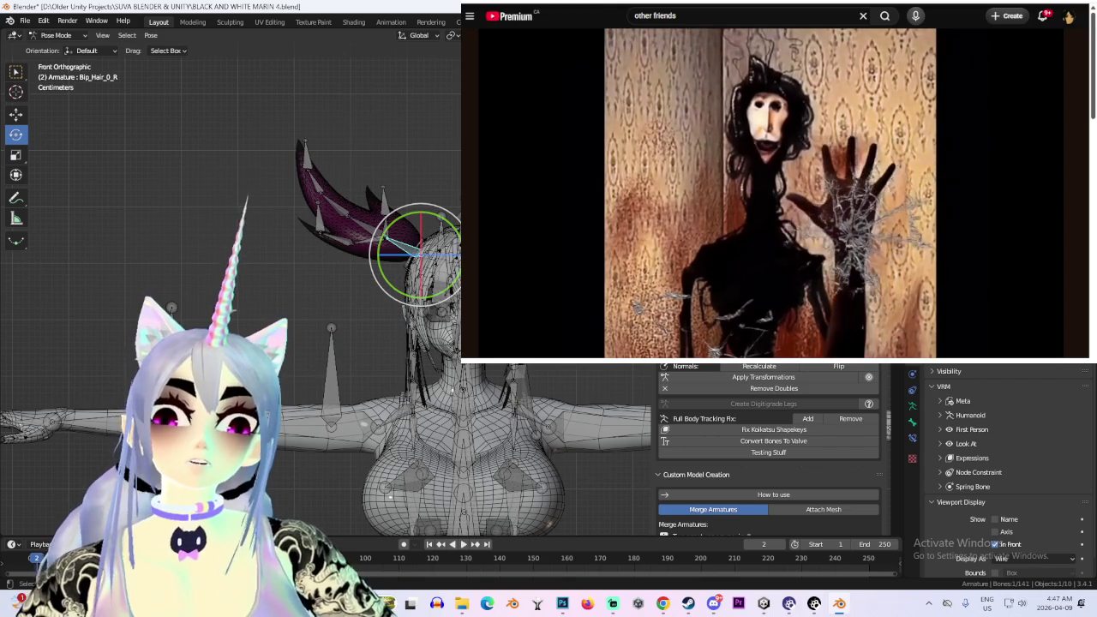
# Rotate the right pigtail root bone again, then select the left pigtail root bone
pyautogui.press('r')
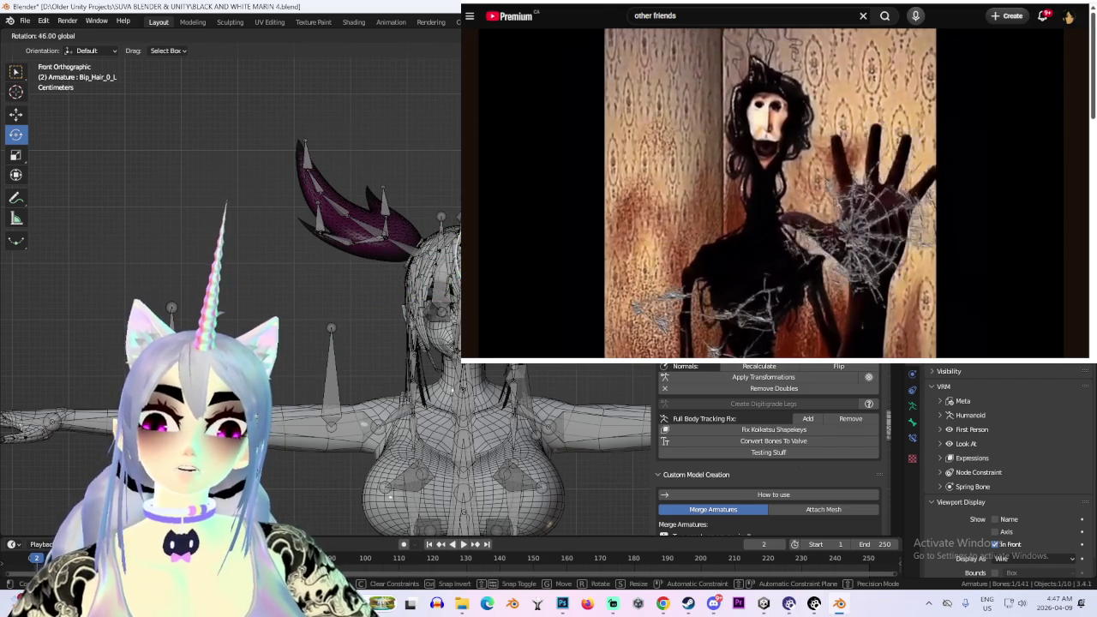
pyautogui.click(418, 254)
pyautogui.press('r')
pyautogui.click(417, 255)
pyautogui.moveTo(418, 255)
pyautogui.mouseDown(button='middle')
pyautogui.moveTo(369, 274)
pyautogui.moveTo(445, 245)
pyautogui.mouseUp(button='middle')
pyautogui.click(415, 259)
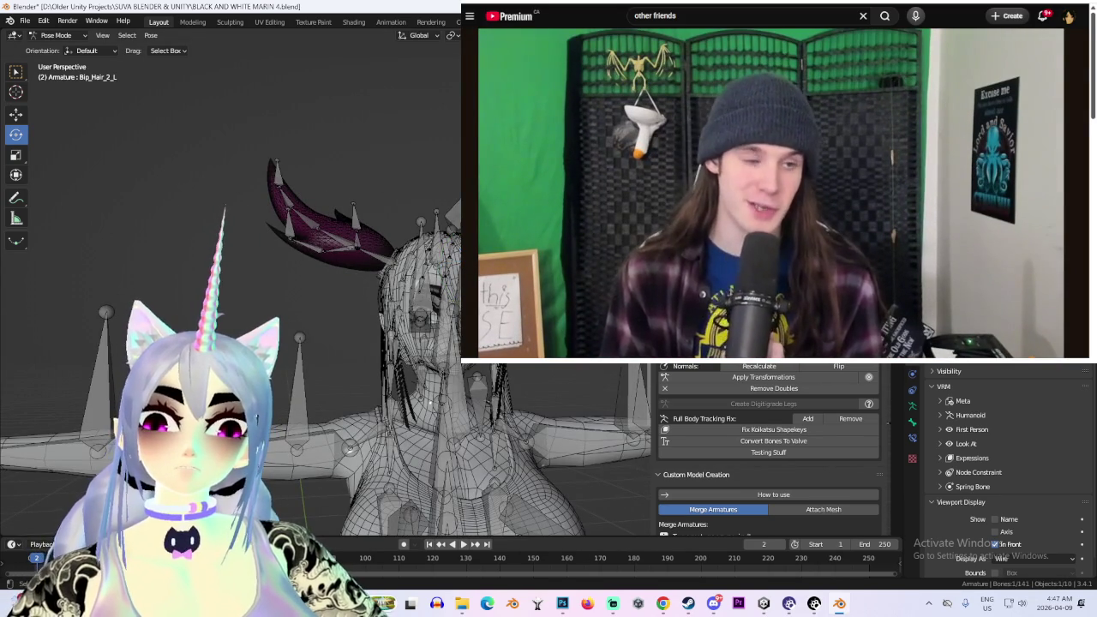
# Raise Bip_Hair_0_L along the Z axis and check the pigtail from the front
pyautogui.moveTo(420, 319)
pyautogui.mouseDown(button='middle')
pyautogui.moveTo(513, 398)
pyautogui.moveTo(455, 467)
pyautogui.moveTo(391, 300)
pyautogui.moveTo(324, 297)
pyautogui.moveTo(455, 299)
pyautogui.moveTo(385, 299)
pyautogui.mouseUp(button='middle')
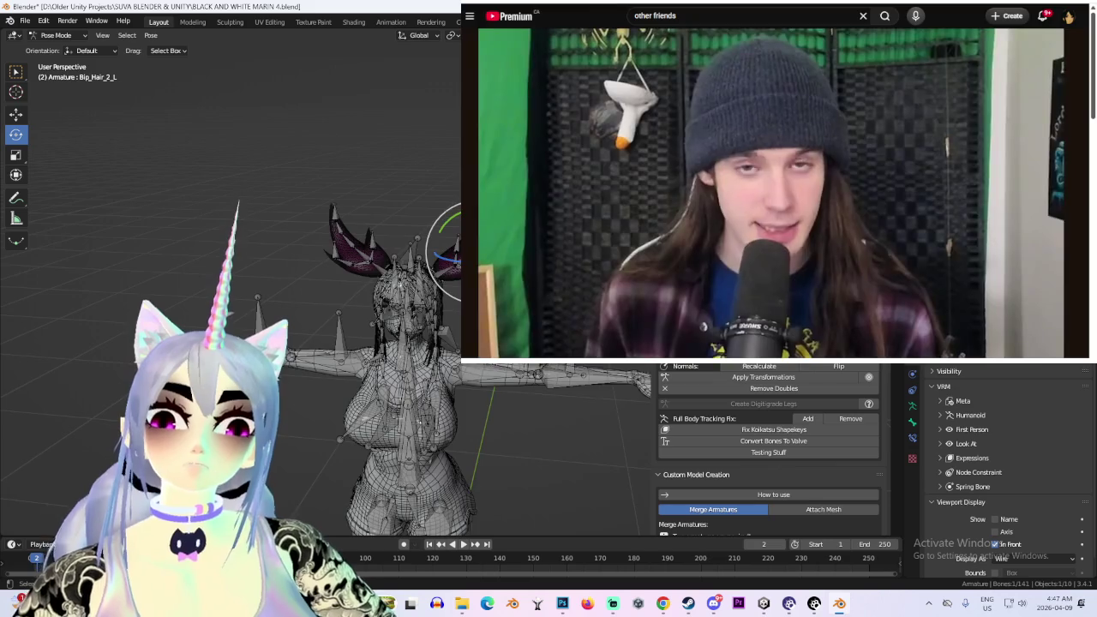
pyautogui.scroll(3, 385, 299)
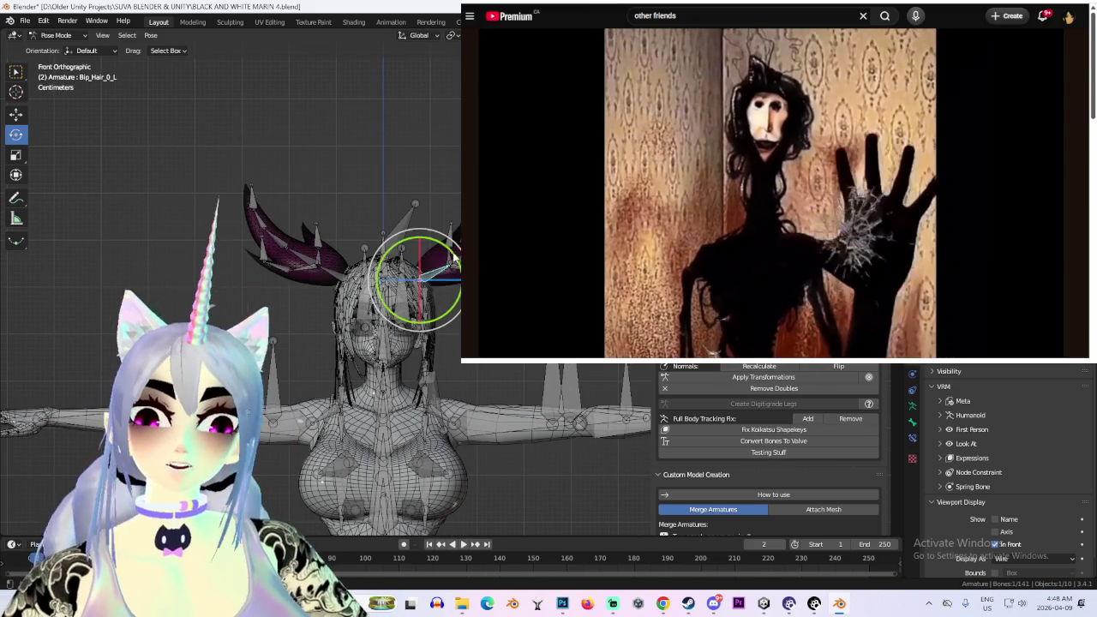
pyautogui.click(317, 261)
pyautogui.scroll(2, 312, 274)
pyautogui.moveTo(314, 275); pyautogui.dragTo(374, 321, button='middle')
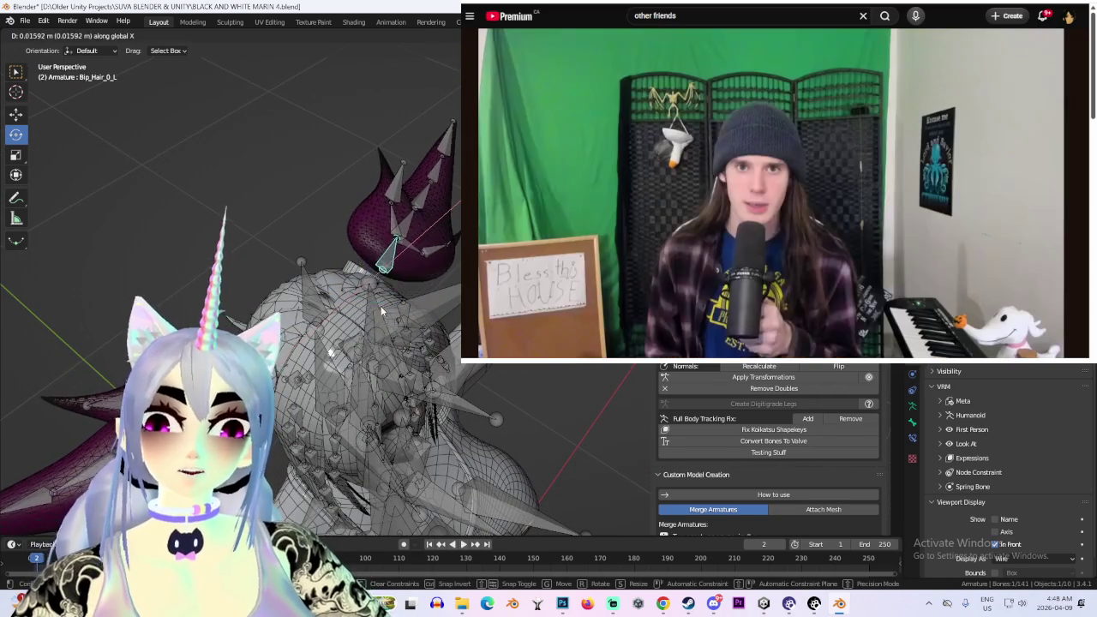
pyautogui.press('z')
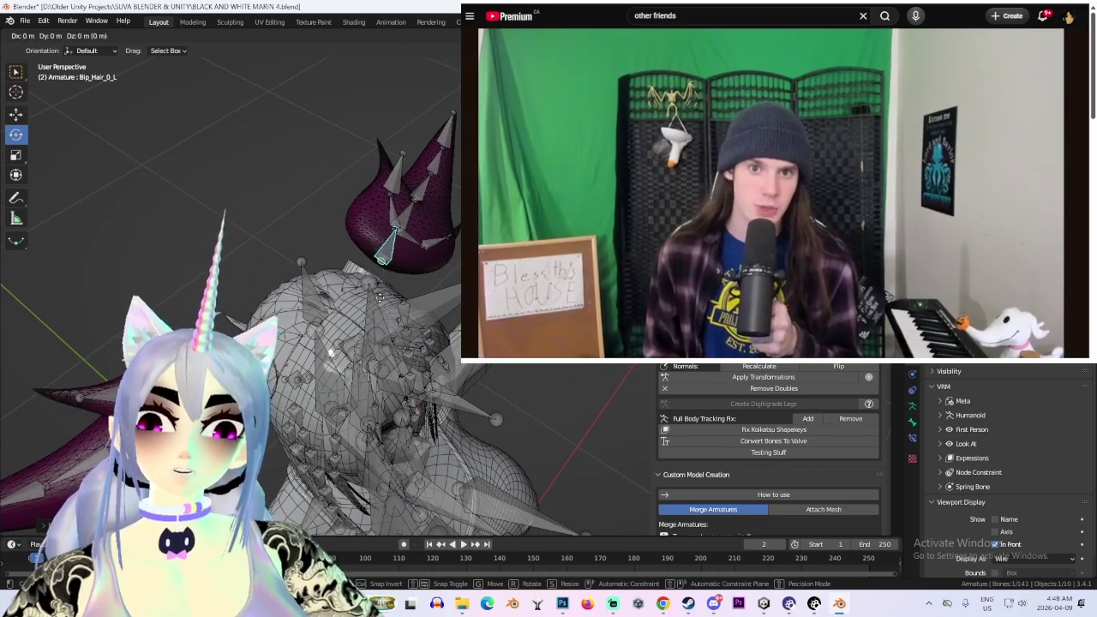
pyautogui.click(391, 328)
pyautogui.moveTo(391, 328)
pyautogui.mouseDown(button='middle')
pyautogui.moveTo(336, 290)
pyautogui.moveTo(436, 239)
pyautogui.moveTo(369, 313)
pyautogui.moveTo(455, 250)
pyautogui.moveTo(426, 209)
pyautogui.moveTo(403, 231)
pyautogui.mouseUp(button='middle')
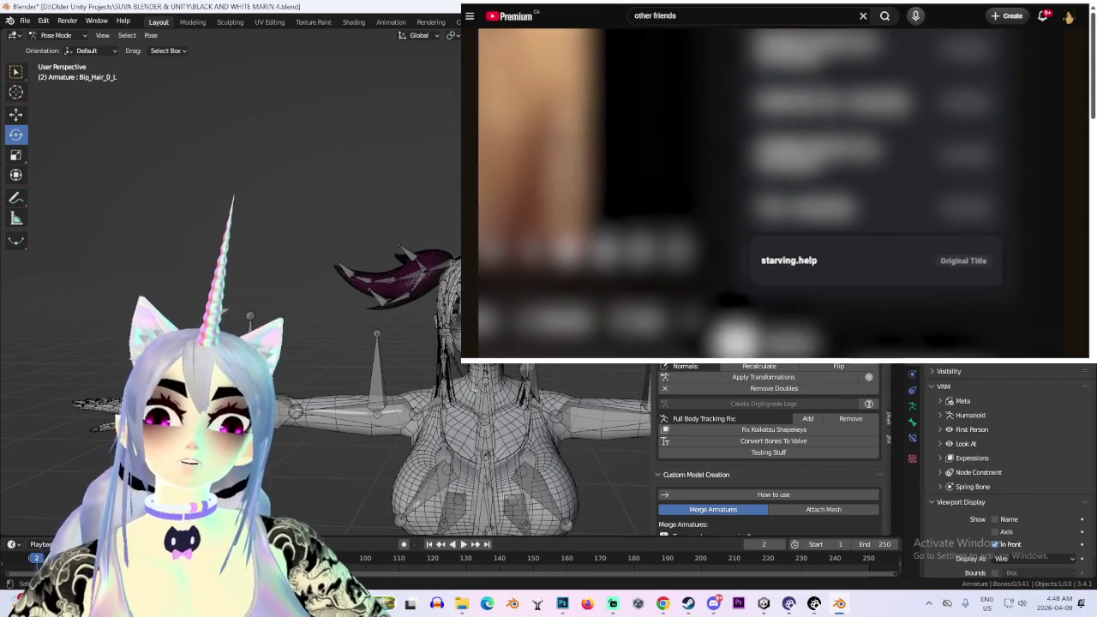
pyautogui.press('KP_1')
pyautogui.moveTo(403, 231)
pyautogui.mouseDown(button='middle')
pyautogui.moveTo(360, 244)
pyautogui.moveTo(360, 257)
pyautogui.mouseUp(button='middle')
pyautogui.scroll(3, 360, 257)
pyautogui.press('KP_1')
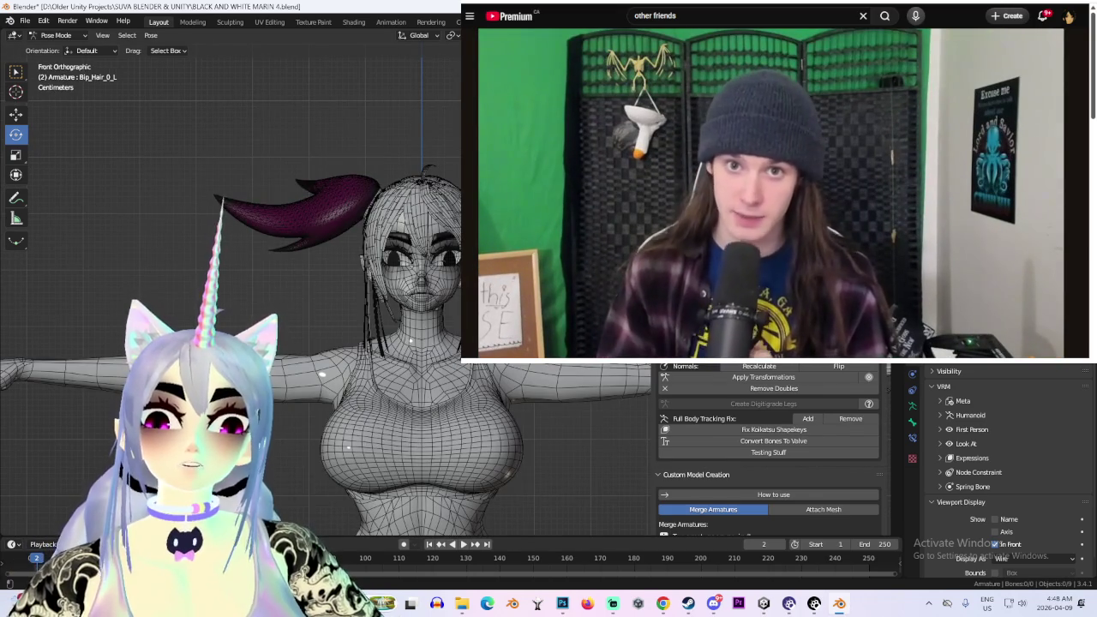
# Tilt the left pigtail bone upward with a rotation, viewed from the front
pyautogui.hotkey('ctrl', 'Tab')
pyautogui.hotkey('ctrl', 'Tab')
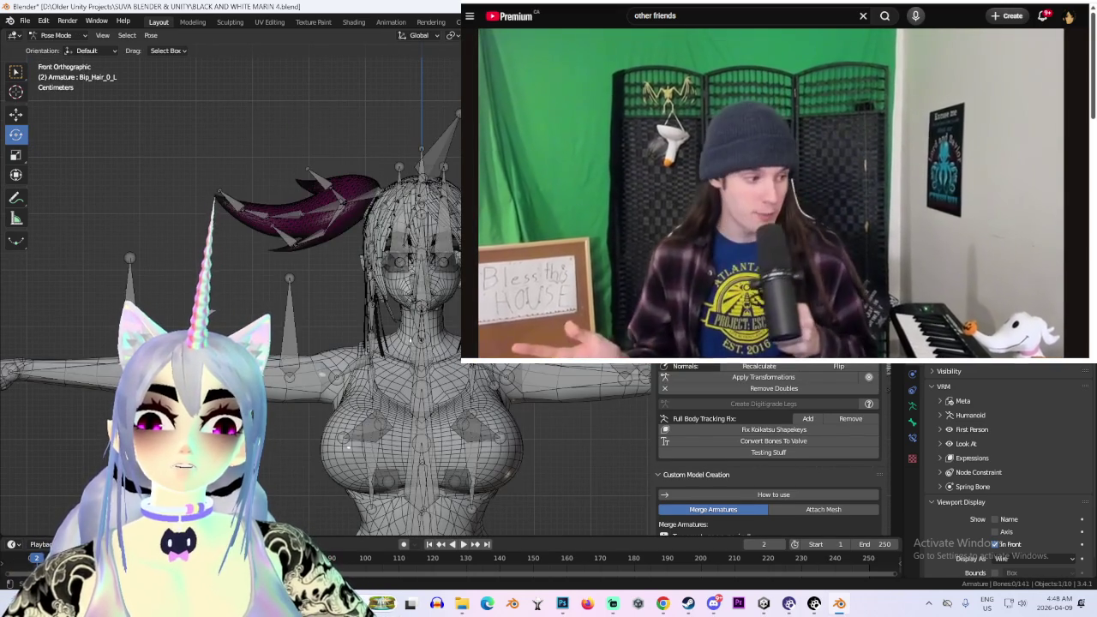
pyautogui.moveTo(446, 158); pyautogui.dragTo(461, 184)
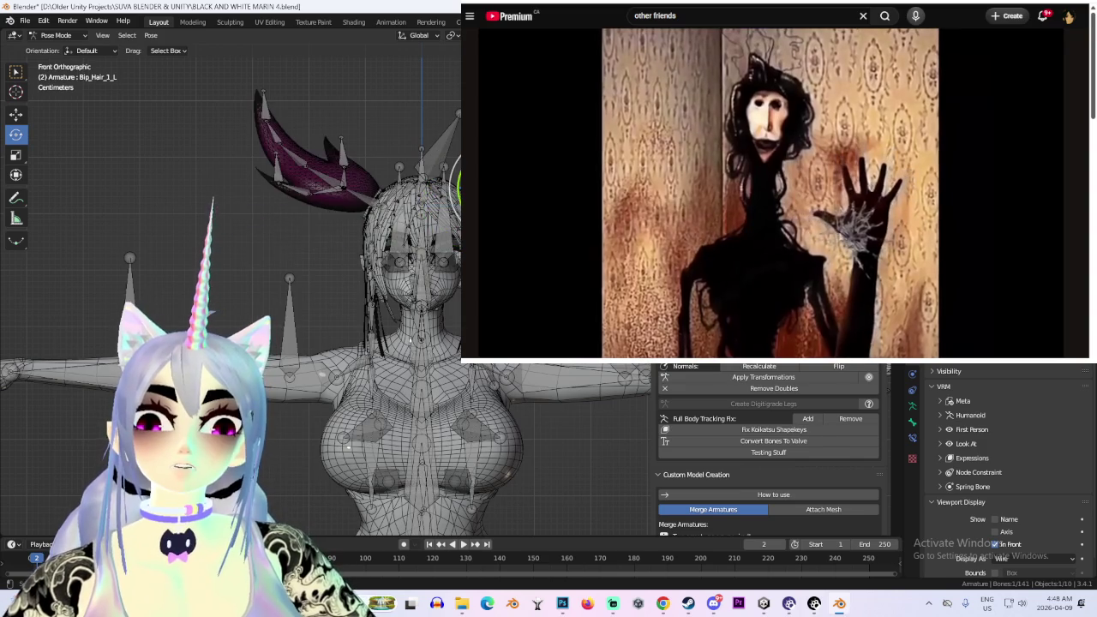
pyautogui.moveTo(343, 257); pyautogui.dragTo(378, 283, button='middle')
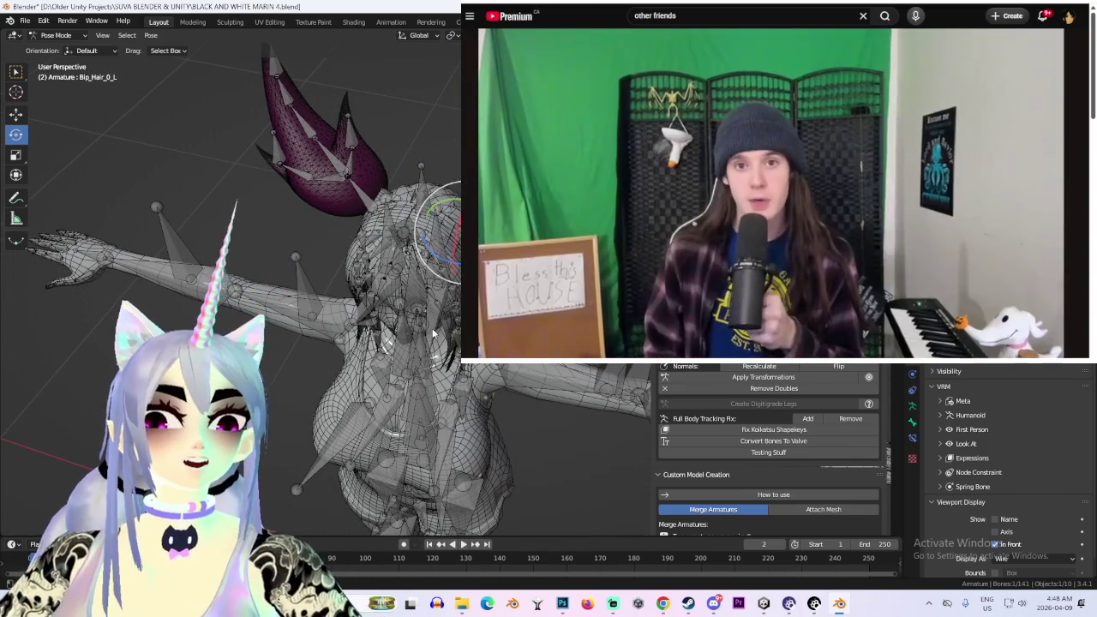
pyautogui.moveTo(434, 333); pyautogui.dragTo(403, 258, button='middle')
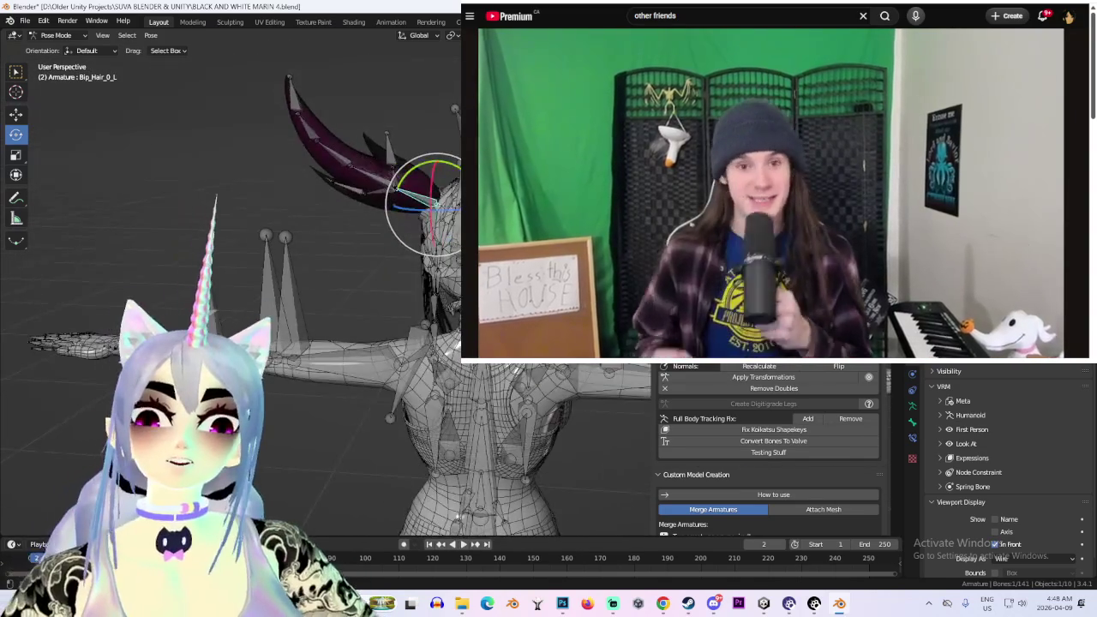
pyautogui.press('r')
pyautogui.click(276, 329)
pyautogui.moveTo(276, 328); pyautogui.dragTo(396, 474, button='middle')
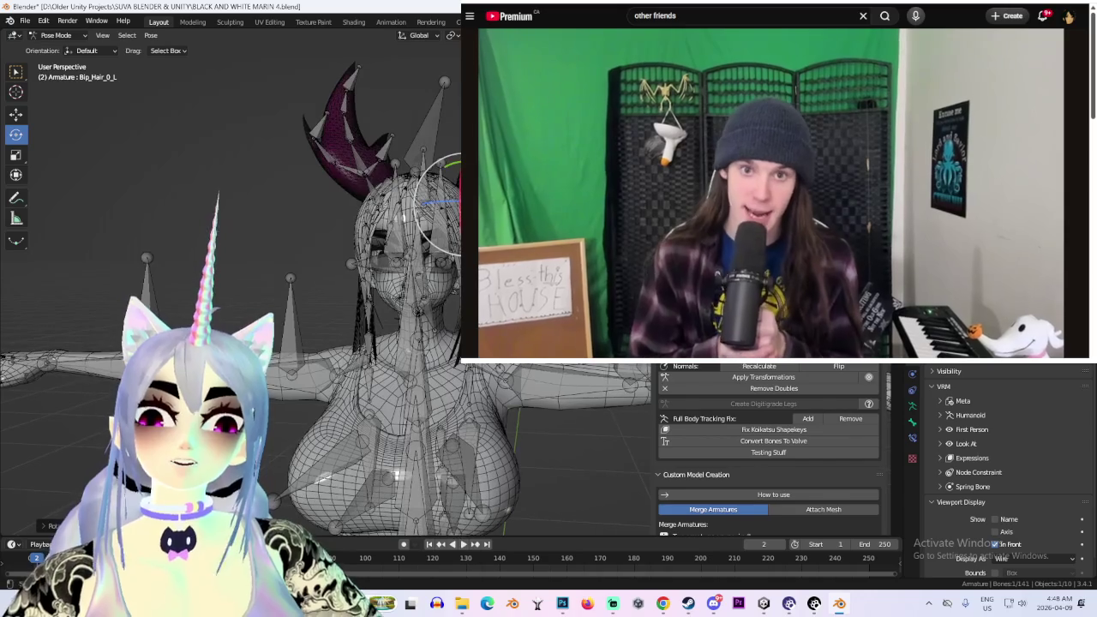
pyautogui.press('KP_1')
# Rotate the left pigtail bone further up and shift it along the X axis
pyautogui.press('r')
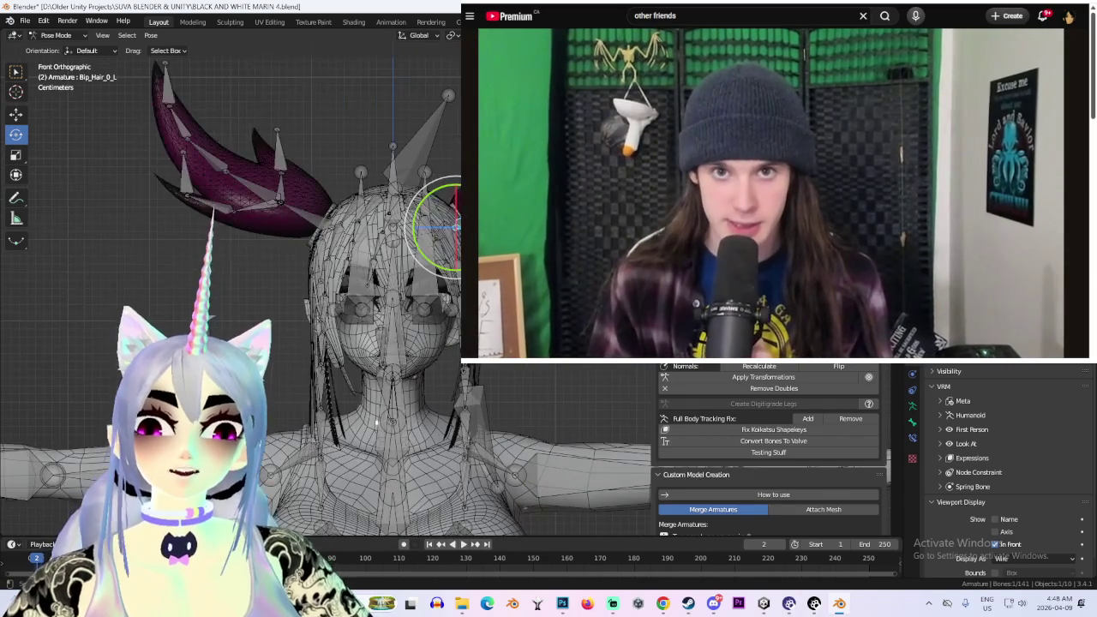
pyautogui.click(284, 175)
pyautogui.press('g')
pyautogui.press('x')
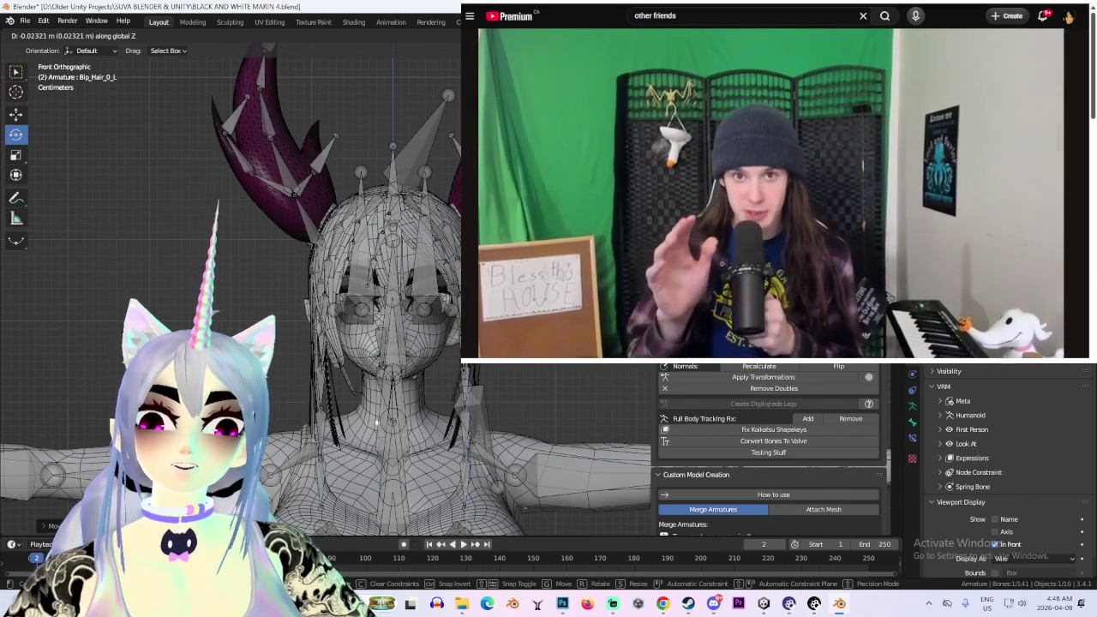
pyautogui.click(319, 209)
# Unhide the armature, swing the pigtail bone to its final angle, and return to Object Mode
pyautogui.scroll(-1, 446, 292)
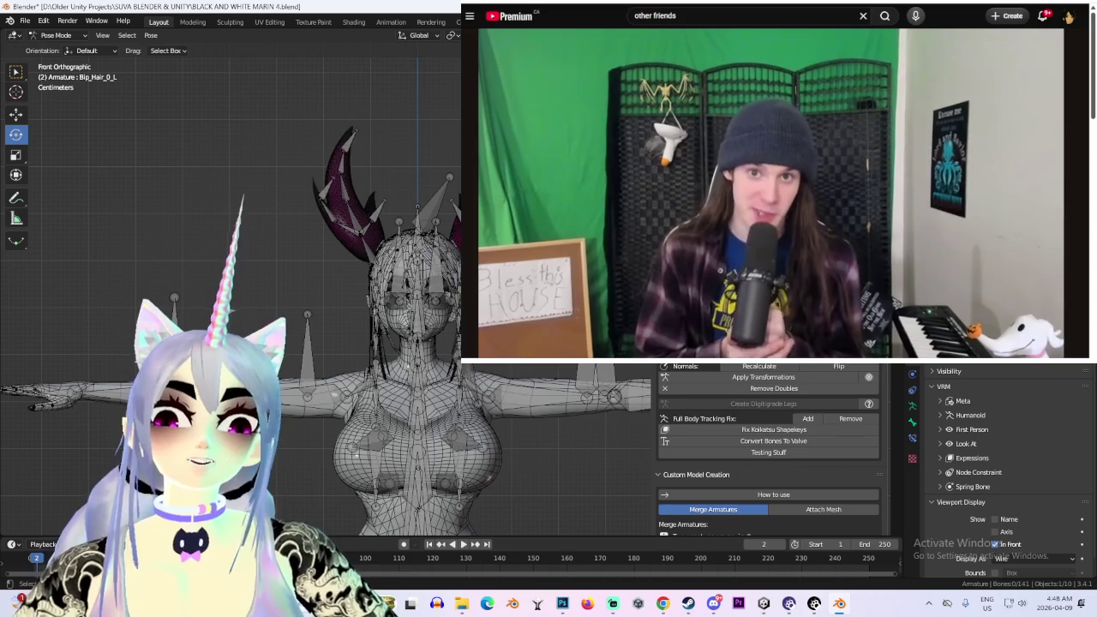
pyautogui.moveTo(343, 343)
pyautogui.mouseDown(button='middle')
pyautogui.moveTo(480, 347)
pyautogui.moveTo(369, 339)
pyautogui.moveTo(394, 334)
pyautogui.mouseUp(button='middle')
pyautogui.hotkey('alt', 'h')
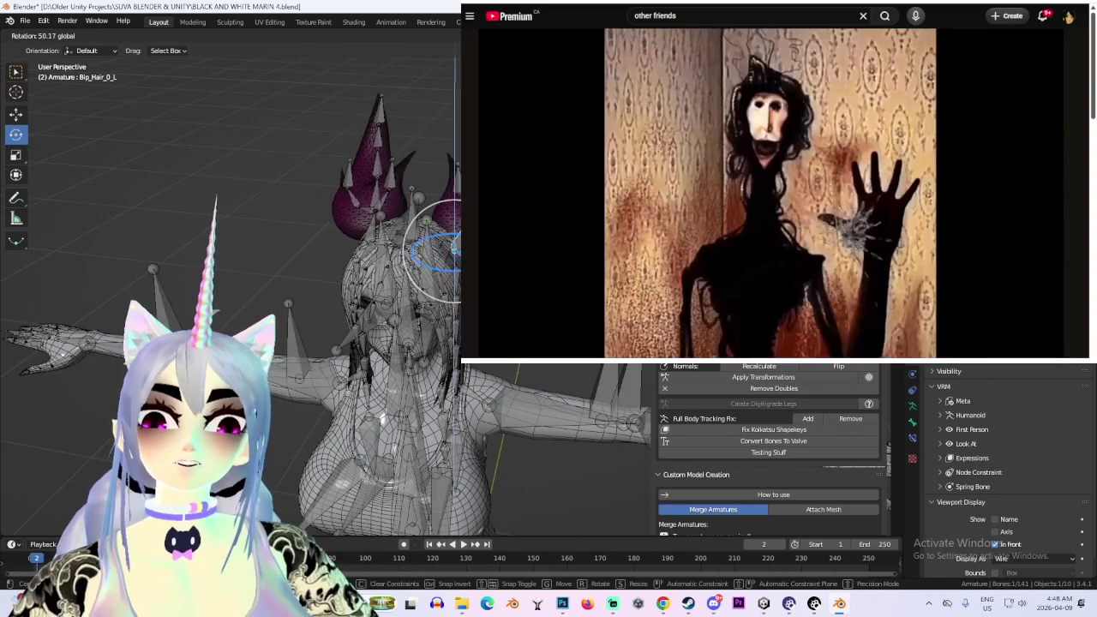
pyautogui.moveTo(442, 231); pyautogui.dragTo(454, 245)
pyautogui.click(455, 243)
pyautogui.moveTo(455, 244); pyautogui.dragTo(454, 262, button='middle')
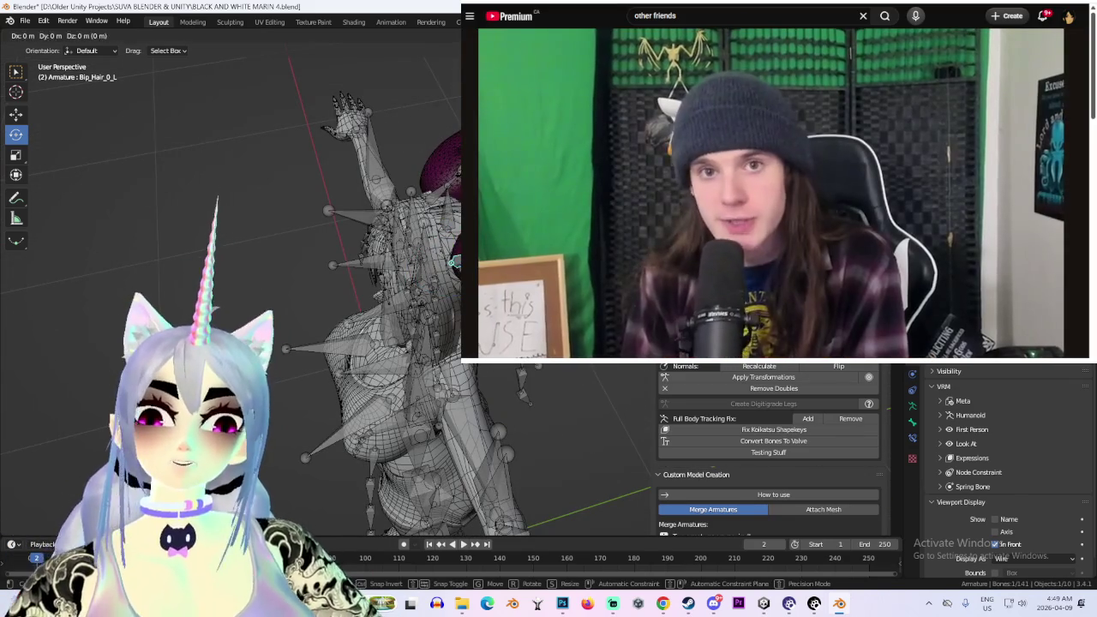
pyautogui.moveTo(455, 261)
pyautogui.mouseDown(button='middle')
pyautogui.moveTo(453, 183)
pyautogui.moveTo(427, 204)
pyautogui.mouseUp(button='middle')
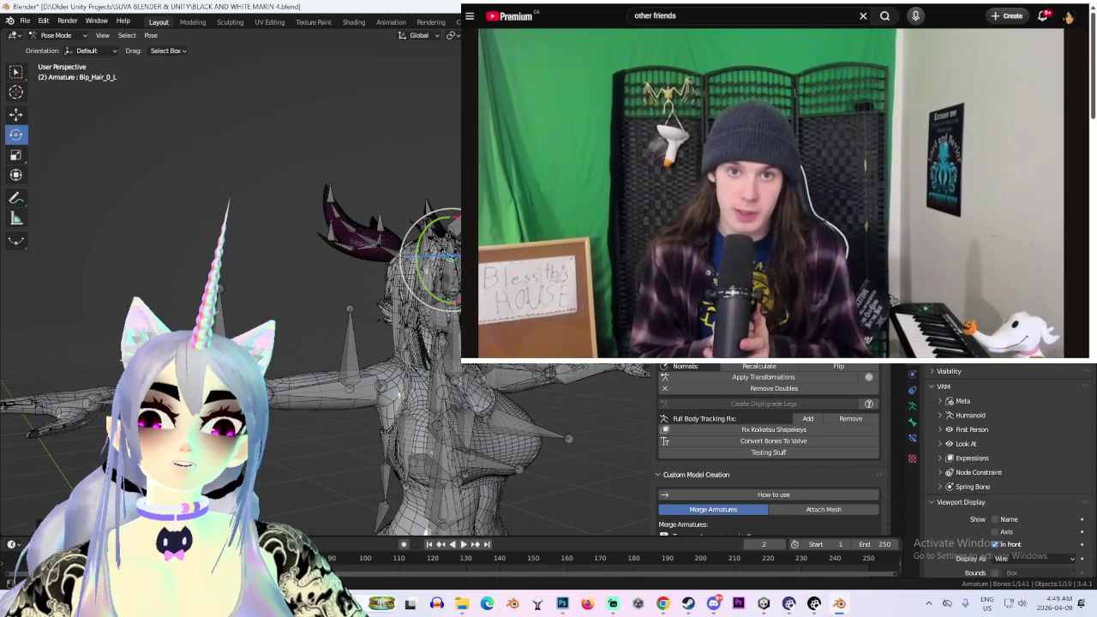
pyautogui.hotkey('ctrl', 'Tab')
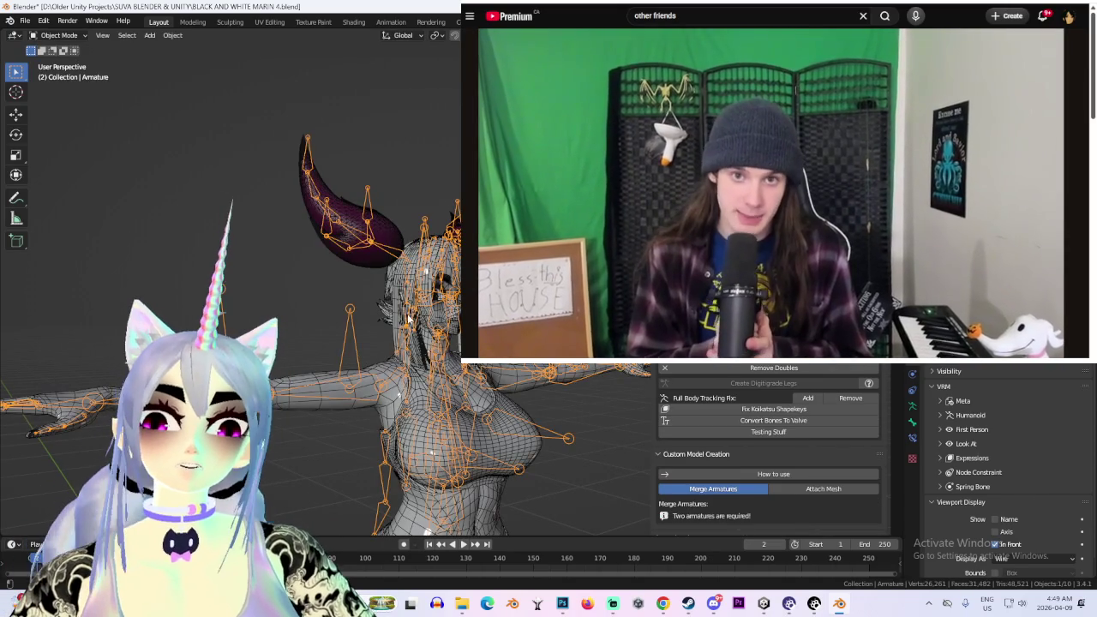
# In front view, select all pigtail bones in Pose Mode and squash them along Z
pyautogui.press('KP_1')
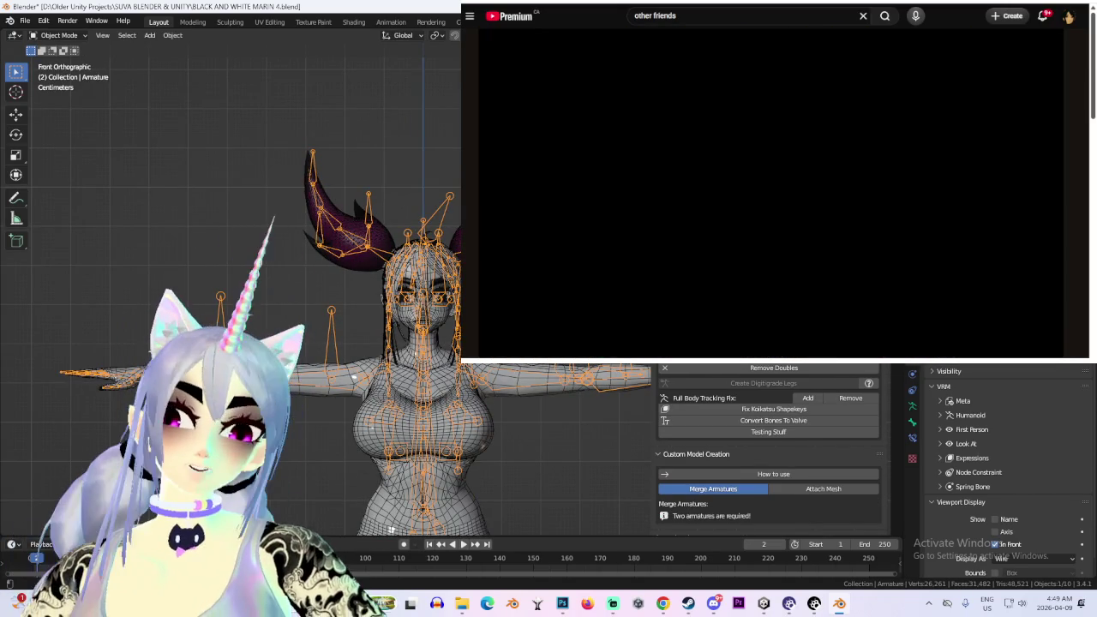
pyautogui.hotkey('ctrl', 'Tab')
pyautogui.scroll(3, 376, 422)
pyautogui.scroll(2, 375, 422)
pyautogui.press('a')
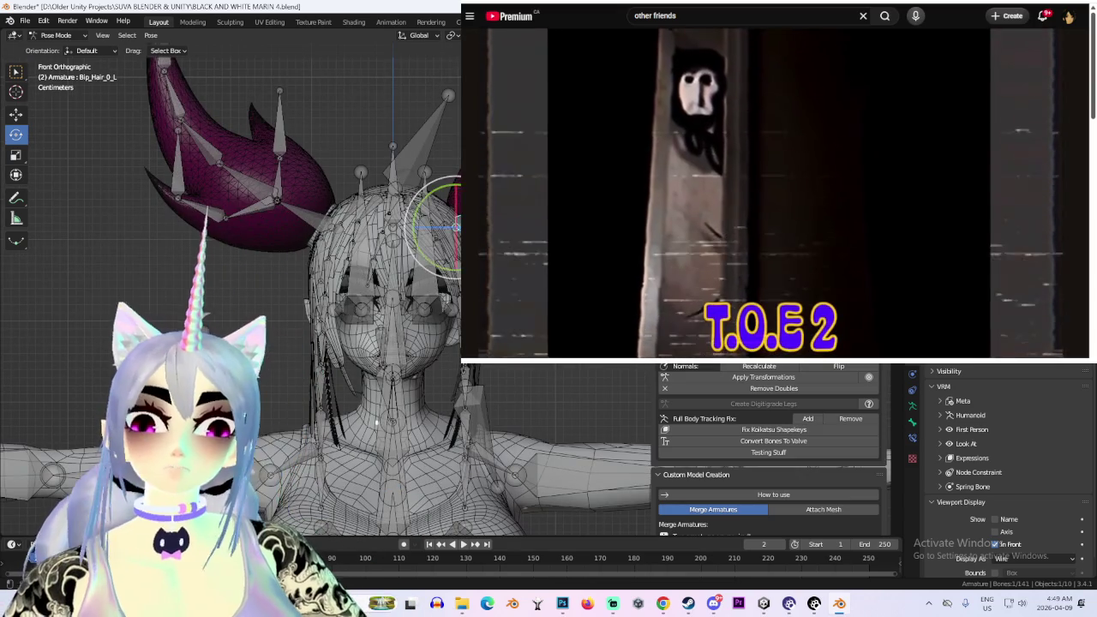
pyautogui.press('z')
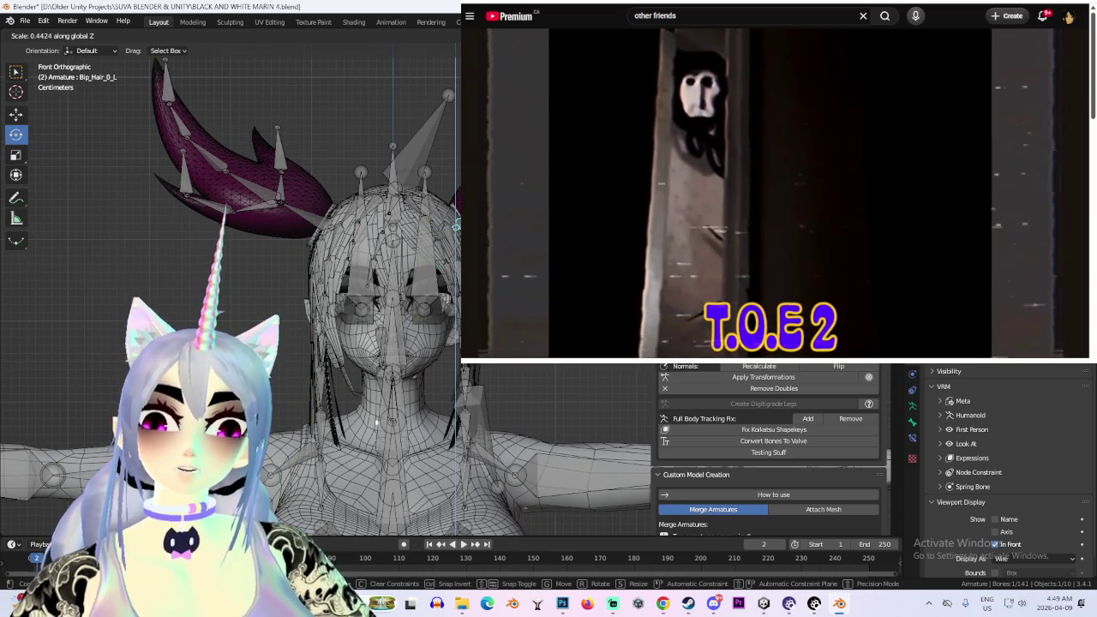
pyautogui.click(376, 422)
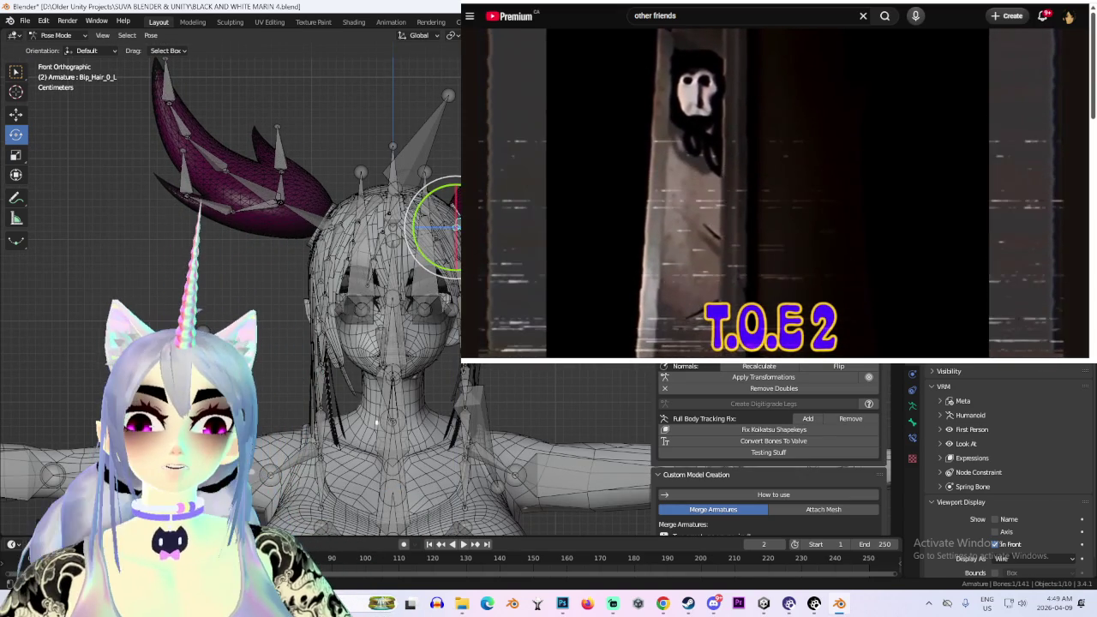
# Re-tilt the pigtail bones and shift them along X and Z, then bring up File Explorer
pyautogui.press('r')
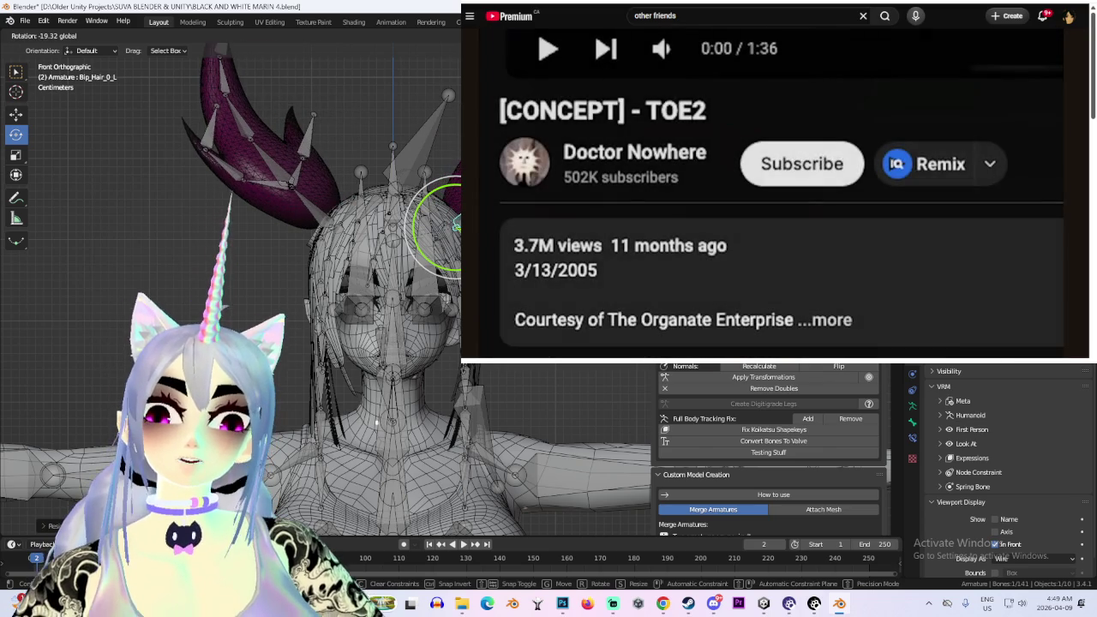
pyautogui.press('g')
pyautogui.press('x')
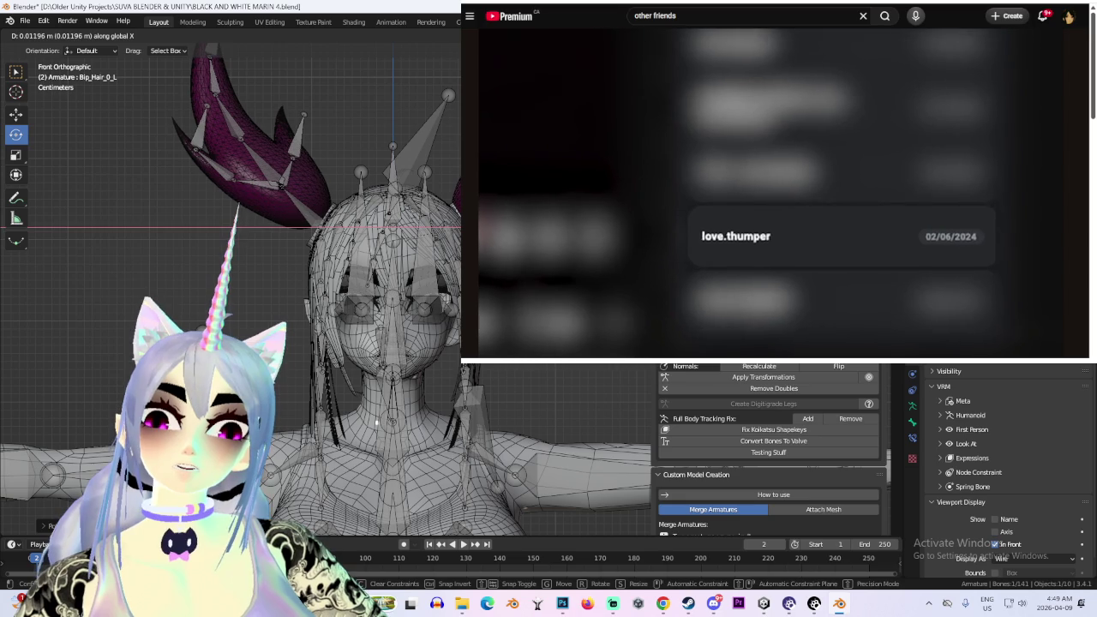
pyautogui.press('z')
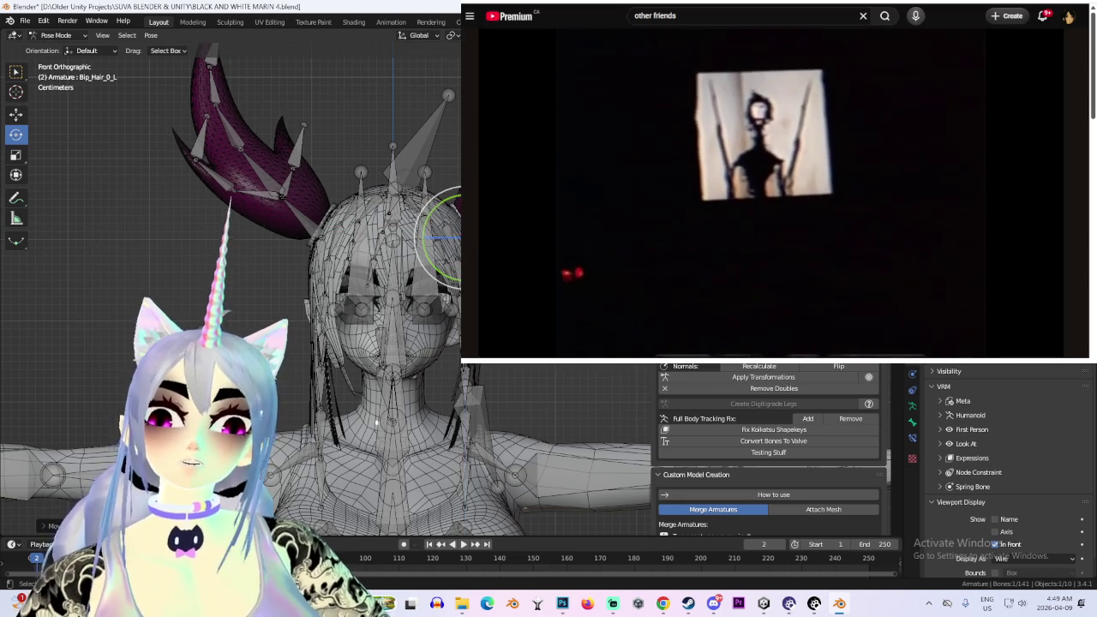
pyautogui.scroll(-3, 376, 421)
pyautogui.moveTo(391, 530); pyautogui.dragTo(445, 474, button='middle')
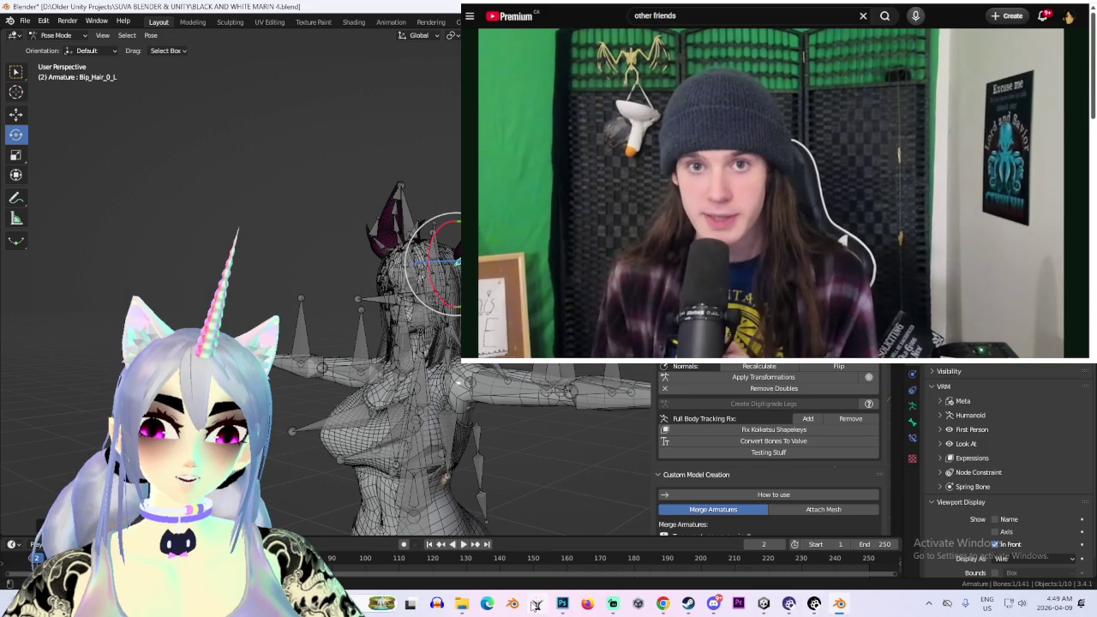
pyautogui.click(462, 605)
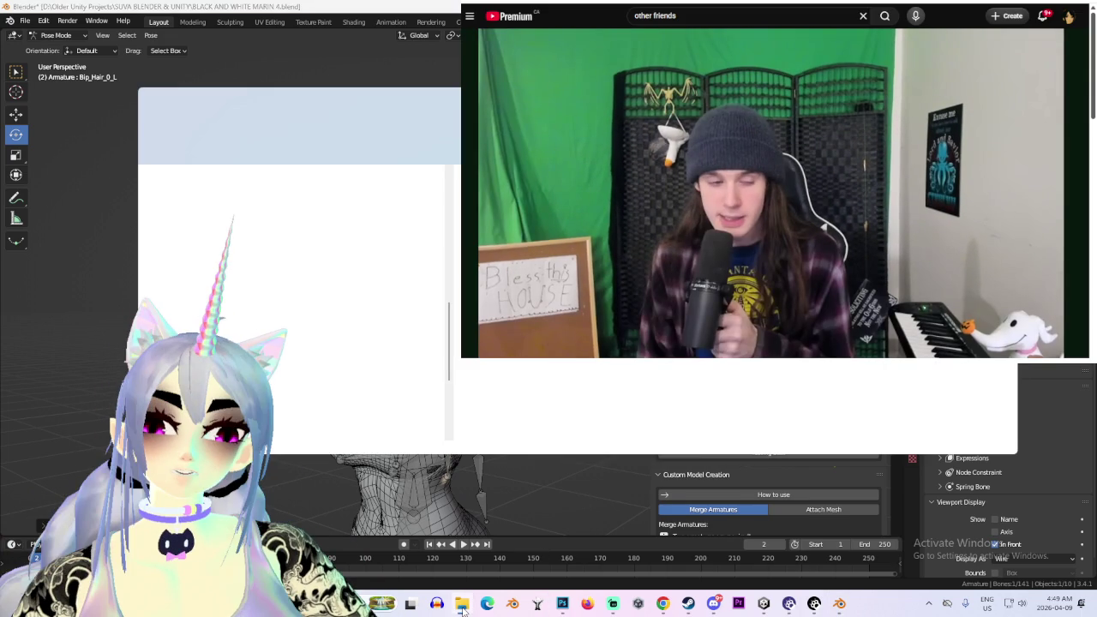
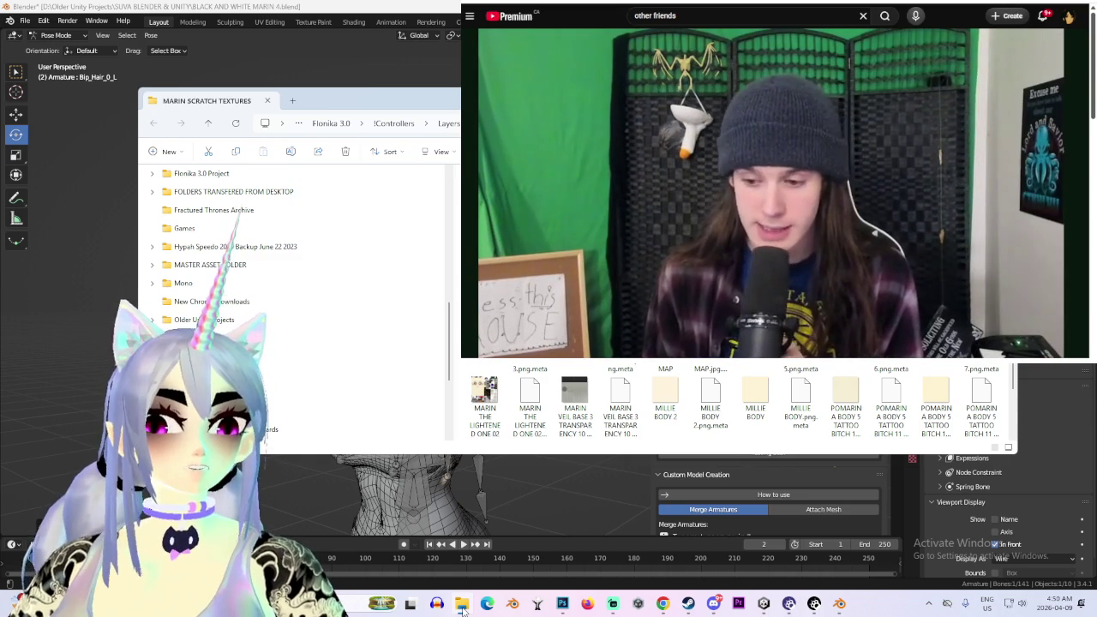
# Return the armature from Pose Mode to Object Mode and zoom the viewport around the character
pyautogui.hotkey('ctrl', 'Tab')
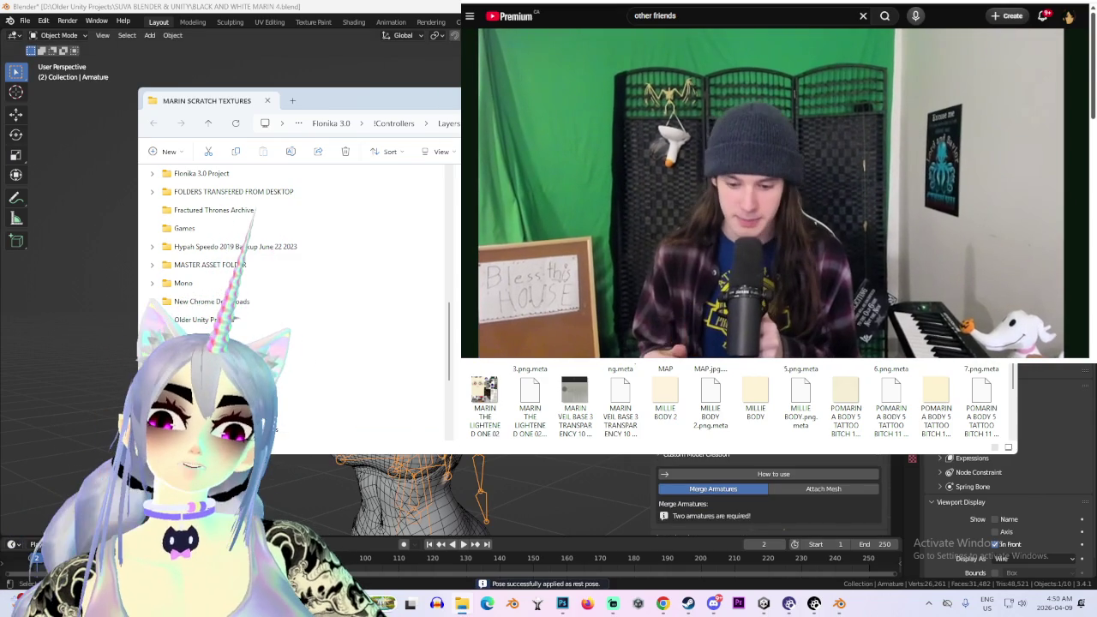
pyautogui.scroll(-3, 343, 326)
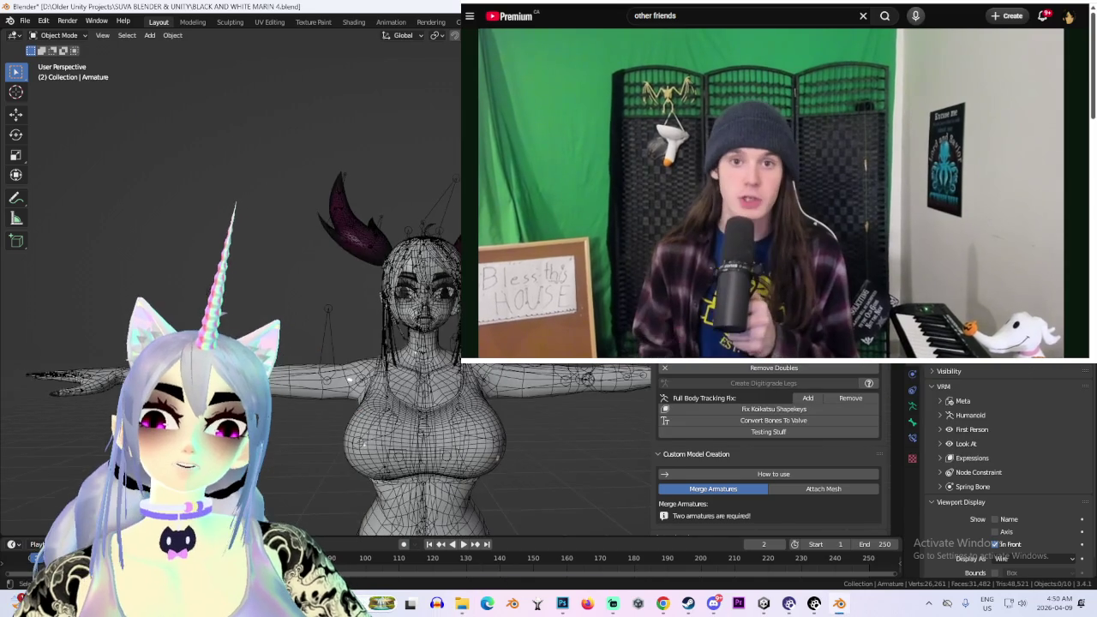
pyautogui.scroll(-3, 343, 325)
pyautogui.scroll(1, 410, 261)
pyautogui.scroll(2, 410, 261)
pyautogui.scroll(2, 410, 261)
pyautogui.scroll(1, 410, 261)
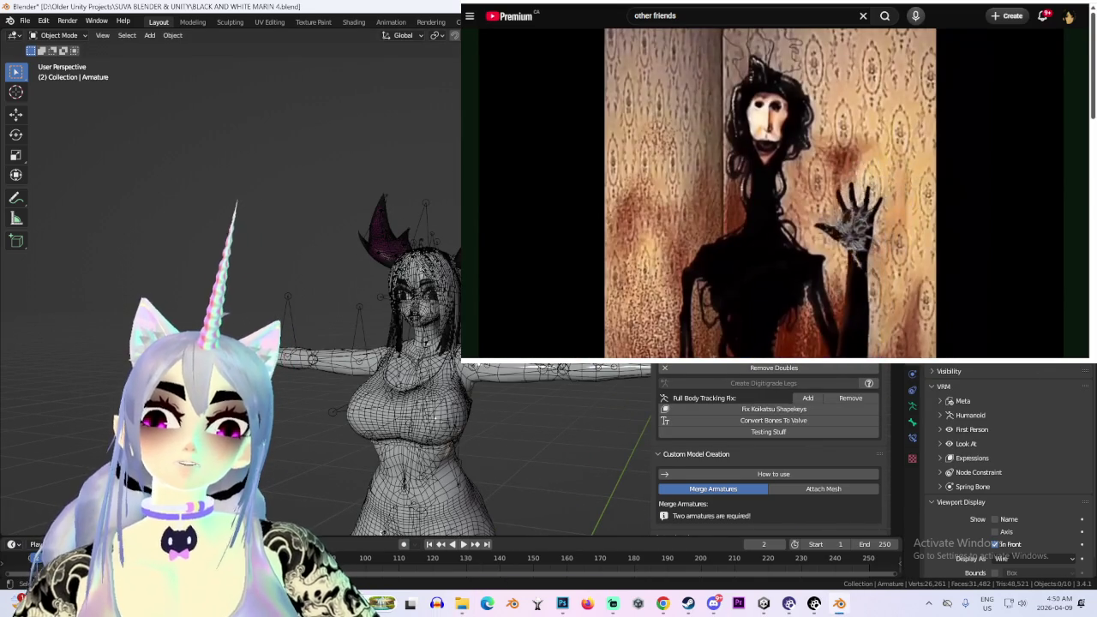
pyautogui.scroll(1, 460, 376)
pyautogui.scroll(-2, 461, 375)
pyautogui.scroll(1, 450, 369)
pyautogui.scroll(2, 440, 371)
pyautogui.scroll(2, 439, 363)
pyautogui.scroll(-1, 440, 363)
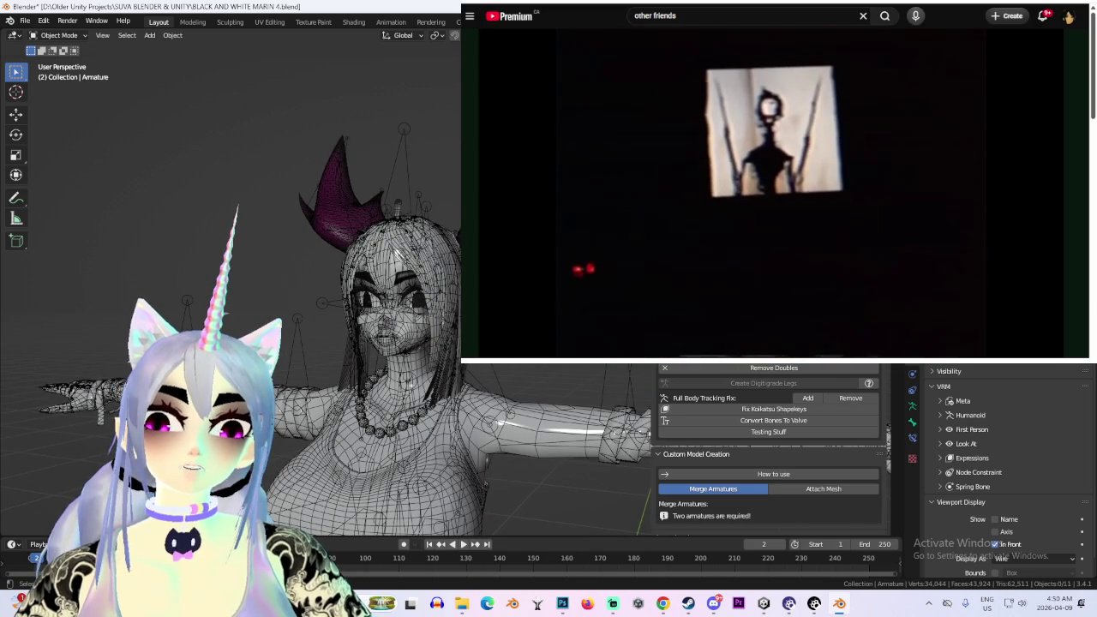
pyautogui.scroll(-3, 397, 254)
pyautogui.scroll(-2, 397, 254)
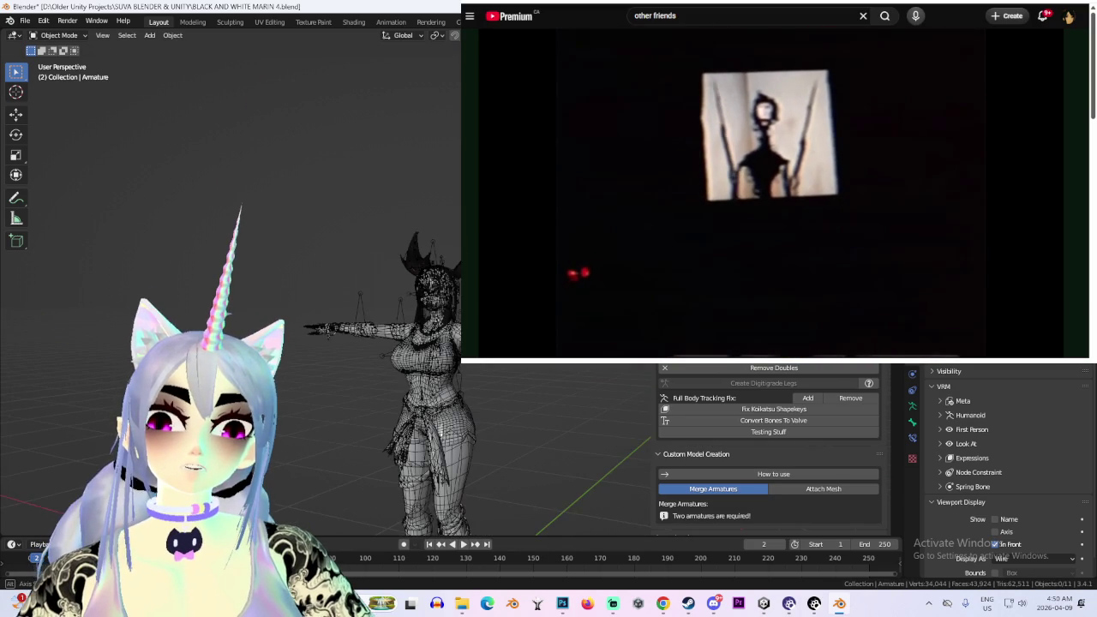
# Frame the character and select the MARIN MASTER mesh
pyautogui.scroll(4, 397, 255)
pyautogui.scroll(-1, 397, 254)
pyautogui.scroll(-3, 396, 255)
pyautogui.scroll(1, 397, 254)
pyautogui.scroll(-3, 397, 255)
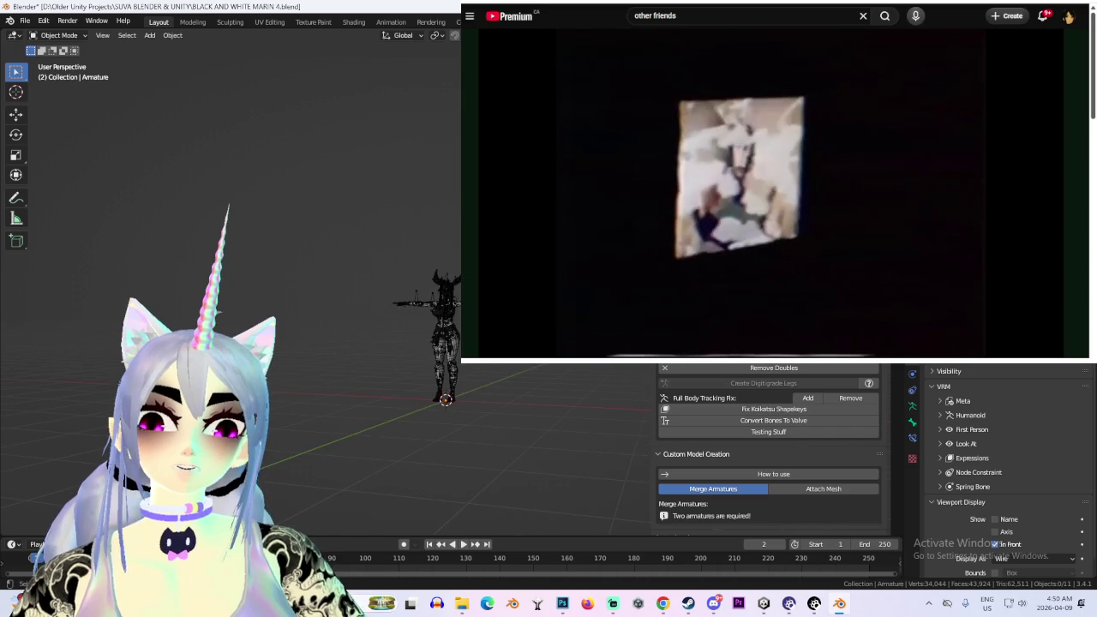
pyautogui.scroll(3, 397, 255)
pyautogui.scroll(2, 397, 255)
pyautogui.click(397, 255)
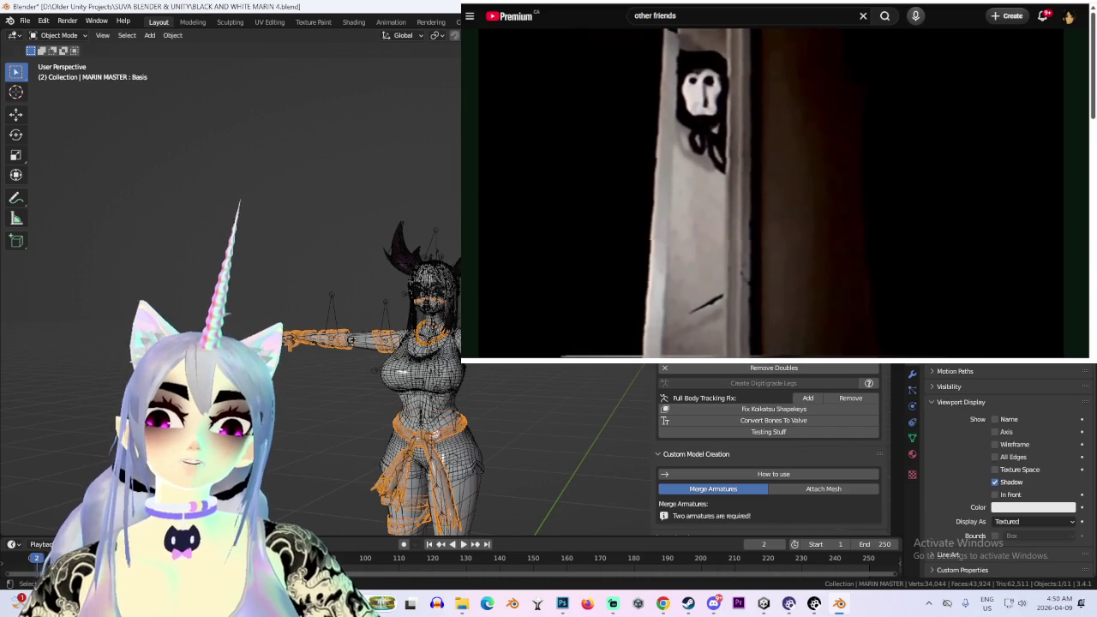
# Join all character meshes into BODY.001 with Ctrl+J, make the armature active, then bring up Discord
pyautogui.click(397, 254)
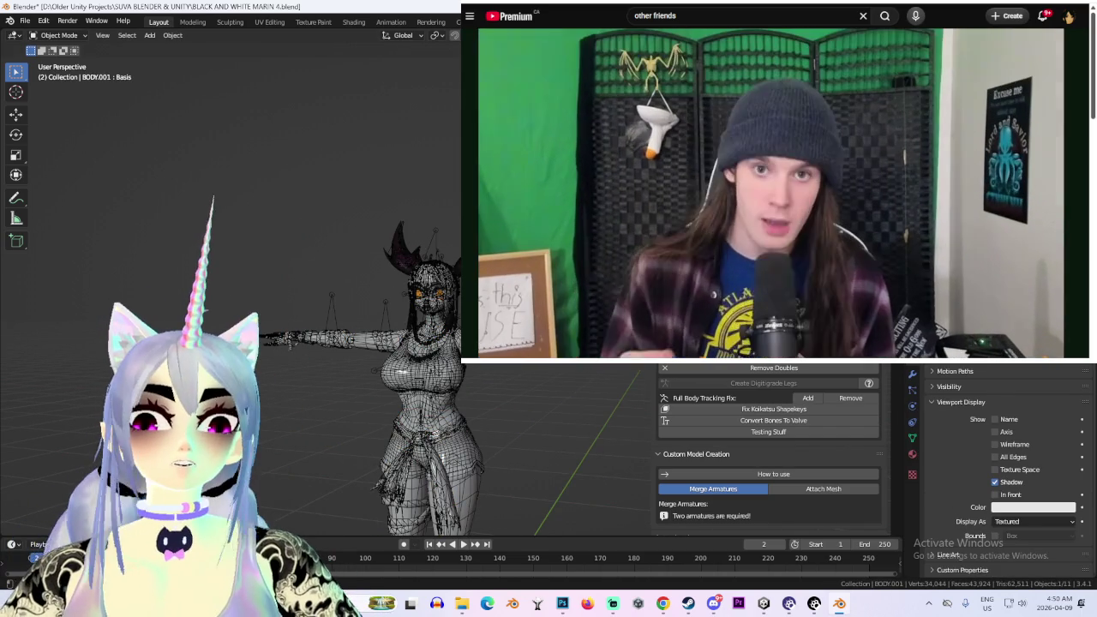
pyautogui.press('a')
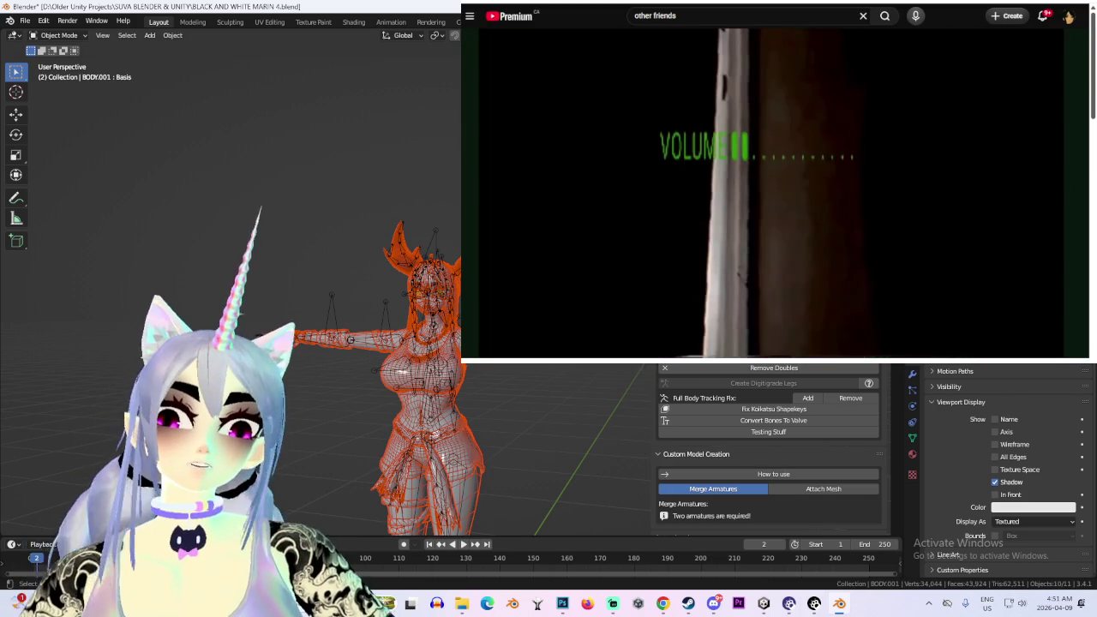
pyautogui.click(428, 368)
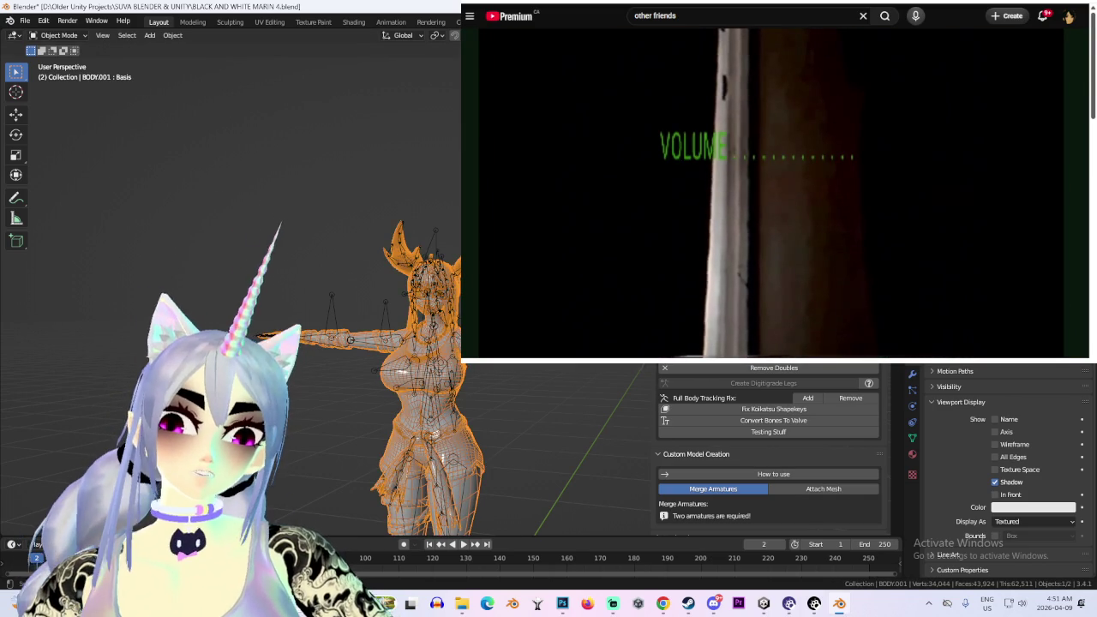
pyautogui.click(429, 369)
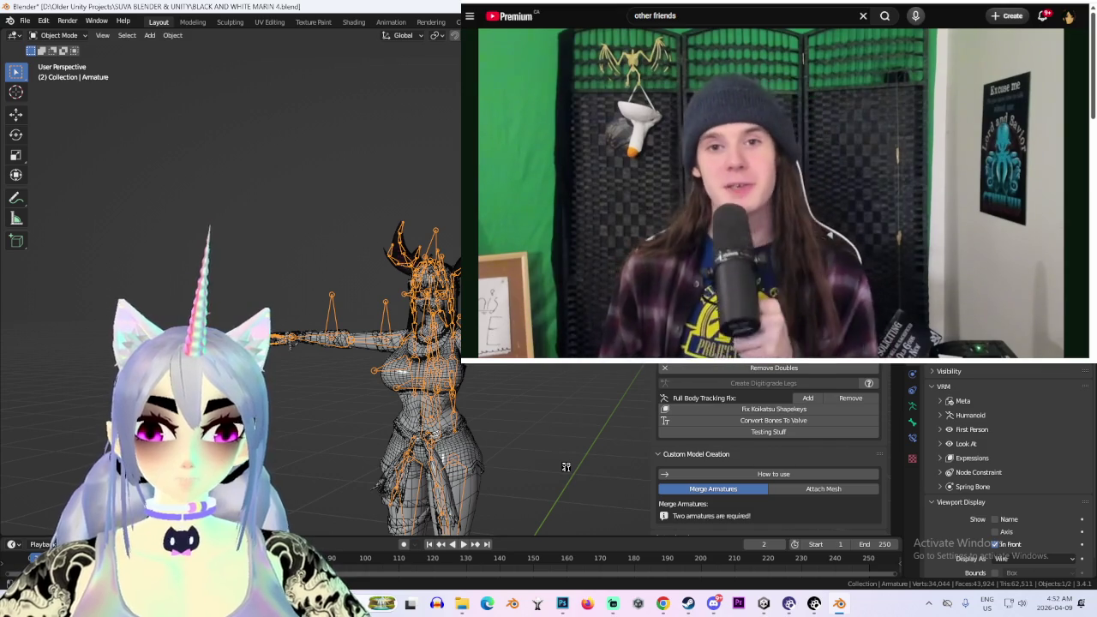
pyautogui.click(713, 603)
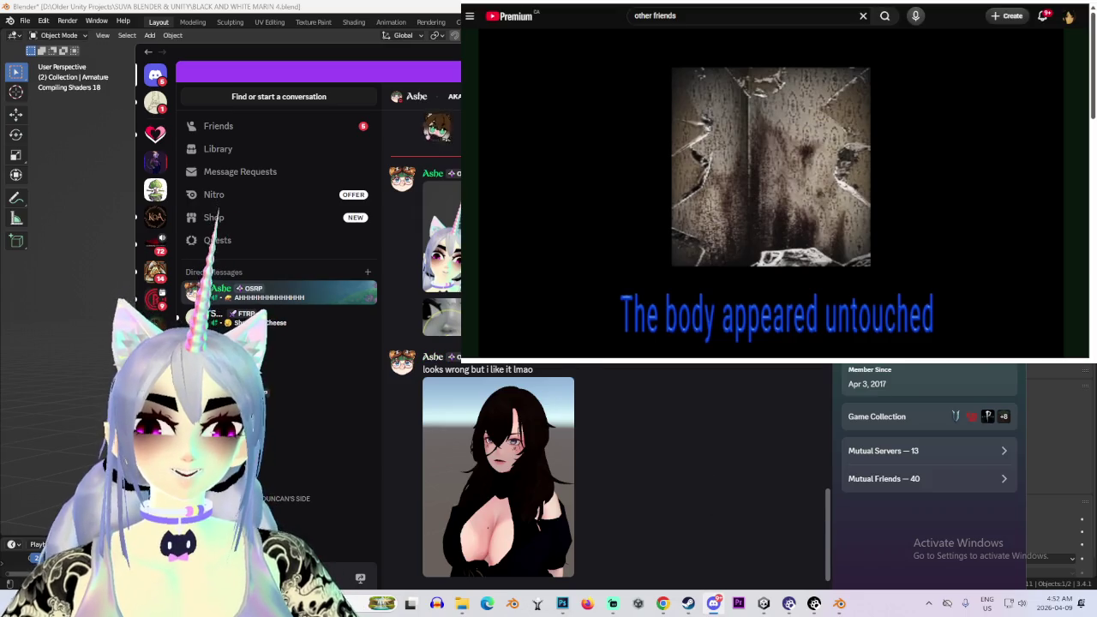
pyautogui.click(589, 369)
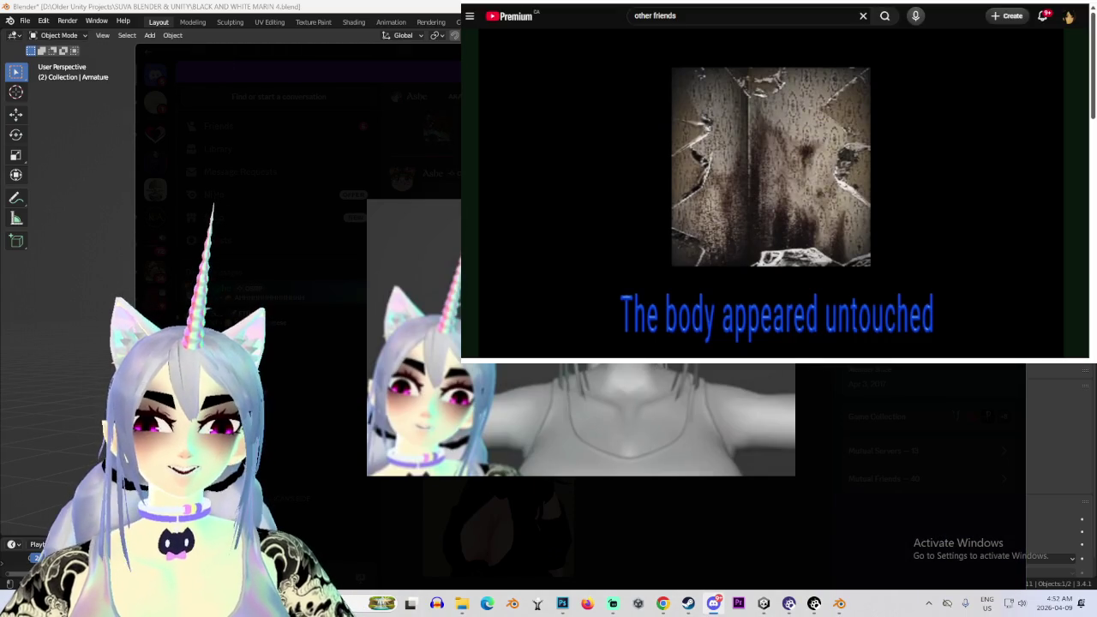
pyautogui.press('Escape')
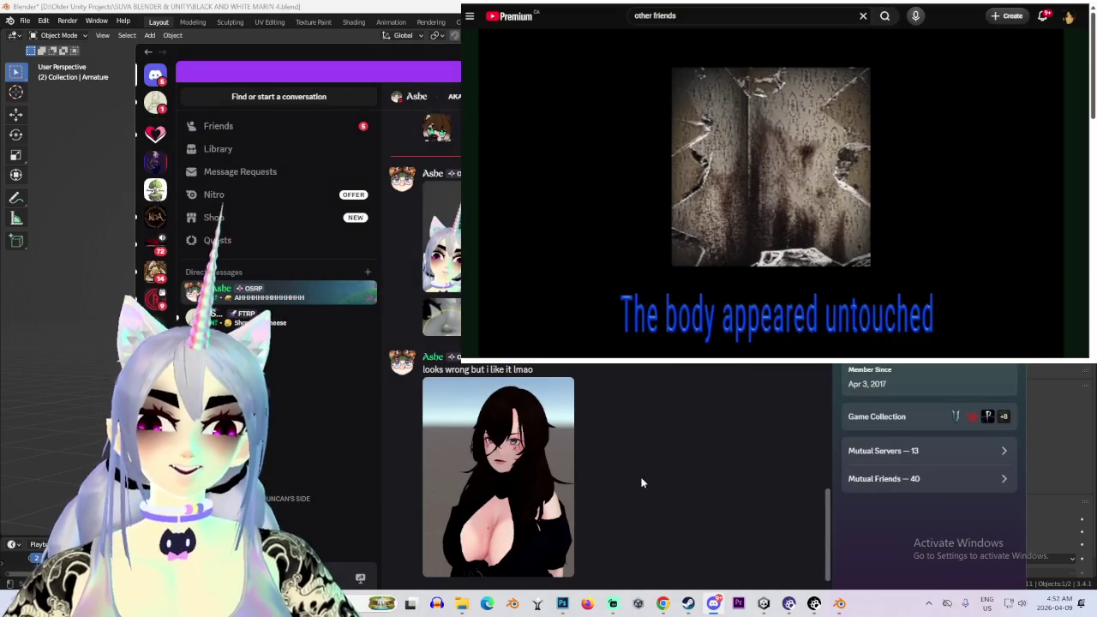
pyautogui.click(539, 478)
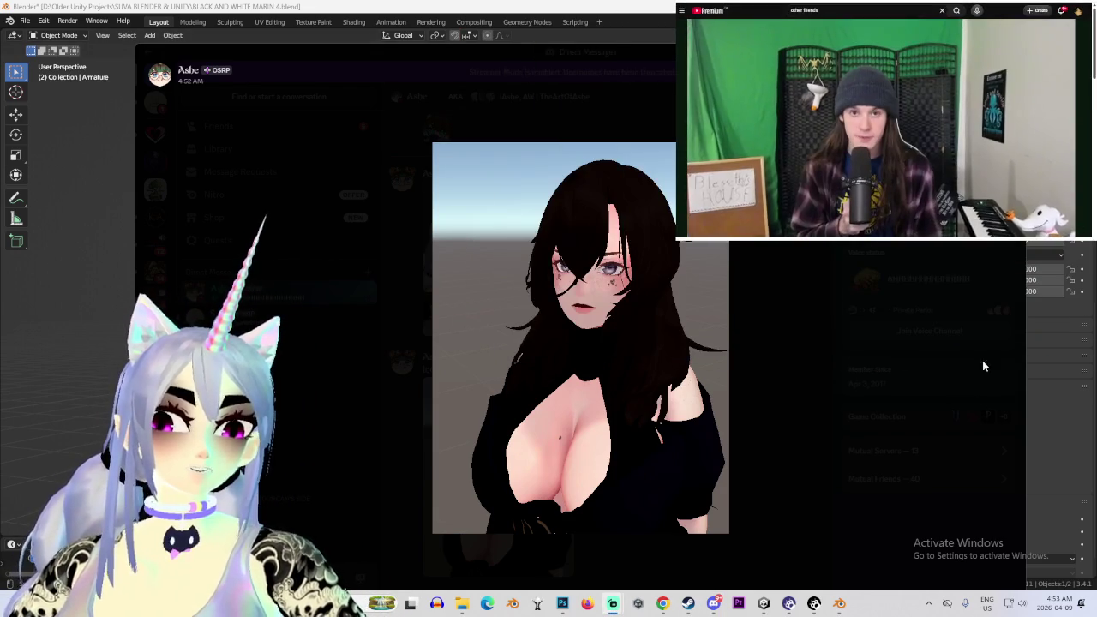
pyautogui.click(882, 290)
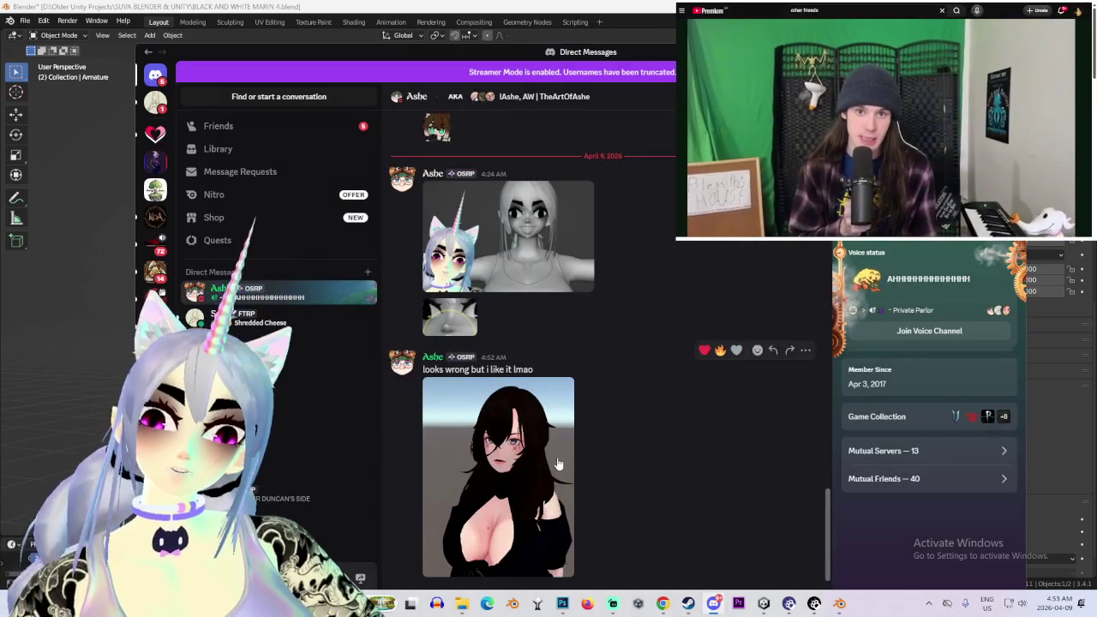
pyautogui.click(552, 452)
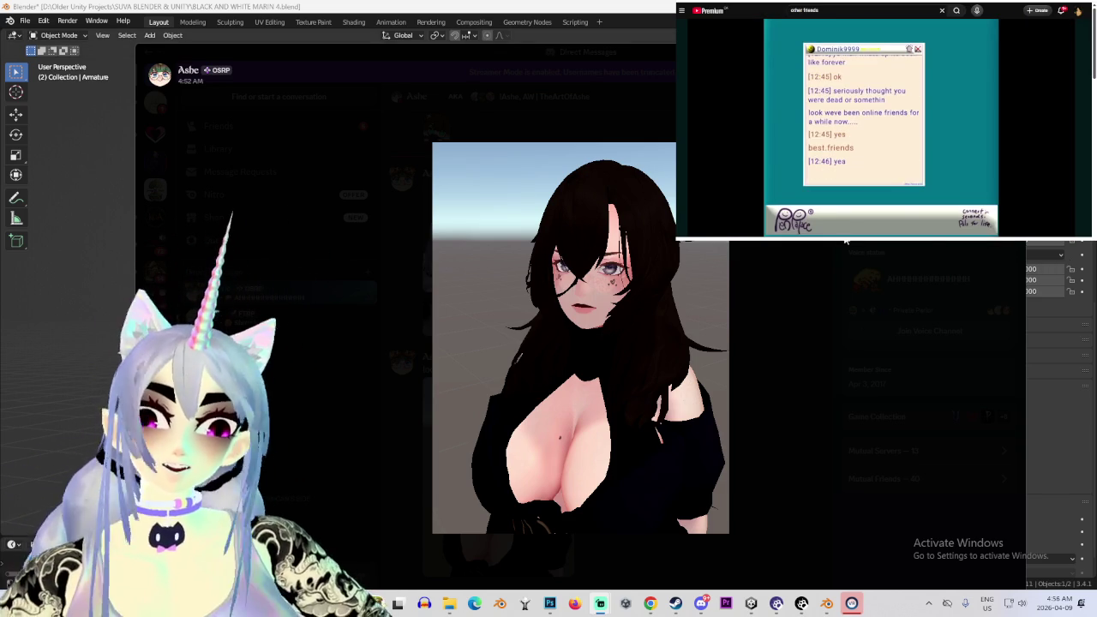
pyautogui.click(778, 441)
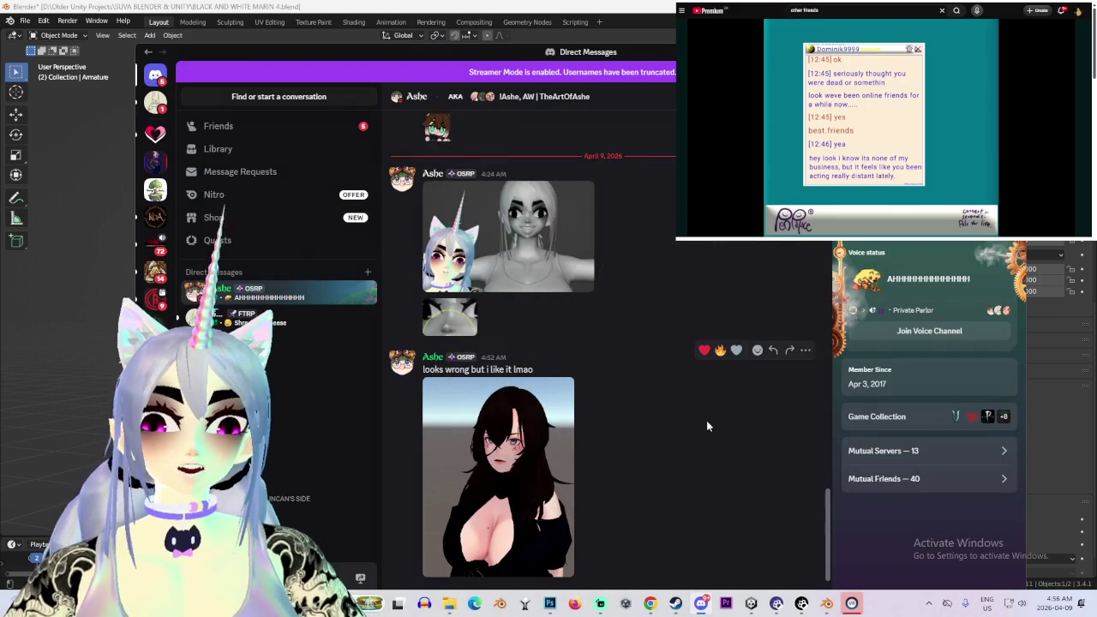
pyautogui.scroll(2, 640, 429)
pyautogui.click(658, 287)
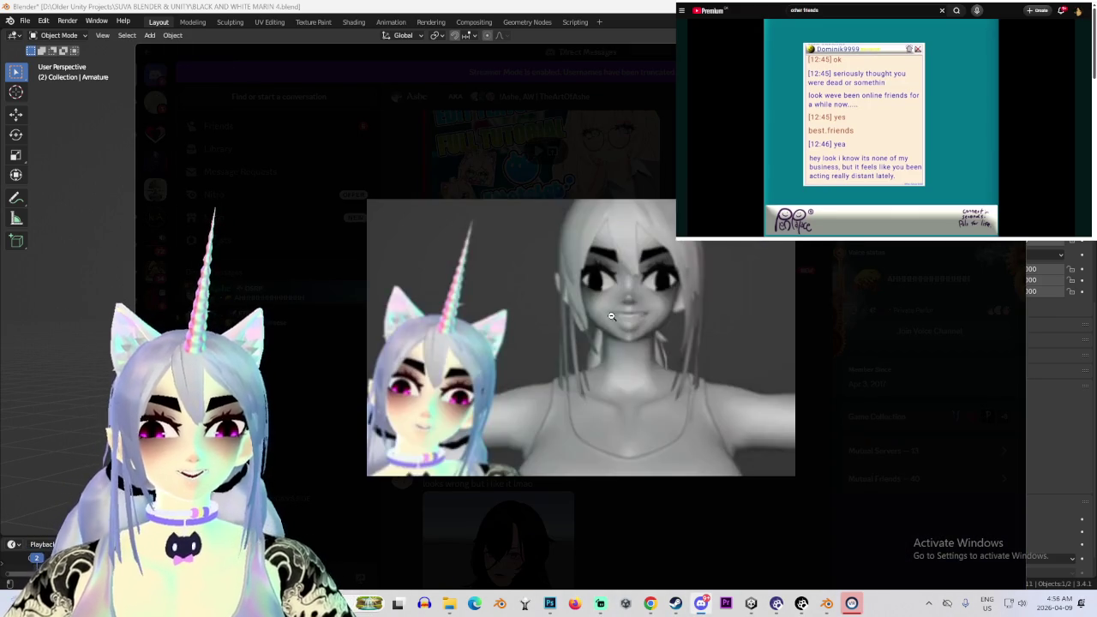
pyautogui.click(663, 558)
pyautogui.click(617, 367)
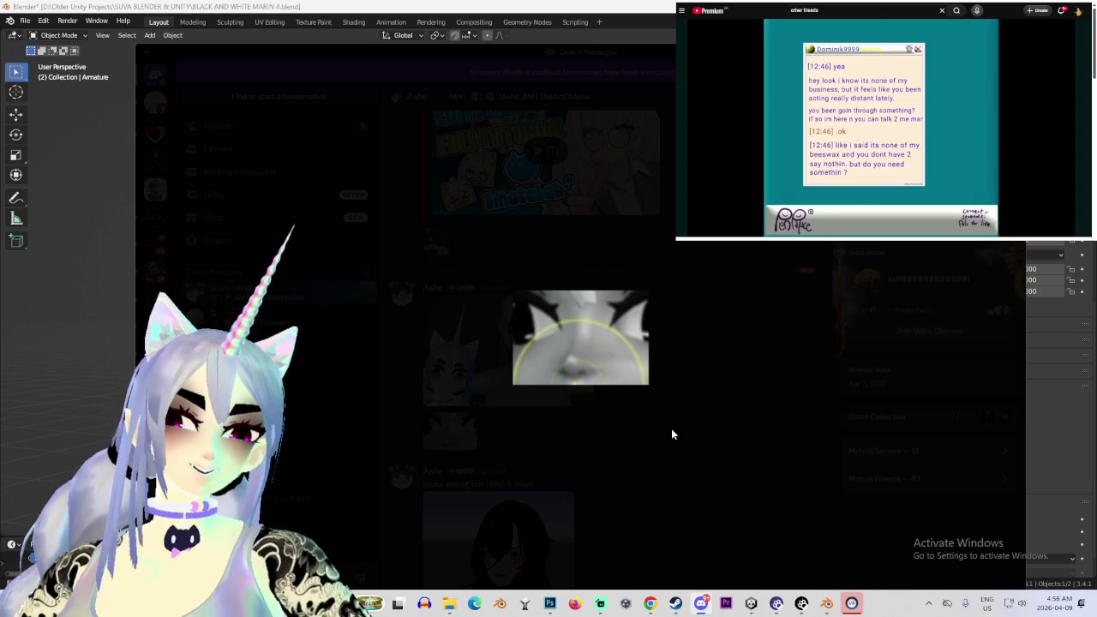
pyautogui.press('Escape')
pyautogui.click(553, 321)
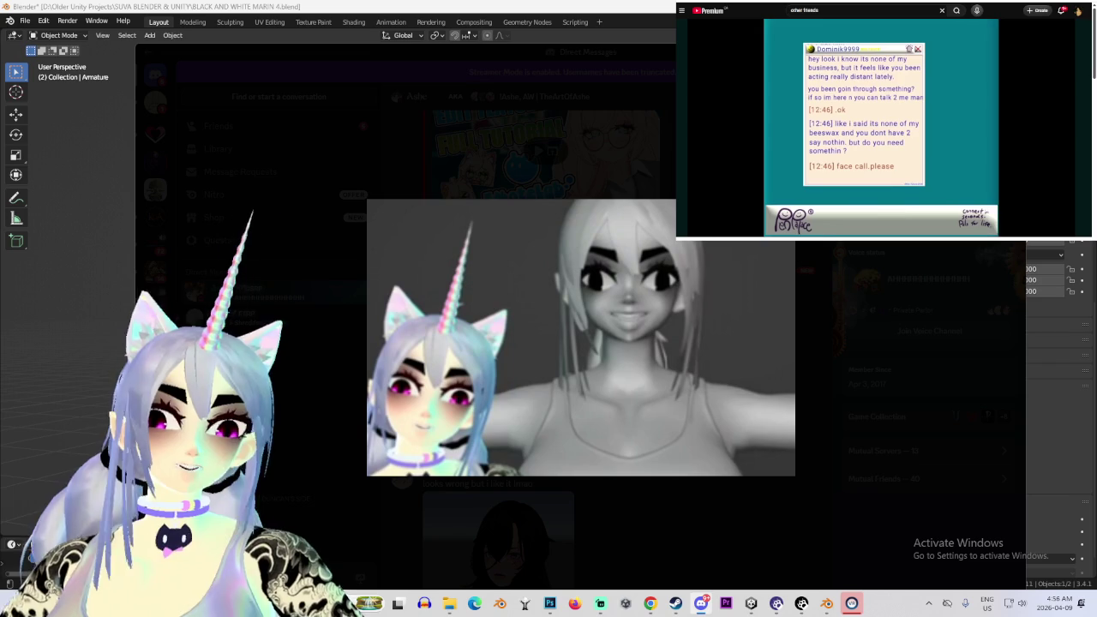
pyautogui.hotkey('alt', 'Tab')
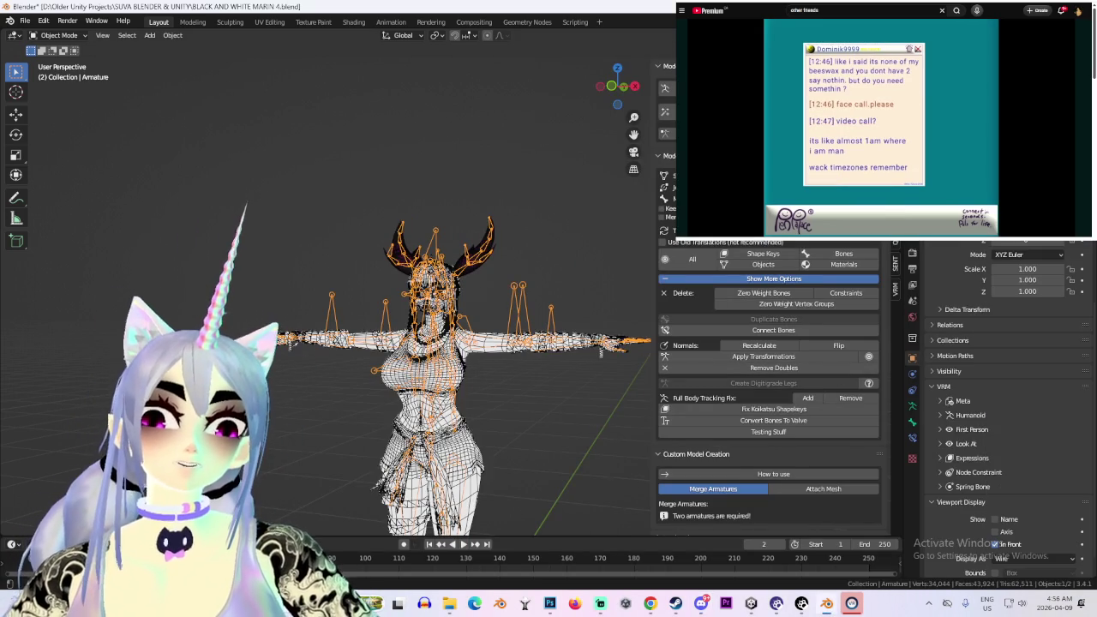
pyautogui.hotkey('alt', 'Tab')
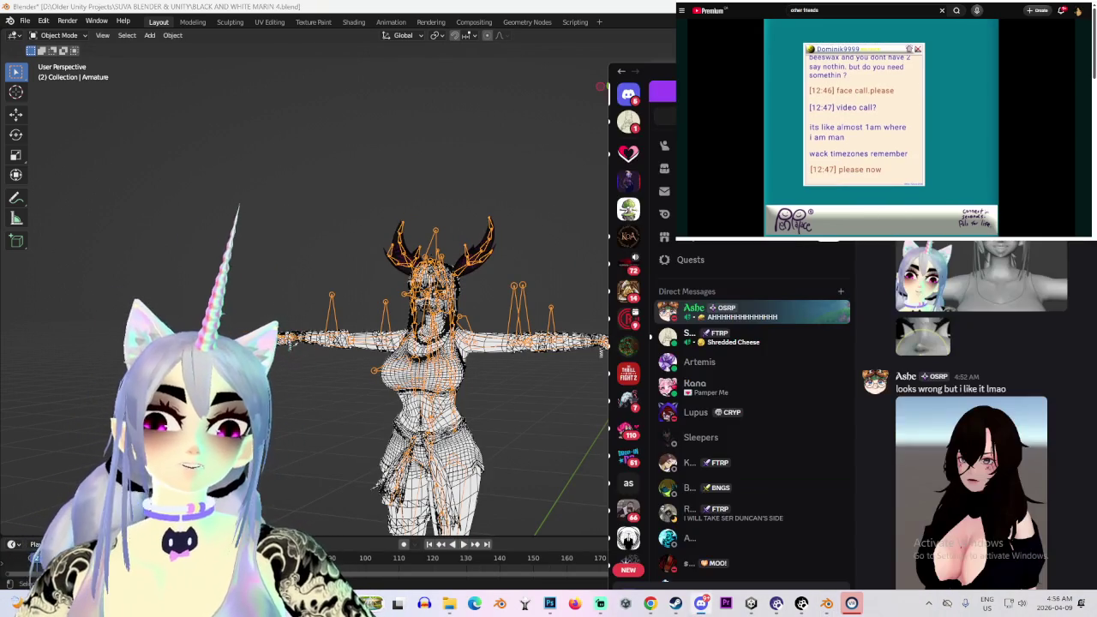
pyautogui.click(630, 126)
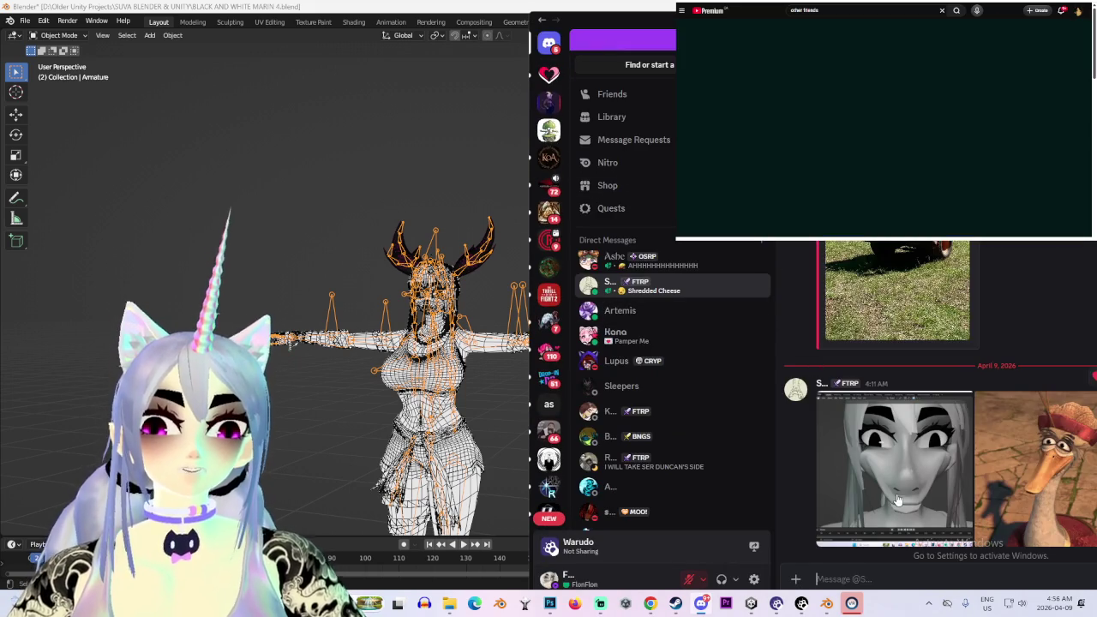
pyautogui.click(883, 471)
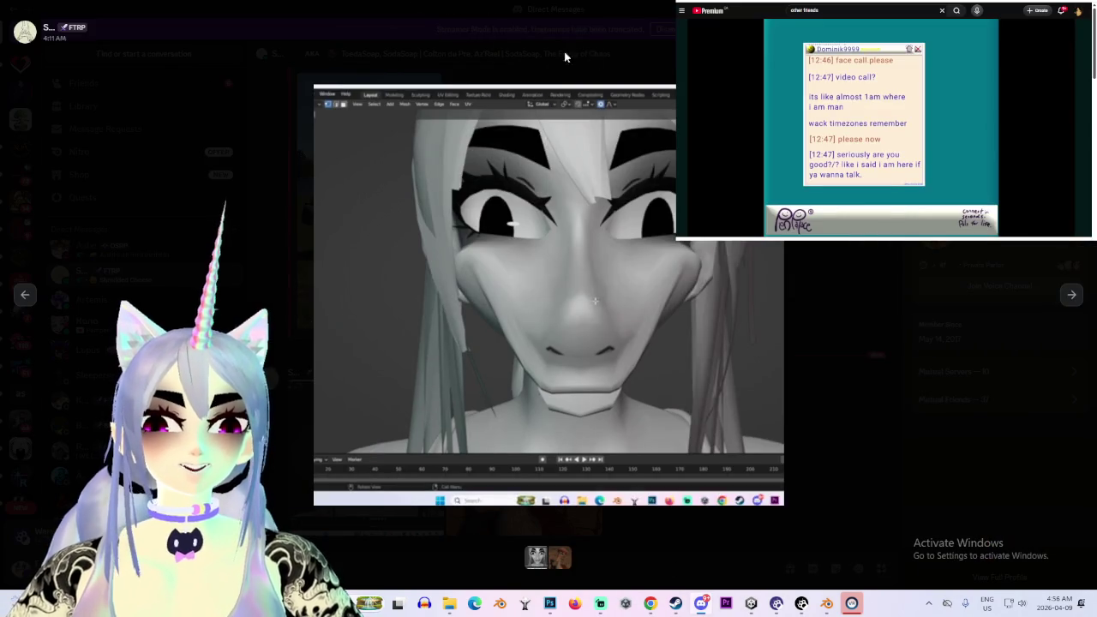
pyautogui.click(548, 54)
pyautogui.click(531, 490)
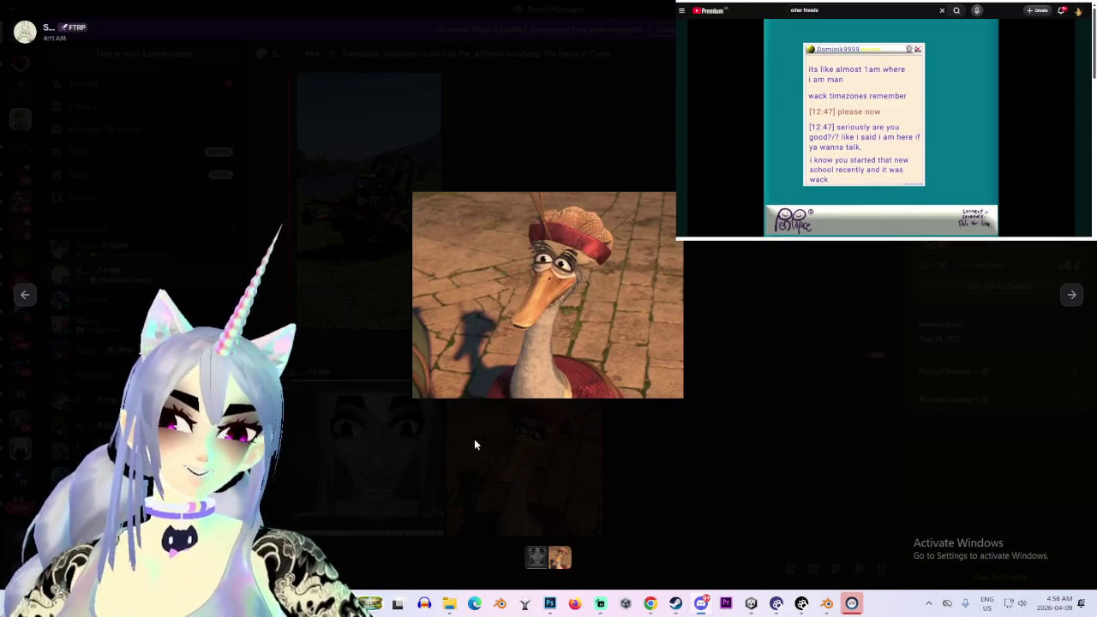
pyautogui.click(508, 455)
pyautogui.click(377, 463)
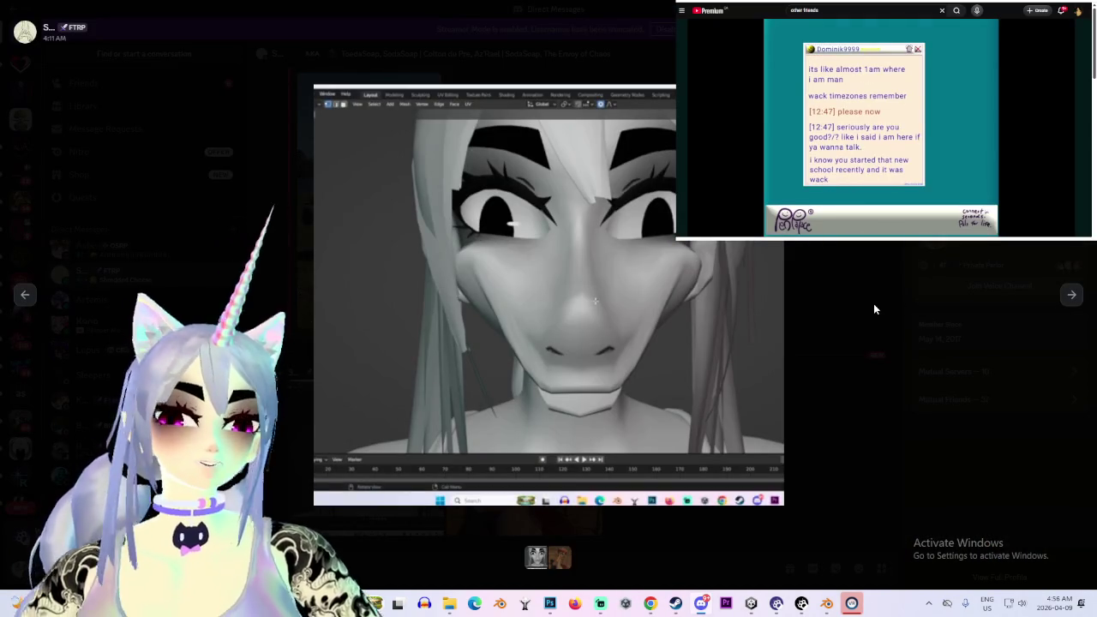
pyautogui.click(873, 304)
pyautogui.click(506, 476)
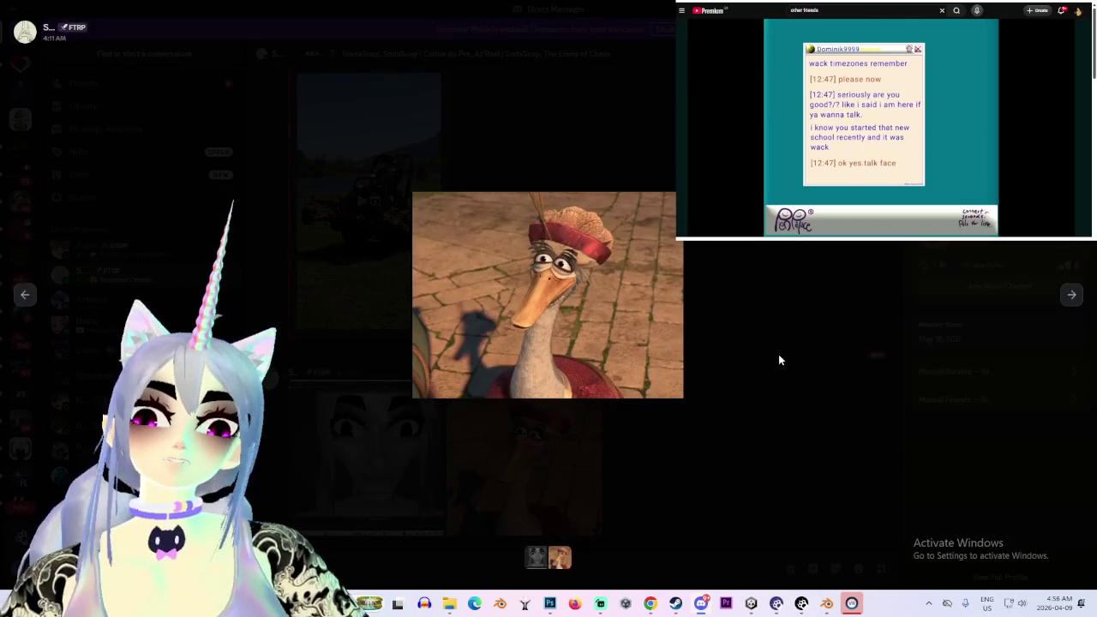
pyautogui.click(778, 360)
pyautogui.click(386, 453)
pyautogui.click(805, 425)
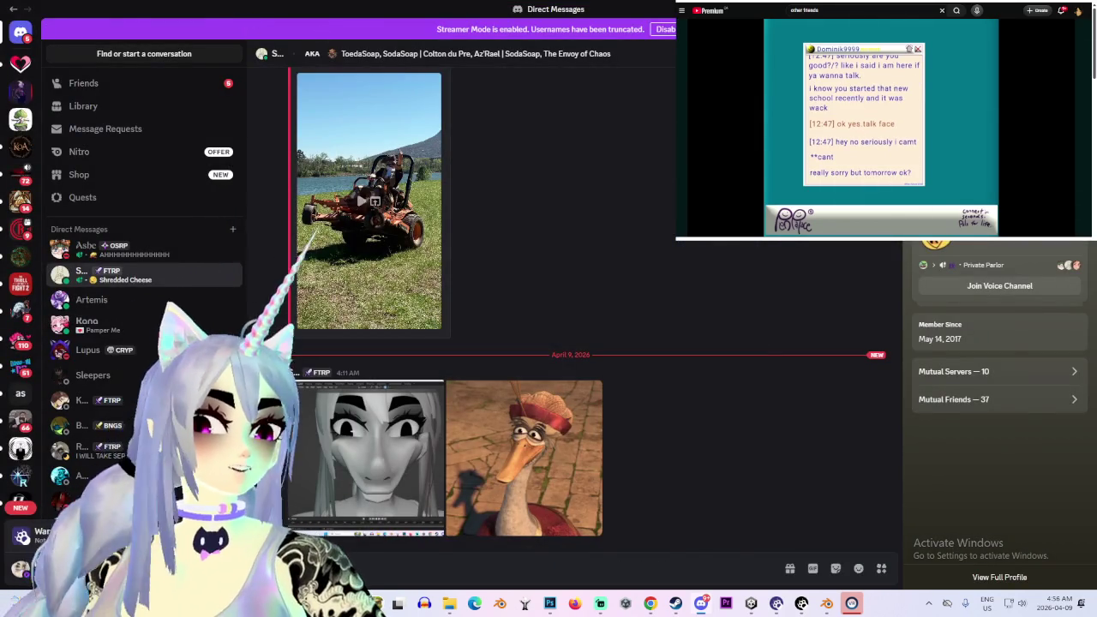
pyautogui.hotkey('alt', 'Tab')
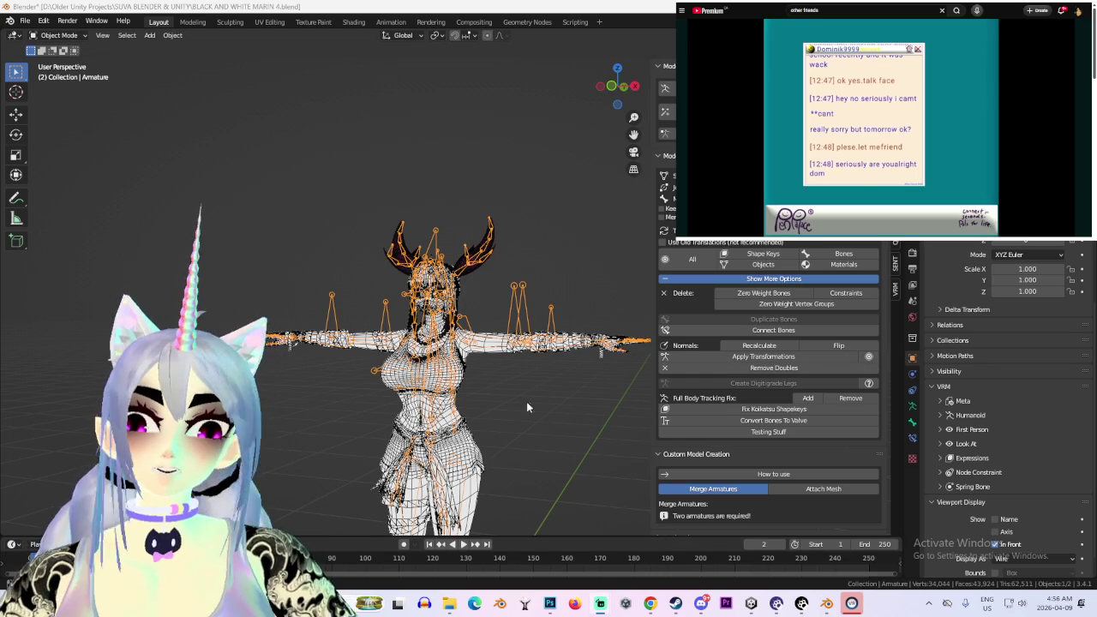
# Select the Body mesh, hide viewport overlays, and view the model straight from the front
pyautogui.scroll(4, 480, 326)
pyautogui.click(437, 386)
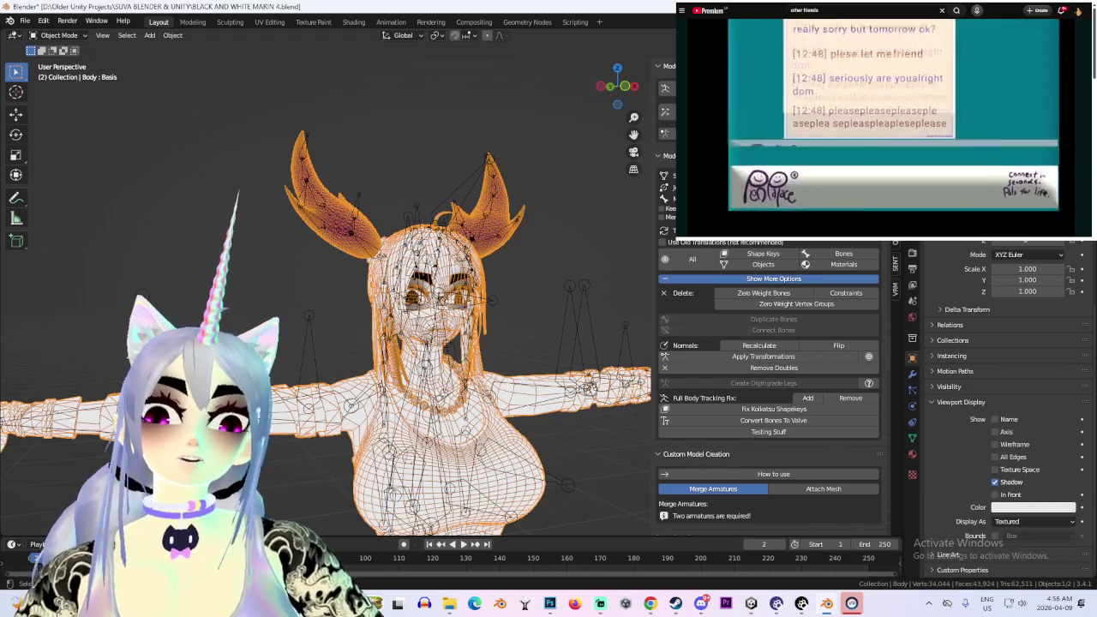
pyautogui.hotkey('shift', 'alt', 'z')
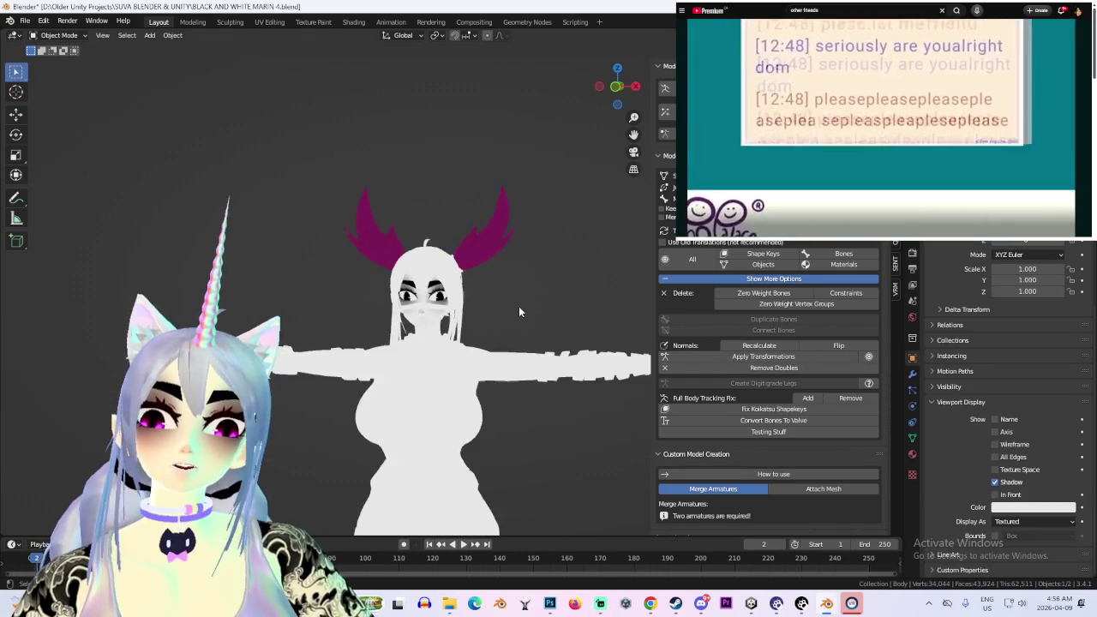
pyautogui.scroll(-3, 515, 307)
pyautogui.moveTo(514, 307)
pyautogui.mouseDown(button='middle')
pyautogui.moveTo(496, 258)
pyautogui.moveTo(522, 290)
pyautogui.moveTo(452, 268)
pyautogui.moveTo(477, 237)
pyautogui.moveTo(460, 345)
pyautogui.moveTo(522, 249)
pyautogui.moveTo(497, 257)
pyautogui.moveTo(519, 275)
pyautogui.mouseUp(button='middle')
pyautogui.scroll(3, 518, 279)
pyautogui.scroll(3, 518, 284)
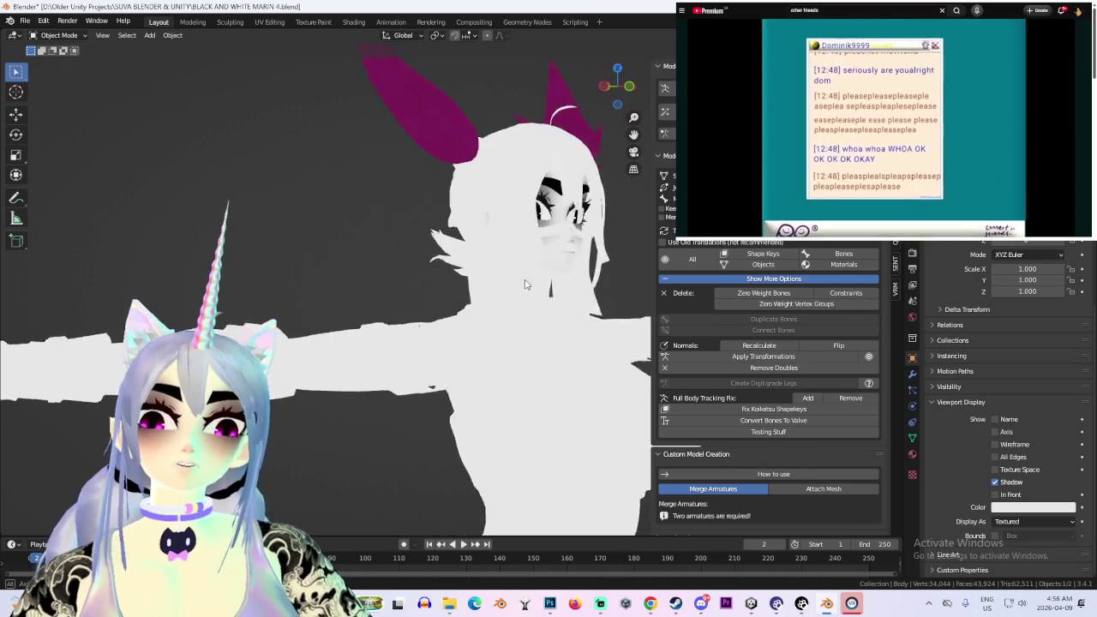
pyautogui.scroll(-3, 518, 284)
pyautogui.scroll(-2, 518, 284)
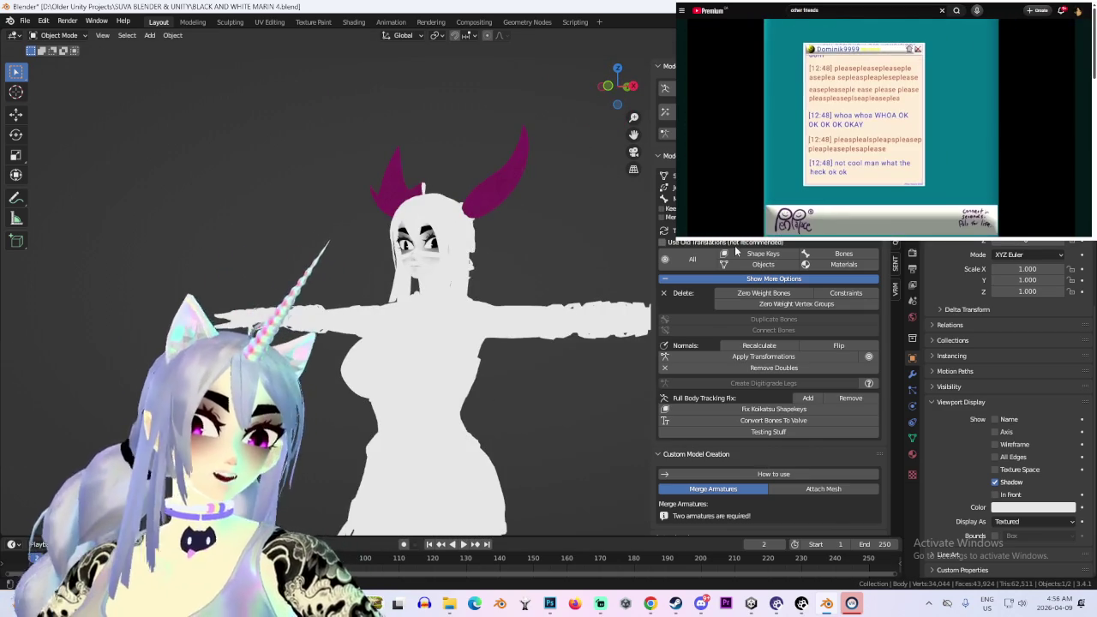
pyautogui.press('KP_1')
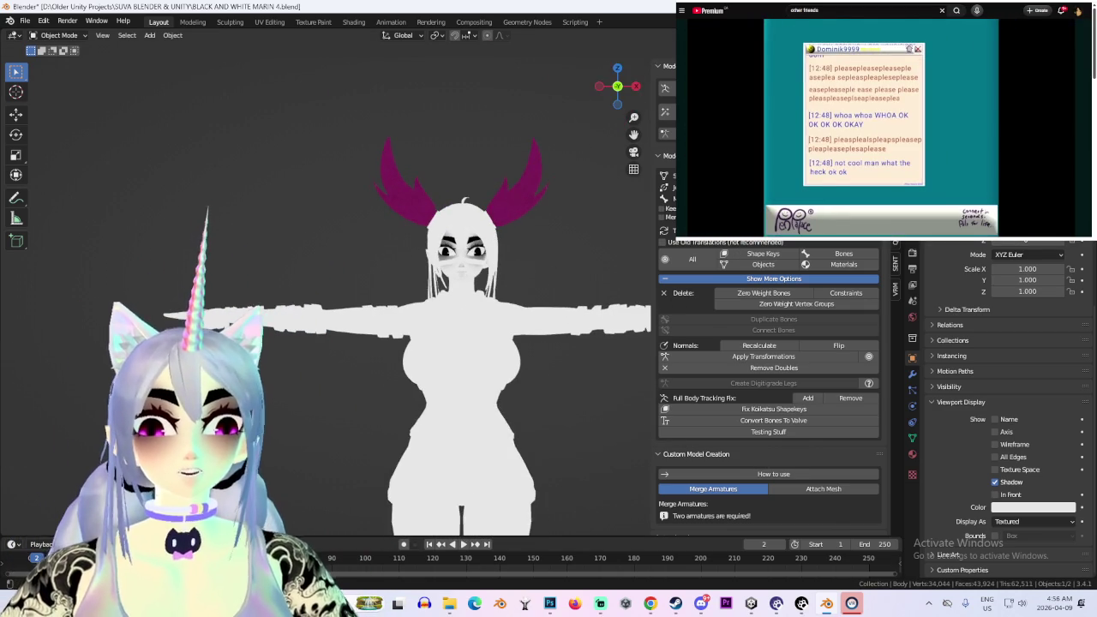
# Save the file as BLACK AND WHITE MARIN 5.blend and close SteamVR
pyautogui.click(25, 20)
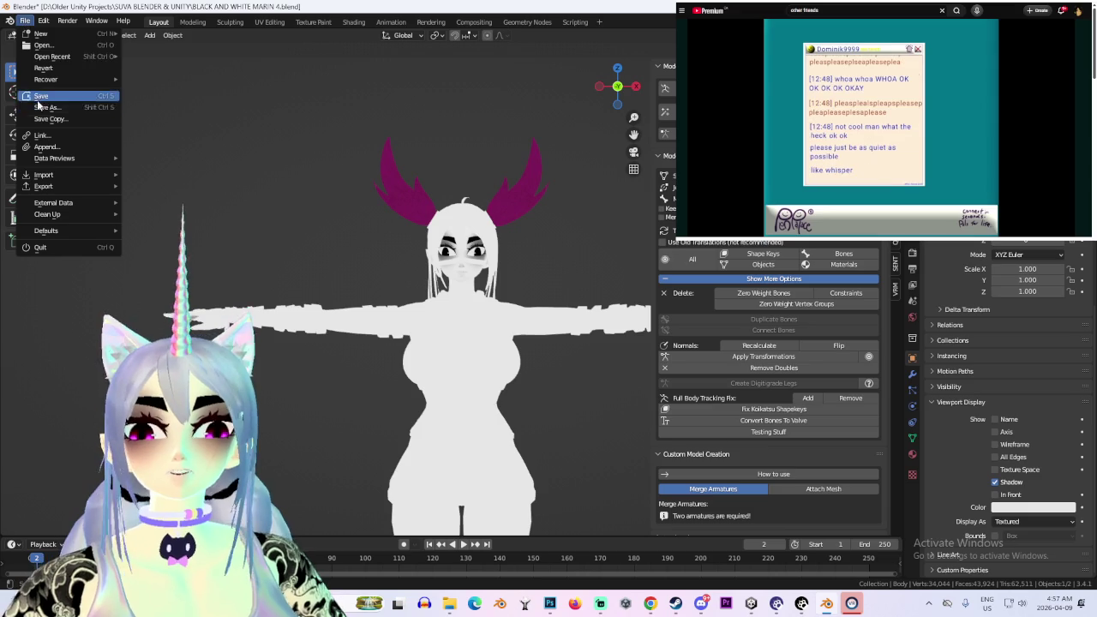
pyautogui.click(36, 107)
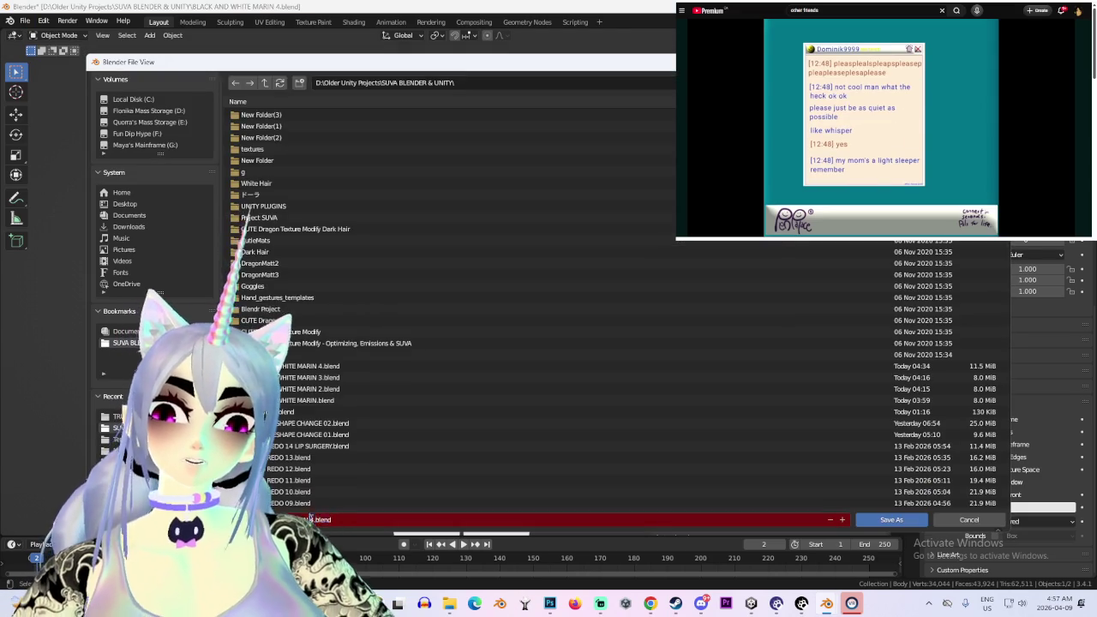
pyautogui.click(877, 520)
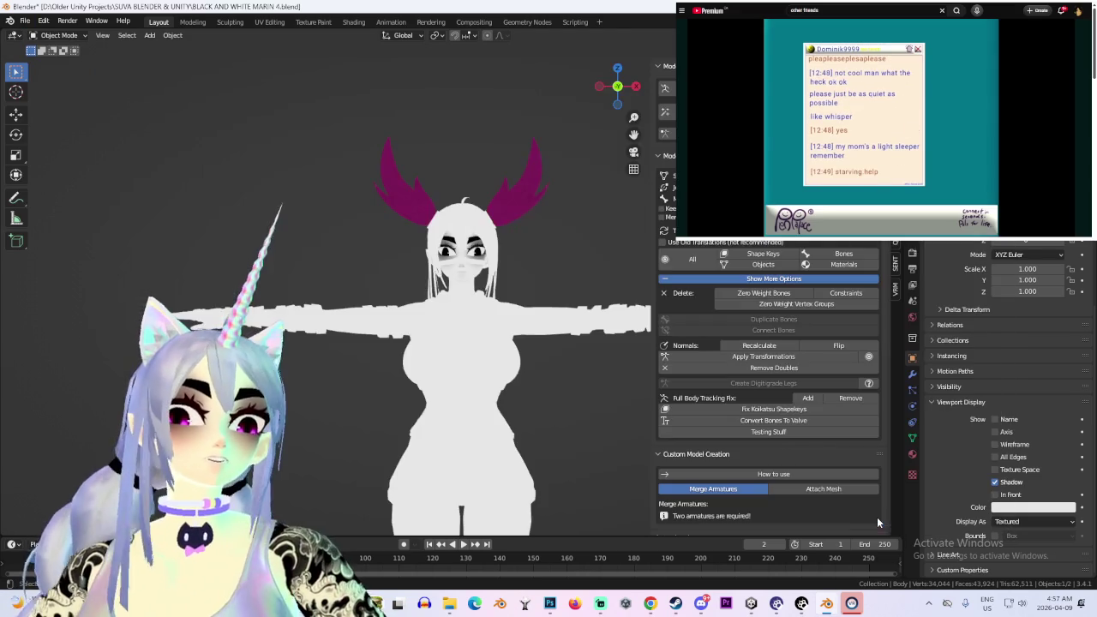
pyautogui.rightClick(851, 604)
pyautogui.click(817, 571)
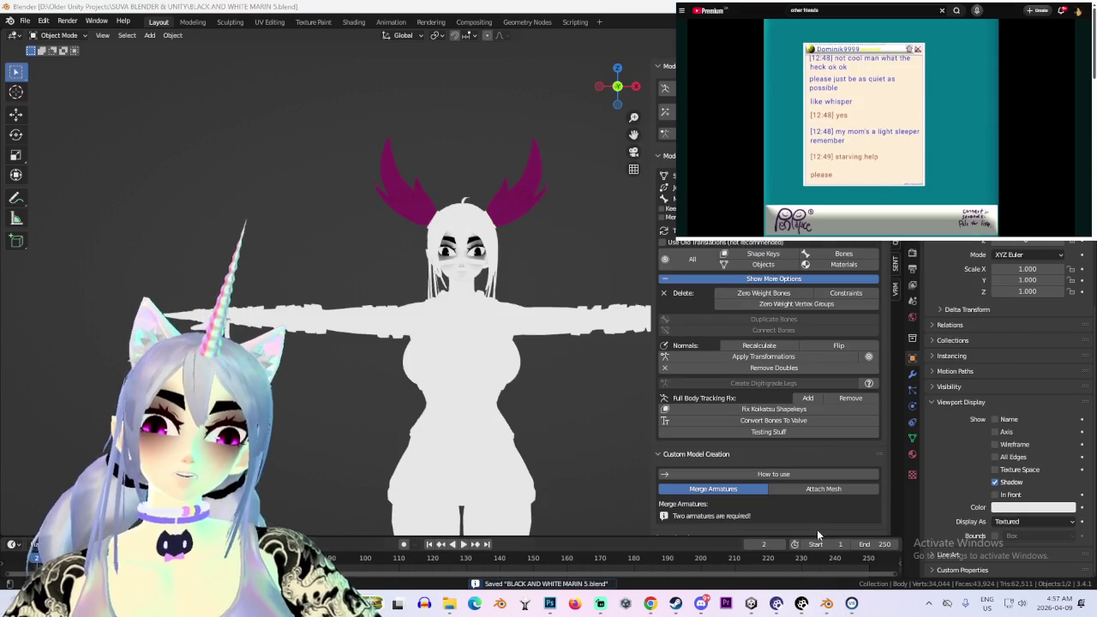
# Export the model as FBX into G:\UNITY PROJECT MIGRATE\New Project\Assets, then switch to Unity
pyautogui.scroll(1, 600, 224)
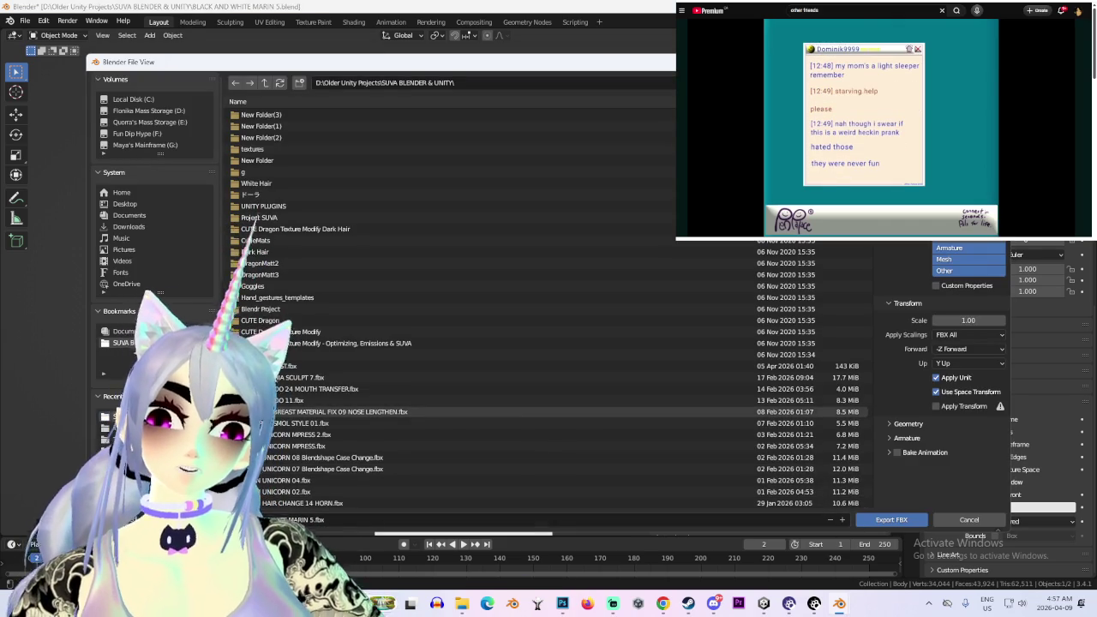
pyautogui.click(120, 418)
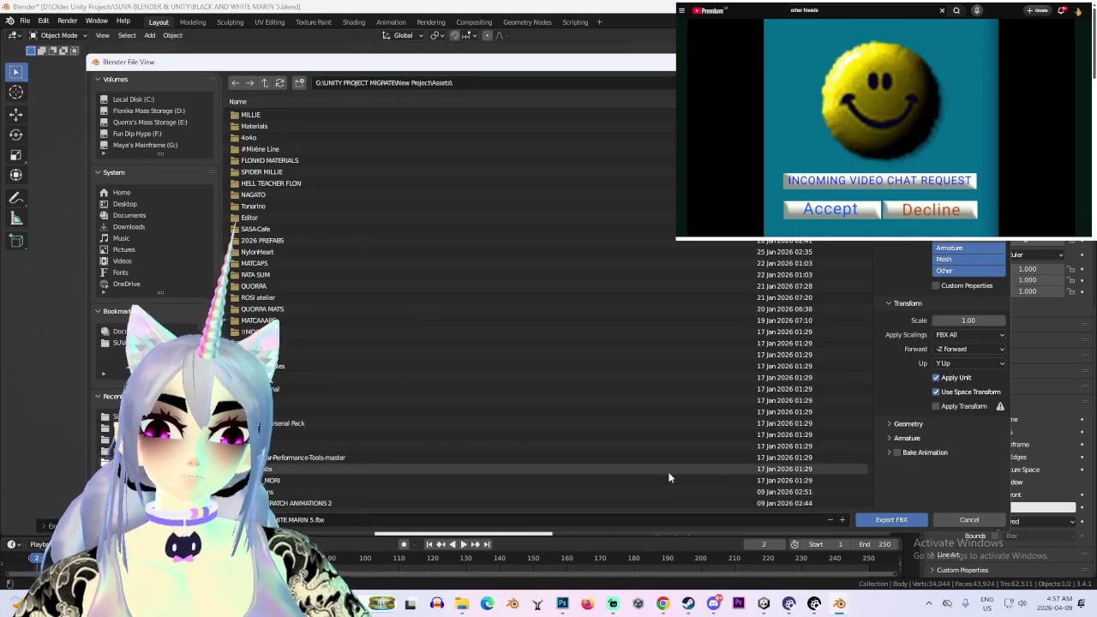
pyautogui.click(884, 518)
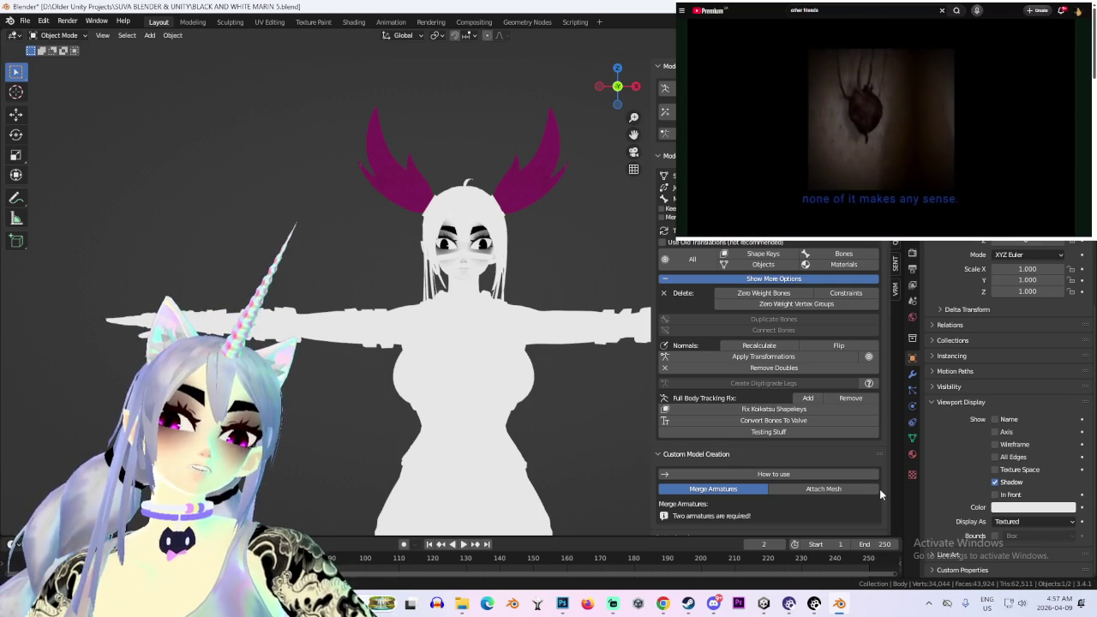
pyautogui.hotkey('alt', 'Tab')
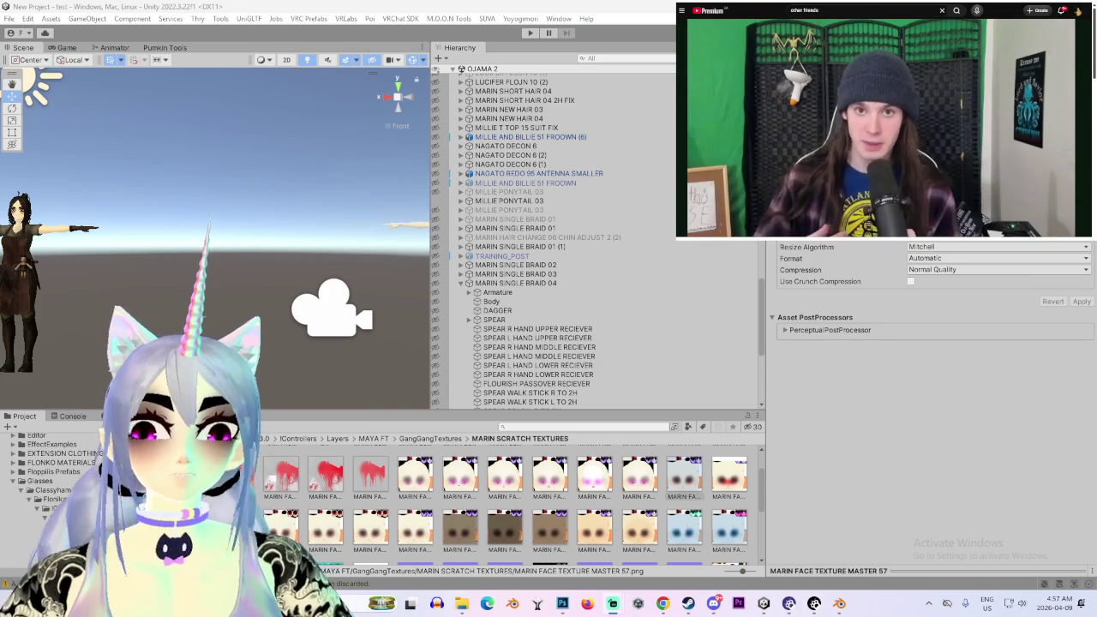
# Show the top-level Assets folder, browse for the imported BLACK AND WHITE MARIN 5 model, then bring up the Spinel image search
pyautogui.click(31, 437)
pyautogui.scroll(-1, 291, 480)
pyautogui.scroll(-1, 334, 493)
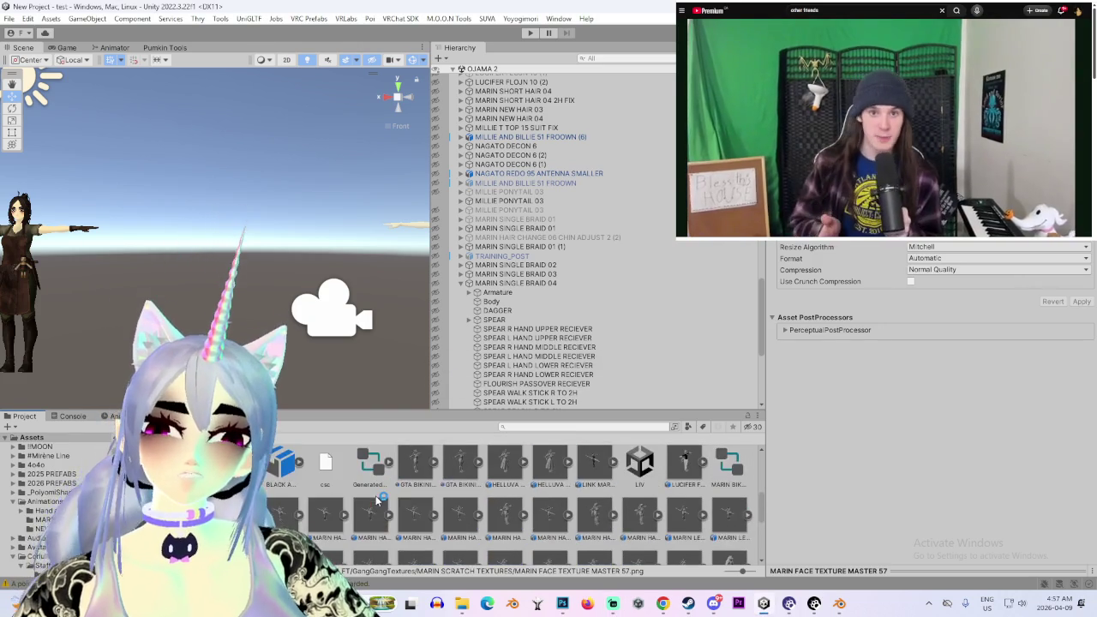
pyautogui.scroll(-1, 375, 507)
pyautogui.scroll(-1, 467, 512)
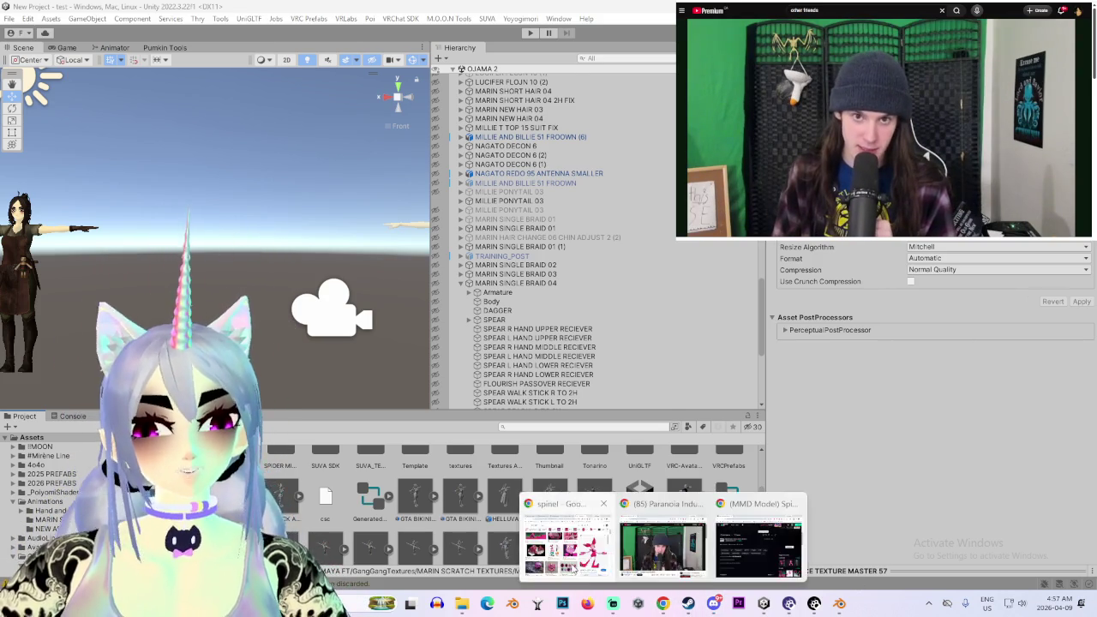
pyautogui.moveTo(662, 603)
pyautogui.click(582, 573)
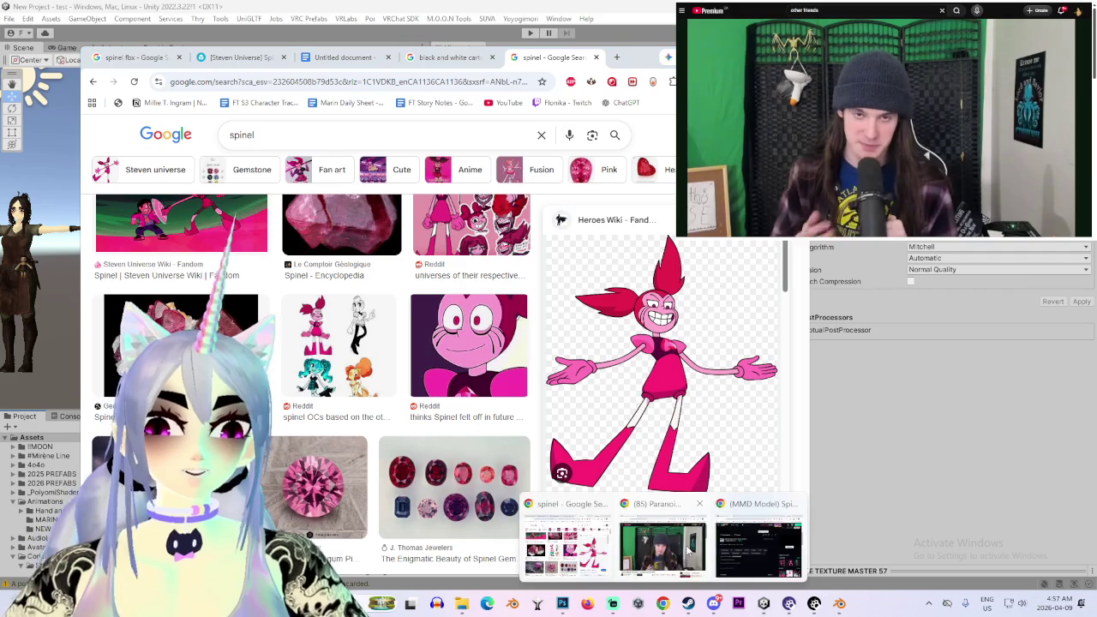
pyautogui.click(758, 540)
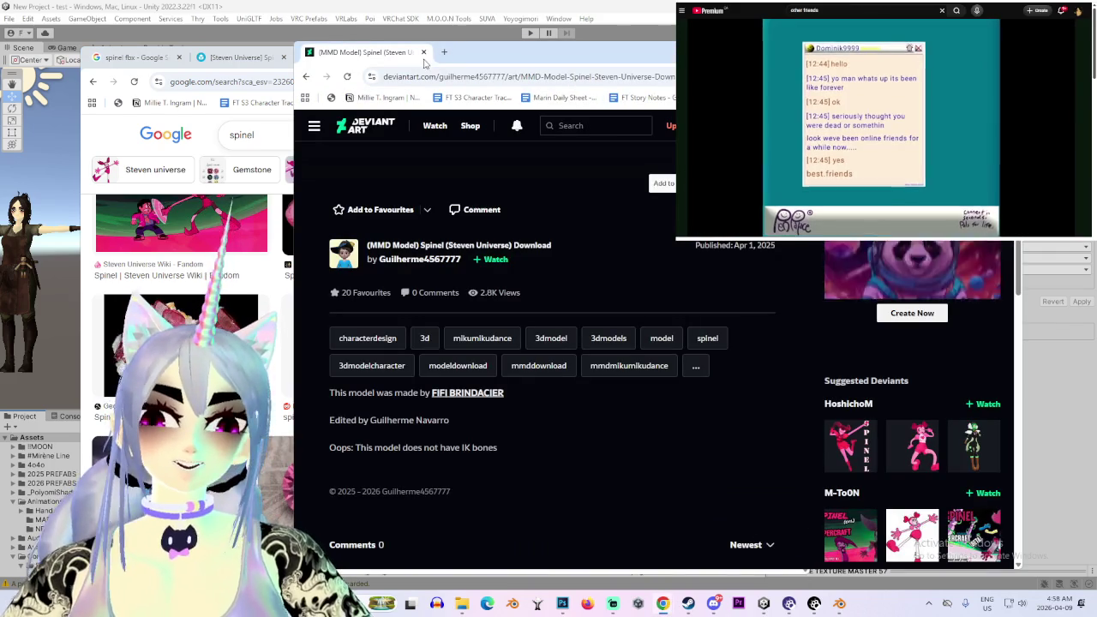
pyautogui.hotkey('ctrl', 'w')
pyautogui.scroll(-2, 660, 386)
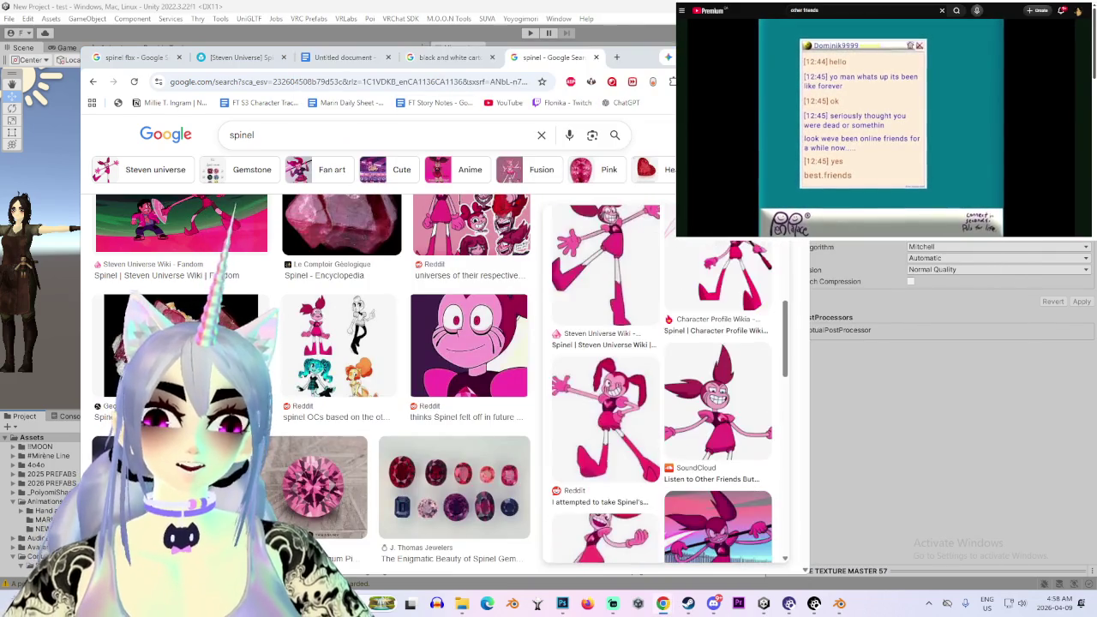
pyautogui.hotkey('alt', 'Tab')
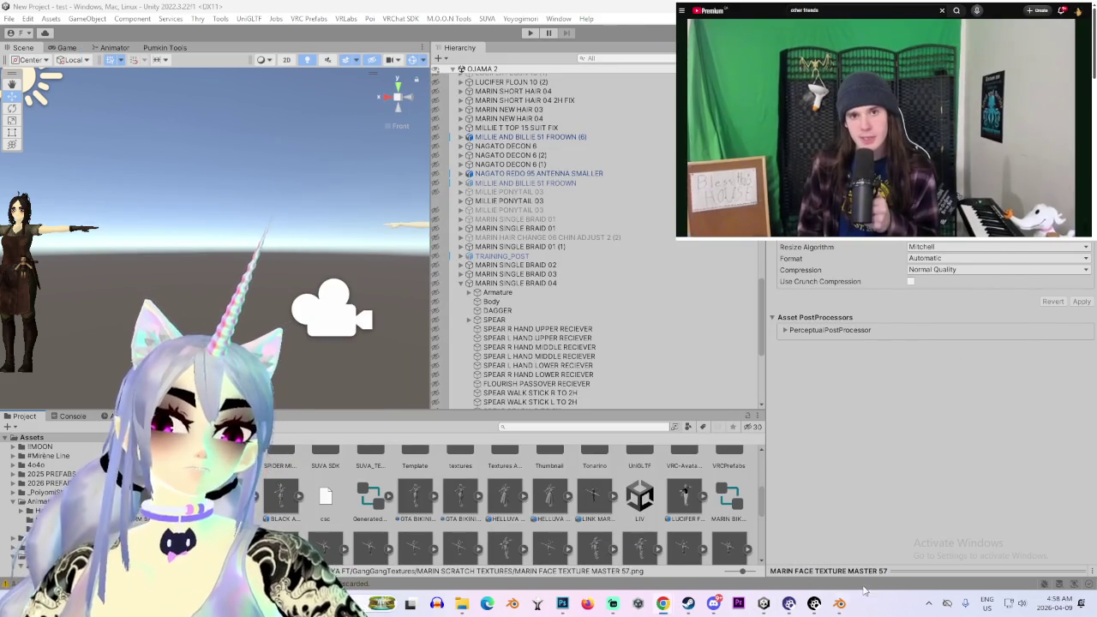
pyautogui.moveTo(763, 603)
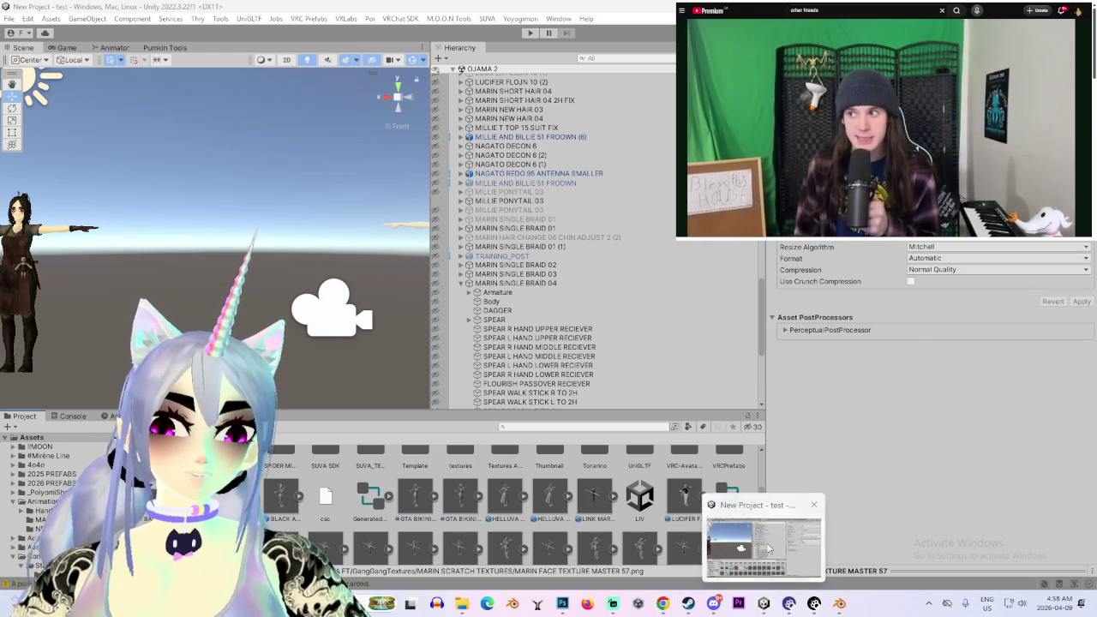
# Back in Unity, filter the Project window by 'black' and browse the matches for BLACK AND WHITE MARIN 5
pyautogui.click(769, 550)
pyautogui.click(578, 428)
pyautogui.write('black')
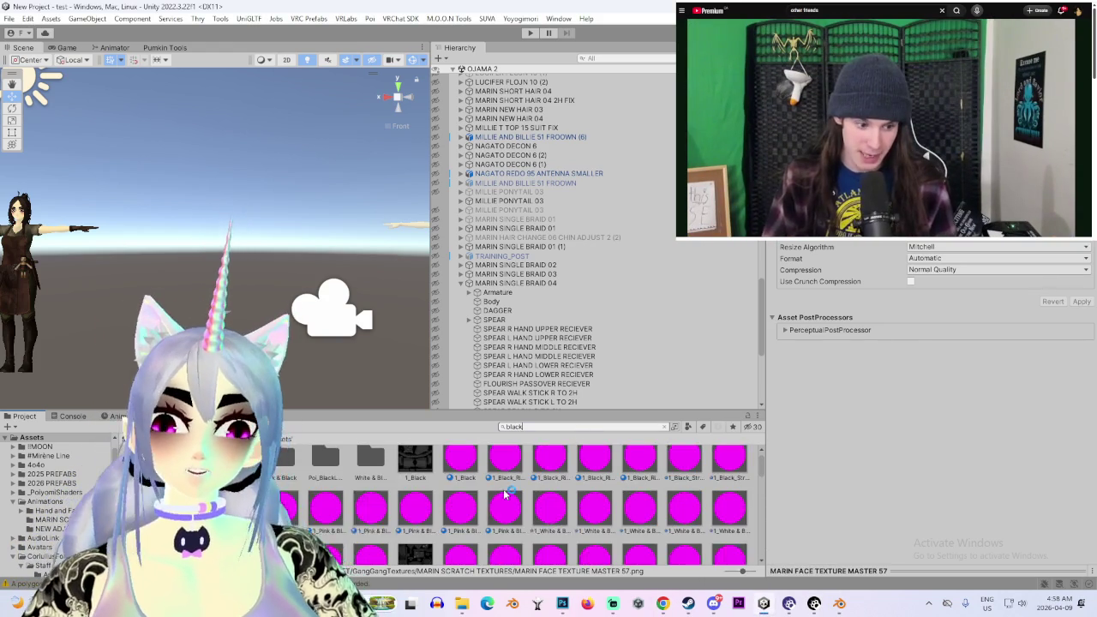
pyautogui.scroll(-2, 505, 506)
pyautogui.scroll(-2, 495, 531)
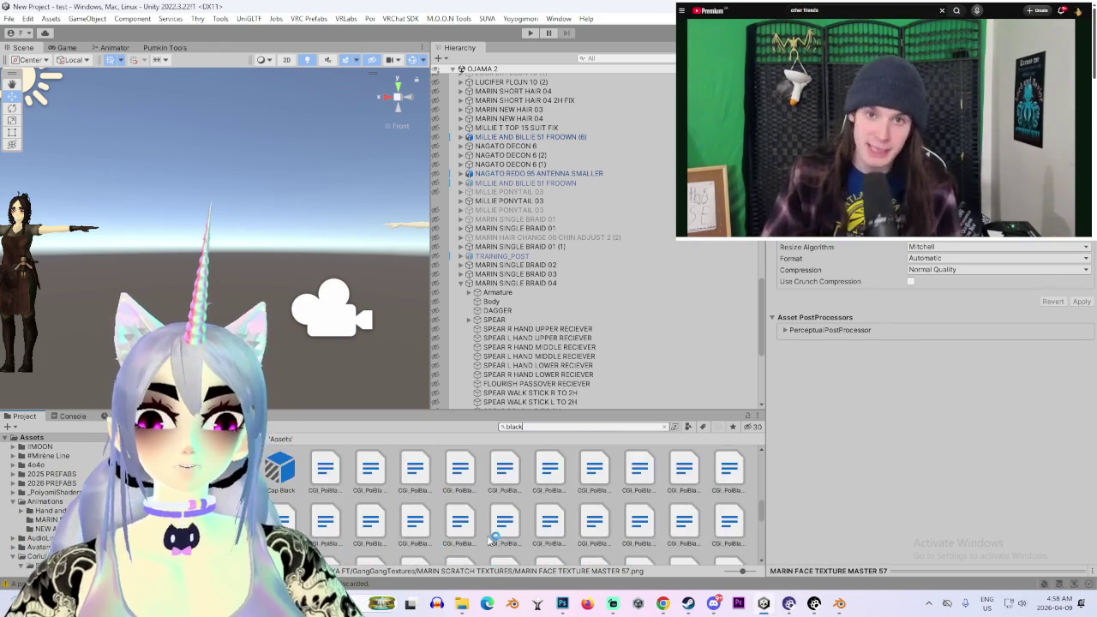
pyautogui.scroll(2, 493, 539)
pyautogui.scroll(-2, 493, 538)
pyautogui.scroll(-2, 489, 538)
pyautogui.scroll(-2, 481, 537)
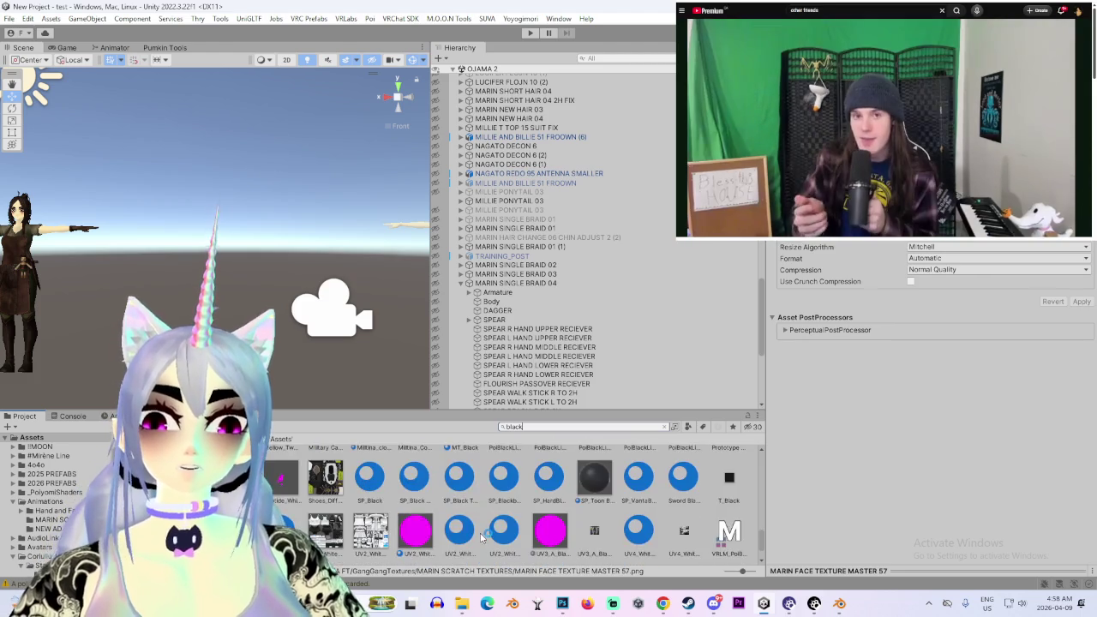
pyautogui.scroll(-2, 482, 537)
pyautogui.scroll(3, 484, 538)
pyautogui.scroll(3, 489, 535)
pyautogui.scroll(3, 493, 531)
pyautogui.scroll(3, 497, 529)
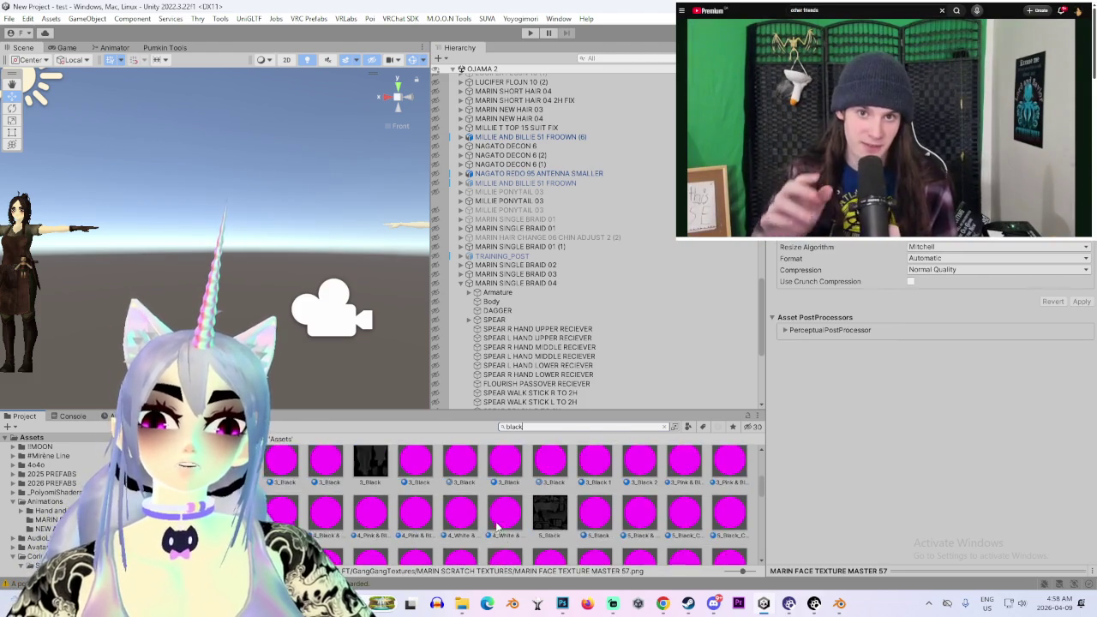
pyautogui.scroll(-1, 505, 529)
pyautogui.scroll(-1, 531, 528)
pyautogui.scroll(-1, 557, 527)
pyautogui.scroll(-1, 583, 526)
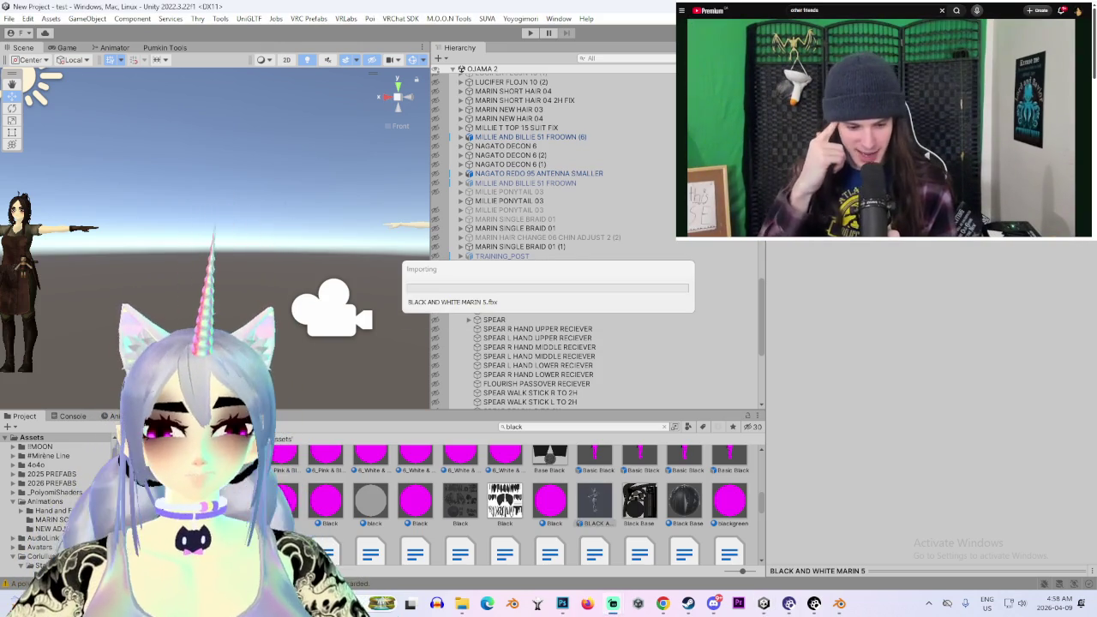
# After the BLACK AND WHITE MARIN 5.fbx reimport finishes, open its humanoid Avatar Configuration
pyautogui.scroll(-3, 928, 73)
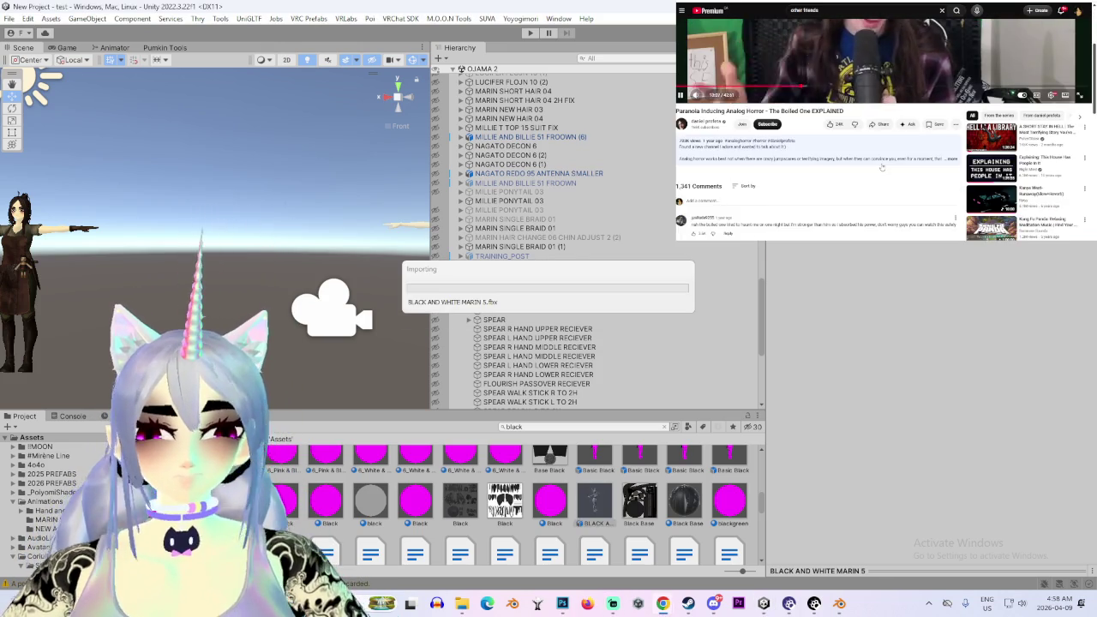
pyautogui.scroll(-1, 891, 137)
pyautogui.scroll(-1, 874, 170)
pyautogui.scroll(-3, 874, 170)
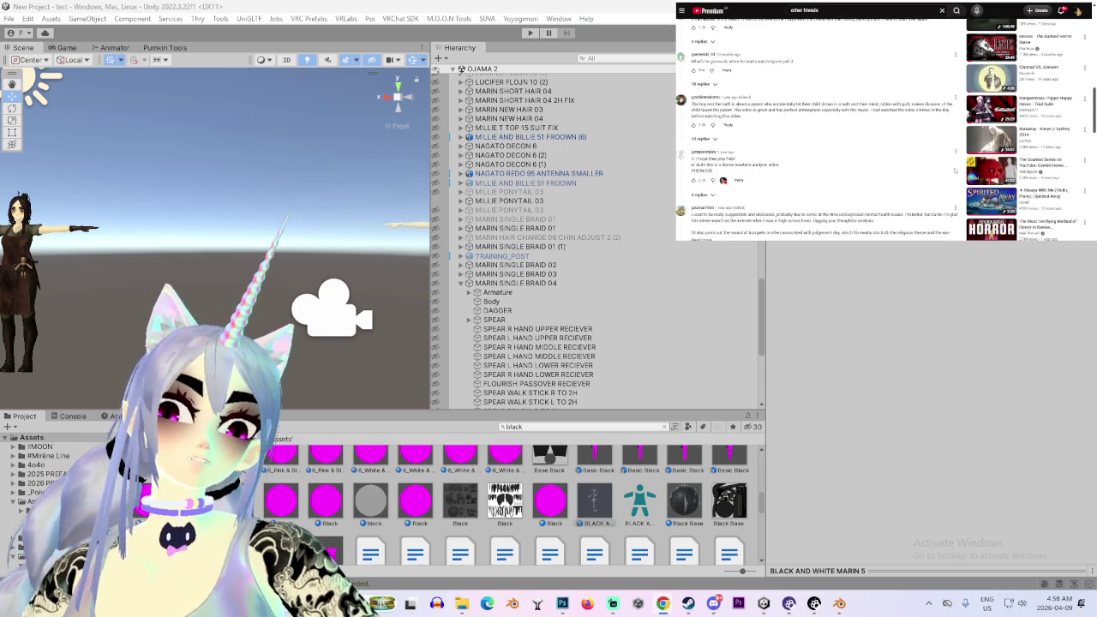
pyautogui.moveTo(992, 170)
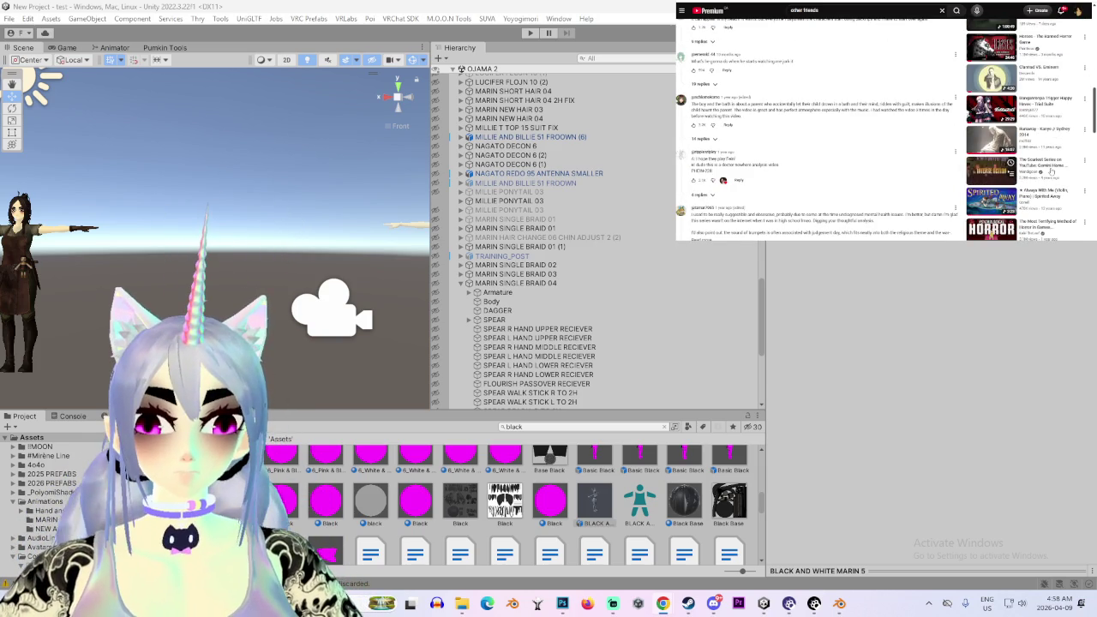
pyautogui.scroll(-3, 954, 186)
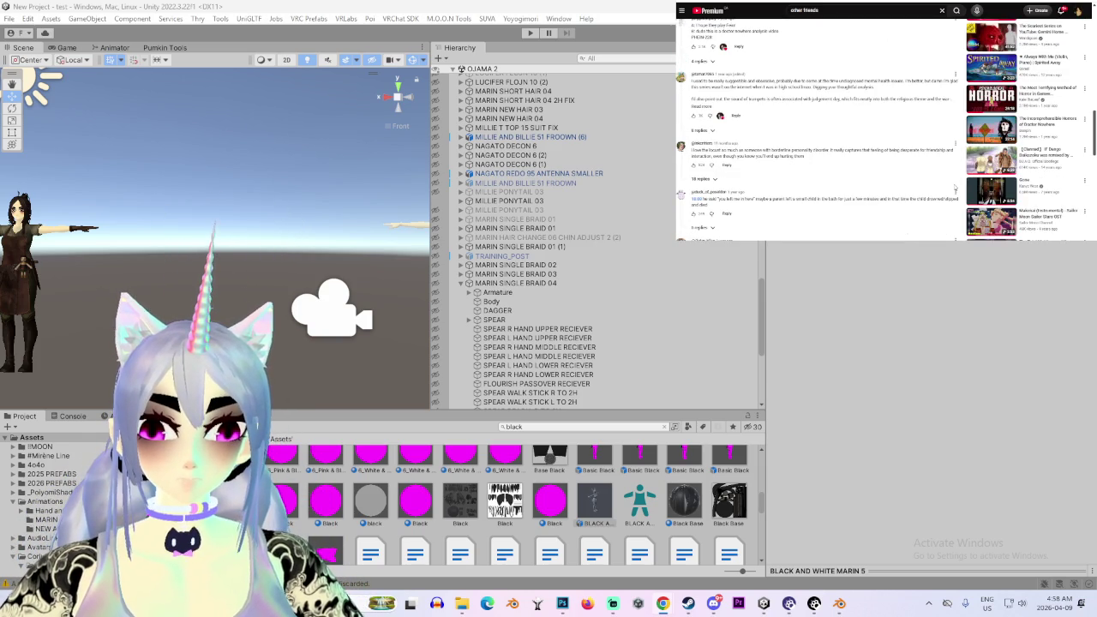
pyautogui.scroll(-3, 954, 187)
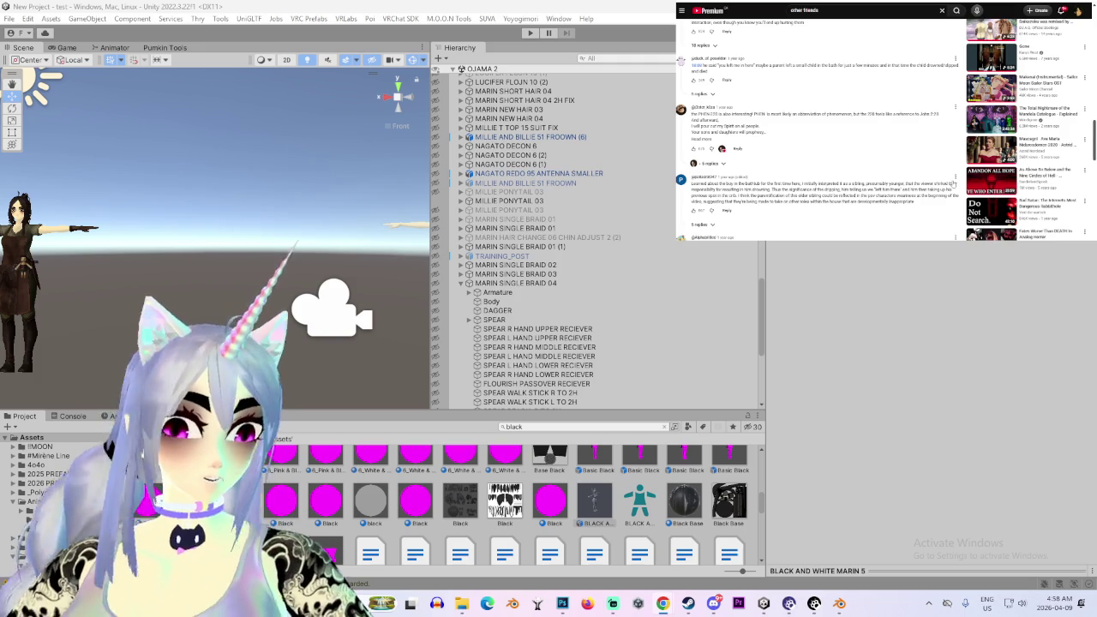
pyautogui.scroll(-3, 954, 186)
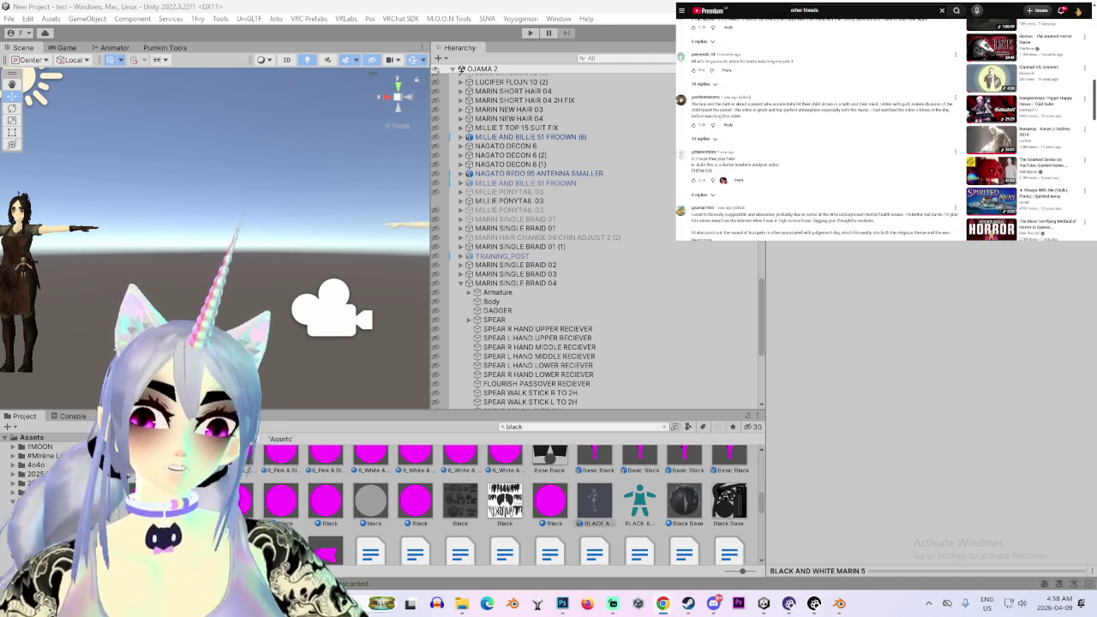
pyautogui.click(834, 262)
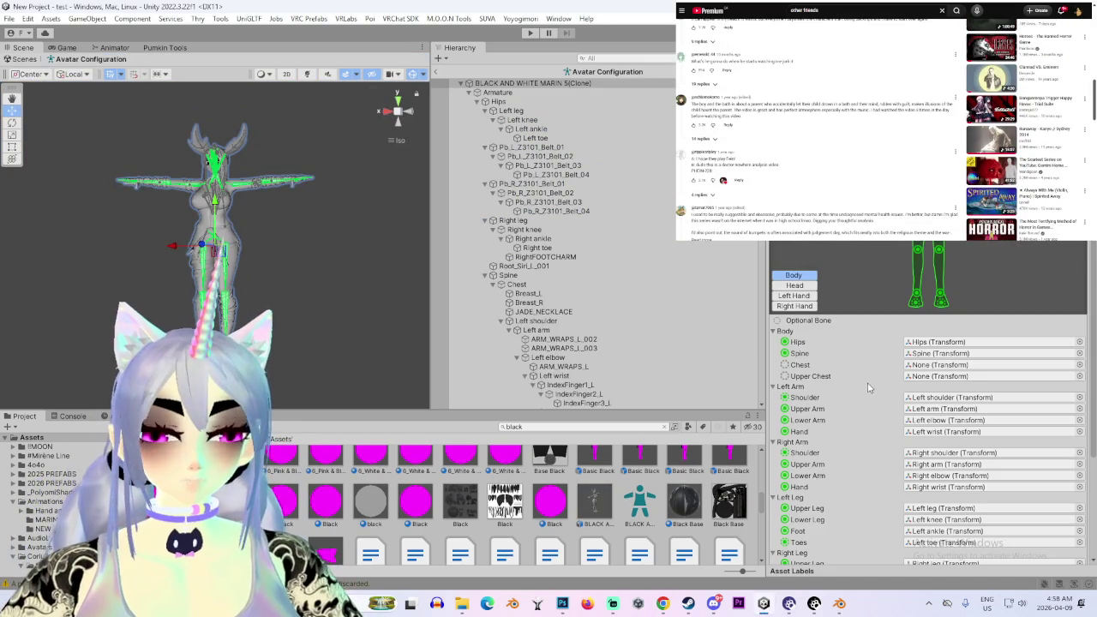
# Map the Left Eye slot to LeftEye and clear the Jaw slot to None
pyautogui.click(1080, 368)
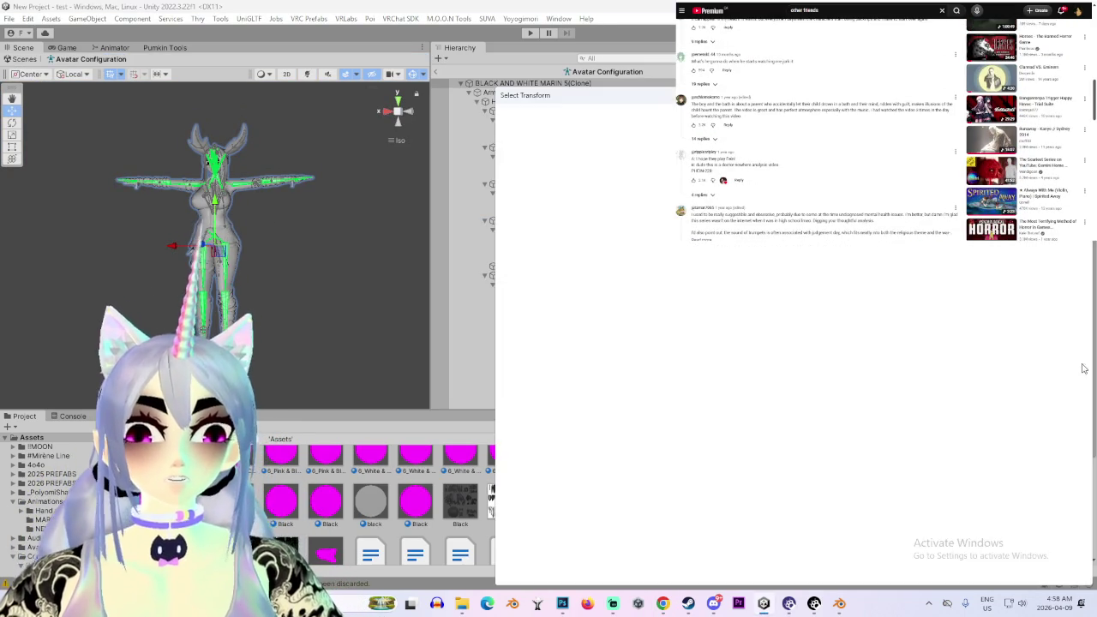
pyautogui.doubleClick(524, 434)
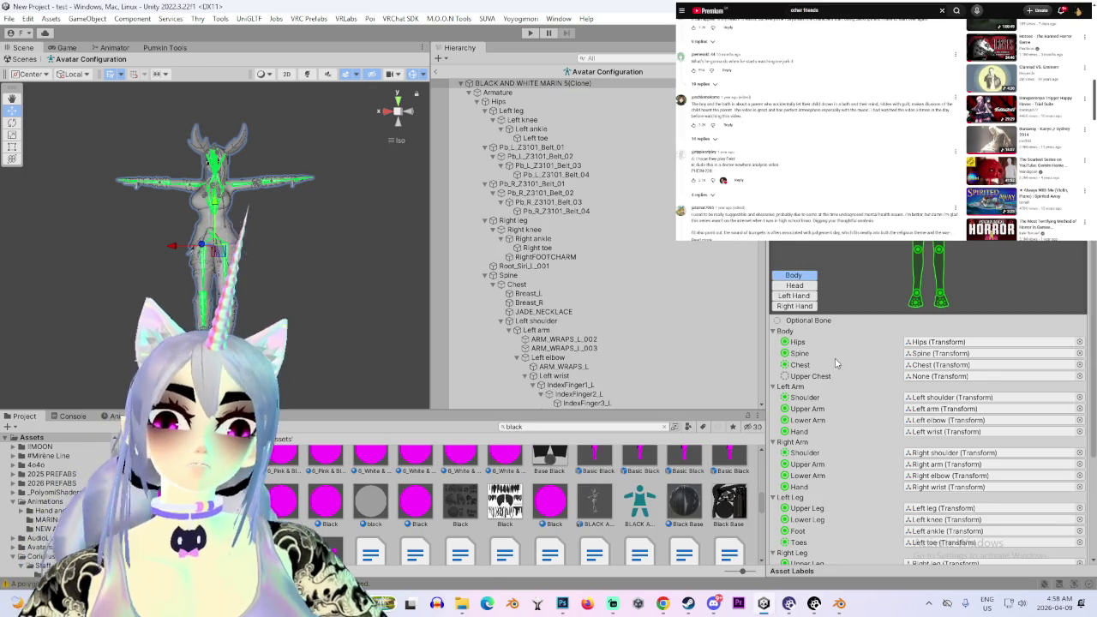
pyautogui.click(940, 387)
pyautogui.press('Delete')
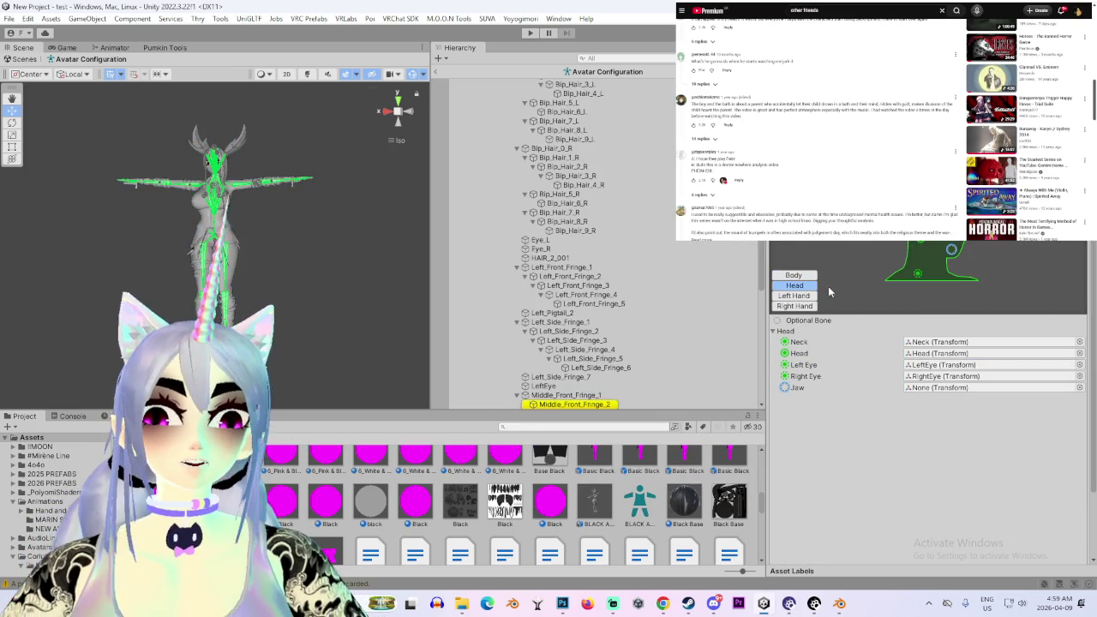
# Assign LittleFinger2_L and LittleFinger3_L to the left hand's Little Intermediate and Little Distal slots
pyautogui.click(794, 296)
pyautogui.click(952, 479)
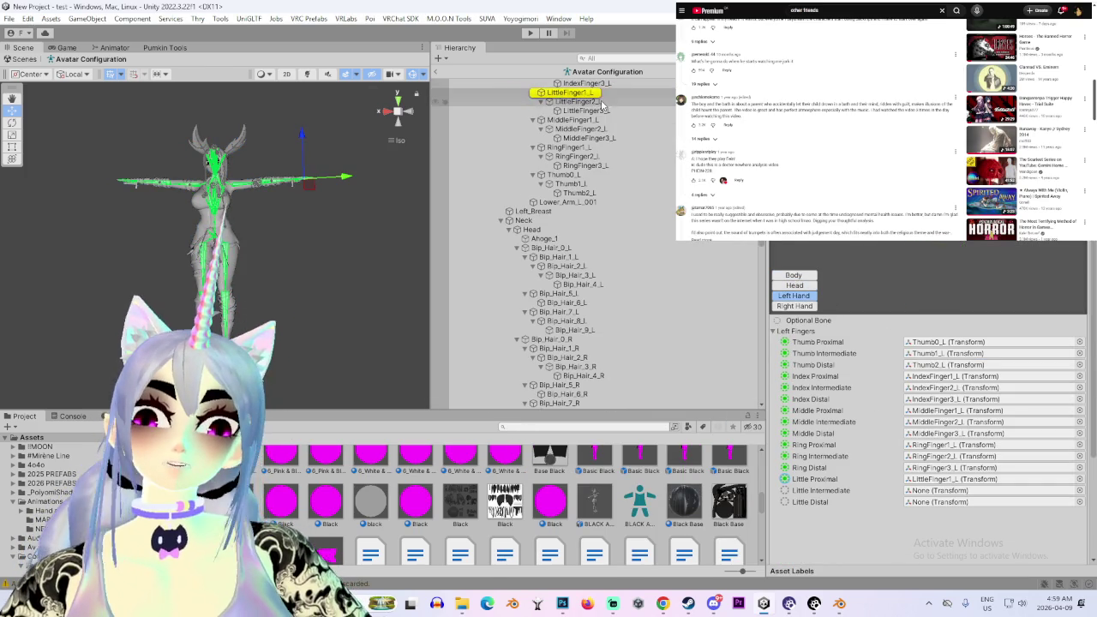
pyautogui.click(906, 456)
pyautogui.click(934, 491)
pyautogui.hotkey('ctrl', 'v')
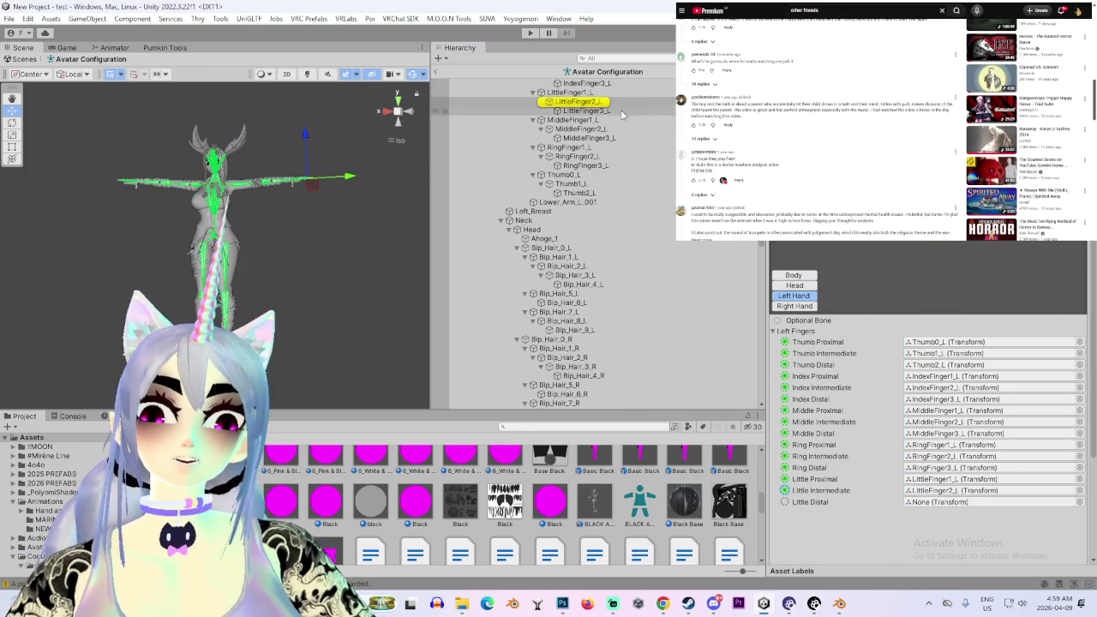
pyautogui.click(950, 483)
pyautogui.click(951, 501)
pyautogui.hotkey('ctrl', 'v')
# Apply the bone mapping and leave Avatar Configuration with Done
pyautogui.scroll(-3, 943, 483)
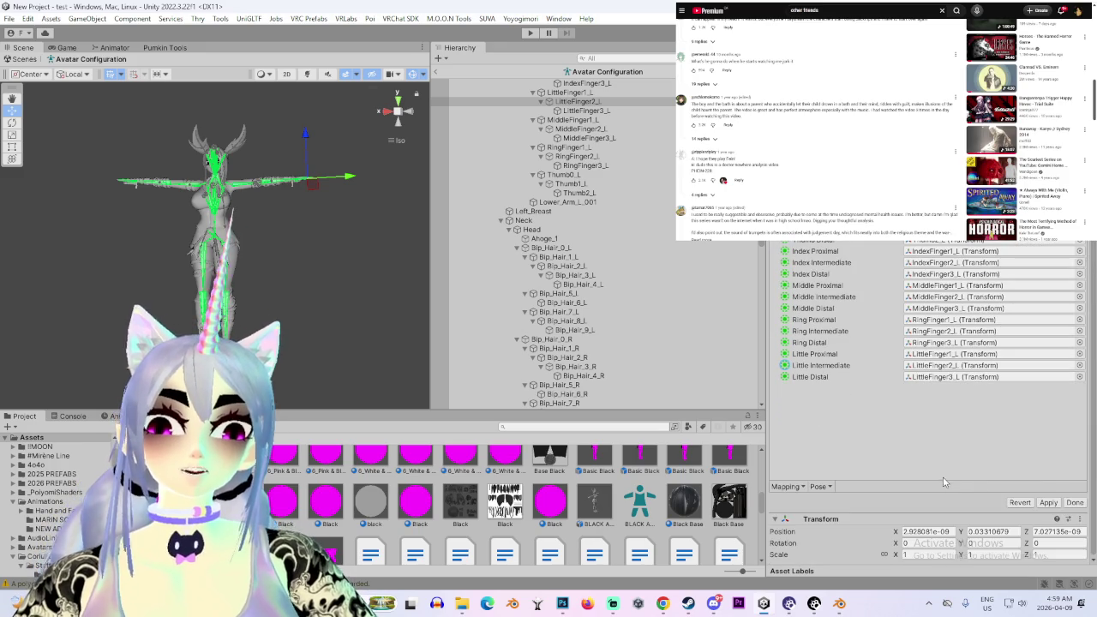
pyautogui.click(1053, 503)
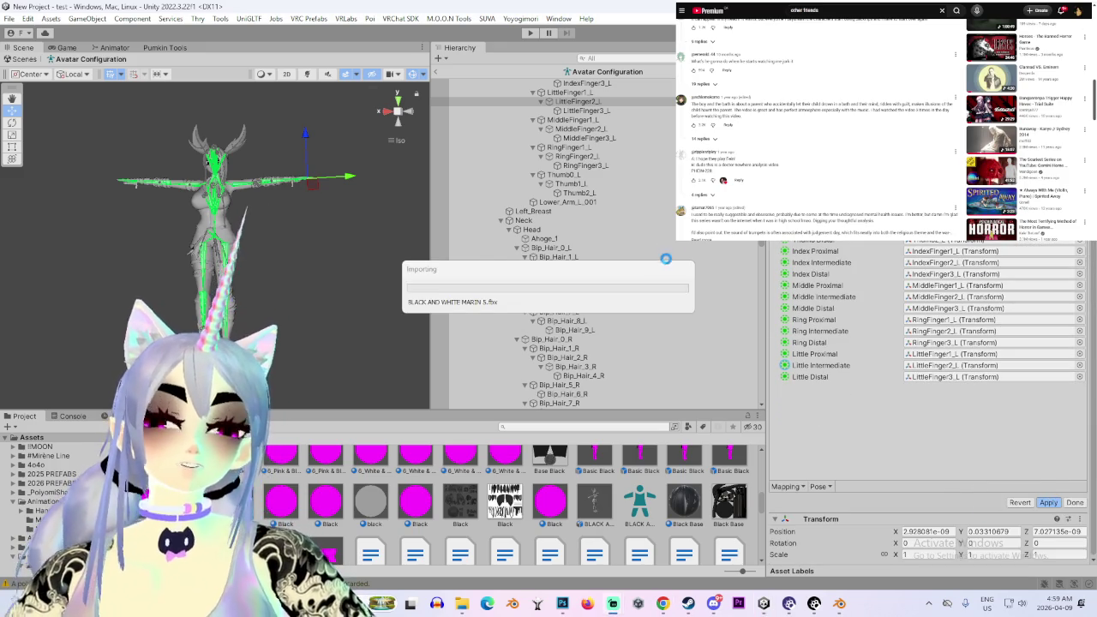
pyautogui.scroll(6, 580, 353)
pyautogui.scroll(3, 579, 354)
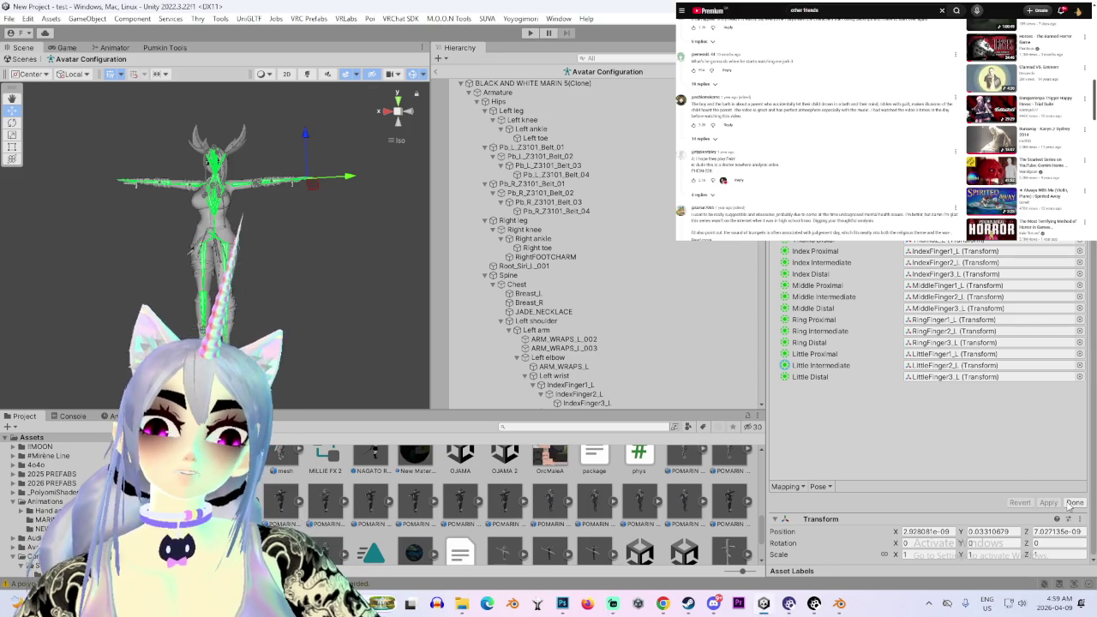
pyautogui.click(1074, 503)
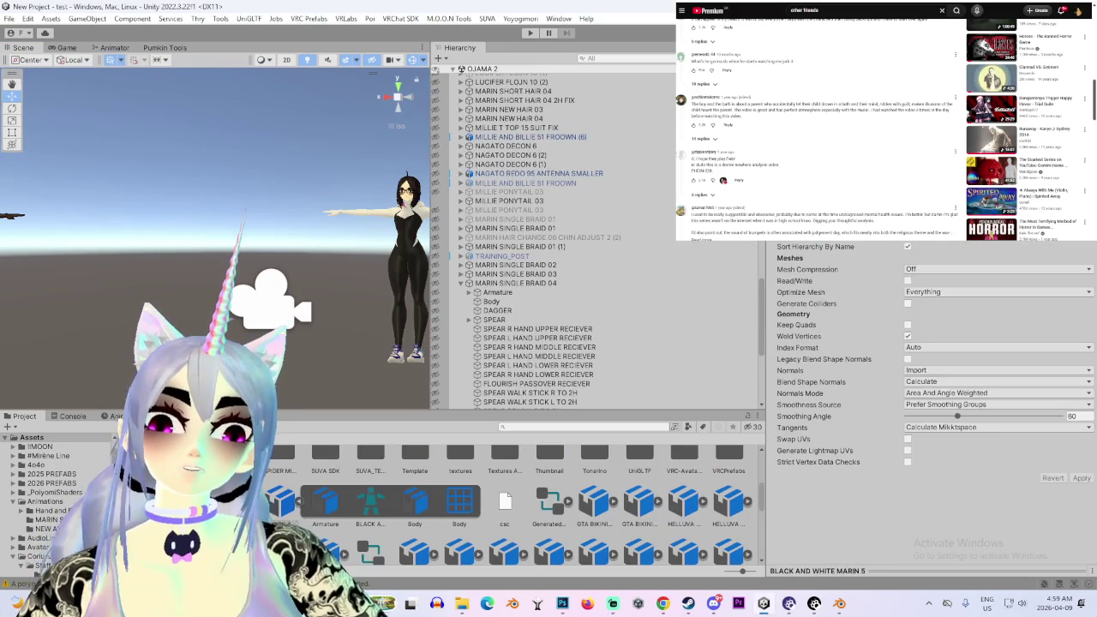
# Enable Legacy Blend Shape Normals with smoothing angle 180, apply, and drag the model into the scene
pyautogui.click(908, 360)
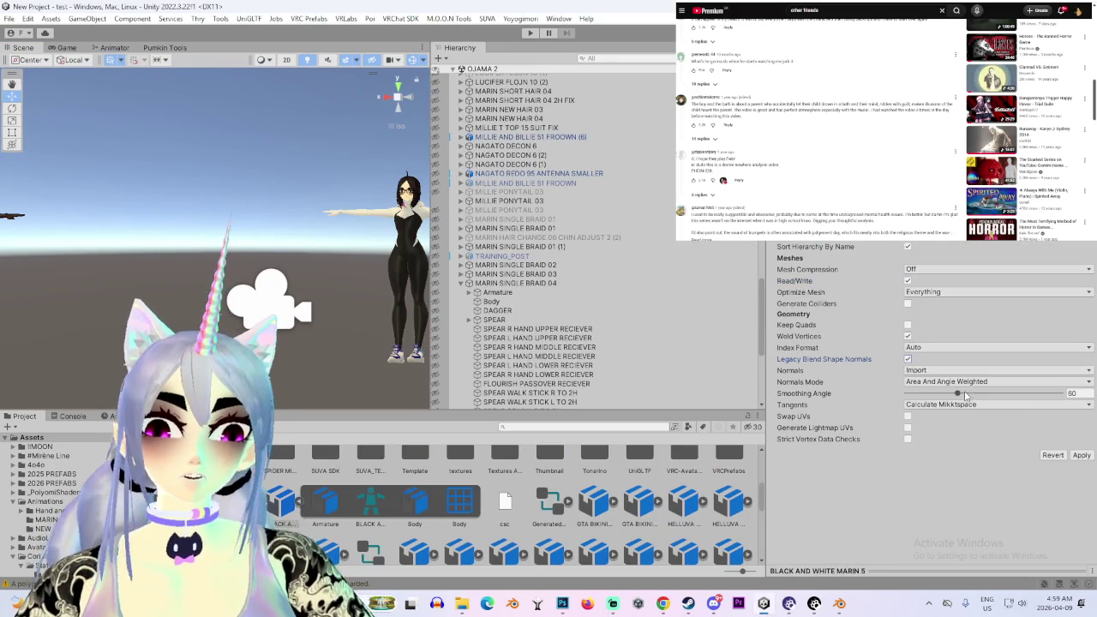
pyautogui.click(1079, 457)
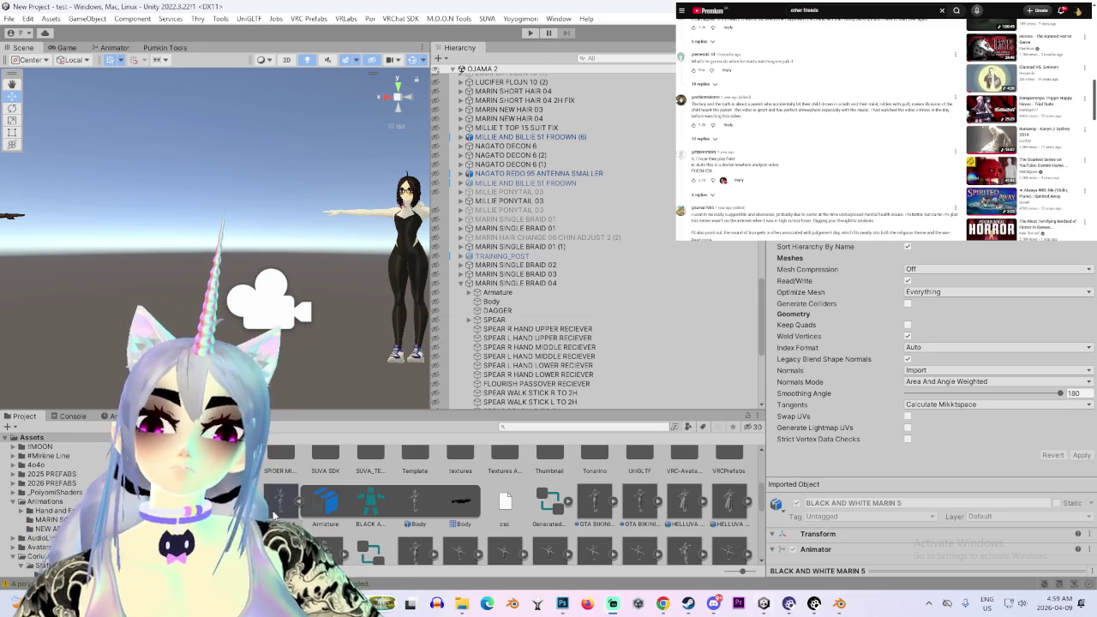
pyautogui.moveTo(500, 65); pyautogui.dragTo(242, 266)
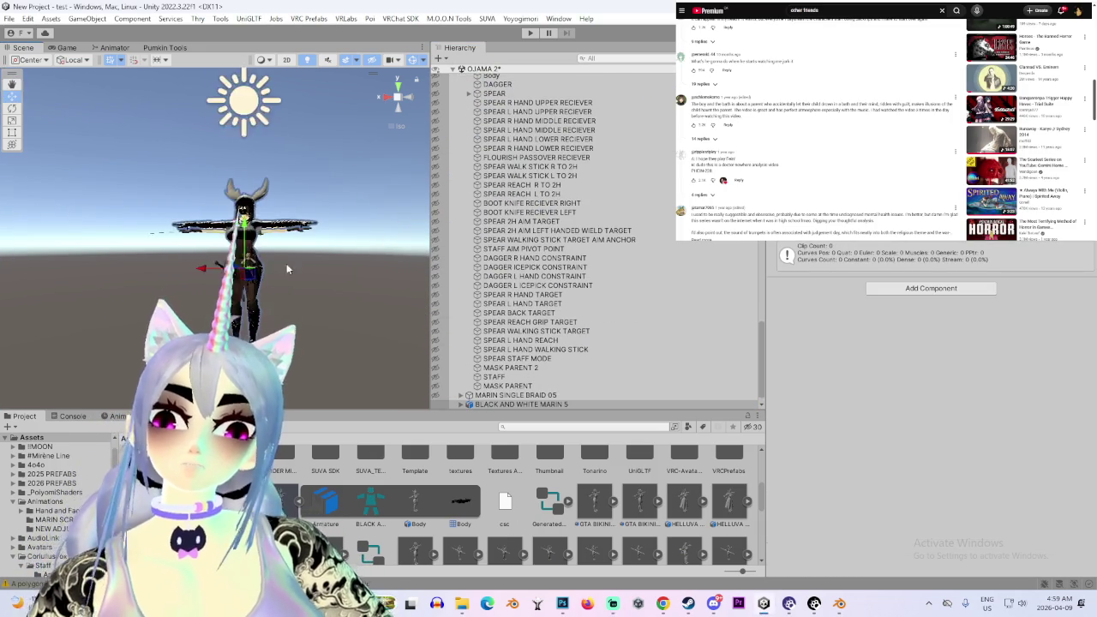
# Click through the scene avatars, including MILLIE PONYTAIL 03, to select the new BLACK AND WHITE MARIN 5
pyautogui.scroll(3, 243, 267)
pyautogui.scroll(2, 243, 266)
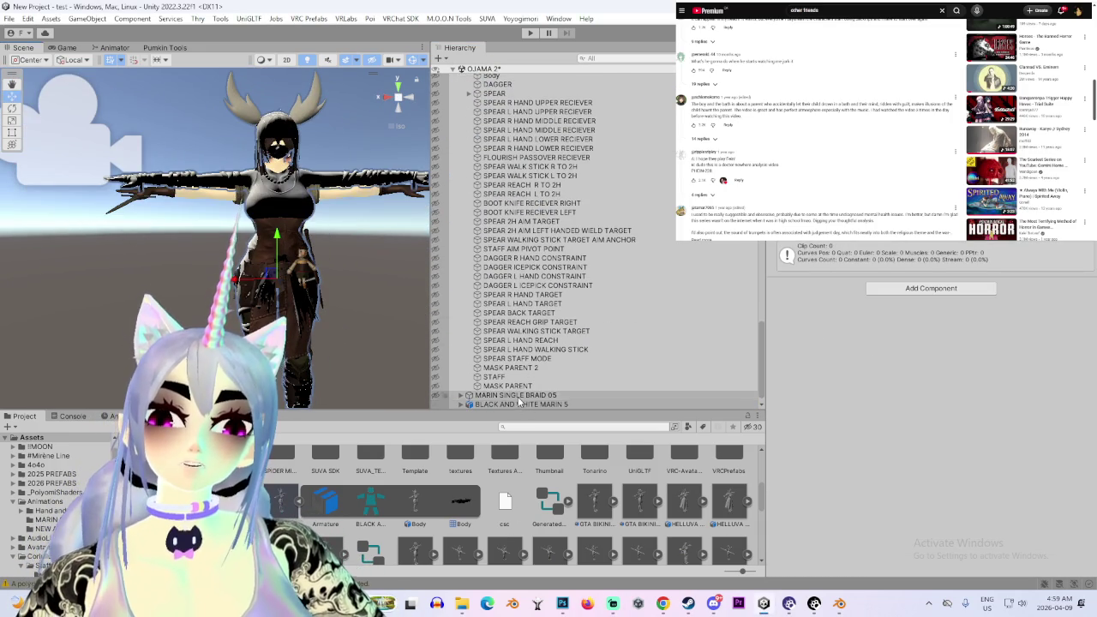
pyautogui.scroll(3, 516, 244)
pyautogui.click(274, 172)
pyautogui.click(274, 172)
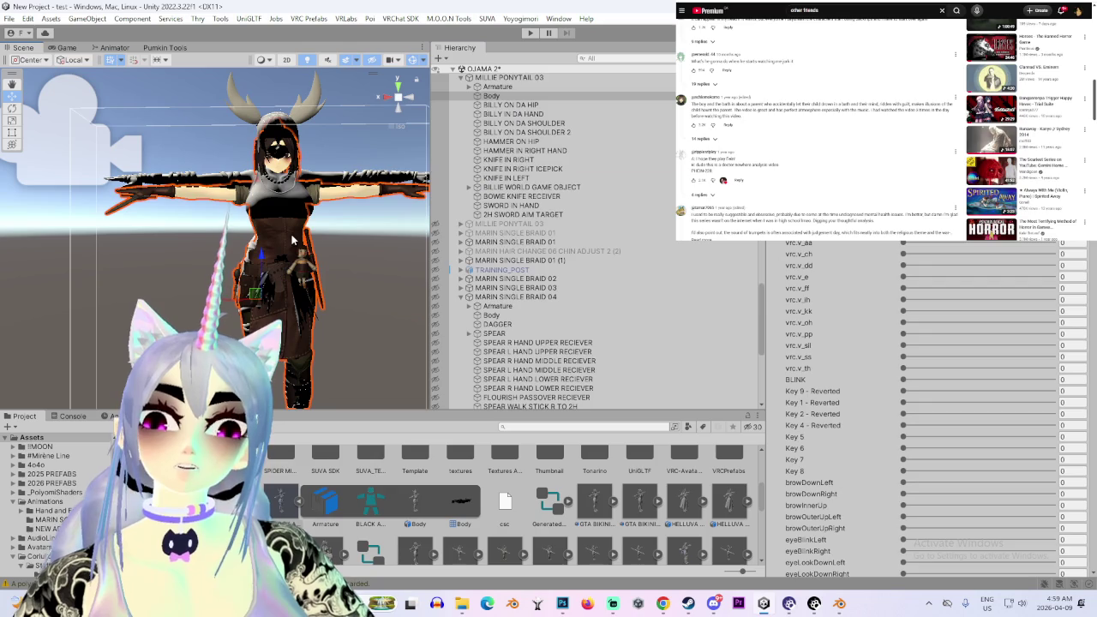
pyautogui.scroll(3, 497, 302)
pyautogui.click(515, 180)
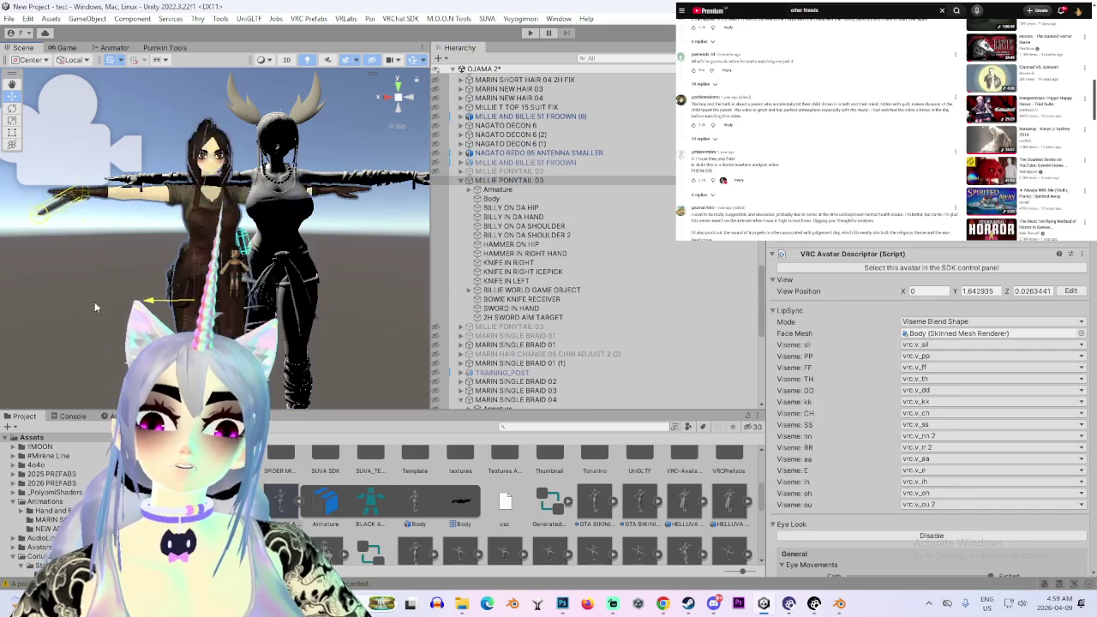
pyautogui.scroll(1, 210, 272)
pyautogui.click(332, 241)
pyautogui.click(542, 405)
pyautogui.rightClick(542, 405)
pyautogui.click(602, 426)
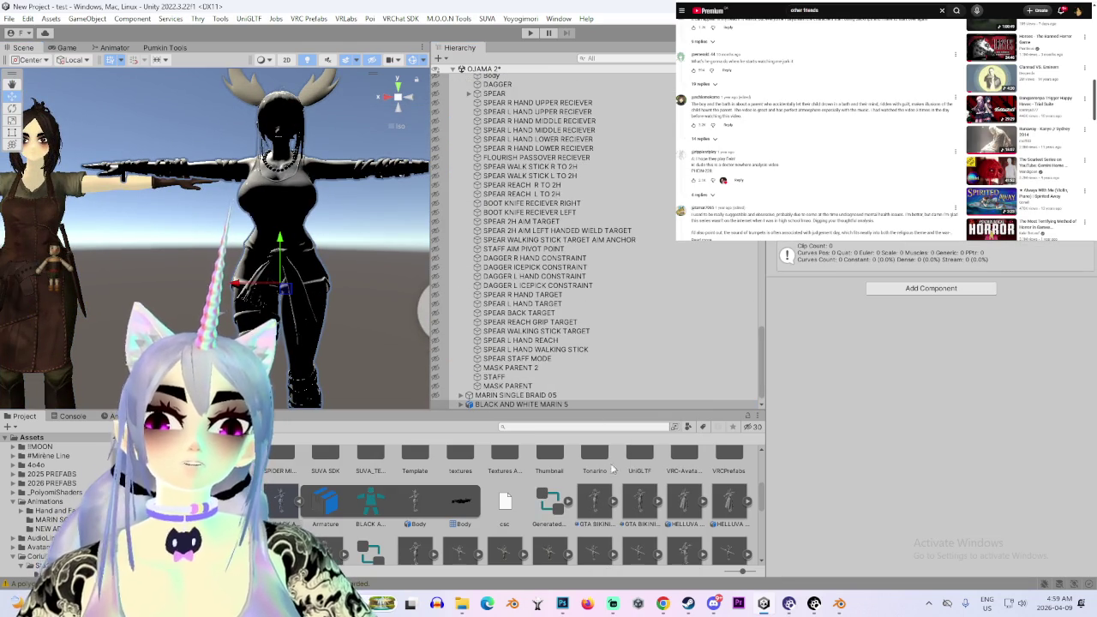
# Inspect the BLACK AND WHITE MARIN 5 model asset, then reselect its scene object and open its context menu
pyautogui.click(291, 508)
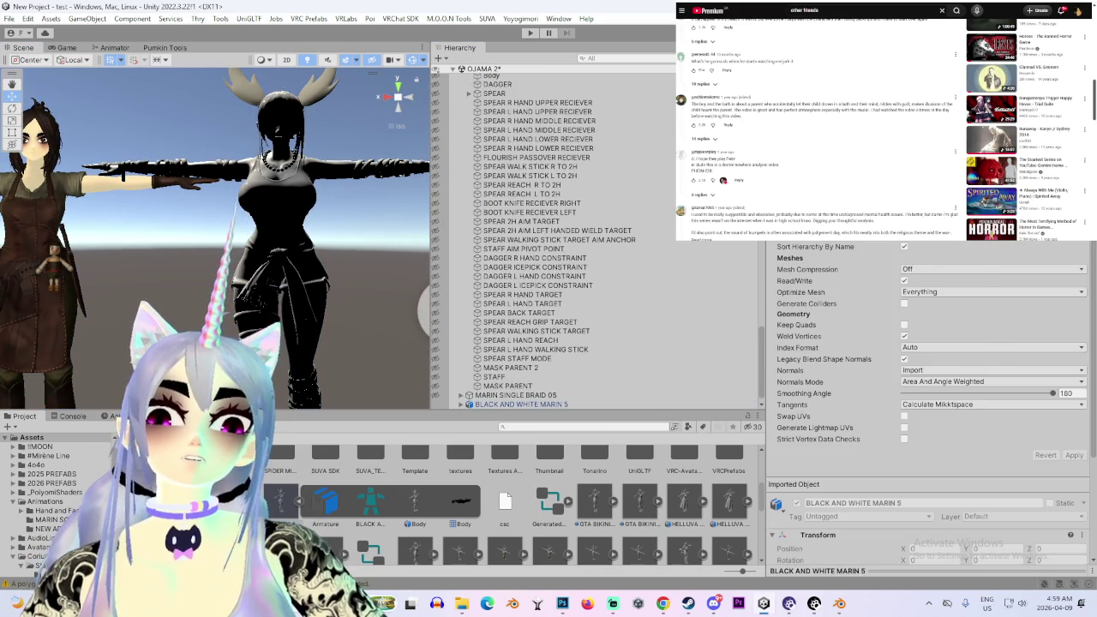
pyautogui.scroll(-5, 930, 403)
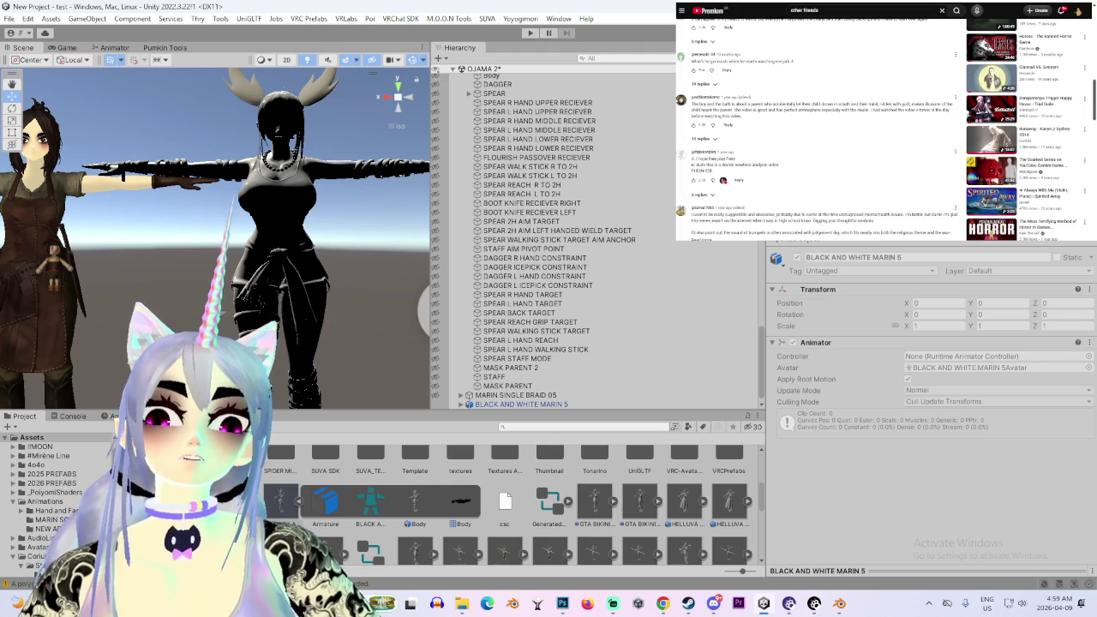
pyautogui.scroll(1, 930, 403)
pyautogui.scroll(5, 930, 403)
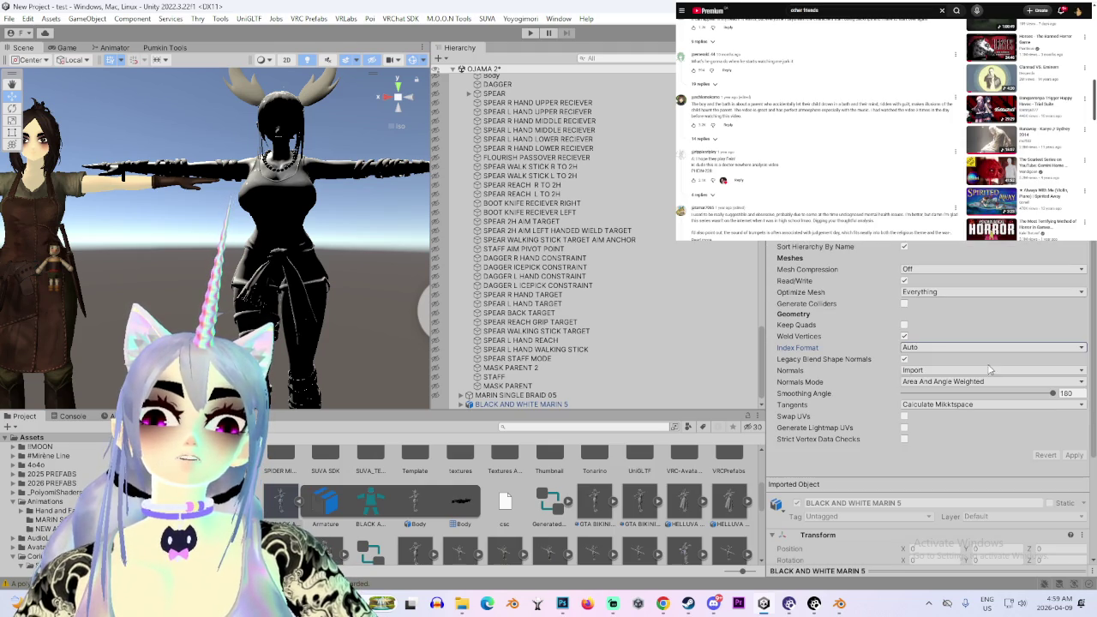
pyautogui.click(535, 404)
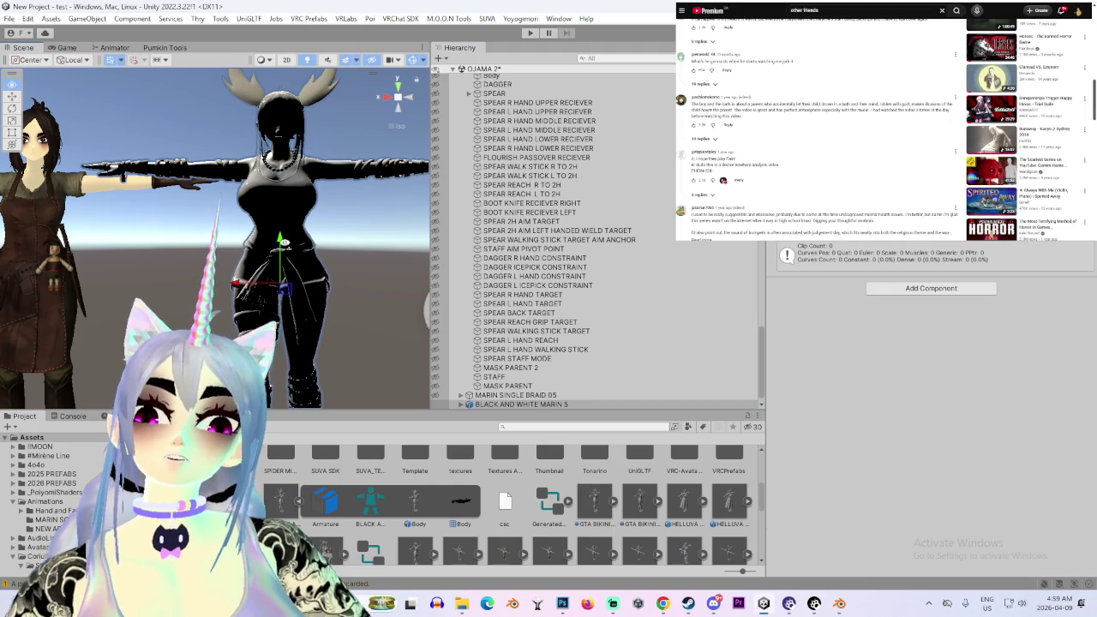
pyautogui.scroll(-1, 527, 399)
pyautogui.rightClick(523, 396)
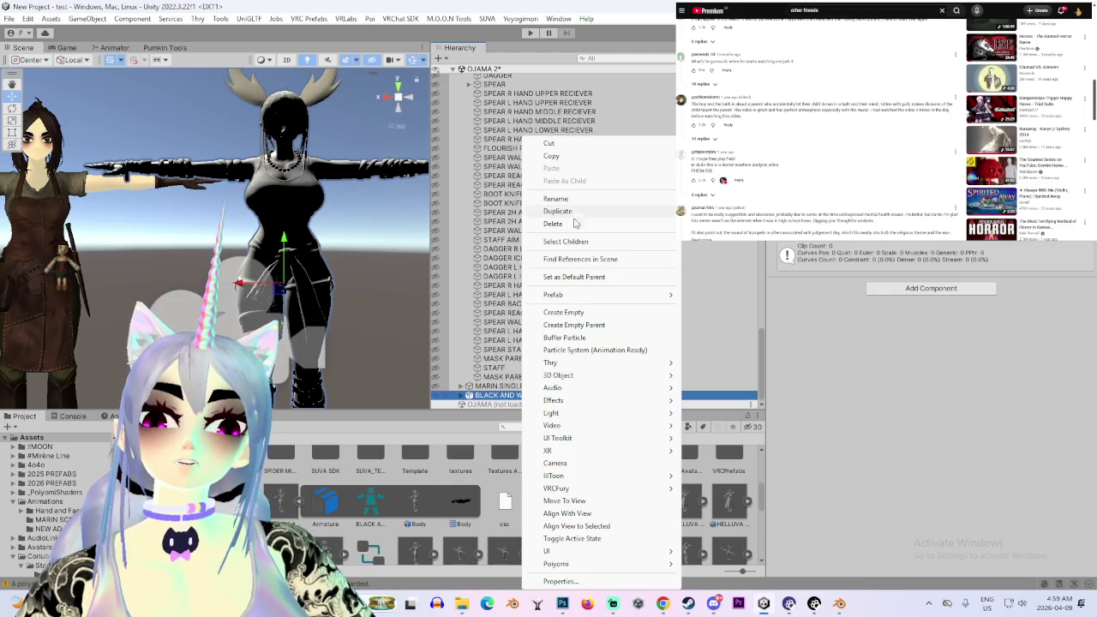
pyautogui.moveTo(553, 295)
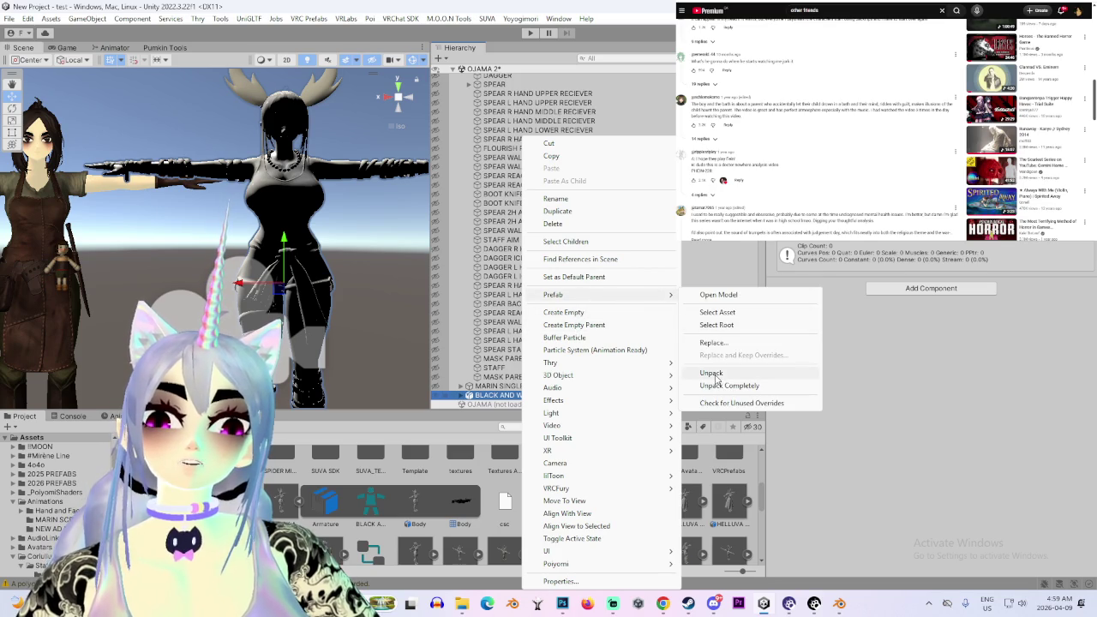
# Unpack the BLACK AND WHITE MARIN 5 prefab and expand its child objects
pyautogui.click(712, 373)
pyautogui.click(554, 356)
pyautogui.click(463, 377)
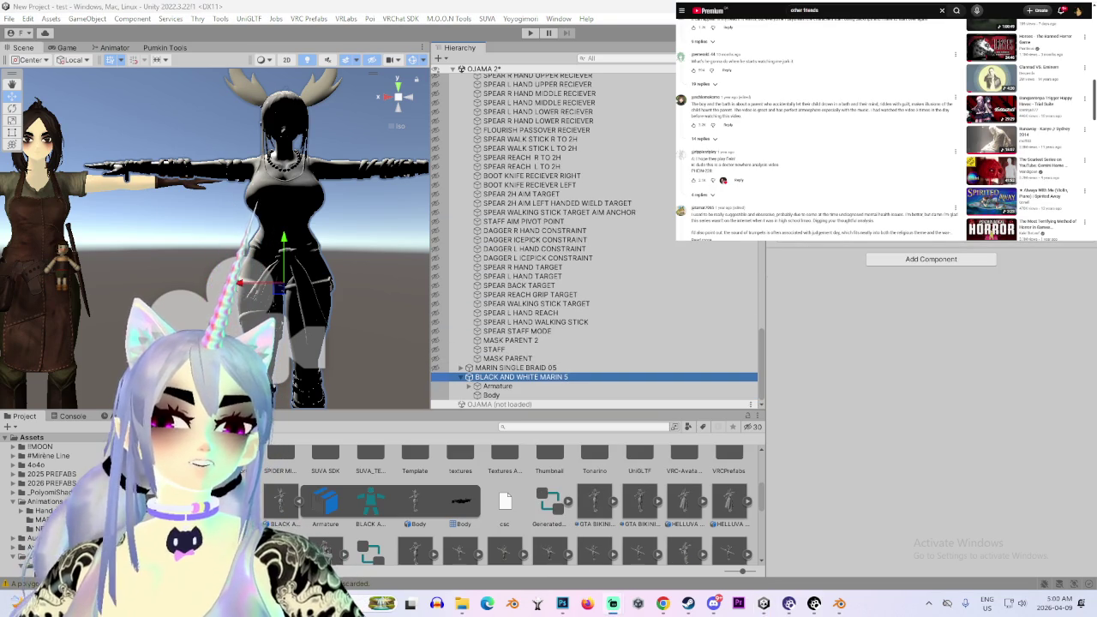
# Select and frame the avatar's Body mesh, then scroll down to its Poiyomi materials
pyautogui.click(491, 395)
pyautogui.press('f')
pyautogui.scroll(3, 518, 278)
pyautogui.scroll(2, 518, 277)
pyautogui.click(491, 254)
pyautogui.click(515, 235)
pyautogui.click(491, 253)
pyautogui.scroll(-5, 849, 474)
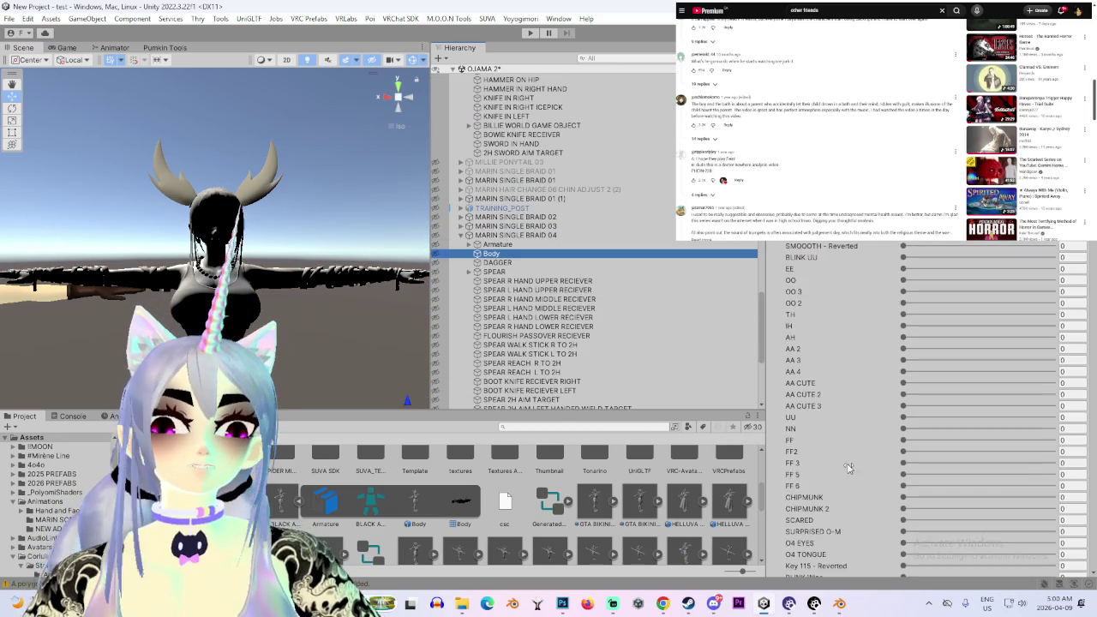
pyautogui.scroll(-5, 849, 474)
pyautogui.scroll(-5, 827, 275)
pyautogui.scroll(-3, 827, 275)
pyautogui.scroll(-3, 827, 275)
# Duplicate the hair material as HAIRJAMA MASTER 11 and apply it to the avatar's hair
pyautogui.click(772, 266)
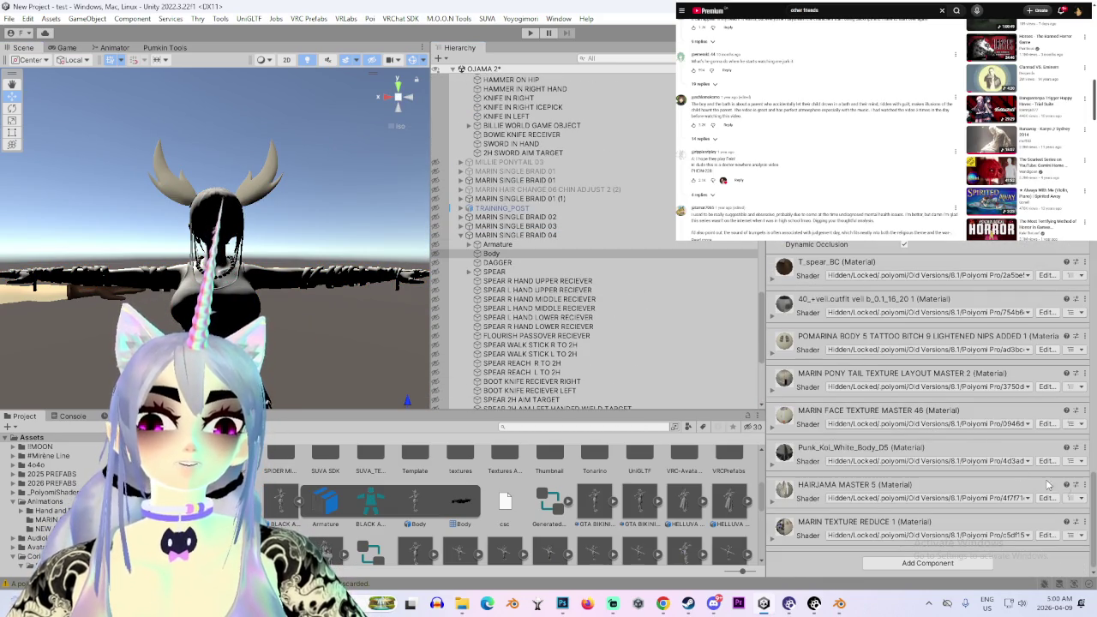
pyautogui.click(1086, 485)
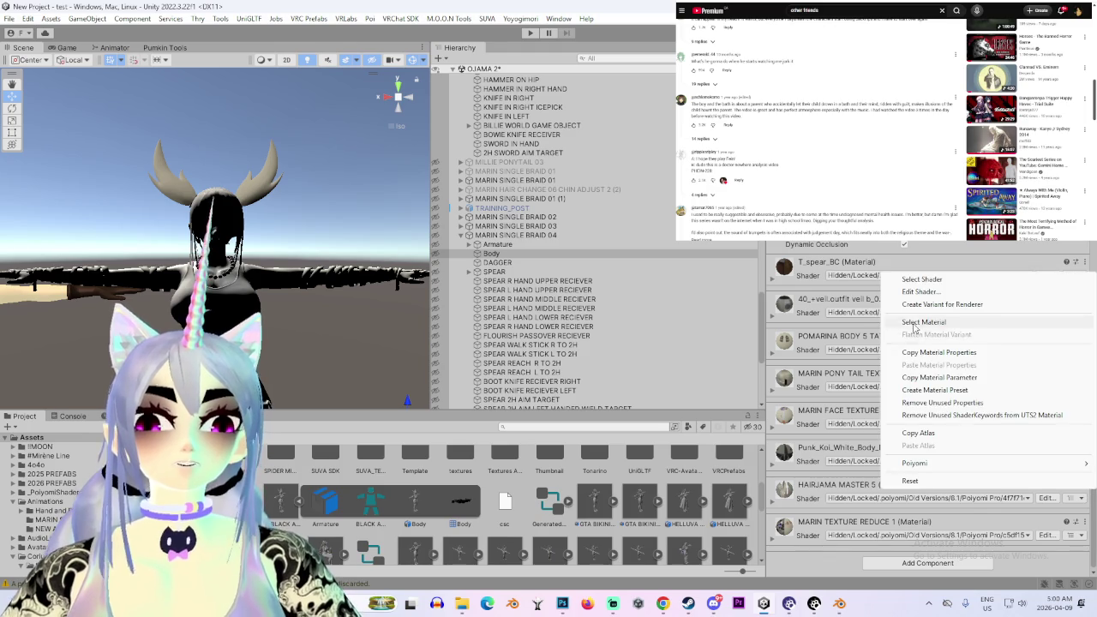
pyautogui.click(951, 324)
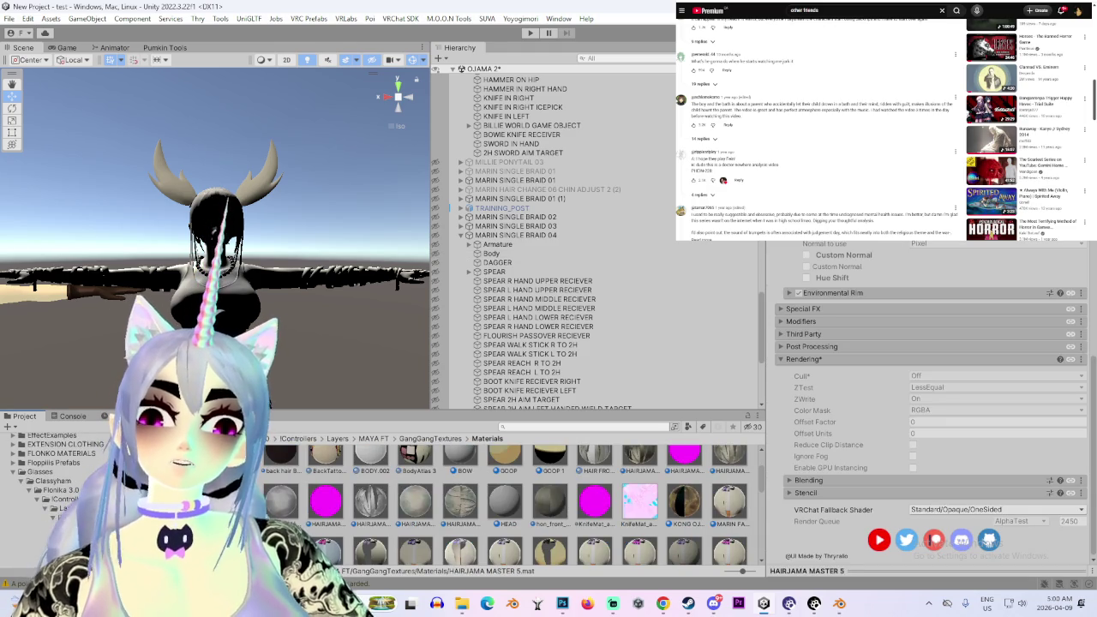
pyautogui.hotkey('ctrl', 'd')
pyautogui.moveTo(399, 230); pyautogui.dragTo(241, 221)
# Turn on scene lighting and orbit to face the avatar from the front
pyautogui.scroll(3, 333, 219)
pyautogui.keyDown('alt'); pyautogui.moveTo(332, 219); pyautogui.dragTo(300, 52); pyautogui.keyUp('alt')
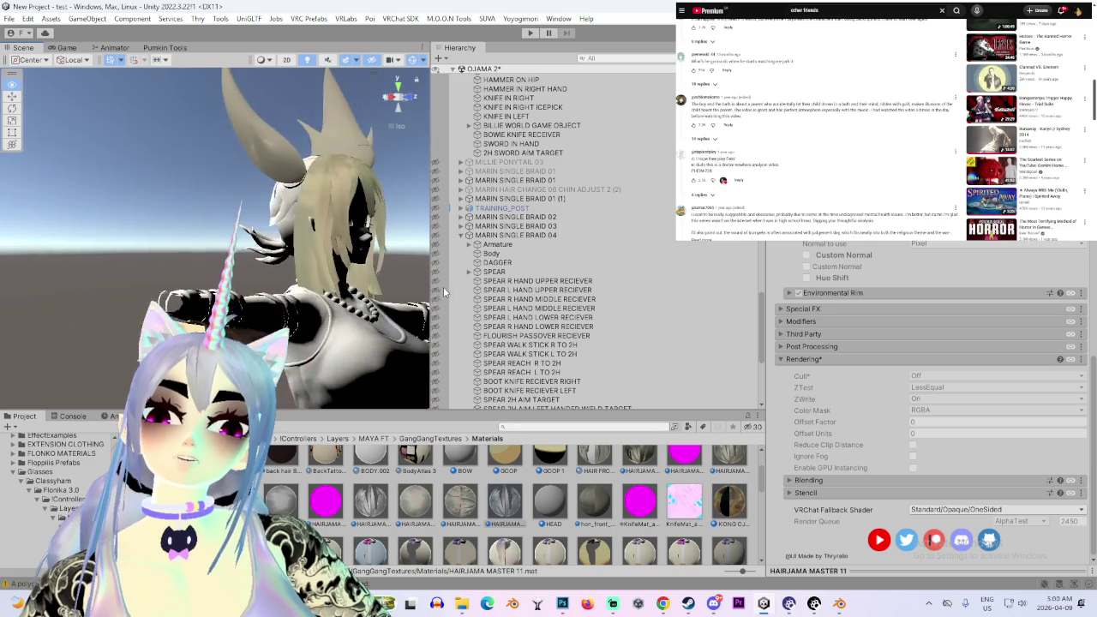
pyautogui.moveTo(300, 51)
pyautogui.keyDown('alt'); pyautogui.mouseDown()
pyautogui.moveTo(256, 203)
pyautogui.moveTo(308, 214)
pyautogui.mouseUp(); pyautogui.keyUp('alt')
pyautogui.click(256, 203)
pyautogui.scroll(2, 579, 393)
pyautogui.keyDown('alt'); pyautogui.moveTo(283, 172); pyautogui.dragTo(345, 77); pyautogui.keyUp('alt')
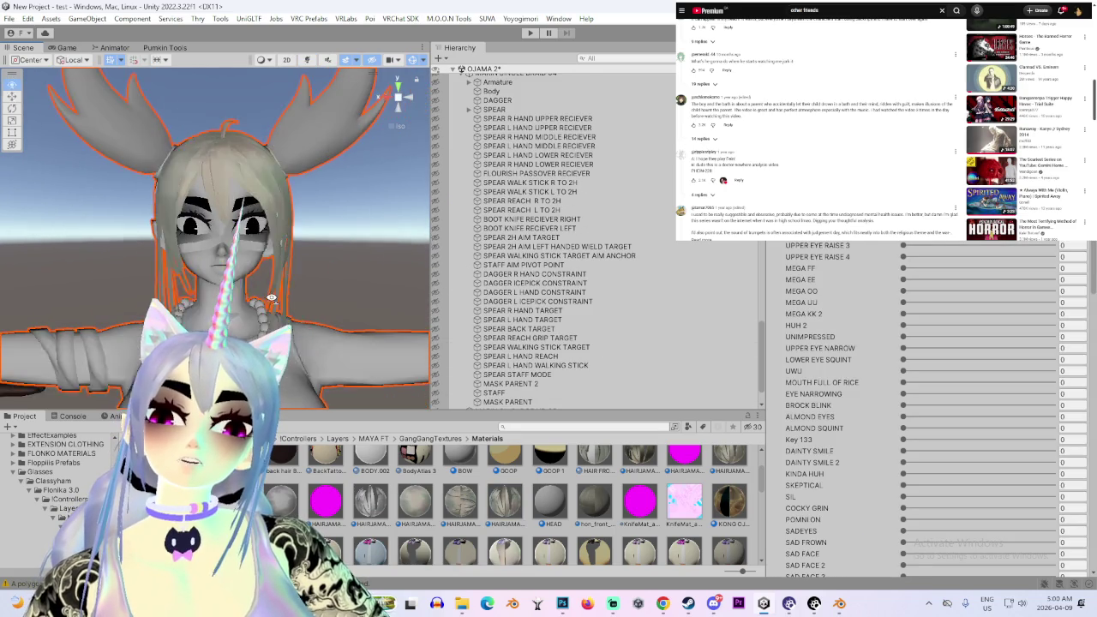
pyautogui.click(308, 60)
pyautogui.moveTo(317, 223)
pyautogui.keyDown('alt'); pyautogui.mouseDown()
pyautogui.moveTo(354, 243)
pyautogui.moveTo(285, 196)
pyautogui.mouseUp(); pyautogui.keyUp('alt')
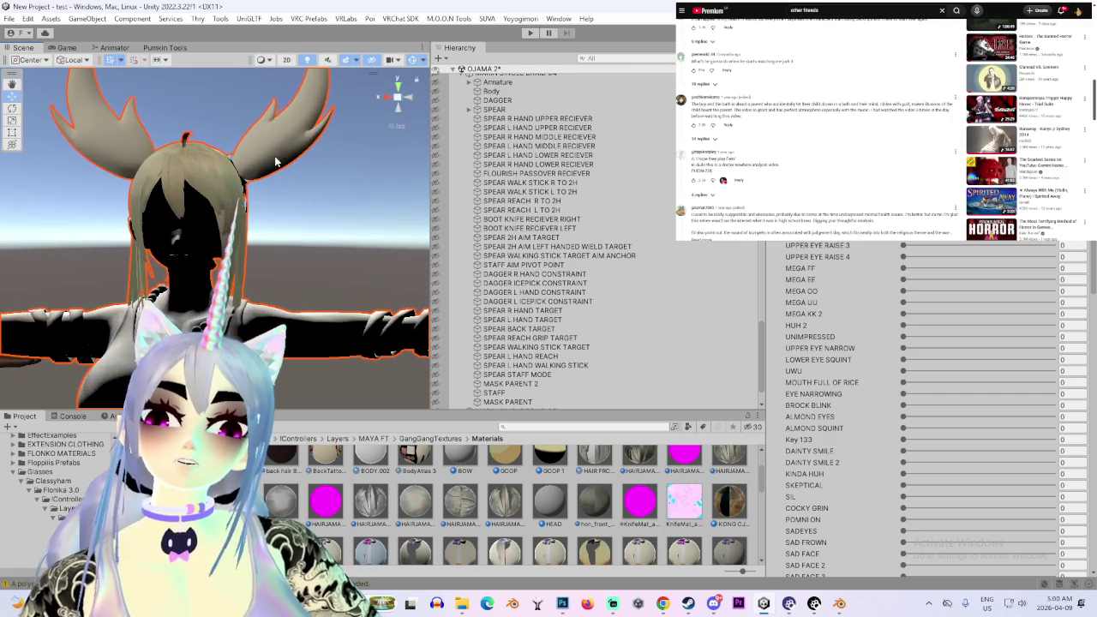
pyautogui.scroll(4, 600, 257)
# Find the POMARINA tattoo material via MARIN SINGLE BRAID 04's Body and drag it onto the avatar
pyautogui.click(531, 175)
pyautogui.click(492, 194)
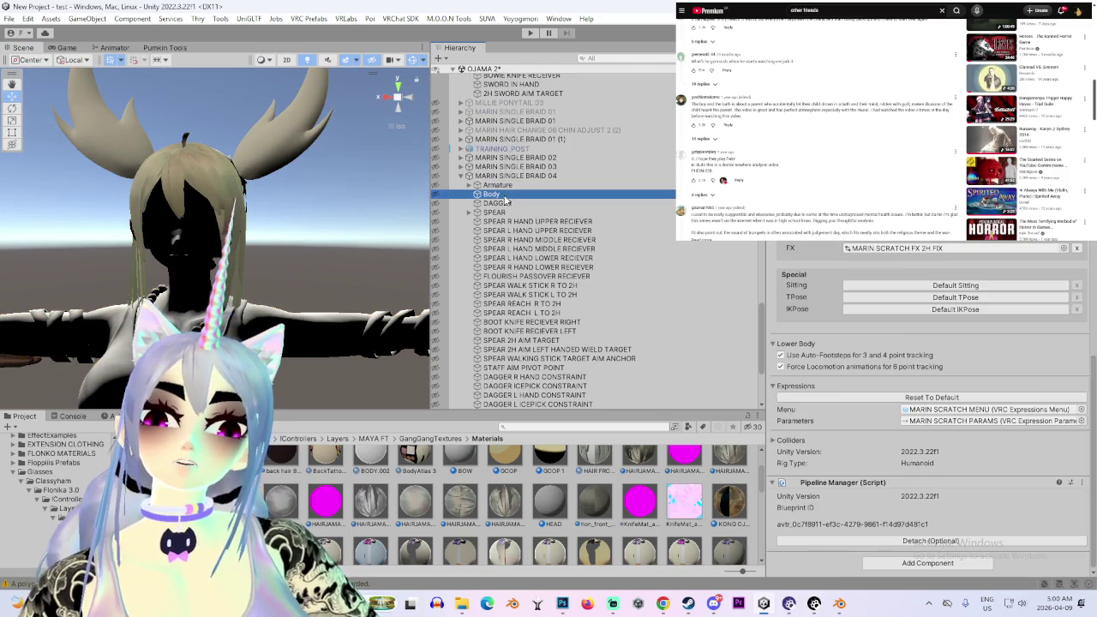
pyautogui.scroll(-5, 816, 444)
pyautogui.scroll(-5, 816, 444)
pyautogui.scroll(-5, 814, 443)
pyautogui.scroll(-5, 810, 439)
pyautogui.scroll(-5, 801, 433)
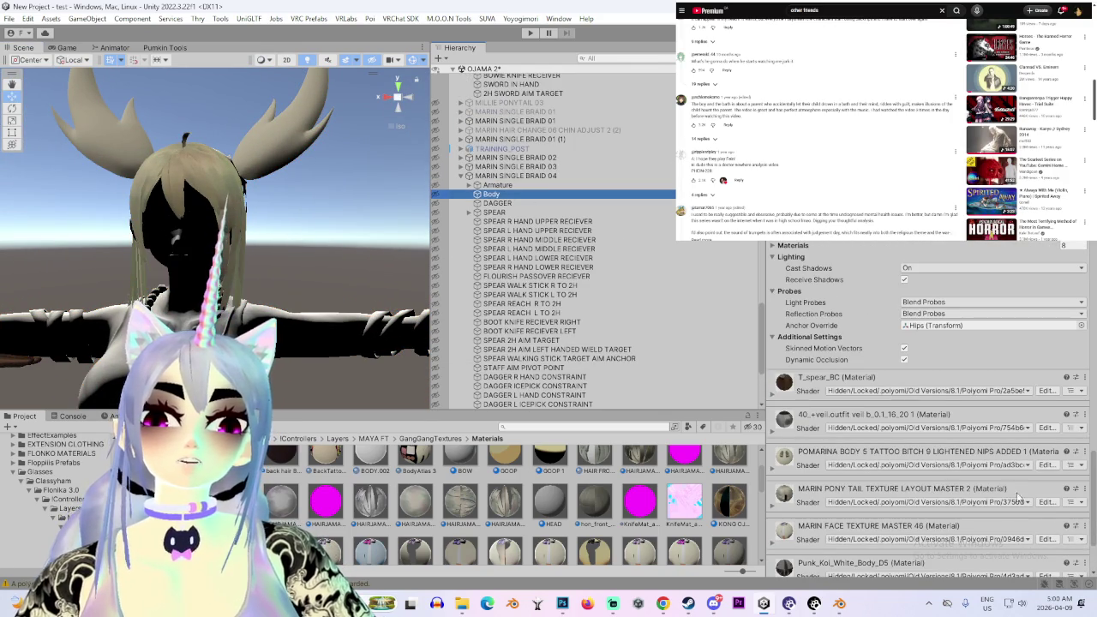
pyautogui.click(1086, 456)
pyautogui.click(943, 290)
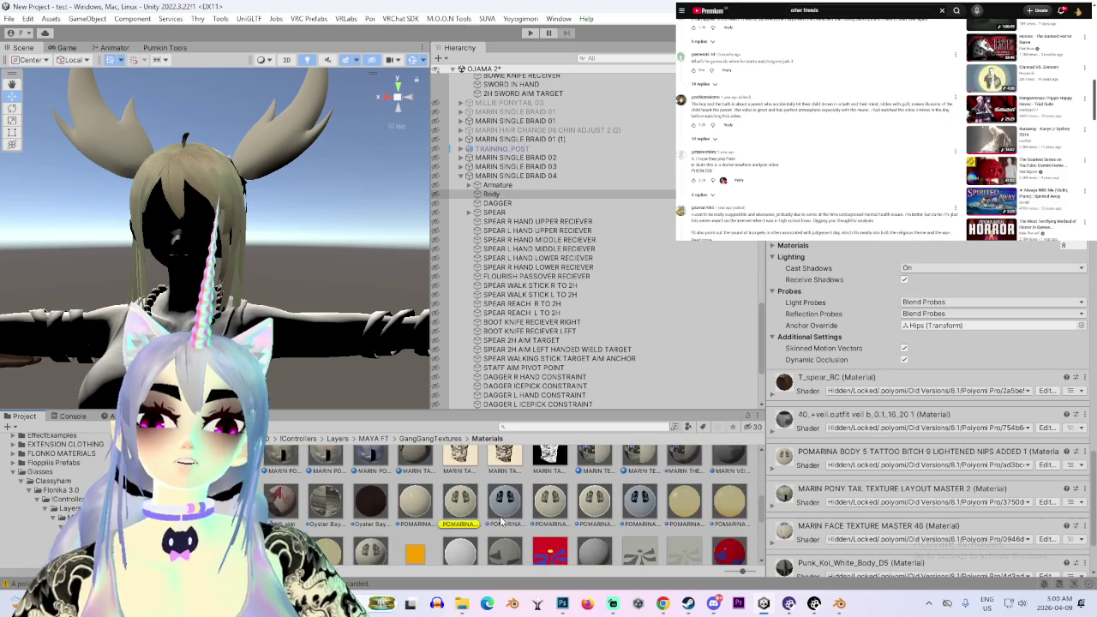
pyautogui.click(468, 512)
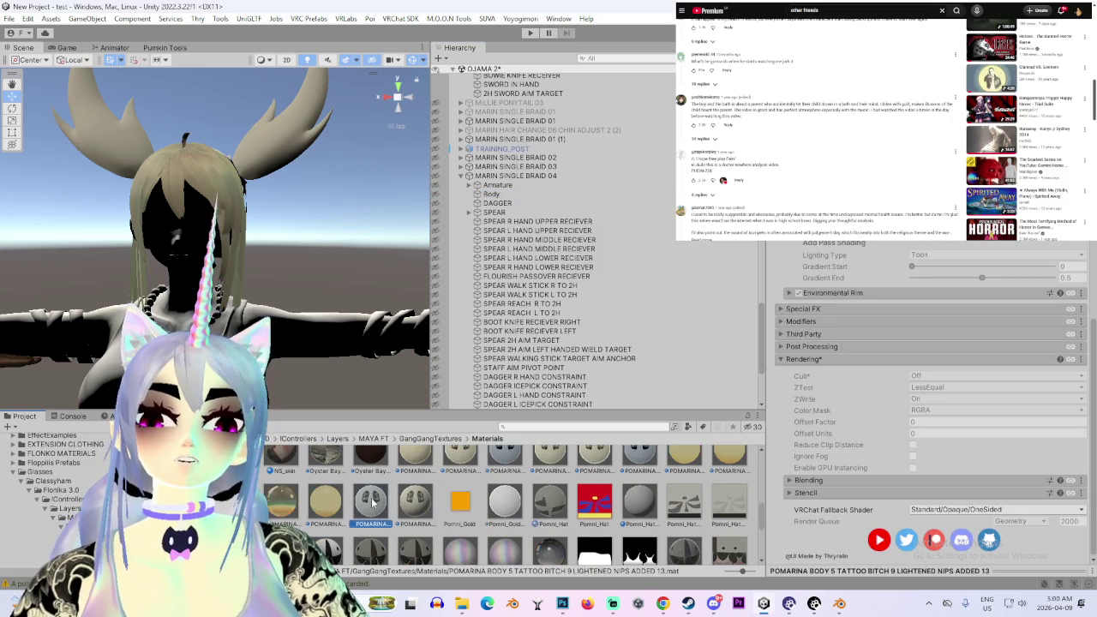
pyautogui.moveTo(374, 499); pyautogui.dragTo(309, 343)
# Orbit out and select the BLACK AND WHITE MARIN 5 object
pyautogui.moveTo(412, 227); pyautogui.dragTo(433, 229, button='right')
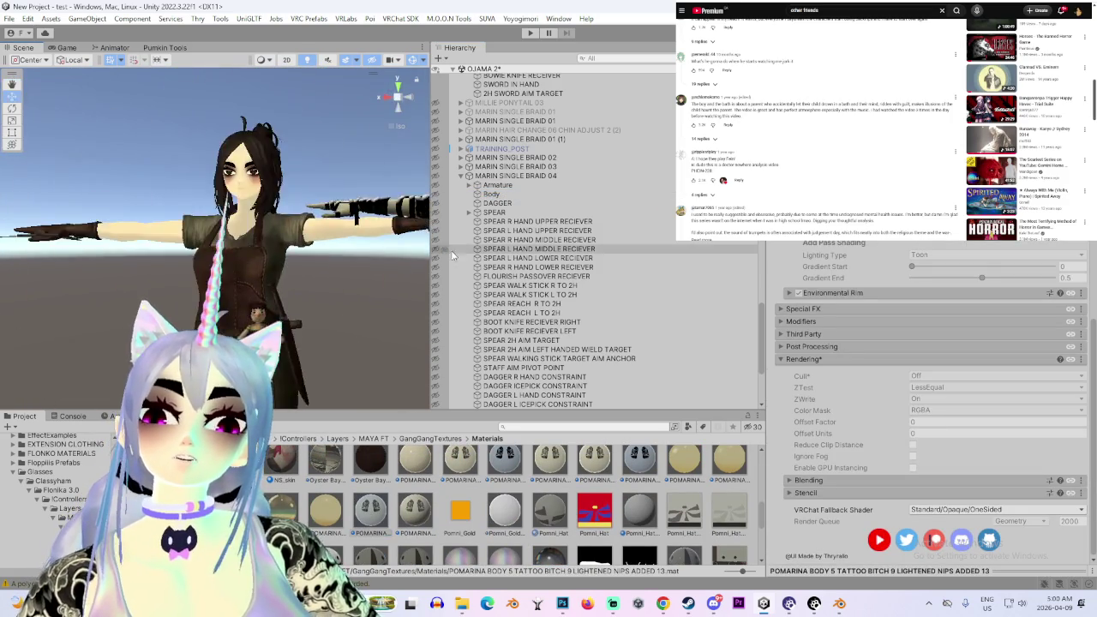
pyautogui.moveTo(432, 229); pyautogui.dragTo(412, 257, button='right')
pyautogui.click(343, 283)
pyautogui.click(538, 385)
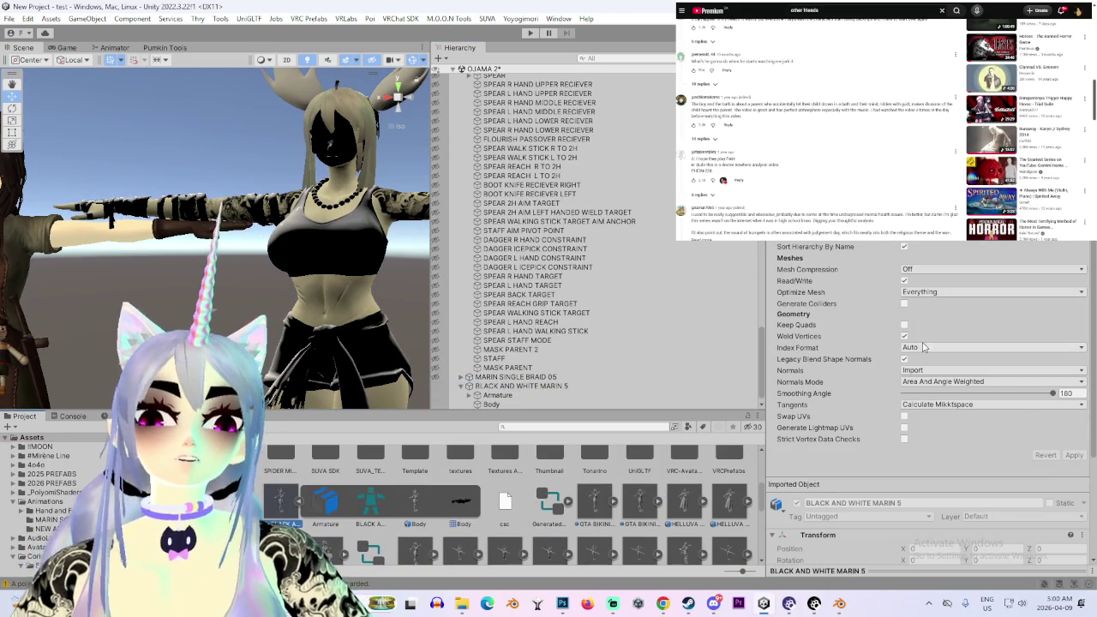
# Check the model's import settings, then orbit and frame both avatars, including MARIN SINGLE BRAID 04
pyautogui.scroll(-5, 930, 403)
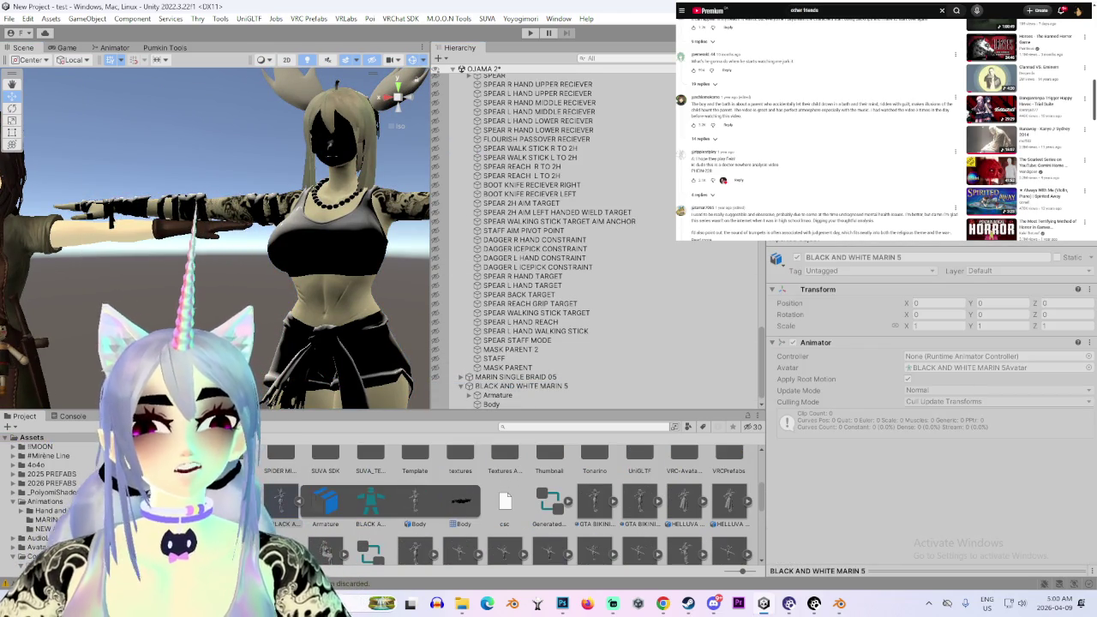
pyautogui.scroll(1, 930, 403)
pyautogui.scroll(2, 930, 402)
pyautogui.scroll(2, 930, 403)
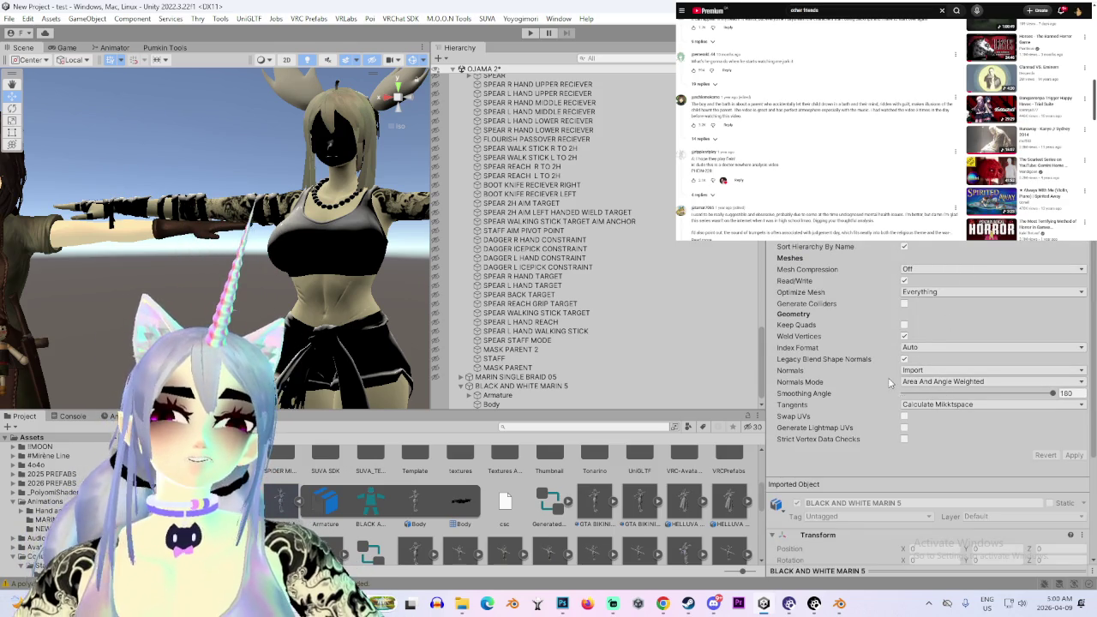
pyautogui.scroll(-5, 930, 403)
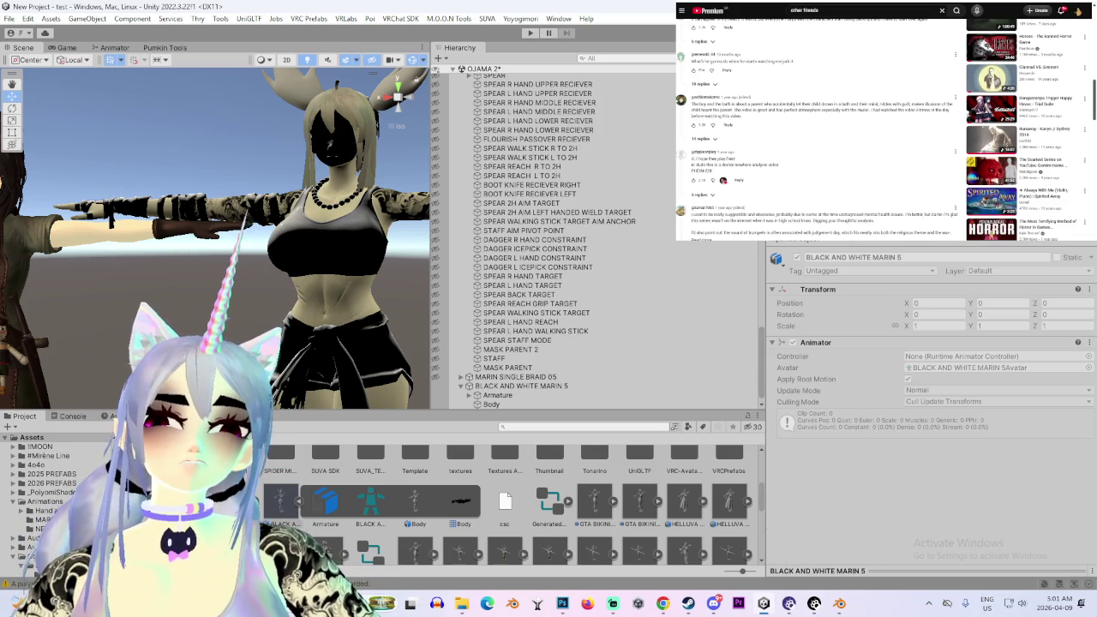
pyautogui.moveTo(317, 281)
pyautogui.keyDown('alt'); pyautogui.mouseDown()
pyautogui.moveTo(519, 299)
pyautogui.moveTo(240, 304)
pyautogui.moveTo(122, 263)
pyautogui.mouseUp(); pyautogui.keyUp('alt')
pyautogui.moveTo(182, 290)
pyautogui.keyDown('alt'); pyautogui.mouseDown()
pyautogui.moveTo(115, 195)
pyautogui.moveTo(356, 241)
pyautogui.moveTo(191, 220)
pyautogui.moveTo(369, 180)
pyautogui.mouseUp(); pyautogui.keyUp('alt')
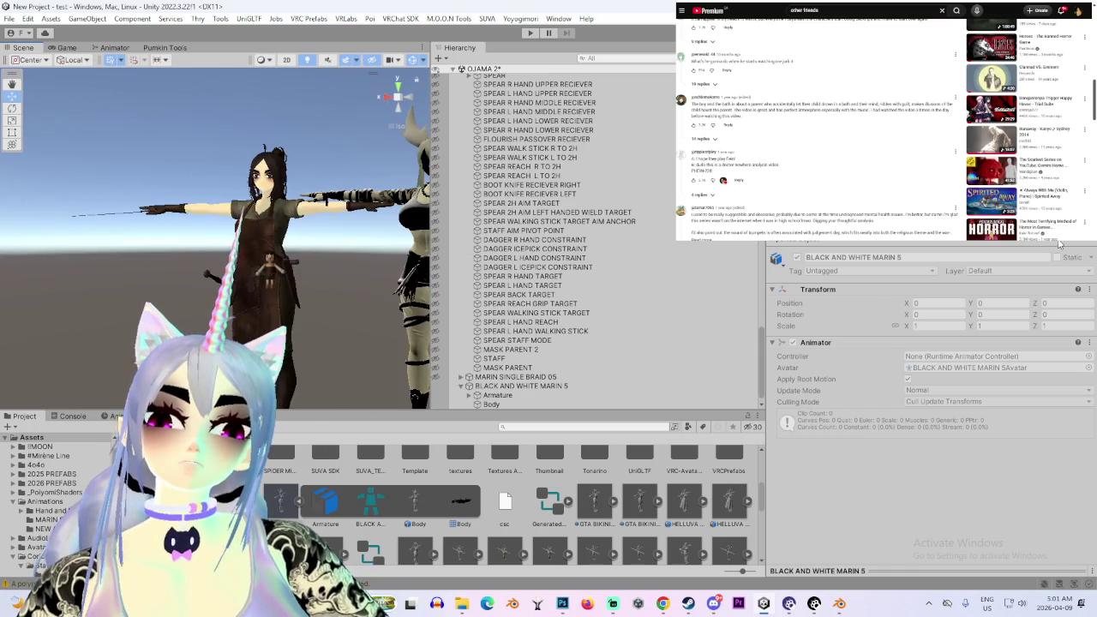
pyautogui.scroll(1, 886, 128)
pyautogui.press('f')
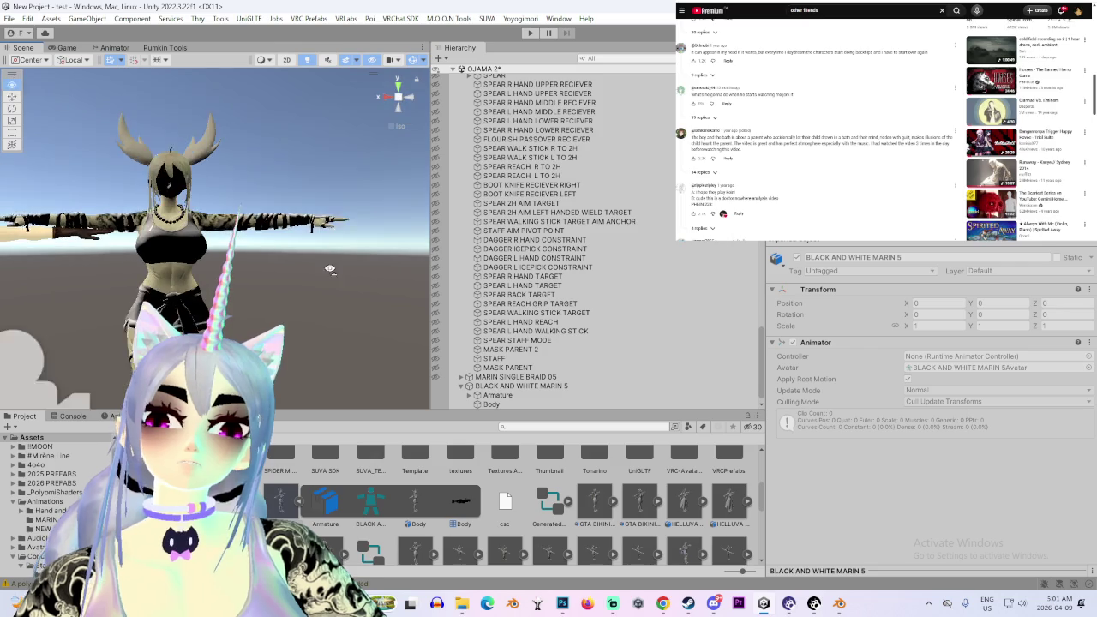
pyautogui.scroll(5, 574, 267)
pyautogui.click(549, 244)
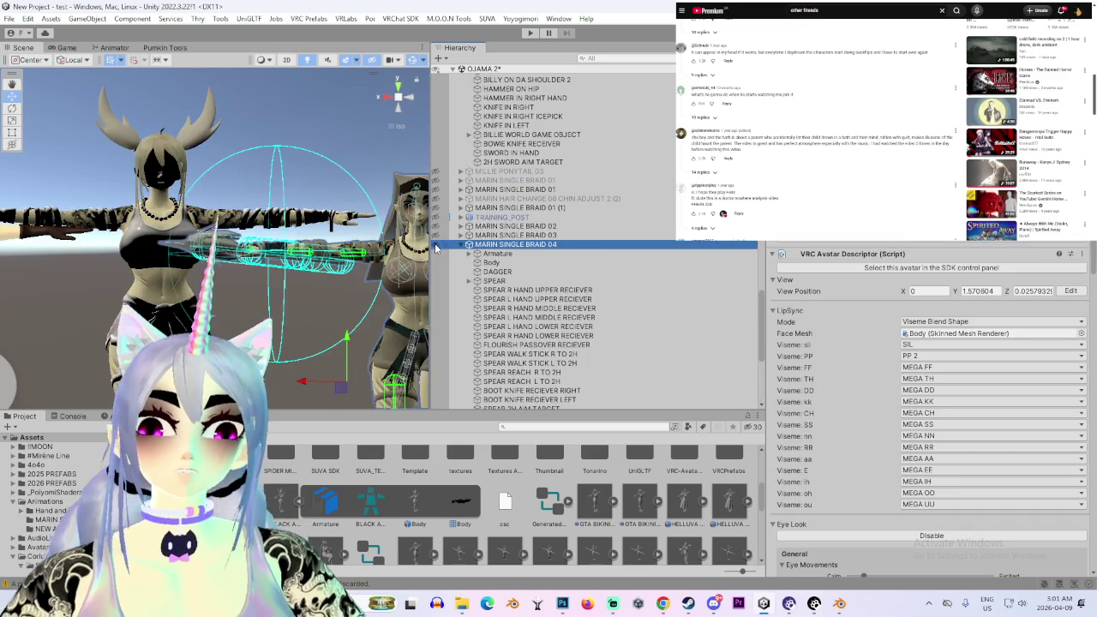
pyautogui.press('f')
pyautogui.scroll(3, 427, 331)
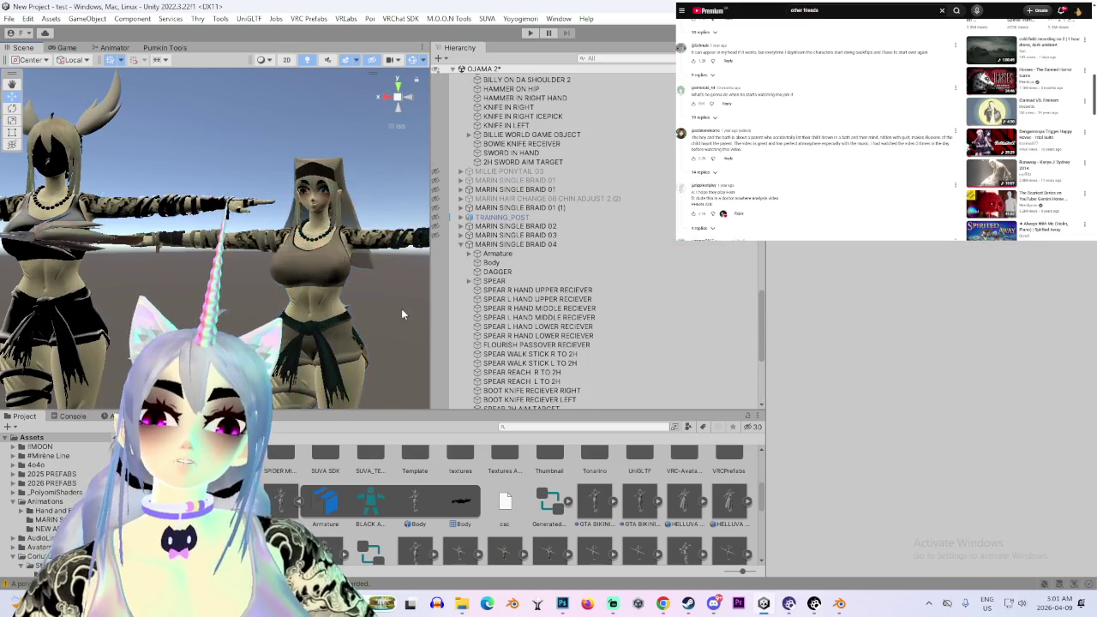
# Widen the Scene view by narrowing the Hierarchy and Project panels
pyautogui.click(396, 314)
pyautogui.scroll(-2, 364, 325)
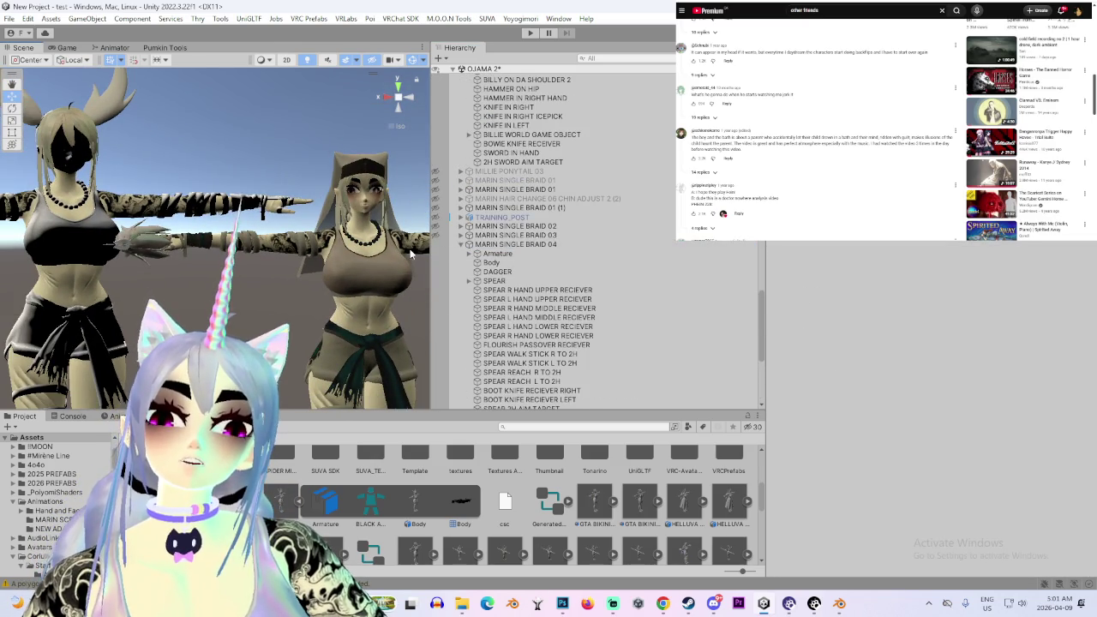
pyautogui.moveTo(430, 266); pyautogui.dragTo(598, 268)
pyautogui.scroll(-3, 721, 375)
pyautogui.scroll(-5, 722, 376)
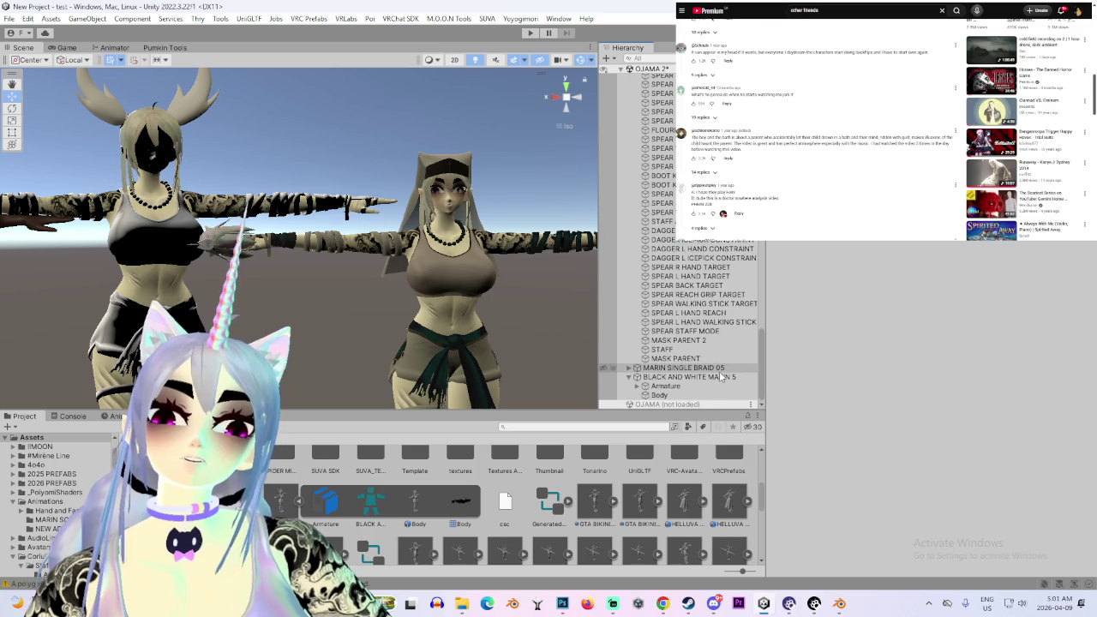
pyautogui.moveTo(765, 370); pyautogui.dragTo(742, 369)
pyautogui.scroll(5, 740, 367)
pyautogui.scroll(5, 739, 366)
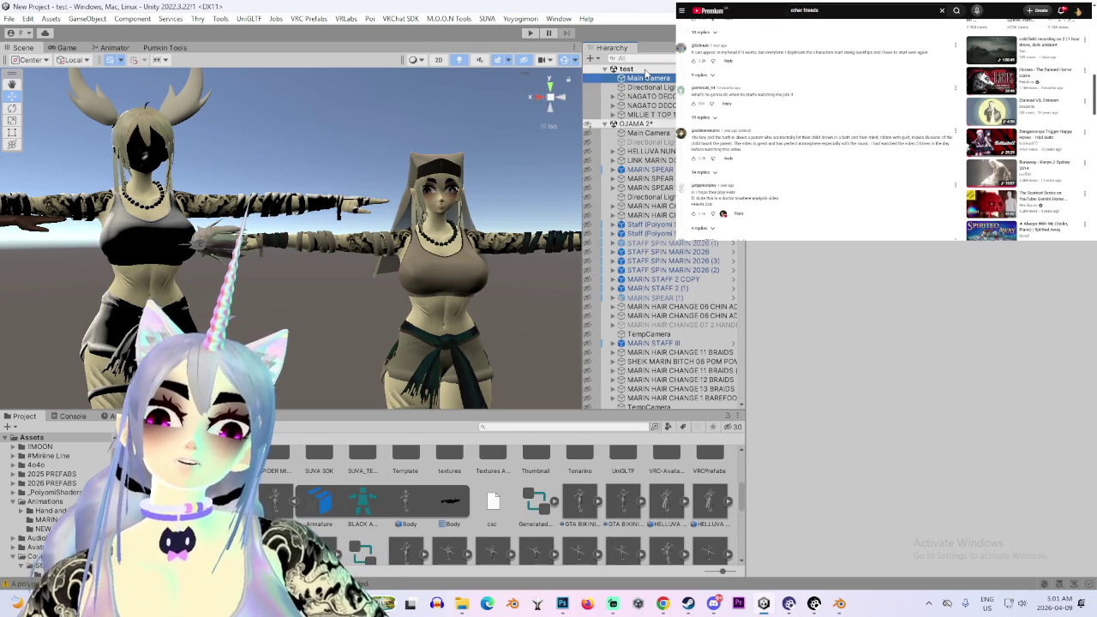
pyautogui.rightClick(646, 73)
# Unload the test scene
pyautogui.click(662, 150)
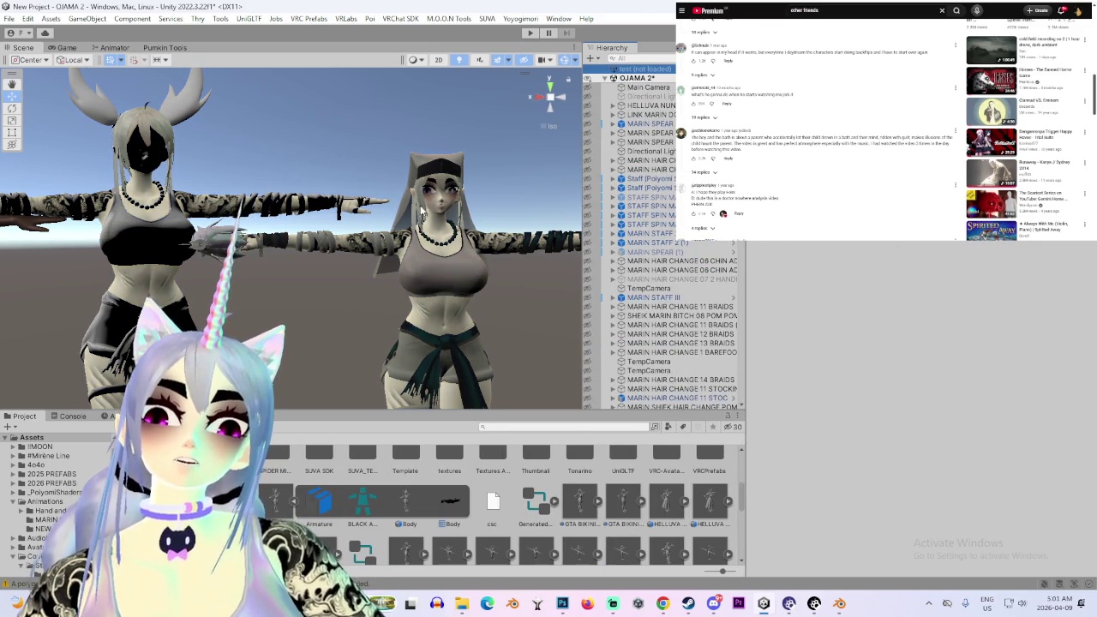
pyautogui.scroll(2, 519, 243)
pyautogui.scroll(2, 481, 313)
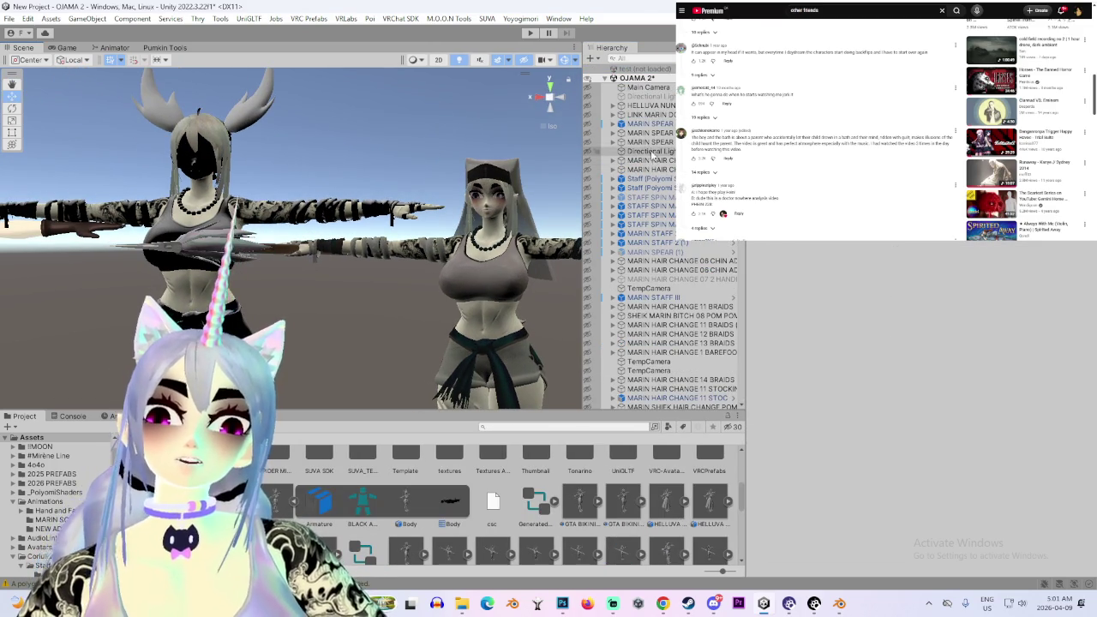
# Find the avatar's face material in the project and open MARIN FACE TEXTURE MASTER's settings
pyautogui.click(480, 171)
pyautogui.scroll(-5, 900, 437)
pyautogui.scroll(-5, 932, 460)
pyautogui.scroll(-5, 932, 468)
pyautogui.scroll(-3, 932, 467)
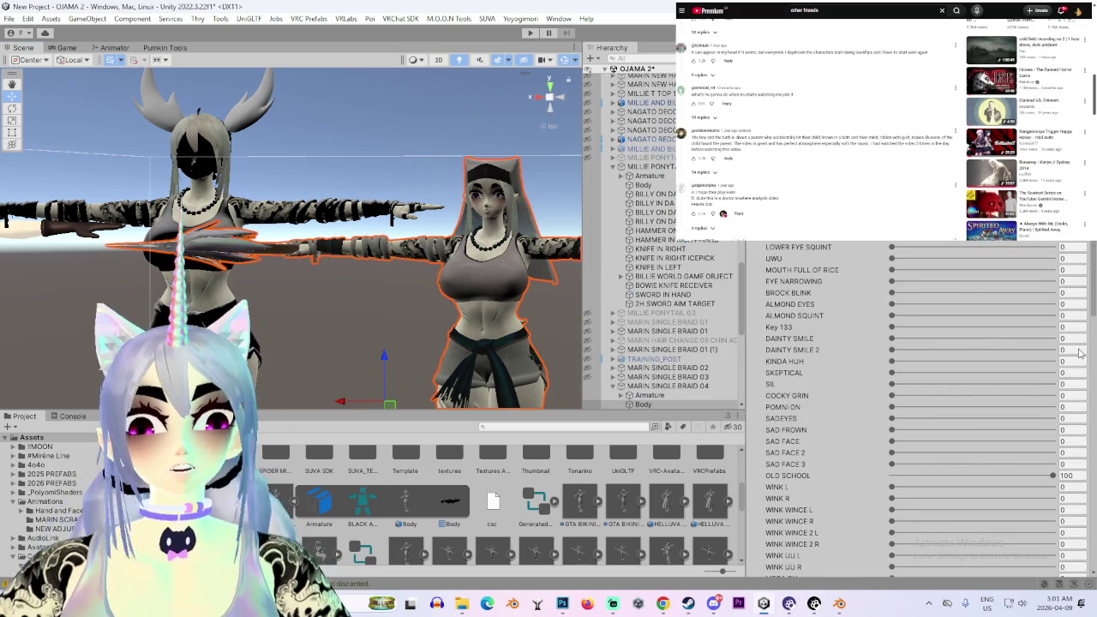
pyautogui.scroll(-10, 1047, 386)
pyautogui.click(1086, 414)
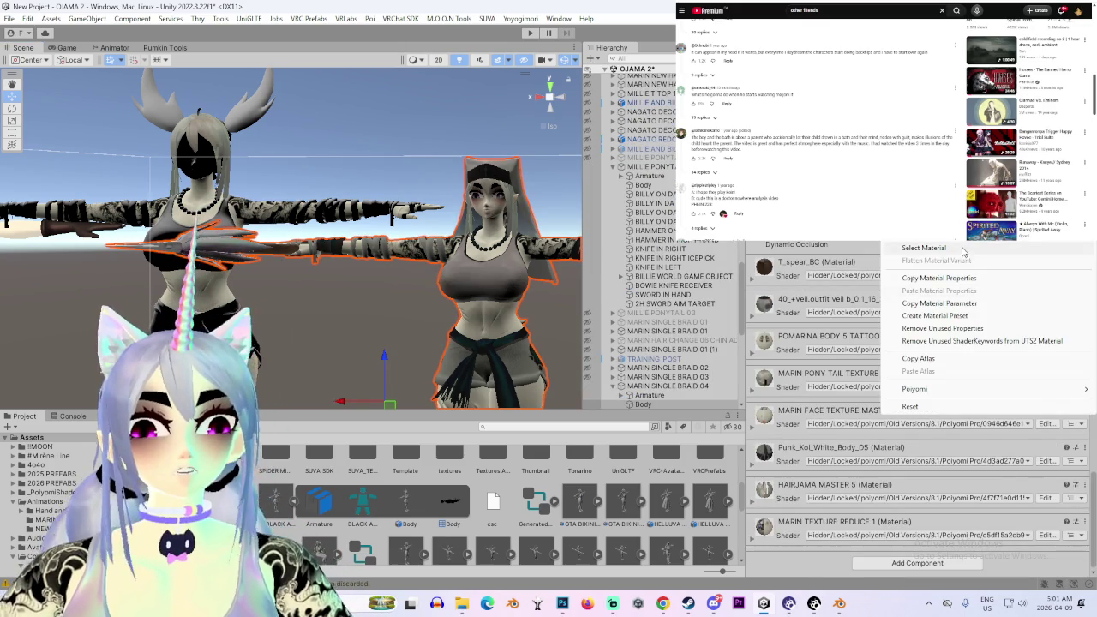
pyautogui.click(943, 251)
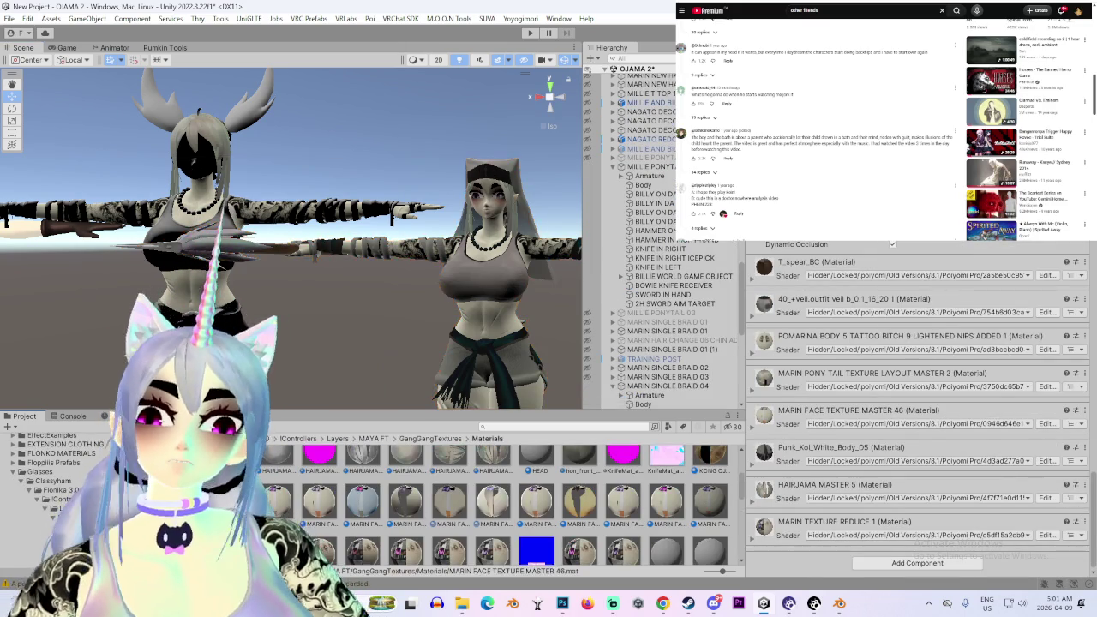
pyautogui.click(340, 500)
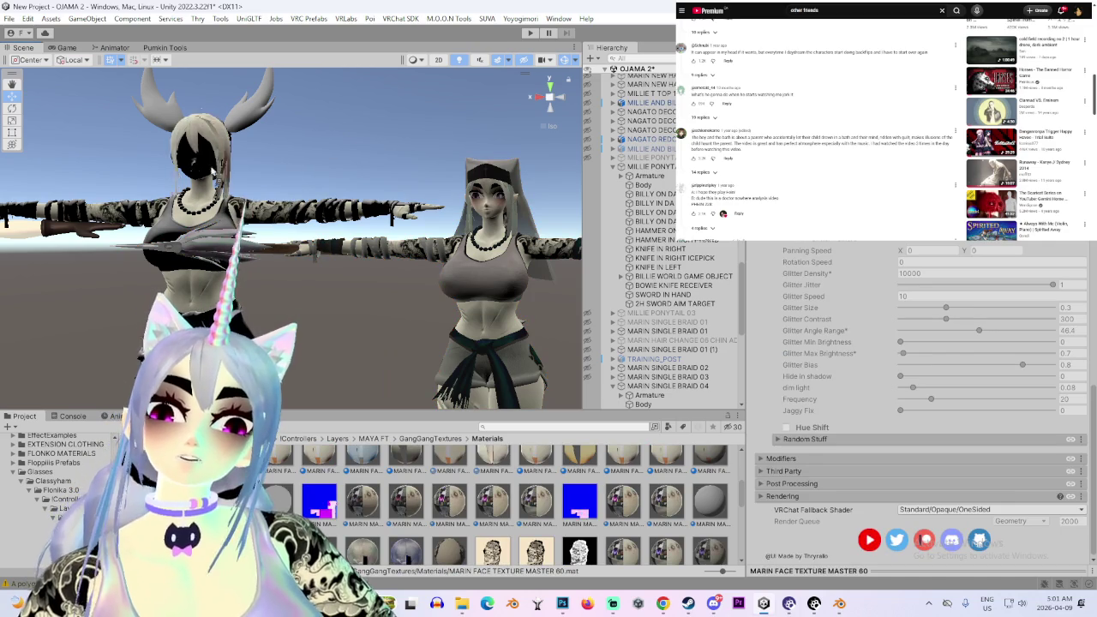
# Scroll to the Decals section and locate the decal texture in the project files
pyautogui.moveTo(215, 166)
pyautogui.keyDown('alt'); pyautogui.mouseDown()
pyautogui.moveTo(336, 169)
pyautogui.moveTo(403, 201)
pyautogui.mouseUp(); pyautogui.keyUp('alt')
pyautogui.scroll(-4, 817, 281)
pyautogui.scroll(-4, 816, 291)
pyautogui.scroll(-4, 813, 314)
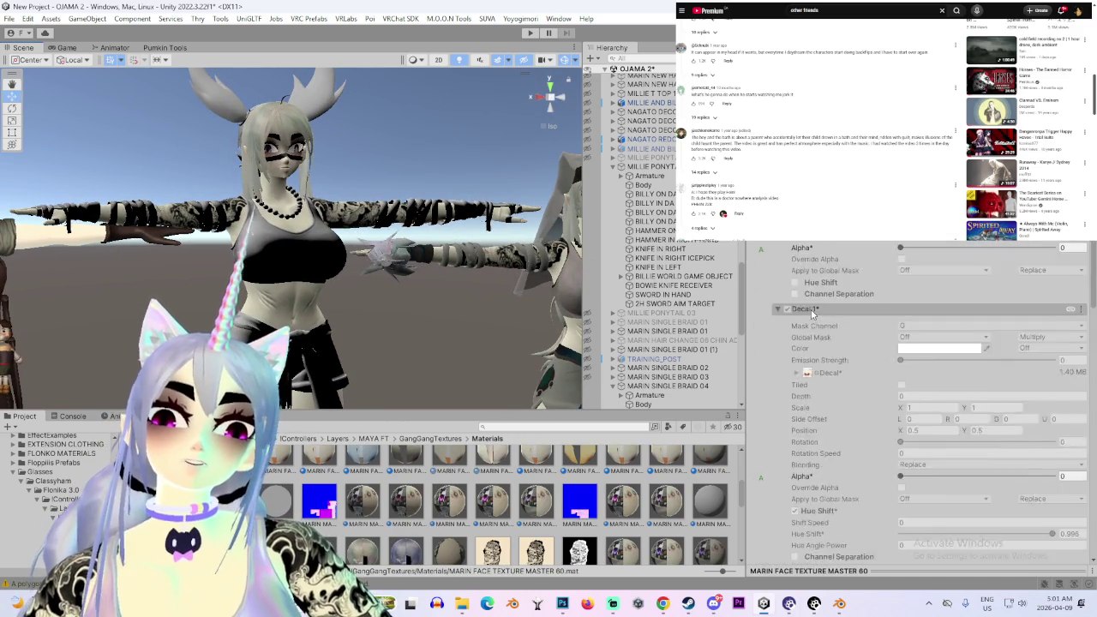
pyautogui.scroll(4, 812, 314)
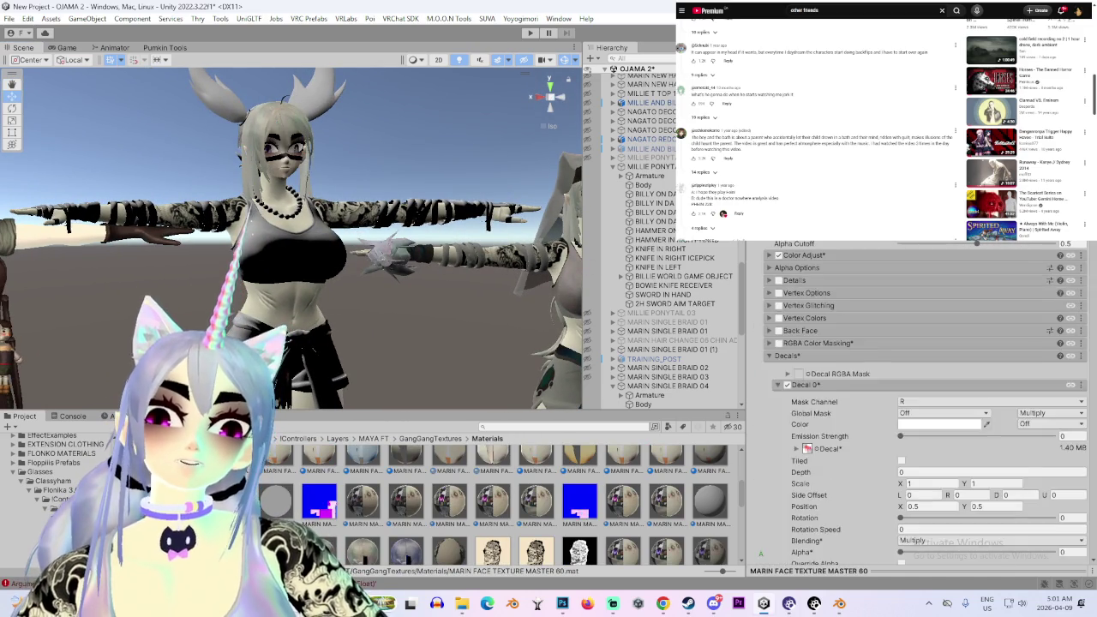
pyautogui.scroll(4, 926, 386)
pyautogui.click(807, 524)
pyautogui.scroll(-1, 558, 489)
pyautogui.scroll(-1, 446, 515)
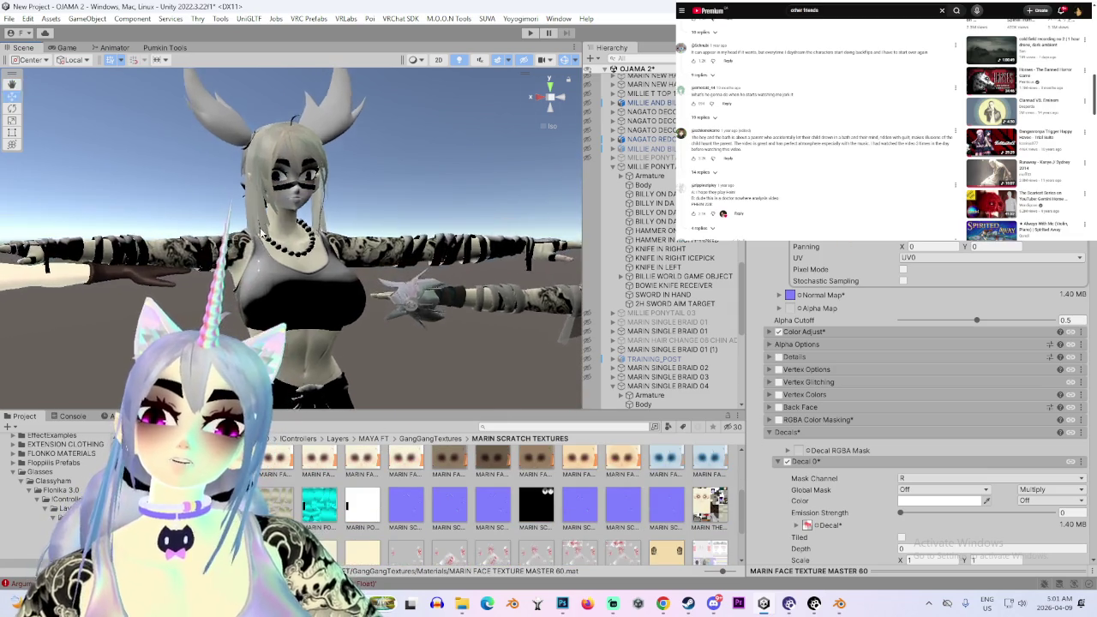
# Orbit to a frontal view and glance at the spinel image search before returning to Unity
pyautogui.keyDown('alt'); pyautogui.moveTo(283, 214); pyautogui.dragTo(315, 218); pyautogui.keyUp('alt')
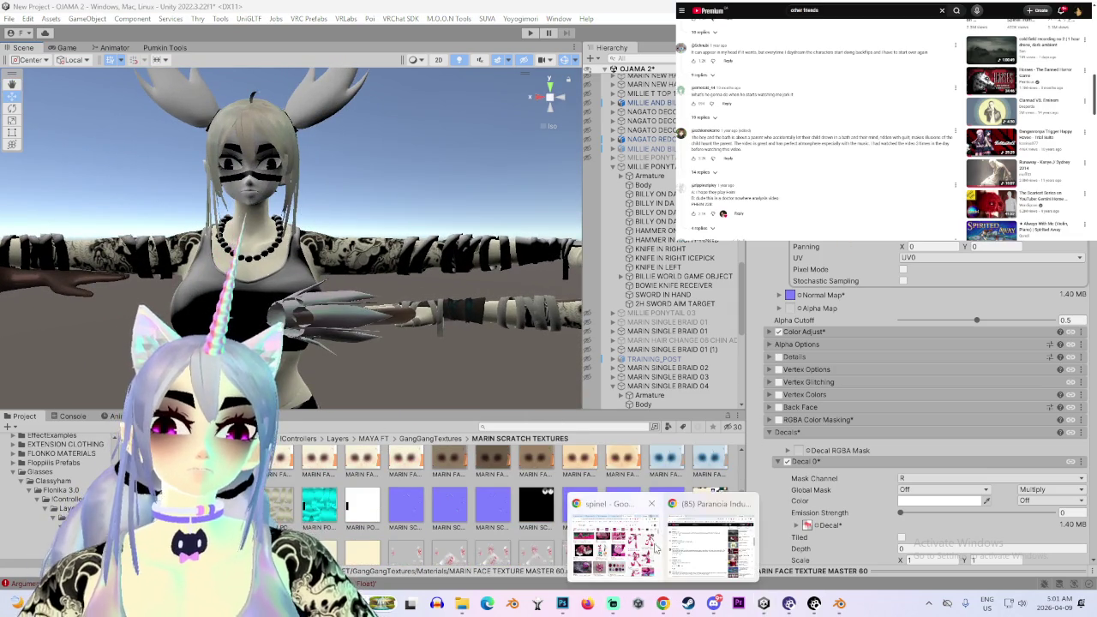
pyautogui.click(611, 532)
pyautogui.hotkey('alt', 'Tab')
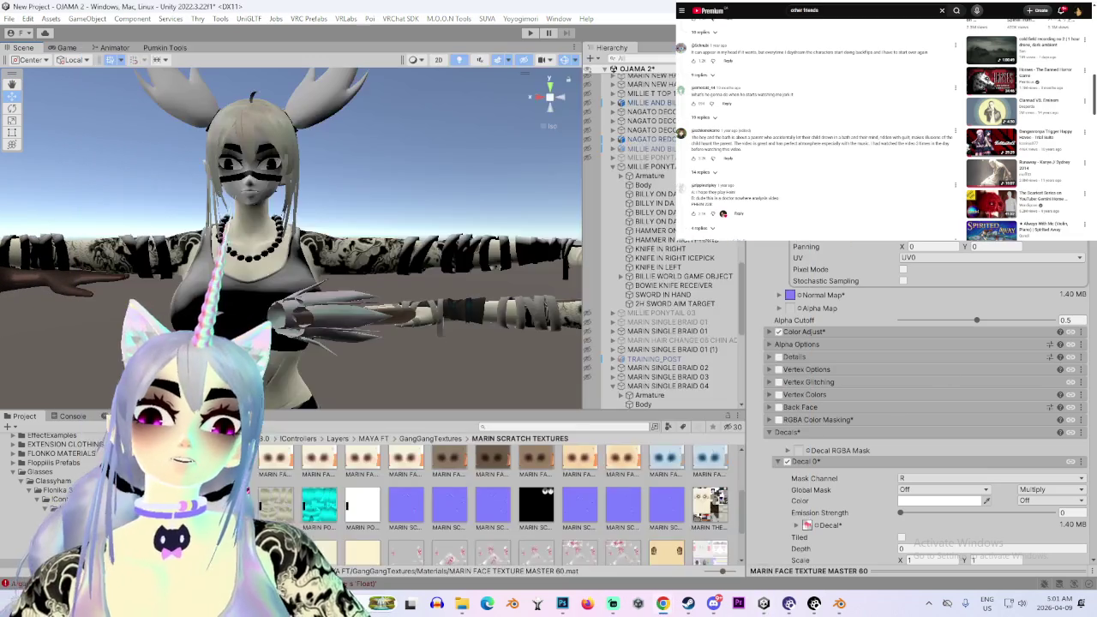
pyautogui.scroll(10, 796, 199)
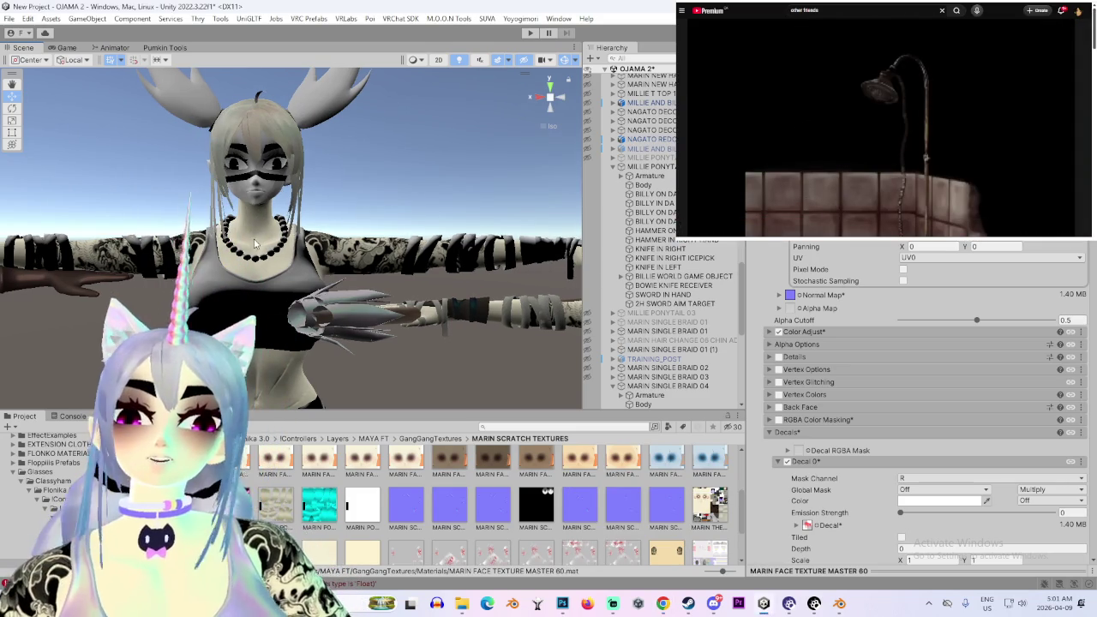
pyautogui.scroll(10, 666, 279)
pyautogui.scroll(5, 666, 279)
pyautogui.scroll(5, 637, 143)
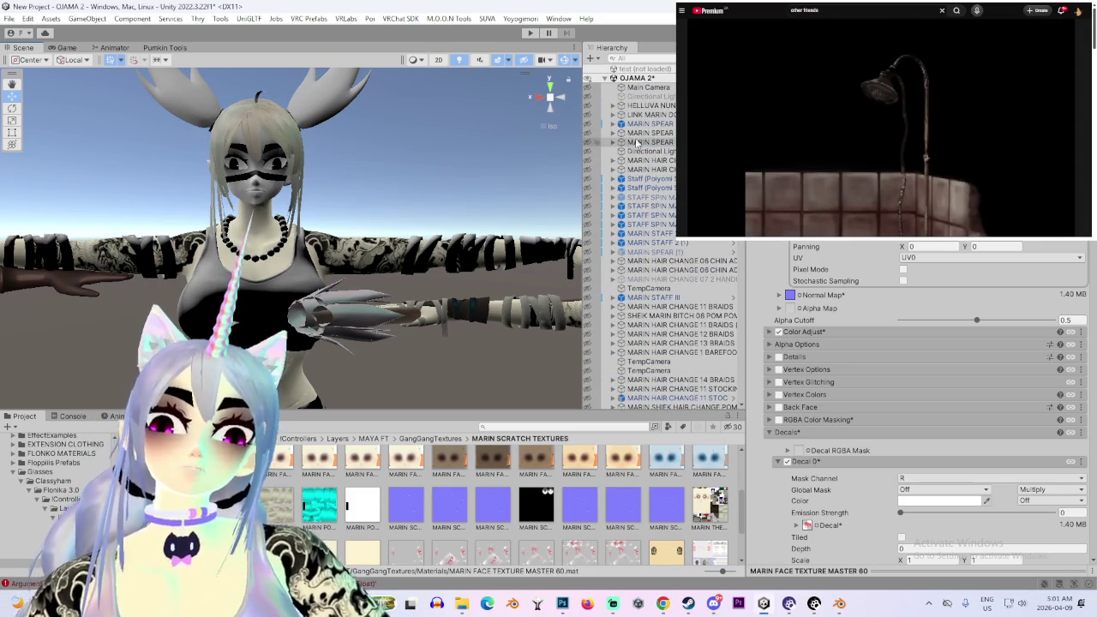
pyautogui.click(115, 21)
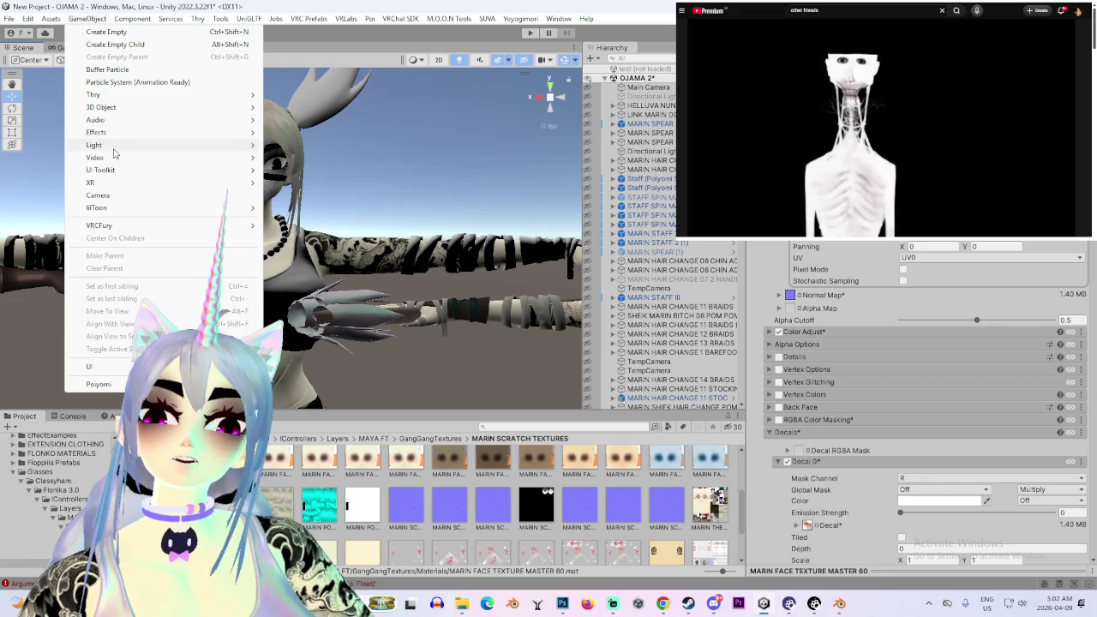
# Add a directional light to the scene and orbit to the avatar's front
pyautogui.click(339, 144)
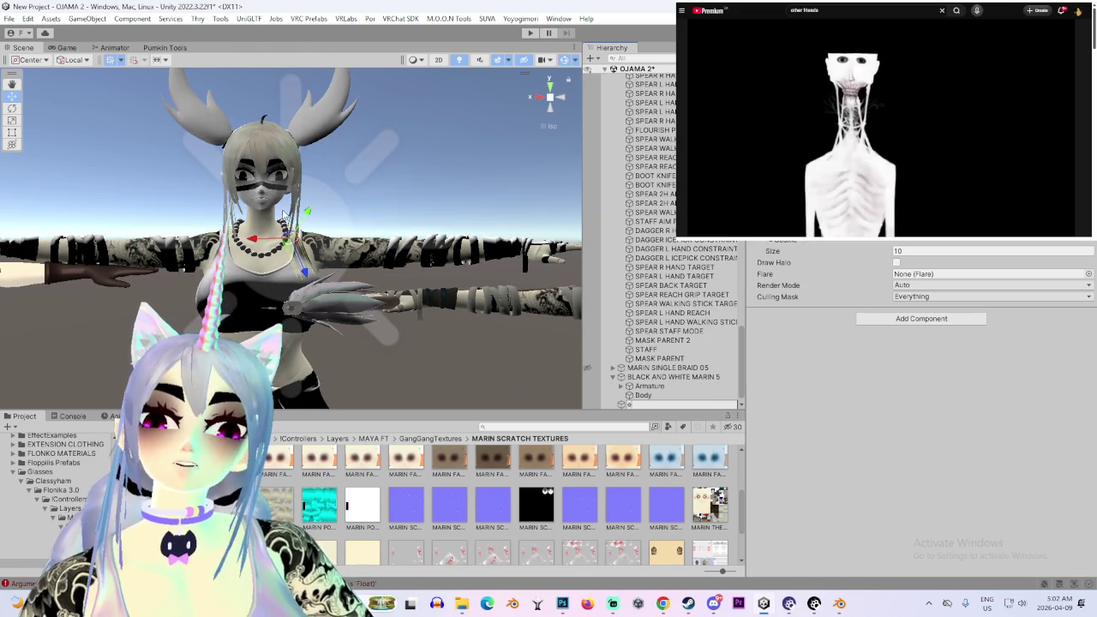
pyautogui.keyDown('alt'); pyautogui.moveTo(285, 215); pyautogui.dragTo(343, 218); pyautogui.keyUp('alt')
pyautogui.press('e')
pyautogui.moveTo(374, 441)
pyautogui.keyDown('alt'); pyautogui.mouseDown()
pyautogui.moveTo(408, 254)
pyautogui.moveTo(419, 258)
pyautogui.moveTo(312, 256)
pyautogui.mouseUp(); pyautogui.keyUp('alt')
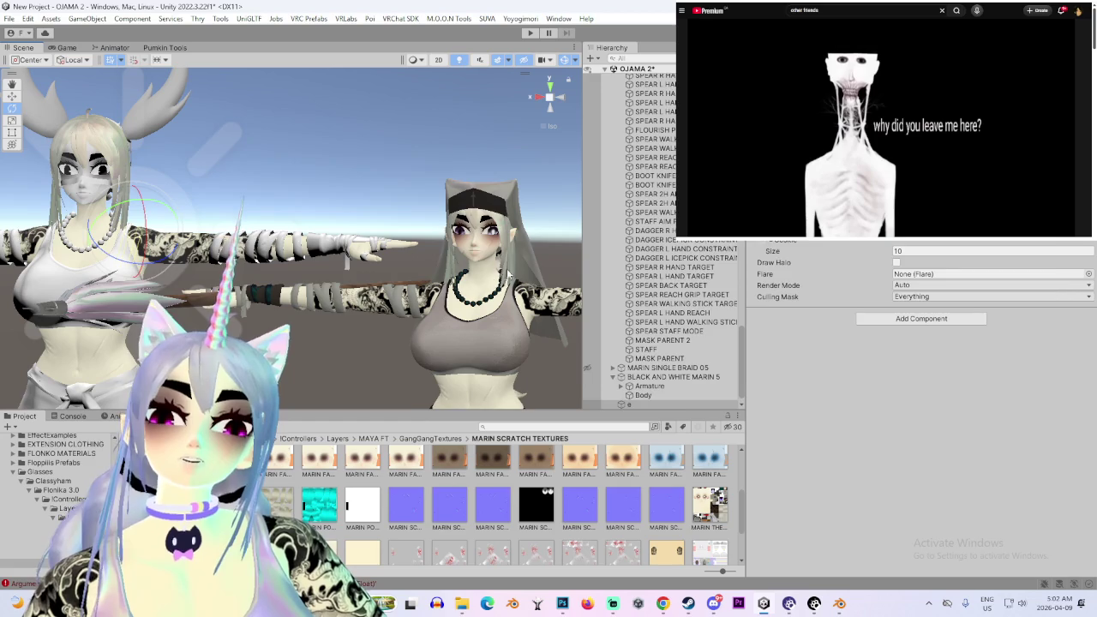
# Select the second avatar and duplicate its Punk_Koi body material with Ctrl+D
pyautogui.click(509, 276)
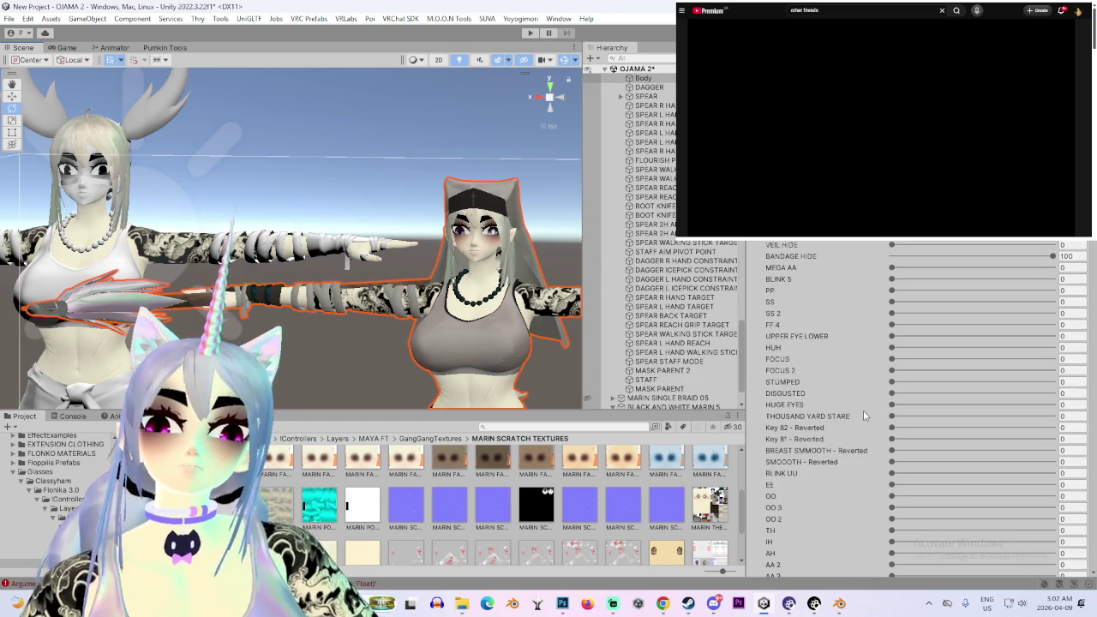
pyautogui.scroll(-5, 855, 428)
pyautogui.scroll(-5, 855, 429)
pyautogui.scroll(-5, 855, 429)
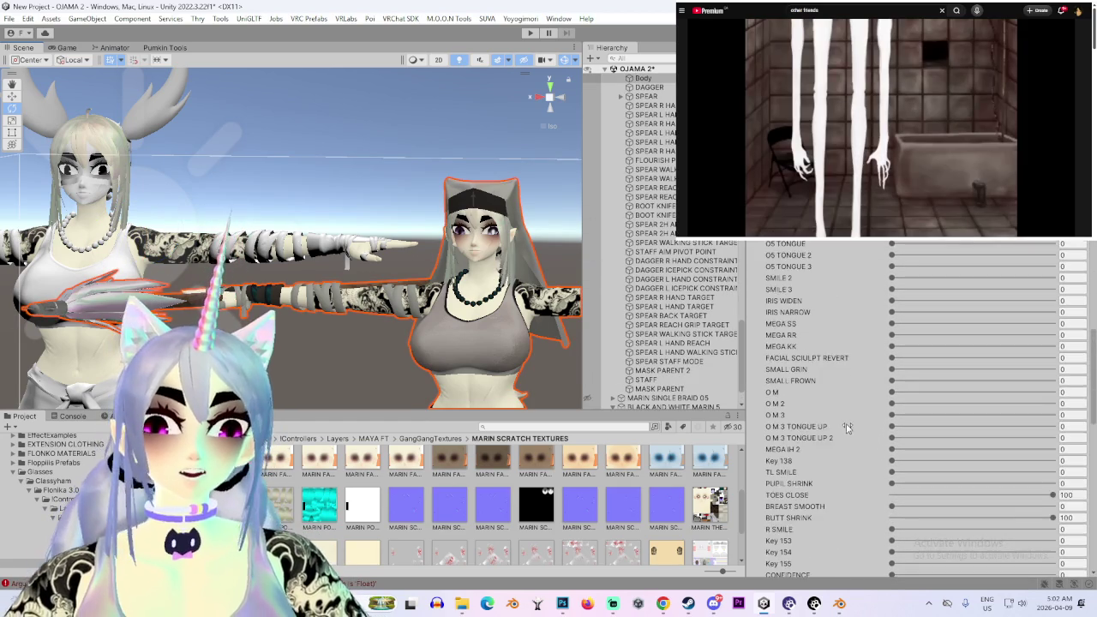
pyautogui.scroll(-5, 855, 429)
pyautogui.scroll(-5, 866, 425)
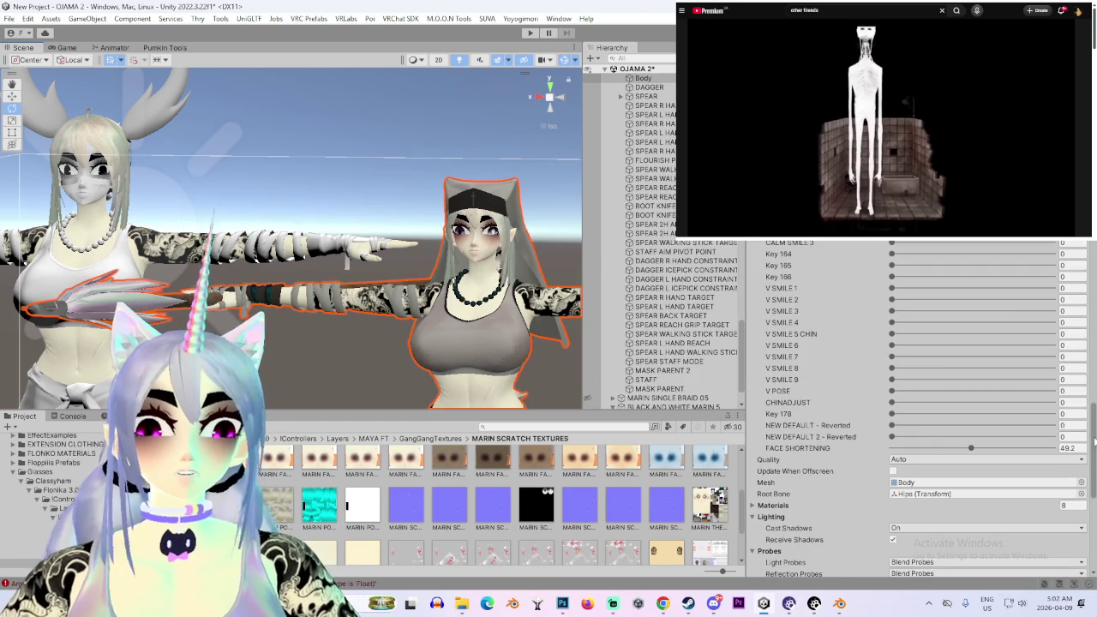
pyautogui.moveTo(1095, 442); pyautogui.dragTo(1091, 525)
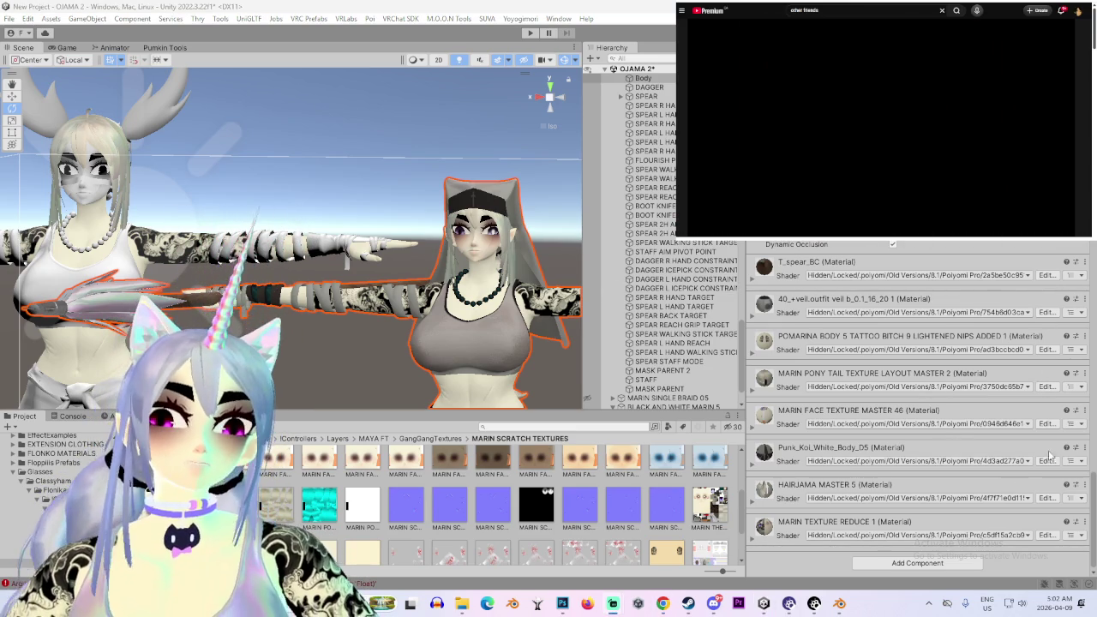
pyautogui.click(1080, 449)
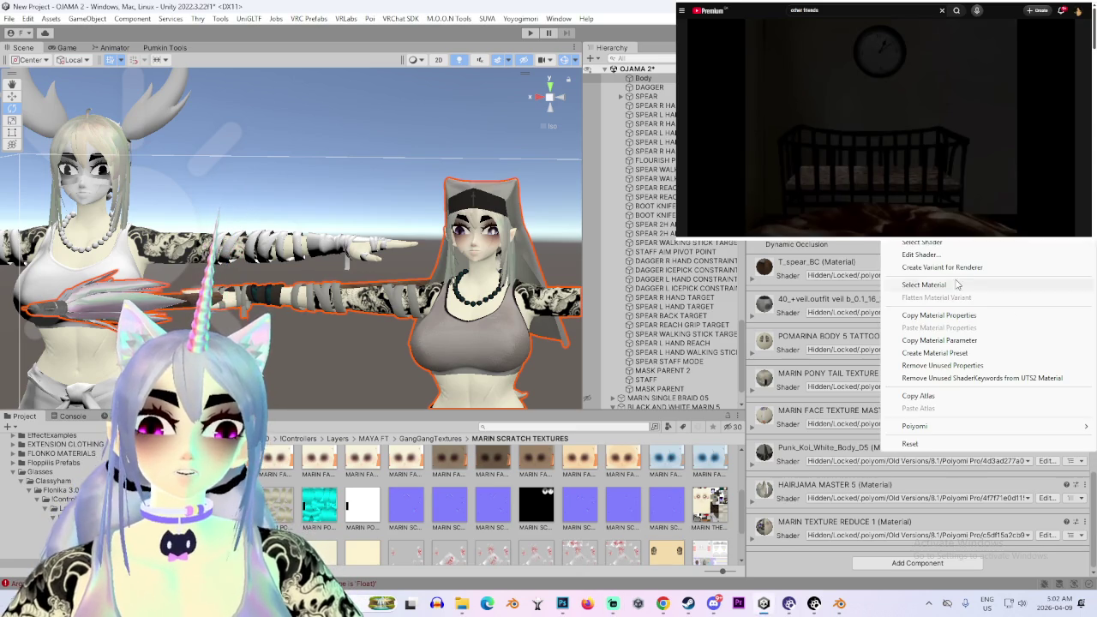
pyautogui.click(941, 288)
pyautogui.click(324, 501)
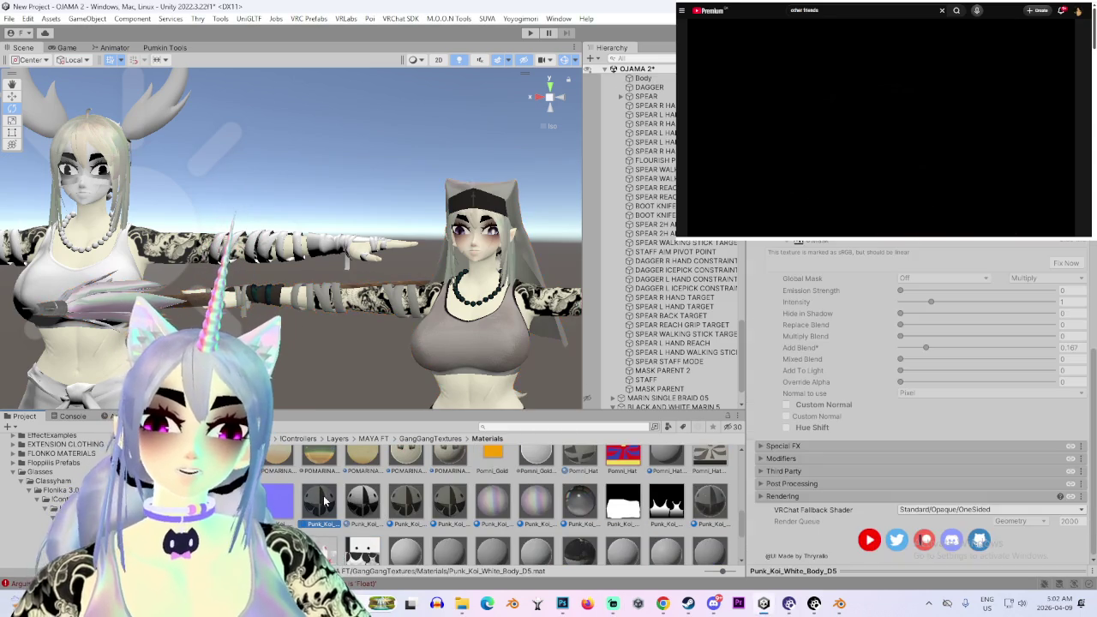
pyautogui.hotkey('ctrl', 'd')
# Frame and orbit the avatars, then select the second avatar and scroll to its materials
pyautogui.keyDown('ctrl'); pyautogui.scroll(2, 324, 502); pyautogui.keyUp('ctrl')
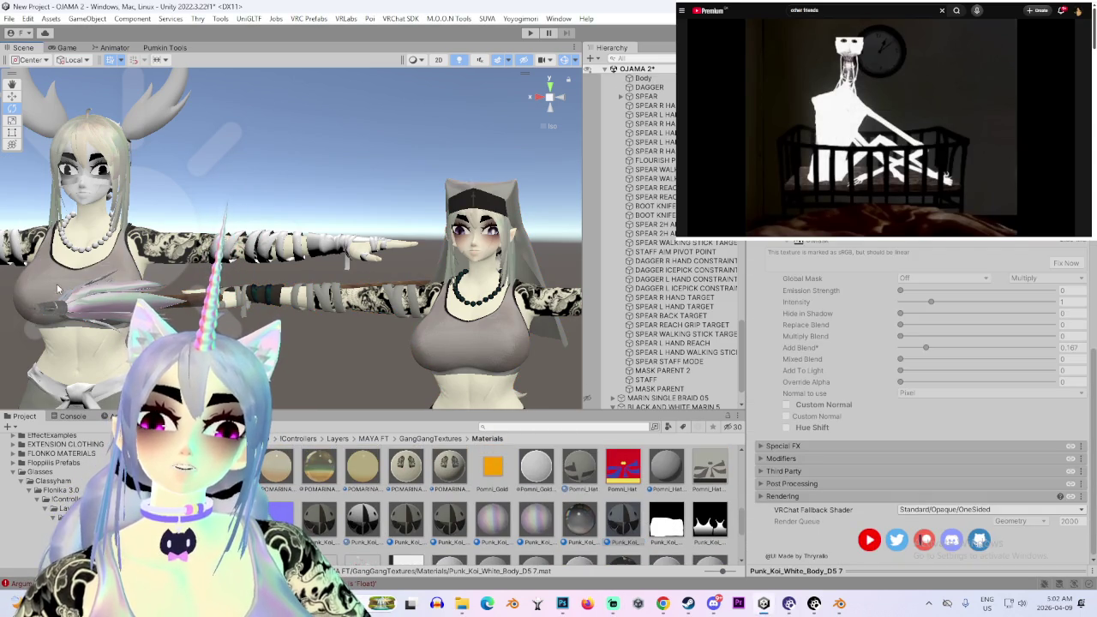
pyautogui.click(360, 280)
pyautogui.press('f')
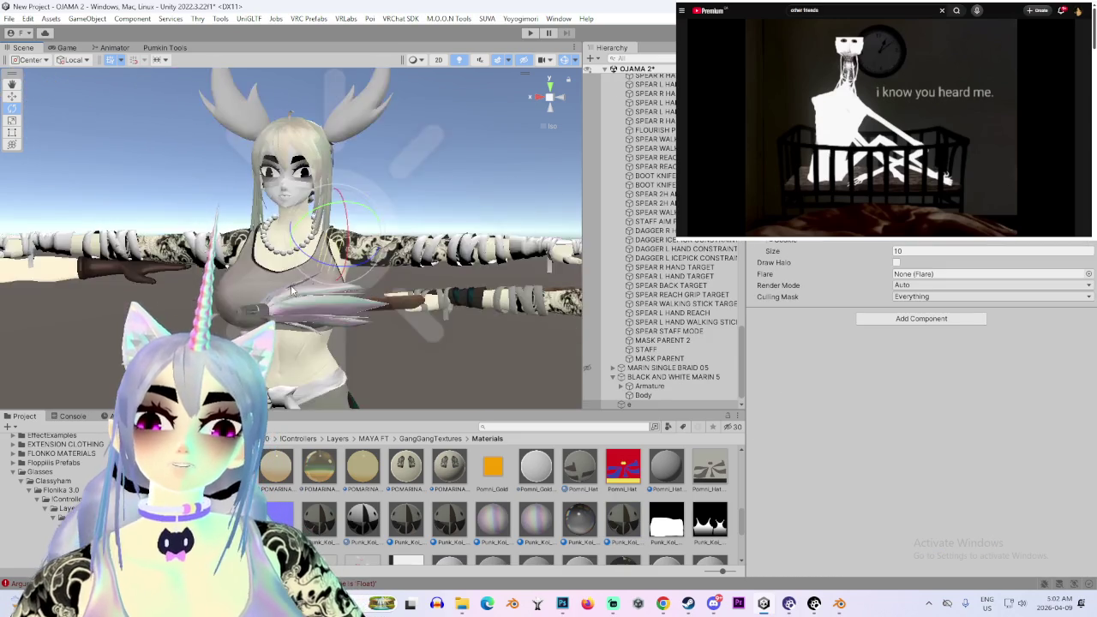
pyautogui.keyDown('alt'); pyautogui.moveTo(360, 280); pyautogui.dragTo(269, 270); pyautogui.keyUp('alt')
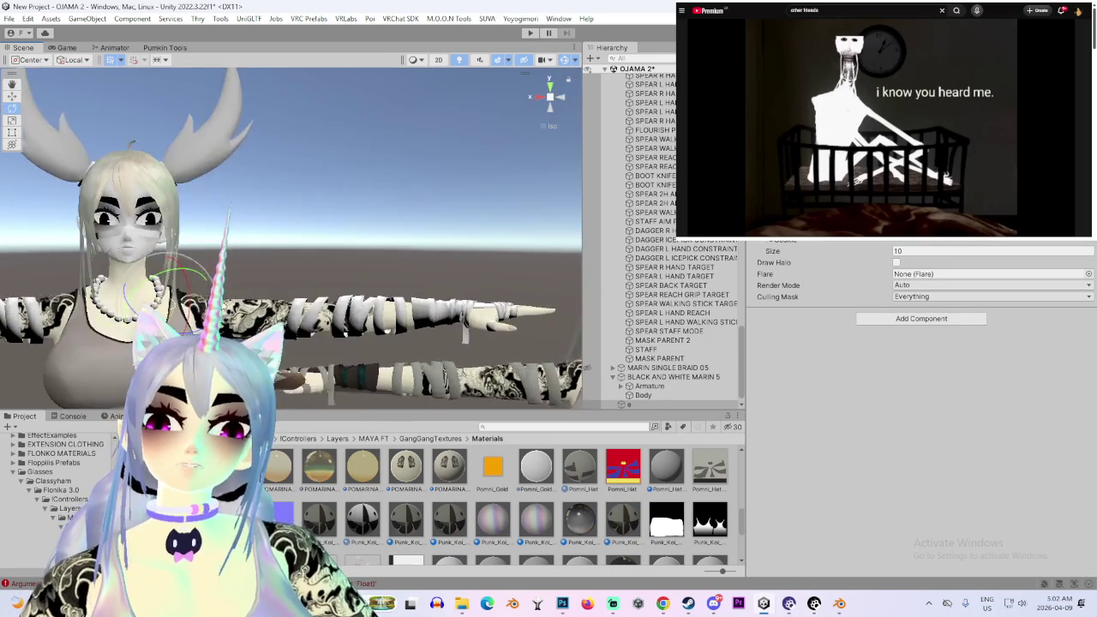
pyautogui.moveTo(269, 270); pyautogui.dragTo(444, 260, button='right')
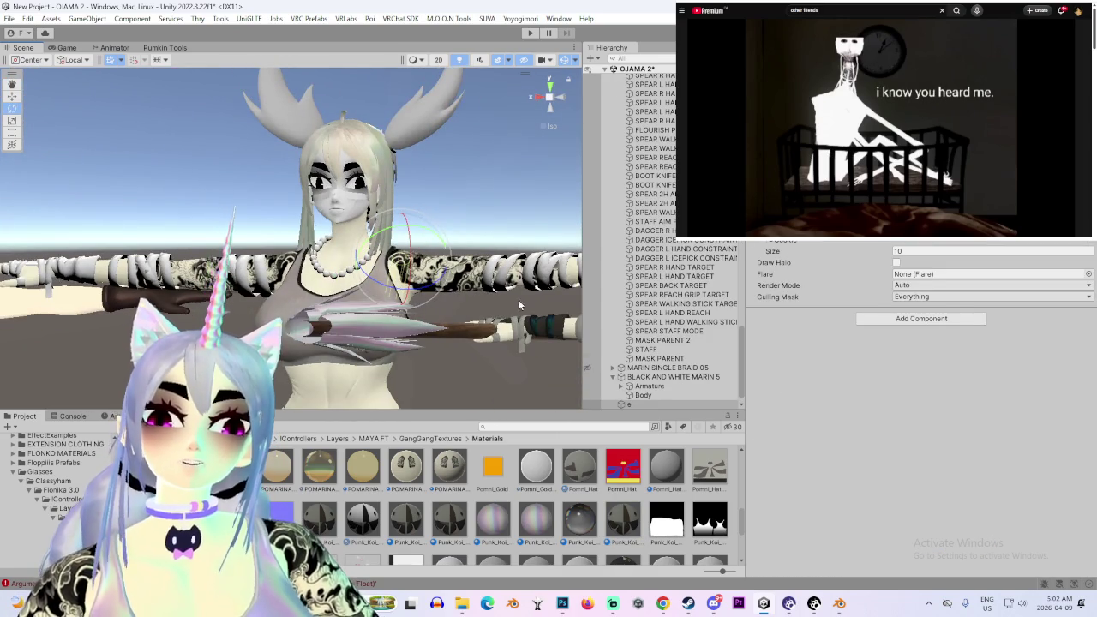
pyautogui.click(444, 260)
pyautogui.scroll(-5, 827, 426)
pyautogui.scroll(-5, 827, 426)
pyautogui.scroll(-5, 827, 426)
pyautogui.scroll(-5, 827, 426)
pyautogui.scroll(-5, 823, 424)
pyautogui.scroll(-10, 794, 412)
pyautogui.scroll(-5, 795, 412)
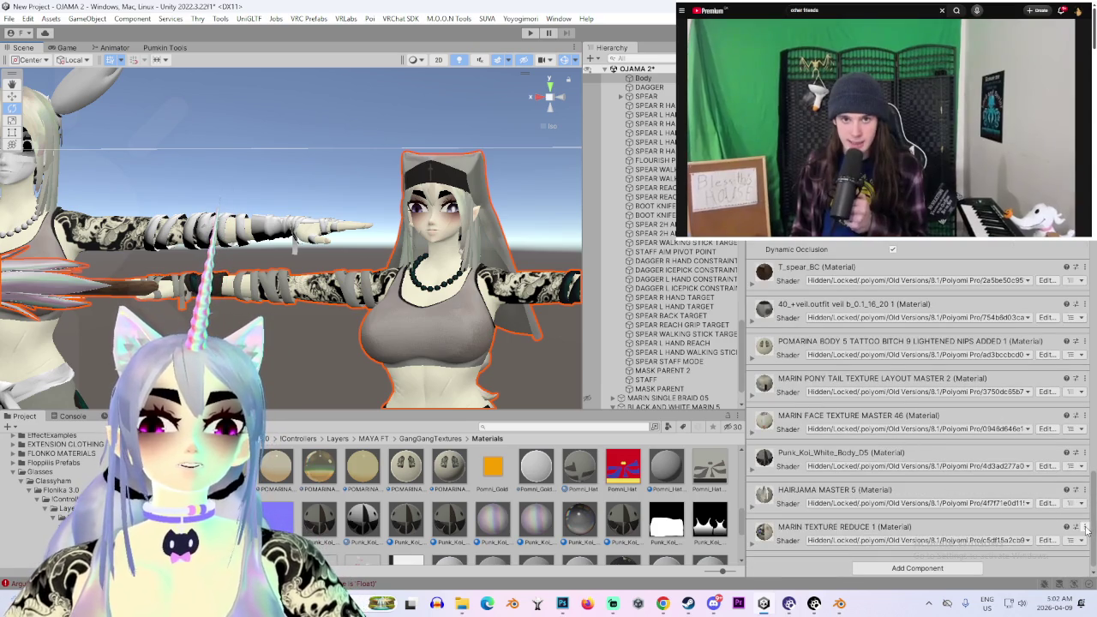
# Locate a MARIN material and apply the dark patterned material to the arm sleeve
pyautogui.rightClick(1063, 526)
pyautogui.click(917, 329)
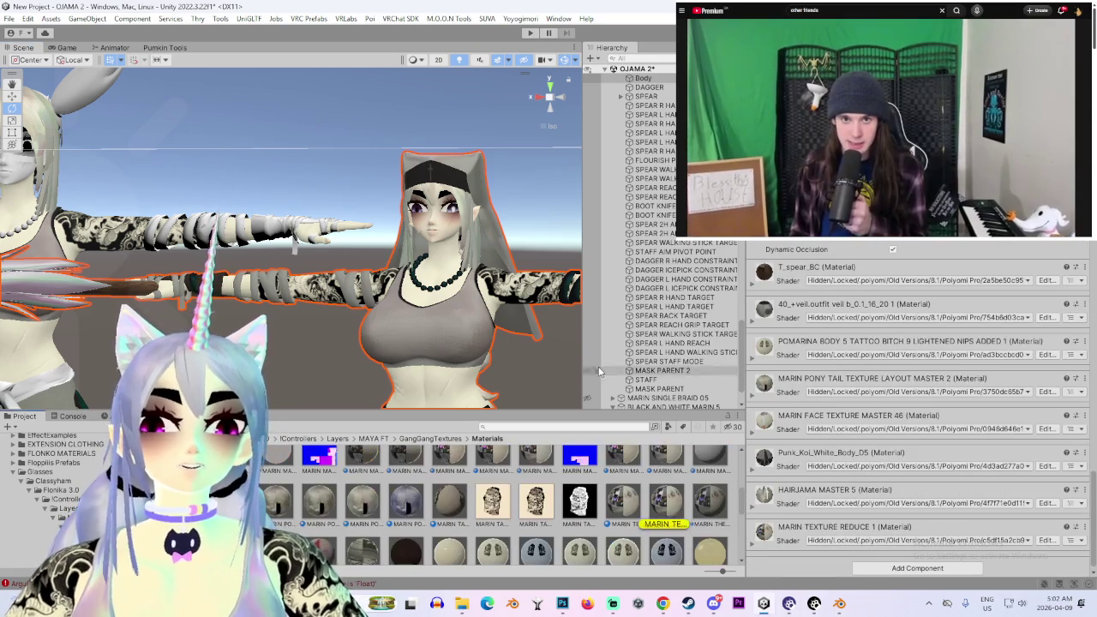
pyautogui.moveTo(706, 498)
pyautogui.mouseDown()
pyautogui.moveTo(363, 224)
pyautogui.moveTo(499, 419)
pyautogui.mouseUp()
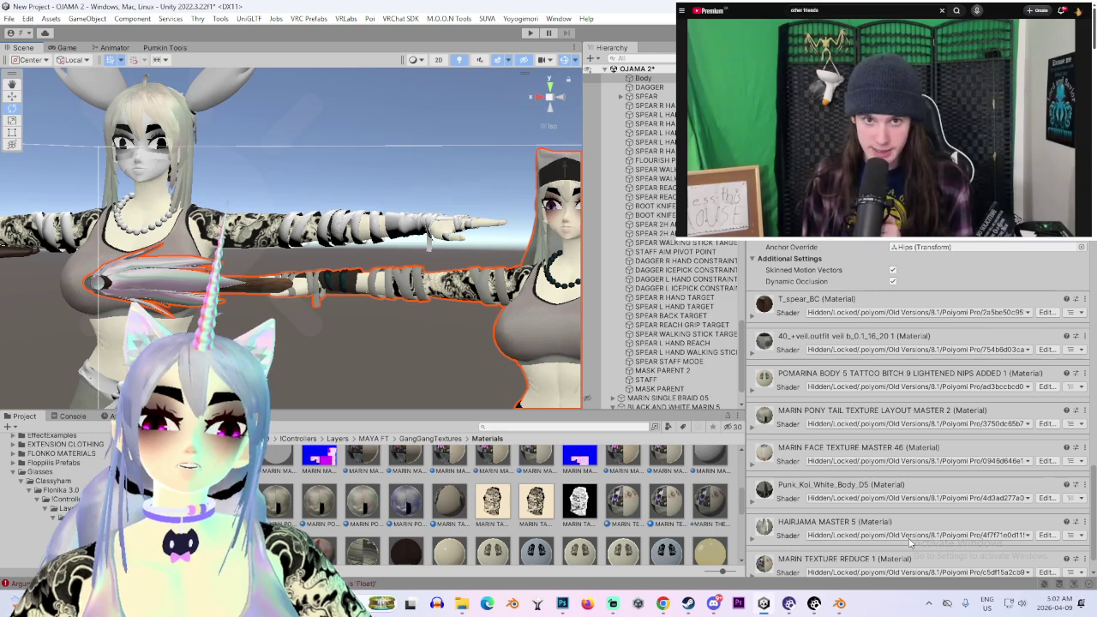
pyautogui.click(1085, 559)
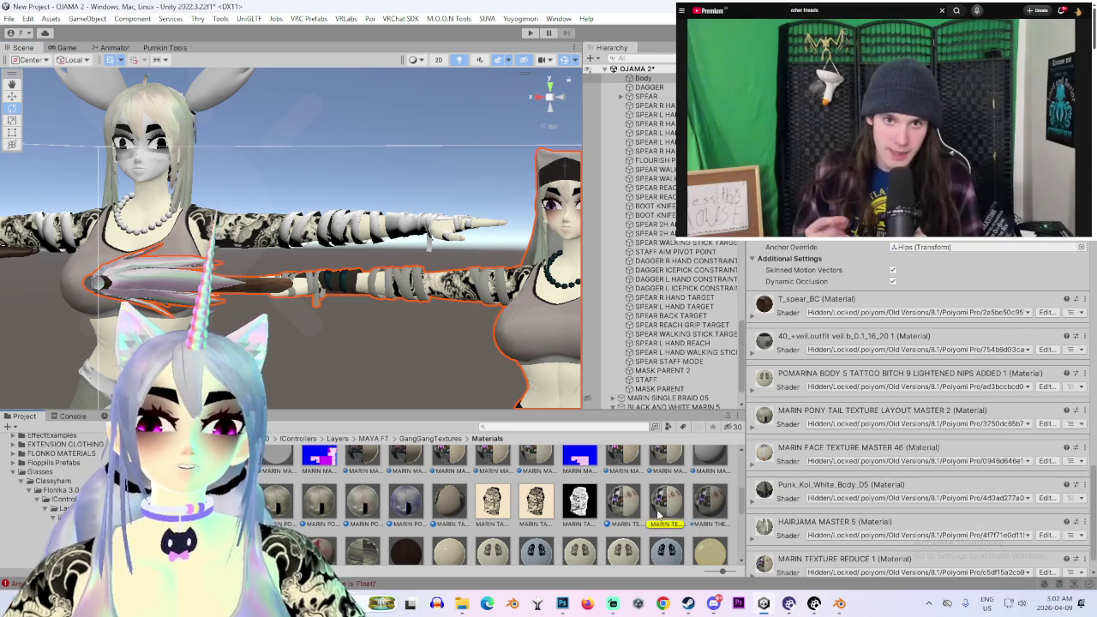
# Apply the MARIN TEXTURE REDUCE 2 material to the avatar's arm sleeve
pyautogui.click(709, 500)
pyautogui.moveTo(703, 501)
pyautogui.mouseDown()
pyautogui.moveTo(381, 227)
pyautogui.moveTo(360, 249)
pyautogui.mouseUp()
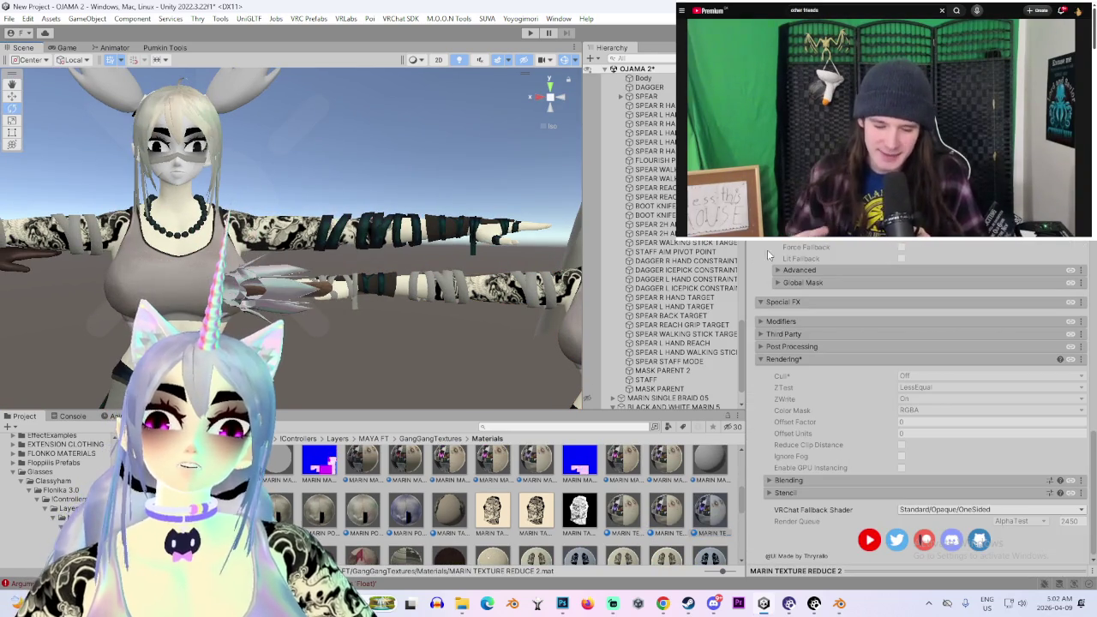
pyautogui.scroll(10, 752, 313)
pyautogui.scroll(5, 758, 304)
pyautogui.scroll(3, 764, 297)
pyautogui.scroll(3, 764, 297)
pyautogui.scroll(3, 764, 296)
pyautogui.scroll(3, 764, 296)
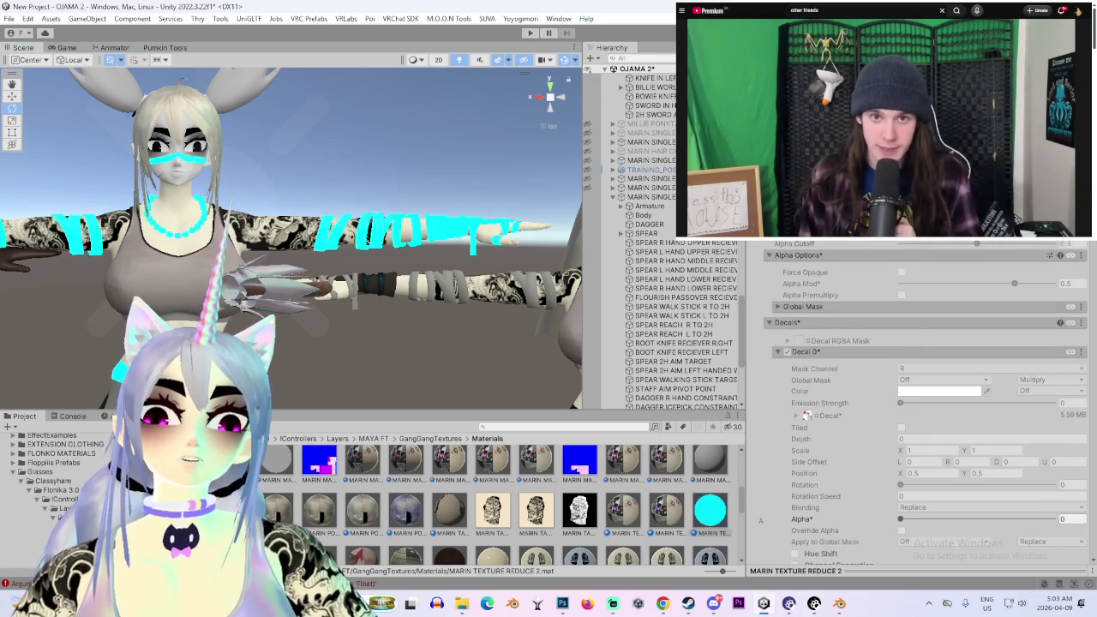
# Enable Color Adjust and drag Saturation to -1 for a greyscale sleeve
pyautogui.click(778, 254)
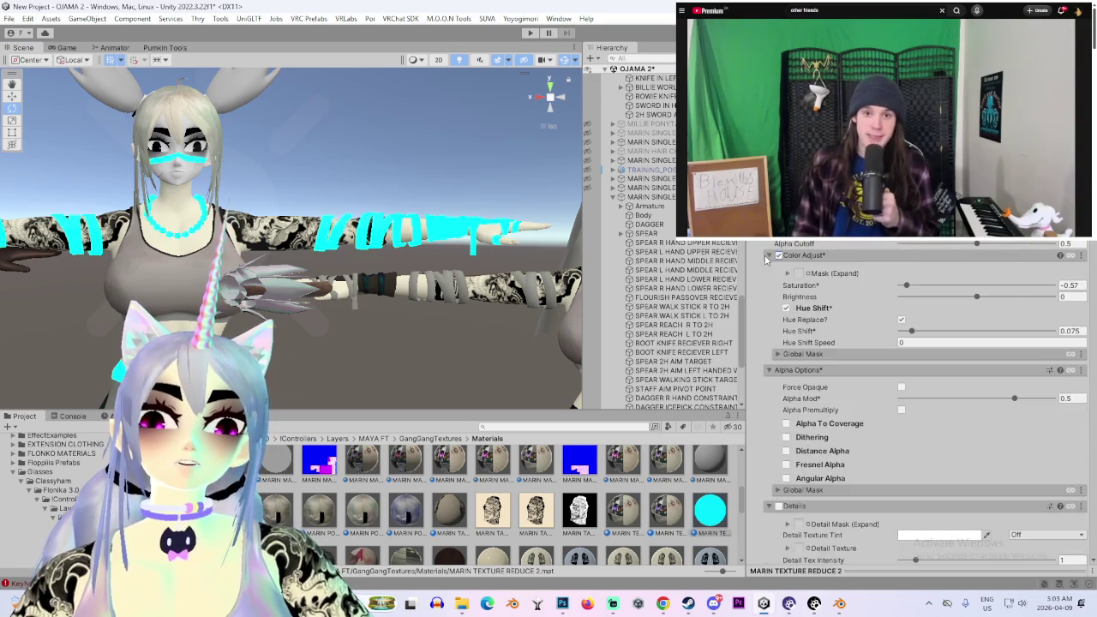
pyautogui.moveTo(935, 287); pyautogui.dragTo(767, 274)
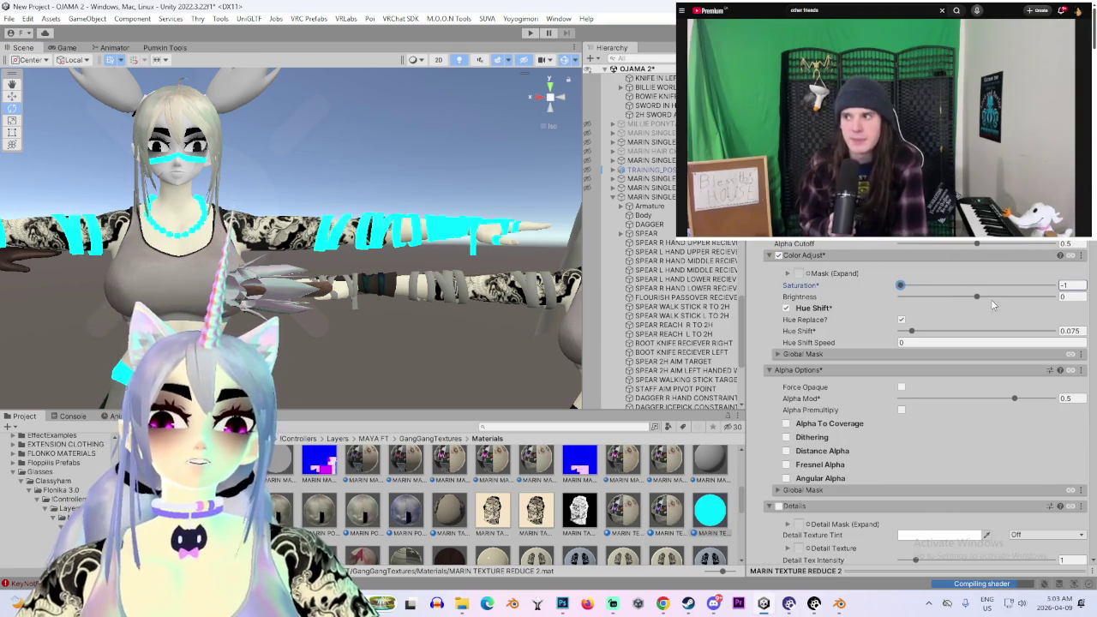
pyautogui.scroll(-5, 957, 288)
pyautogui.scroll(-5, 958, 287)
pyautogui.keyDown('alt'); pyautogui.moveTo(337, 259); pyautogui.dragTo(253, 283); pyautogui.keyUp('alt')
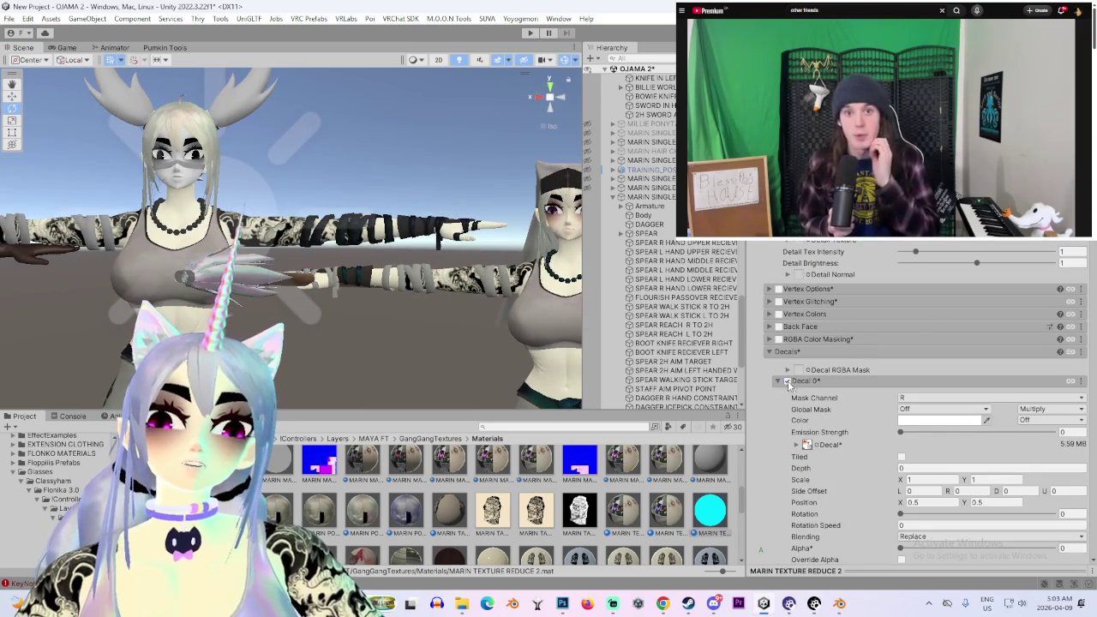
# Review the material settings and turn the Scene view to face the character
pyautogui.scroll(-3, 780, 395)
pyautogui.scroll(-3, 775, 400)
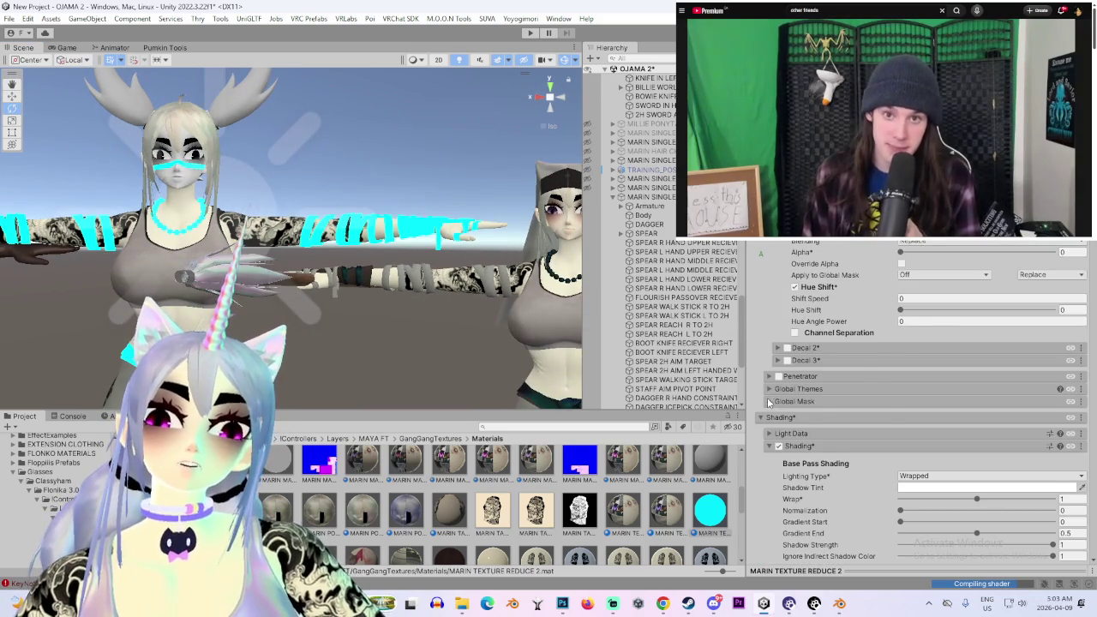
pyautogui.scroll(-3, 763, 407)
pyautogui.scroll(5, 264, 288)
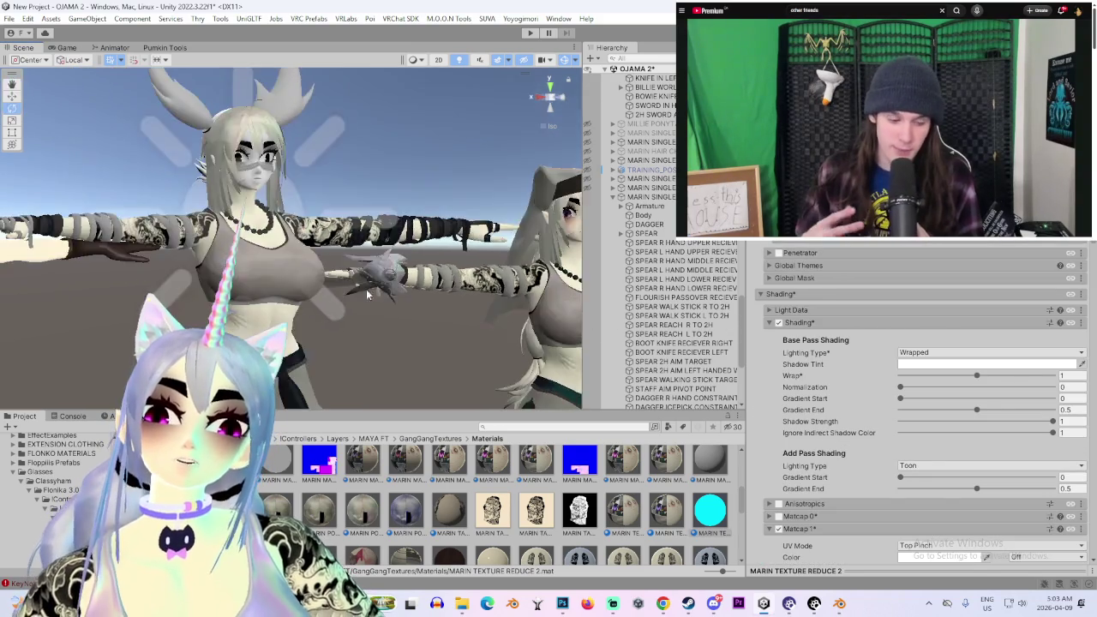
pyautogui.scroll(5, 754, 315)
pyautogui.scroll(5, 763, 313)
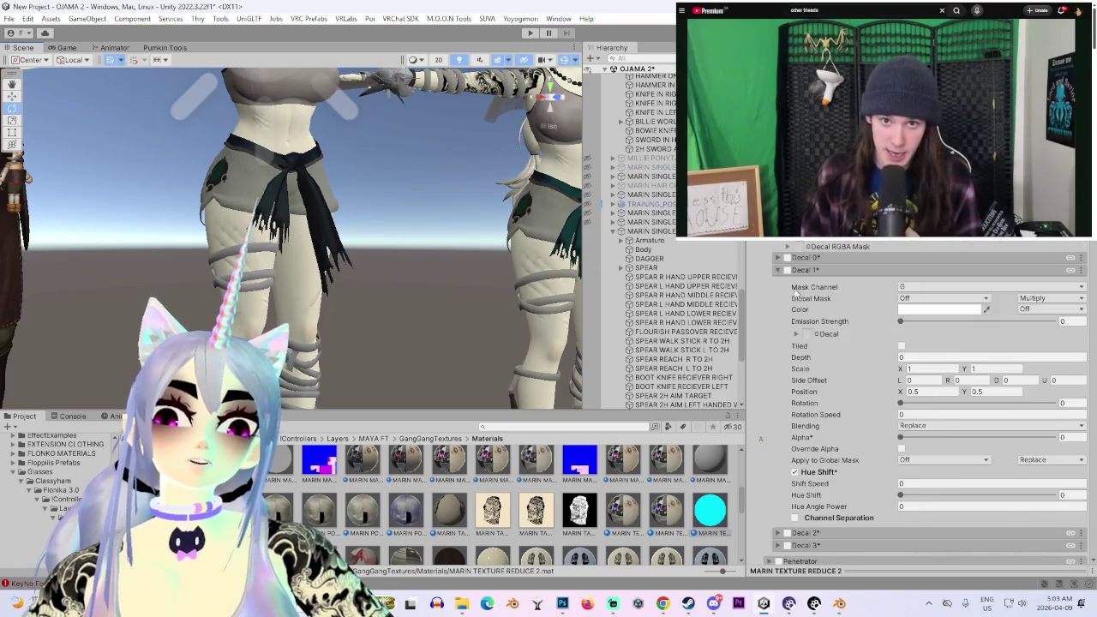
pyautogui.scroll(5, 775, 309)
pyautogui.scroll(5, 792, 304)
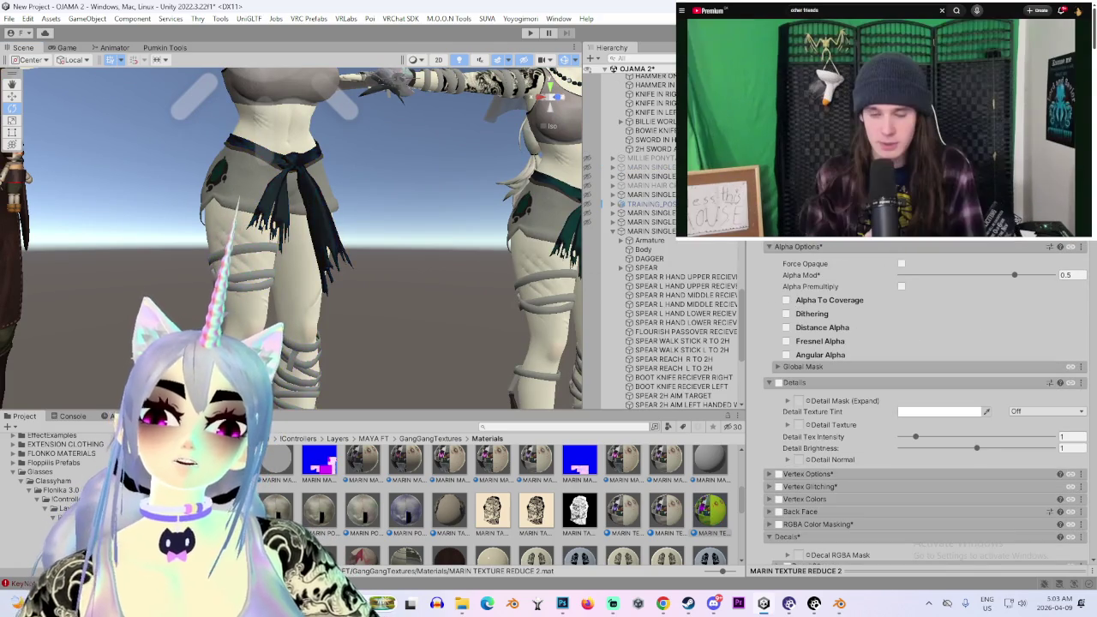
pyautogui.moveTo(368, 257); pyautogui.dragTo(367, 281, button='right')
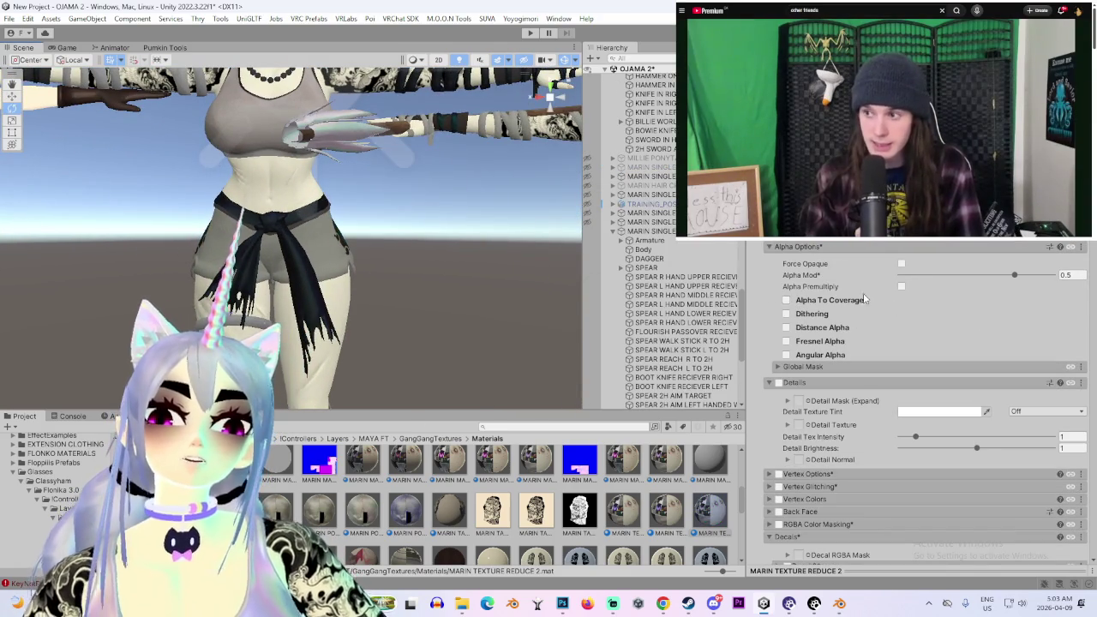
pyautogui.scroll(-5, 893, 369)
pyautogui.scroll(-5, 858, 432)
pyautogui.scroll(-5, 838, 435)
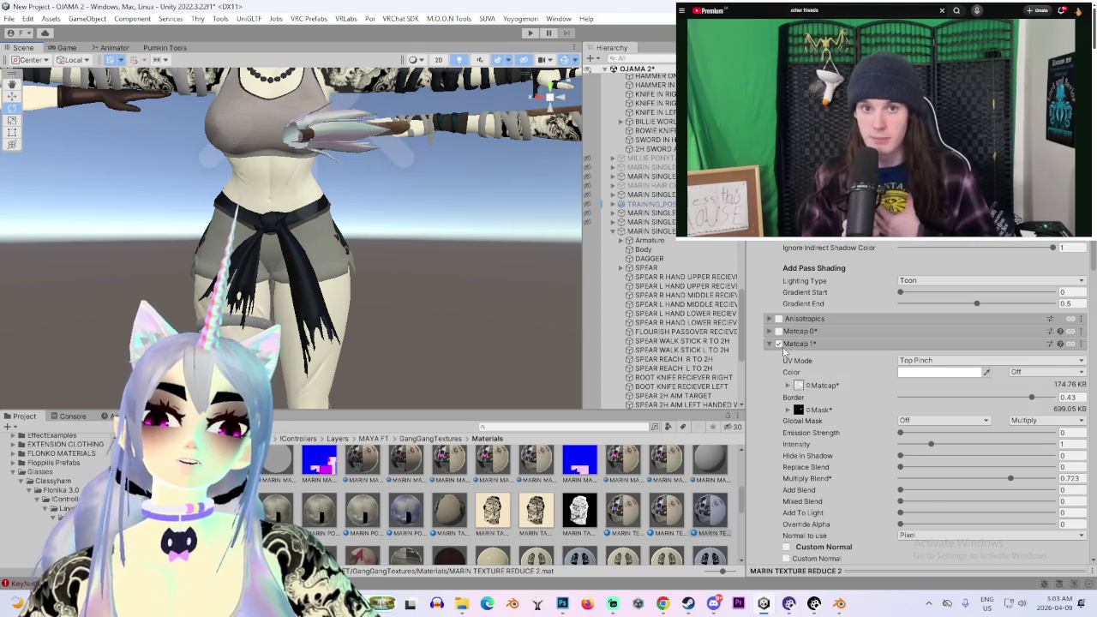
# Enable another matcap layer, collapse the matcap settings and zoom out to both characters
pyautogui.click(779, 344)
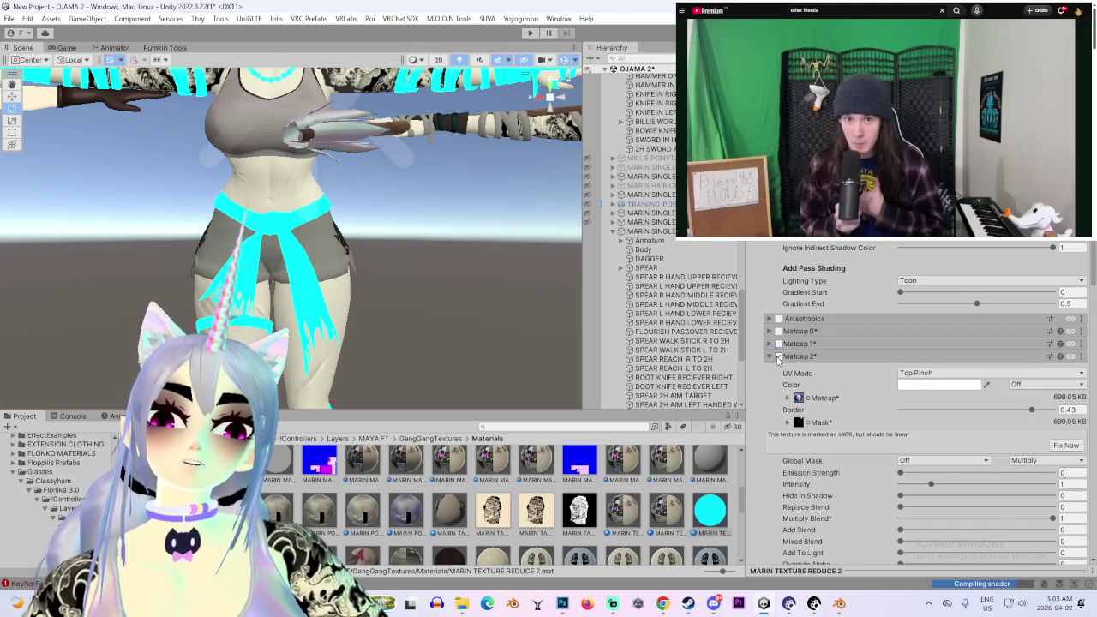
pyautogui.click(765, 370)
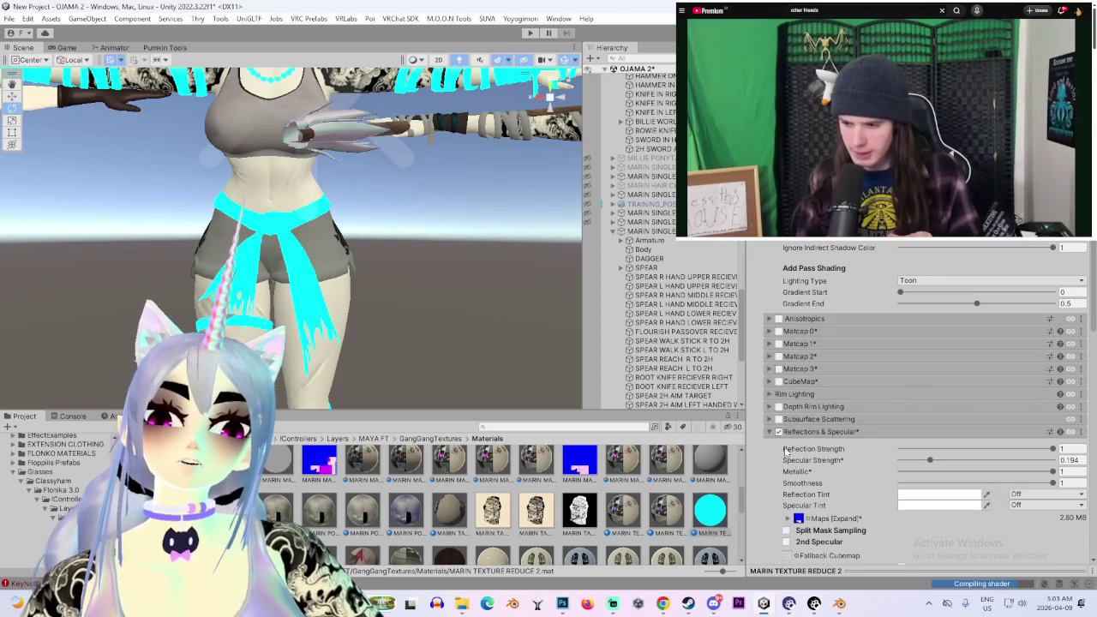
pyautogui.scroll(-3, 437, 237)
pyautogui.moveTo(458, 302)
pyautogui.keyDown('alt'); pyautogui.mouseDown()
pyautogui.moveTo(334, 294)
pyautogui.moveTo(459, 281)
pyautogui.moveTo(367, 307)
pyautogui.mouseUp(); pyautogui.keyUp('alt')
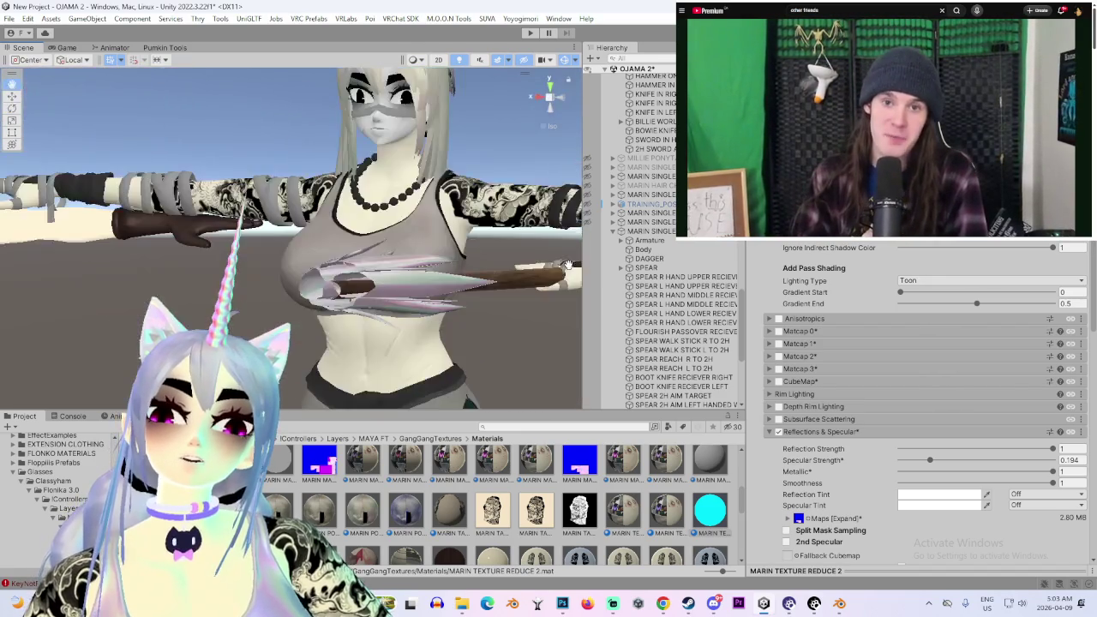
pyautogui.keyDown('alt'); pyautogui.moveTo(367, 306); pyautogui.dragTo(470, 304); pyautogui.keyUp('alt')
pyautogui.scroll(3, 795, 342)
pyautogui.scroll(3, 795, 342)
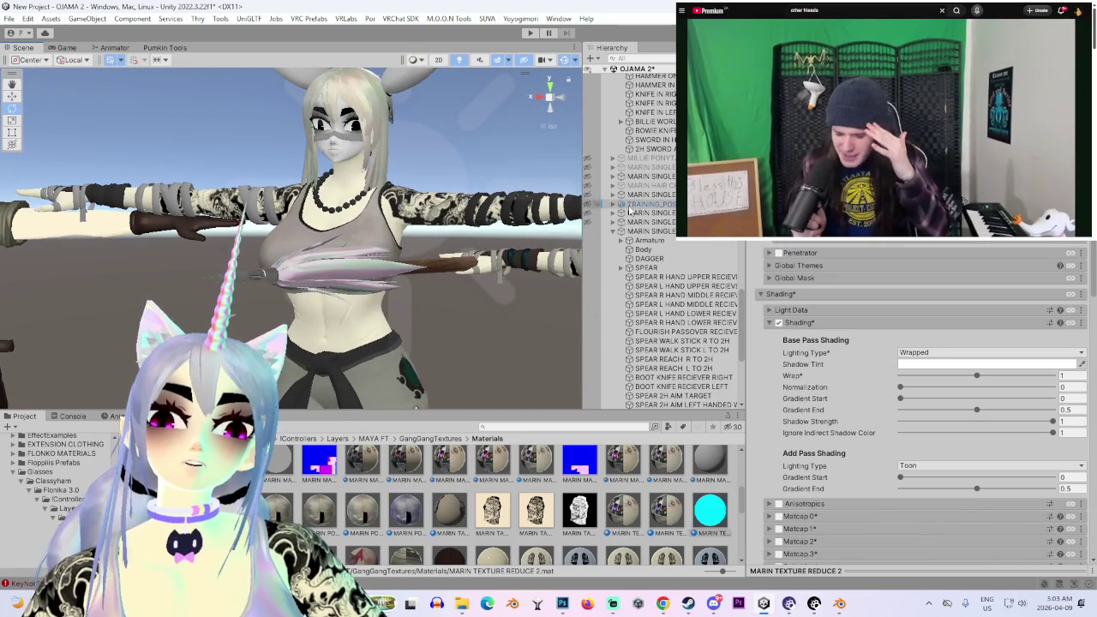
# Select the avatar's Body mesh and reframe the Scene view on the avatar
pyautogui.click(648, 258)
pyautogui.click(649, 250)
pyautogui.scroll(-5, 943, 385)
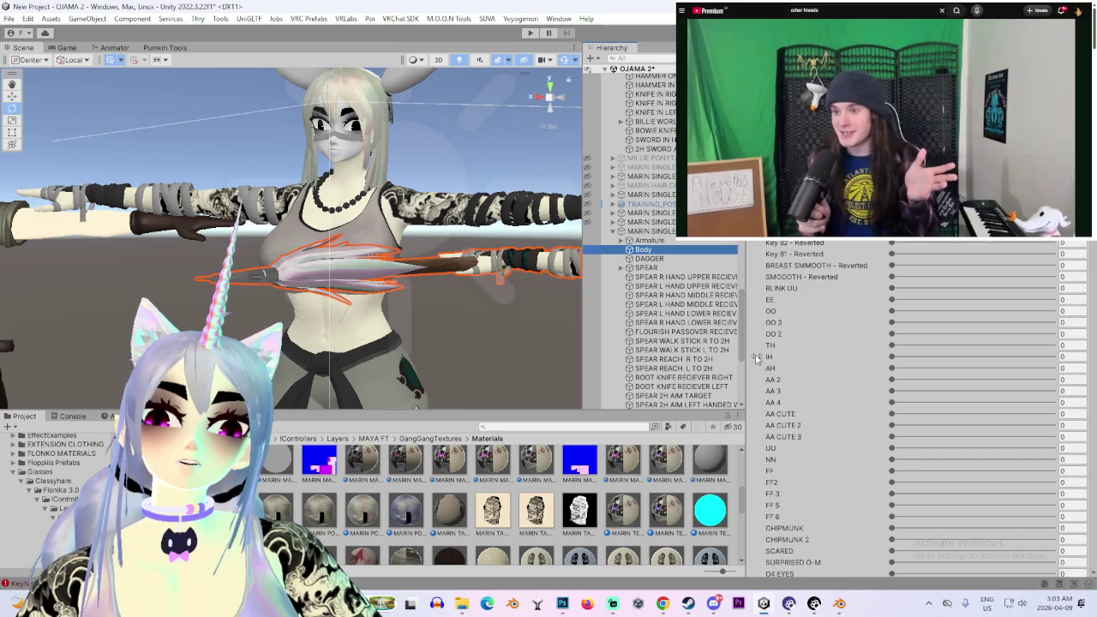
pyautogui.keyDown('alt'); pyautogui.moveTo(462, 303); pyautogui.dragTo(257, 193); pyautogui.keyUp('alt')
pyautogui.click(257, 193)
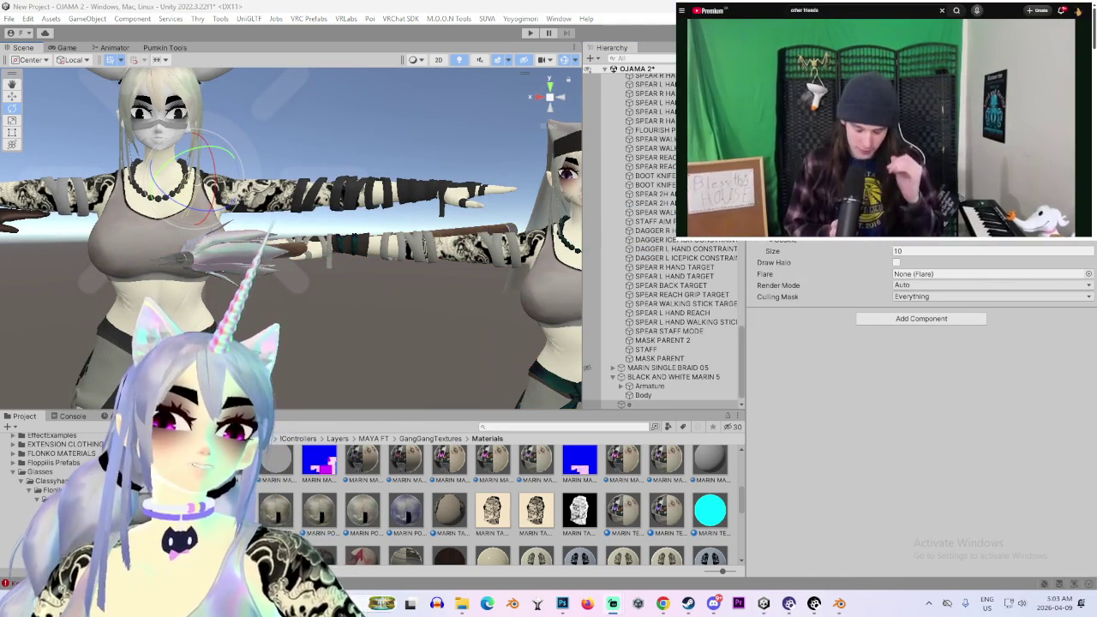
pyautogui.keyDown('alt'); pyautogui.moveTo(257, 193); pyautogui.dragTo(240, 197); pyautogui.keyUp('alt')
pyautogui.moveTo(309, 257)
pyautogui.keyDown('alt'); pyautogui.mouseDown()
pyautogui.moveTo(319, 266)
pyautogui.moveTo(283, 261)
pyautogui.moveTo(326, 261)
pyautogui.mouseUp(); pyautogui.keyUp('alt')
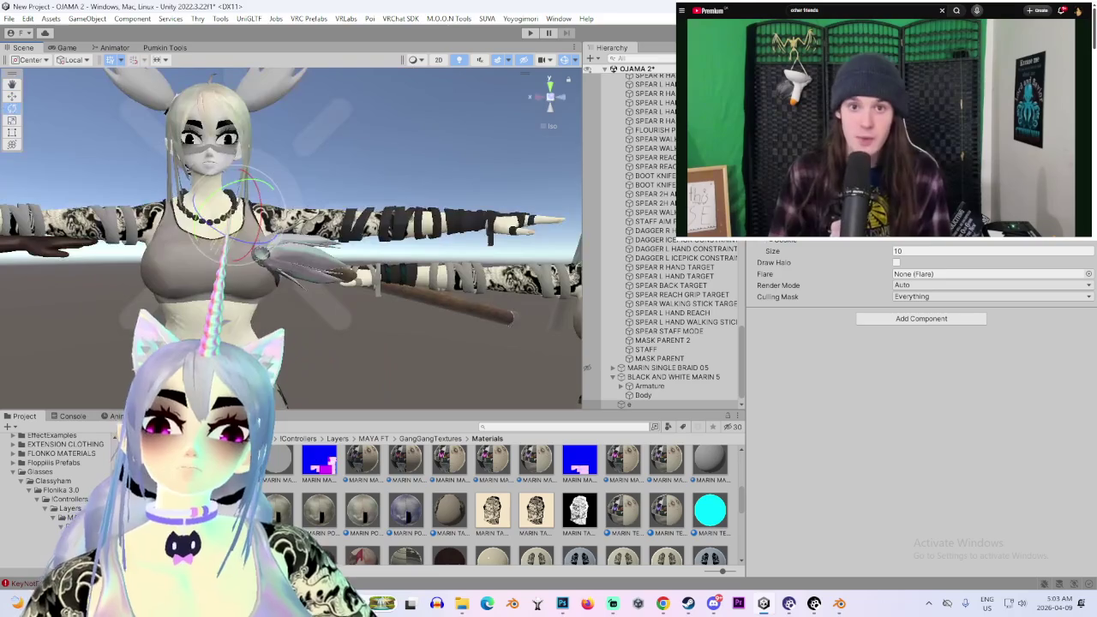
pyautogui.keyDown('alt'); pyautogui.moveTo(373, 125); pyautogui.dragTo(360, 142); pyautogui.keyUp('alt')
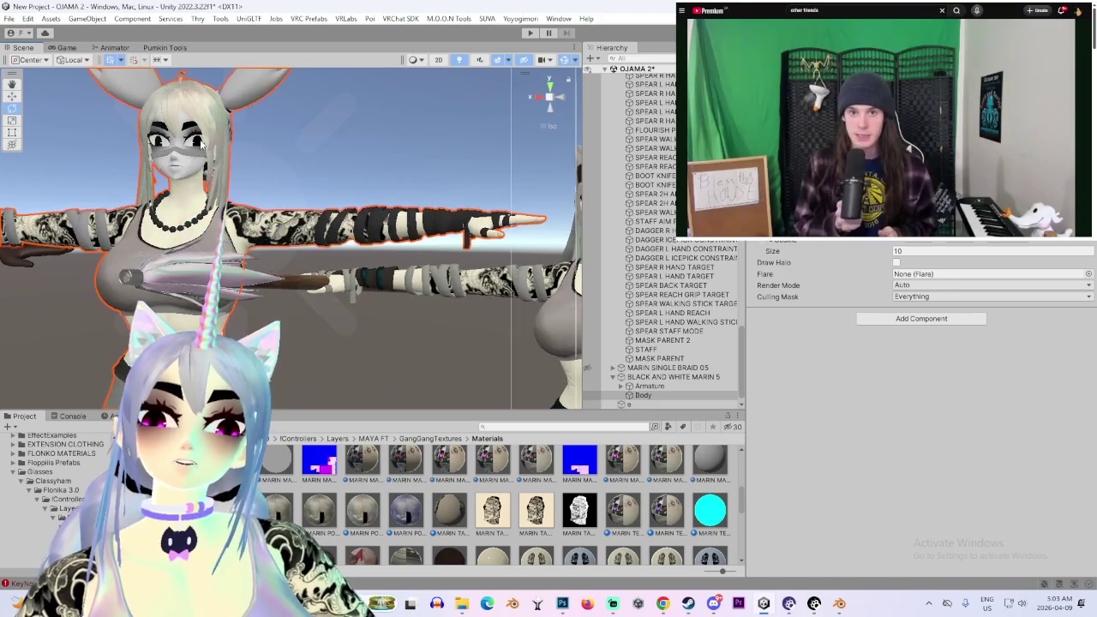
# Unlock the Poiyomi shader on the HAIRJAMA MASTER 11 hair material
pyautogui.click(446, 225)
pyautogui.scroll(-5, 821, 472)
pyautogui.scroll(-5, 814, 467)
pyautogui.scroll(-5, 806, 460)
pyautogui.scroll(-5, 797, 454)
pyautogui.scroll(-5, 795, 451)
pyautogui.scroll(-5, 796, 456)
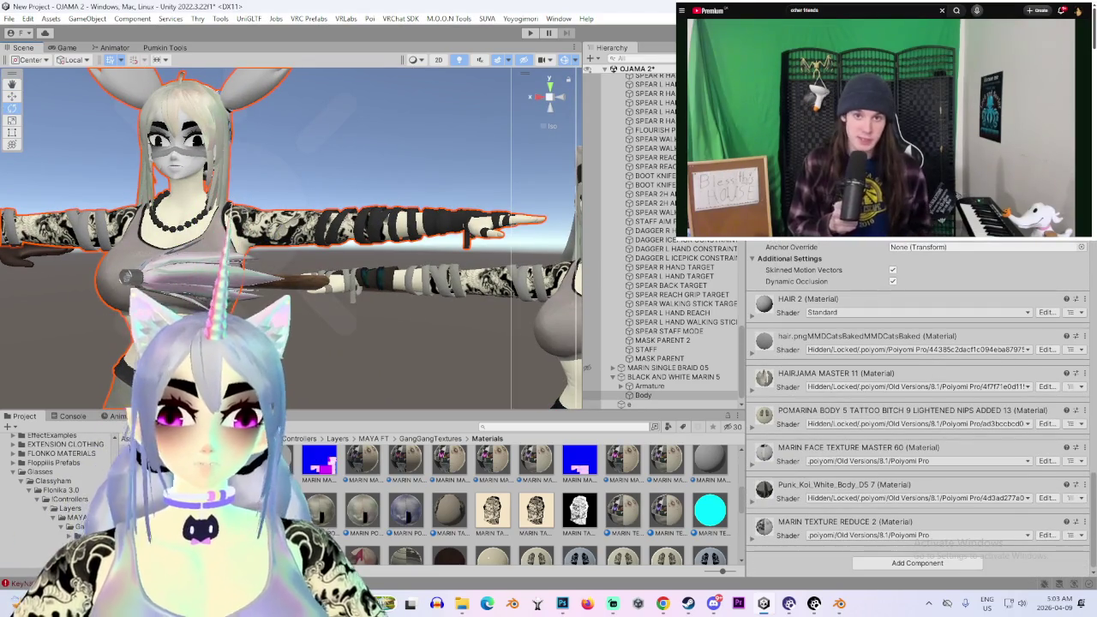
pyautogui.click(753, 390)
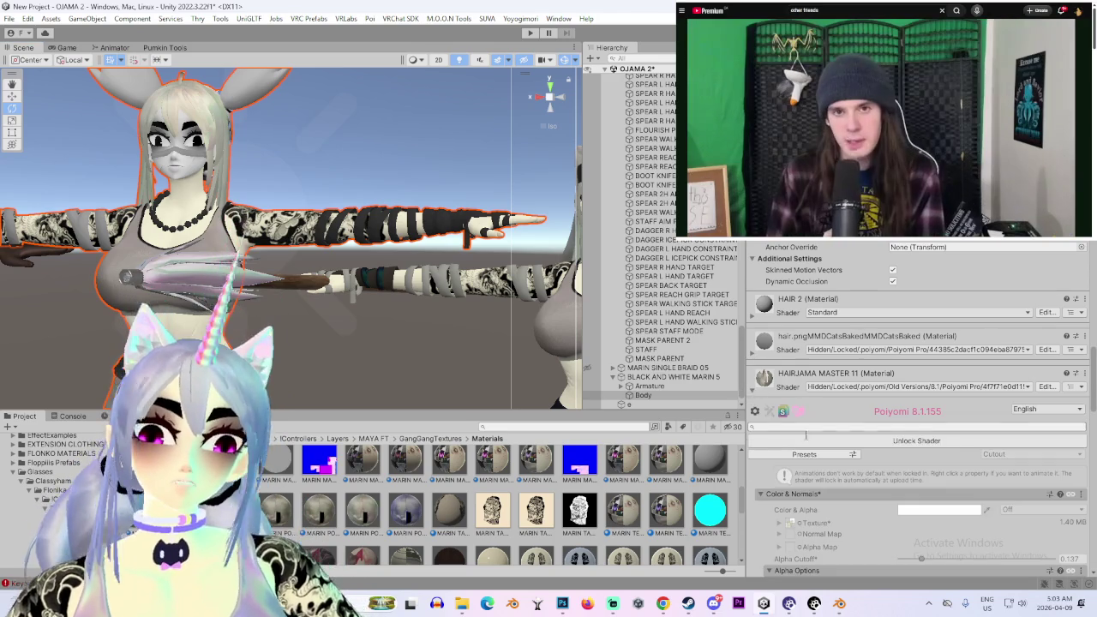
pyautogui.click(853, 441)
# Unlock the Poiyomi shader on the POMARINA BODY material
pyautogui.scroll(-3, 805, 493)
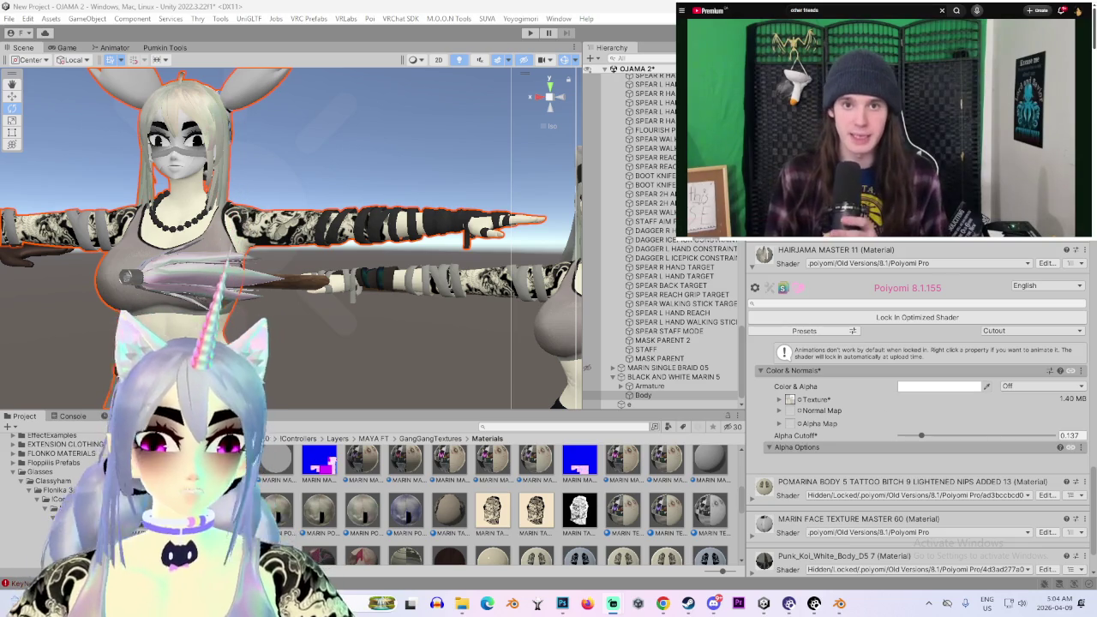
pyautogui.scroll(-3, 836, 163)
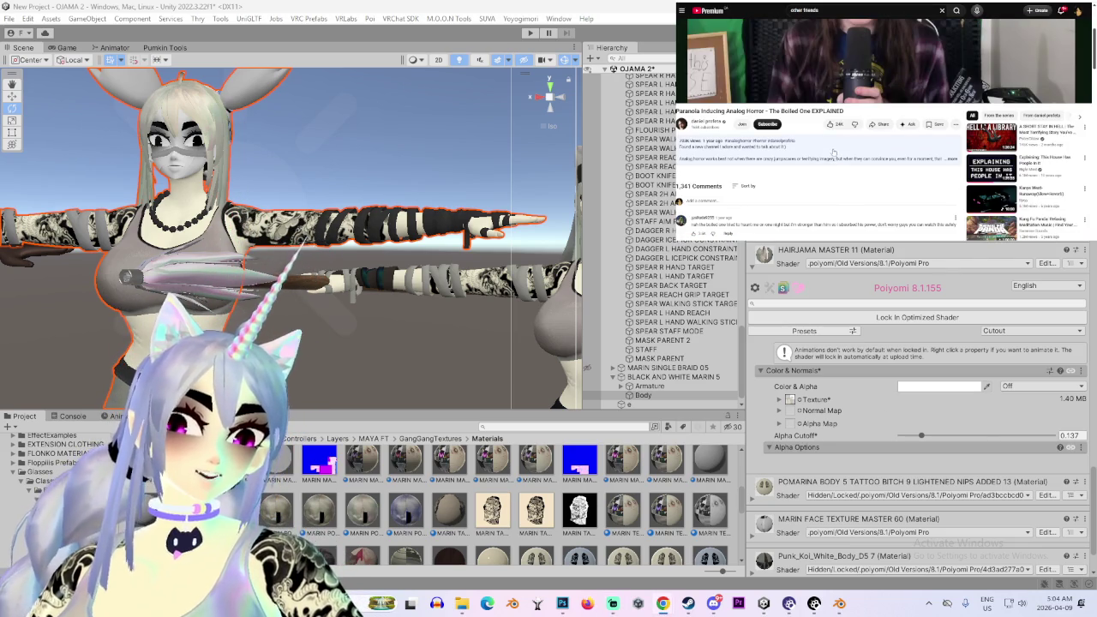
pyautogui.scroll(-3, 834, 153)
pyautogui.click(1010, 131)
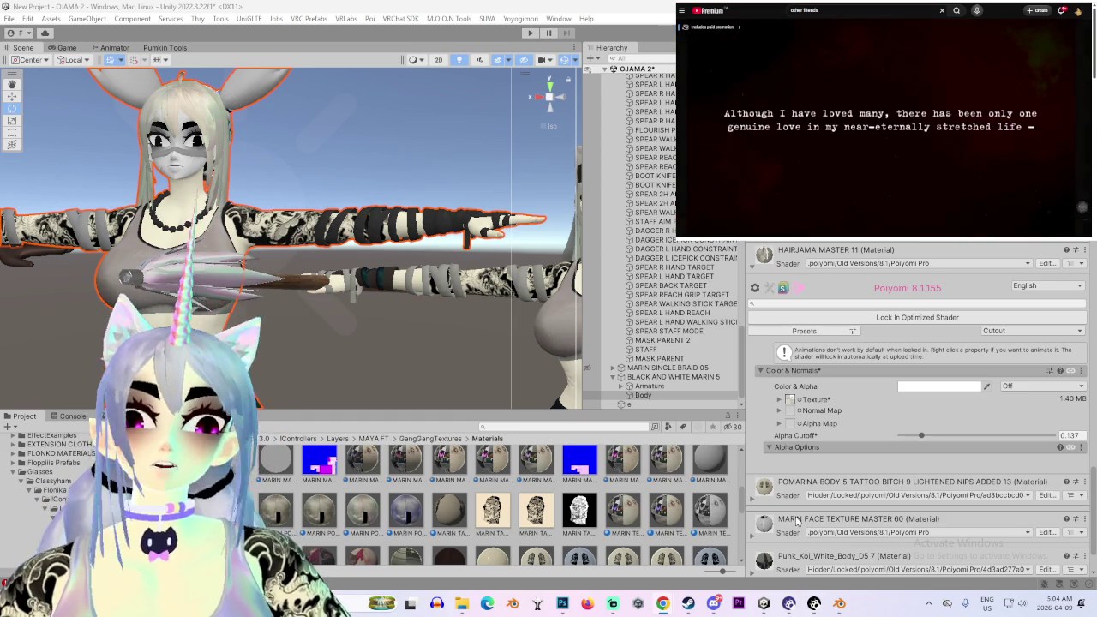
pyautogui.click(754, 504)
pyautogui.scroll(-2, 758, 502)
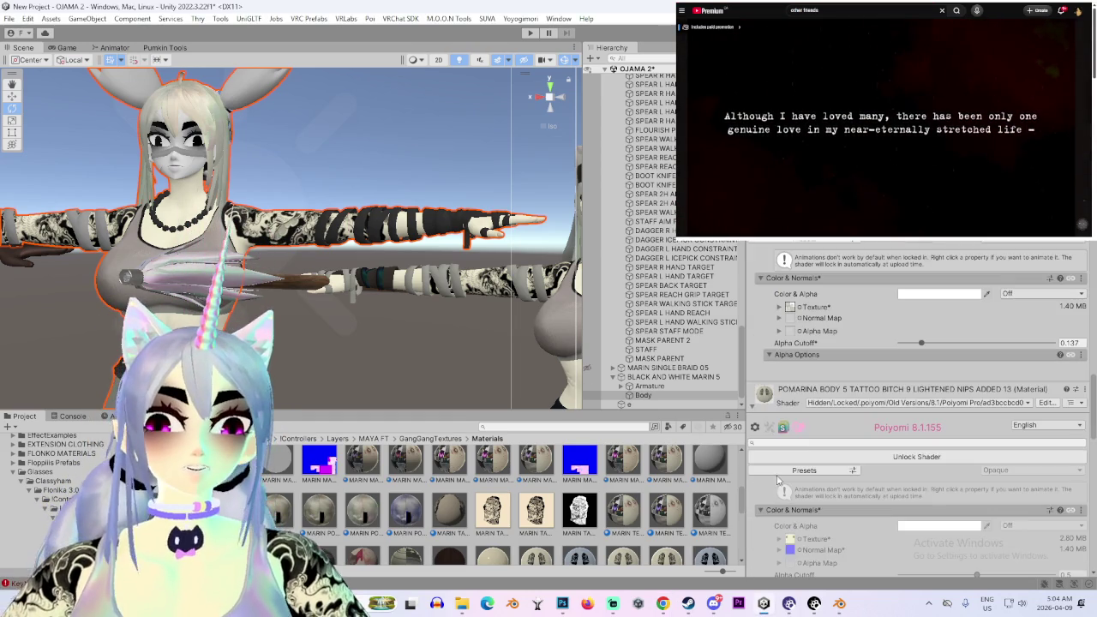
pyautogui.click(898, 458)
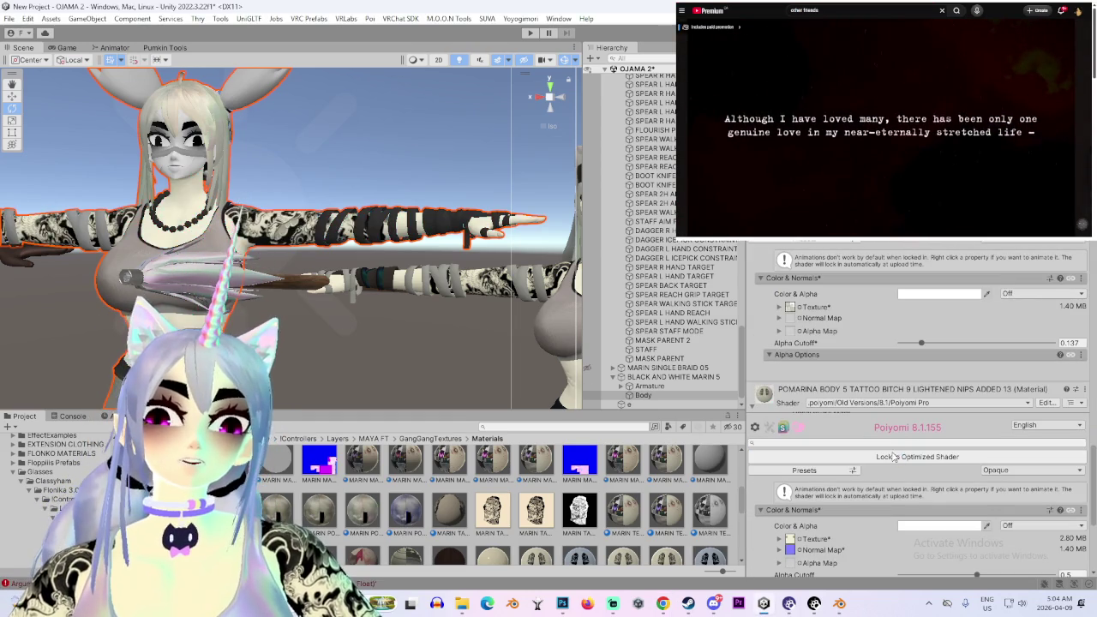
pyautogui.scroll(-2, 795, 508)
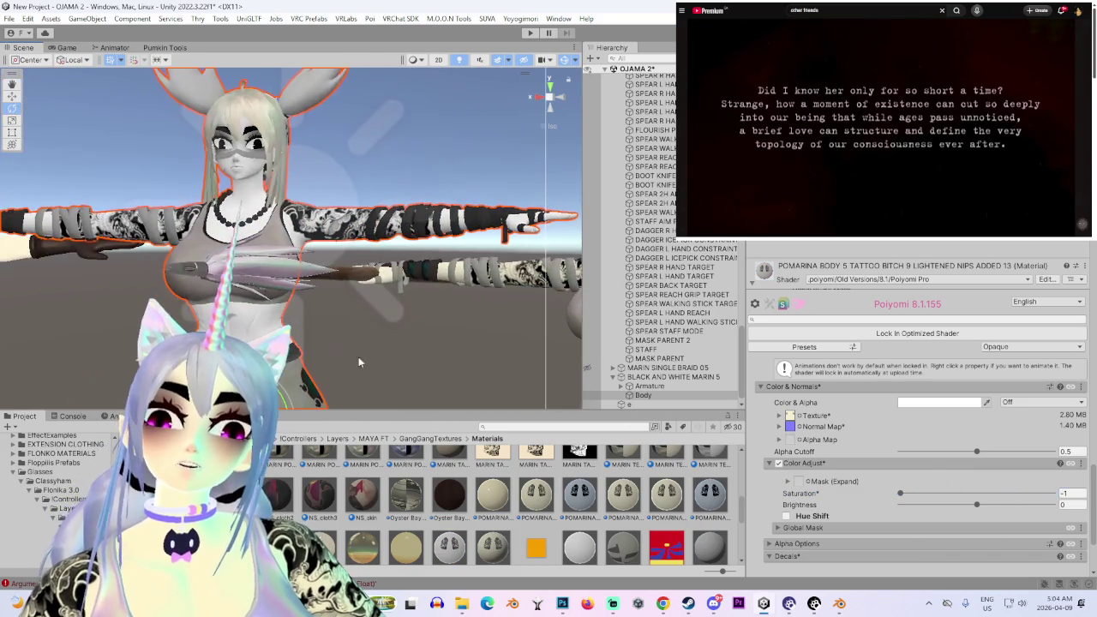
# Unlock the Poiyomi shader on the Punk_Koi_White_Body_D5 7 material
pyautogui.scroll(2, 374, 362)
pyautogui.scroll(2, 368, 358)
pyautogui.scroll(2, 364, 356)
pyautogui.scroll(-3, 352, 341)
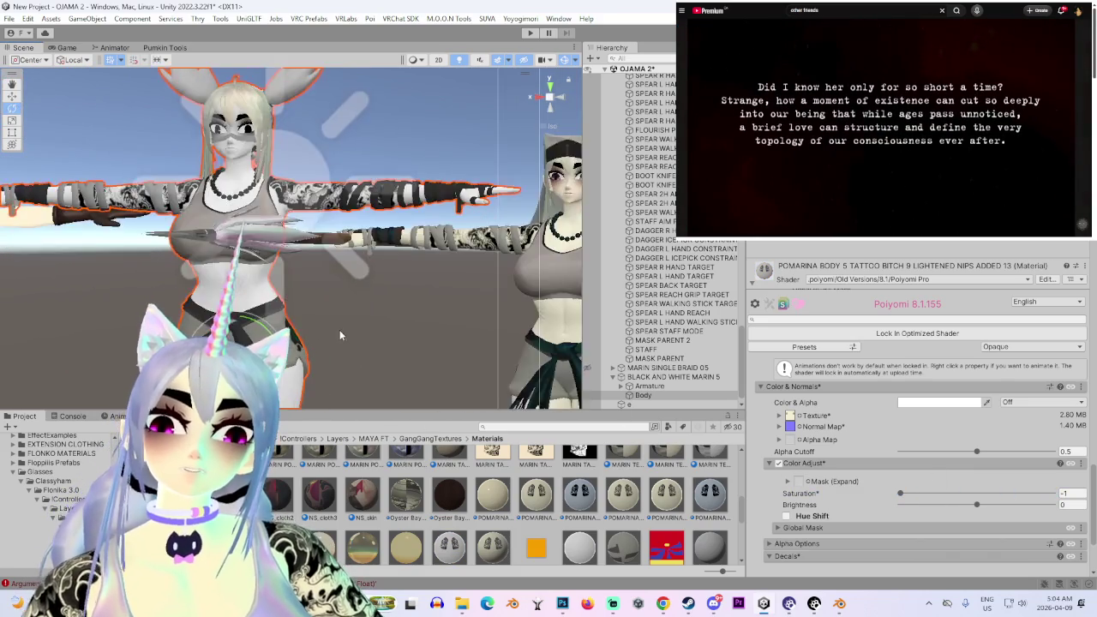
pyautogui.scroll(4, 343, 329)
pyautogui.scroll(-2, 791, 449)
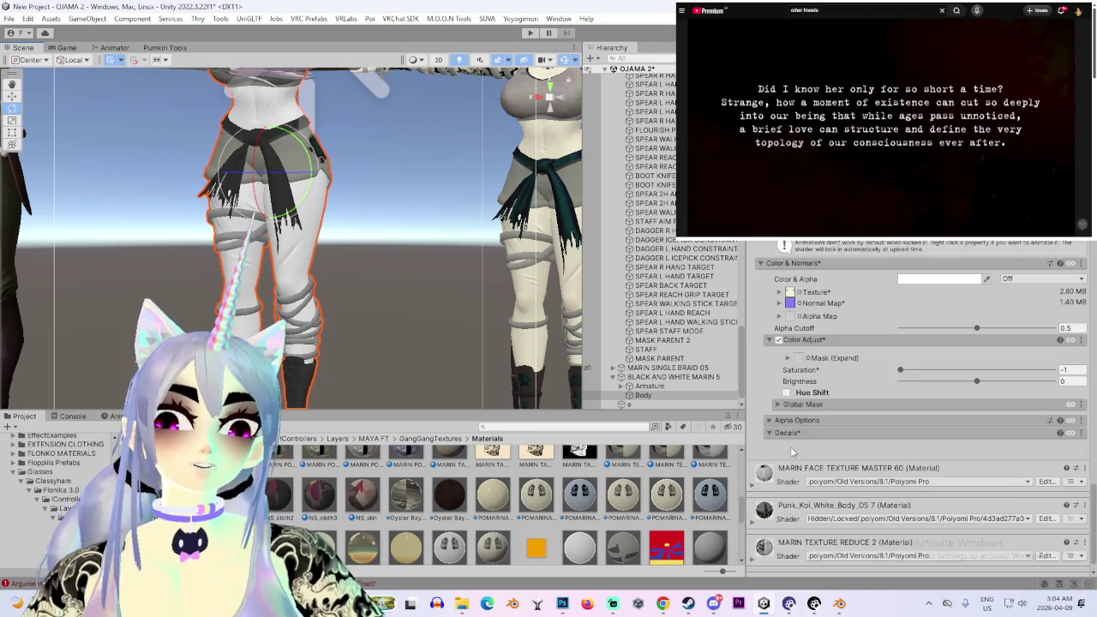
pyautogui.scroll(-1, 792, 450)
pyautogui.click(753, 506)
pyautogui.scroll(-3, 865, 418)
pyautogui.click(913, 431)
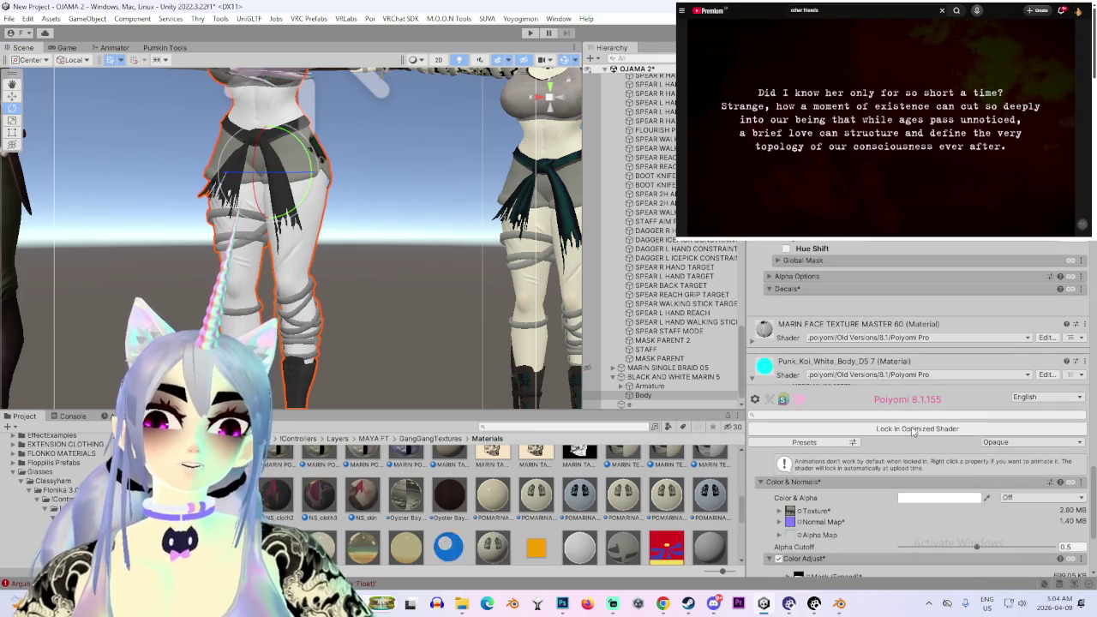
# Locate the Punk_Koi material in the Project files with Select Material and open it
pyautogui.click(1084, 362)
pyautogui.click(939, 414)
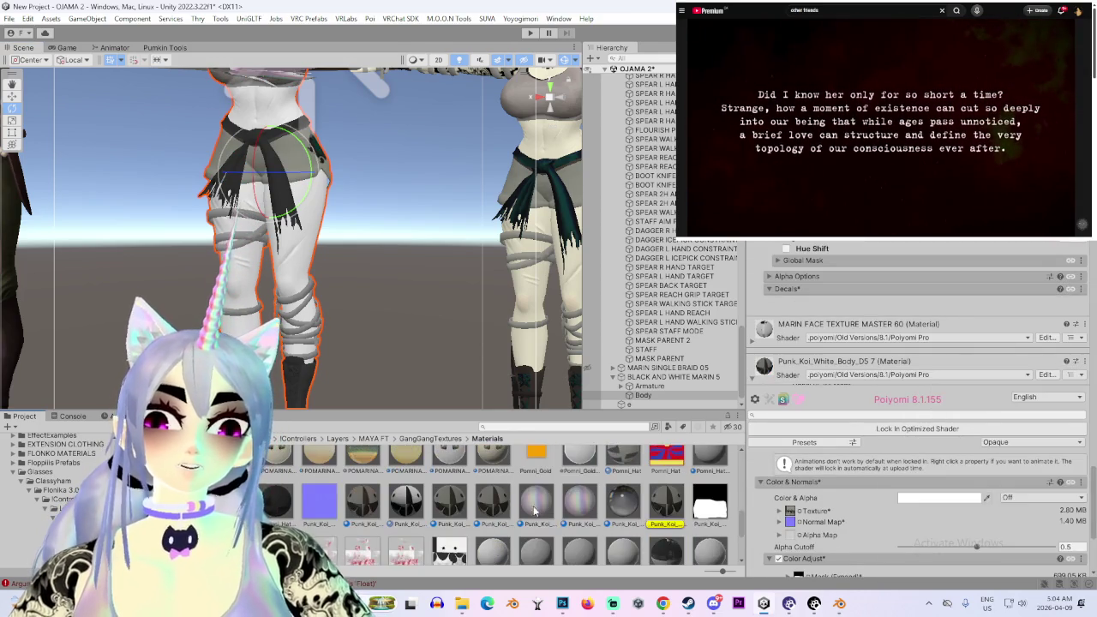
pyautogui.click(660, 509)
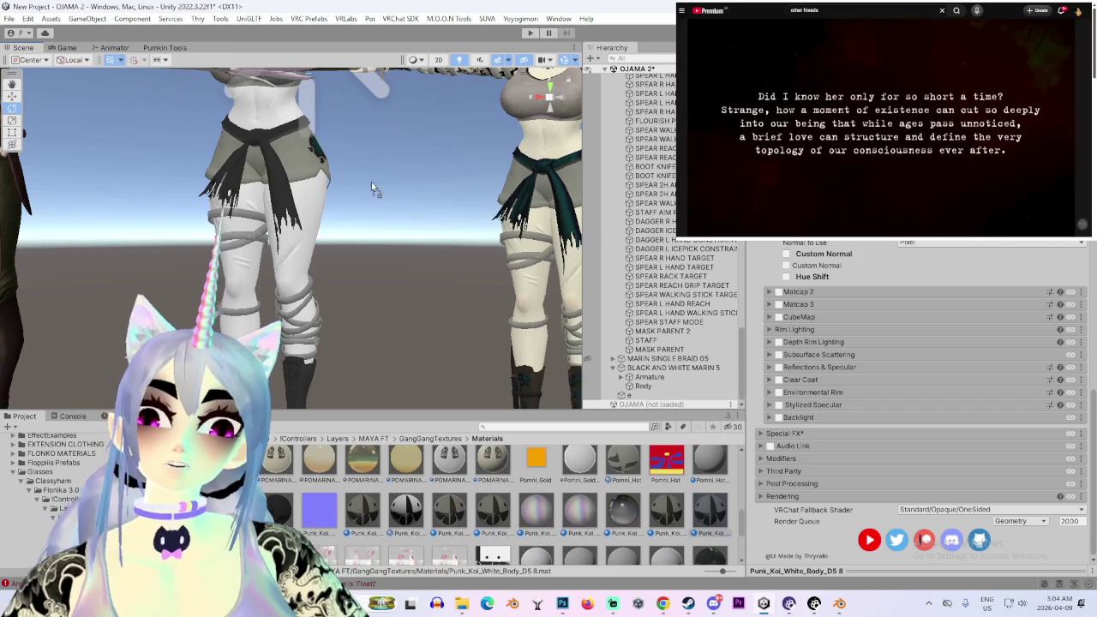
# Collapse Matcap 1 and expand the Color Adjust mask, confirming Saturation stays at -1
pyautogui.scroll(3, 851, 413)
pyautogui.scroll(3, 850, 413)
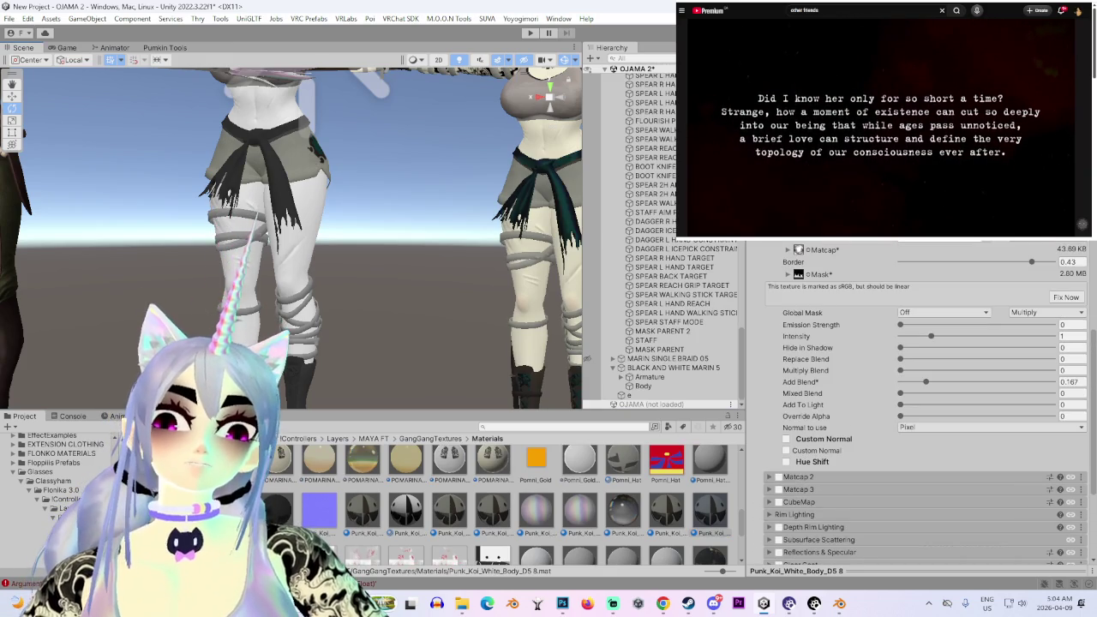
pyautogui.click(797, 278)
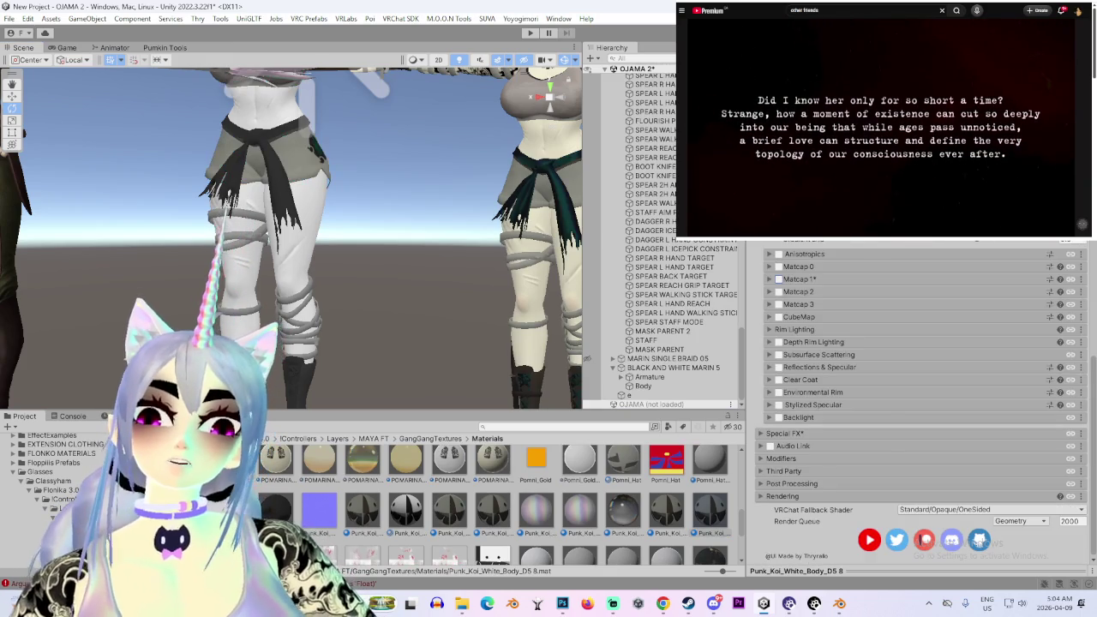
pyautogui.scroll(5, 857, 332)
pyautogui.scroll(5, 852, 344)
pyautogui.scroll(5, 831, 368)
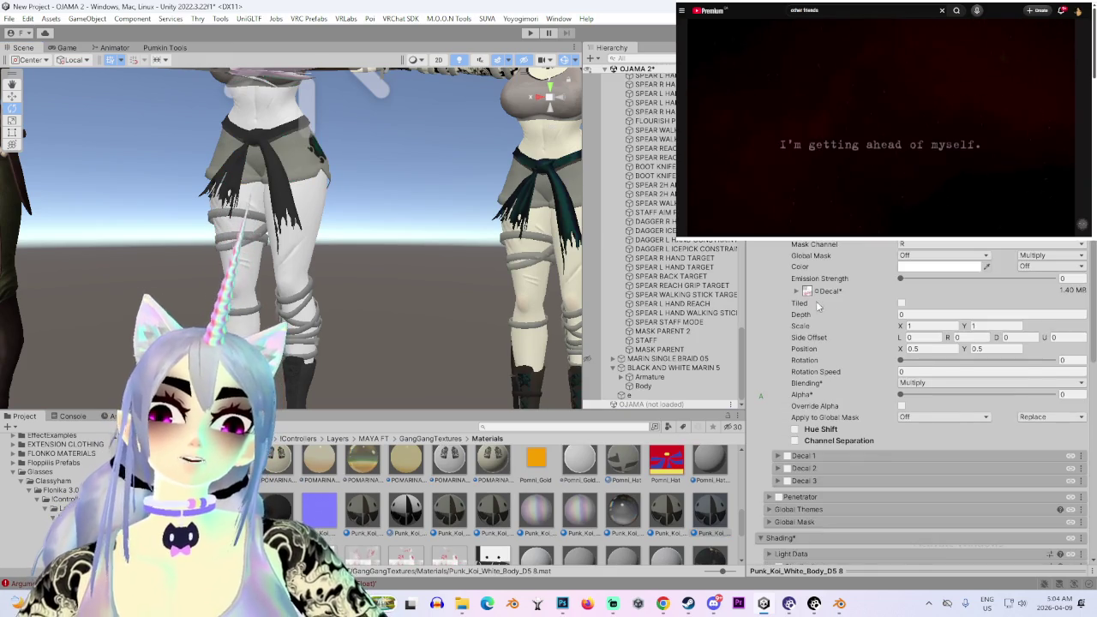
pyautogui.scroll(3, 810, 401)
pyautogui.click(803, 275)
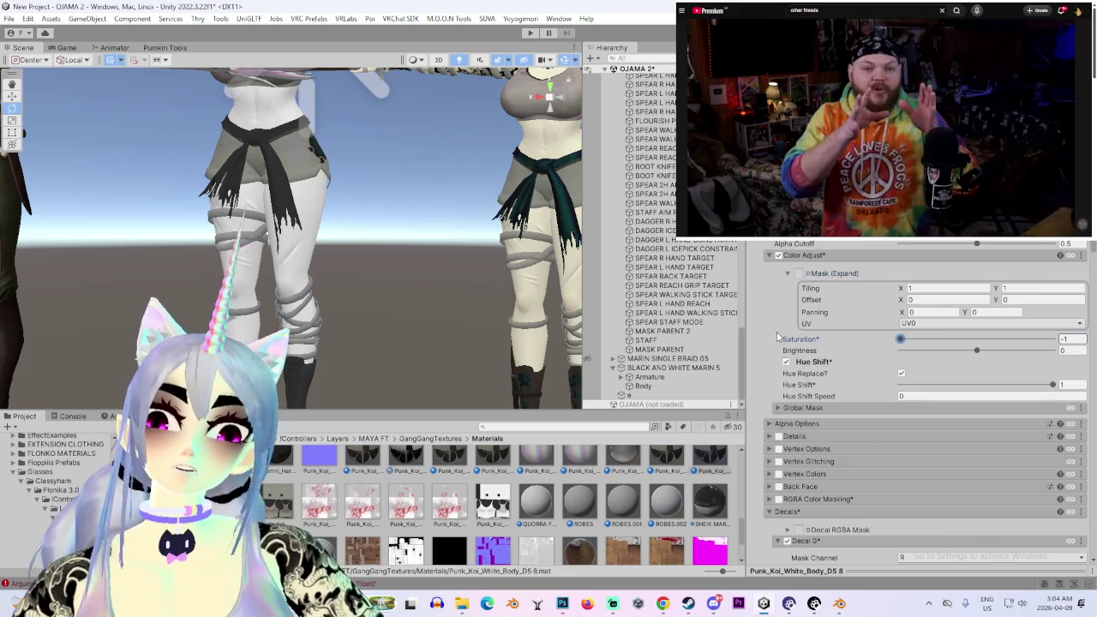
pyautogui.moveTo(378, 259)
pyautogui.mouseDown(button='right')
pyautogui.moveTo(408, 319)
pyautogui.moveTo(389, 297)
pyautogui.moveTo(438, 272)
pyautogui.moveTo(364, 295)
pyautogui.mouseUp(button='right')
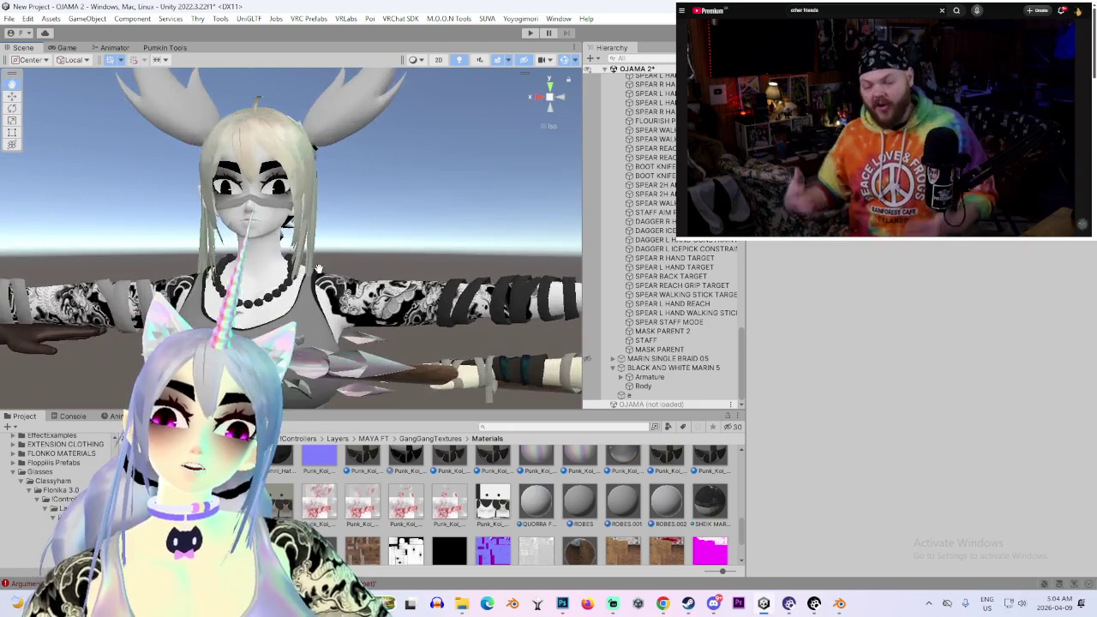
pyautogui.click(338, 261)
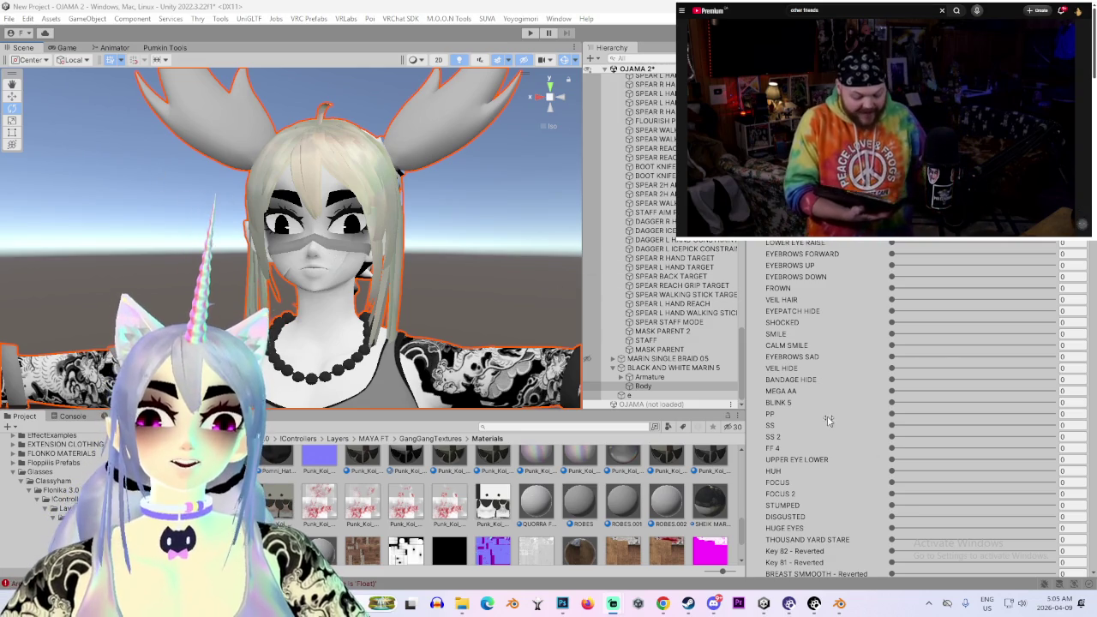
# Scroll the Body's Blendshapes list and drag the EYEZ slider to 100
pyautogui.scroll(-3, 771, 420)
pyautogui.scroll(-3, 785, 429)
pyautogui.scroll(-3, 797, 437)
pyautogui.scroll(-3, 808, 449)
pyautogui.scroll(-5, 809, 448)
pyautogui.scroll(-5, 809, 448)
pyautogui.scroll(-5, 808, 448)
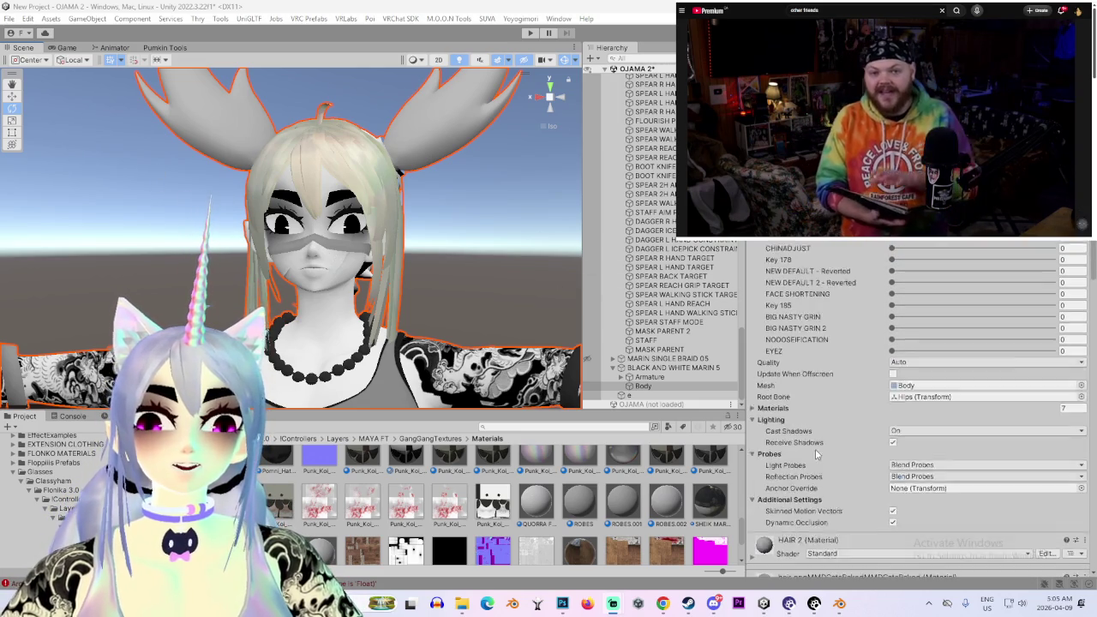
pyautogui.scroll(-5, 808, 448)
pyautogui.scroll(-2, 826, 439)
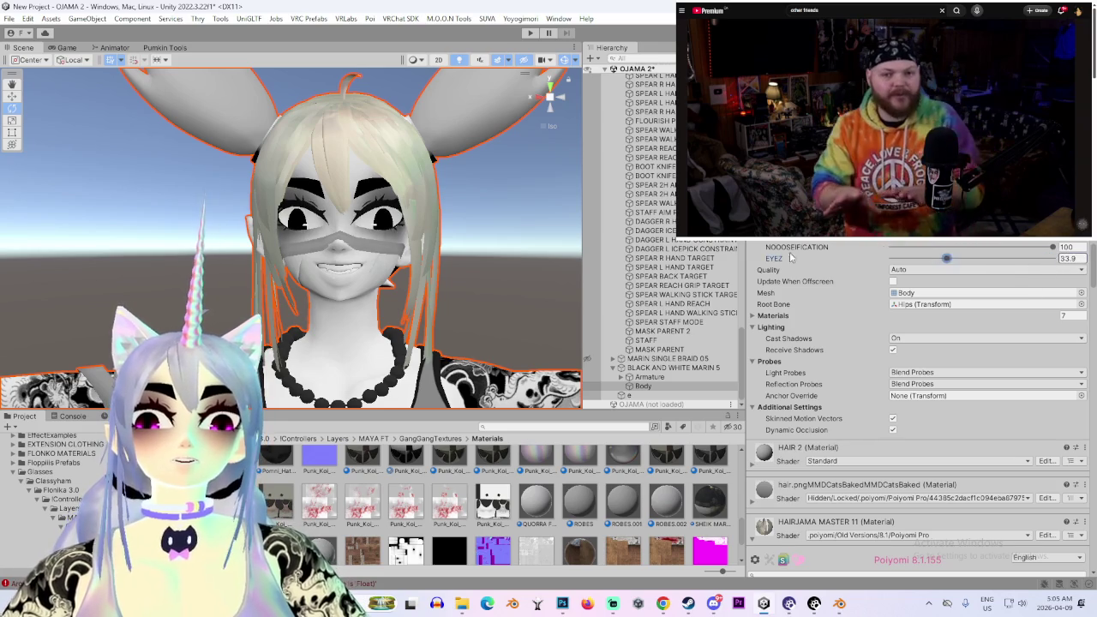
pyautogui.moveTo(368, 224)
pyautogui.keyDown('alt'); pyautogui.mouseDown()
pyautogui.moveTo(316, 223)
pyautogui.moveTo(385, 225)
pyautogui.mouseUp(); pyautogui.keyUp('alt')
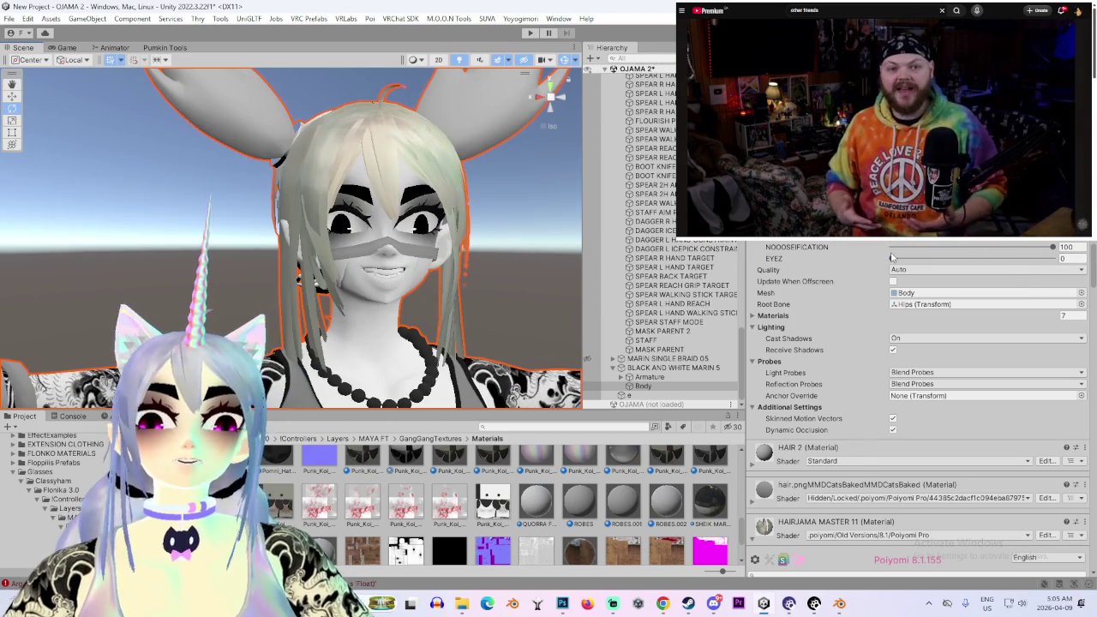
pyautogui.moveTo(910, 258); pyautogui.dragTo(1052, 258)
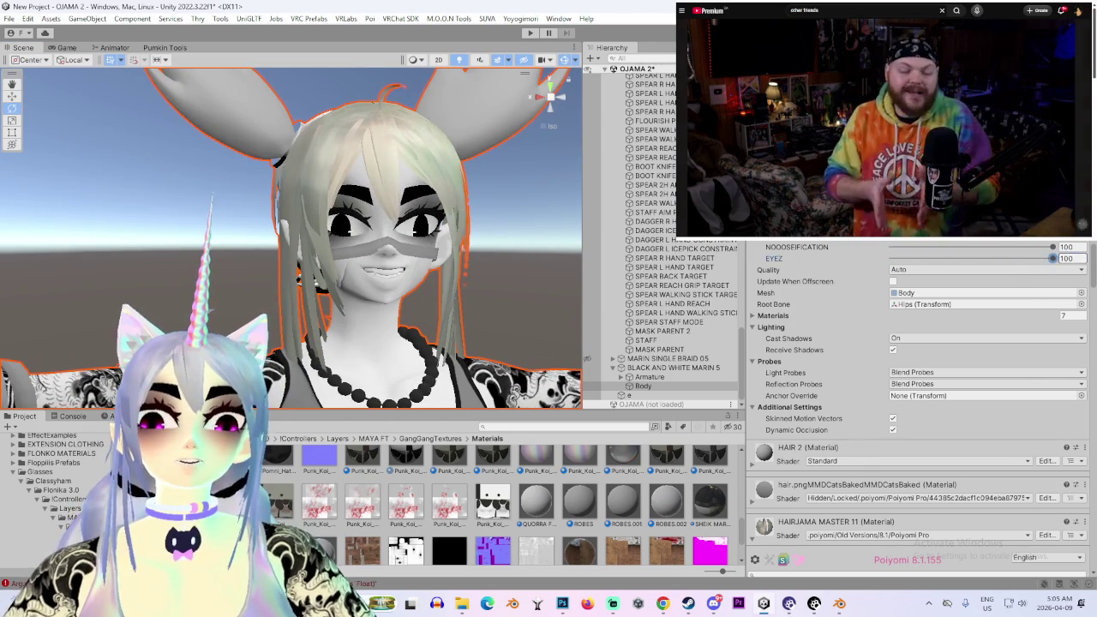
pyautogui.scroll(-2, 374, 248)
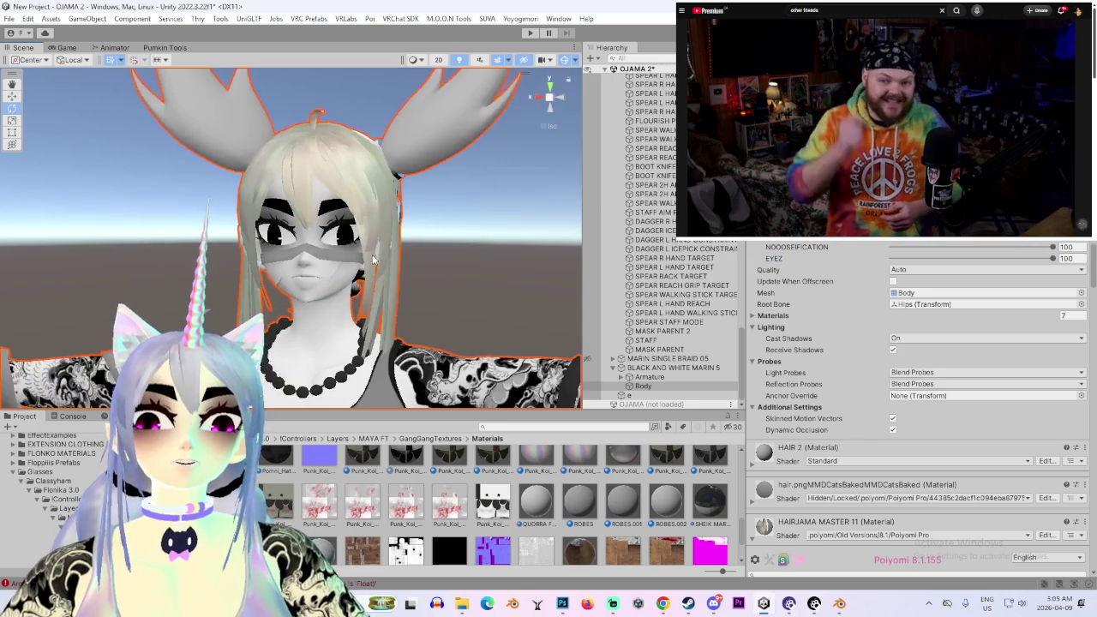
pyautogui.scroll(-2, 375, 248)
pyautogui.scroll(-2, 375, 248)
pyautogui.scroll(2, 374, 249)
pyautogui.scroll(1, 375, 249)
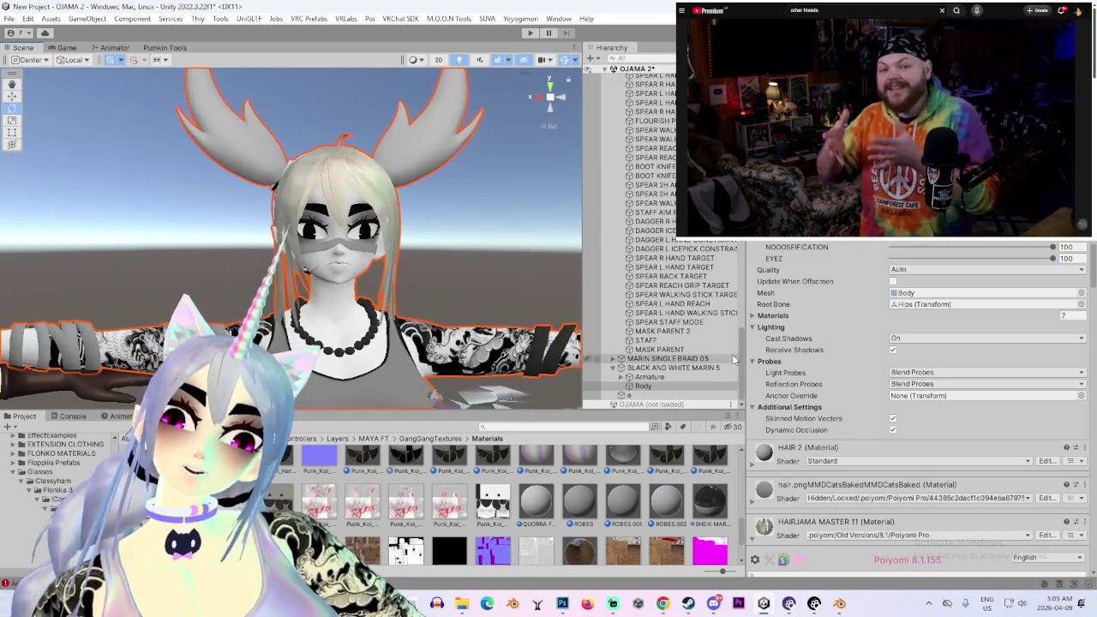
pyautogui.scroll(-2, 809, 457)
pyautogui.scroll(-4, 809, 457)
pyautogui.scroll(-2, 878, 433)
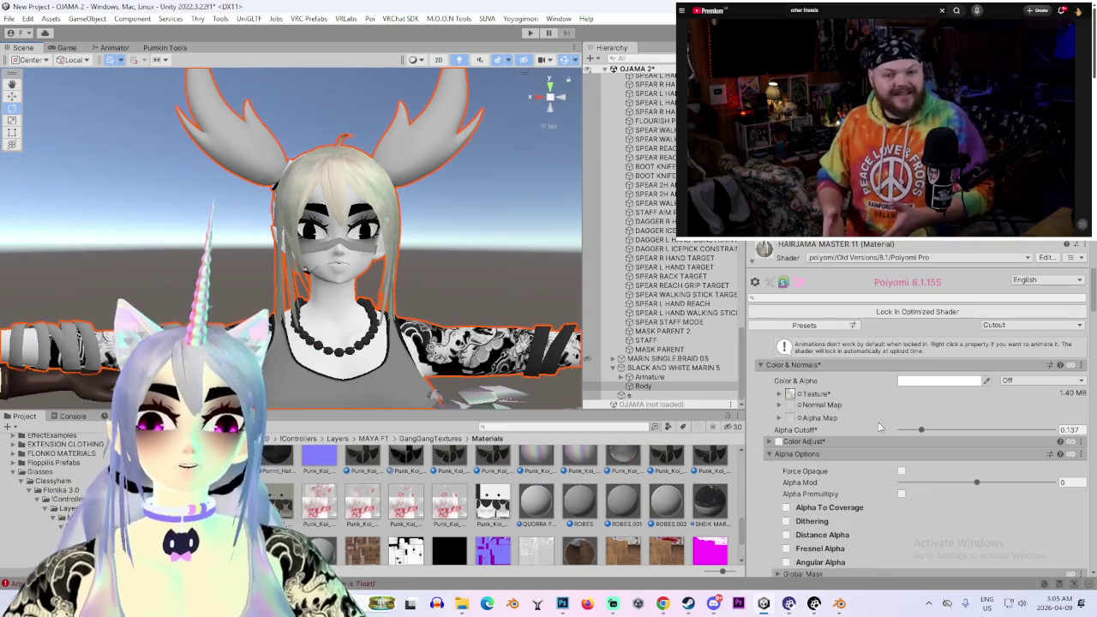
# Enable and expand Color Adjust on the hair material
pyautogui.click(777, 443)
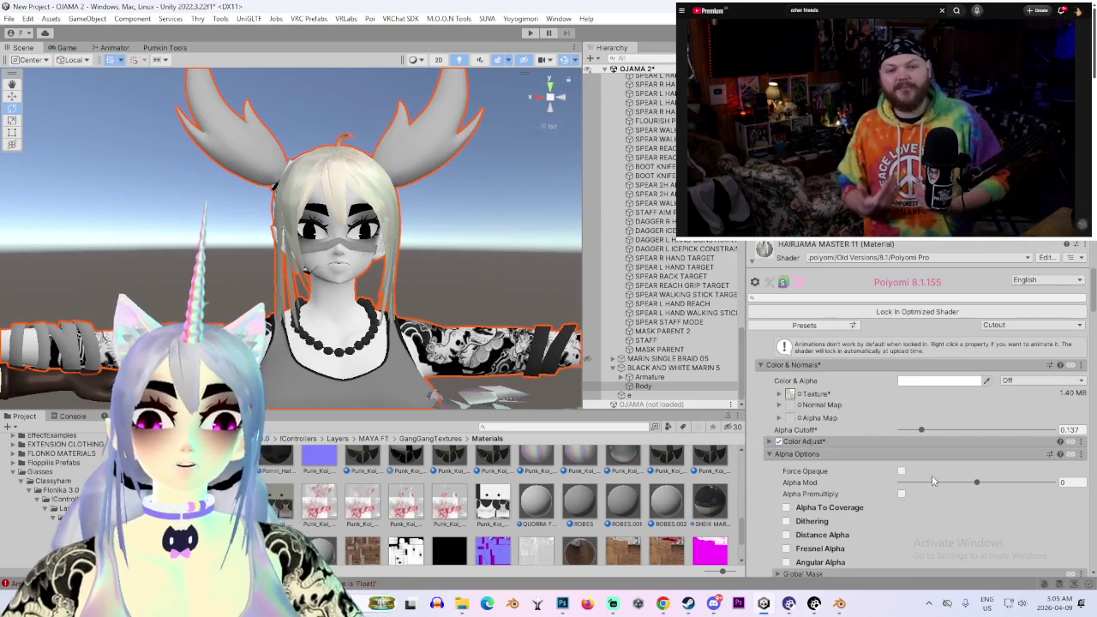
pyautogui.click(769, 442)
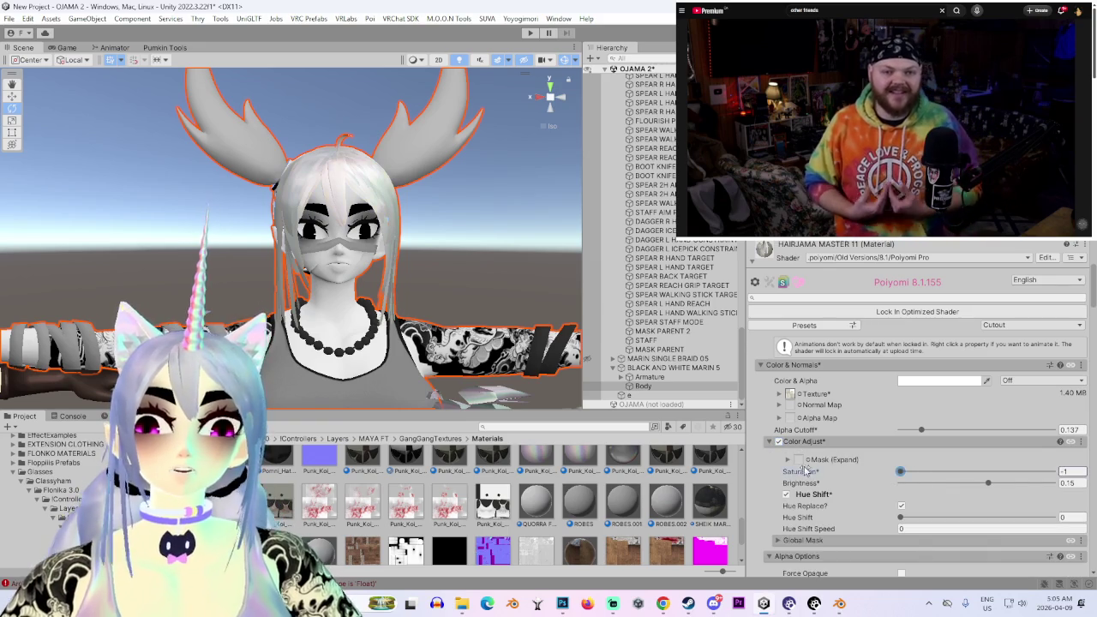
pyautogui.scroll(-3, 810, 471)
pyautogui.scroll(-3, 806, 468)
pyautogui.scroll(-3, 797, 466)
pyautogui.scroll(-3, 789, 464)
pyautogui.scroll(-3, 786, 463)
# Toggle Matcap 0 off and back on and enable the Matcap 1 layer
pyautogui.rightClick(782, 408)
pyautogui.click(781, 408)
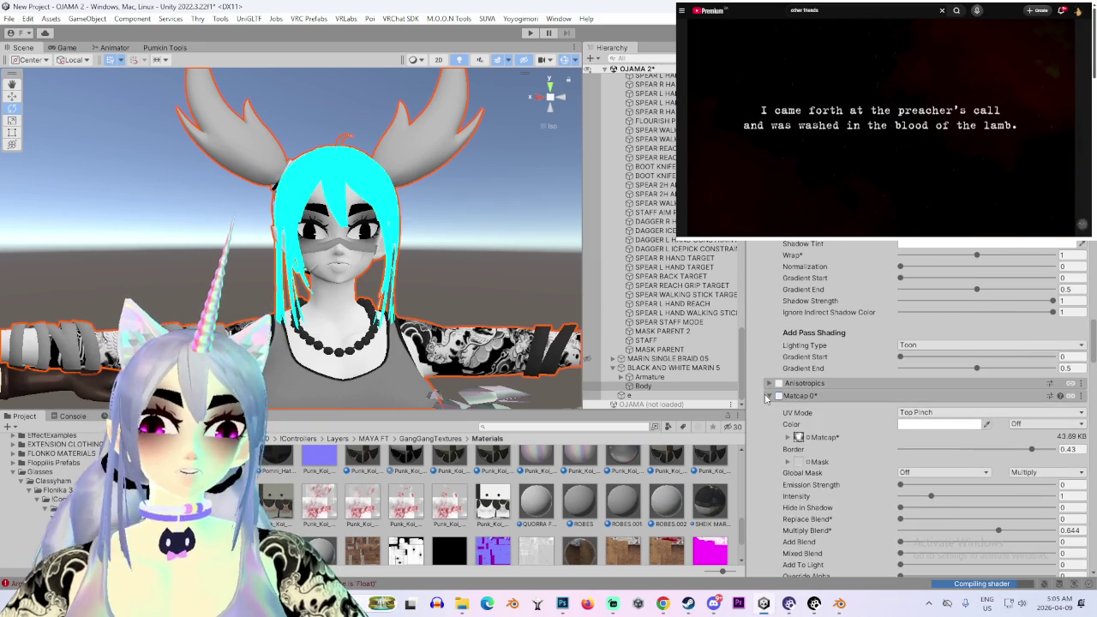
pyautogui.click(778, 396)
pyautogui.click(769, 396)
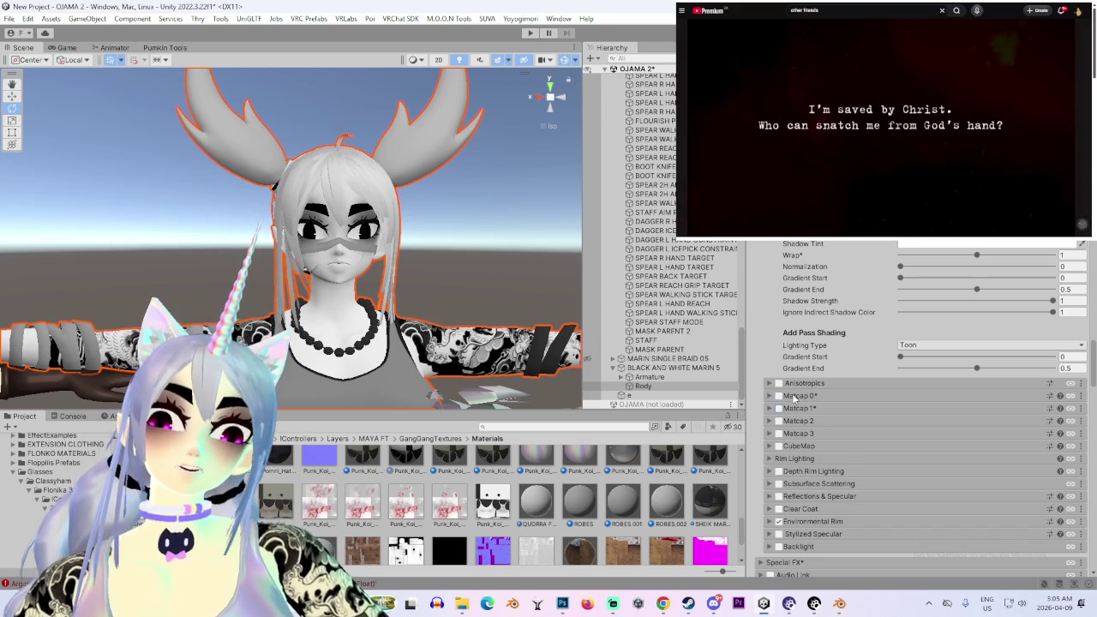
pyautogui.click(781, 410)
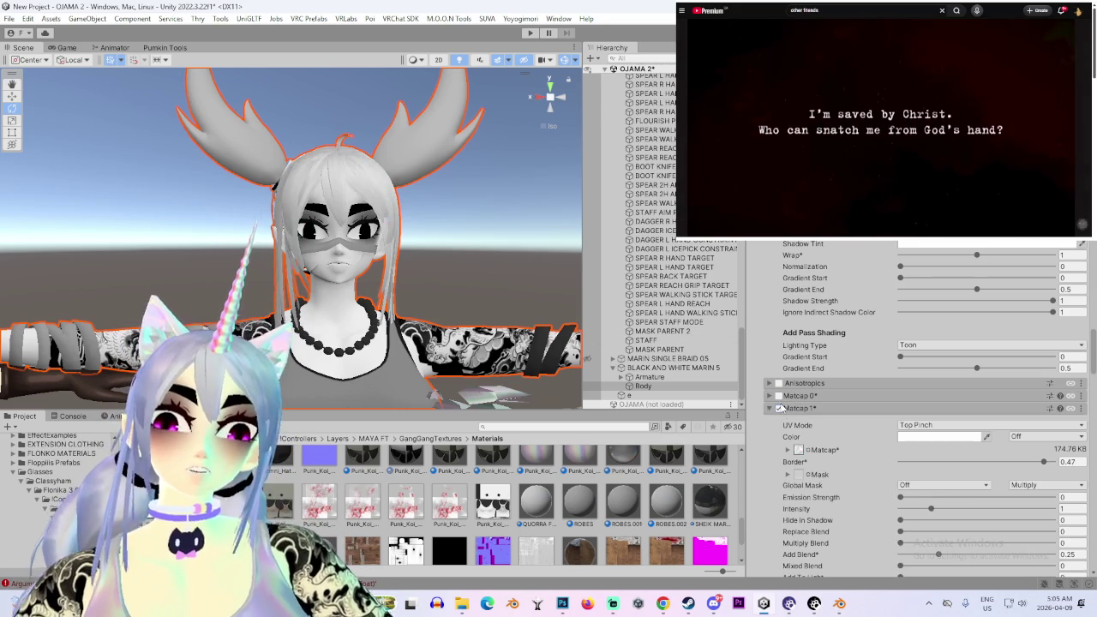
pyautogui.click(769, 396)
pyautogui.click(778, 396)
pyautogui.moveTo(480, 257)
pyautogui.keyDown('alt'); pyautogui.mouseDown()
pyautogui.moveTo(394, 262)
pyautogui.moveTo(498, 273)
pyautogui.mouseUp(); pyautogui.keyUp('alt')
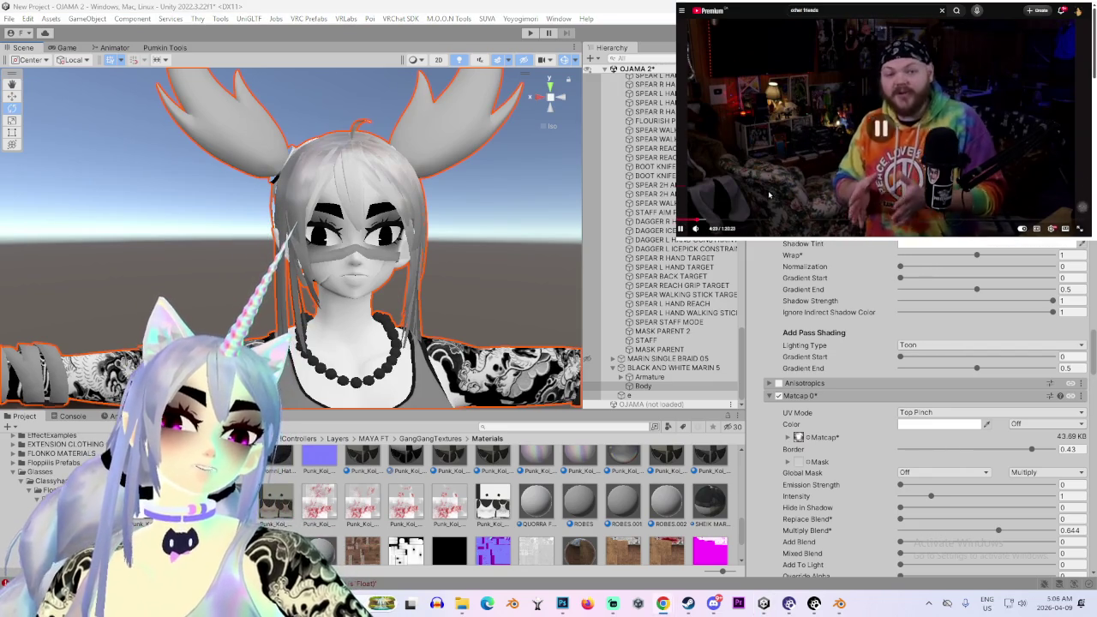
pyautogui.scroll(-10, 771, 193)
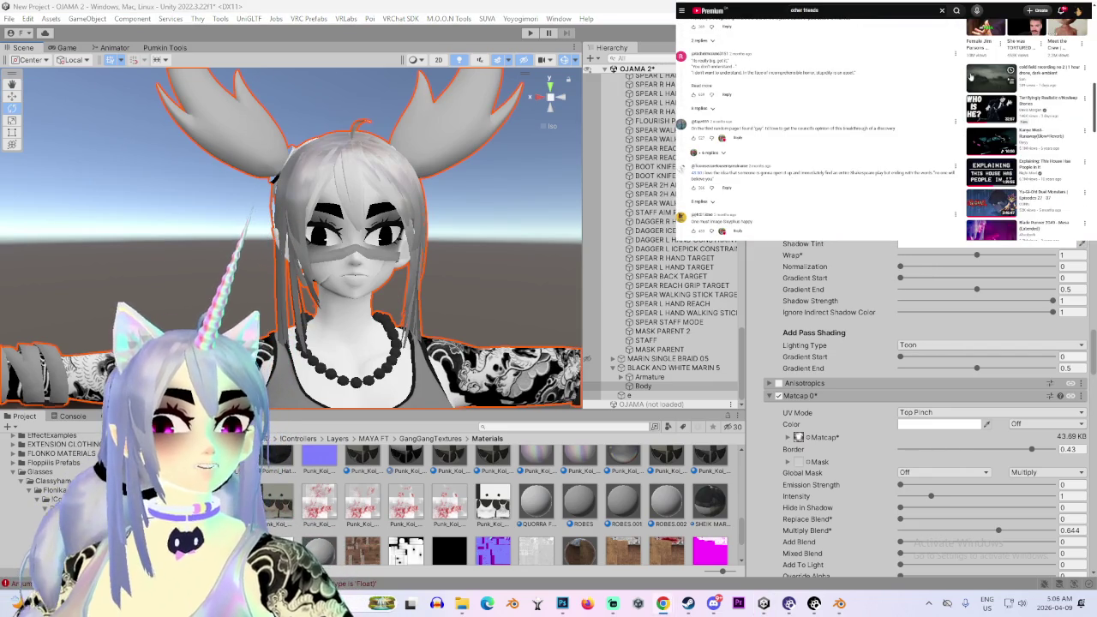
pyautogui.scroll(-1, 880, 147)
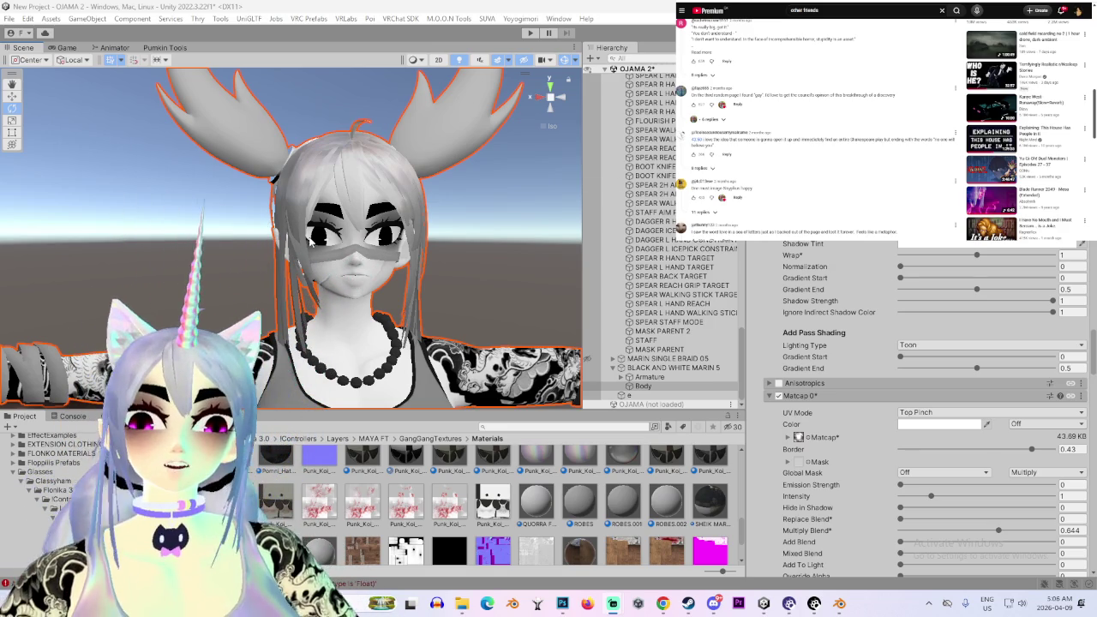
pyautogui.moveTo(283, 214)
pyautogui.keyDown('alt'); pyautogui.mouseDown()
pyautogui.moveTo(327, 212)
pyautogui.moveTo(544, 296)
pyautogui.moveTo(353, 388)
pyautogui.moveTo(327, 262)
pyautogui.moveTo(434, 328)
pyautogui.moveTo(319, 264)
pyautogui.mouseUp(); pyautogui.keyUp('alt')
pyautogui.scroll(-5, 328, 261)
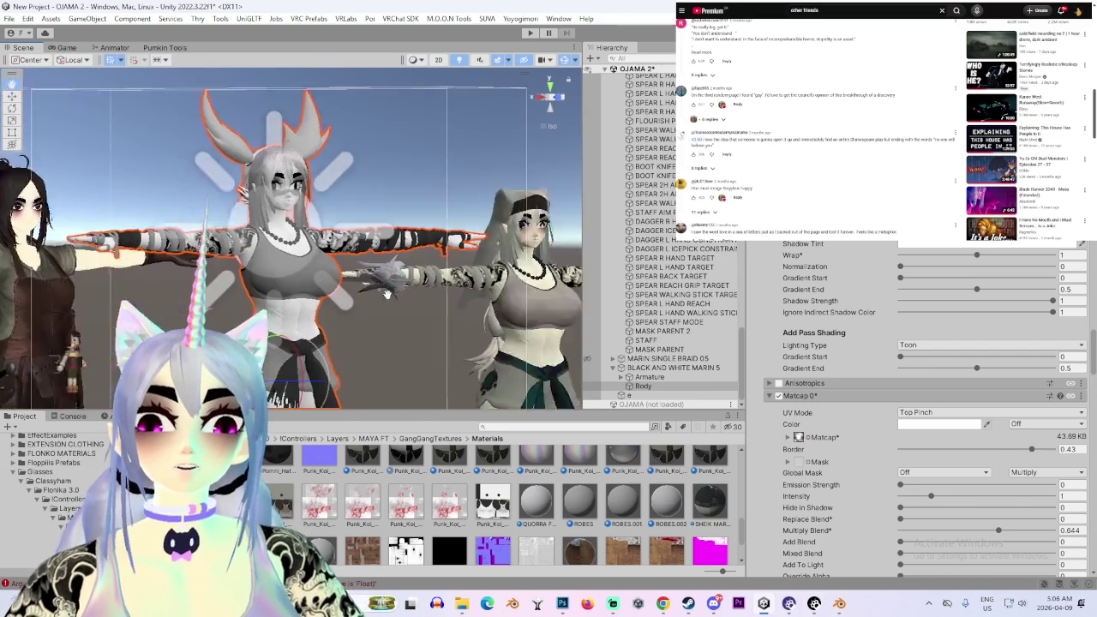
pyautogui.scroll(5, 406, 311)
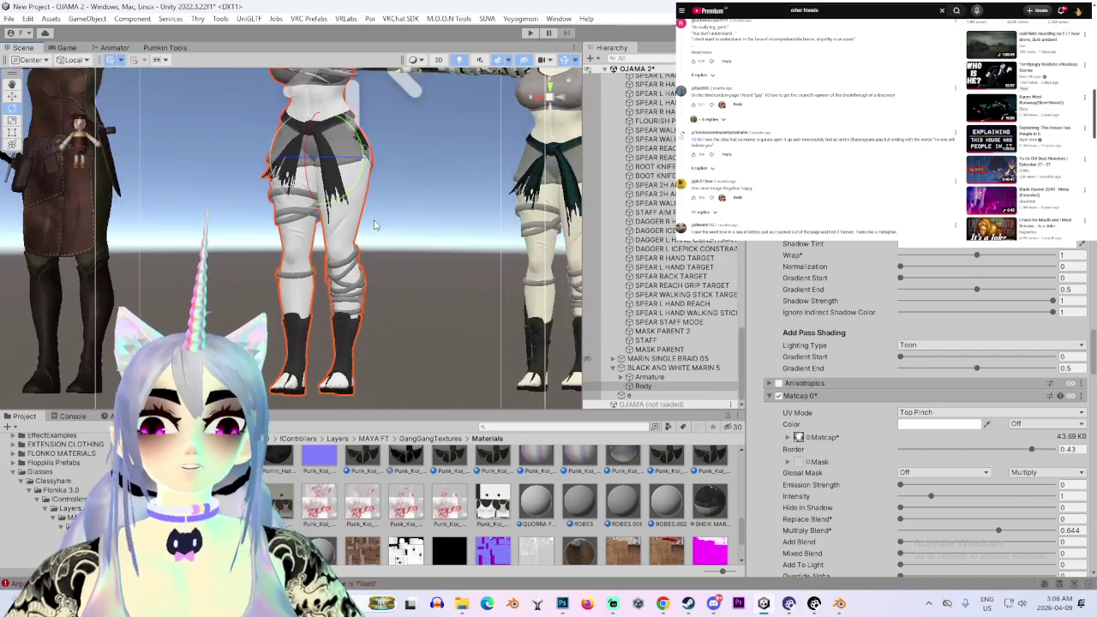
pyautogui.scroll(-5, 369, 335)
pyautogui.keyDown('alt'); pyautogui.moveTo(368, 334); pyautogui.dragTo(335, 349); pyautogui.keyUp('alt')
pyautogui.scroll(2, 335, 349)
pyautogui.scroll(2, 330, 339)
pyautogui.scroll(2, 321, 325)
pyautogui.scroll(2, 314, 312)
pyautogui.scroll(-2, 314, 312)
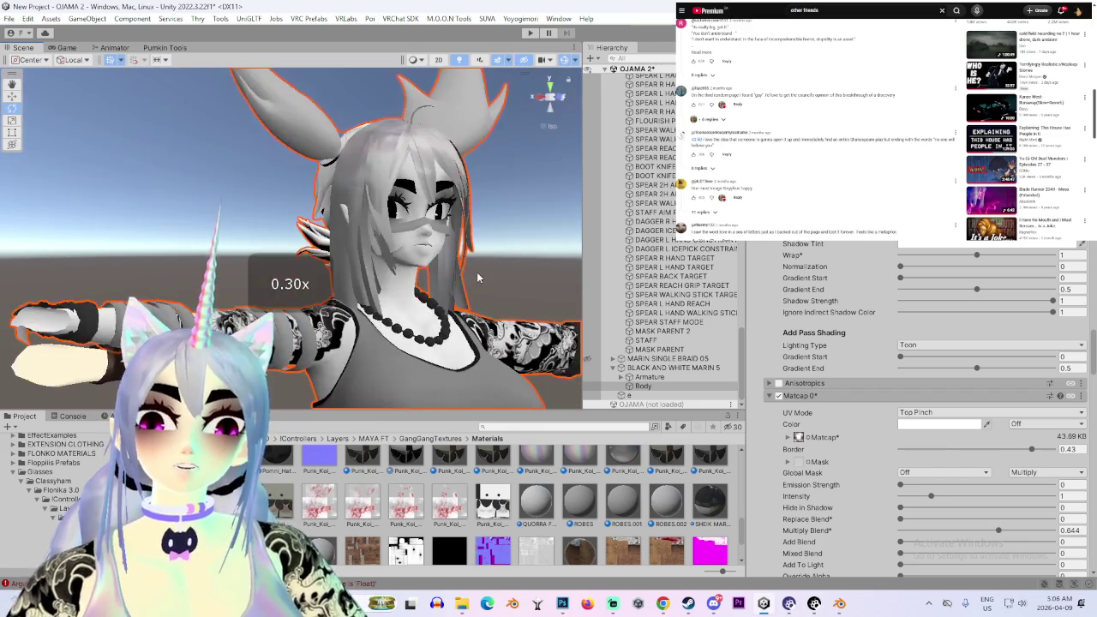
pyautogui.scroll(2, 314, 312)
pyautogui.moveTo(314, 312)
pyautogui.keyDown('alt'); pyautogui.mouseDown()
pyautogui.moveTo(383, 290)
pyautogui.moveTo(343, 246)
pyautogui.moveTo(243, 235)
pyautogui.moveTo(496, 246)
pyautogui.mouseUp(); pyautogui.keyUp('alt')
pyautogui.scroll(10, 875, 386)
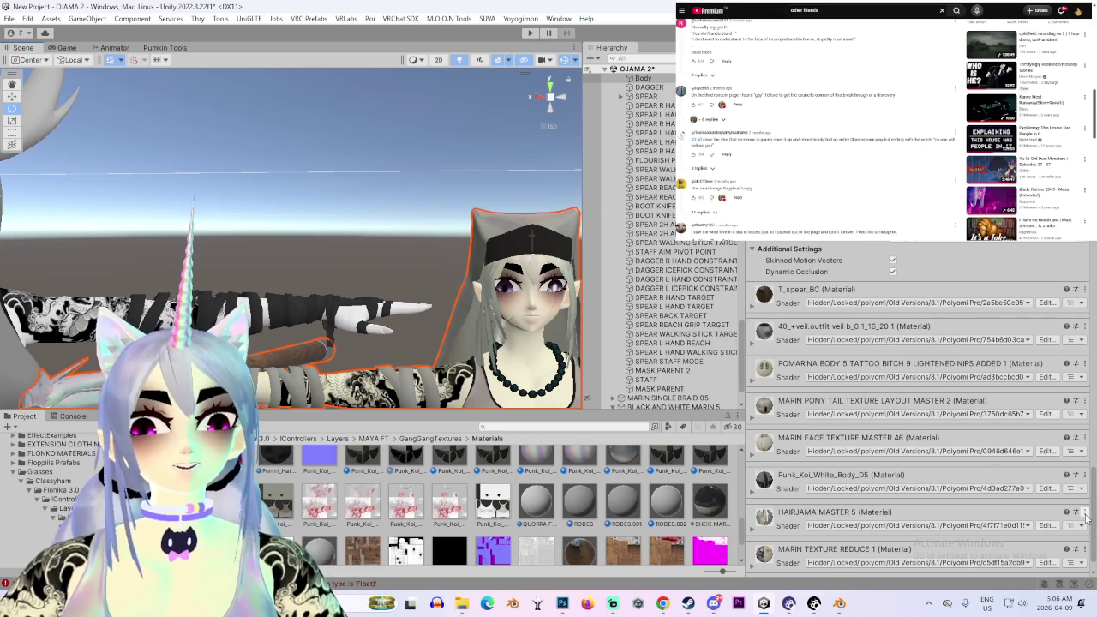
# Locate the MARIN materials and unlock the MARIN PONY TAIL TEXTURE LAYOUT MASTER 4 shader
pyautogui.click(1081, 400)
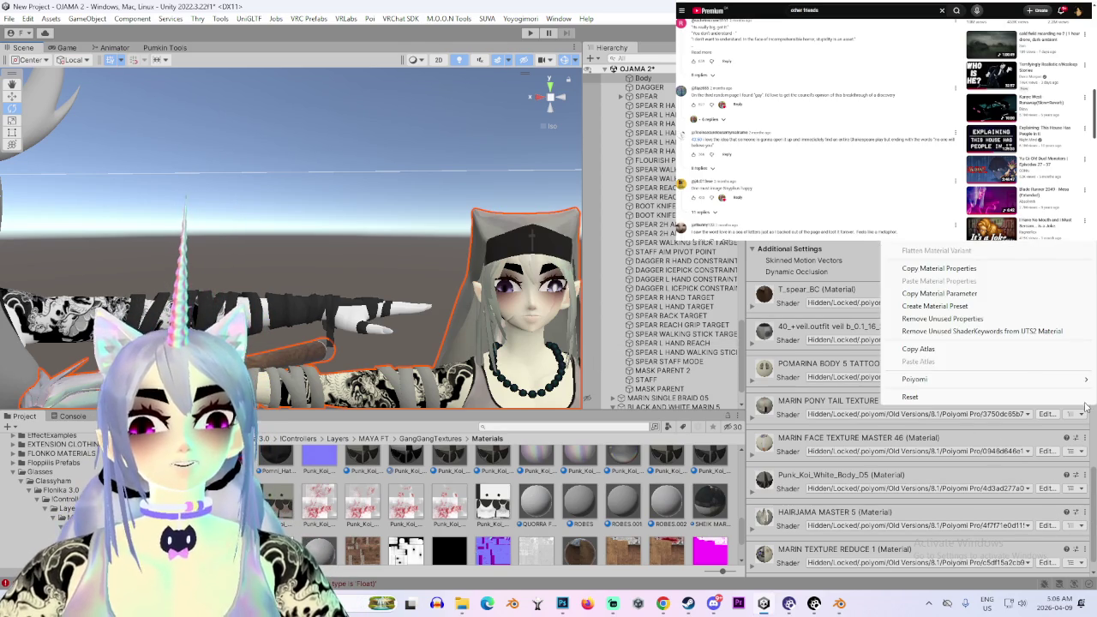
pyautogui.click(1011, 338)
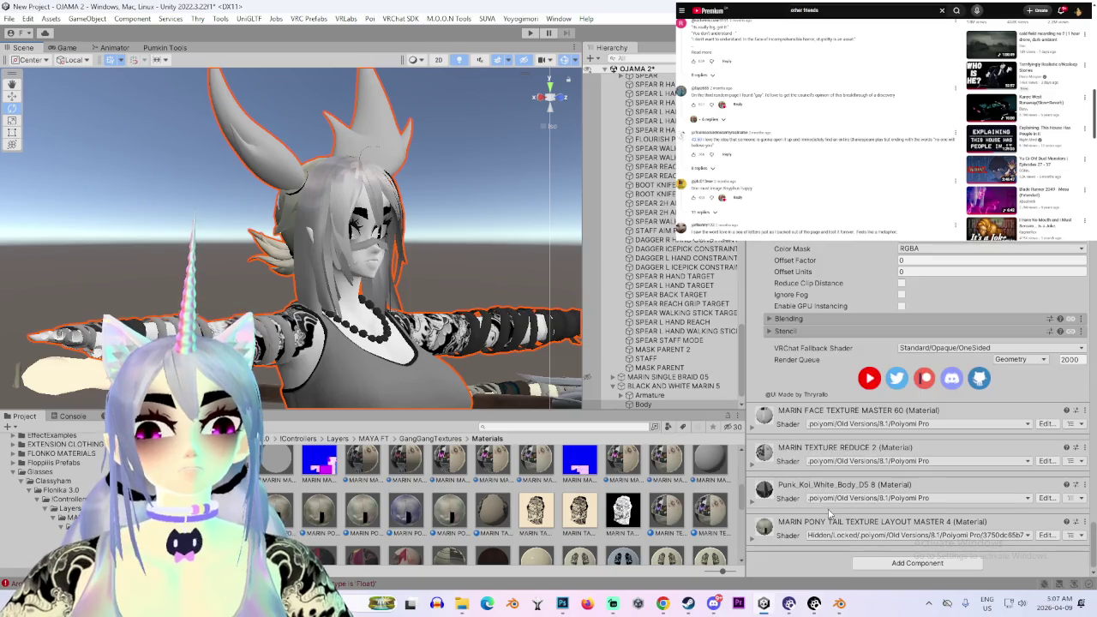
pyautogui.click(753, 536)
pyautogui.scroll(-4, 756, 538)
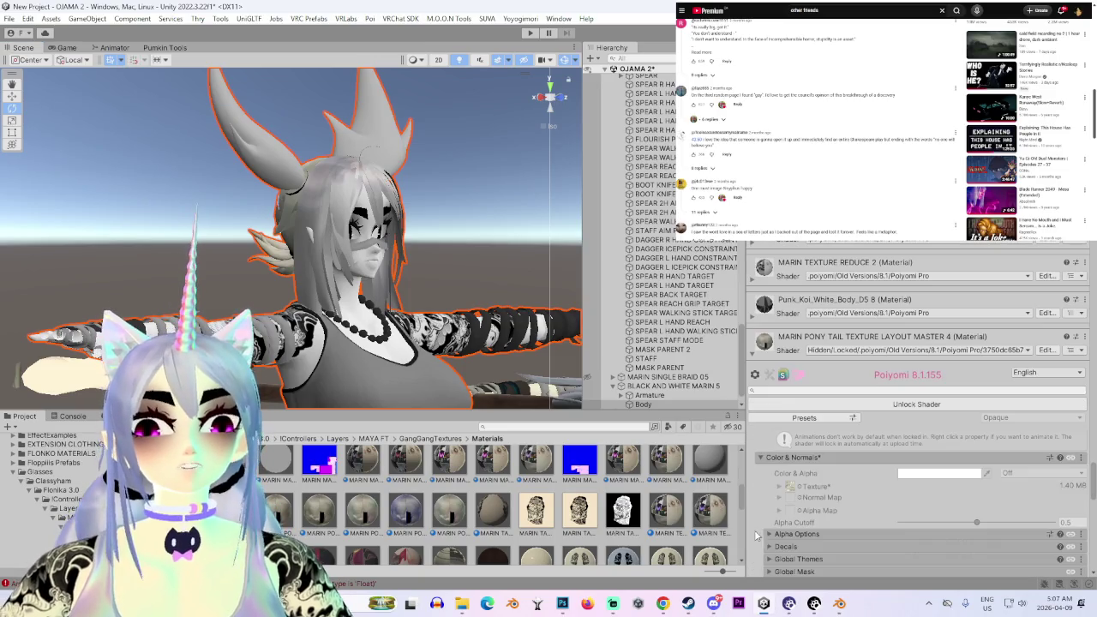
pyautogui.click(878, 409)
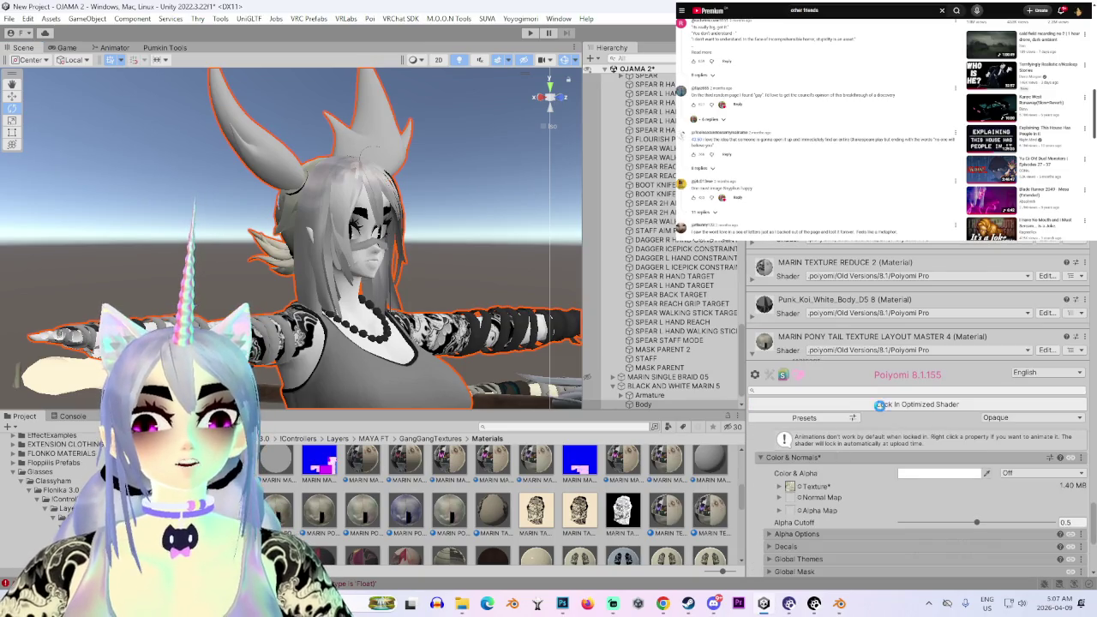
# Collapse the inner Shading settings and bring up the Body's blendshape sliders
pyautogui.scroll(-3, 773, 491)
pyautogui.scroll(-1, 774, 491)
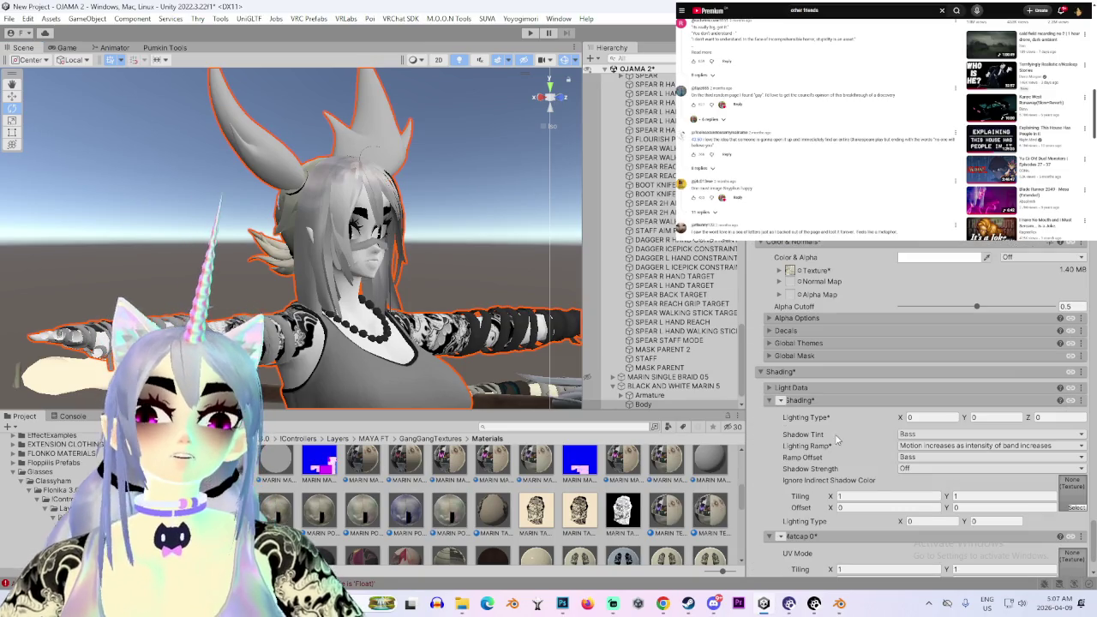
pyautogui.click(770, 401)
pyautogui.scroll(1, 771, 429)
pyautogui.scroll(1, 777, 463)
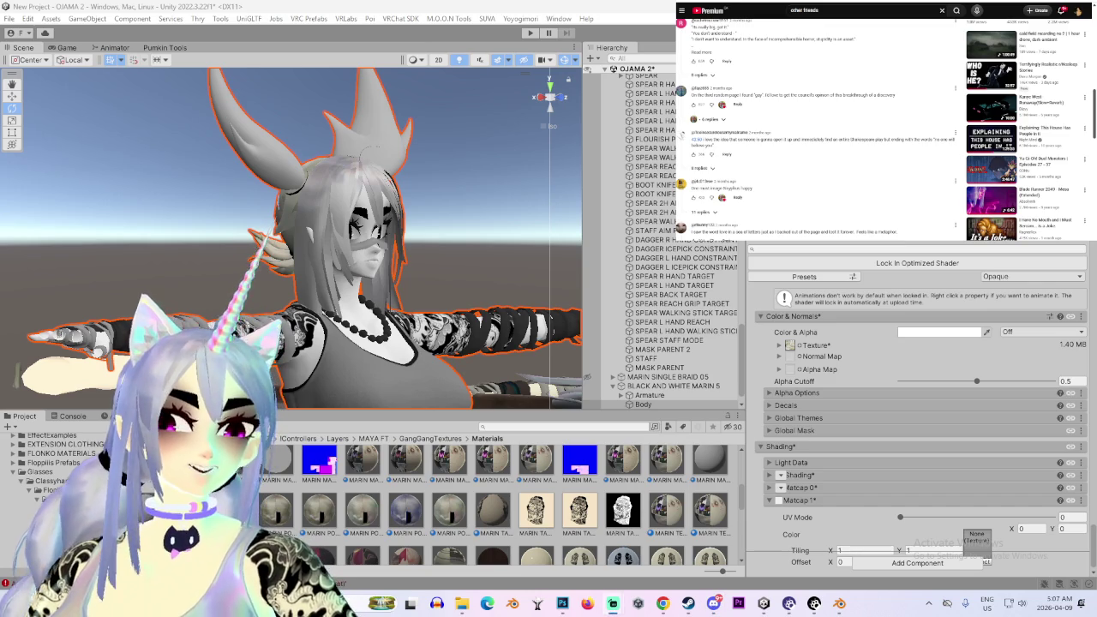
pyautogui.rightClick(641, 340)
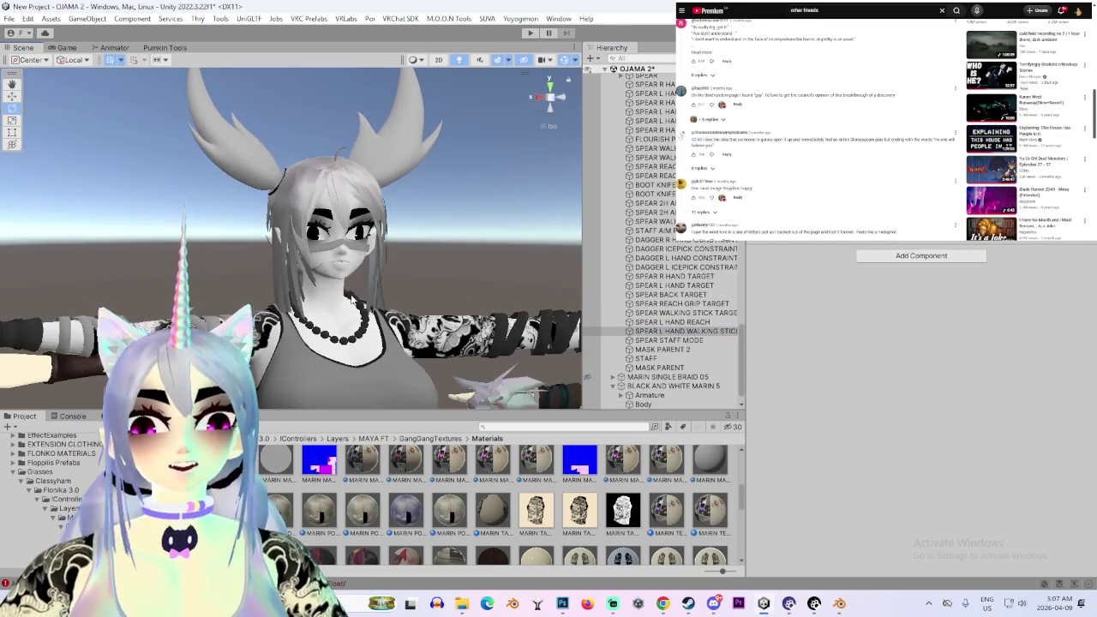
# Scroll down the material list to the pony tail texture material's Color Adjust section
pyautogui.moveTo(342, 257)
pyautogui.keyDown('alt'); pyautogui.mouseDown()
pyautogui.moveTo(241, 233)
pyautogui.moveTo(835, 383)
pyautogui.mouseUp(); pyautogui.keyUp('alt')
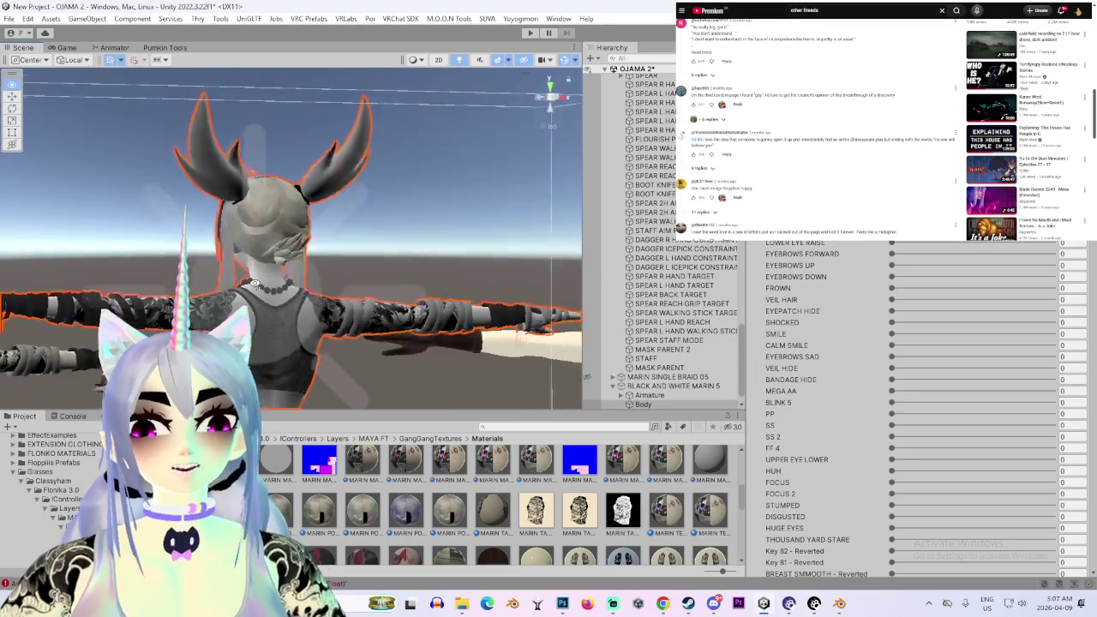
pyautogui.scroll(-5, 835, 383)
pyautogui.scroll(-5, 836, 412)
pyautogui.scroll(-3, 839, 454)
pyautogui.scroll(-5, 842, 470)
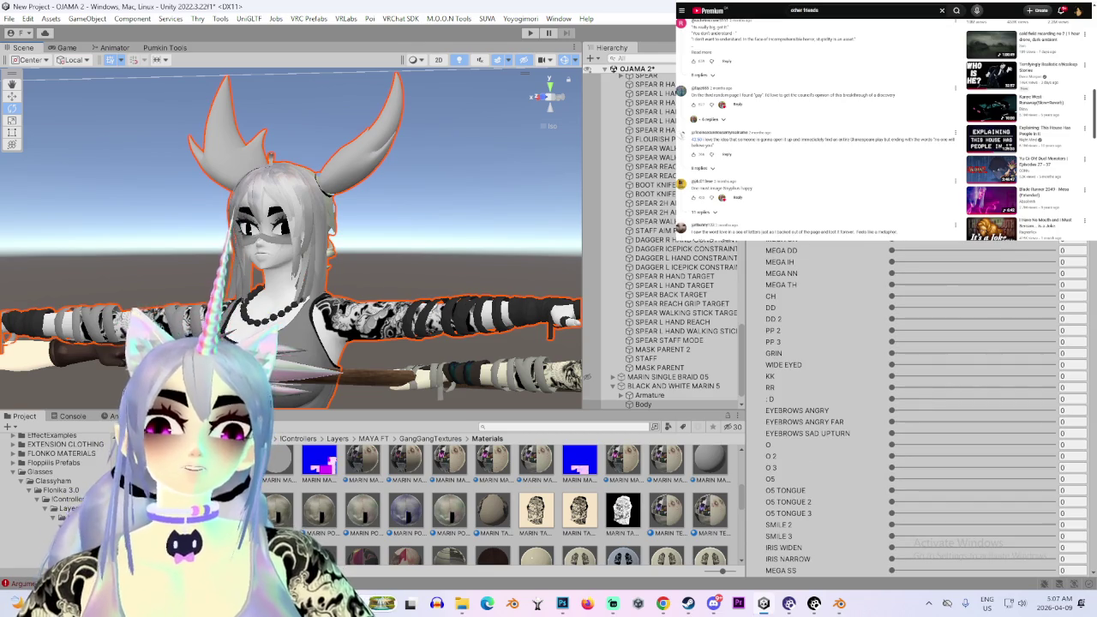
pyautogui.moveTo(1094, 360); pyautogui.dragTo(1094, 502)
pyautogui.scroll(2, 1088, 499)
pyautogui.scroll(2, 1086, 497)
pyautogui.scroll(-2, 1085, 496)
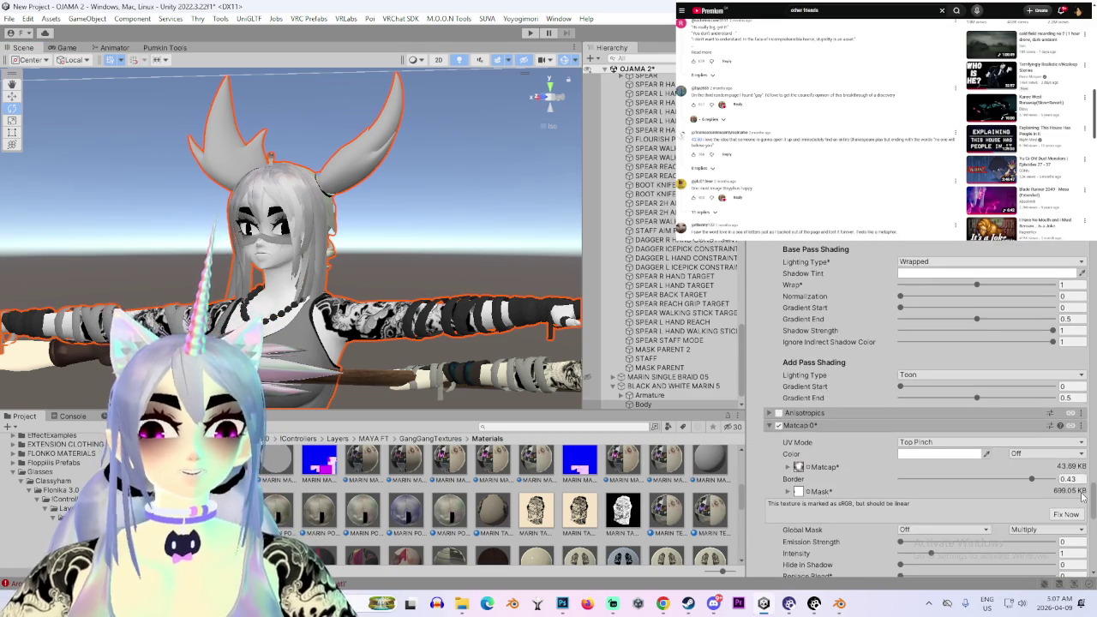
pyautogui.scroll(-1, 1084, 496)
pyautogui.scroll(-1, 1085, 496)
pyautogui.keyDown('alt'); pyautogui.moveTo(257, 257); pyautogui.dragTo(514, 257); pyautogui.keyUp('alt')
pyautogui.scroll(4, 858, 396)
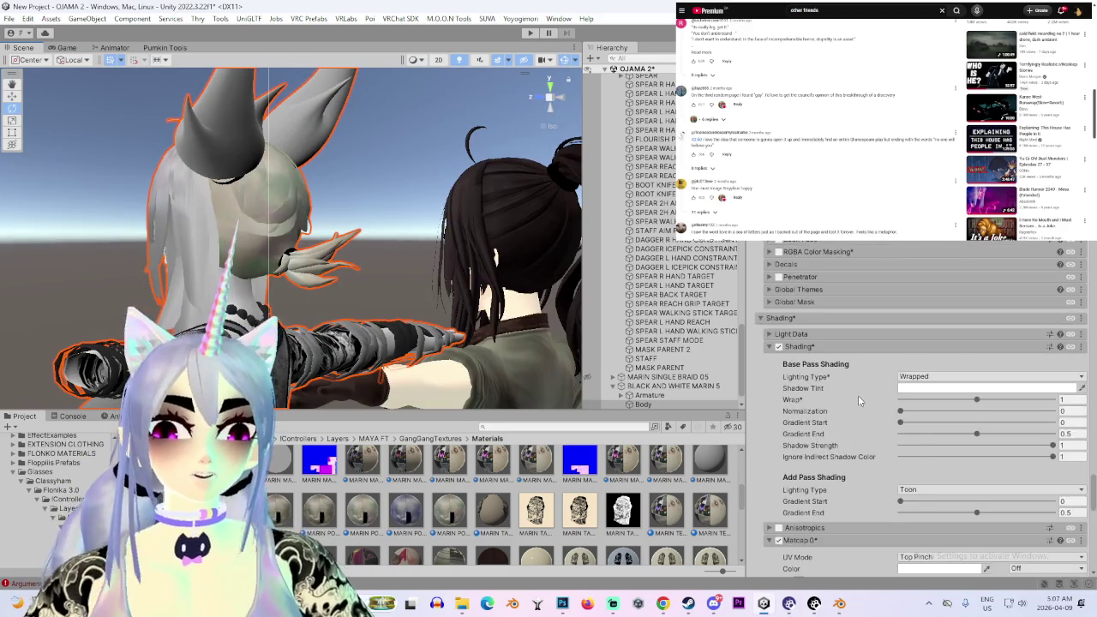
pyautogui.scroll(5, 844, 387)
pyautogui.scroll(2, 827, 379)
pyautogui.scroll(-5, 814, 390)
pyautogui.scroll(-1, 805, 403)
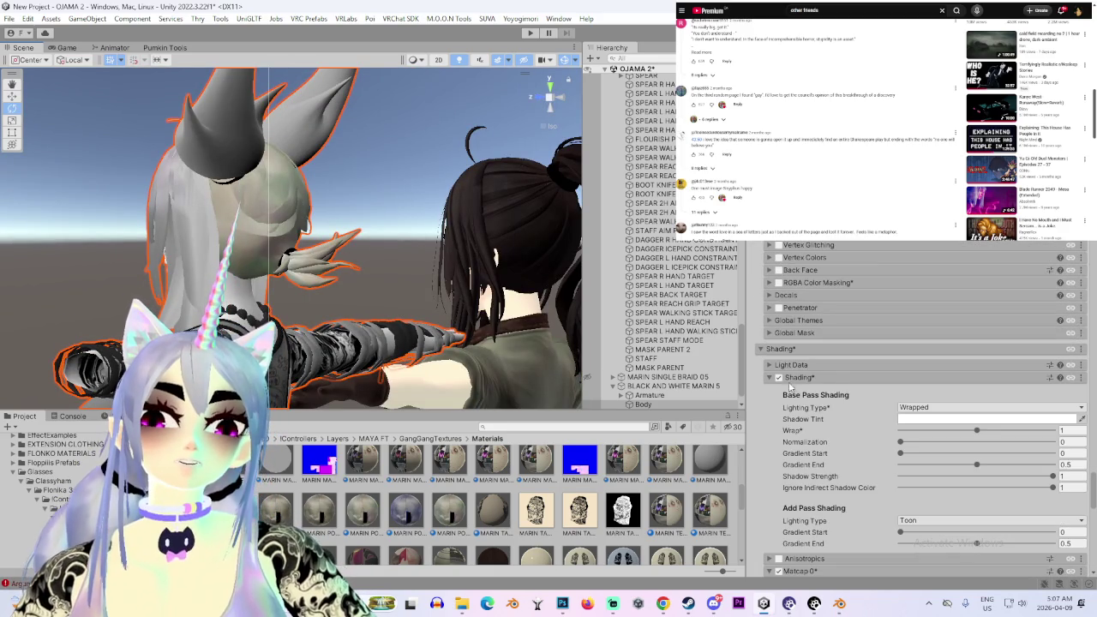
pyautogui.scroll(-3, 780, 394)
pyautogui.scroll(-3, 785, 429)
pyautogui.scroll(-3, 788, 474)
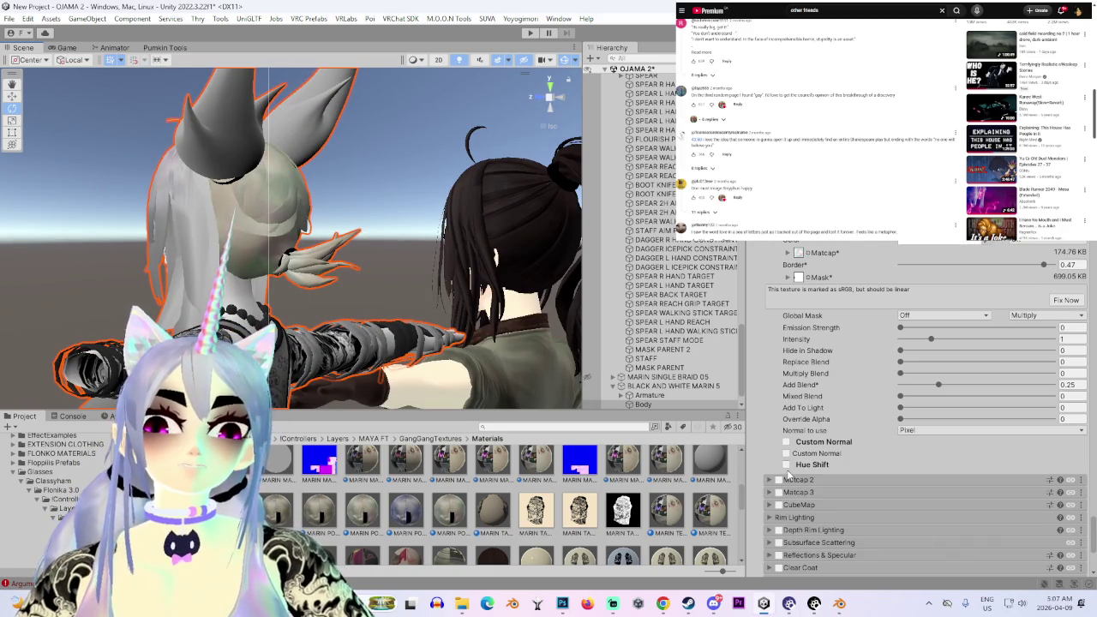
pyautogui.keyDown('alt'); pyautogui.moveTo(257, 240); pyautogui.dragTo(556, 264); pyautogui.keyUp('alt')
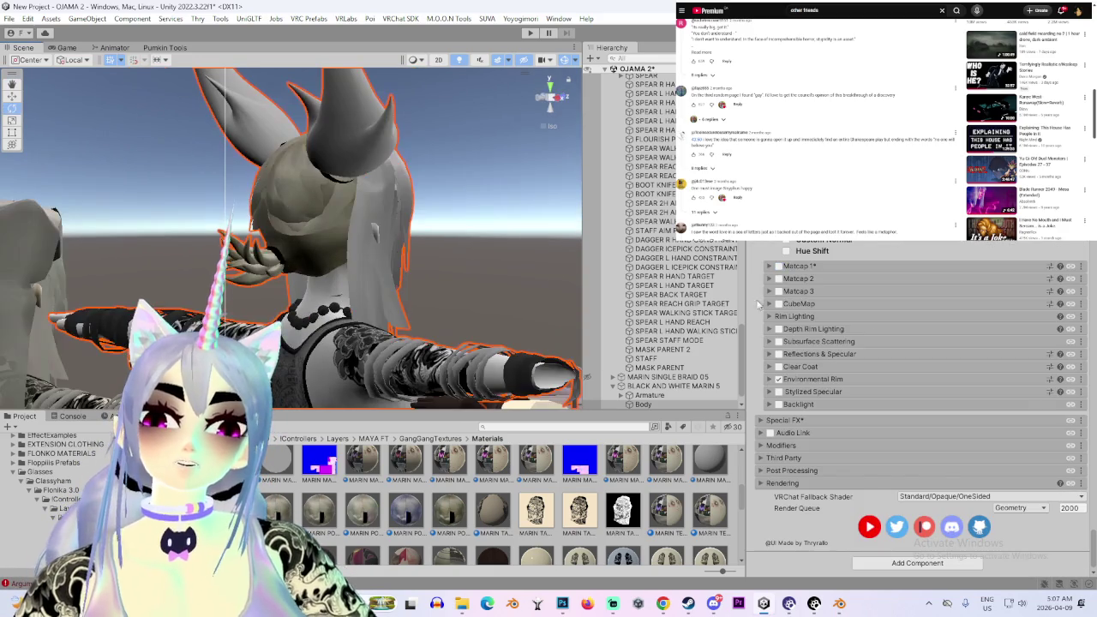
pyautogui.scroll(-2, 849, 334)
pyautogui.scroll(2, 844, 332)
pyautogui.scroll(2, 818, 324)
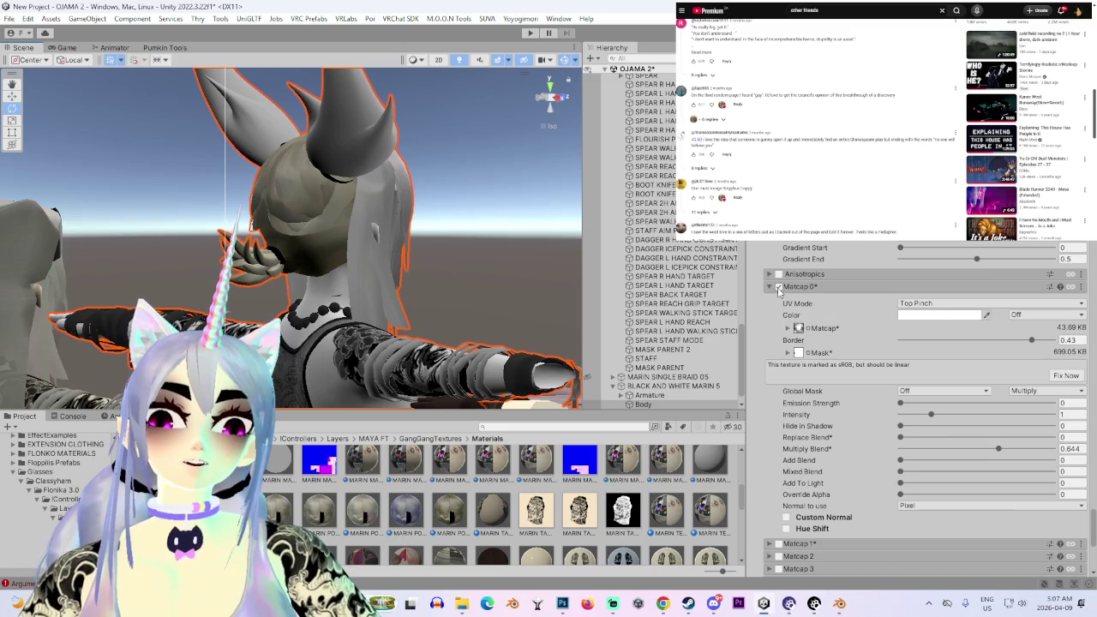
pyautogui.scroll(3, 779, 291)
pyautogui.scroll(3, 789, 334)
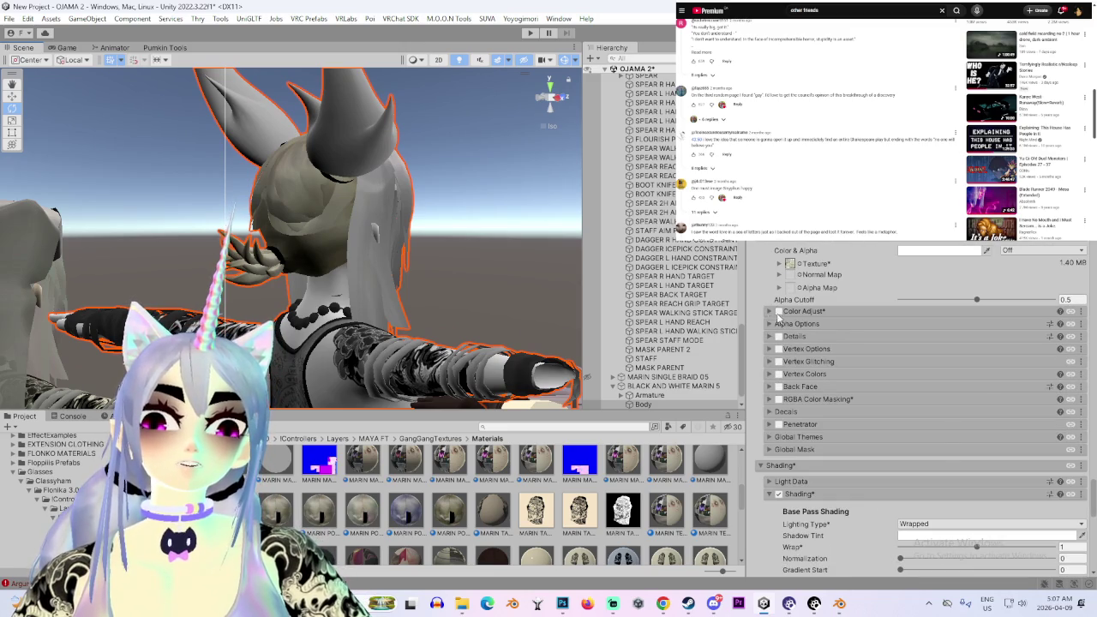
# Turn on colour adjustment for the pony tail material and drag Saturation down to -1
pyautogui.click(780, 312)
pyautogui.click(780, 312)
pyautogui.click(780, 312)
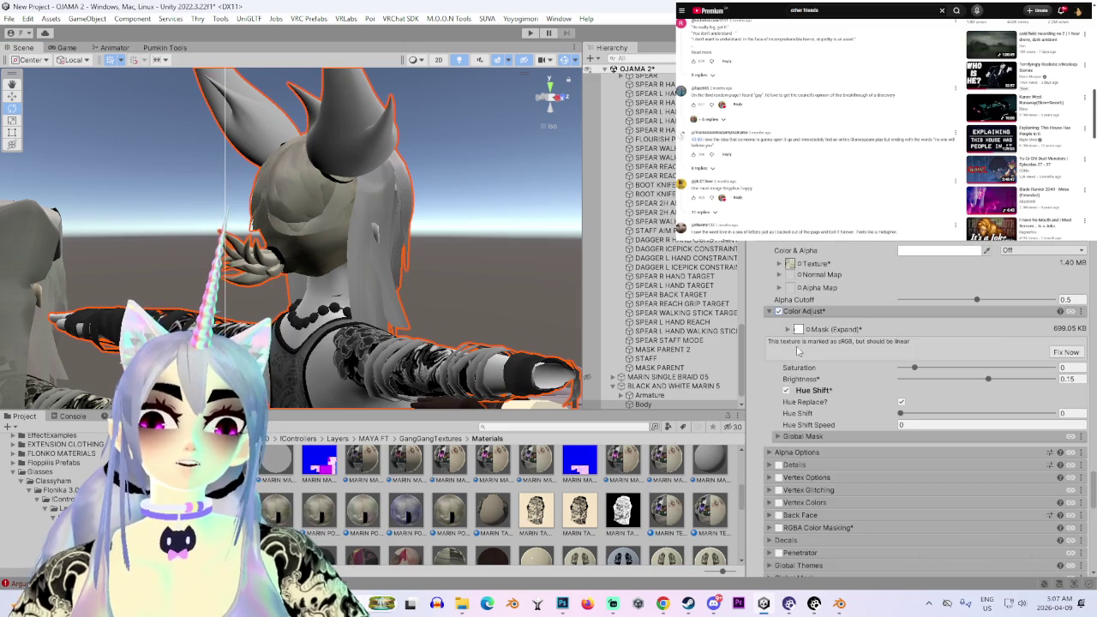
pyautogui.click(797, 331)
pyautogui.moveTo(816, 395)
pyautogui.mouseDown()
pyautogui.moveTo(268, 276)
pyautogui.moveTo(501, 229)
pyautogui.mouseUp()
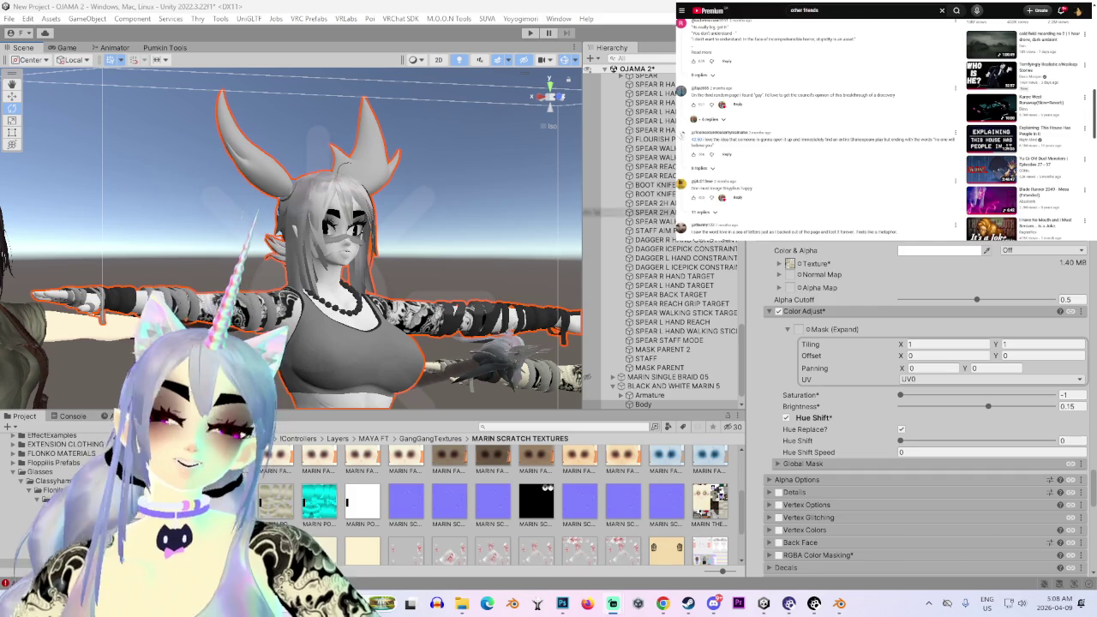
# Check the grey pony tail, undo the brightness tweak, and return to the top of the material list
pyautogui.keyDown('alt'); pyautogui.moveTo(554, 255); pyautogui.dragTo(320, 323); pyautogui.keyUp('alt')
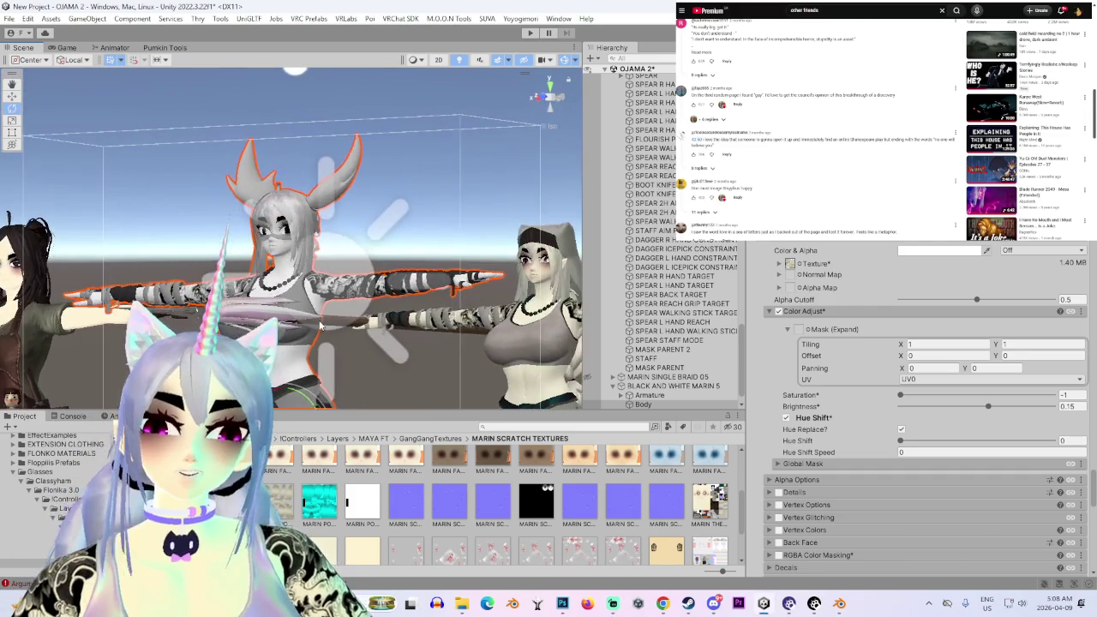
pyautogui.scroll(3, 320, 323)
pyautogui.scroll(3, 319, 323)
pyautogui.scroll(2, 320, 323)
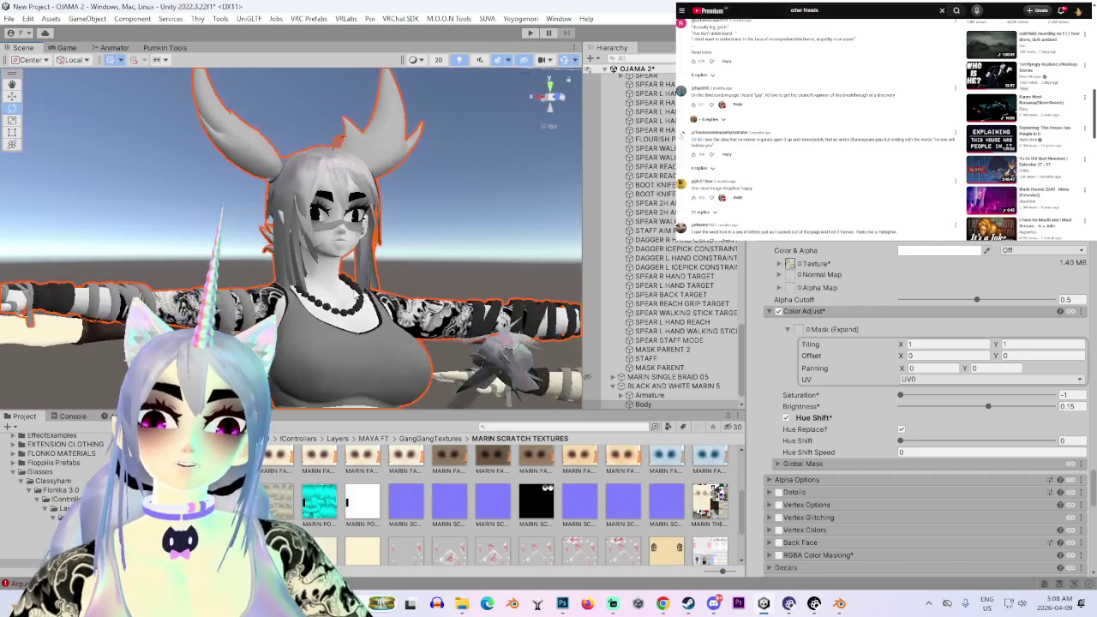
pyautogui.keyDown('alt'); pyautogui.moveTo(320, 323); pyautogui.dragTo(480, 326); pyautogui.keyUp('alt')
pyautogui.scroll(1, 424, 324)
pyautogui.scroll(2, 425, 323)
pyautogui.scroll(2, 424, 323)
pyautogui.scroll(2, 480, 326)
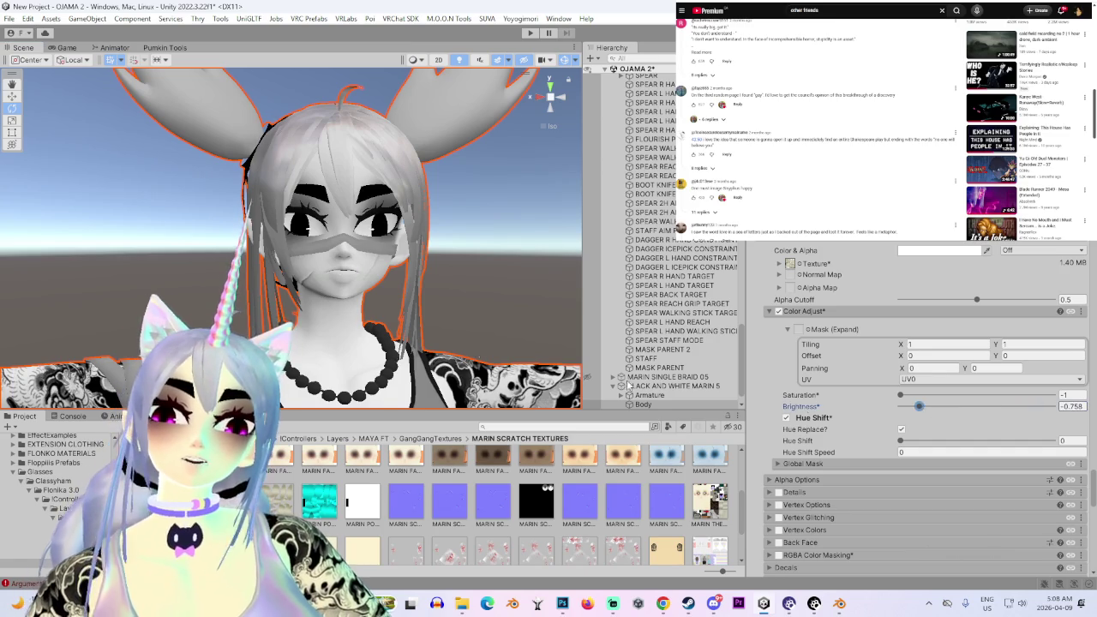
pyautogui.hotkey('ctrl', 'z')
pyautogui.scroll(-5, 874, 389)
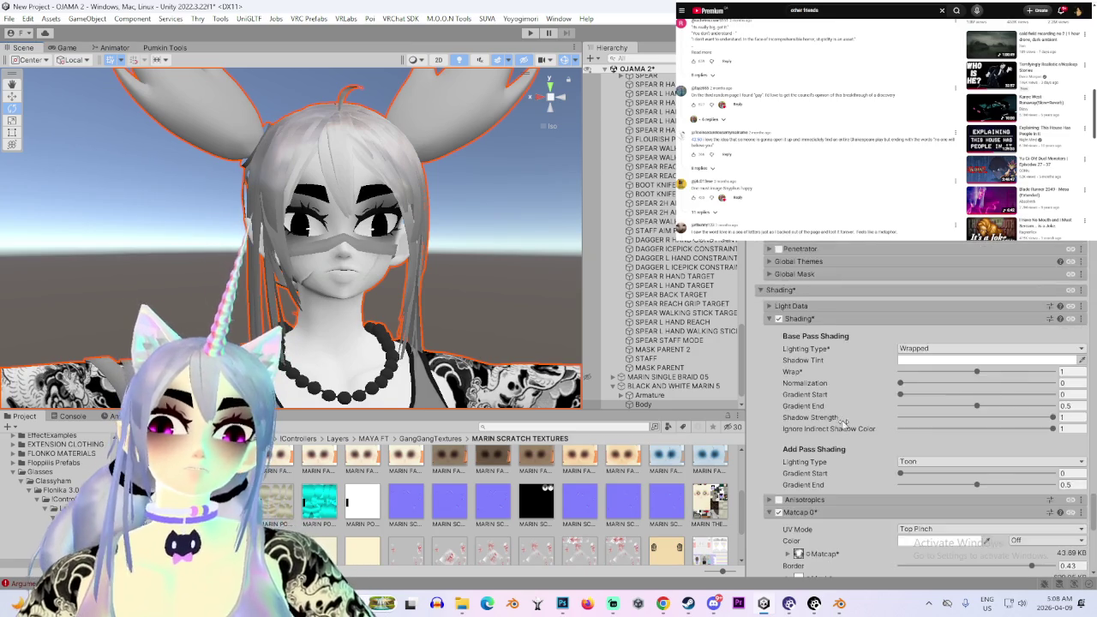
pyautogui.scroll(-5, 841, 420)
pyautogui.scroll(-5, 842, 420)
pyautogui.scroll(-1, 838, 421)
pyautogui.scroll(3, 839, 422)
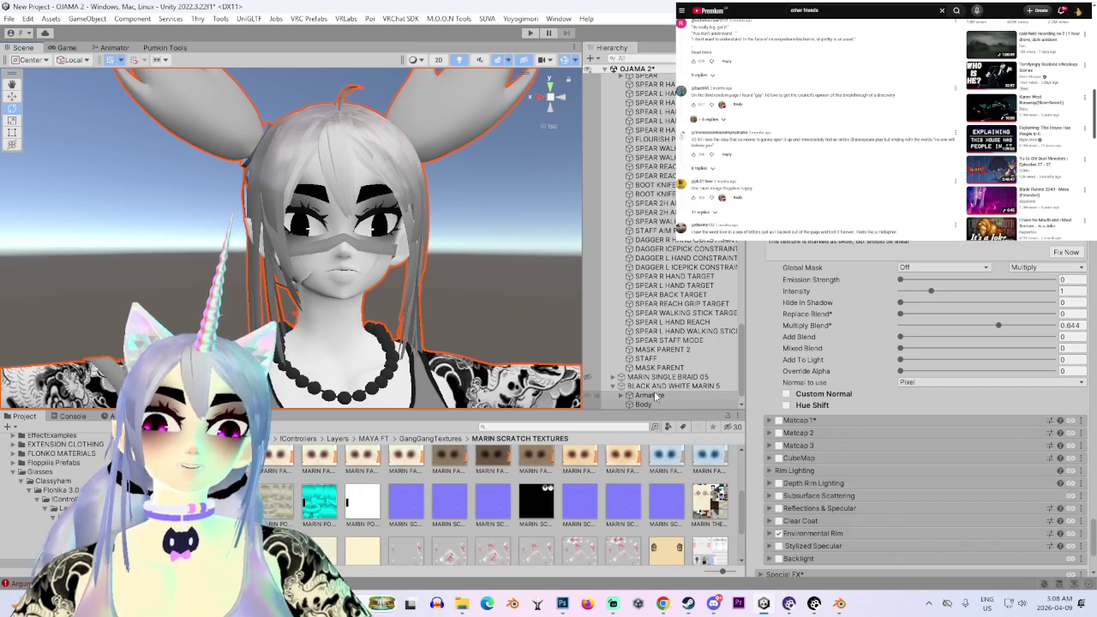
pyautogui.scroll(5, 804, 378)
pyautogui.scroll(5, 802, 386)
pyautogui.scroll(5, 802, 392)
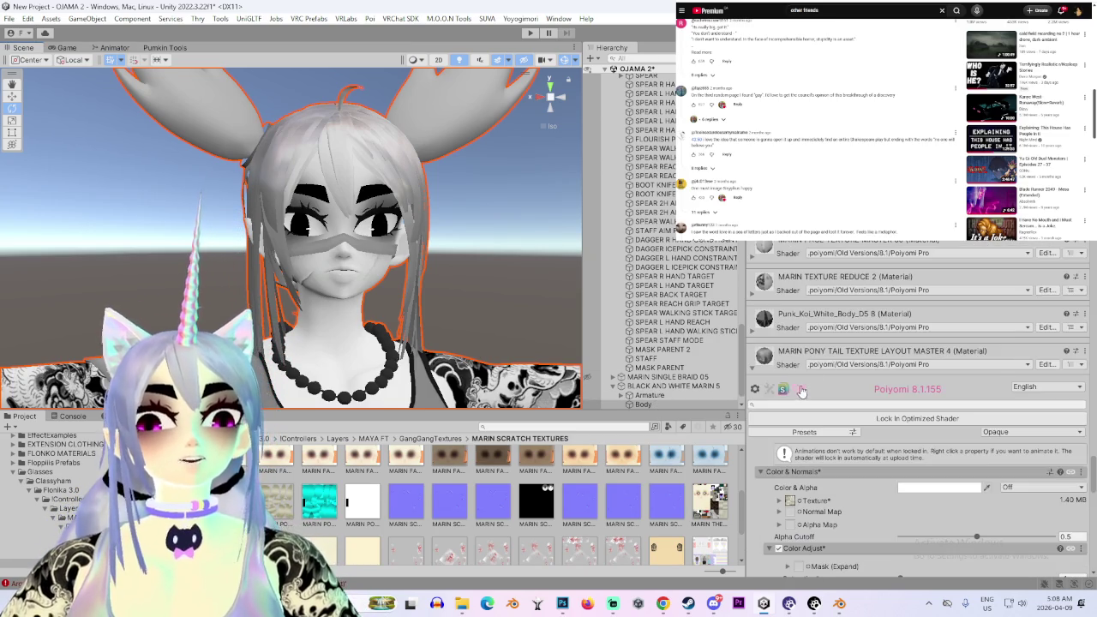
# Open FACE TEXTURE MASTER 60's Color Adjust settings and test Brightness at 0.72, then 1
pyautogui.scroll(3, 848, 320)
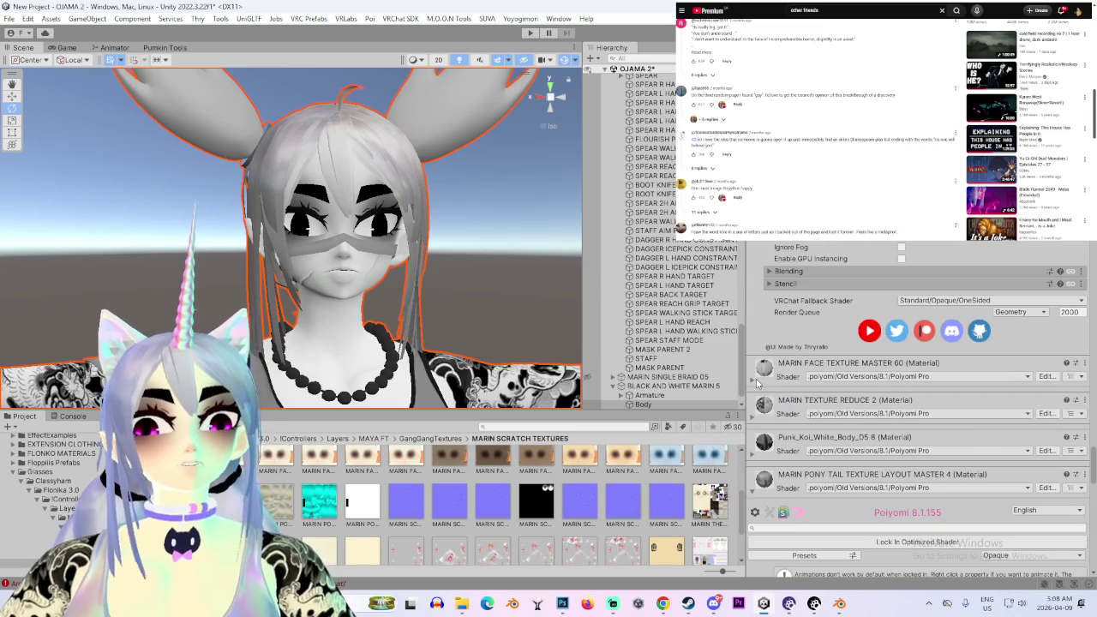
pyautogui.click(757, 384)
pyautogui.scroll(-2, 831, 441)
pyautogui.click(800, 469)
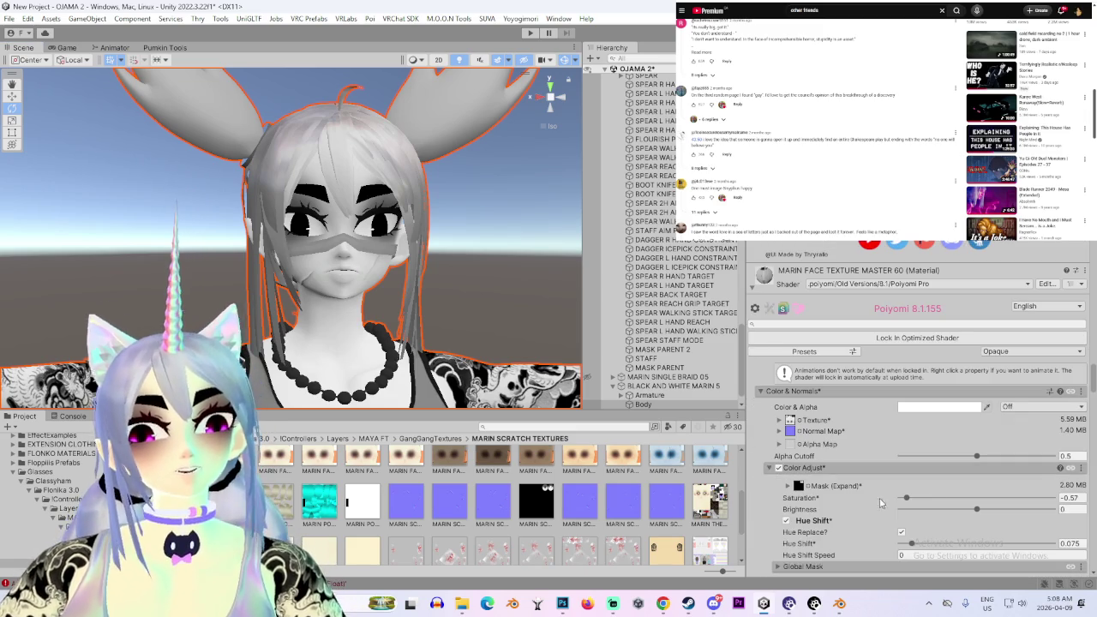
pyautogui.moveTo(978, 509); pyautogui.dragTo(1031, 509)
pyautogui.hotkey('ctrl', 'z')
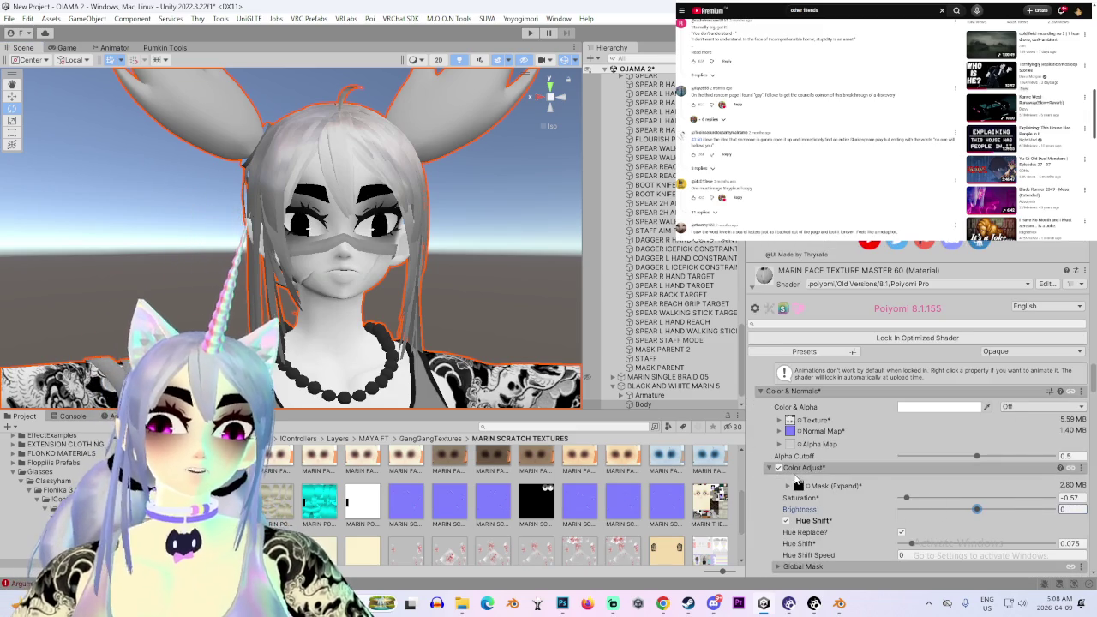
pyautogui.click(778, 470)
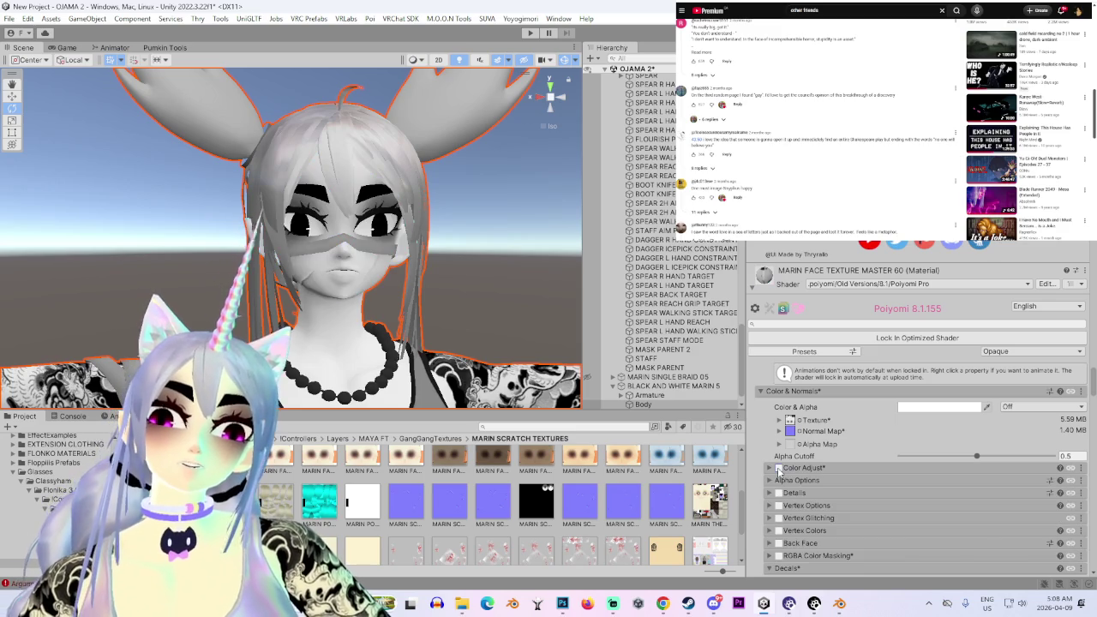
pyautogui.click(771, 469)
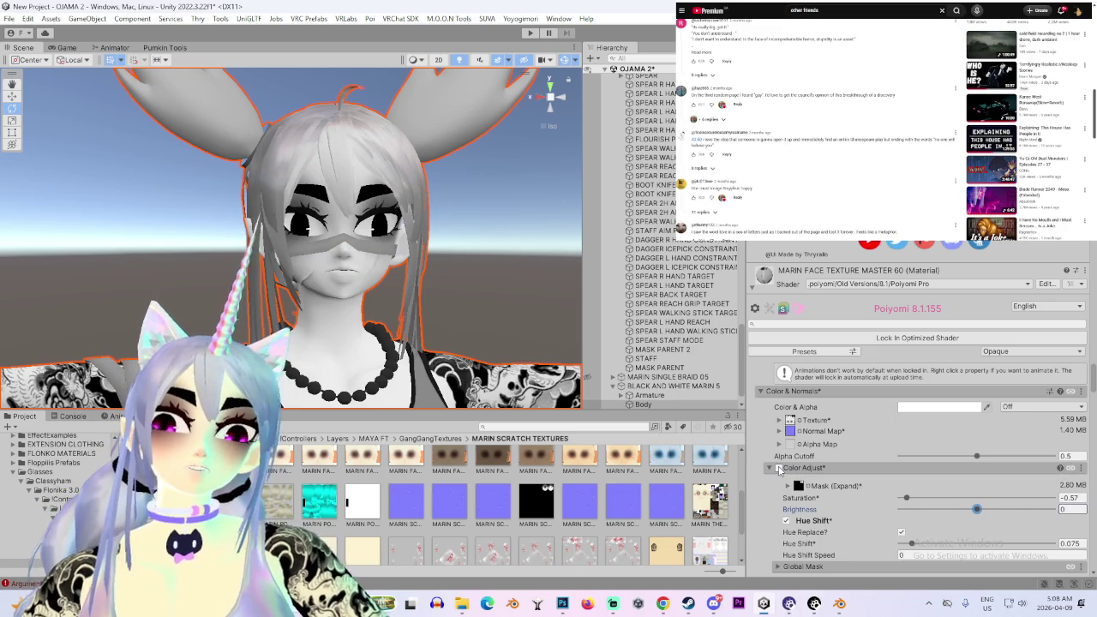
pyautogui.click(799, 487)
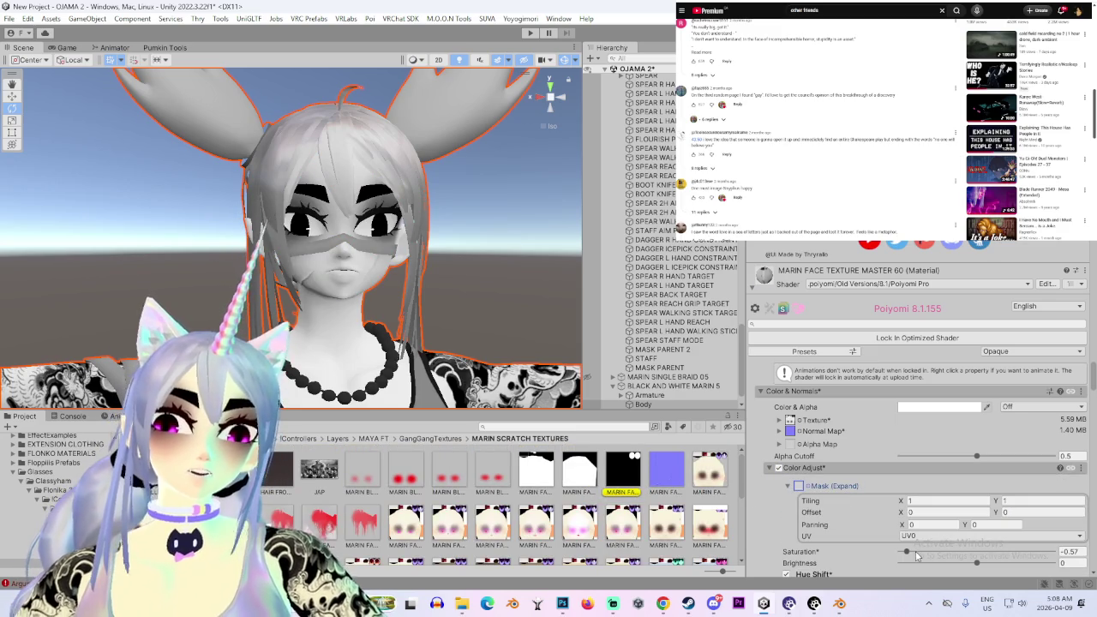
pyautogui.moveTo(984, 563); pyautogui.dragTo(1053, 562)
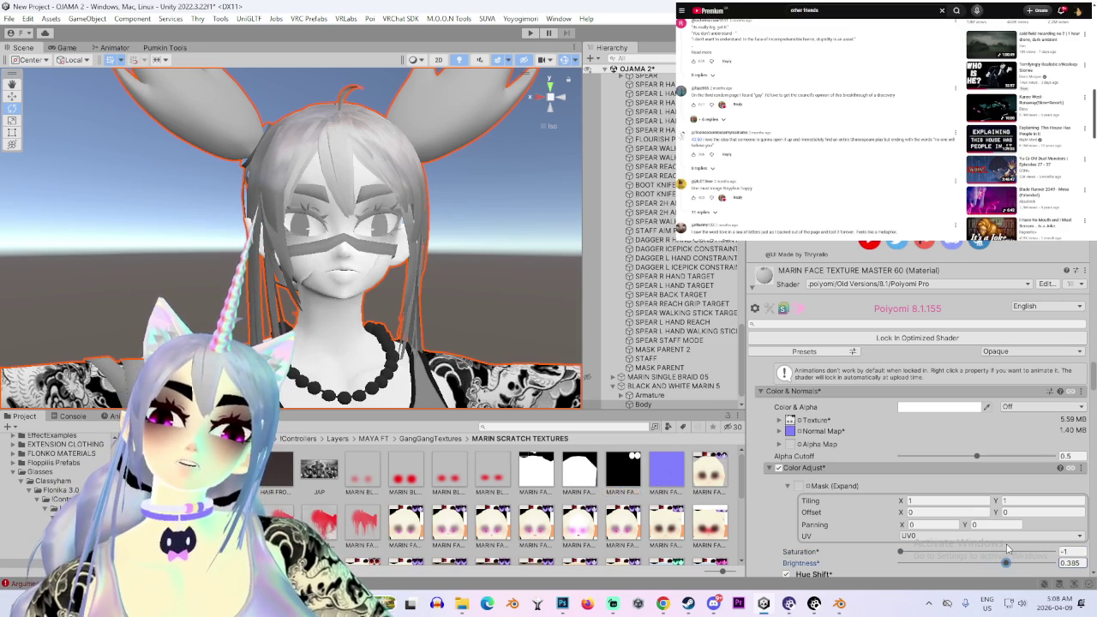
# Check the face from a three-quarter view and set its brightness to 0.878
pyautogui.scroll(2, 528, 324)
pyautogui.scroll(2, 439, 315)
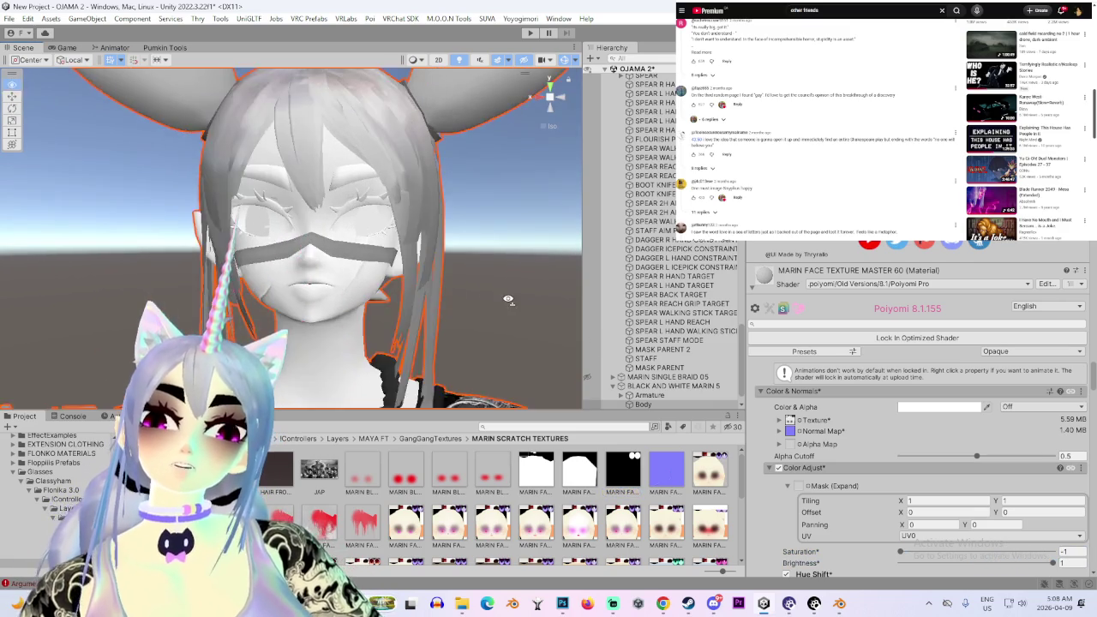
pyautogui.scroll(2, 509, 339)
pyautogui.scroll(2, 517, 285)
pyautogui.scroll(-1, 518, 286)
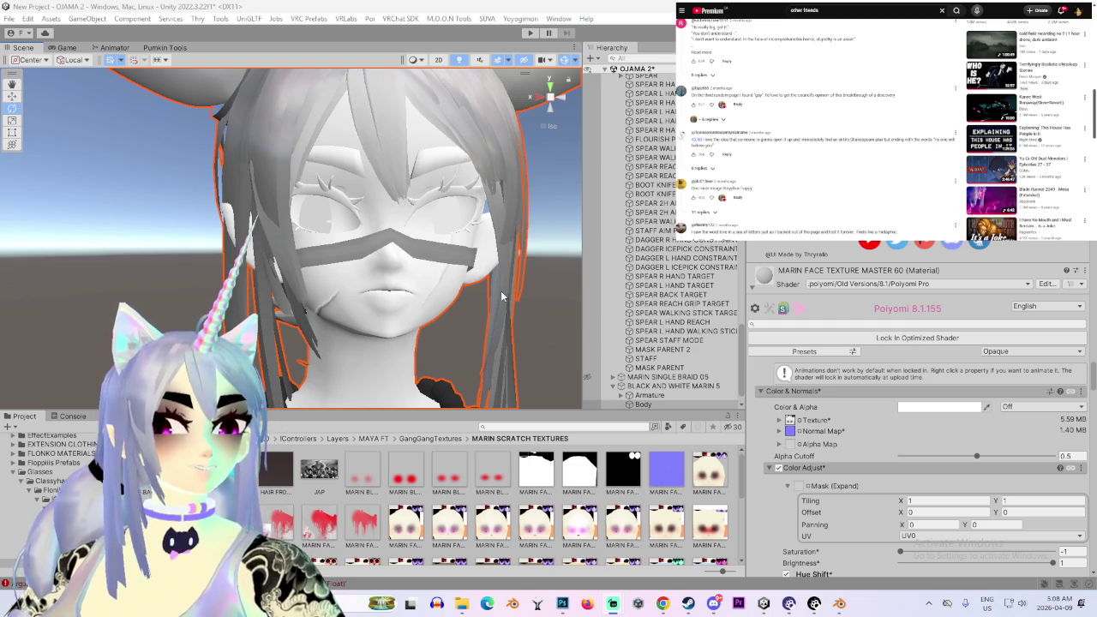
pyautogui.moveTo(502, 297)
pyautogui.keyDown('alt'); pyautogui.mouseDown()
pyautogui.moveTo(366, 287)
pyautogui.moveTo(505, 287)
pyautogui.mouseUp(); pyautogui.keyUp('alt')
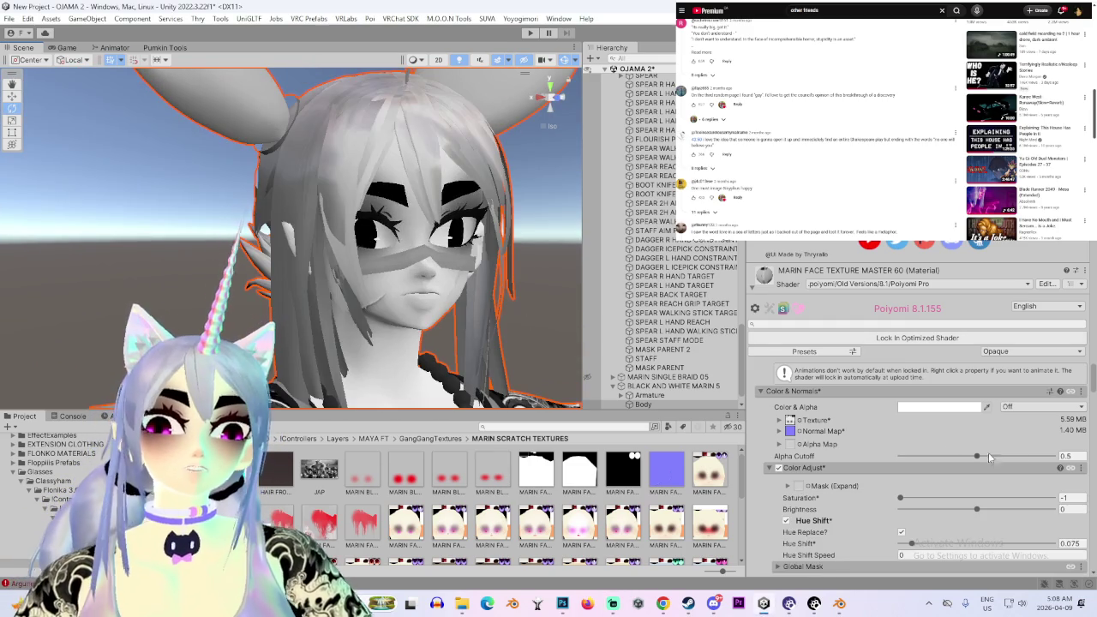
pyautogui.moveTo(978, 509)
pyautogui.mouseDown()
pyautogui.moveTo(1019, 514)
pyautogui.moveTo(936, 505)
pyautogui.moveTo(950, 505)
pyautogui.mouseUp()
pyautogui.scroll(-3, 399, 291)
pyautogui.scroll(-2, 398, 291)
pyautogui.keyDown('alt'); pyautogui.moveTo(276, 292); pyautogui.dragTo(385, 296); pyautogui.keyUp('alt')
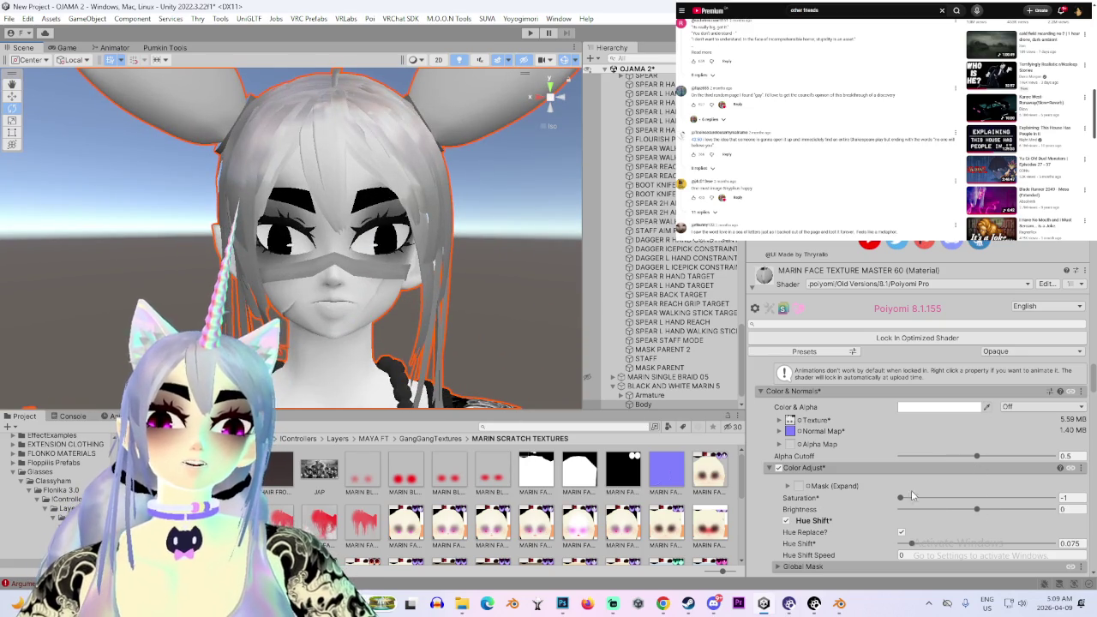
pyautogui.scroll(-3, 909, 512)
pyautogui.scroll(-4, 839, 501)
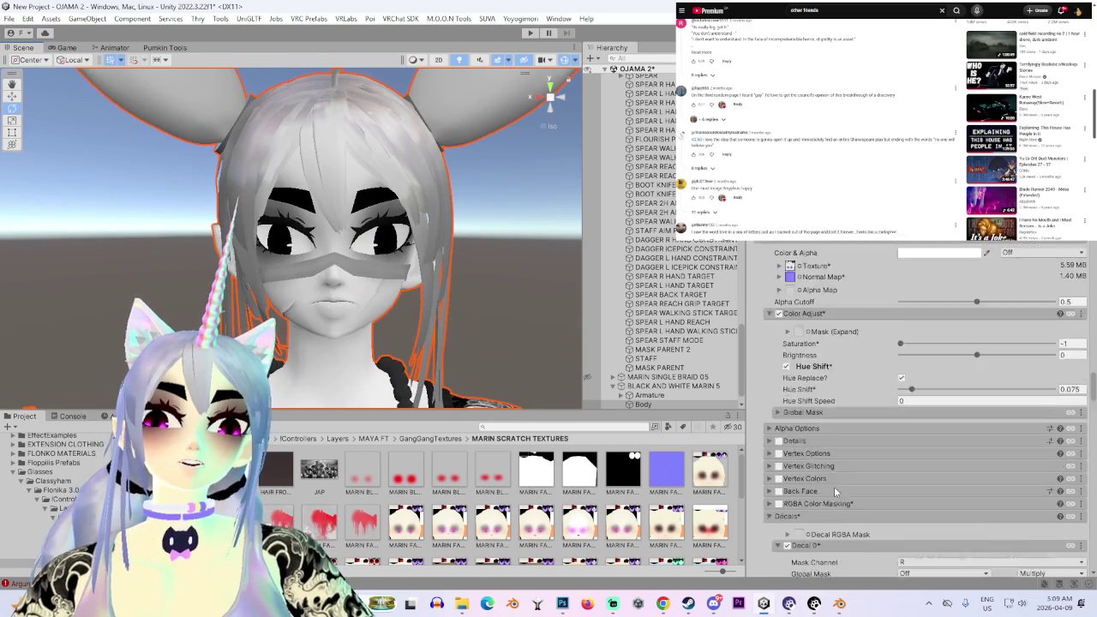
pyautogui.scroll(-3, 814, 429)
# Inspect the face material's alpha and global mask options and try brightness 0.3
pyautogui.click(788, 367)
pyautogui.scroll(-1, 804, 513)
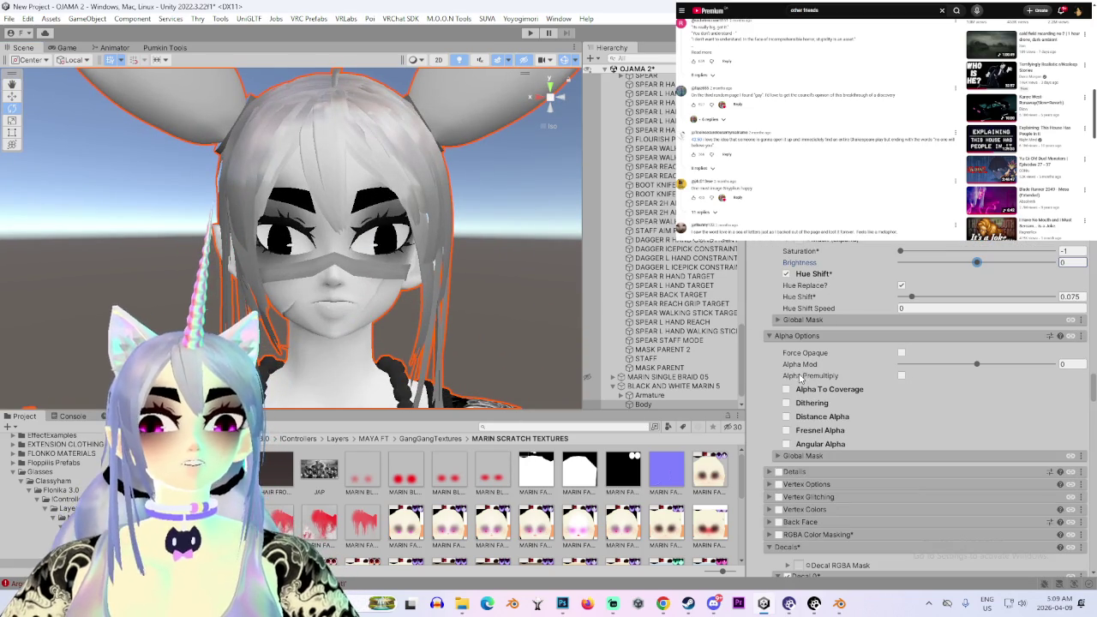
pyautogui.scroll(1, 788, 420)
pyautogui.scroll(1, 810, 343)
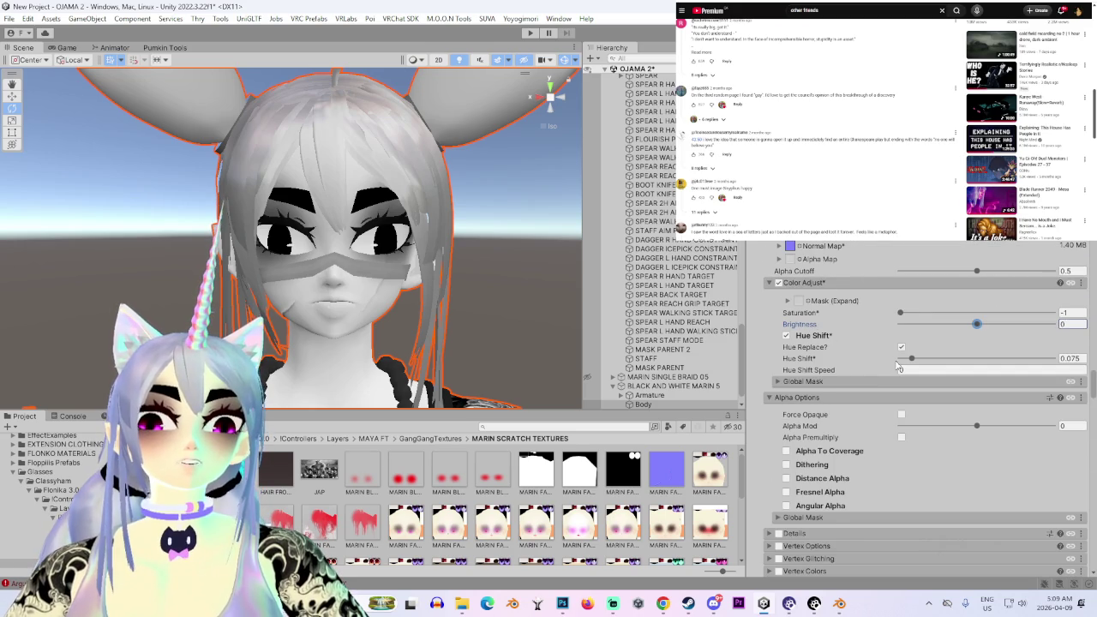
pyautogui.click(805, 381)
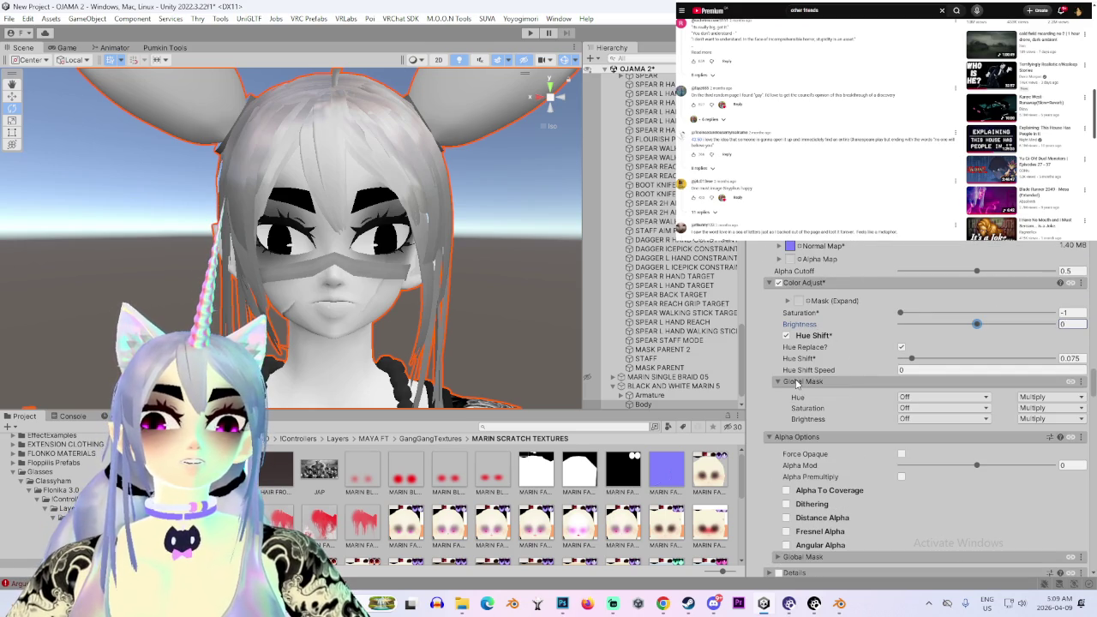
pyautogui.click(932, 419)
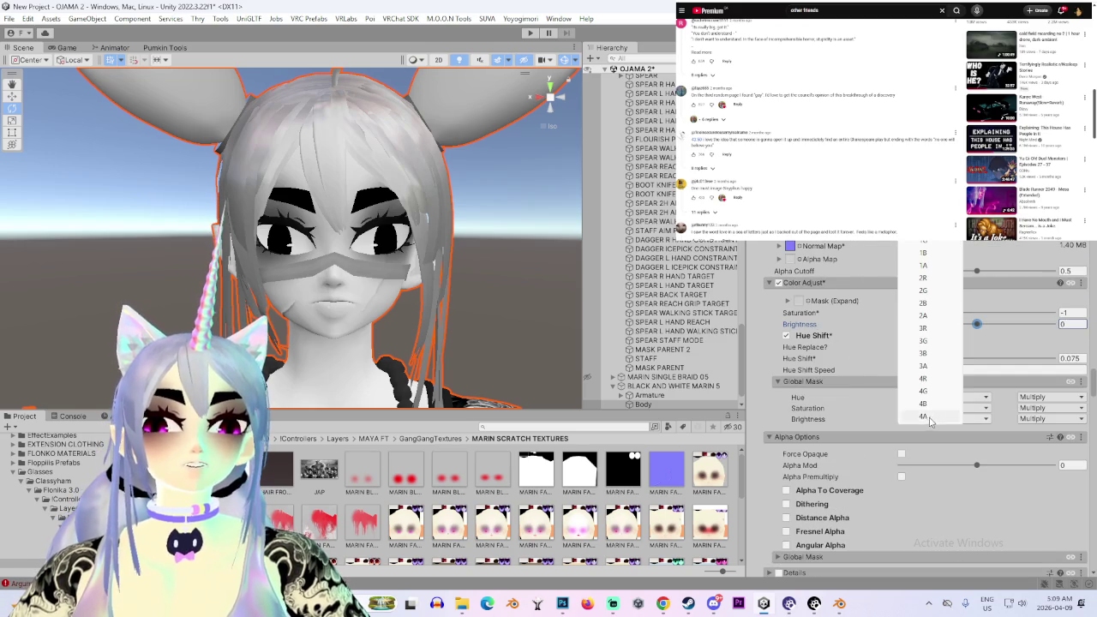
pyautogui.click(845, 386)
pyautogui.moveTo(976, 325)
pyautogui.mouseDown()
pyautogui.moveTo(1017, 327)
pyautogui.moveTo(1005, 325)
pyautogui.mouseUp()
pyautogui.scroll(-3, 378, 269)
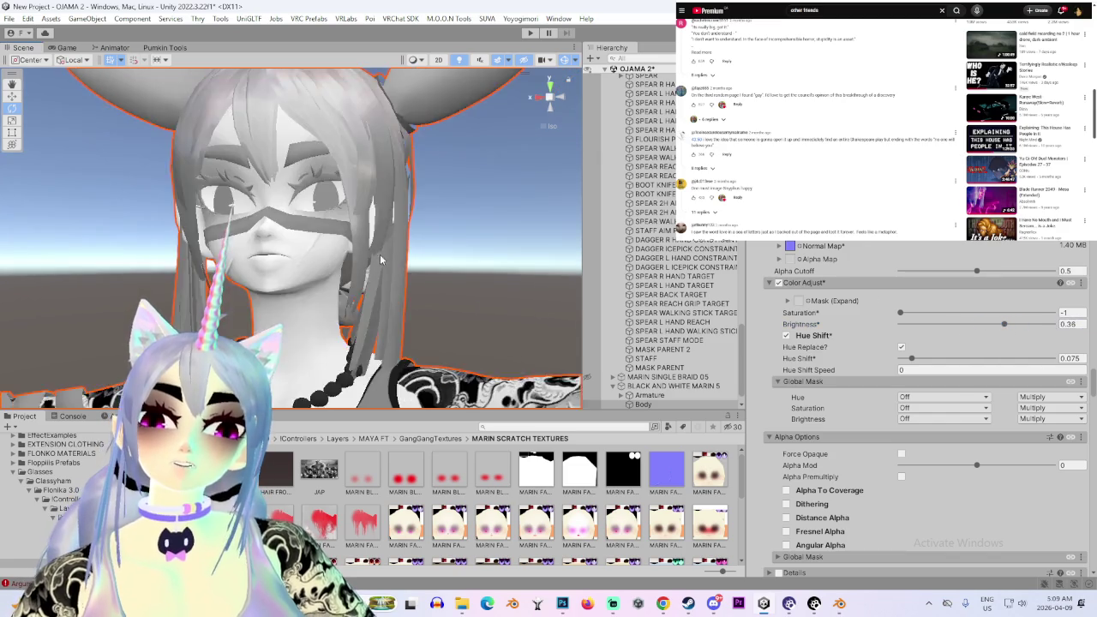
pyautogui.scroll(3, 431, 276)
pyautogui.moveTo(436, 276)
pyautogui.keyDown('alt'); pyautogui.mouseDown()
pyautogui.moveTo(360, 307)
pyautogui.moveTo(466, 279)
pyautogui.mouseUp(); pyautogui.keyUp('alt')
pyautogui.scroll(2, 467, 278)
pyautogui.scroll(2, 393, 280)
# Select the Body mesh and set its BANDAGE HIDE blendshape to 100
pyautogui.click(348, 306)
pyautogui.keyDown('alt'); pyautogui.moveTo(348, 306); pyautogui.dragTo(386, 255); pyautogui.keyUp('alt')
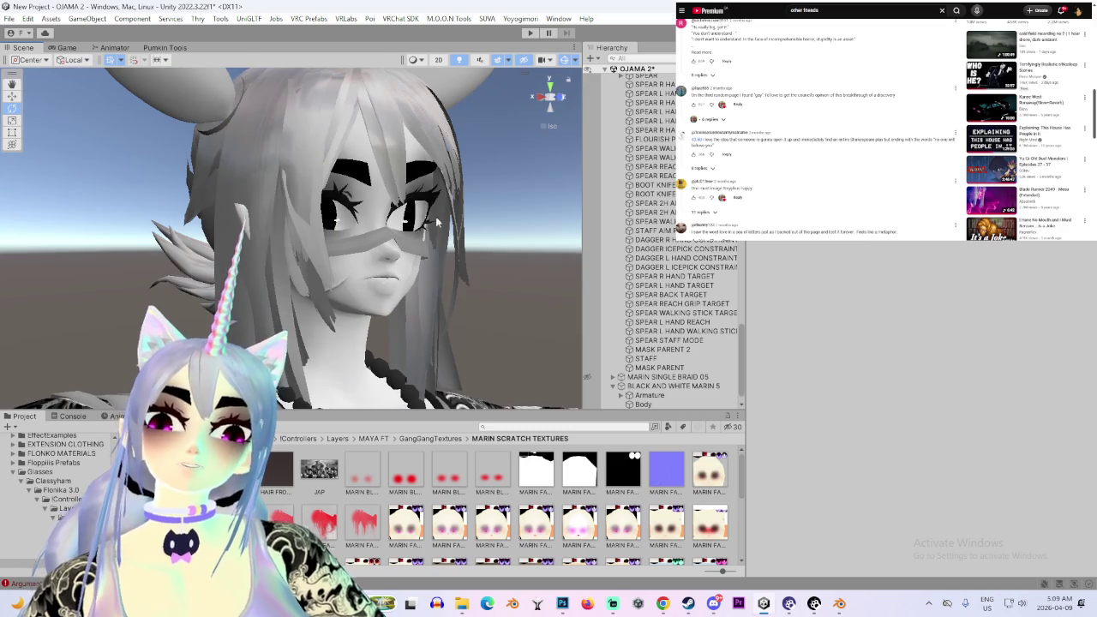
pyautogui.click(550, 101)
pyautogui.keyDown('alt'); pyautogui.moveTo(448, 318); pyautogui.dragTo(312, 298); pyautogui.keyUp('alt')
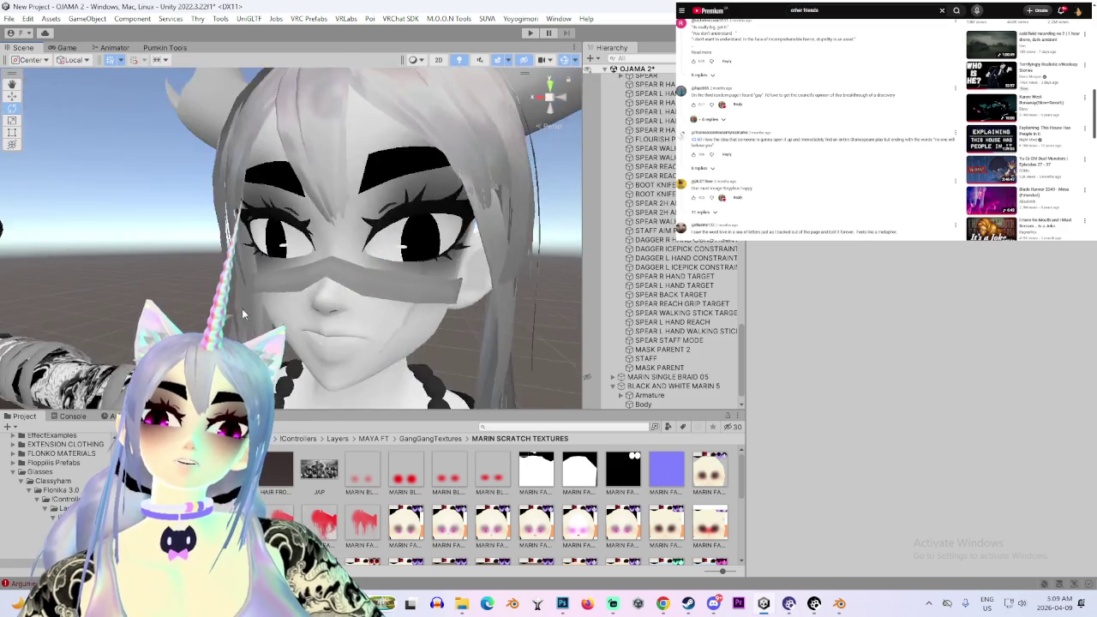
pyautogui.click(312, 298)
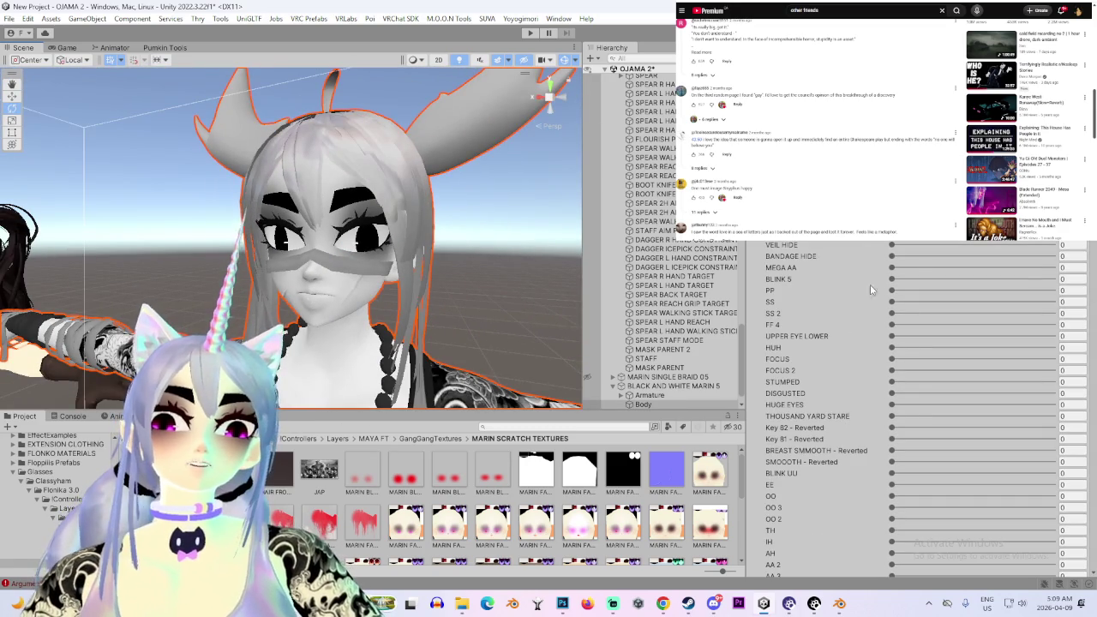
pyautogui.click(992, 255)
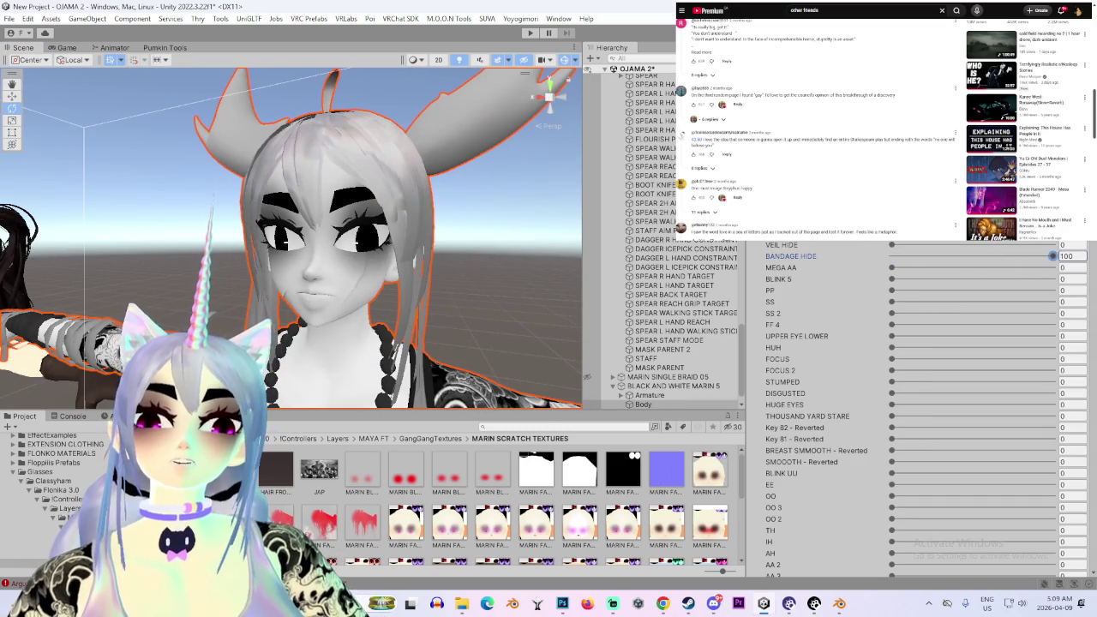
pyautogui.keyDown('alt'); pyautogui.moveTo(378, 326); pyautogui.dragTo(447, 332); pyautogui.keyUp('alt')
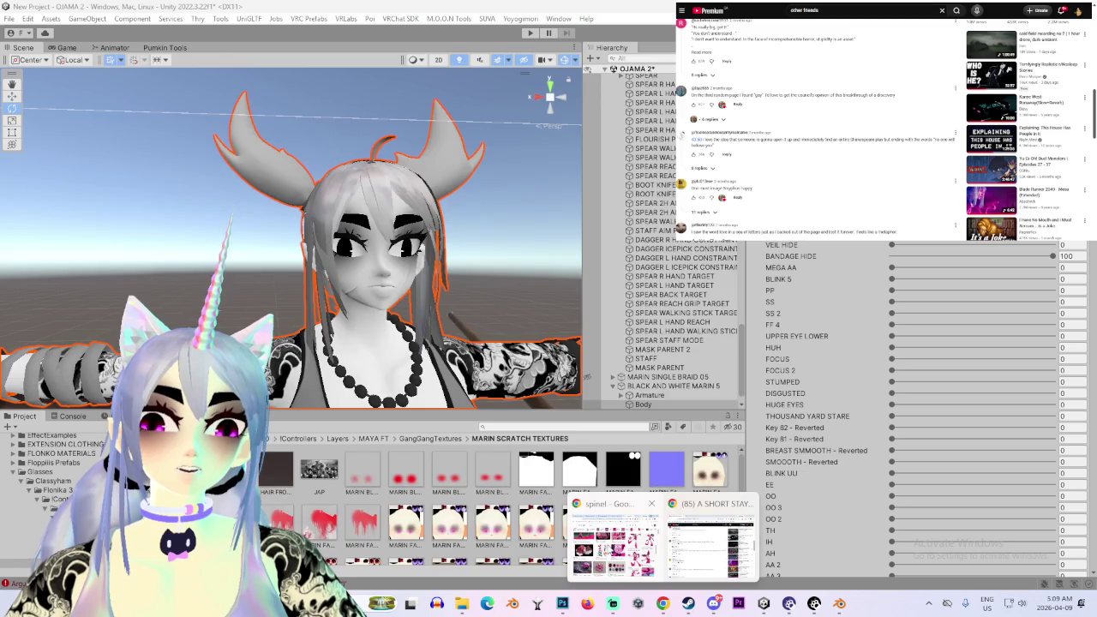
# Glance at the spinel image search in Chrome, then return to Unity
pyautogui.click(612, 539)
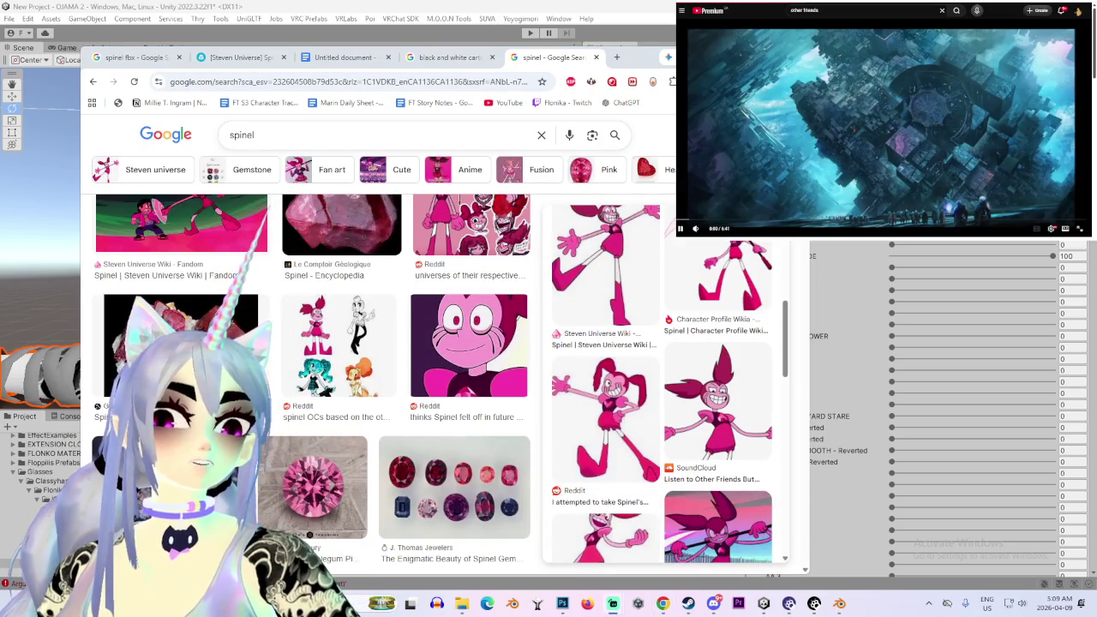
pyautogui.hotkey('alt', 'Tab')
pyautogui.scroll(-1, 668, 359)
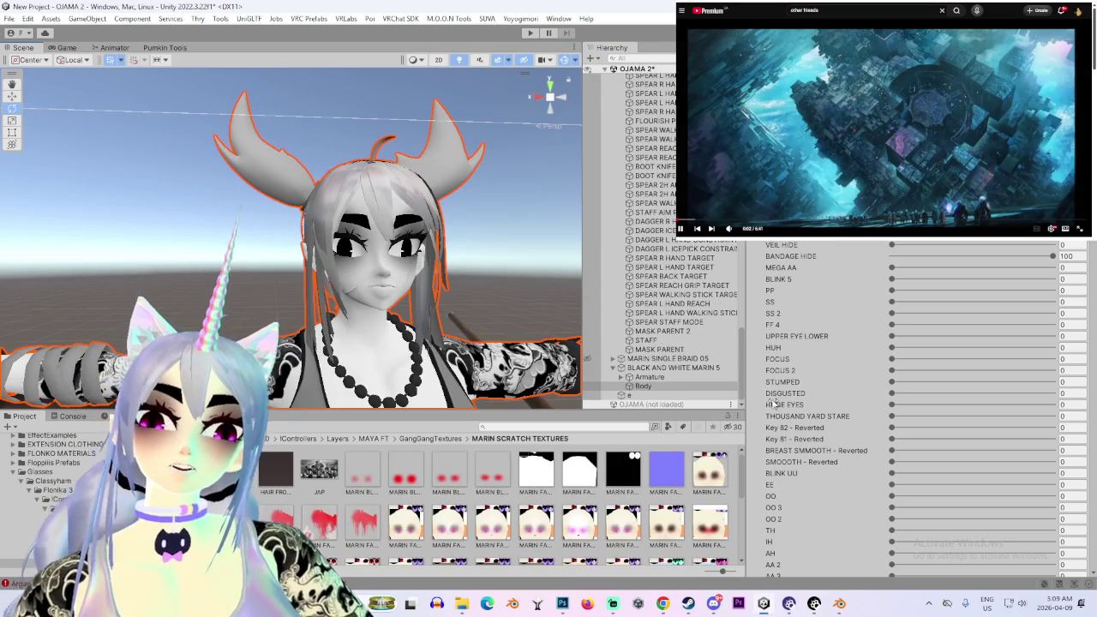
# Set the hair material's Color & Alpha base colour to dark grey 4B4B4B
pyautogui.scroll(-5, 776, 392)
pyautogui.scroll(-5, 775, 393)
pyautogui.scroll(-5, 776, 392)
pyautogui.scroll(-5, 776, 393)
pyautogui.scroll(-5, 776, 393)
pyautogui.scroll(-5, 776, 393)
pyautogui.moveTo(1088, 385); pyautogui.dragTo(1082, 294)
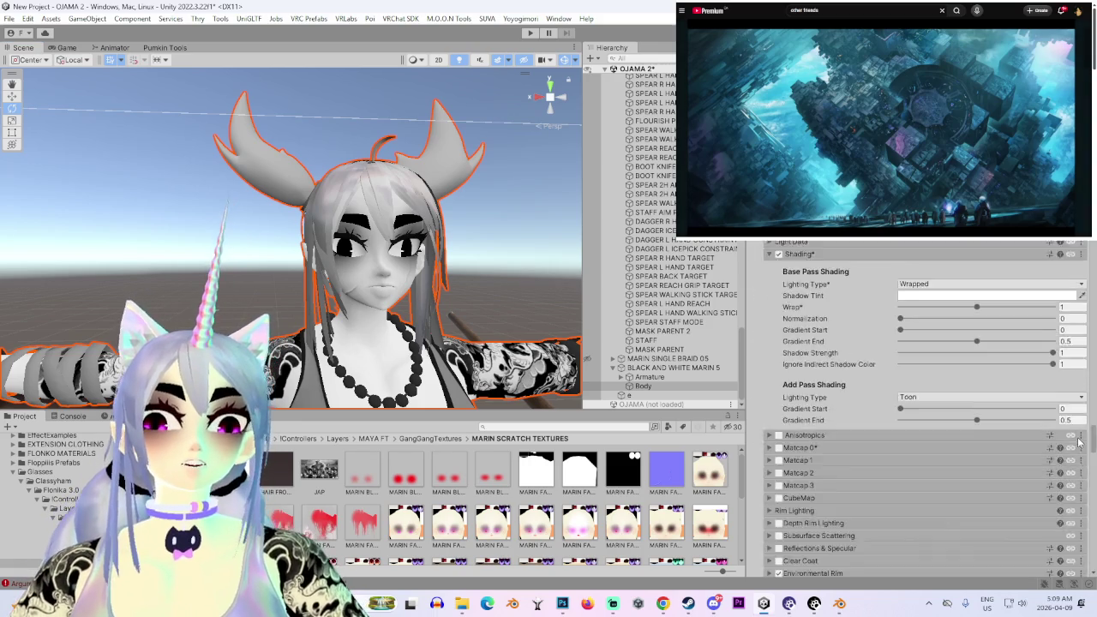
pyautogui.scroll(-5, 1081, 294)
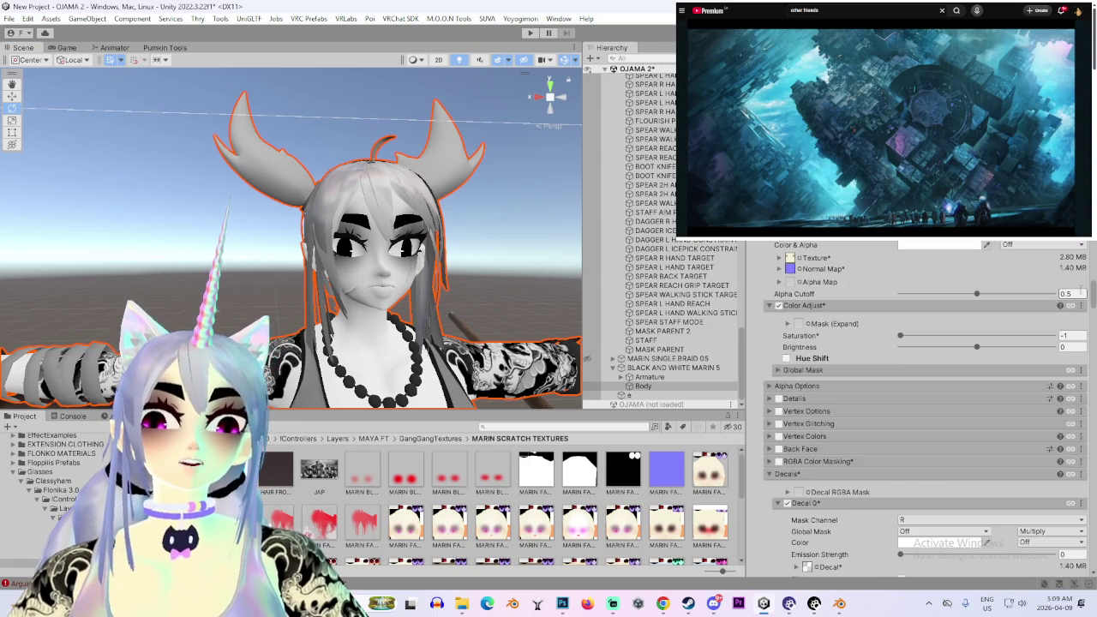
pyautogui.scroll(-5, 1081, 294)
pyautogui.scroll(-5, 1082, 294)
pyautogui.scroll(-5, 1082, 294)
pyautogui.scroll(-5, 1082, 294)
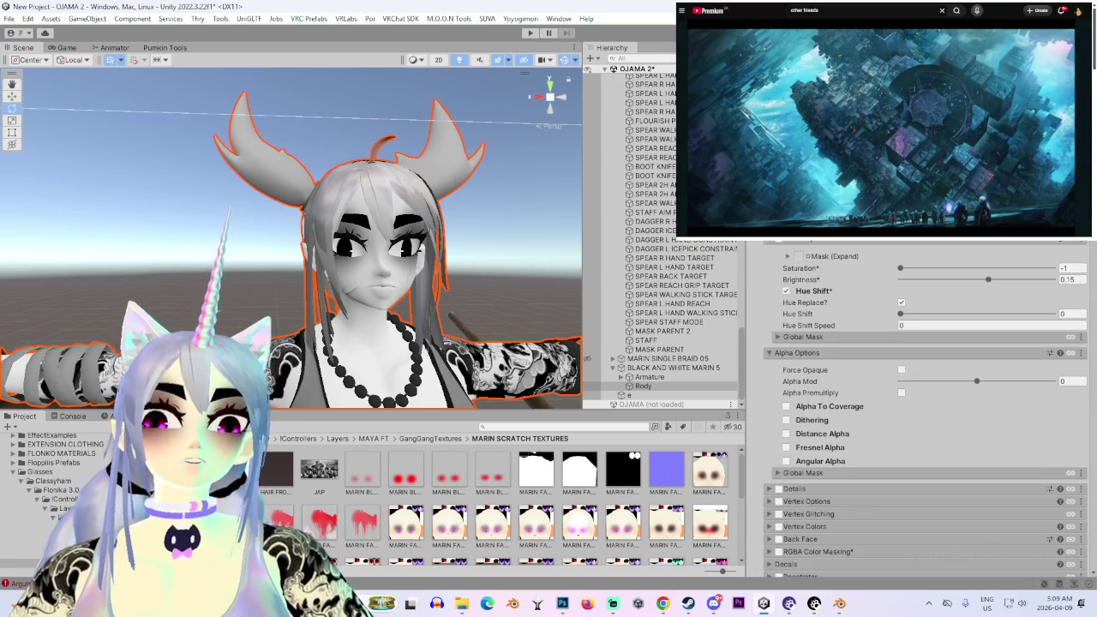
pyautogui.scroll(3, 917, 403)
pyautogui.scroll(2, 917, 403)
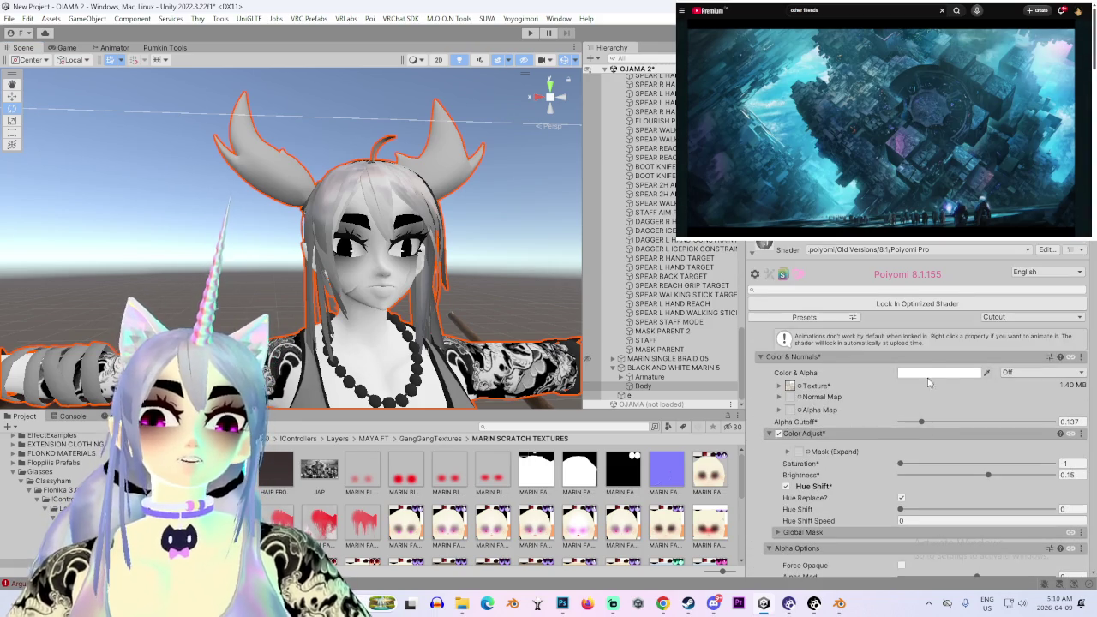
pyautogui.click(934, 377)
pyautogui.moveTo(970, 377)
pyautogui.mouseDown()
pyautogui.moveTo(943, 435)
pyautogui.moveTo(958, 503)
pyautogui.mouseUp()
# Orbit the view until the antlered avatar faces the camera
pyautogui.moveTo(359, 285)
pyautogui.keyDown('alt'); pyautogui.mouseDown()
pyautogui.moveTo(235, 290)
pyautogui.moveTo(548, 317)
pyautogui.mouseUp(); pyautogui.keyUp('alt')
pyautogui.scroll(-5, 836, 454)
pyautogui.scroll(-5, 835, 455)
pyautogui.moveTo(463, 310)
pyautogui.keyDown('alt'); pyautogui.mouseDown()
pyautogui.moveTo(491, 304)
pyautogui.moveTo(373, 270)
pyautogui.moveTo(243, 257)
pyautogui.mouseUp(); pyautogui.keyUp('alt')
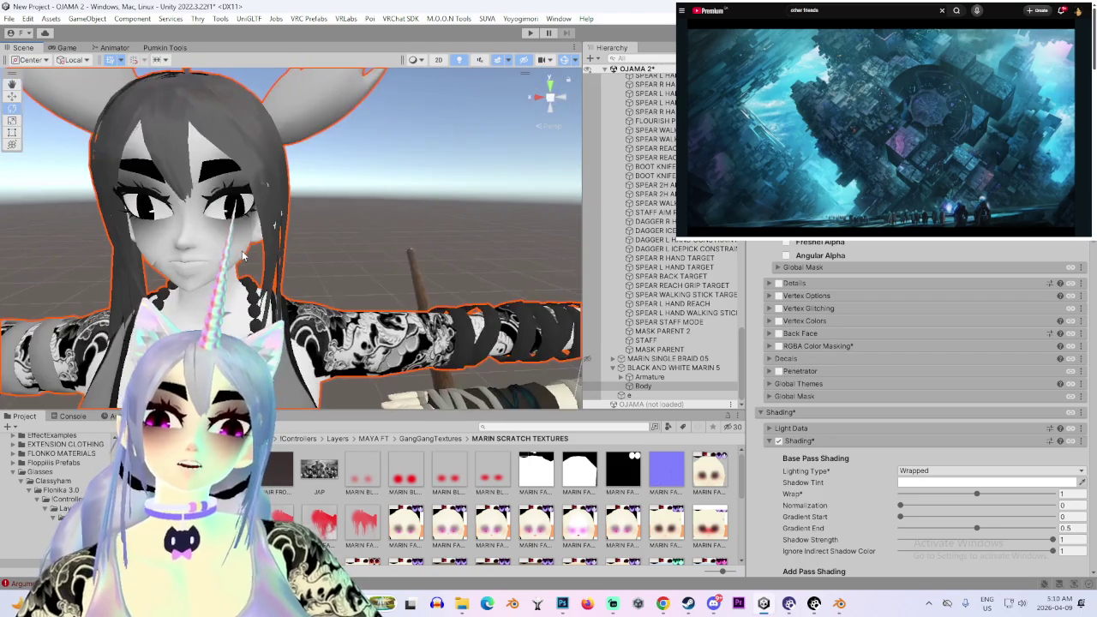
# Lower the hair material's Color Adjust Brightness from 0.15 to about 0.03
pyautogui.scroll(-3, 249, 269)
pyautogui.scroll(-2, 251, 267)
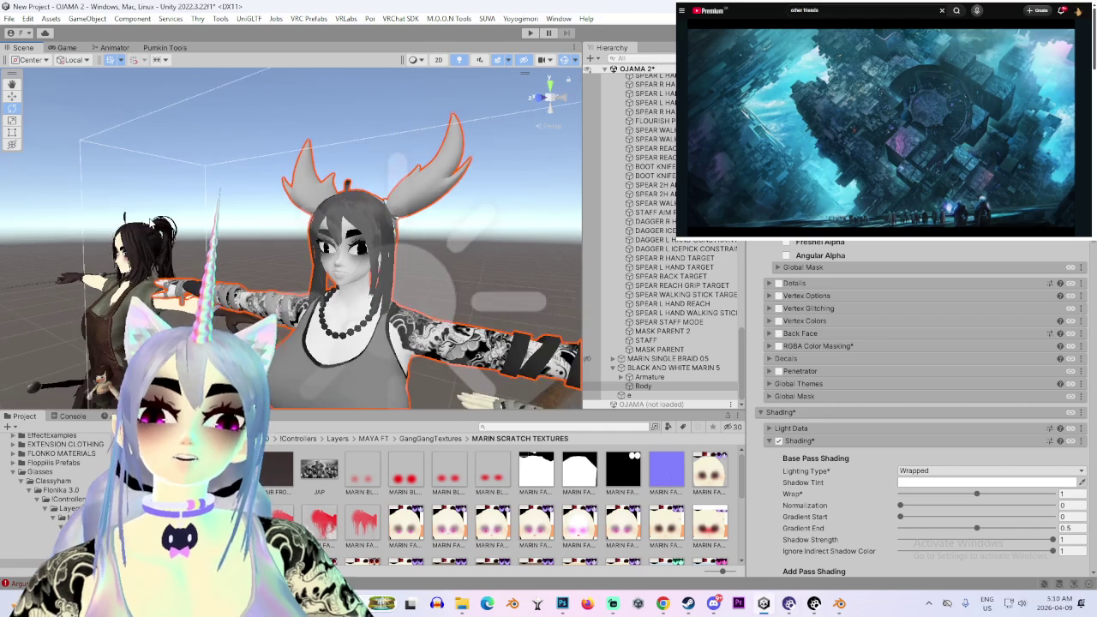
pyautogui.moveTo(251, 264)
pyautogui.keyDown('alt'); pyautogui.mouseDown()
pyautogui.moveTo(453, 269)
pyautogui.moveTo(377, 291)
pyautogui.mouseUp(); pyautogui.keyUp('alt')
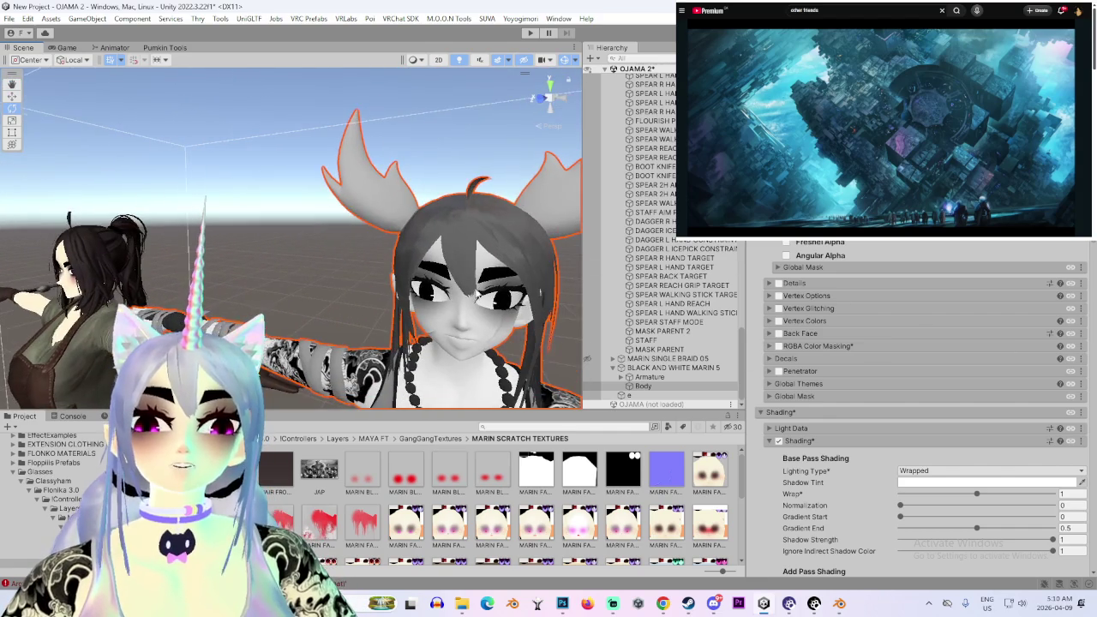
pyautogui.scroll(-5, 895, 375)
pyautogui.scroll(-5, 895, 376)
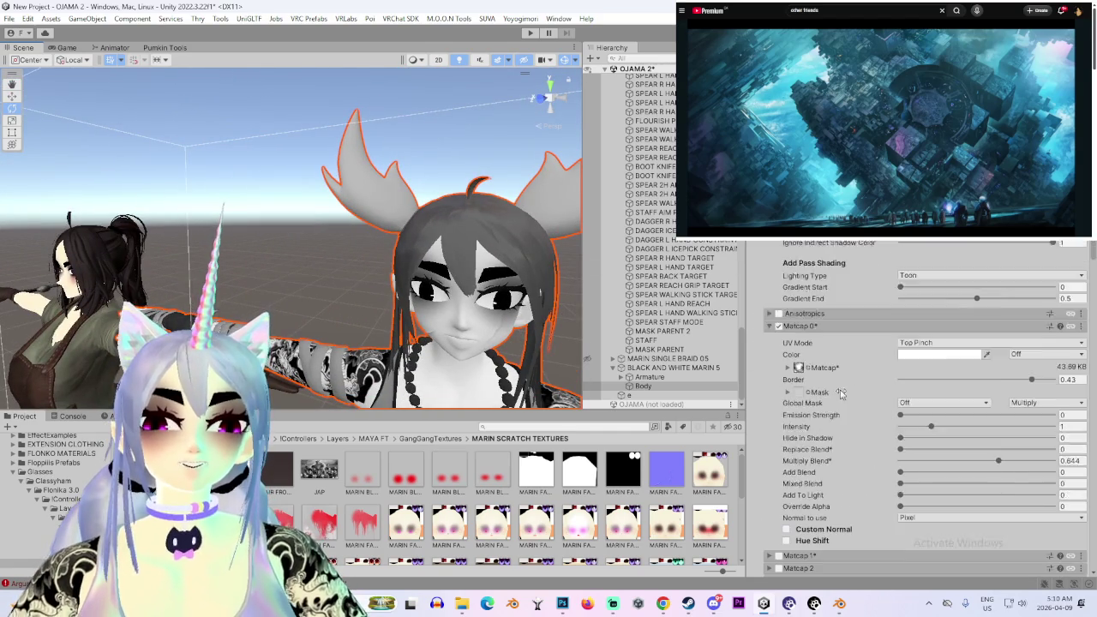
pyautogui.scroll(-5, 895, 375)
pyautogui.scroll(-5, 895, 375)
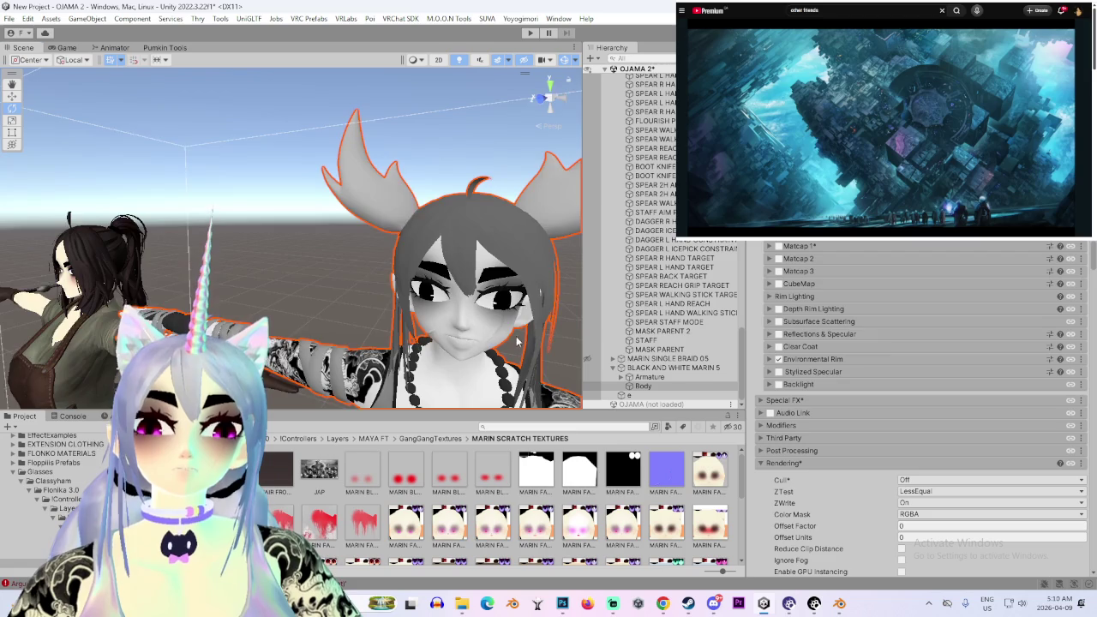
pyautogui.keyDown('alt'); pyautogui.moveTo(518, 341); pyautogui.dragTo(868, 358); pyautogui.keyUp('alt')
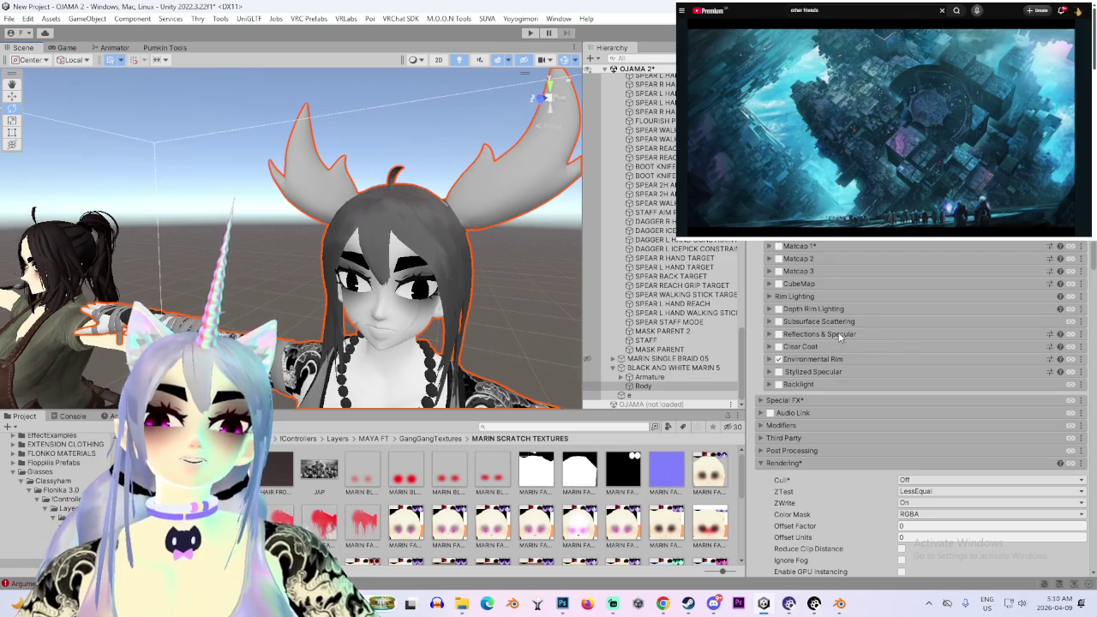
pyautogui.scroll(5, 806, 274)
pyautogui.scroll(5, 827, 300)
pyautogui.scroll(5, 847, 324)
pyautogui.scroll(5, 846, 320)
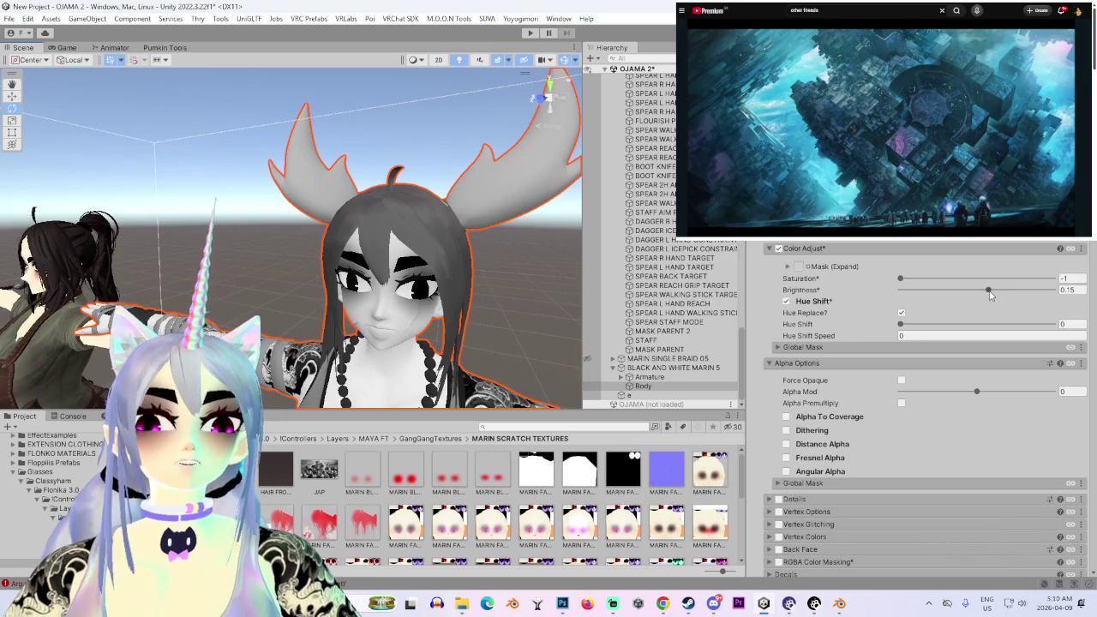
pyautogui.moveTo(990, 294); pyautogui.dragTo(981, 293)
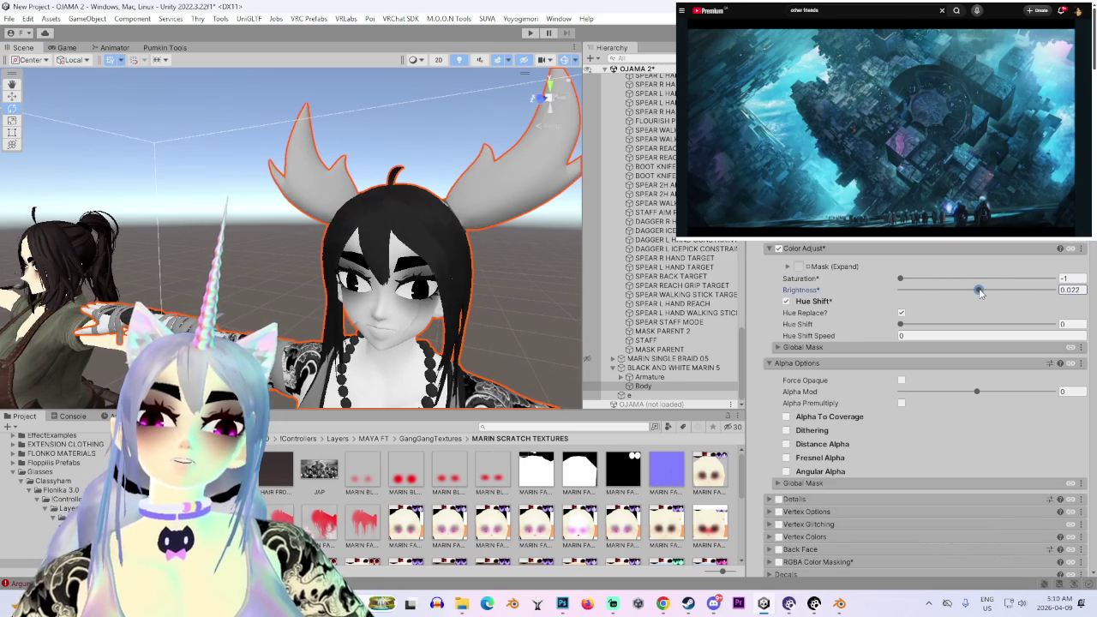
# Check the avatars from the front, orthographic Left and front gizmo views
pyautogui.keyDown('alt'); pyautogui.moveTo(410, 274); pyautogui.dragTo(364, 280); pyautogui.keyUp('alt')
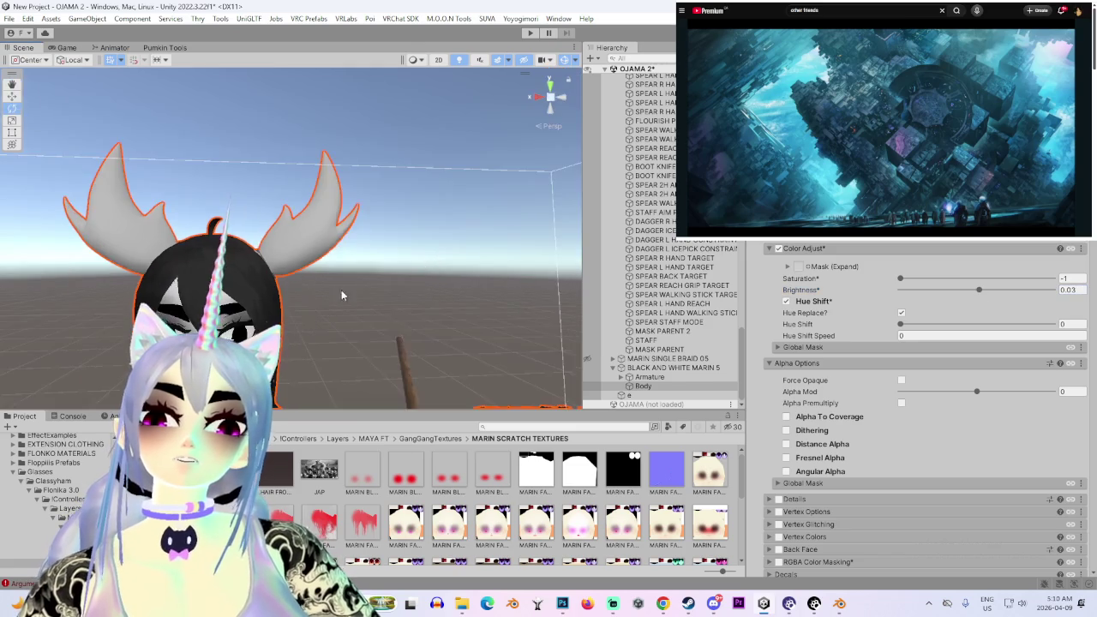
pyautogui.click(538, 97)
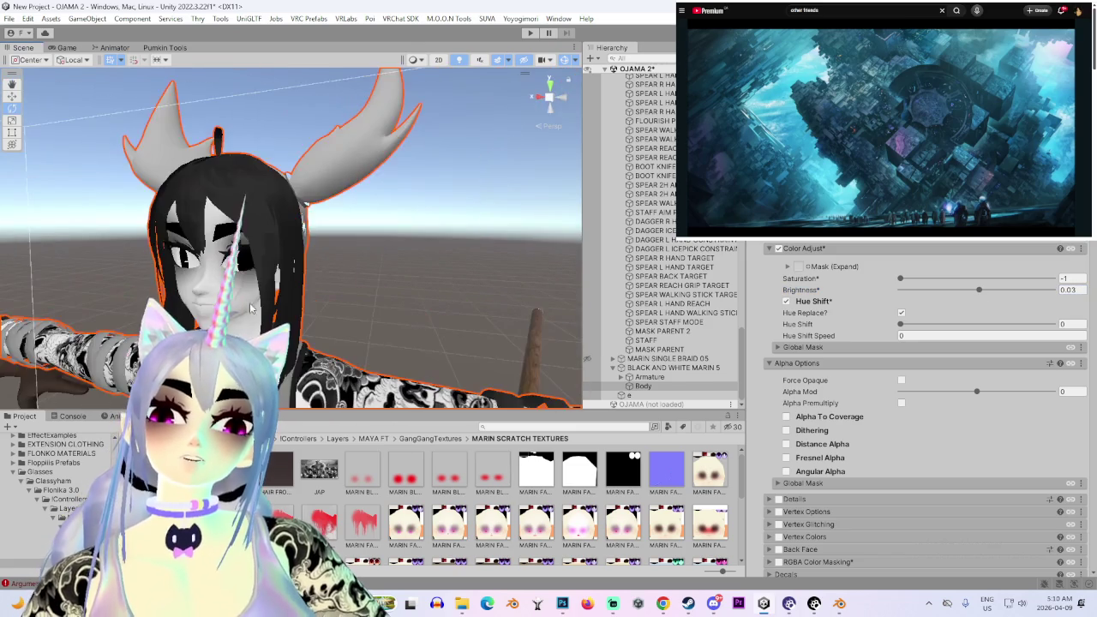
pyautogui.click(541, 97)
pyautogui.click(540, 98)
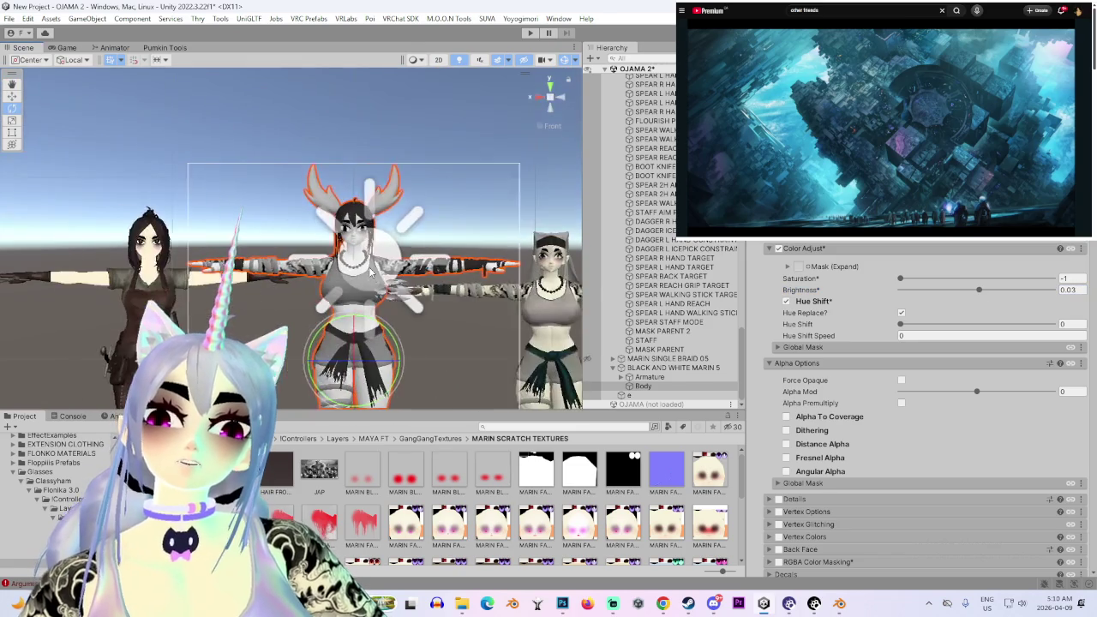
# Frame the BLACK AND WHITE MARIN 5 avatar and select its Body object
pyautogui.doubleClick(641, 375)
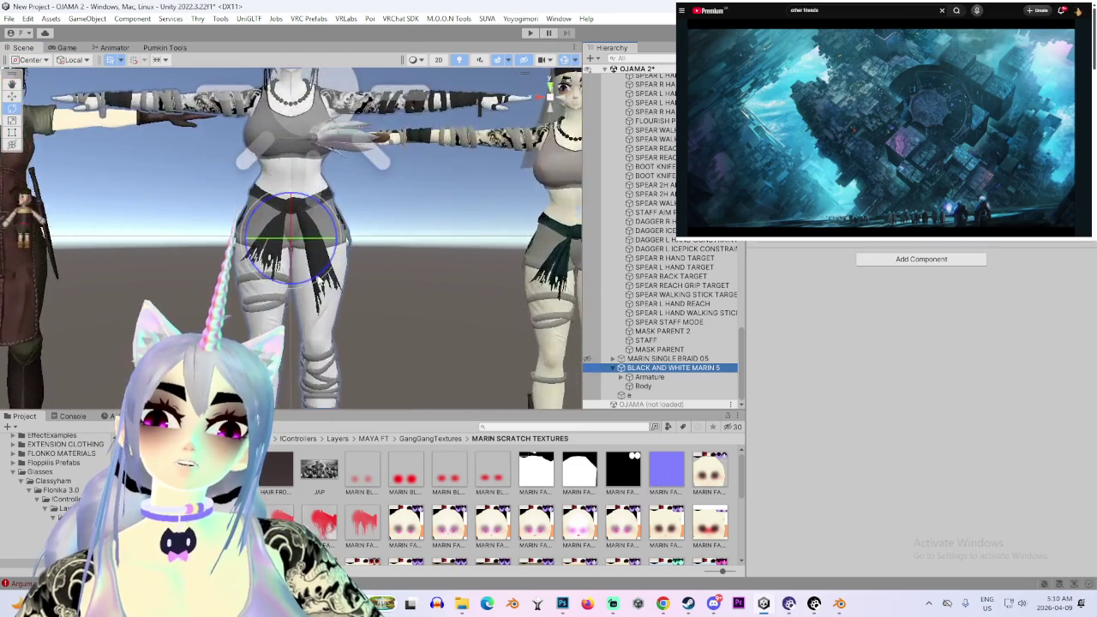
pyautogui.scroll(3, 285, 303)
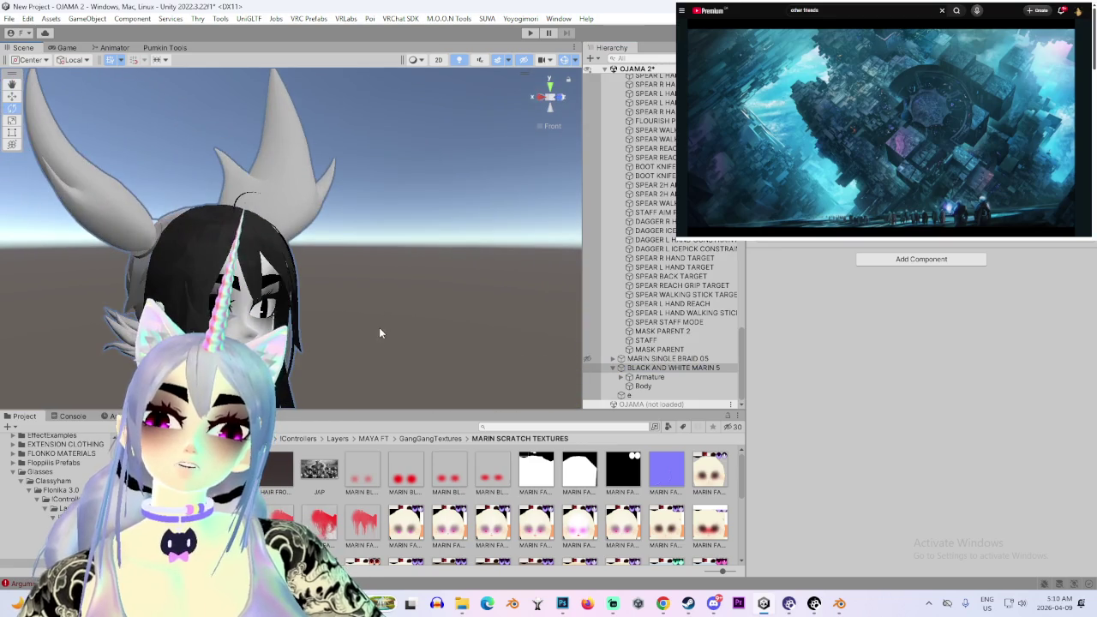
pyautogui.scroll(3, 334, 330)
pyautogui.click(263, 314)
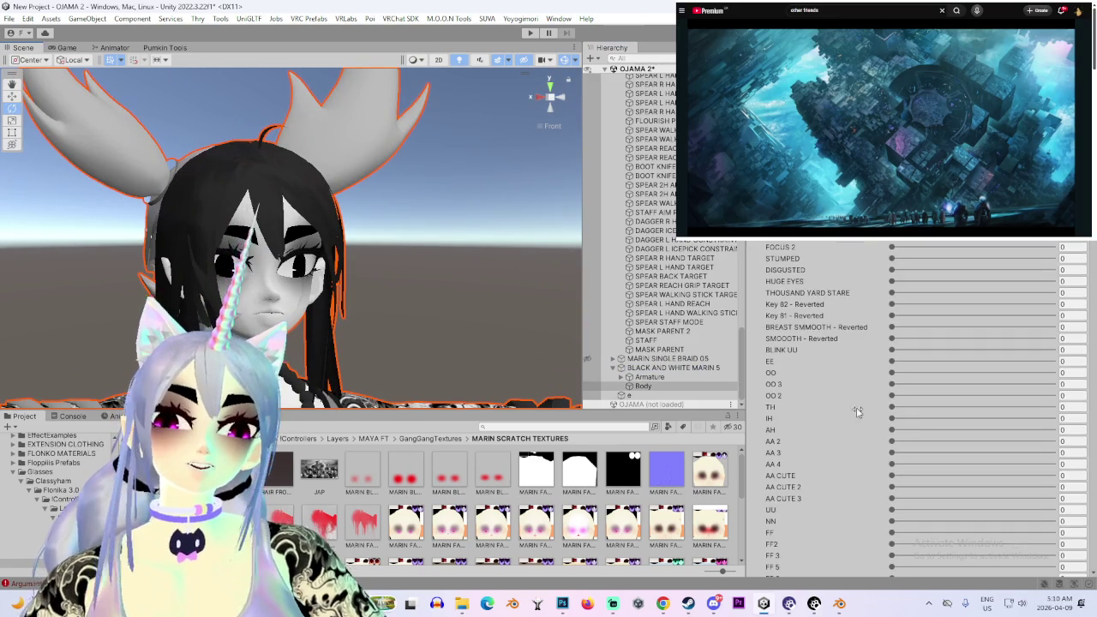
# Adjust the NOOOSEIFICATION amount in the Body's Blend Shapes list
pyautogui.scroll(-10, 922, 412)
pyautogui.scroll(-5, 922, 411)
pyautogui.scroll(-5, 921, 411)
pyautogui.scroll(5, 921, 411)
pyautogui.scroll(10, 916, 470)
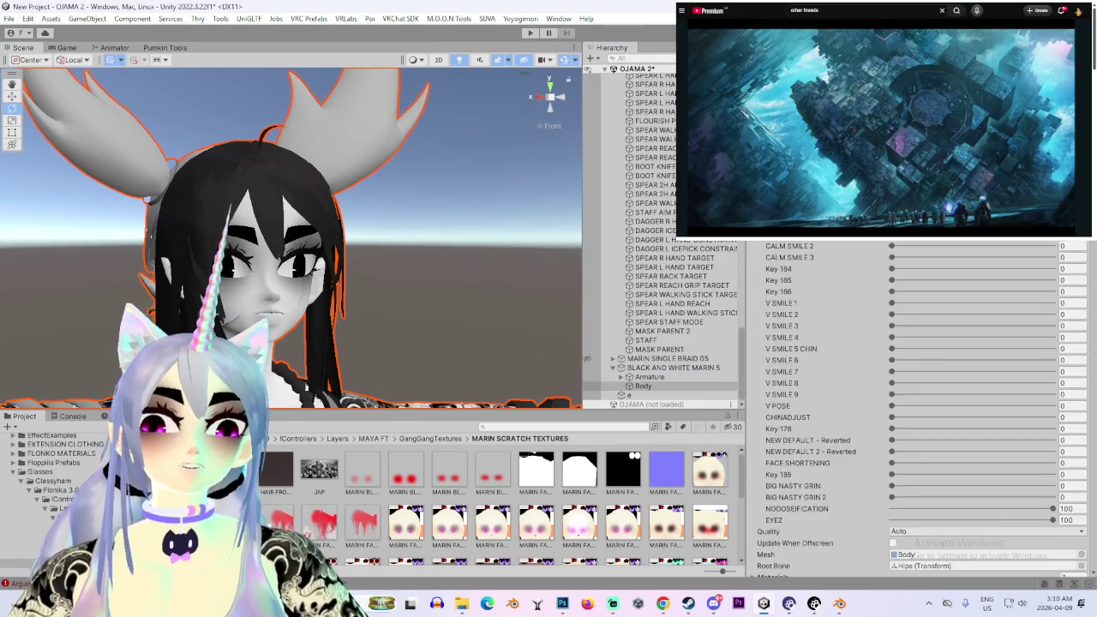
pyautogui.scroll(-2, 916, 470)
pyautogui.scroll(-2, 916, 470)
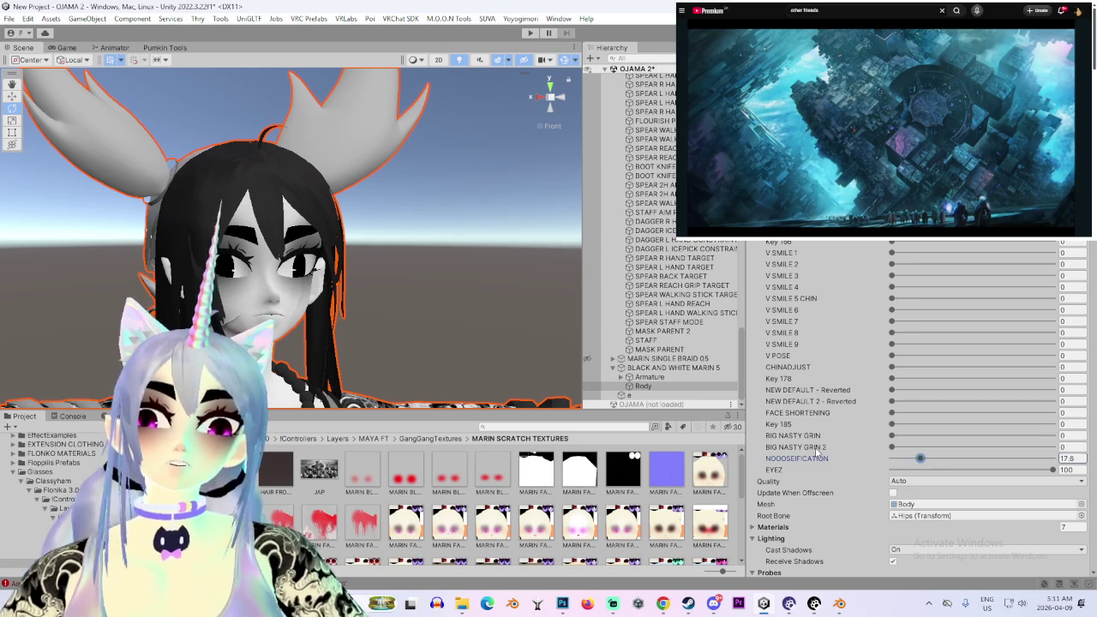
pyautogui.moveTo(1052, 459); pyautogui.dragTo(812, 455)
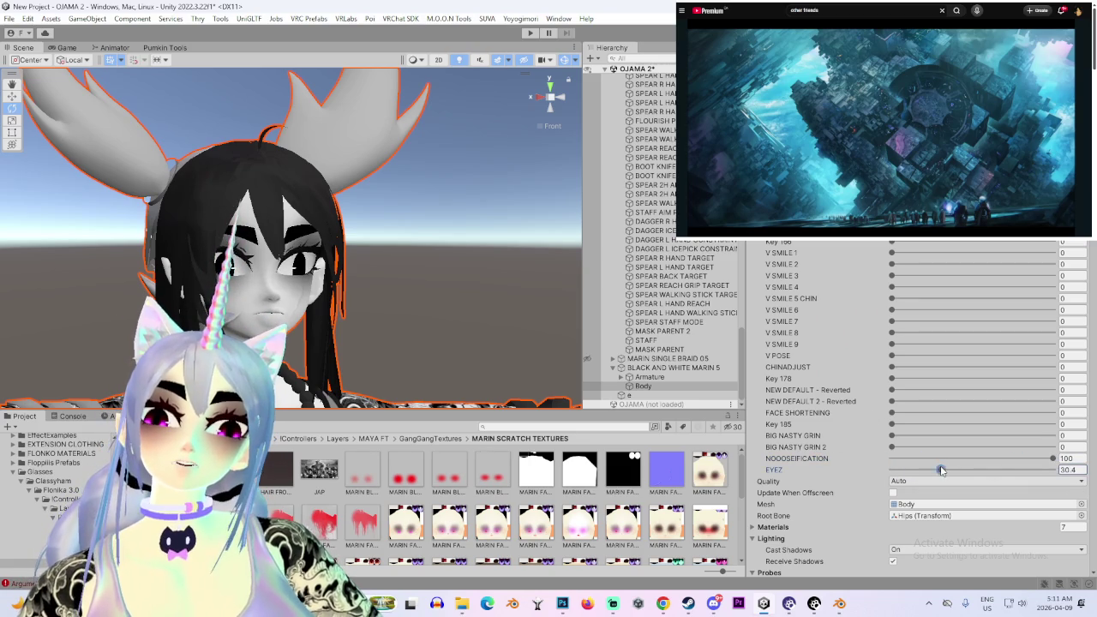
# Raise the BIG NASTY GRIN 2 blendshape to 100 to widen the grin
pyautogui.scroll(3, 420, 291)
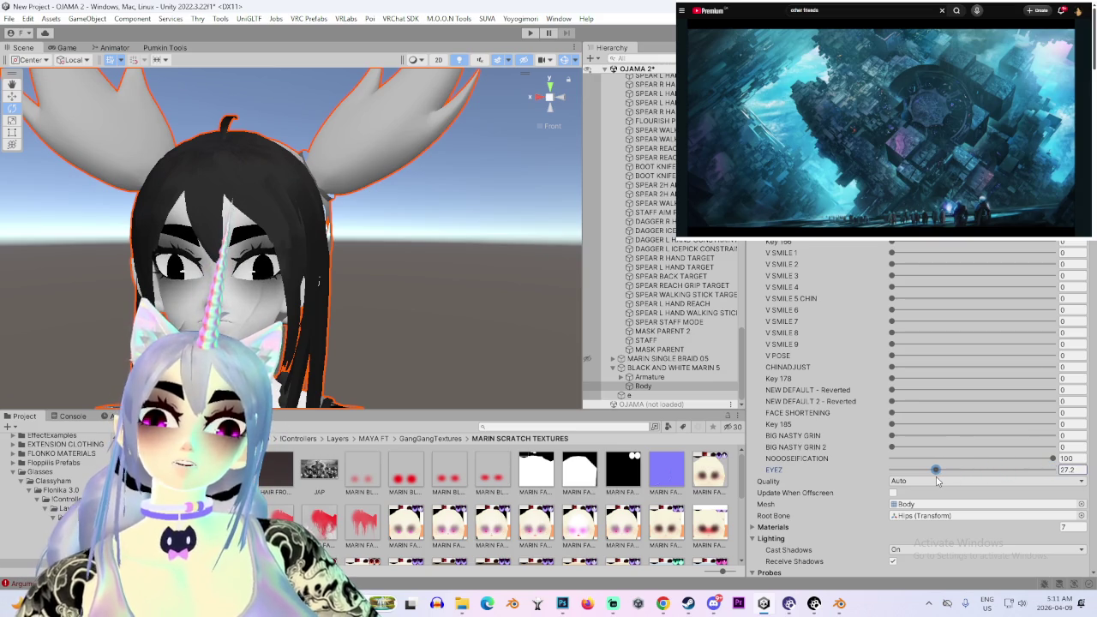
pyautogui.keyDown('alt'); pyautogui.moveTo(105, 316); pyautogui.dragTo(146, 316); pyautogui.keyUp('alt')
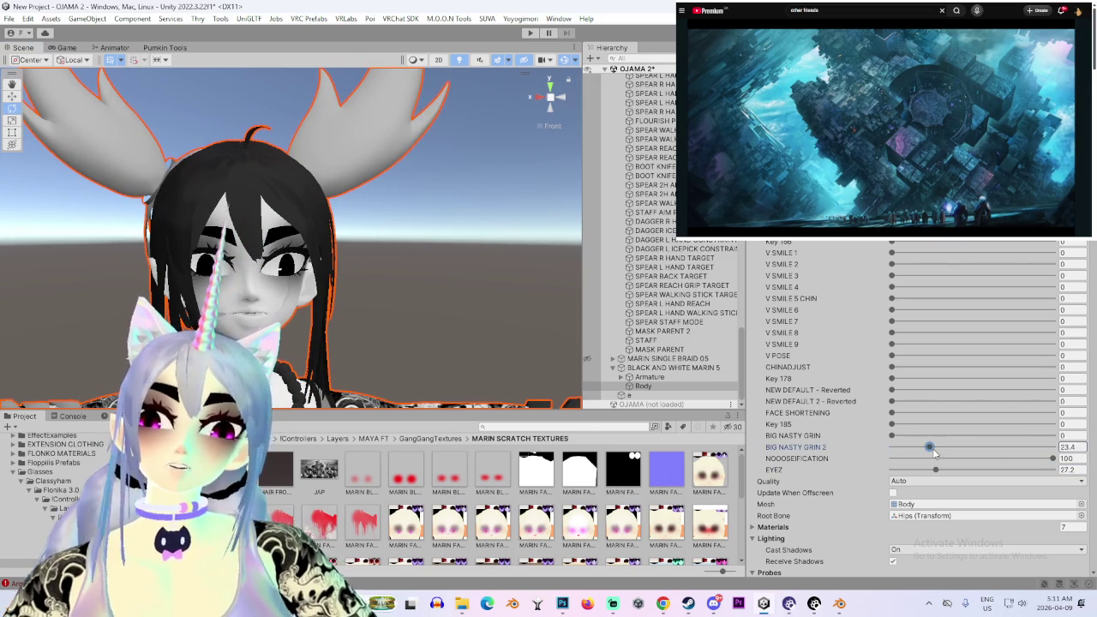
pyautogui.moveTo(934, 452); pyautogui.dragTo(956, 447)
# Orbit and zoom around the avatar to see the grin from a turned angle
pyautogui.moveTo(428, 257)
pyautogui.keyDown('alt'); pyautogui.mouseDown()
pyautogui.moveTo(521, 364)
pyautogui.moveTo(549, 377)
pyautogui.mouseUp(); pyautogui.keyUp('alt')
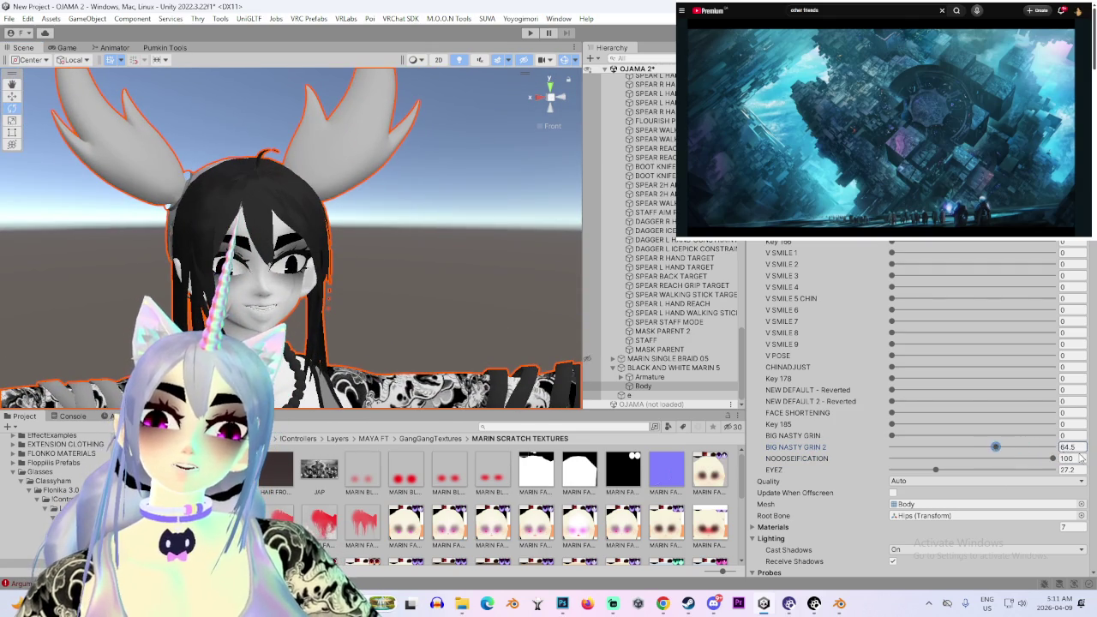
pyautogui.scroll(5, 228, 295)
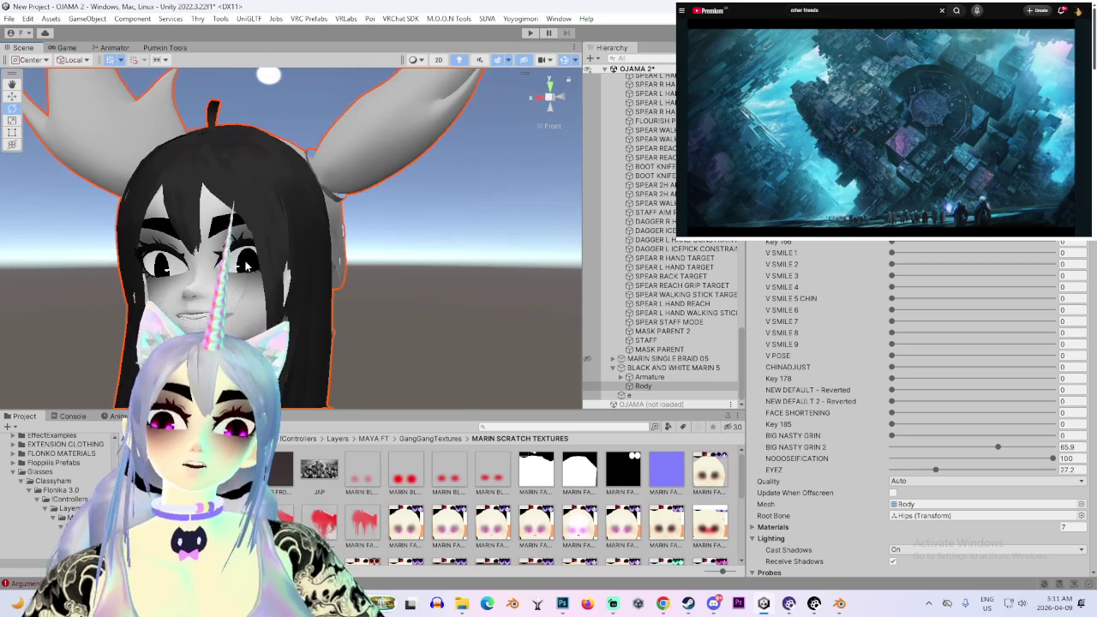
pyautogui.scroll(-5, 246, 267)
pyautogui.moveTo(342, 272)
pyautogui.keyDown('alt'); pyautogui.mouseDown()
pyautogui.moveTo(324, 293)
pyautogui.moveTo(432, 254)
pyautogui.mouseUp(); pyautogui.keyUp('alt')
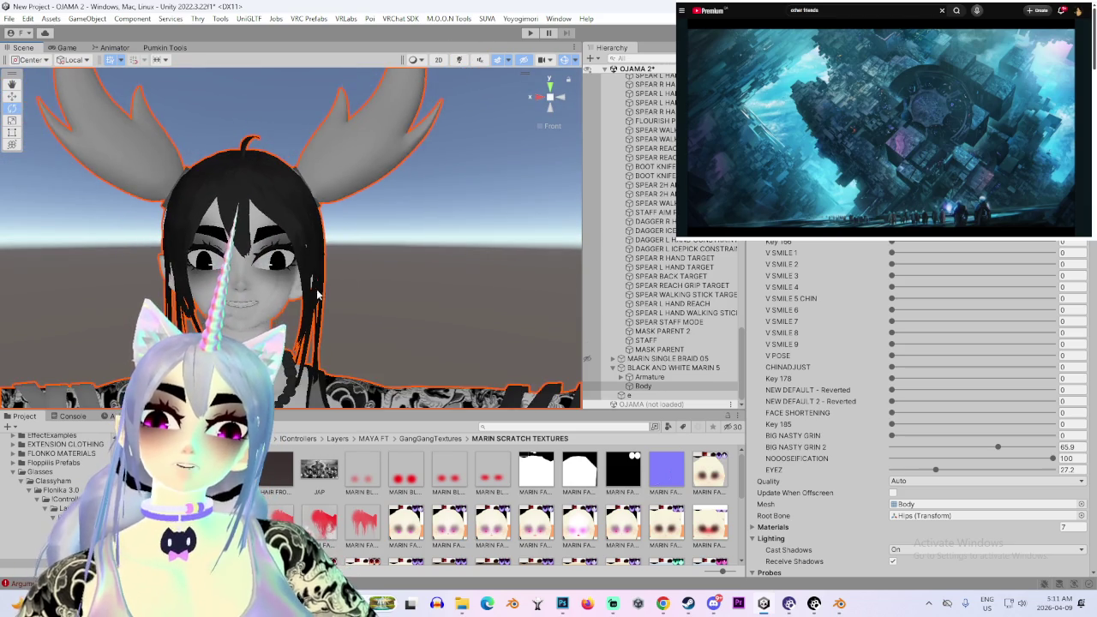
pyautogui.moveTo(351, 258)
pyautogui.keyDown('alt'); pyautogui.mouseDown()
pyautogui.moveTo(407, 285)
pyautogui.moveTo(485, 281)
pyautogui.moveTo(457, 274)
pyautogui.moveTo(474, 259)
pyautogui.moveTo(394, 258)
pyautogui.moveTo(527, 264)
pyautogui.mouseUp(); pyautogui.keyUp('alt')
# Zoom in and orbit to a frontal close-up of the grinning face
pyautogui.scroll(2, 480, 274)
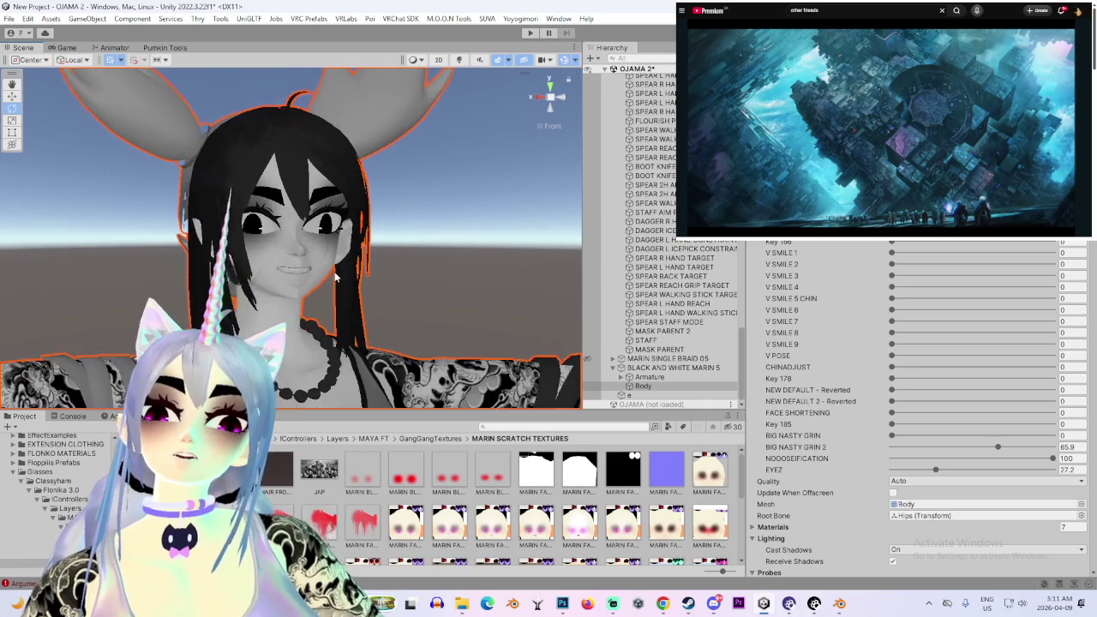
pyautogui.scroll(2, 411, 291)
pyautogui.scroll(2, 345, 306)
pyautogui.moveTo(345, 307)
pyautogui.keyDown('alt'); pyautogui.mouseDown()
pyautogui.moveTo(446, 291)
pyautogui.moveTo(306, 315)
pyautogui.moveTo(346, 288)
pyautogui.moveTo(464, 288)
pyautogui.mouseUp(); pyautogui.keyUp('alt')
pyautogui.scroll(-3, 306, 315)
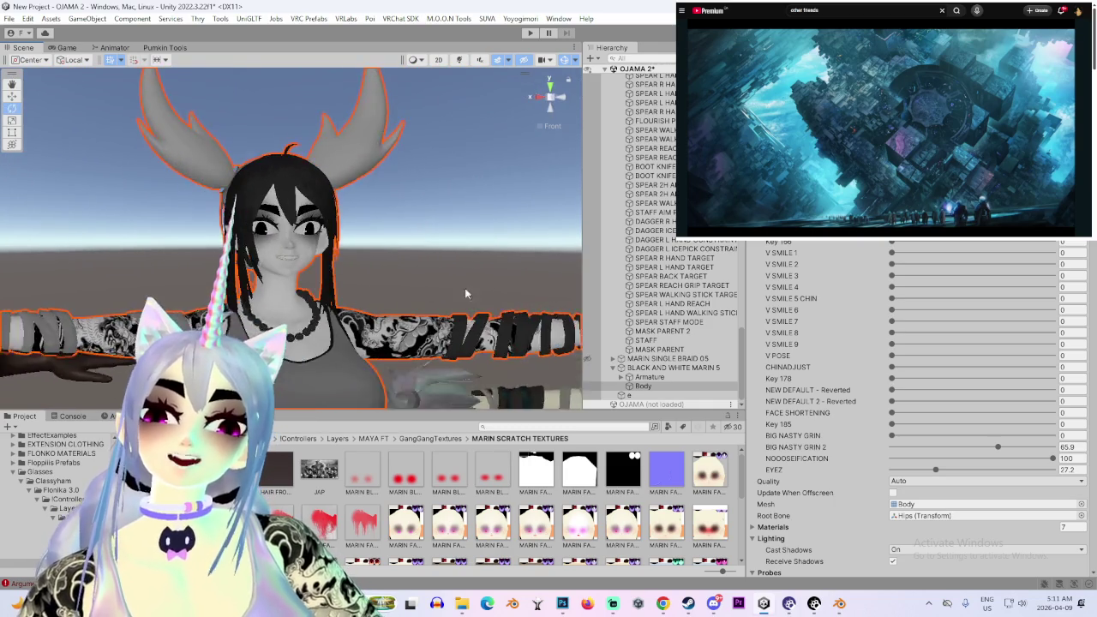
pyautogui.scroll(3, 393, 274)
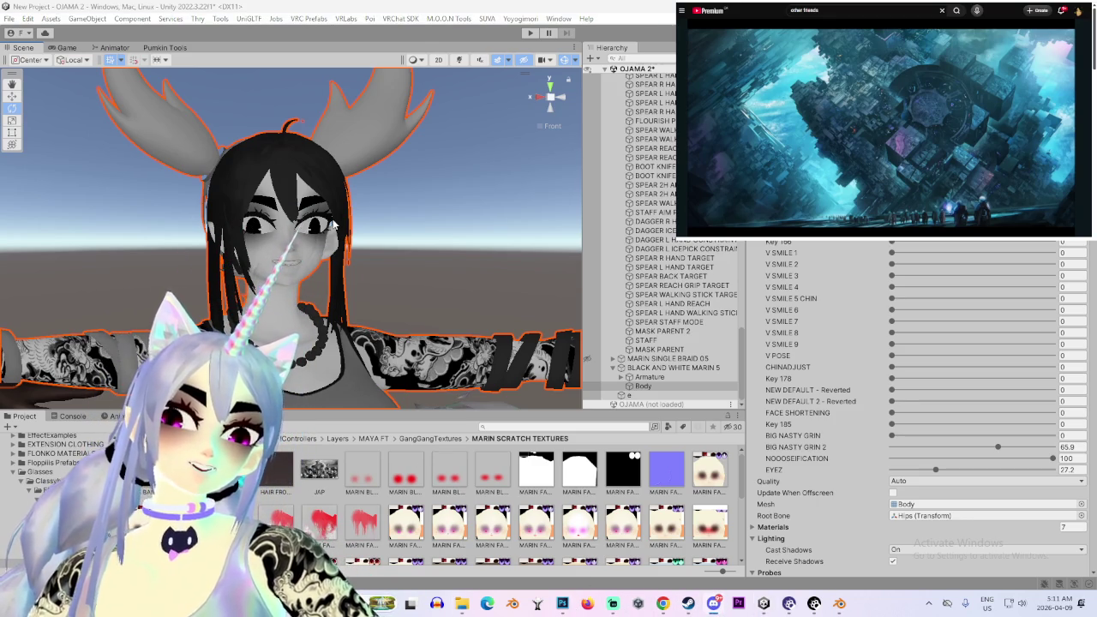
pyautogui.scroll(2, 325, 223)
pyautogui.scroll(2, 312, 220)
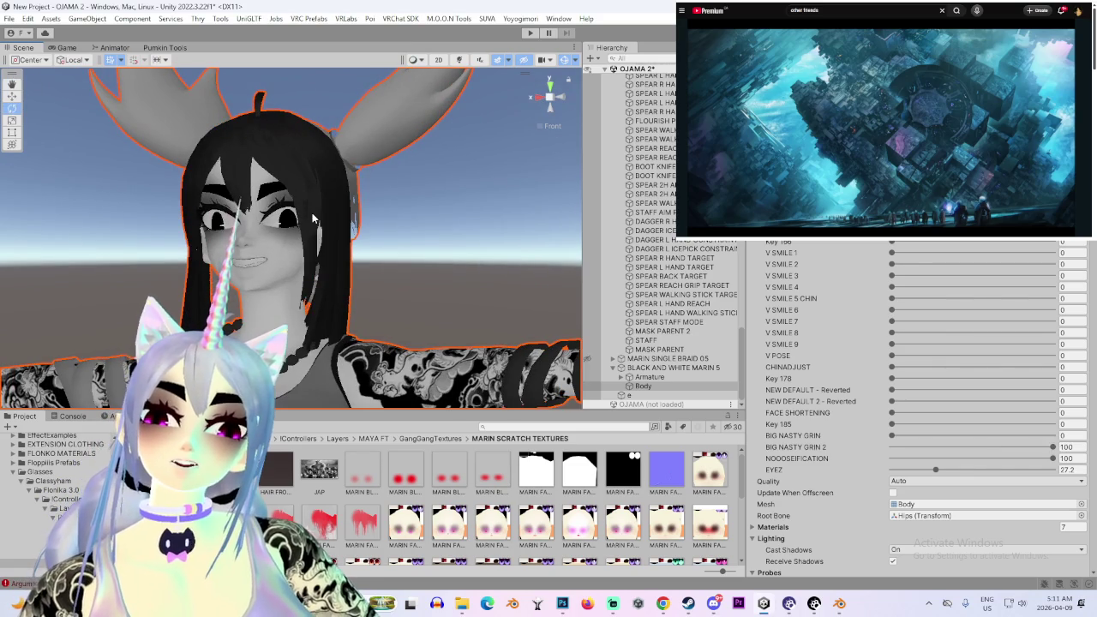
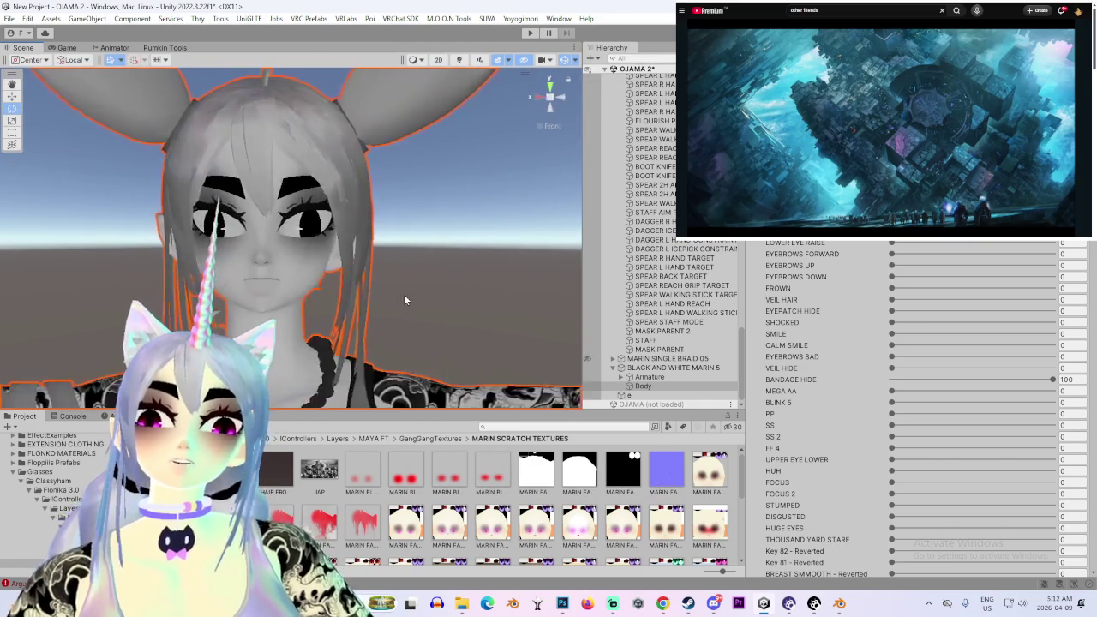
# Deselect the avatar and orbit the Scene view in close around its head
pyautogui.click(439, 262)
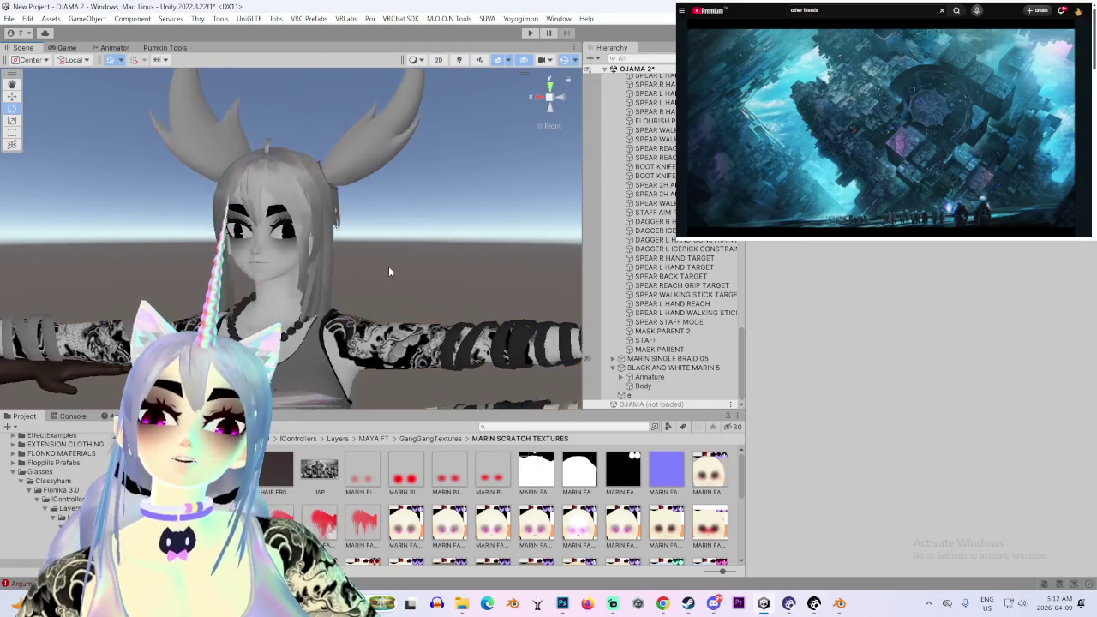
pyautogui.moveTo(348, 275)
pyautogui.mouseDown(button='right')
pyautogui.moveTo(467, 274)
pyautogui.moveTo(341, 271)
pyautogui.moveTo(453, 331)
pyautogui.mouseUp(button='right')
pyautogui.scroll(2, 453, 331)
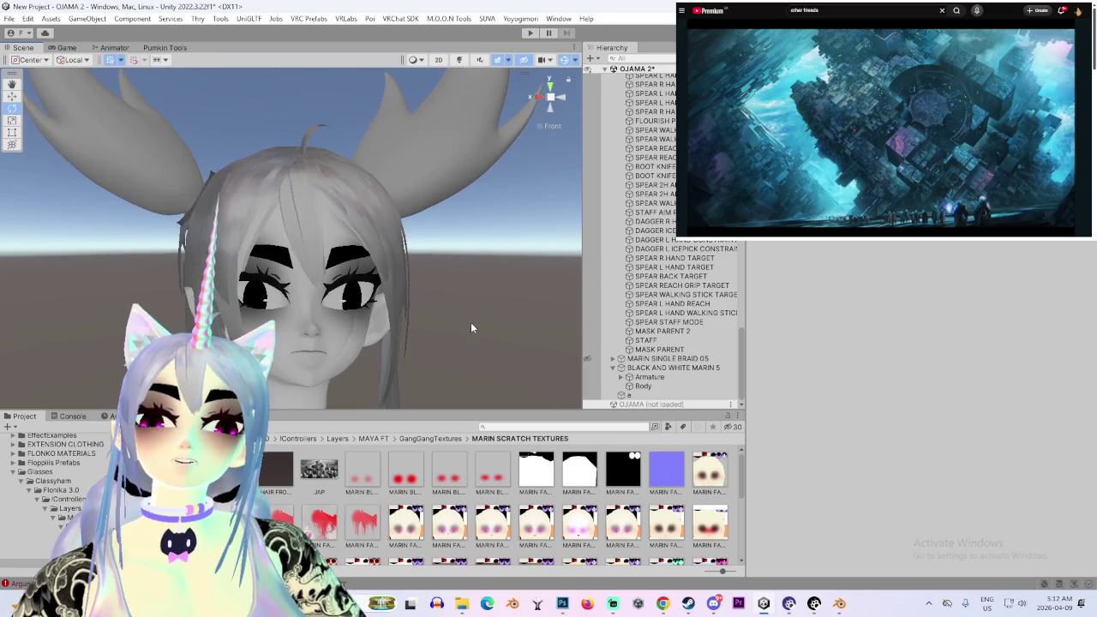
pyautogui.scroll(2, 472, 321)
pyautogui.scroll(2, 441, 245)
pyautogui.moveTo(579, 90)
pyautogui.keyDown('alt'); pyautogui.mouseDown()
pyautogui.moveTo(202, 272)
pyautogui.moveTo(283, 235)
pyautogui.moveTo(438, 344)
pyautogui.moveTo(428, 253)
pyautogui.mouseUp(); pyautogui.keyUp('alt')
pyautogui.scroll(-2, 442, 348)
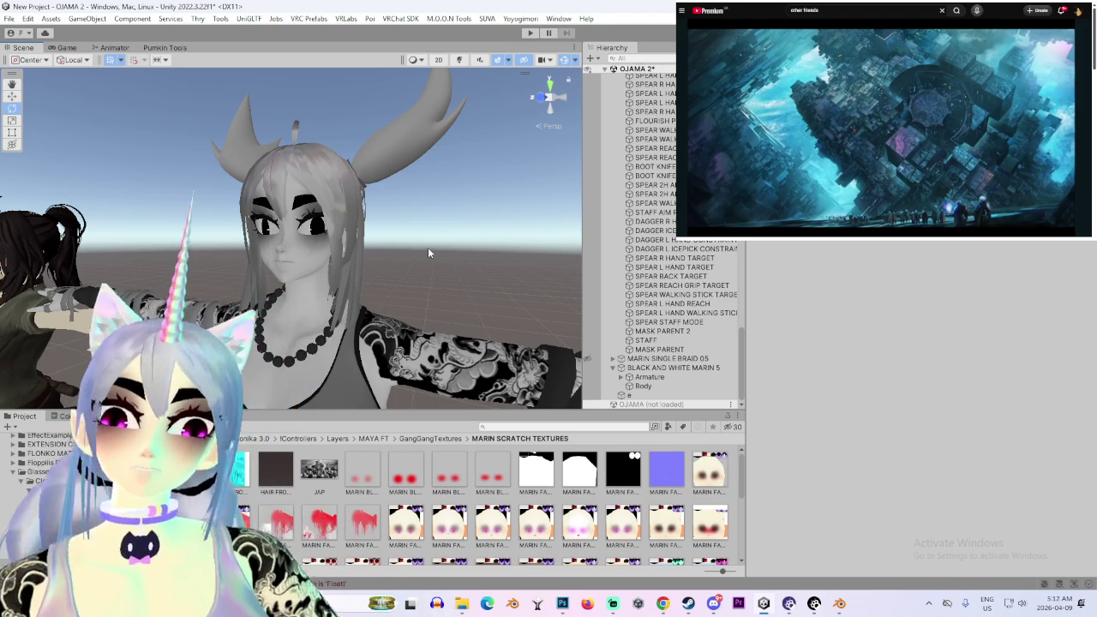
# Select the Body mesh, scroll its material to Color & Alpha, and bring up MARIN SCRATCH TEXTURES
pyautogui.click(643, 386)
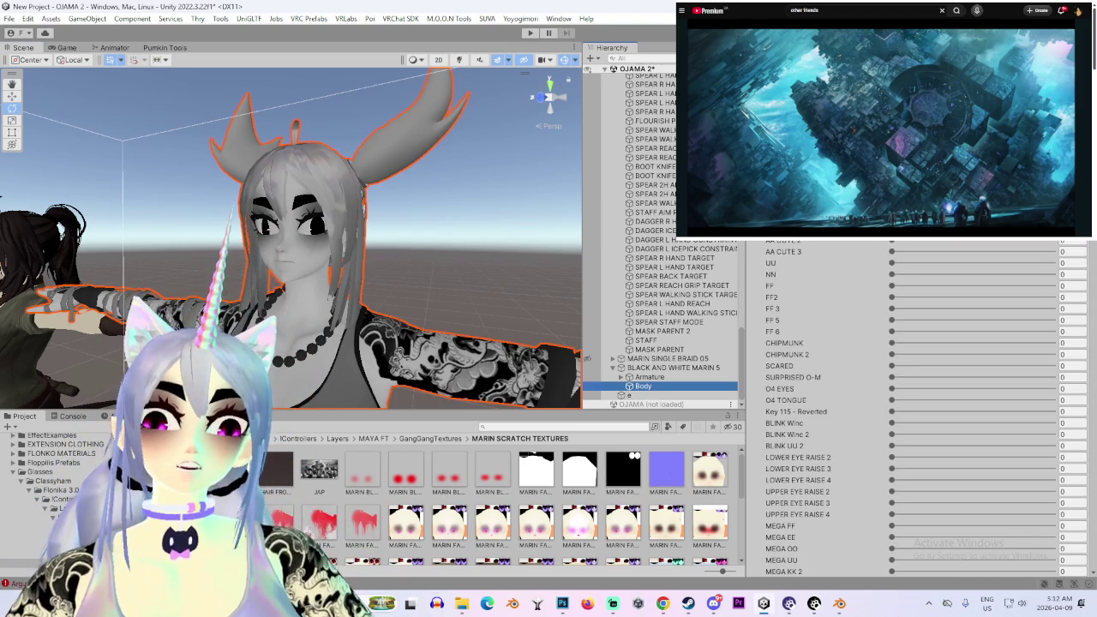
pyautogui.scroll(-5, 917, 408)
pyautogui.scroll(-5, 917, 407)
pyautogui.scroll(-5, 917, 407)
pyautogui.scroll(-5, 917, 407)
pyautogui.scroll(5, 917, 407)
pyautogui.click(464, 605)
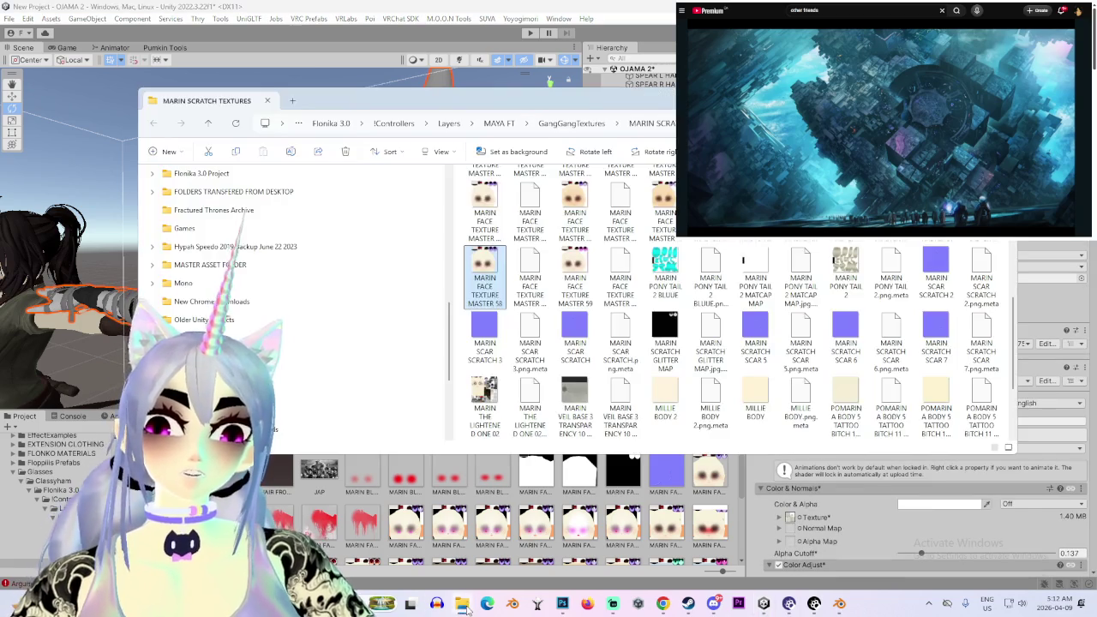
# Open the Desktop's TRUE LOVES MYSTERY DUDE folder and peek into the spinel model folder
pyautogui.scroll(5, 257, 283)
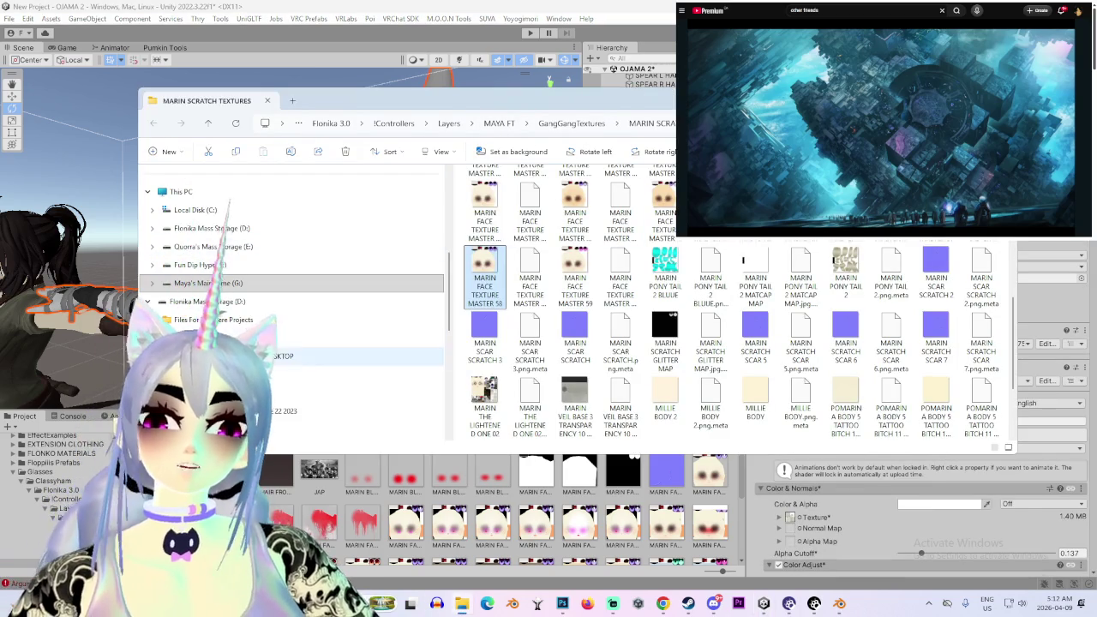
pyautogui.scroll(-5, 257, 283)
pyautogui.scroll(10, 258, 282)
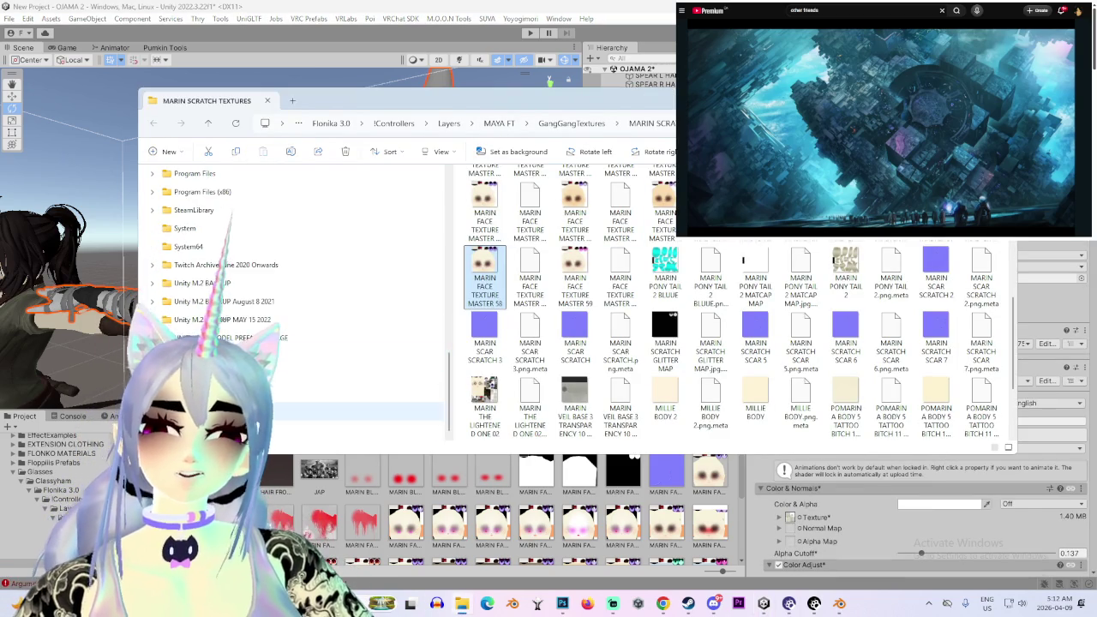
pyautogui.scroll(5, 222, 320)
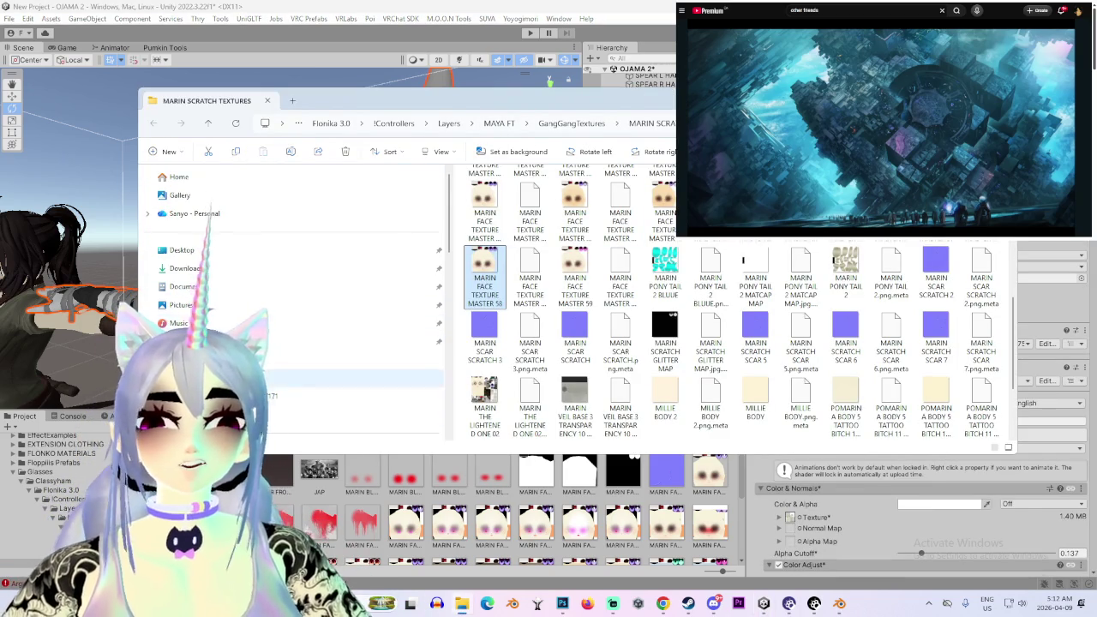
pyautogui.click(225, 378)
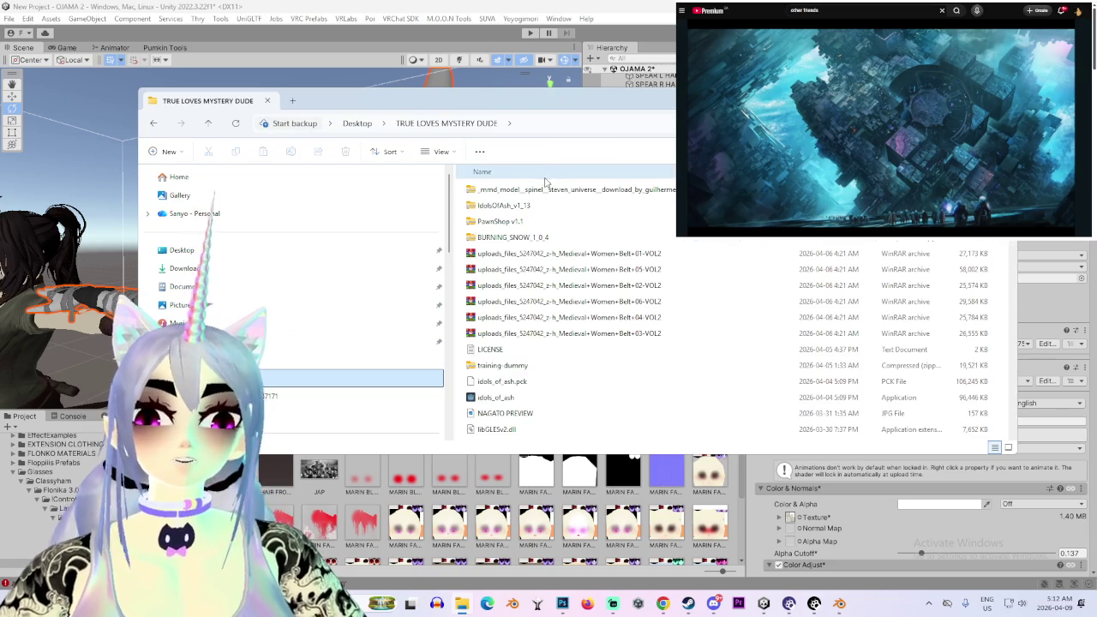
pyautogui.scroll(-2, 563, 321)
pyautogui.scroll(-2, 558, 326)
pyautogui.scroll(4, 558, 358)
pyautogui.scroll(4, 540, 258)
pyautogui.doubleClick(533, 190)
pyautogui.click(153, 123)
# Scroll through the folder's files, then snap the Discord window into place
pyautogui.scroll(-3, 493, 330)
pyautogui.scroll(-3, 515, 368)
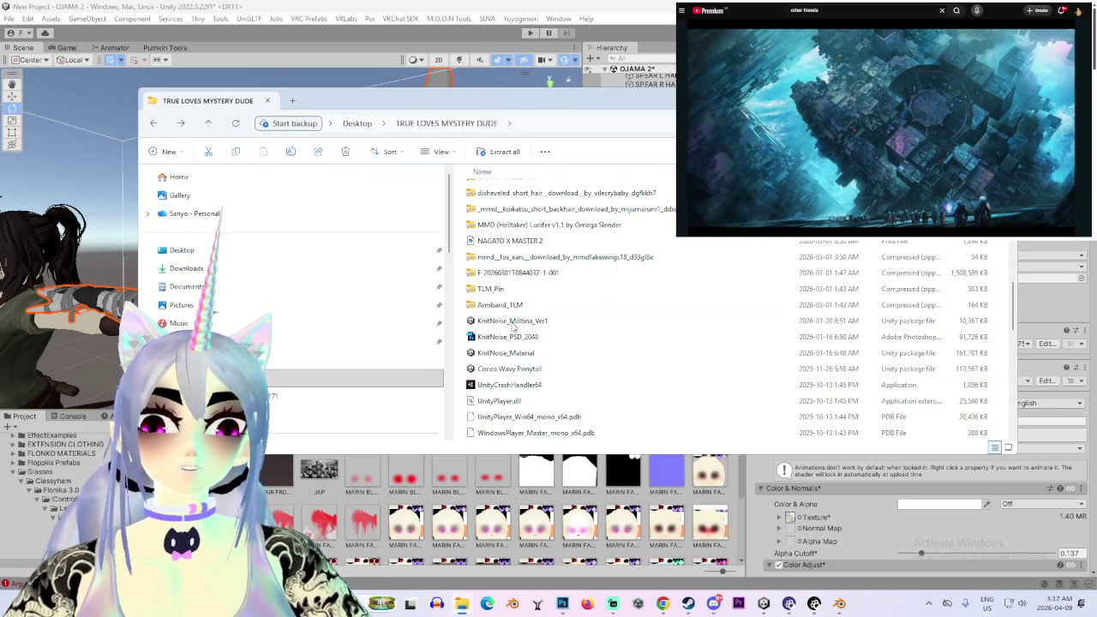
pyautogui.scroll(-4, 510, 356)
pyautogui.scroll(7, 506, 300)
pyautogui.scroll(-2, 502, 257)
pyautogui.scroll(-1, 505, 422)
pyautogui.scroll(3, 506, 421)
pyautogui.scroll(5, 505, 421)
pyautogui.scroll(-1, 505, 422)
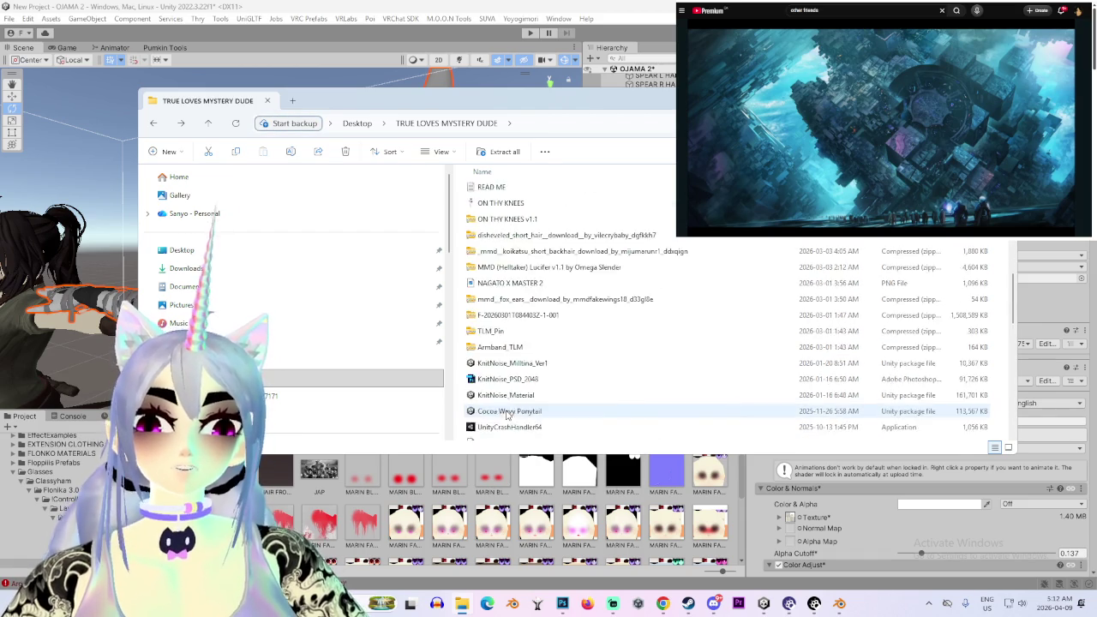
pyautogui.scroll(-1, 505, 420)
pyautogui.scroll(-1, 506, 415)
pyautogui.scroll(7, 507, 404)
pyautogui.scroll(2, 508, 403)
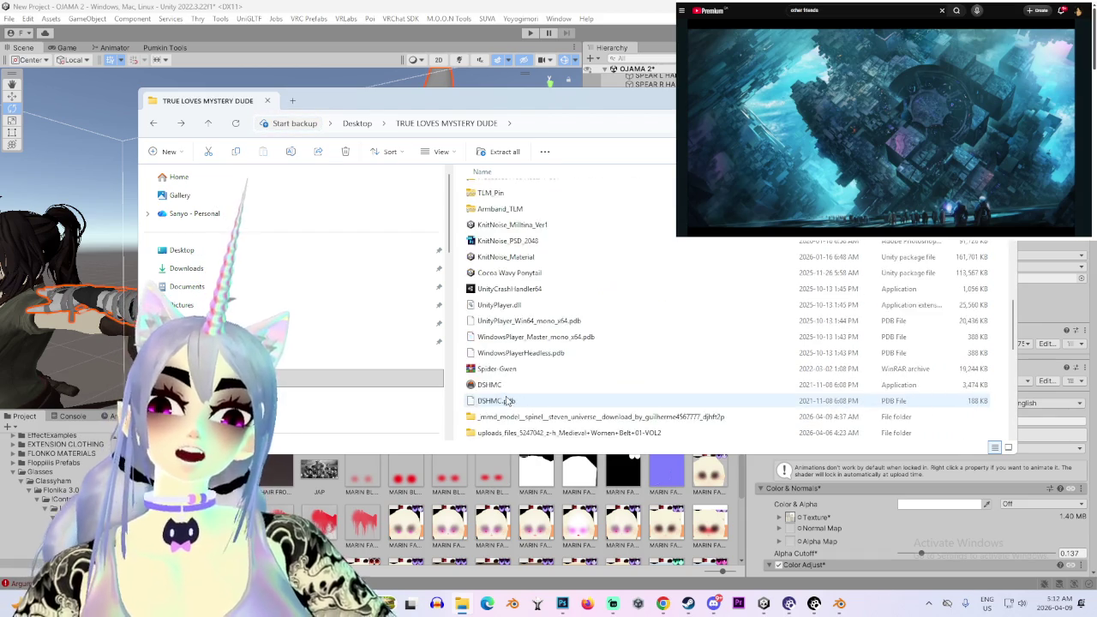
pyautogui.scroll(3, 507, 399)
pyautogui.scroll(2, 505, 394)
pyautogui.scroll(-3, 505, 393)
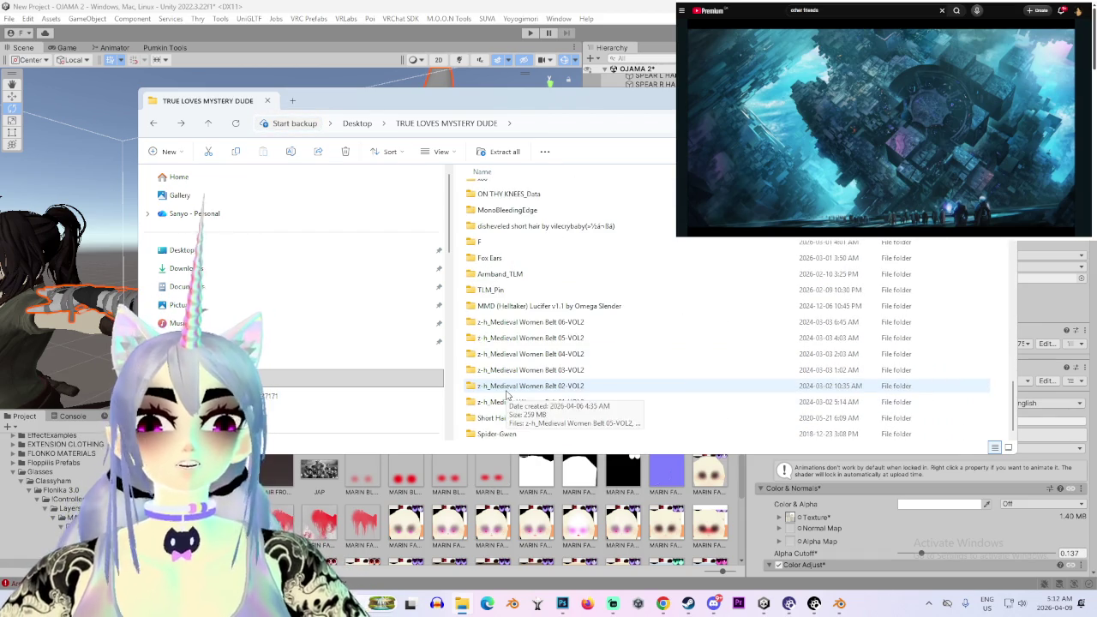
pyautogui.scroll(3, 507, 394)
pyautogui.scroll(4, 508, 395)
pyautogui.scroll(2, 508, 396)
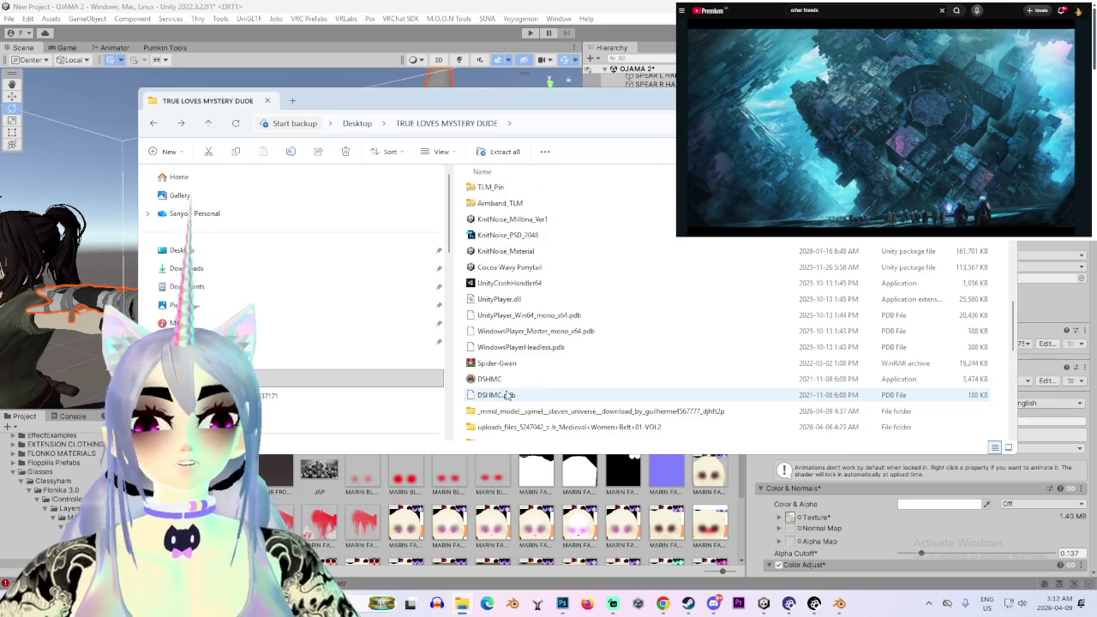
pyautogui.scroll(2, 509, 396)
pyautogui.scroll(-3, 508, 396)
pyautogui.scroll(-2, 509, 396)
pyautogui.scroll(5, 510, 396)
pyautogui.scroll(-2, 509, 396)
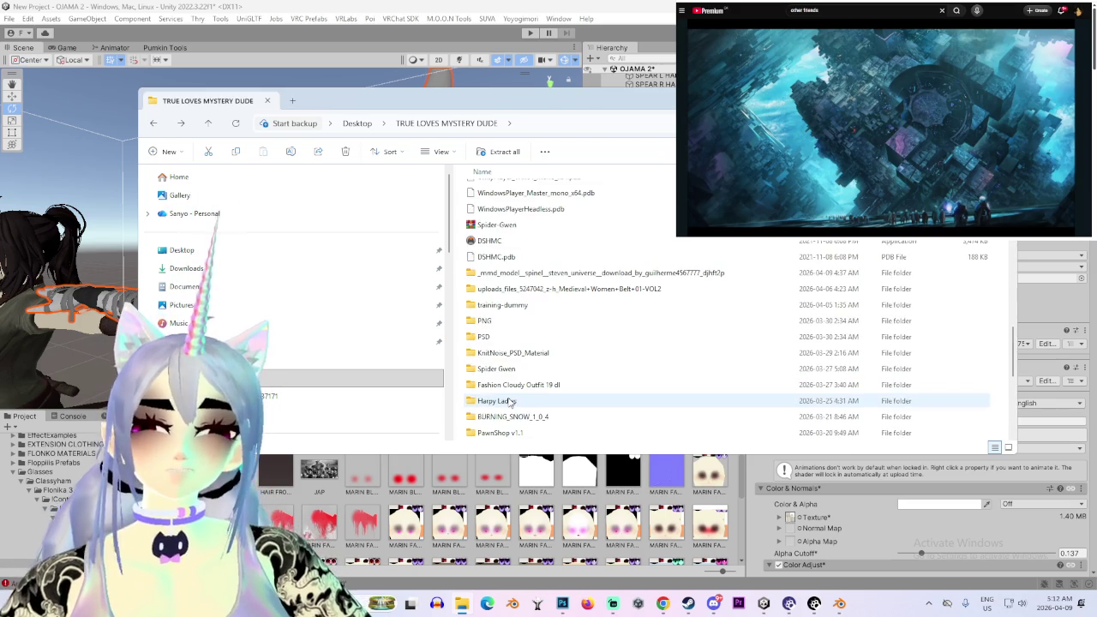
pyautogui.scroll(-2, 605, 330)
pyautogui.scroll(-1, 591, 378)
pyautogui.scroll(-3, 585, 402)
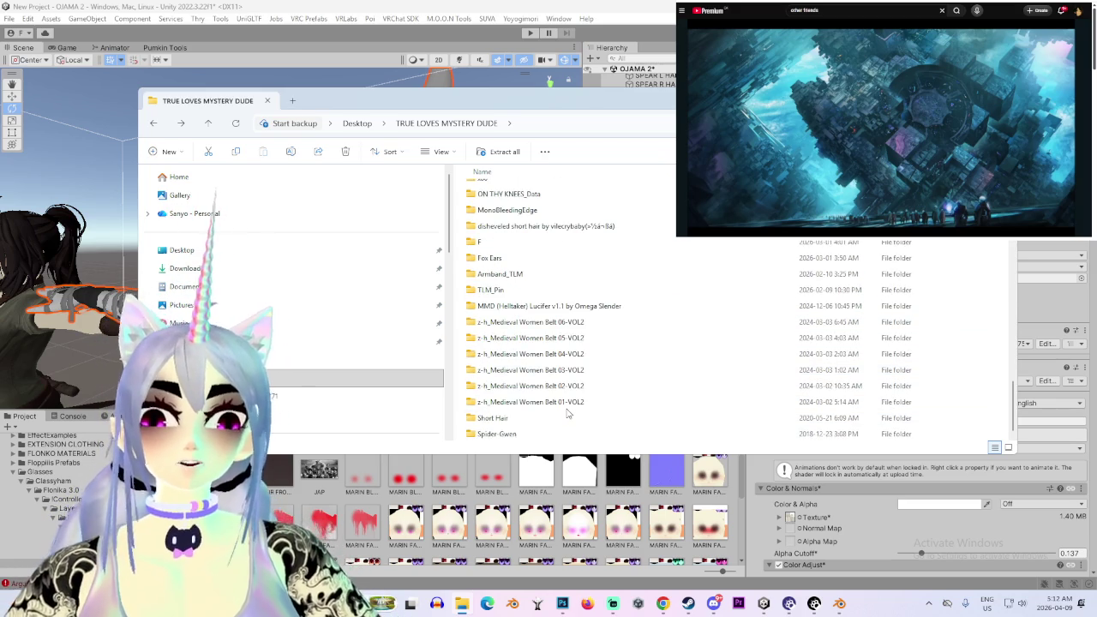
pyautogui.scroll(-3, 567, 397)
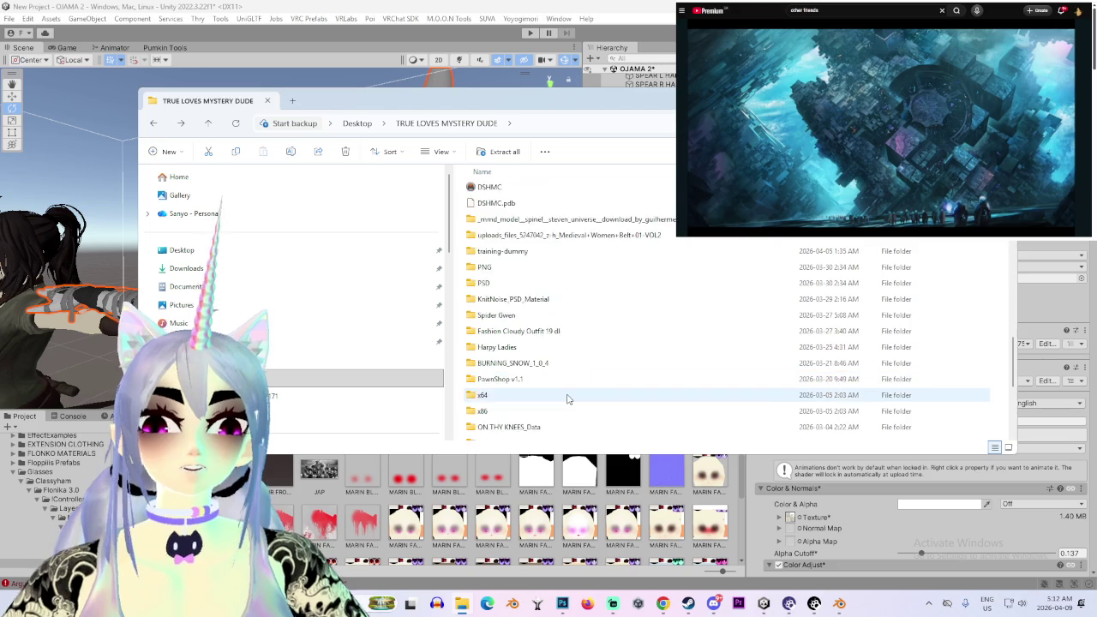
pyautogui.scroll(-2, 567, 398)
pyautogui.scroll(2, 568, 397)
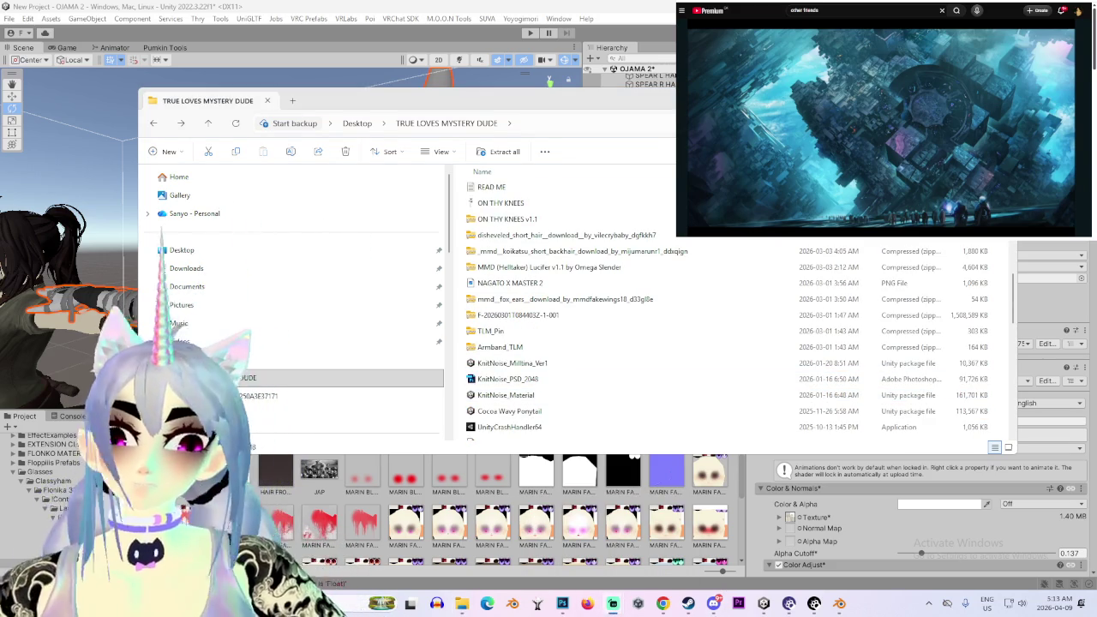
pyautogui.press('super+Left')
pyautogui.press('super+Up')
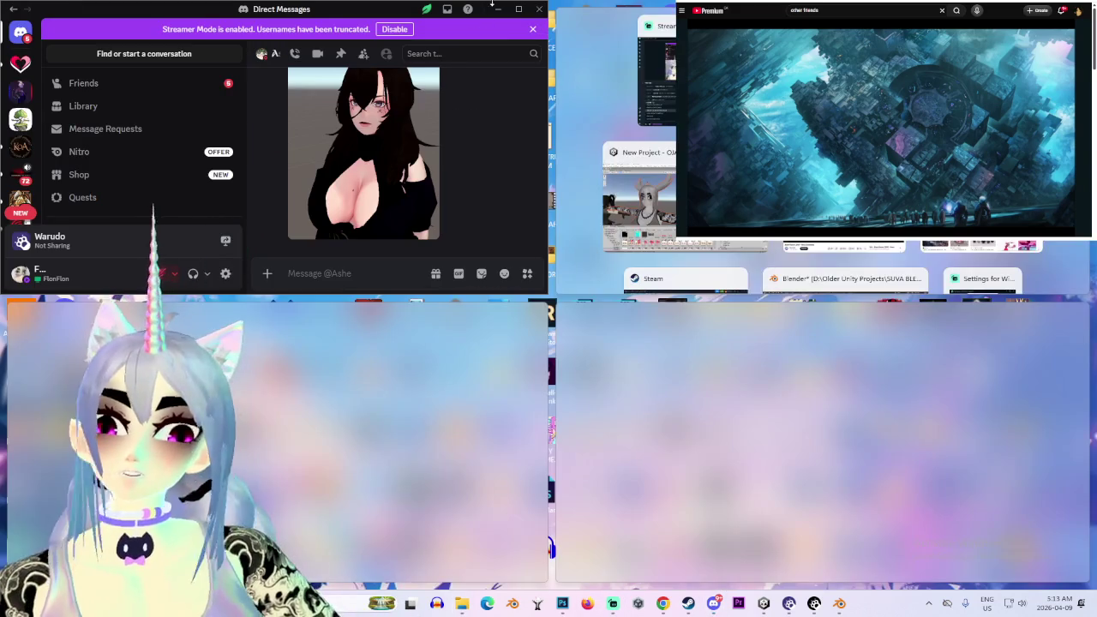
# Maximize Discord and scroll down the Direct Messages conversation
pyautogui.press('Escape')
pyautogui.press('super+Up')
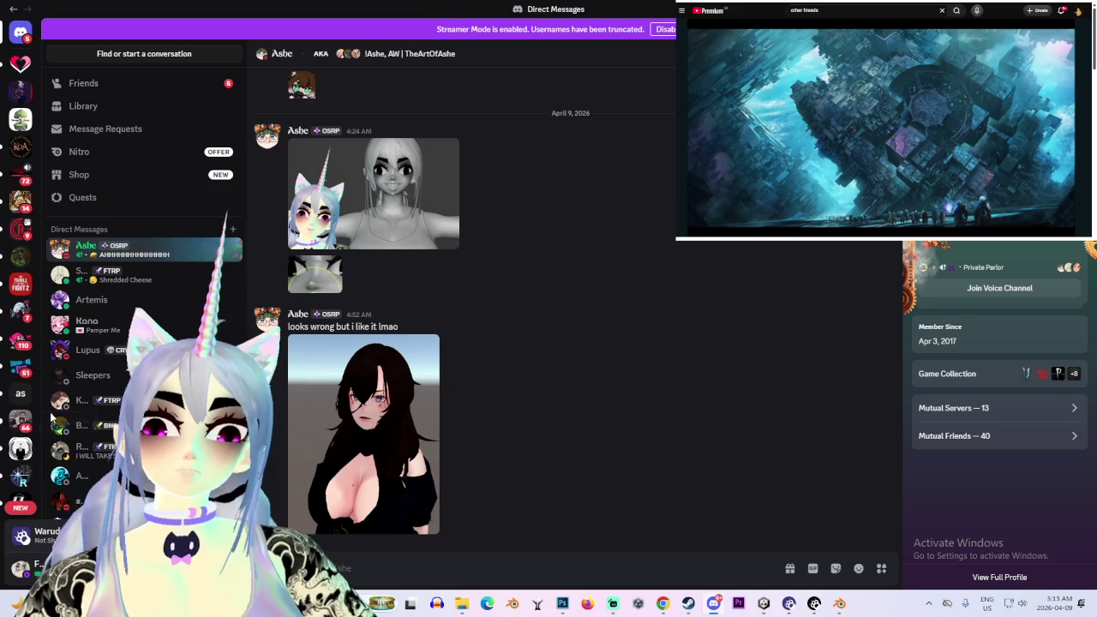
pyautogui.scroll(-3, 20, 403)
pyautogui.scroll(-5, 21, 360)
pyautogui.scroll(-2, 20, 309)
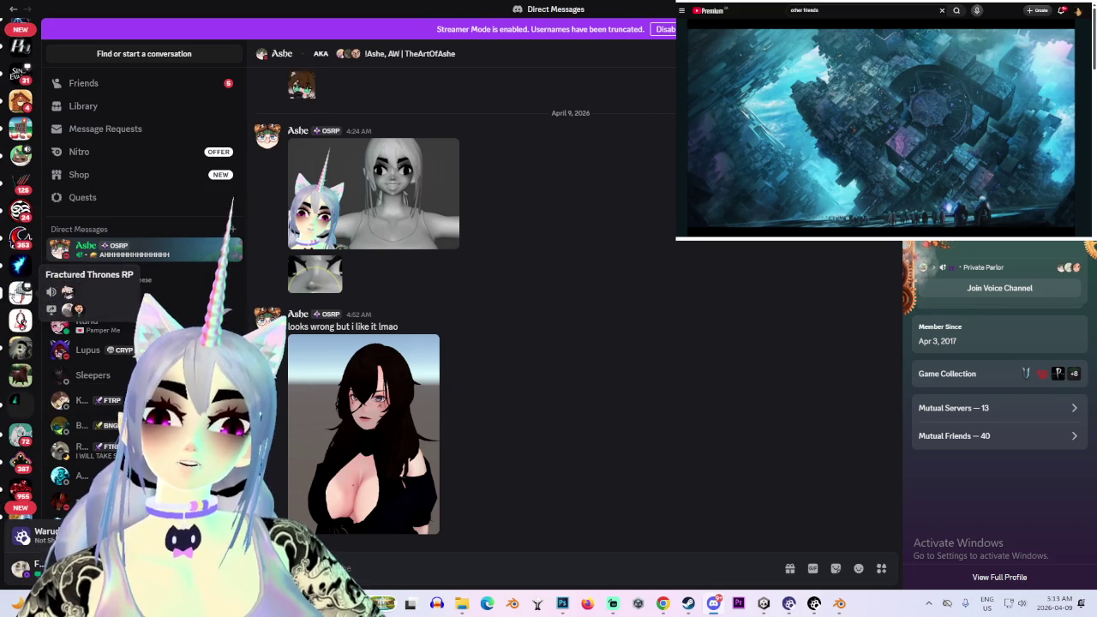
# Enlarge the shared avatar images, including the unicorn and grey model, then go to the server's #memes
pyautogui.click(386, 431)
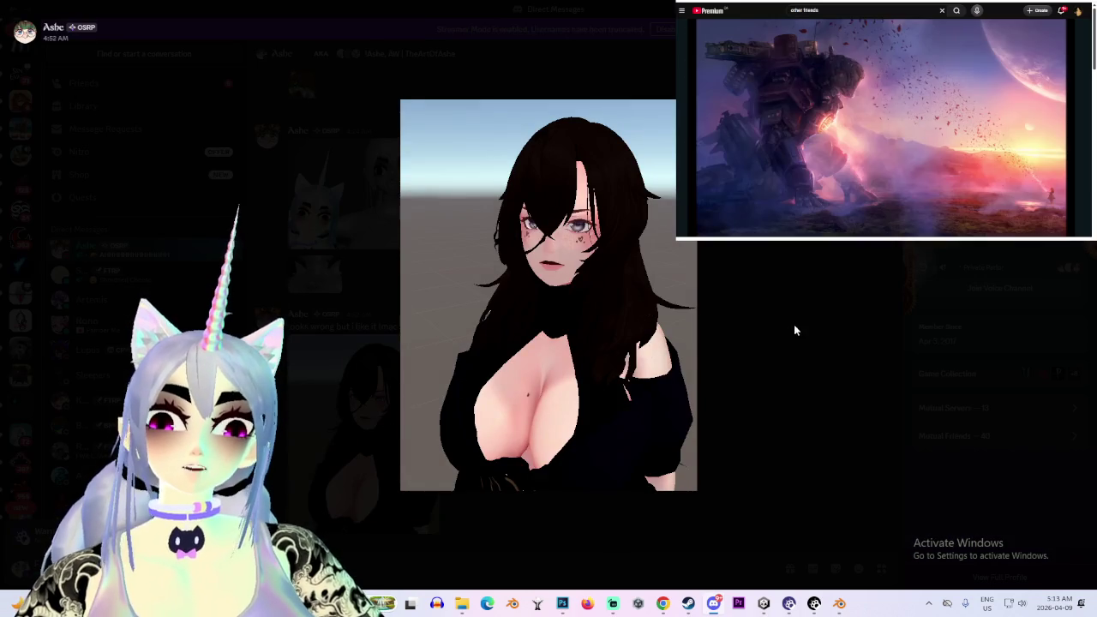
pyautogui.click(796, 331)
pyautogui.click(384, 194)
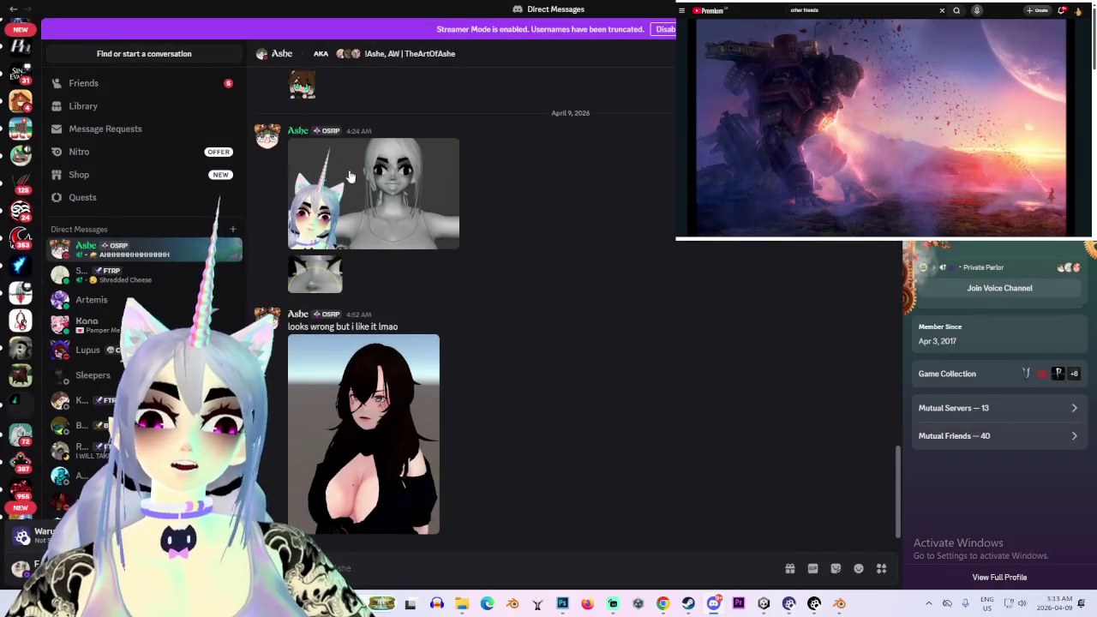
pyautogui.click(374, 194)
pyautogui.click(596, 512)
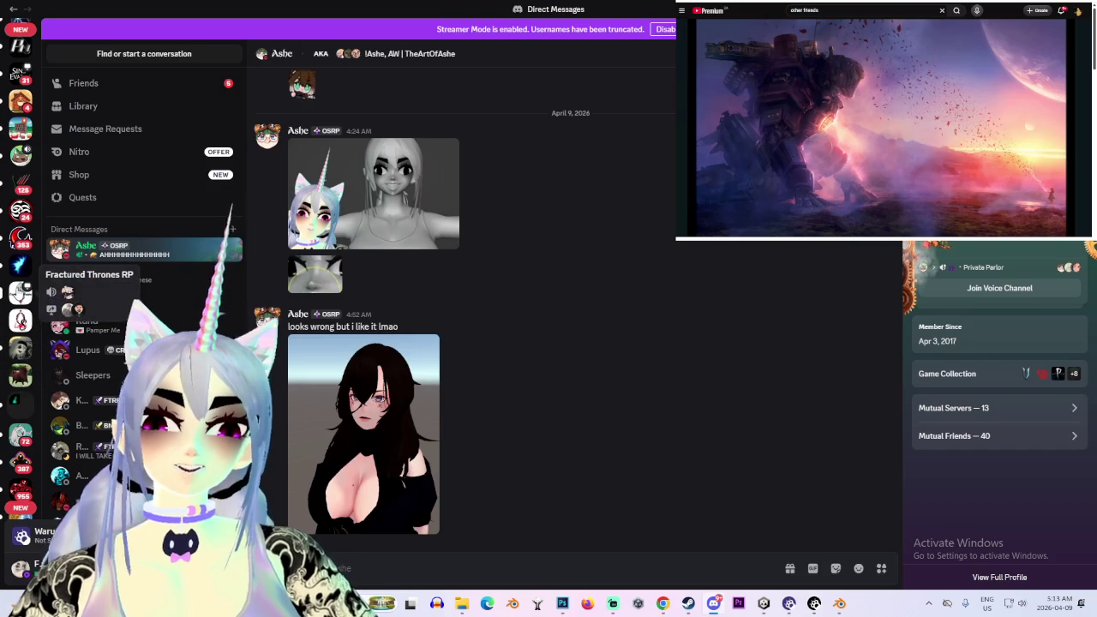
pyautogui.click(20, 291)
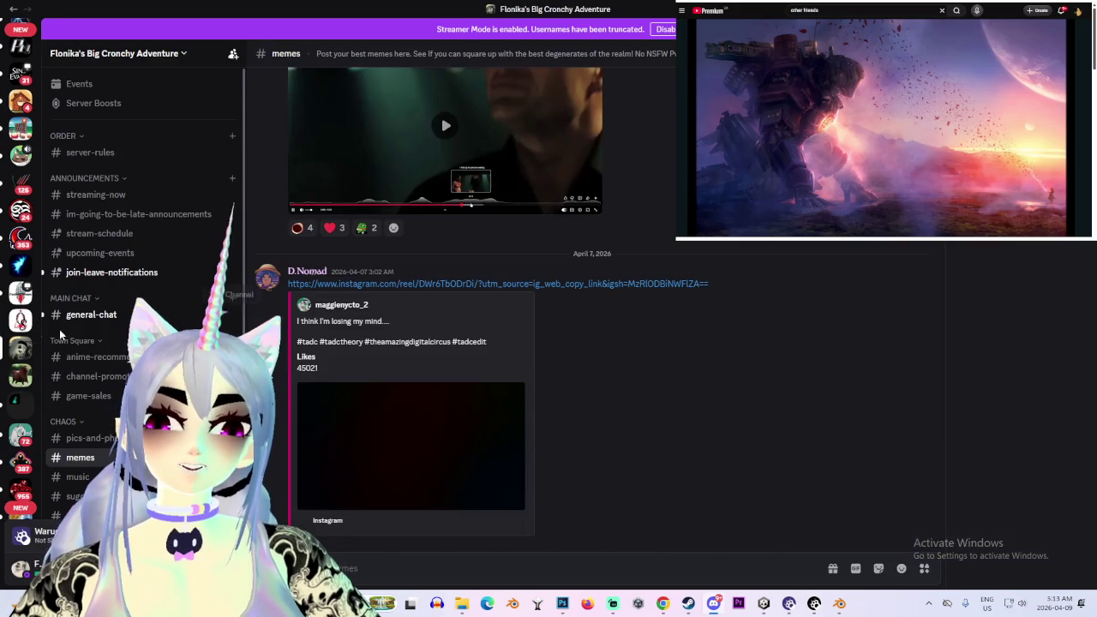
# Move from #general-chat to #your-art and open the corgi-rider pencil sketch full-size
pyautogui.click(106, 316)
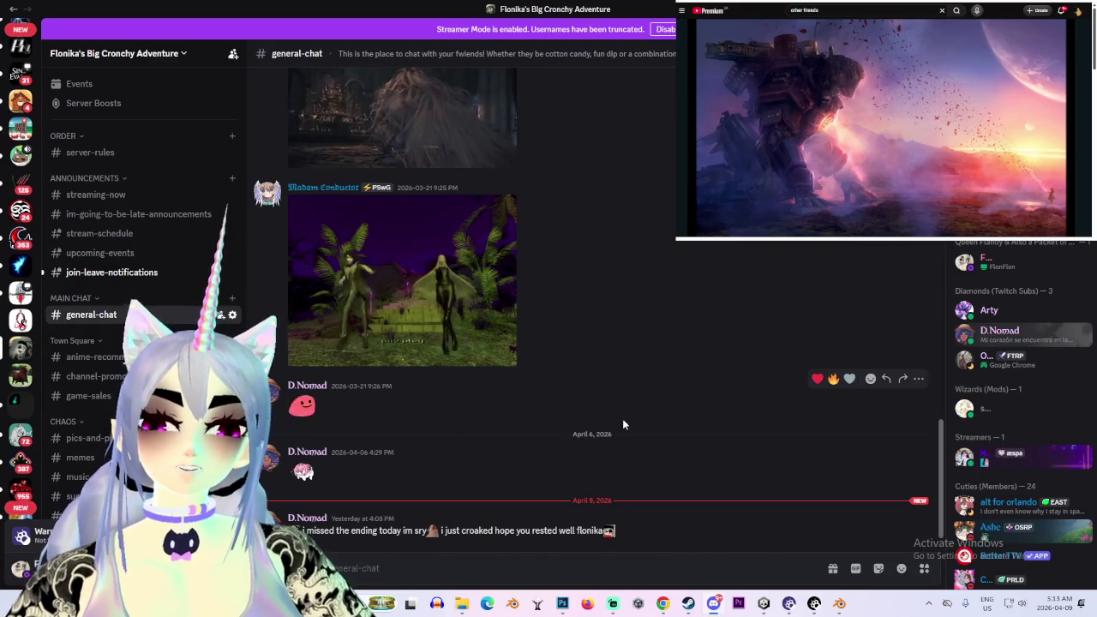
pyautogui.scroll(-3, 106, 317)
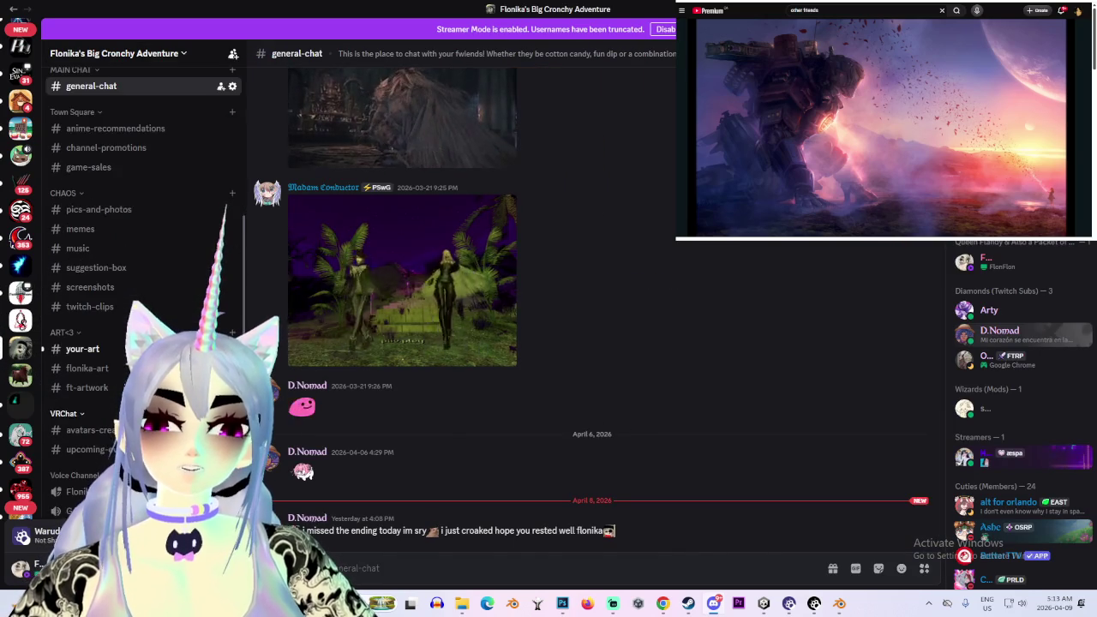
pyautogui.click(90, 336)
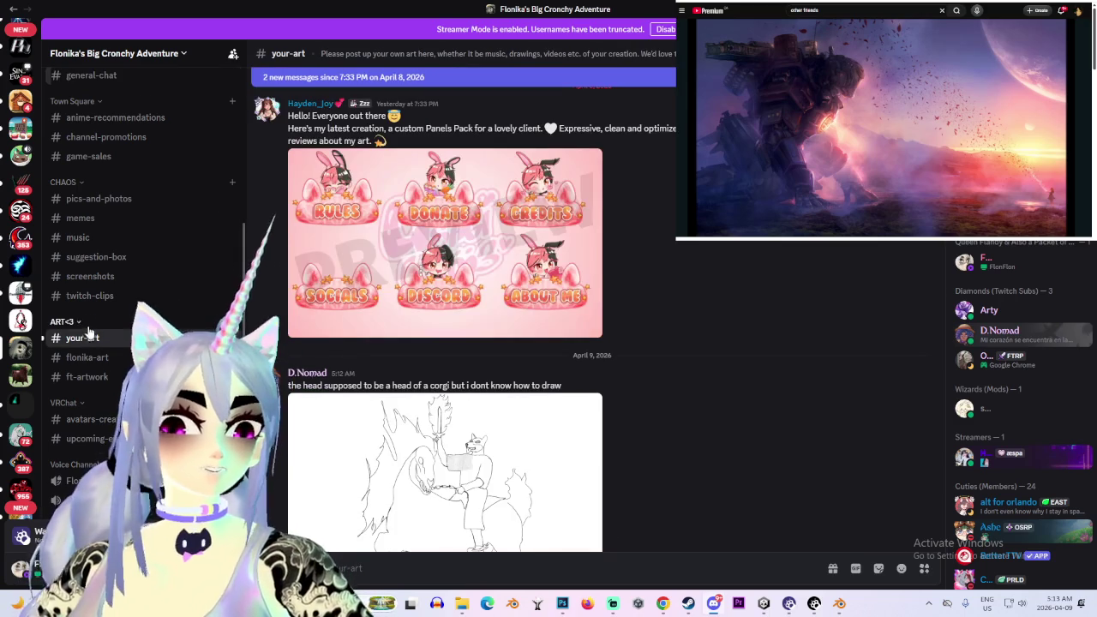
pyautogui.scroll(-1, 588, 360)
pyautogui.click(583, 307)
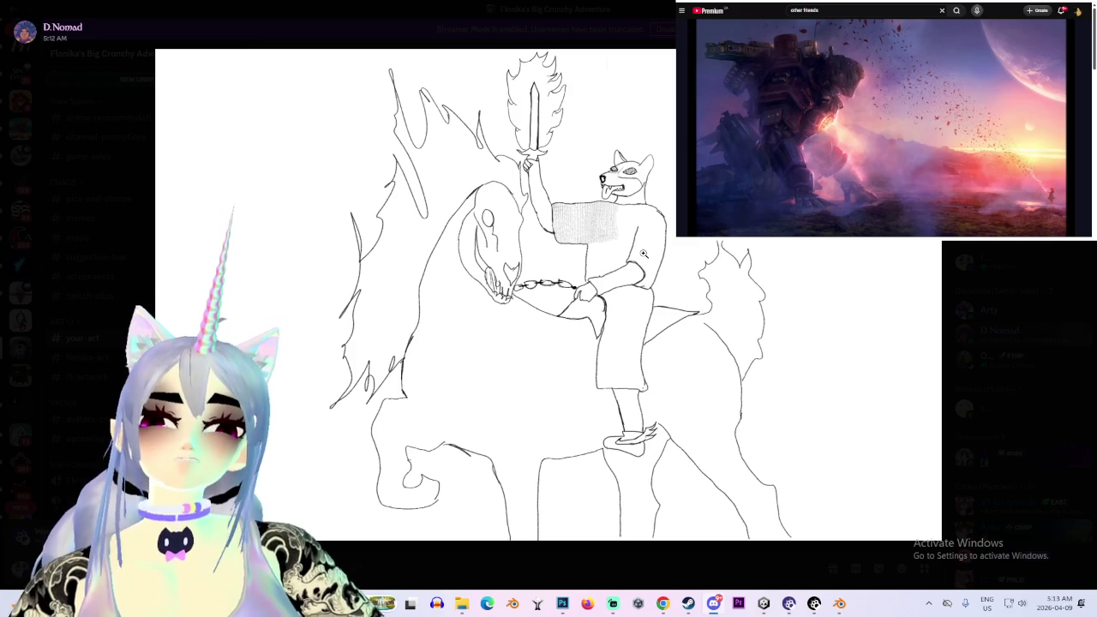
# Zoom in on the sketch's hatched shirt, horse head and wolf head, then close the viewer
pyautogui.click(581, 221)
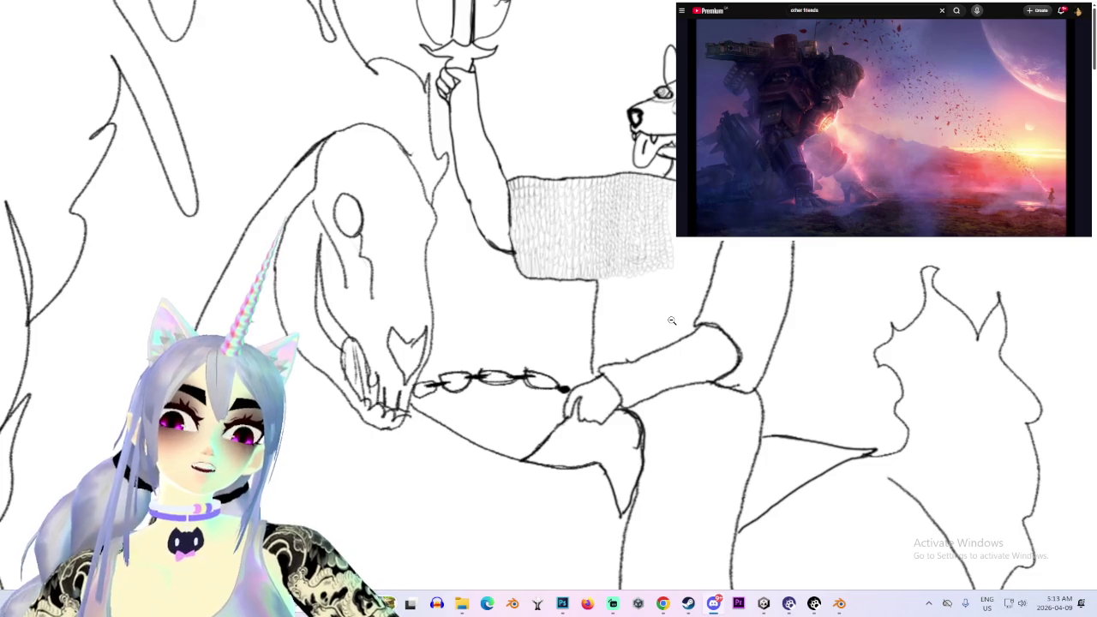
pyautogui.click(611, 271)
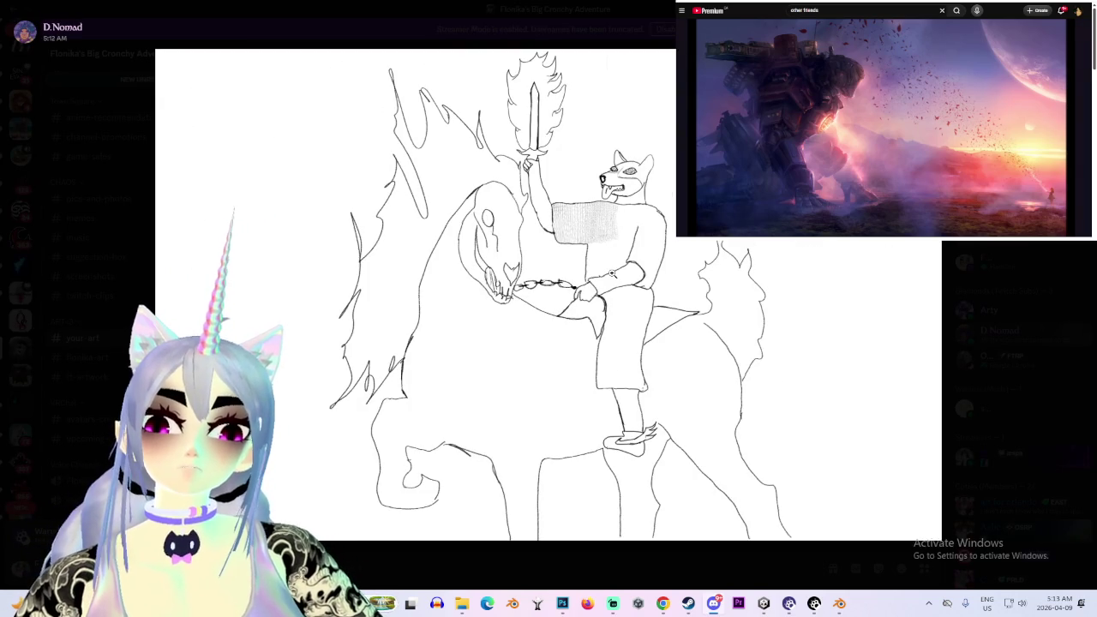
pyautogui.click(520, 247)
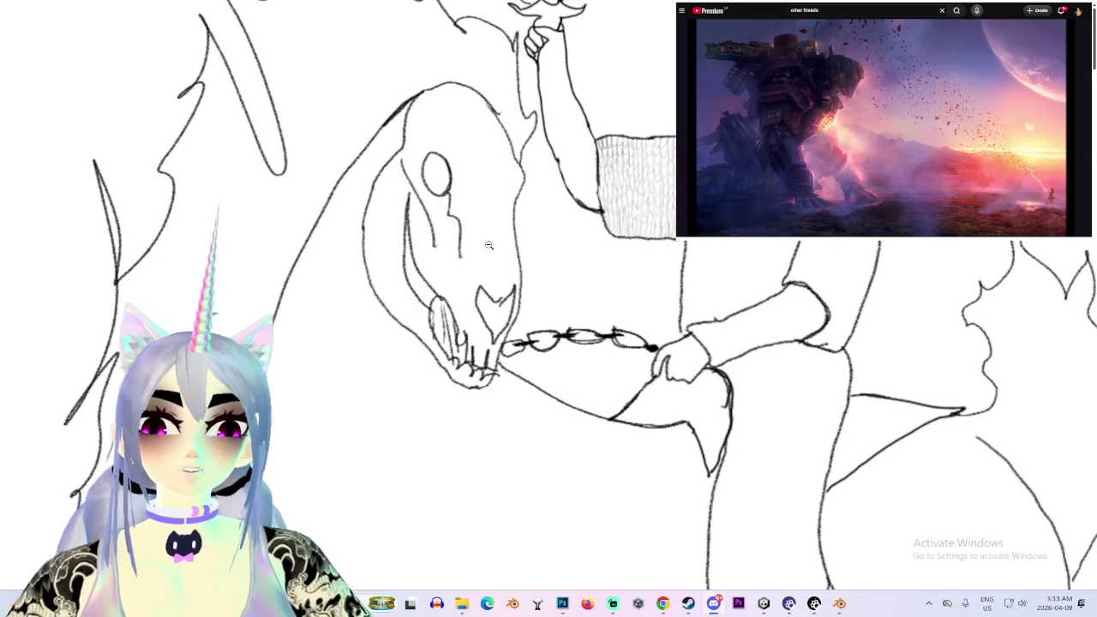
pyautogui.click(488, 245)
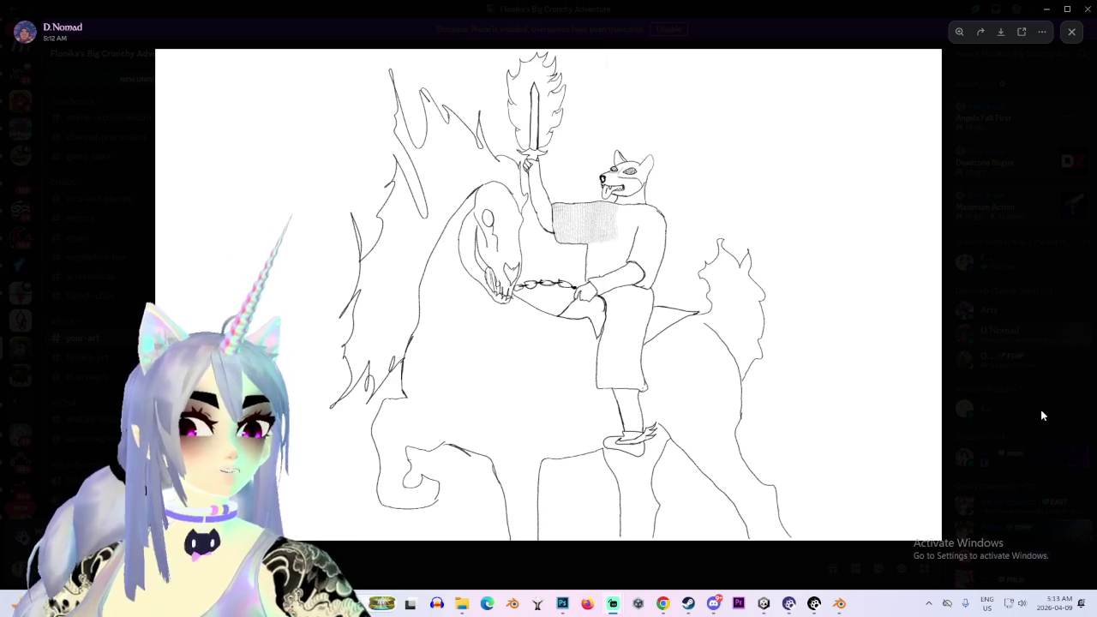
pyautogui.click(632, 158)
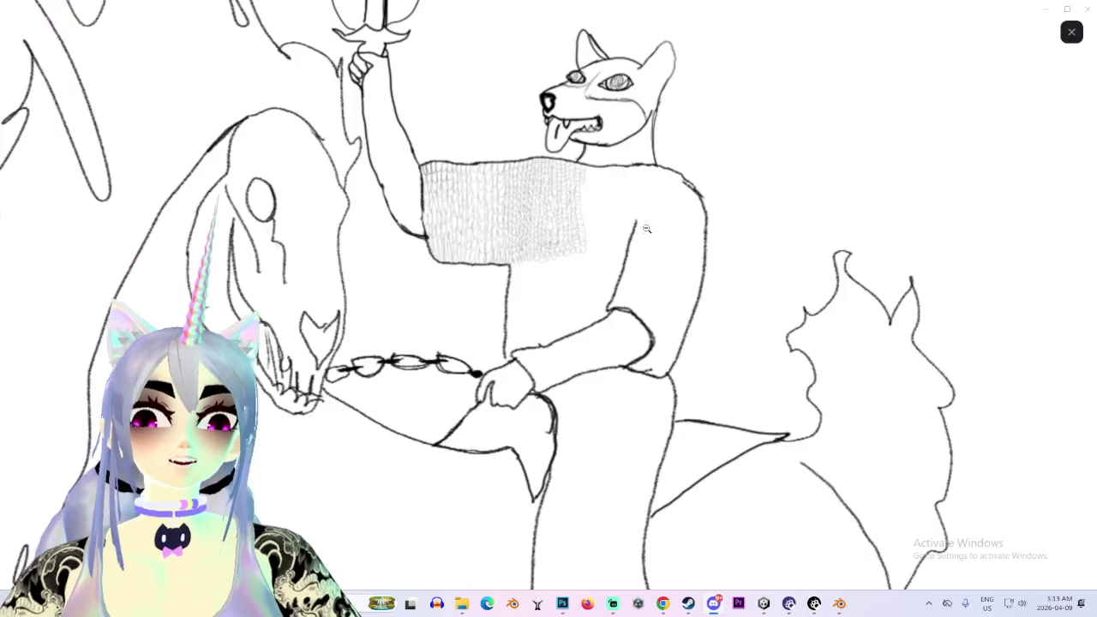
pyautogui.click(632, 158)
pyautogui.click(631, 158)
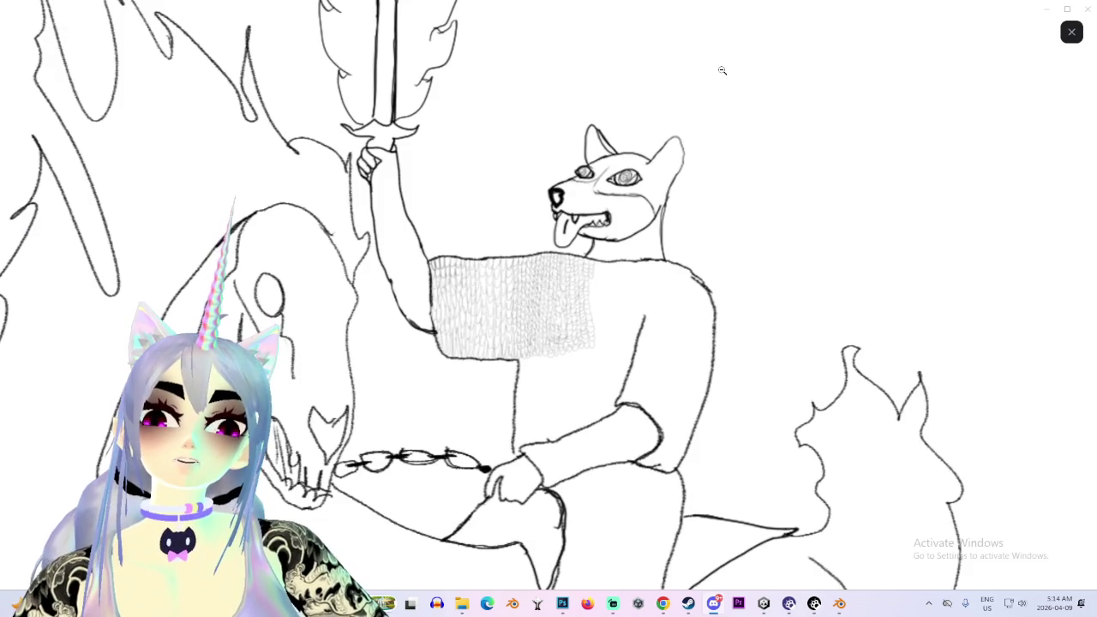
pyautogui.click(714, 124)
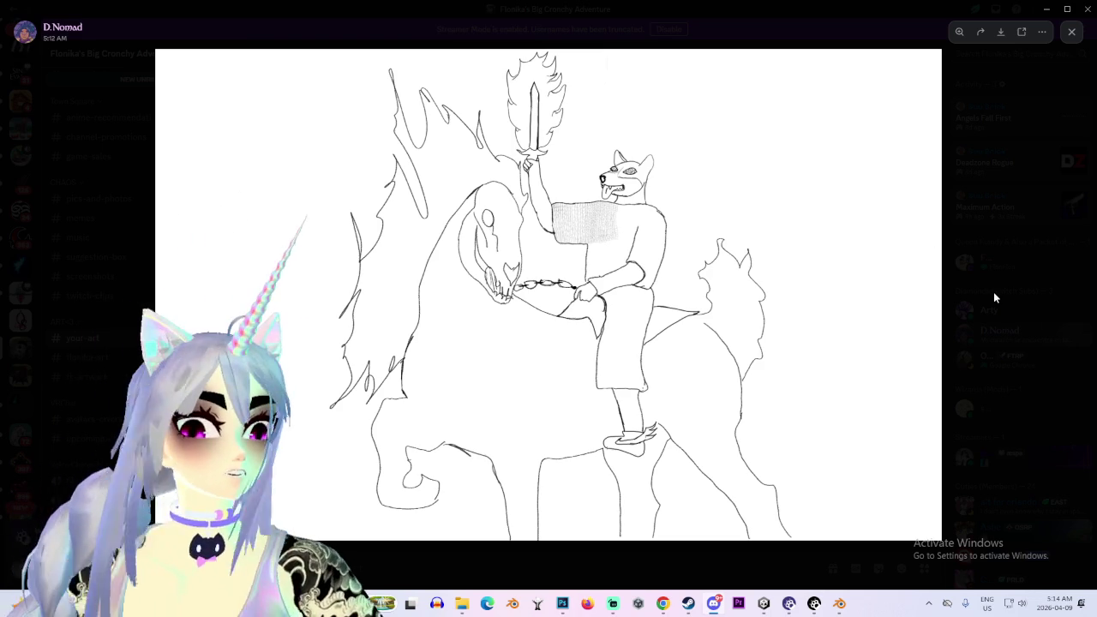
pyautogui.click(994, 293)
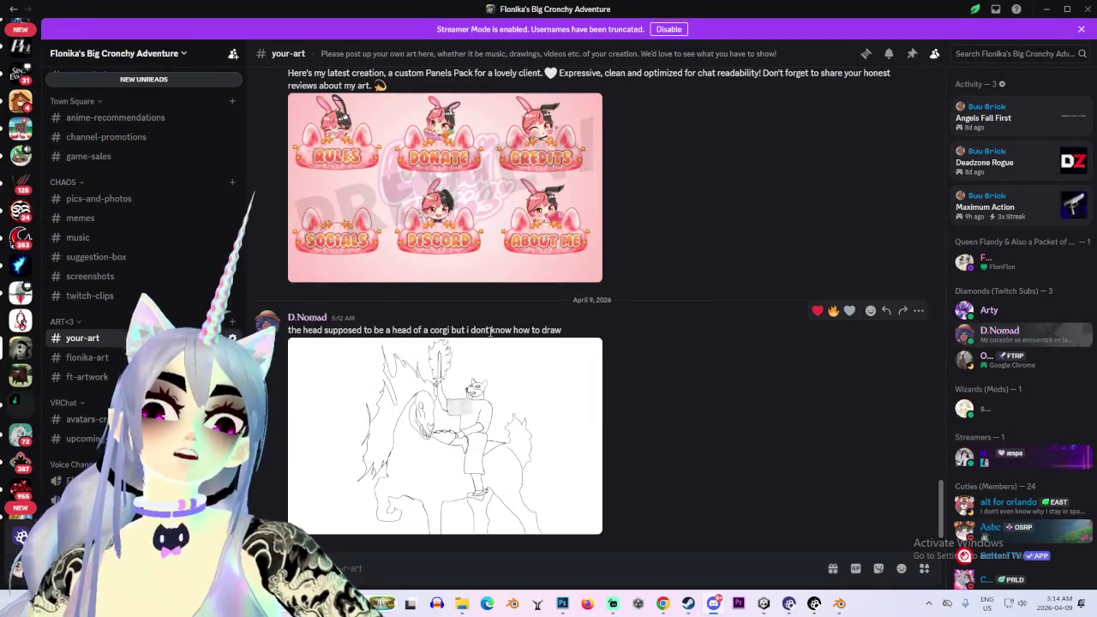
# Scroll the server list, then minimize Discord to reveal File Explorer over Unity
pyautogui.scroll(-2, 20, 399)
pyautogui.scroll(-2, 21, 399)
pyautogui.scroll(-2, 21, 399)
pyautogui.scroll(-2, 21, 399)
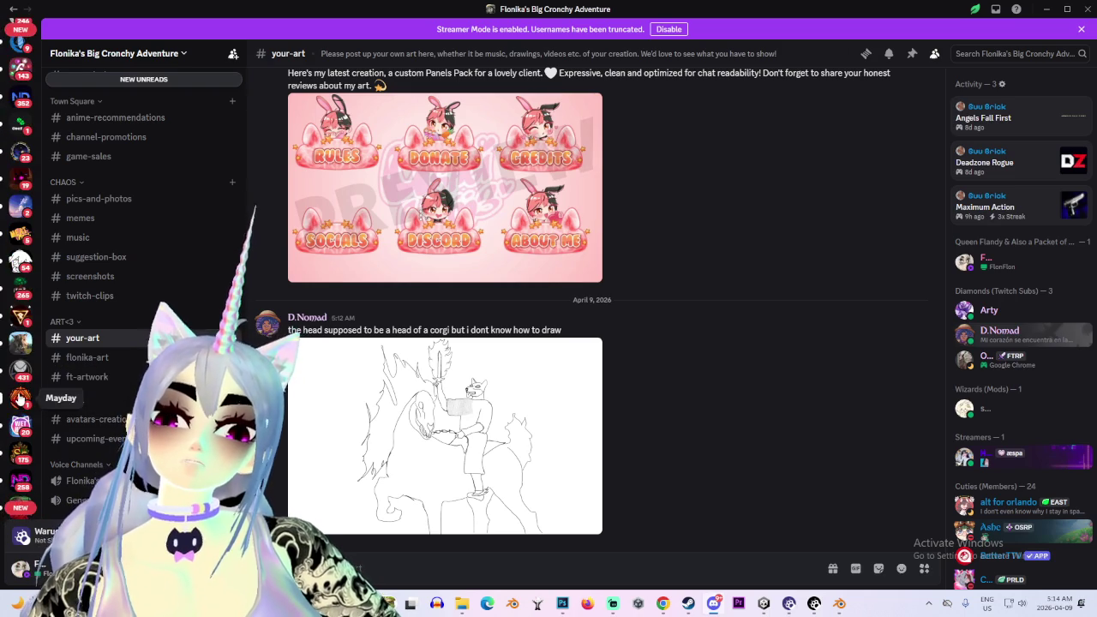
pyautogui.scroll(-3, 21, 400)
pyautogui.scroll(-3, 21, 400)
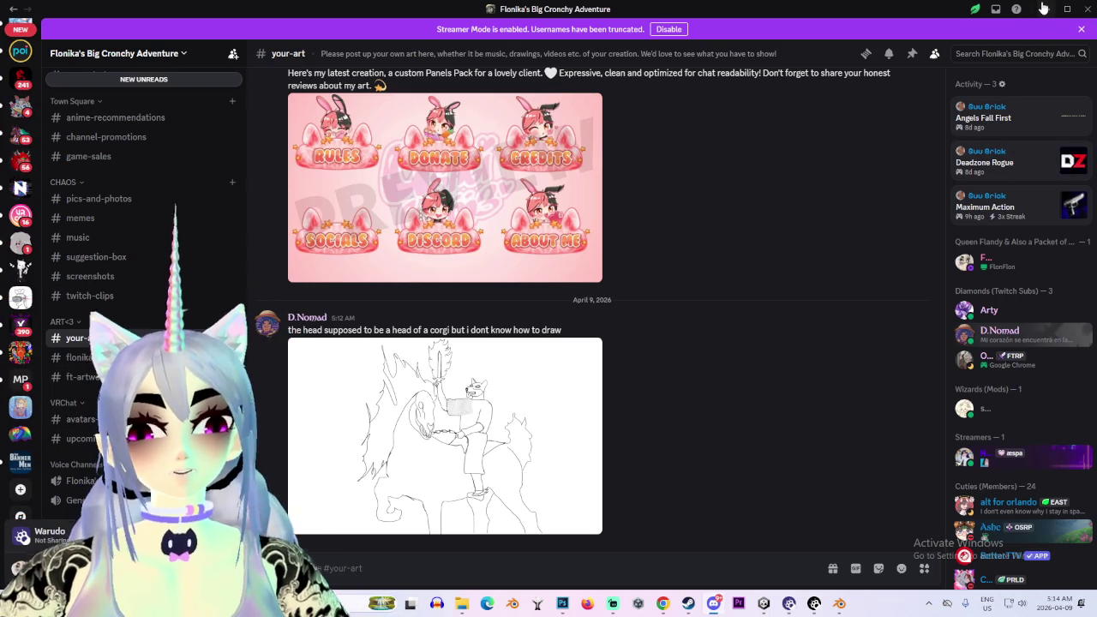
pyautogui.click(1044, 8)
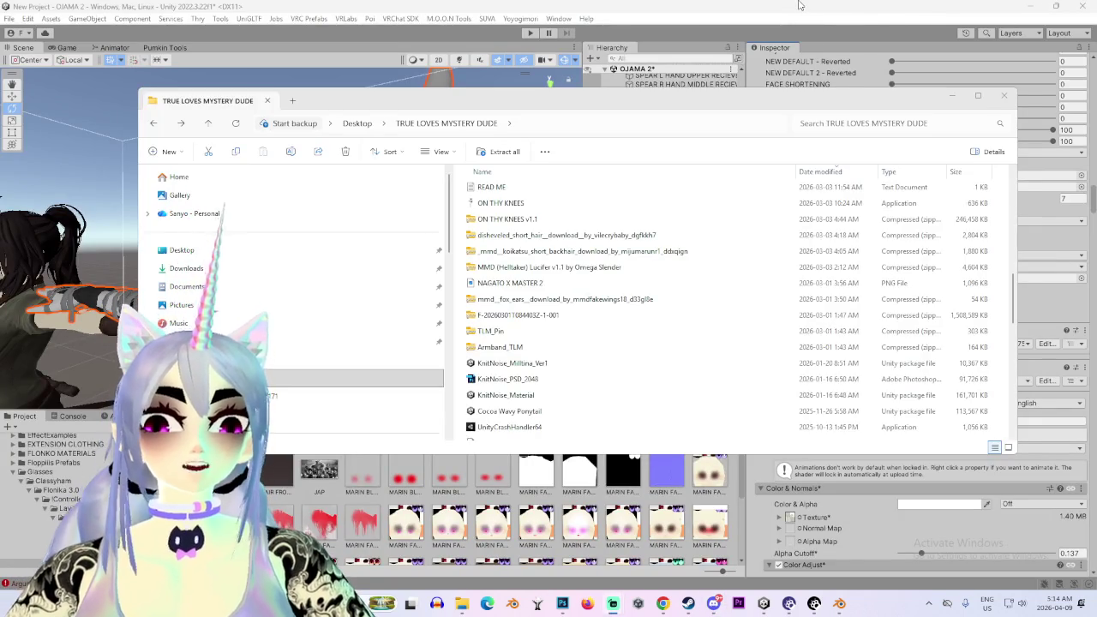
# Bring Unity forward and orbit the Scene view out to see the second model
pyautogui.click(799, 5)
pyautogui.keyDown('alt'); pyautogui.moveTo(562, 301); pyautogui.dragTo(338, 292); pyautogui.keyUp('alt')
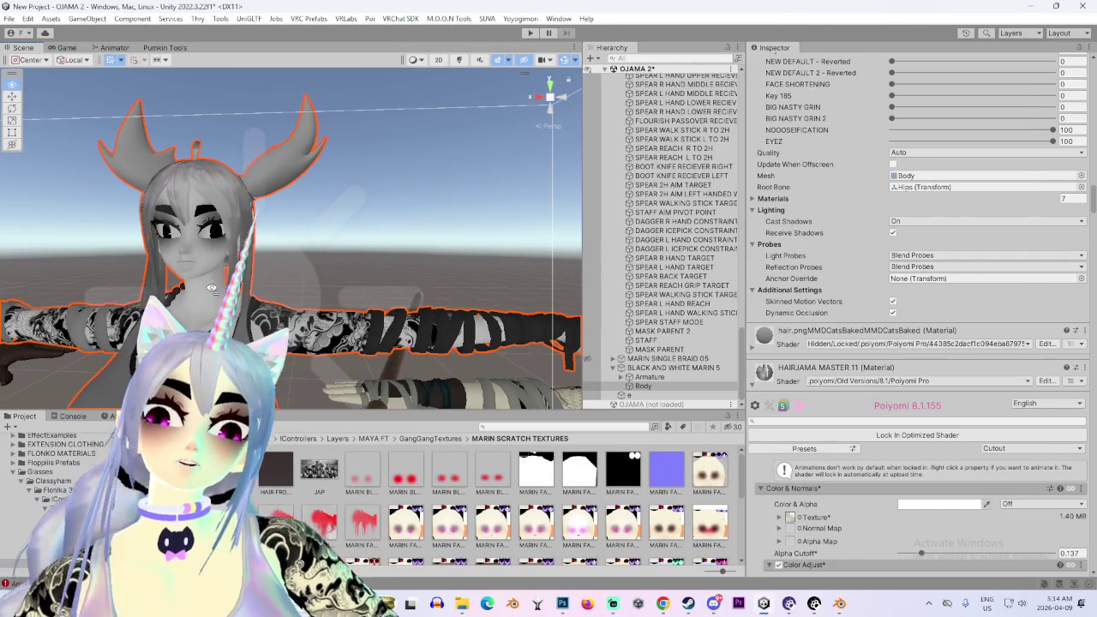
pyautogui.moveTo(238, 300)
pyautogui.keyDown('alt'); pyautogui.mouseDown()
pyautogui.moveTo(314, 311)
pyautogui.moveTo(336, 247)
pyautogui.moveTo(348, 288)
pyautogui.mouseUp(); pyautogui.keyUp('alt')
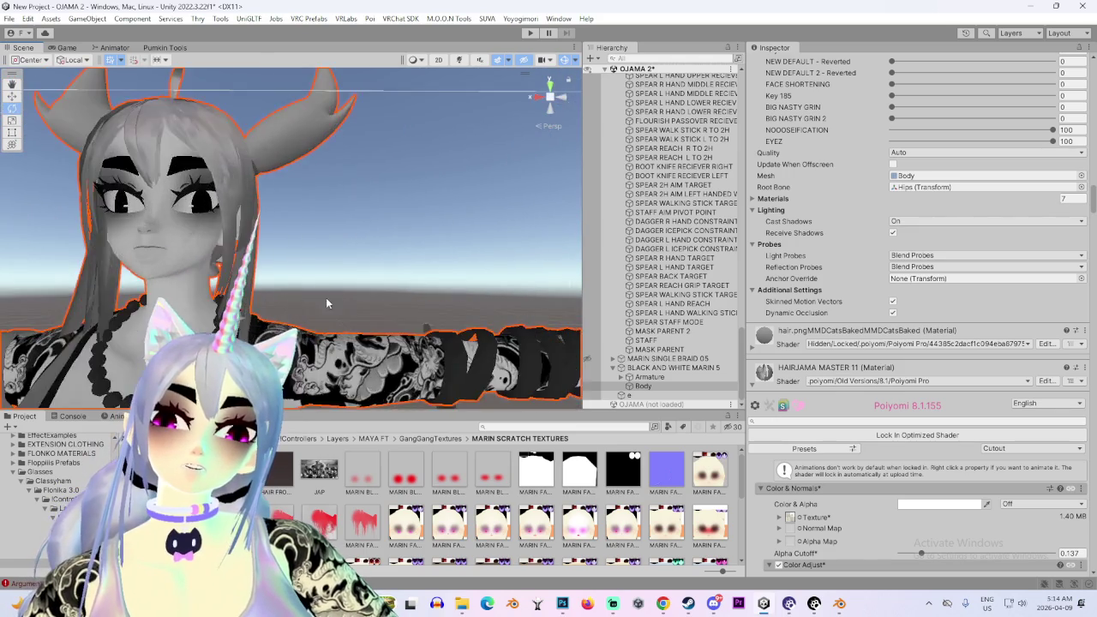
pyautogui.scroll(5, 954, 363)
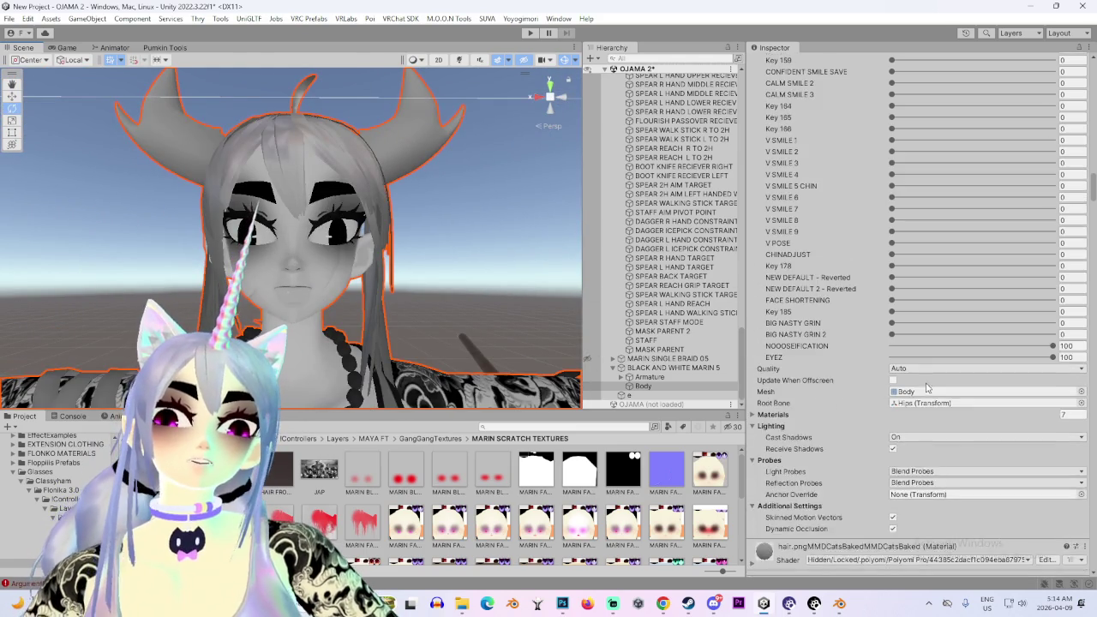
pyautogui.scroll(4, 926, 386)
# Try the V SMILE 8 and EYEZ blendshapes, then raise V SMILE 1 to about 38.7
pyautogui.moveTo(924, 346); pyautogui.dragTo(984, 354)
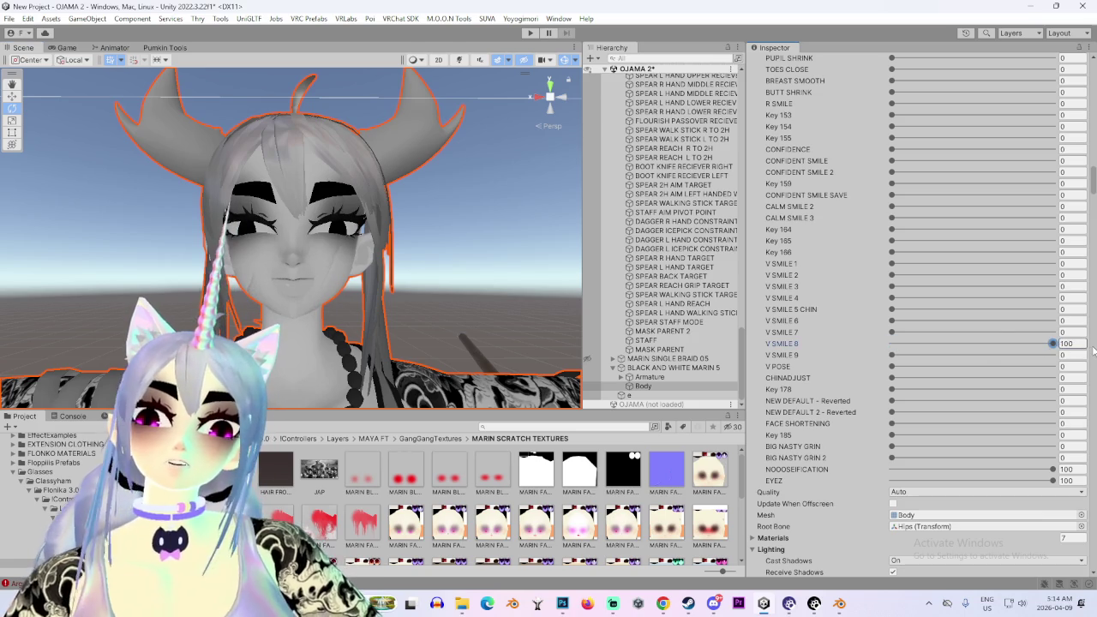
pyautogui.moveTo(898, 354)
pyautogui.mouseDown()
pyautogui.moveTo(910, 353)
pyautogui.moveTo(800, 380)
pyautogui.mouseUp()
pyautogui.moveTo(969, 480); pyautogui.dragTo(913, 486)
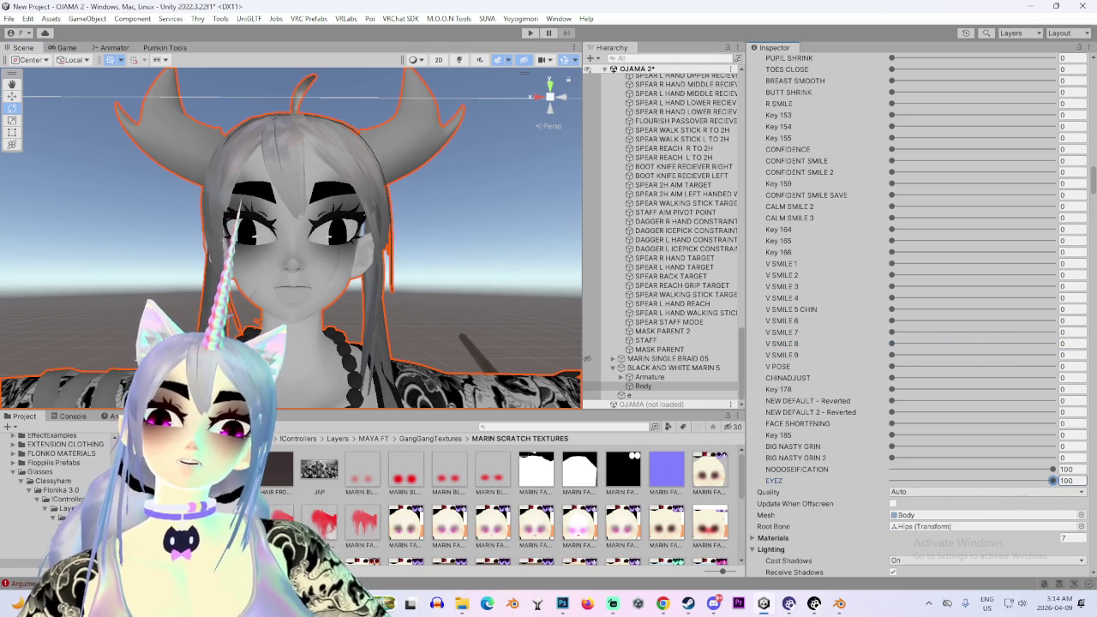
pyautogui.keyDown('alt'); pyautogui.moveTo(463, 334); pyautogui.dragTo(549, 337); pyautogui.keyUp('alt')
pyautogui.scroll(3, 926, 428)
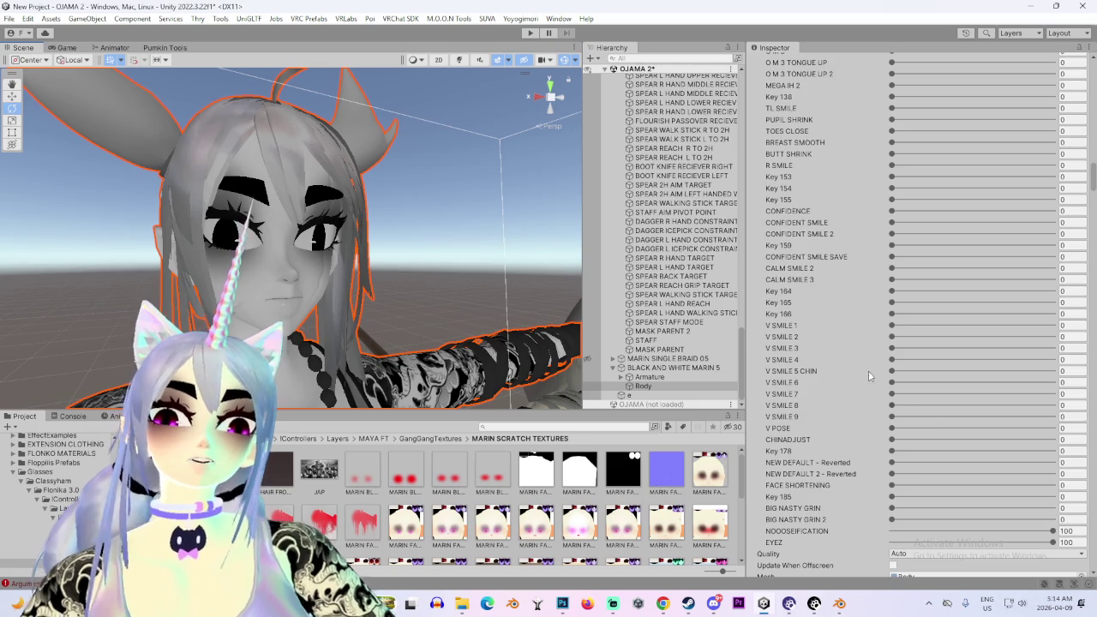
pyautogui.moveTo(893, 334); pyautogui.dragTo(1038, 335)
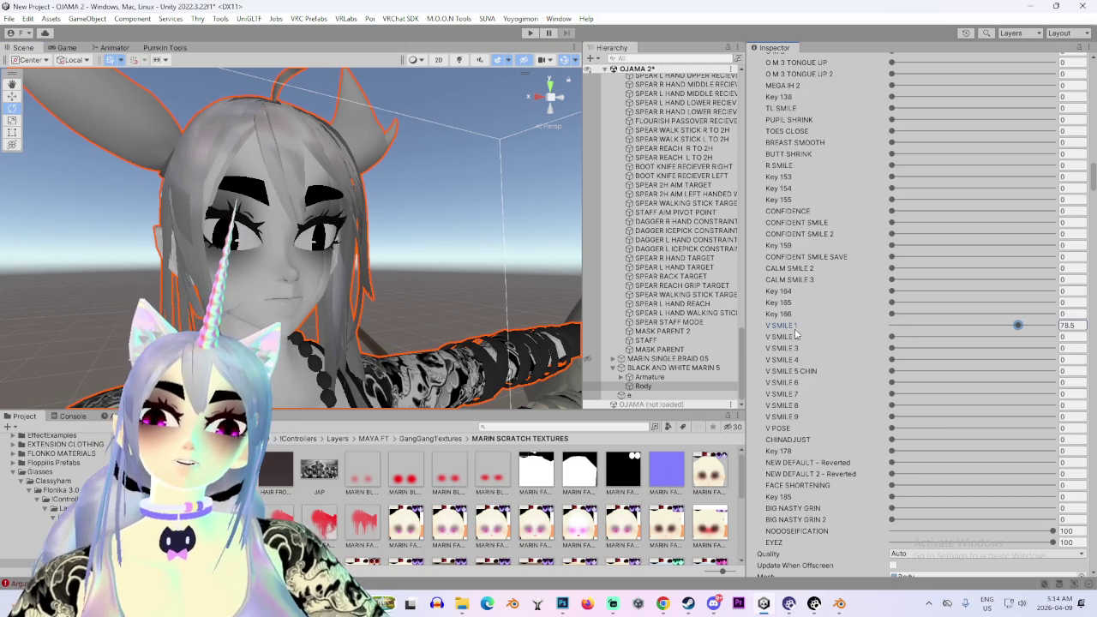
pyautogui.moveTo(360, 309)
pyautogui.keyDown('alt'); pyautogui.mouseDown()
pyautogui.moveTo(456, 300)
pyautogui.moveTo(427, 323)
pyautogui.moveTo(346, 330)
pyautogui.mouseUp(); pyautogui.keyUp('alt')
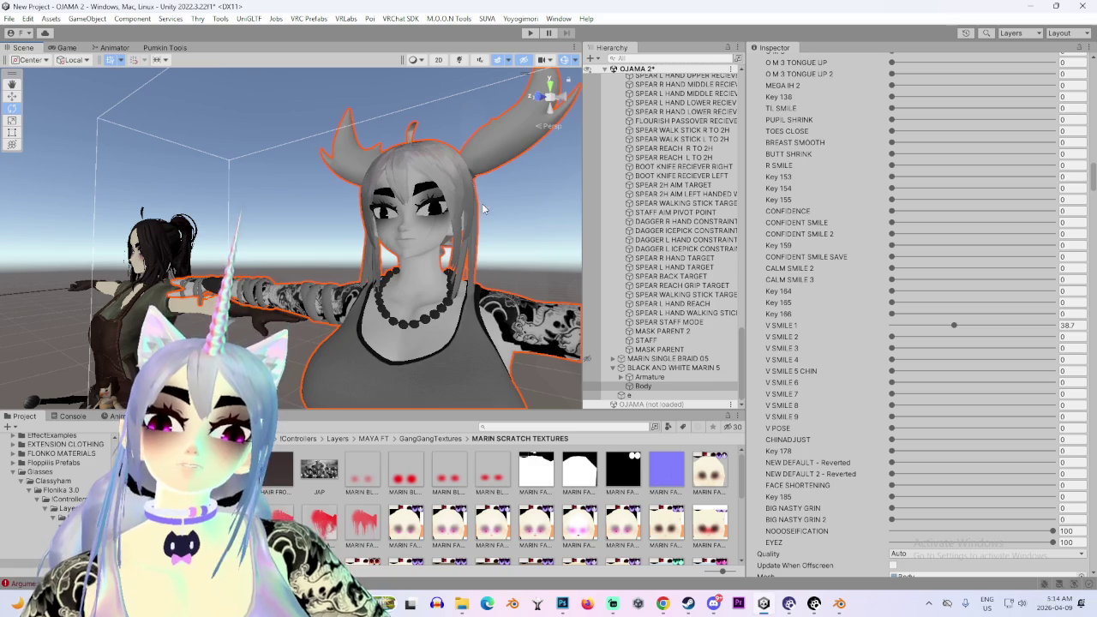
pyautogui.scroll(-3, 842, 346)
pyautogui.scroll(-4, 806, 339)
pyautogui.scroll(-3, 763, 326)
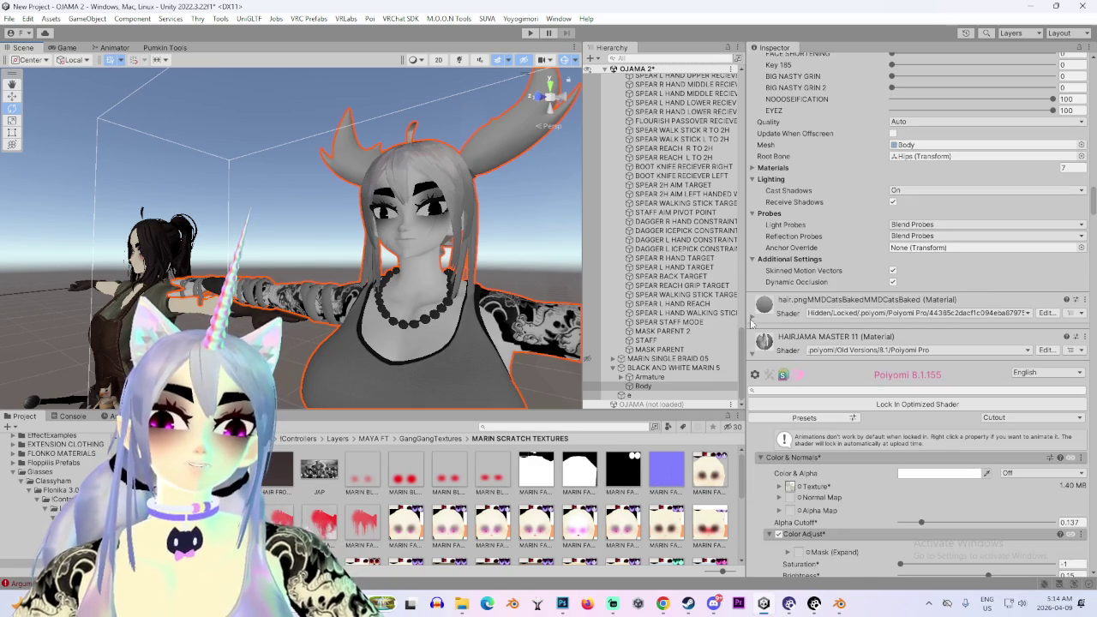
pyautogui.click(753, 318)
pyautogui.click(906, 367)
pyautogui.moveTo(551, 209)
pyautogui.keyDown('alt'); pyautogui.mouseDown()
pyautogui.moveTo(377, 262)
pyautogui.moveTo(324, 377)
pyautogui.mouseUp(); pyautogui.keyUp('alt')
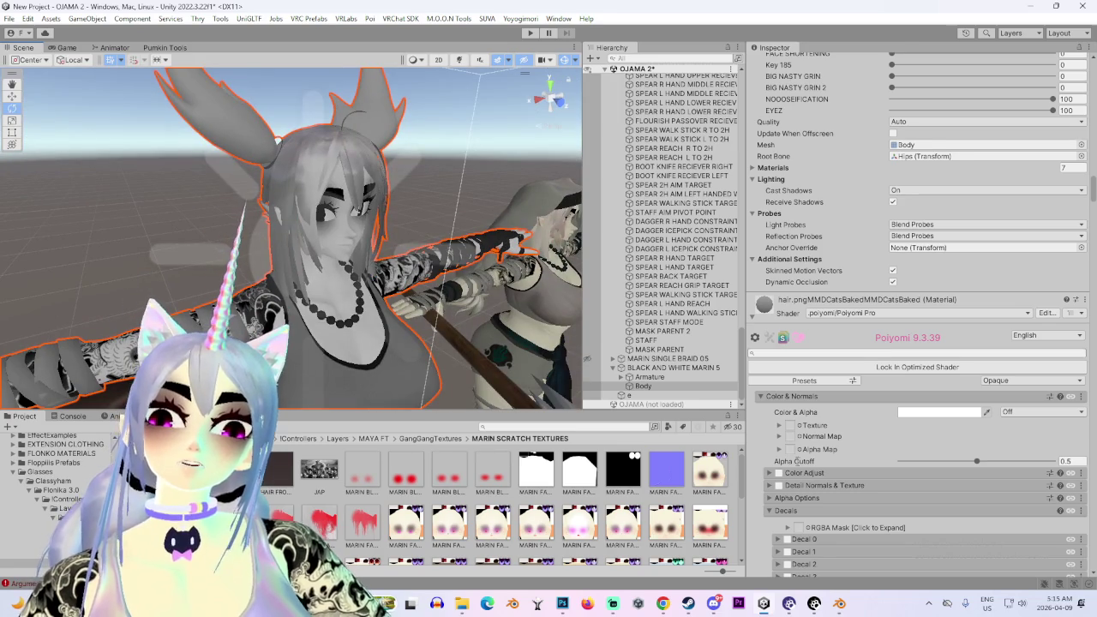
pyautogui.scroll(-2, 780, 441)
pyautogui.scroll(-2, 780, 442)
pyautogui.scroll(-4, 779, 442)
pyautogui.scroll(-4, 780, 442)
pyautogui.scroll(-4, 780, 441)
pyautogui.scroll(-4, 780, 441)
pyautogui.scroll(-3, 780, 442)
pyautogui.scroll(-3, 778, 440)
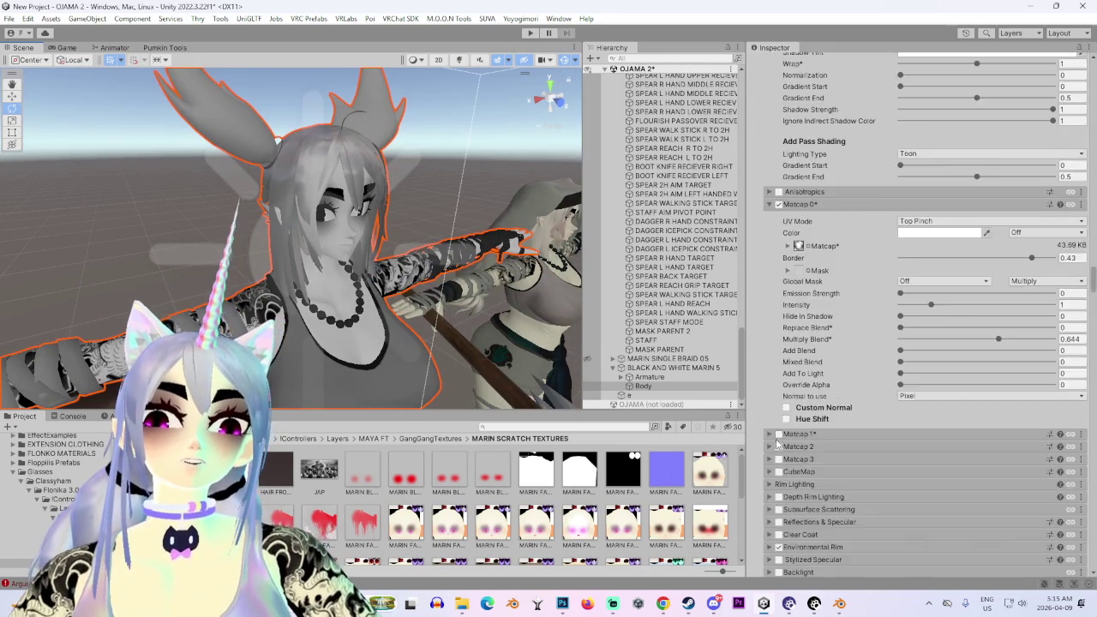
pyautogui.scroll(-4, 777, 440)
pyautogui.click(908, 331)
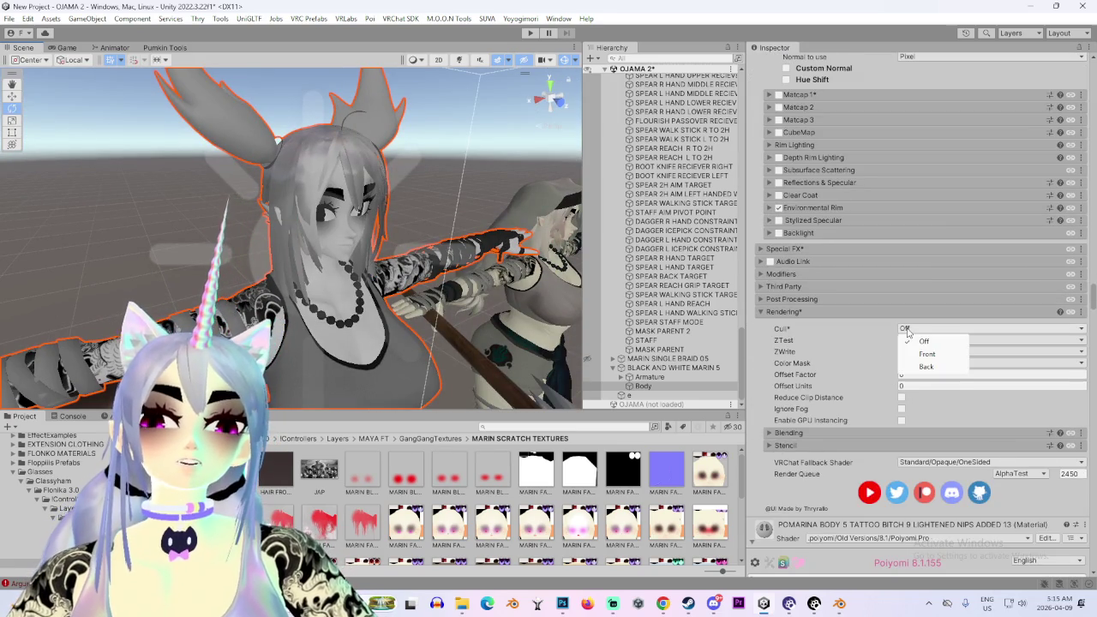
pyautogui.click(759, 350)
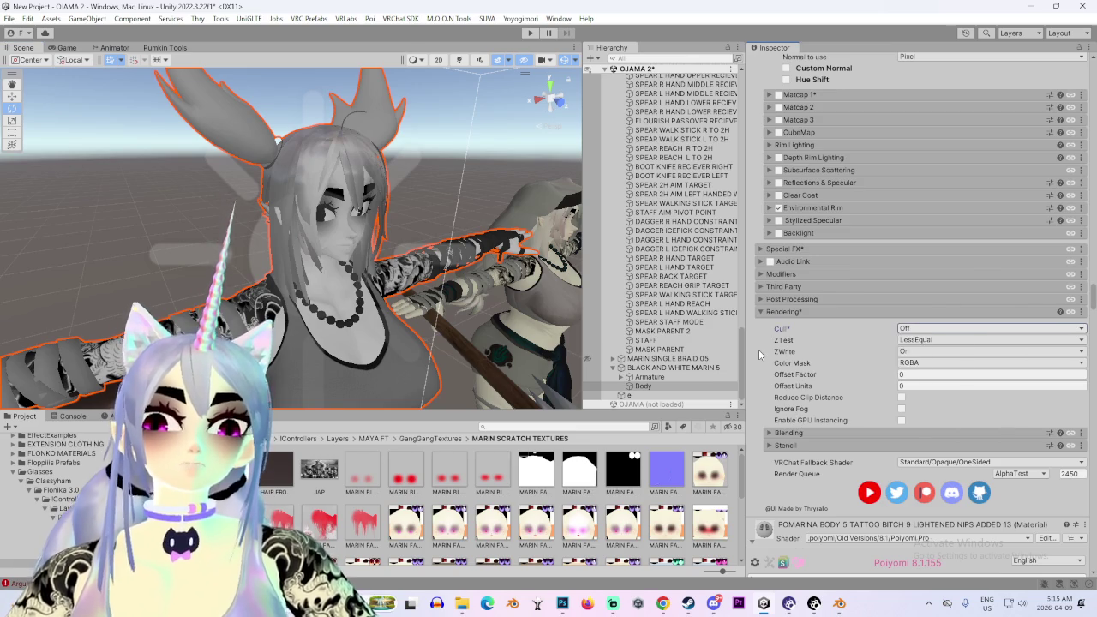
pyautogui.scroll(5, 758, 351)
pyautogui.scroll(5, 762, 369)
pyautogui.scroll(5, 769, 388)
pyautogui.scroll(-3, 769, 389)
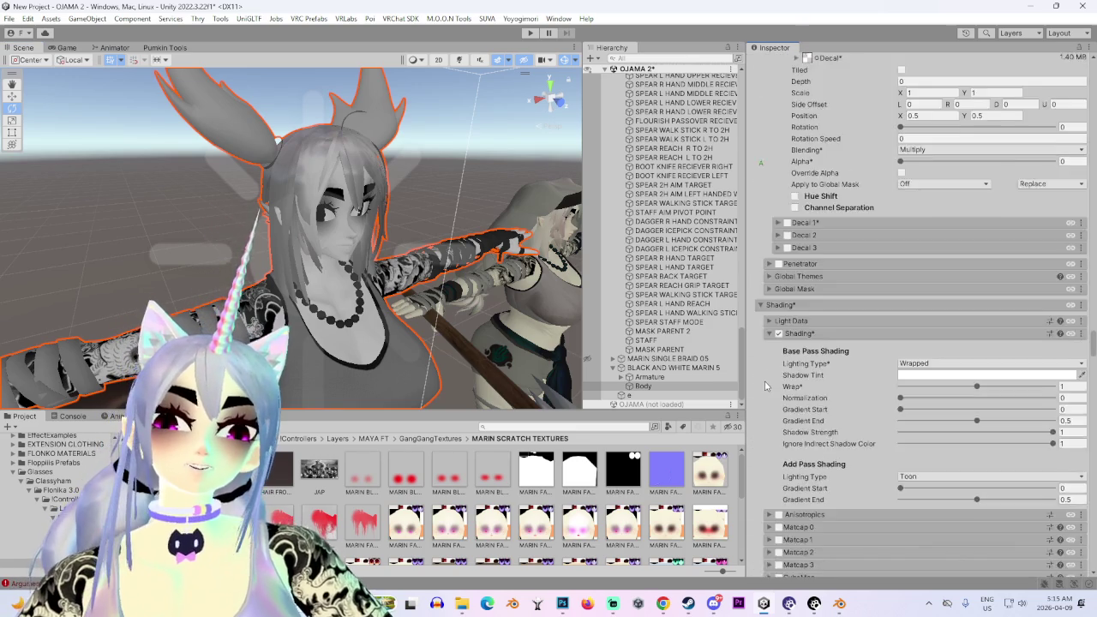
pyautogui.scroll(-5, 823, 342)
pyautogui.scroll(-2, 874, 291)
pyautogui.scroll(-3, 874, 283)
pyautogui.scroll(-4, 836, 326)
pyautogui.scroll(-3, 821, 335)
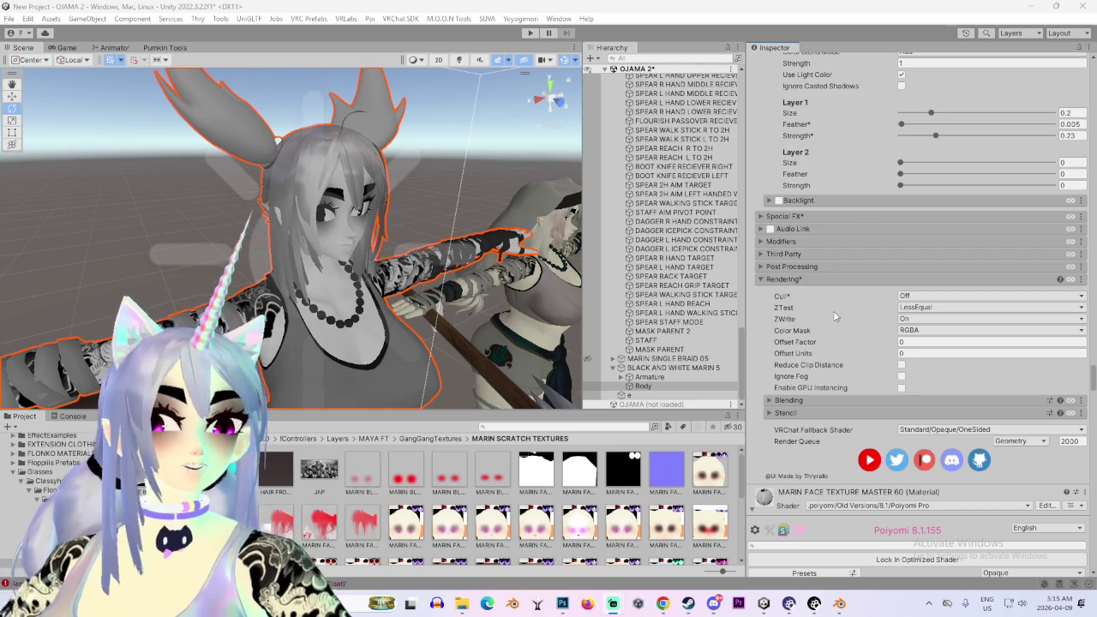
pyautogui.scroll(-2, 830, 352)
pyautogui.scroll(-3, 823, 386)
pyautogui.scroll(-5, 824, 403)
pyautogui.scroll(-5, 824, 424)
pyautogui.scroll(-4, 824, 429)
pyautogui.scroll(-4, 823, 439)
pyautogui.scroll(-4, 823, 450)
pyautogui.scroll(-4, 821, 463)
pyautogui.scroll(-4, 820, 465)
pyautogui.scroll(-4, 818, 465)
pyautogui.scroll(-4, 814, 464)
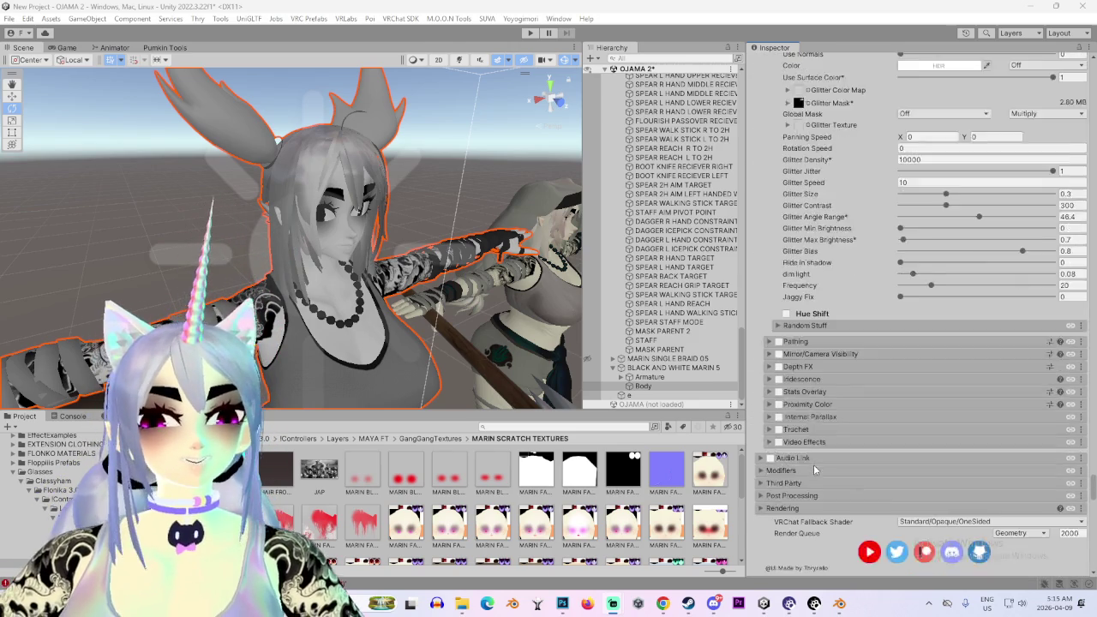
pyautogui.scroll(-4, 813, 463)
pyautogui.scroll(-4, 812, 467)
pyautogui.scroll(-4, 768, 290)
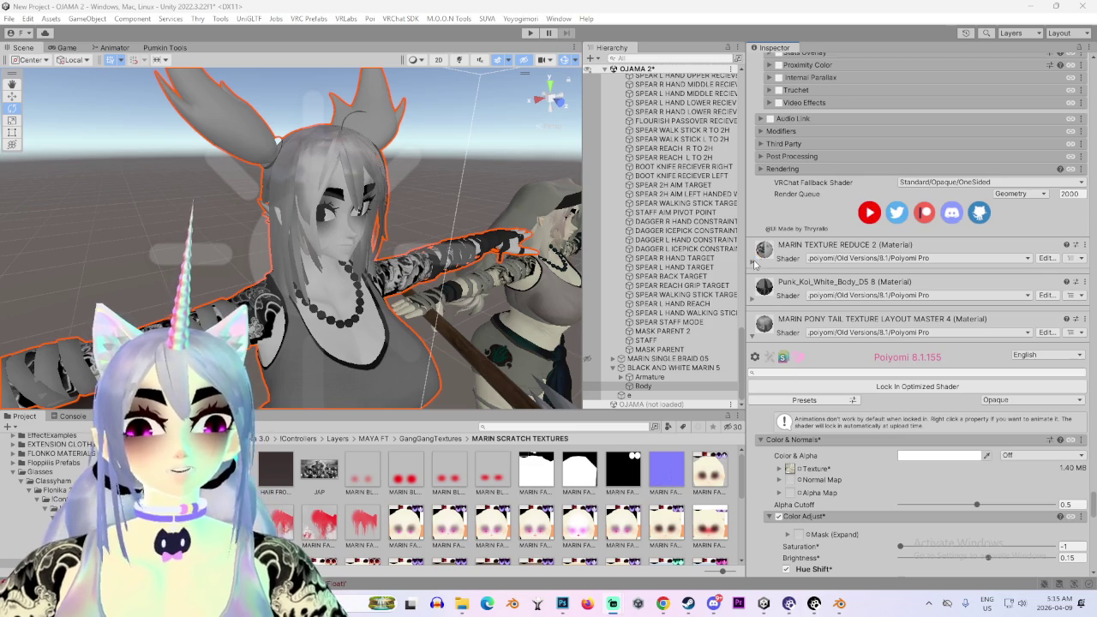
pyautogui.scroll(-2, 758, 300)
pyautogui.scroll(-4, 757, 360)
pyautogui.scroll(-5, 758, 428)
pyautogui.scroll(-5, 759, 497)
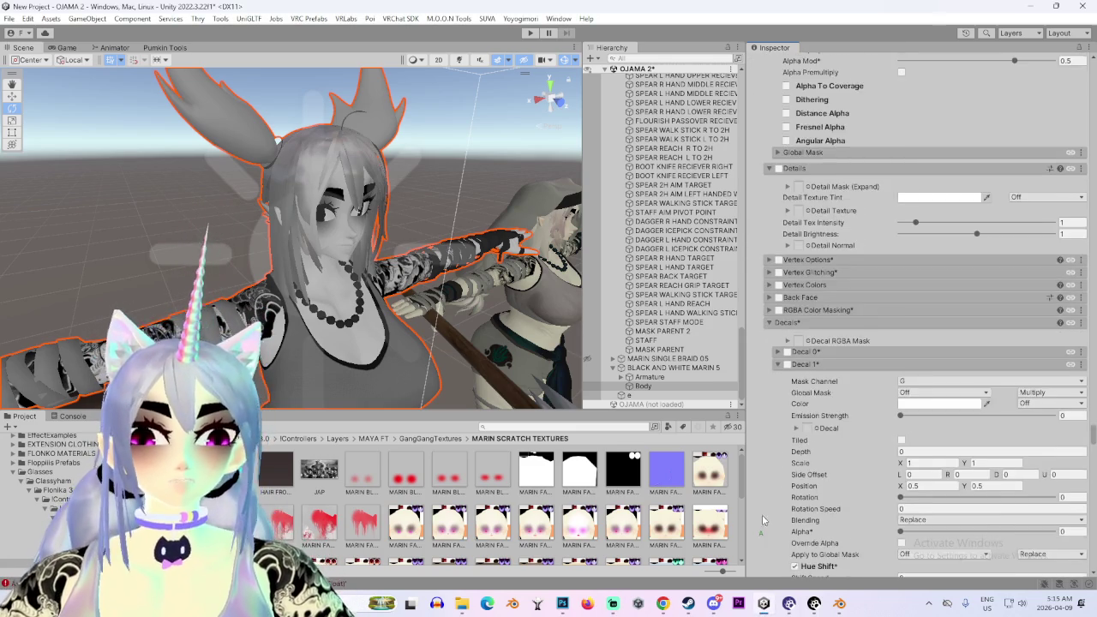
pyautogui.scroll(-4, 759, 515)
pyautogui.scroll(-4, 809, 499)
pyautogui.scroll(-4, 809, 499)
pyautogui.scroll(-4, 810, 494)
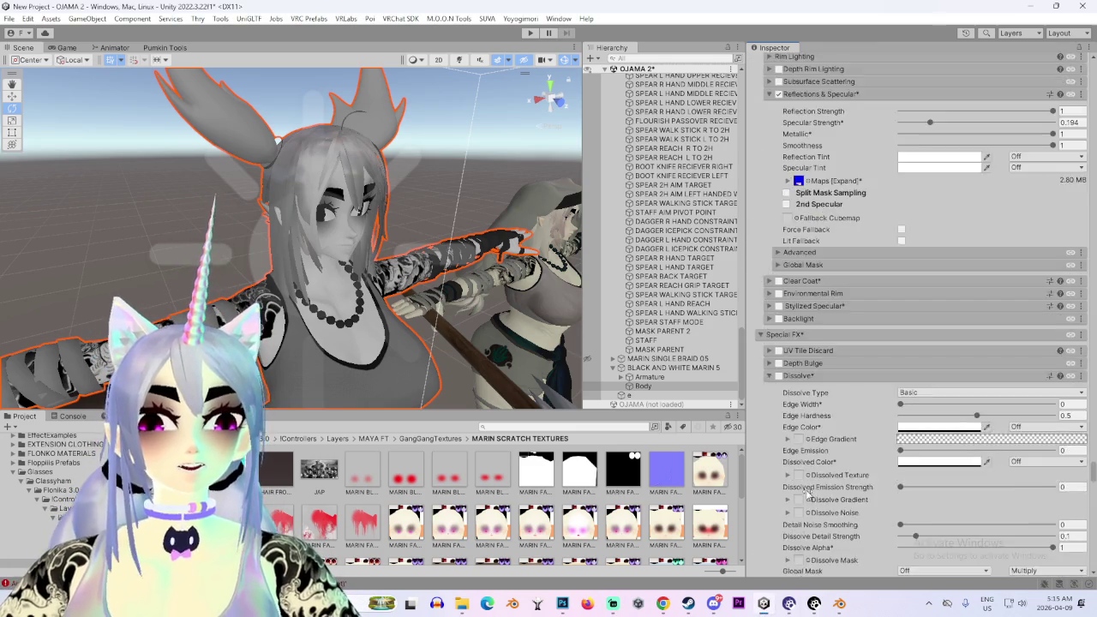
pyautogui.scroll(-4, 809, 494)
pyautogui.scroll(-4, 806, 495)
pyautogui.scroll(-4, 802, 494)
pyautogui.scroll(-4, 798, 496)
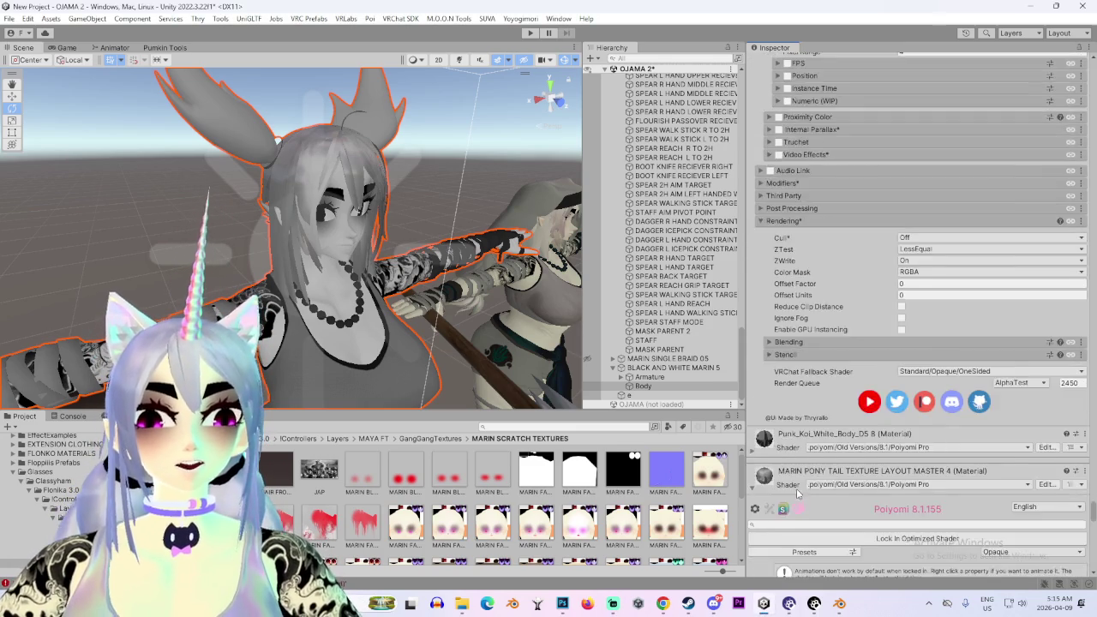
pyautogui.scroll(-4, 798, 495)
pyautogui.scroll(-4, 798, 500)
pyautogui.scroll(-4, 797, 504)
pyautogui.scroll(-4, 796, 508)
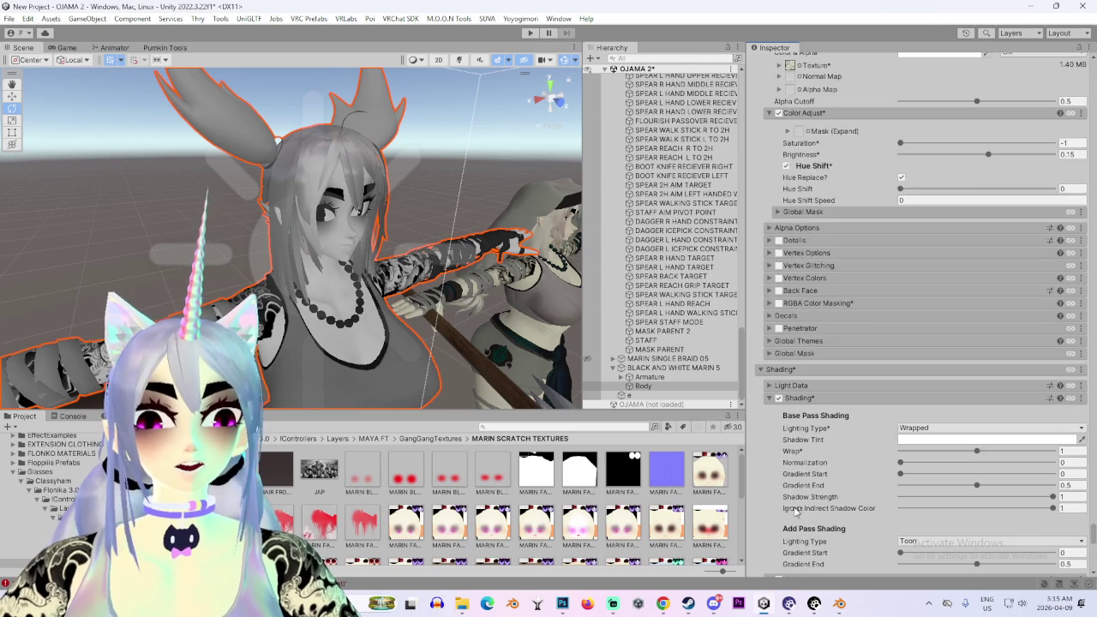
pyautogui.scroll(-4, 797, 508)
pyautogui.scroll(-4, 801, 497)
pyautogui.scroll(-4, 806, 485)
pyautogui.scroll(-4, 810, 474)
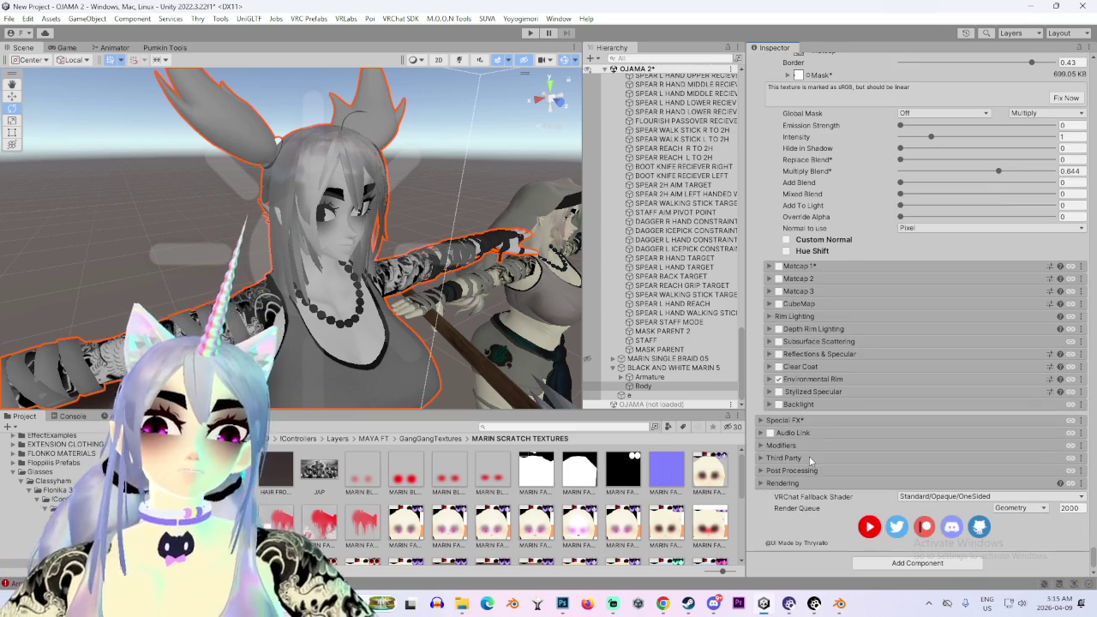
pyautogui.click(783, 483)
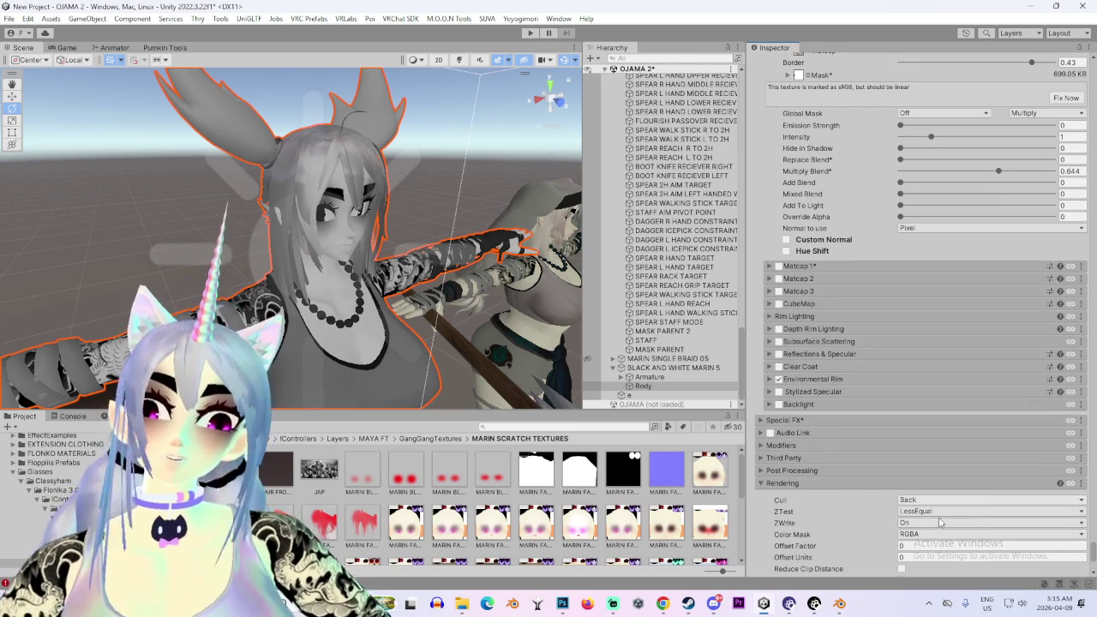
# Orbit out to the whole avatar, then reselect and frame Body, returning to its blend shape list
pyautogui.moveTo(512, 294); pyautogui.dragTo(387, 266, button='right')
pyautogui.moveTo(394, 276); pyautogui.dragTo(377, 256, button='middle')
pyautogui.moveTo(458, 290)
pyautogui.keyDown('alt'); pyautogui.mouseDown()
pyautogui.moveTo(544, 326)
pyautogui.moveTo(468, 225)
pyautogui.moveTo(360, 240)
pyautogui.mouseUp(); pyautogui.keyUp('alt')
pyautogui.click(465, 222)
pyautogui.scroll(5, 338, 232)
pyautogui.scroll(-5, 338, 231)
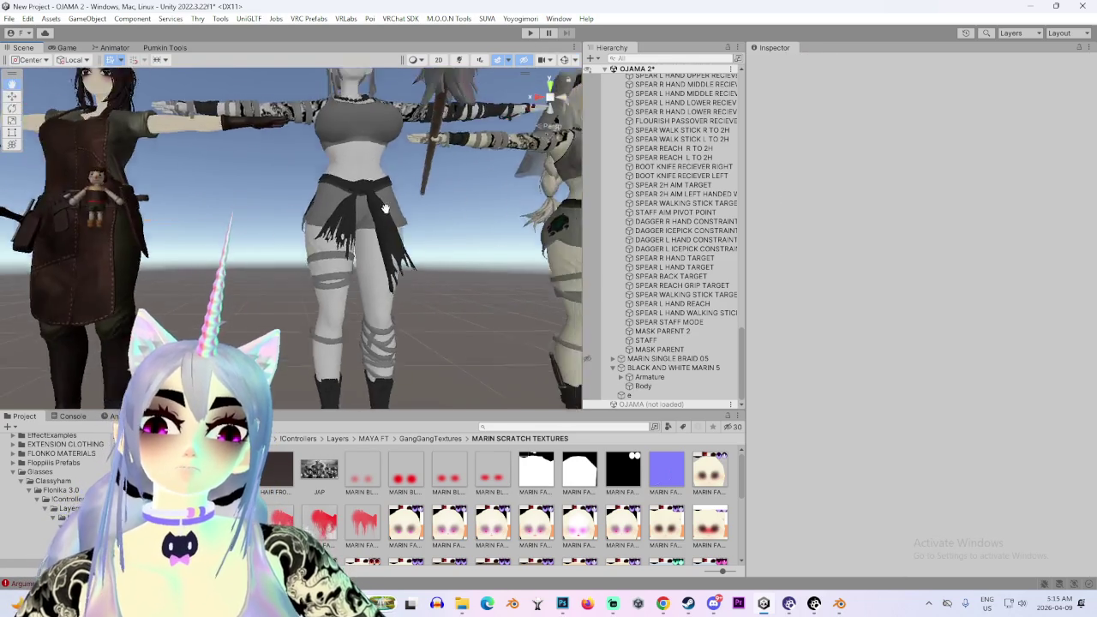
pyautogui.scroll(-3, 408, 278)
pyautogui.doubleClick(643, 385)
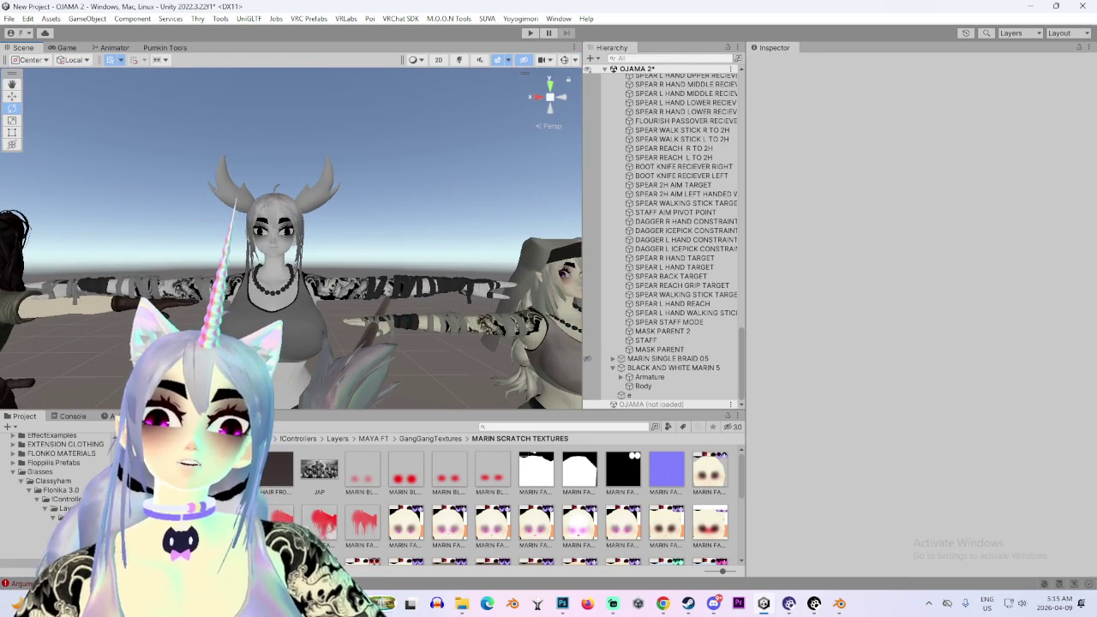
pyautogui.scroll(-5, 782, 467)
pyautogui.scroll(-5, 782, 468)
pyautogui.scroll(-5, 784, 466)
pyautogui.scroll(-5, 788, 462)
pyautogui.scroll(-5, 795, 459)
pyautogui.scroll(-10, 797, 459)
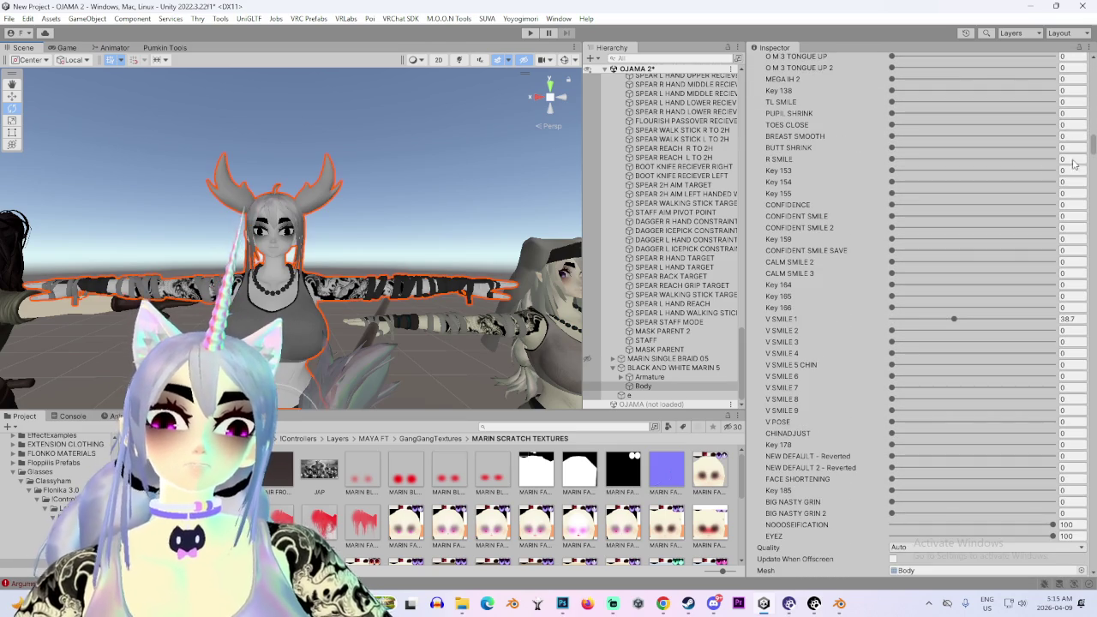
pyautogui.scroll(-10, 1087, 299)
pyautogui.scroll(-10, 1081, 360)
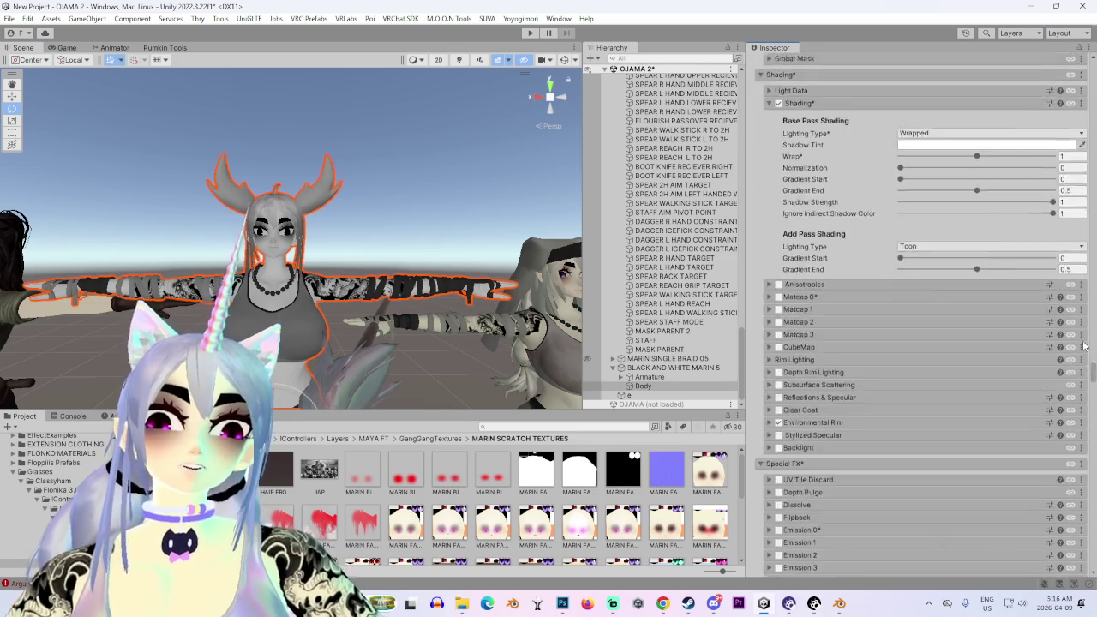
pyautogui.scroll(-10, 1076, 429)
pyautogui.scroll(-10, 1070, 497)
pyautogui.scroll(-10, 1065, 548)
pyautogui.scroll(-10, 1064, 561)
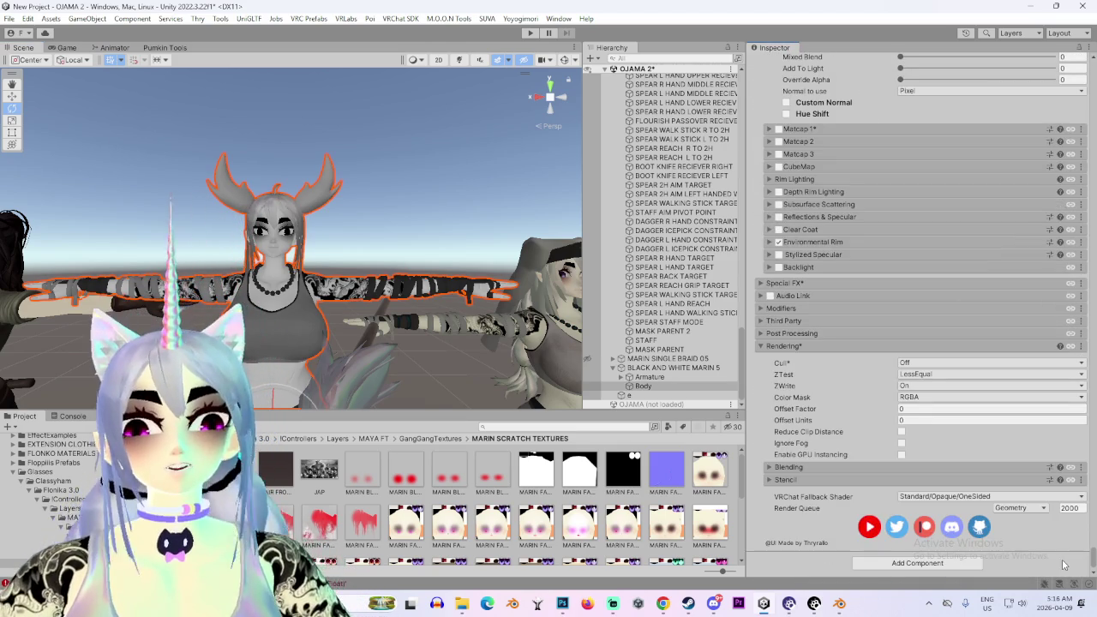
pyautogui.scroll(10, 1054, 531)
pyautogui.scroll(10, 1045, 472)
pyautogui.scroll(10, 1037, 411)
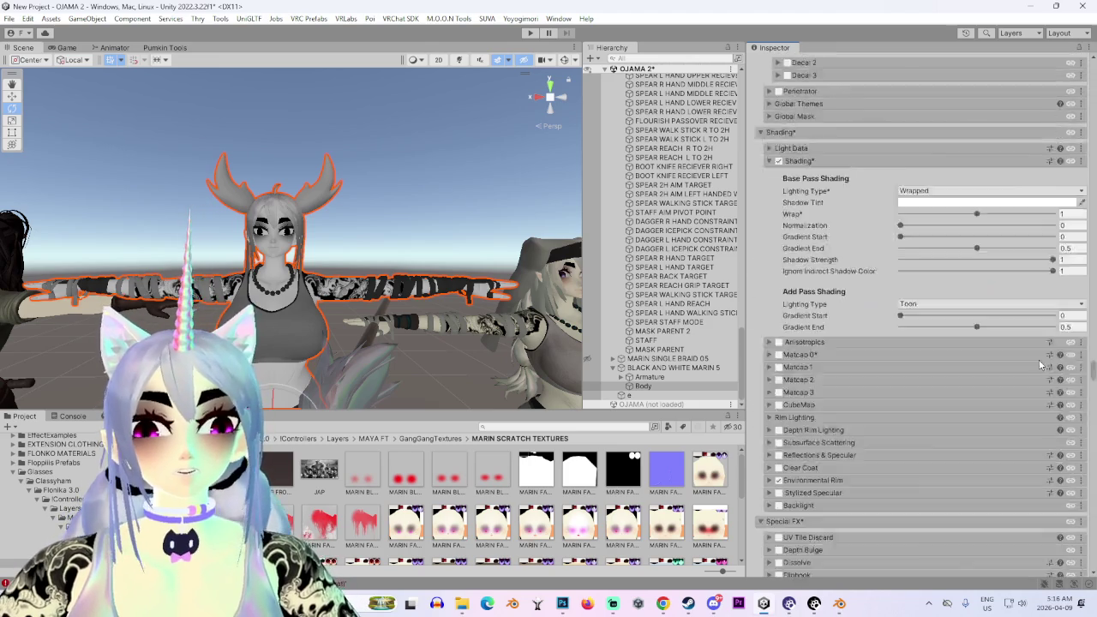
pyautogui.scroll(10, 1028, 345)
pyautogui.scroll(10, 1029, 339)
pyautogui.scroll(10, 1025, 321)
pyautogui.scroll(10, 1020, 300)
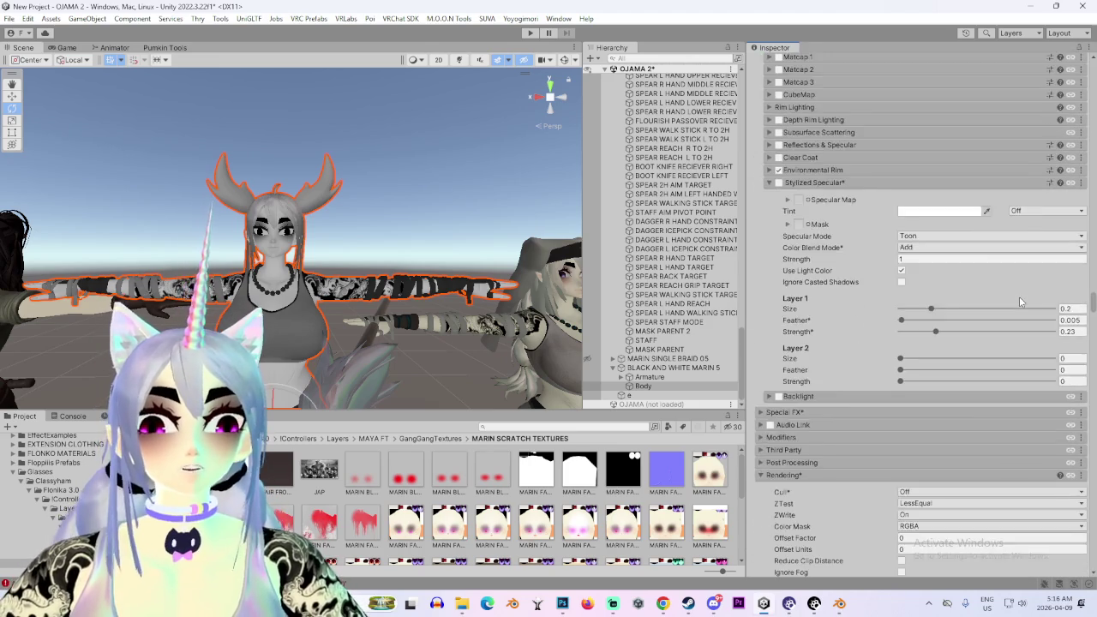
pyautogui.scroll(10, 1025, 305)
pyautogui.scroll(10, 1029, 309)
pyautogui.scroll(10, 1022, 257)
pyautogui.scroll(10, 1014, 206)
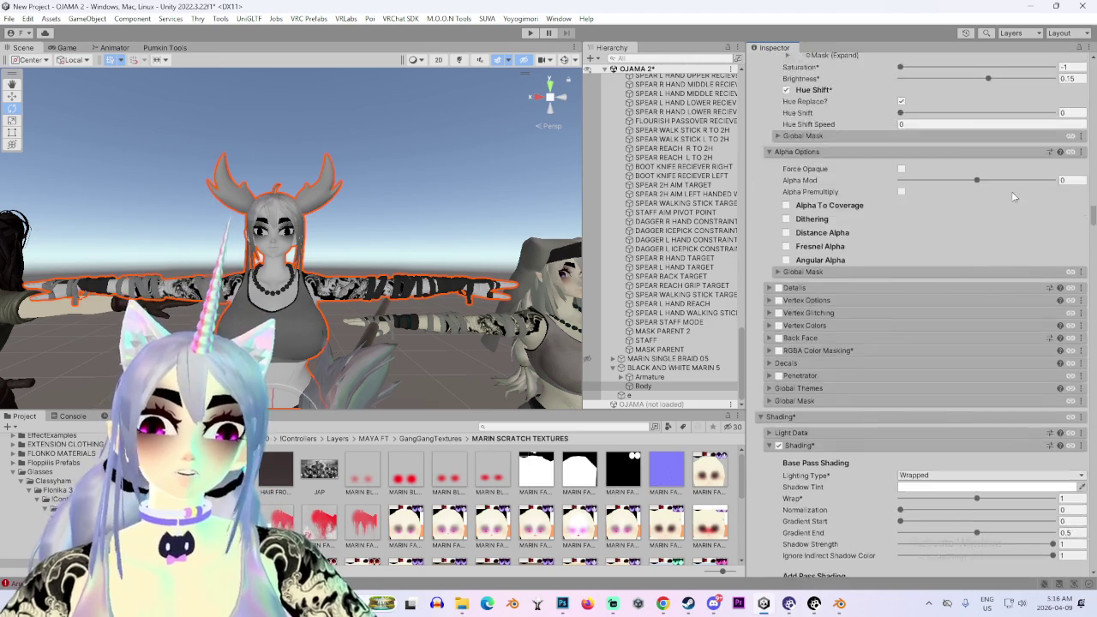
pyautogui.scroll(10, 1011, 187)
pyautogui.scroll(-10, 1010, 184)
pyautogui.scroll(-10, 1011, 223)
pyautogui.scroll(-10, 1011, 257)
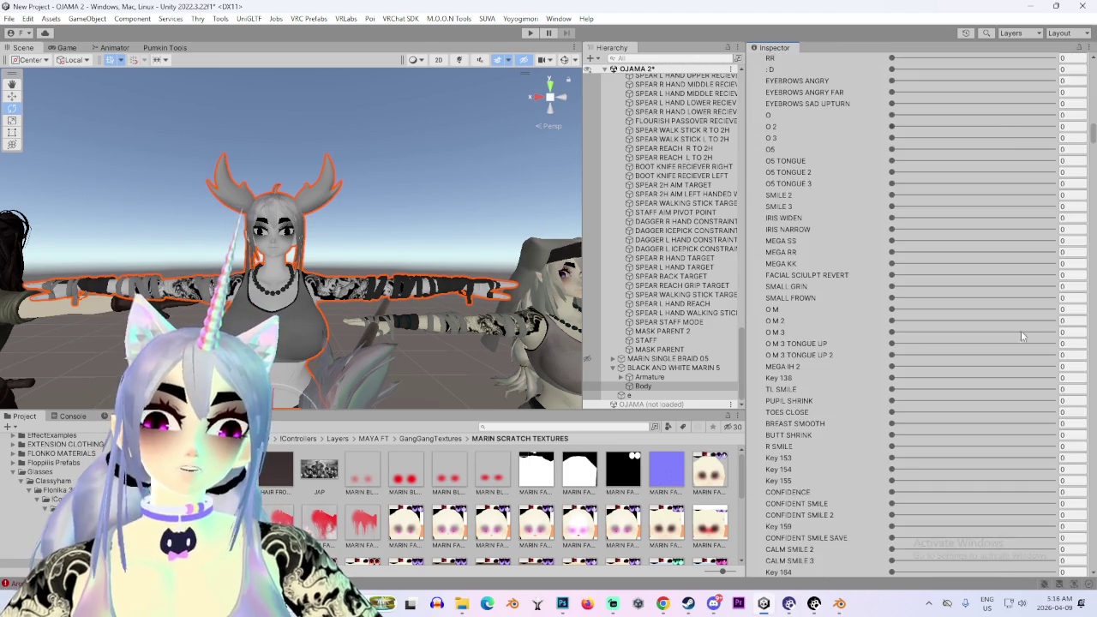
pyautogui.scroll(-10, 1016, 377)
pyautogui.scroll(5, 1021, 495)
pyautogui.scroll(5, 1020, 477)
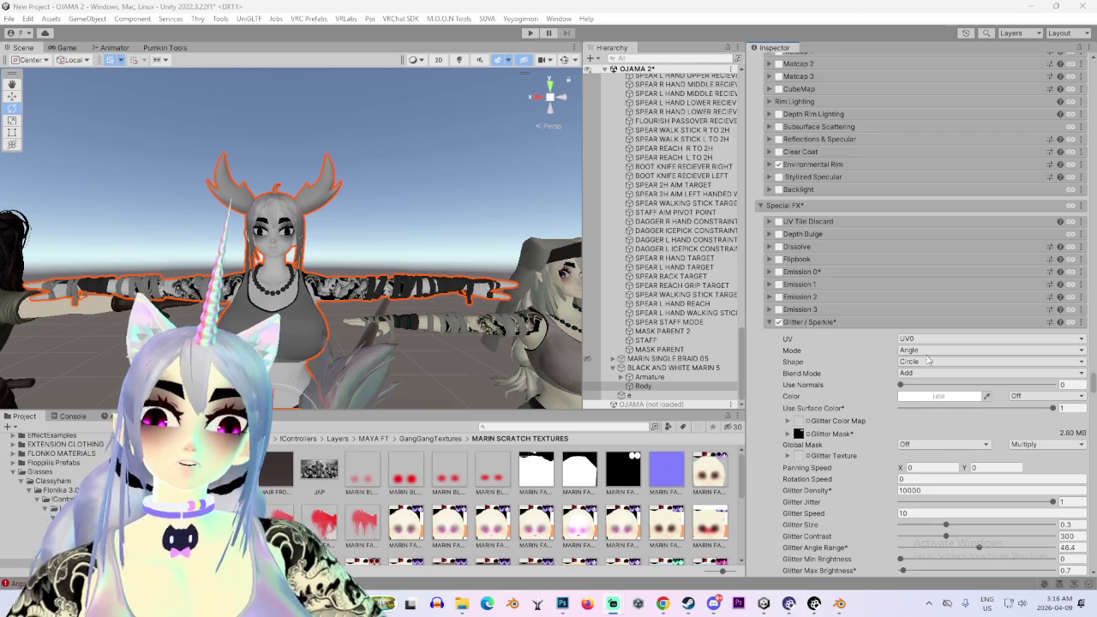
pyautogui.scroll(5, 931, 359)
pyautogui.scroll(5, 842, 360)
pyautogui.scroll(5, 838, 367)
pyautogui.scroll(5, 834, 375)
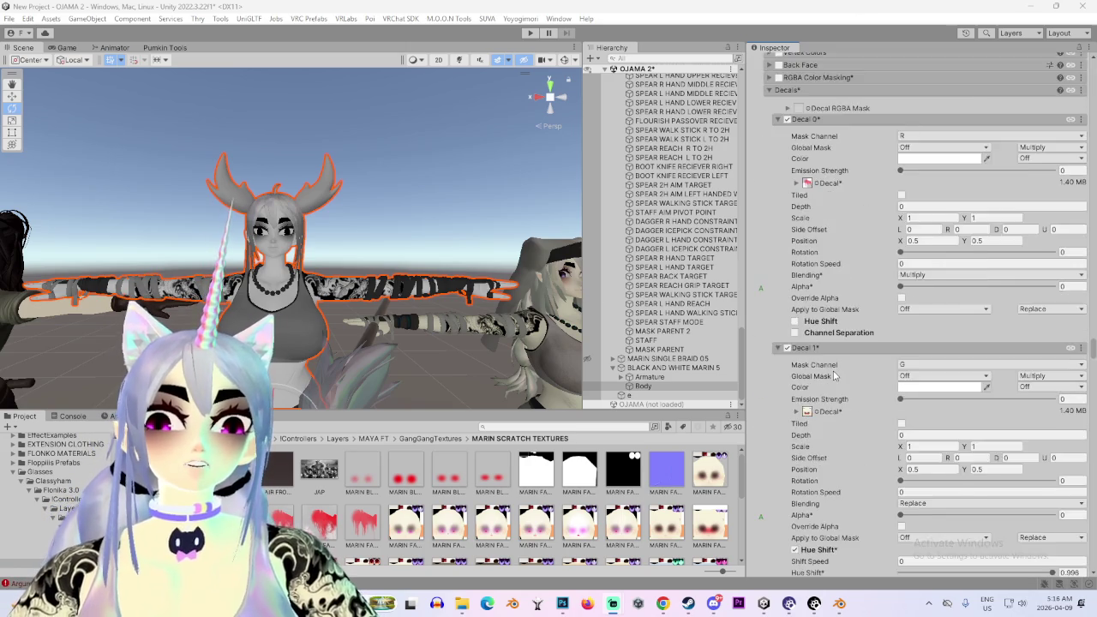
pyautogui.scroll(5, 834, 375)
pyautogui.scroll(5, 833, 375)
pyautogui.scroll(4, 833, 377)
pyautogui.scroll(5, 823, 274)
pyautogui.scroll(3, 857, 282)
pyautogui.scroll(3, 1005, 361)
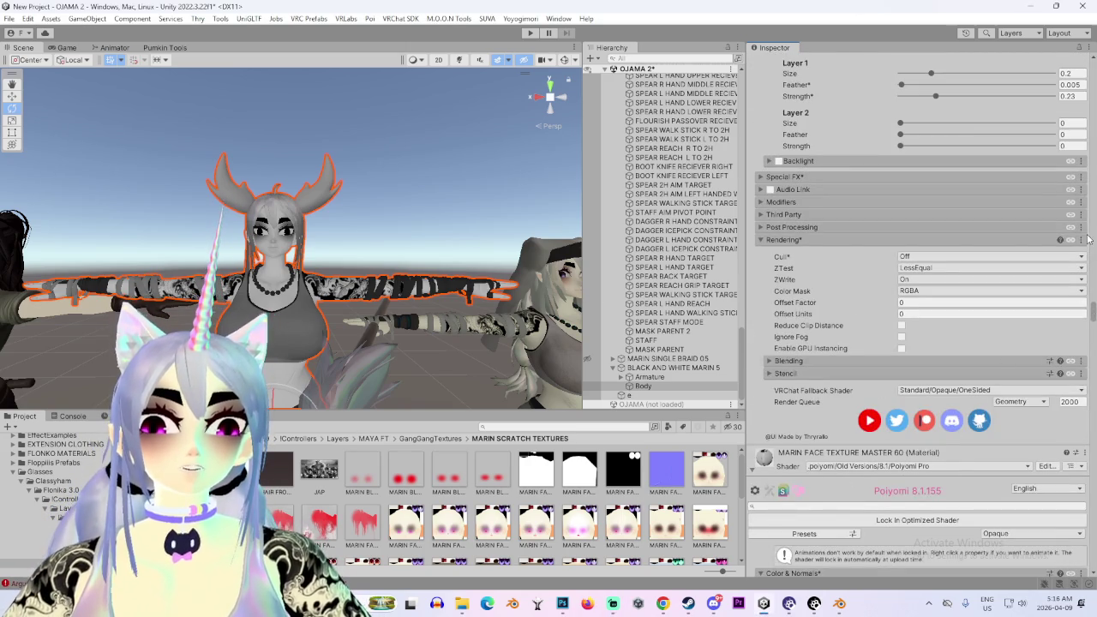
pyautogui.scroll(5, 1087, 232)
pyautogui.scroll(5, 1082, 210)
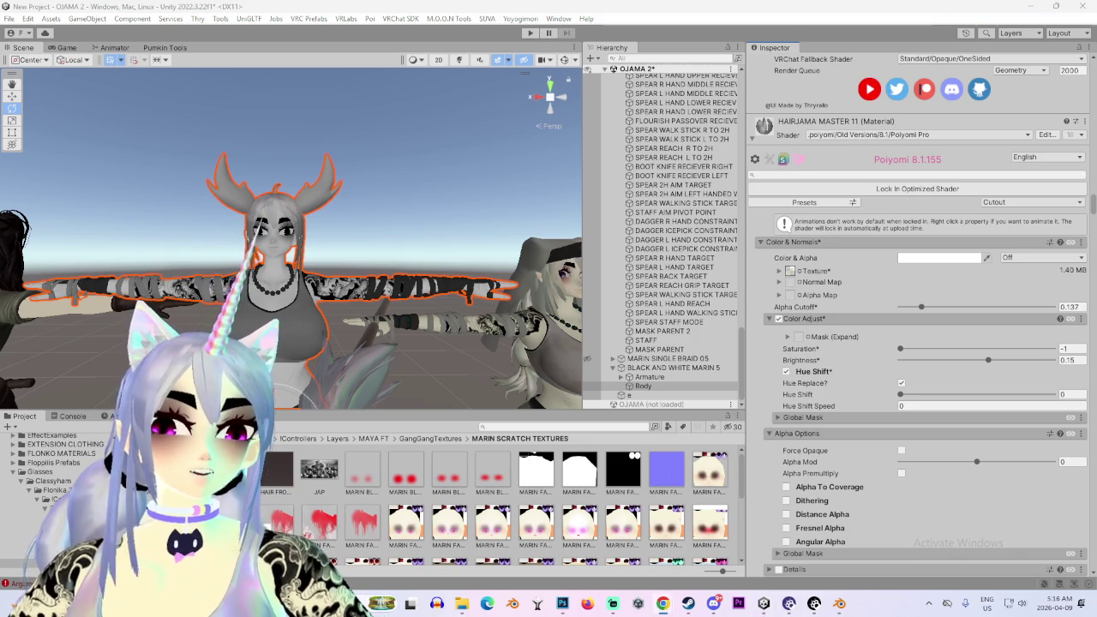
pyautogui.scroll(-5, 848, 317)
pyautogui.scroll(-5, 849, 318)
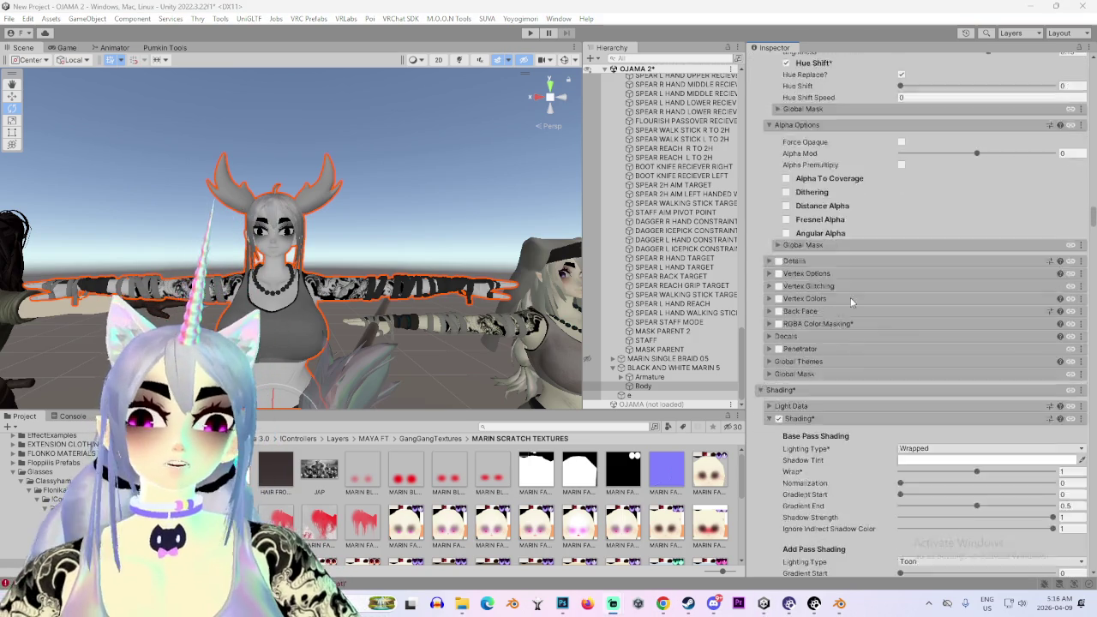
pyautogui.scroll(-5, 849, 317)
pyautogui.scroll(-5, 849, 317)
pyautogui.scroll(-5, 850, 316)
pyautogui.scroll(-5, 853, 312)
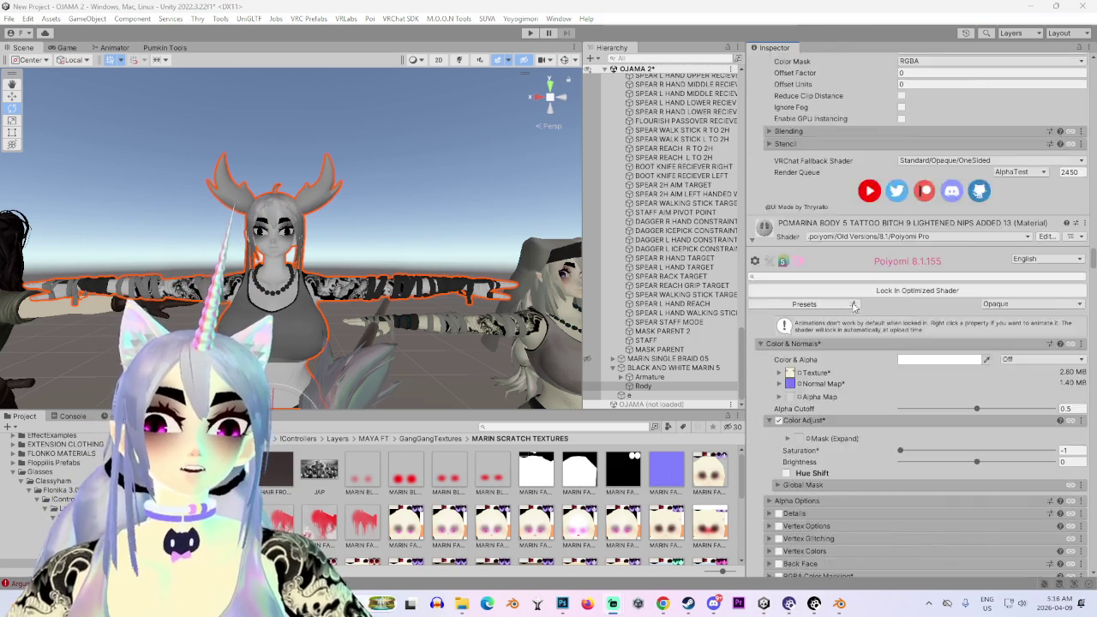
pyautogui.scroll(-5, 856, 311)
pyautogui.scroll(-5, 857, 310)
pyautogui.scroll(-5, 864, 313)
pyautogui.scroll(-5, 869, 323)
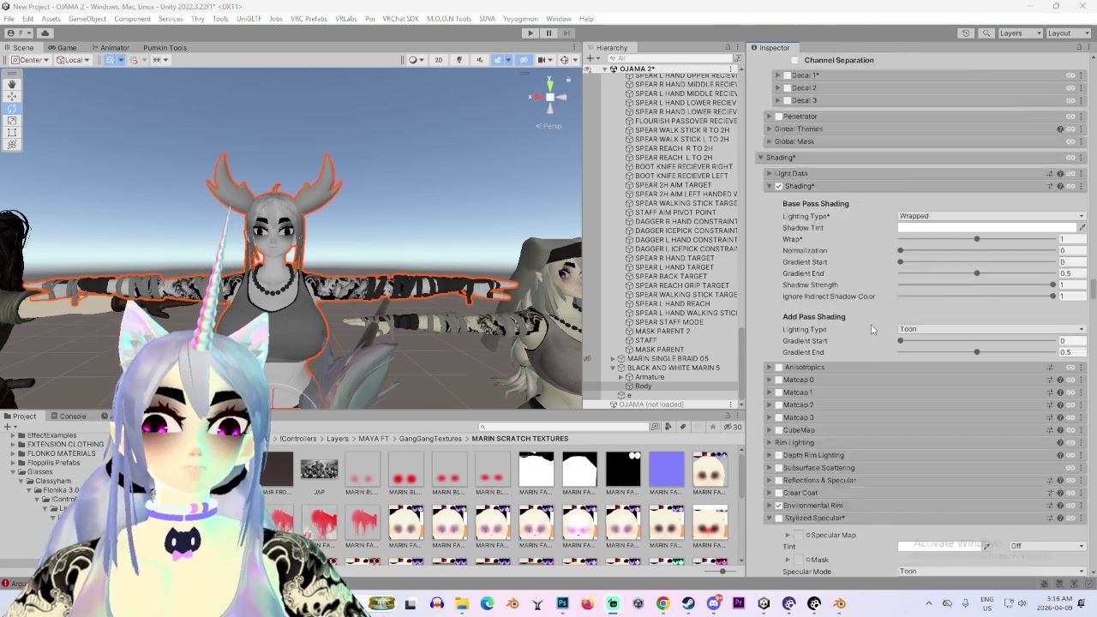
pyautogui.scroll(-5, 862, 334)
pyautogui.scroll(-5, 853, 344)
pyautogui.scroll(-5, 853, 344)
pyautogui.scroll(-5, 849, 347)
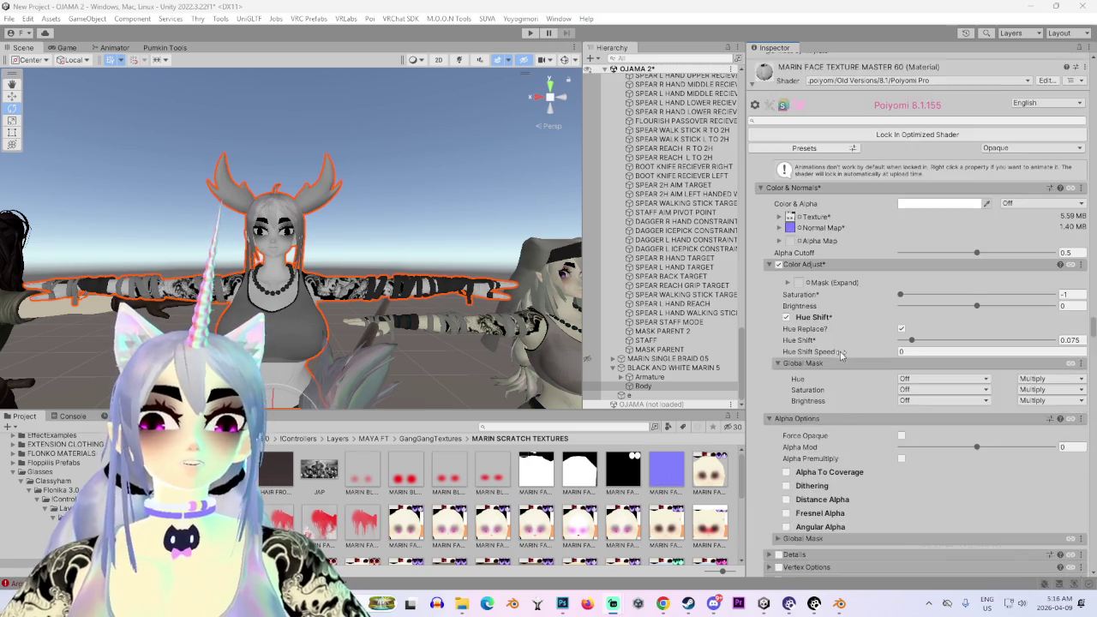
pyautogui.scroll(-5, 844, 349)
pyautogui.scroll(-5, 841, 353)
pyautogui.scroll(-5, 839, 354)
pyautogui.scroll(-5, 836, 358)
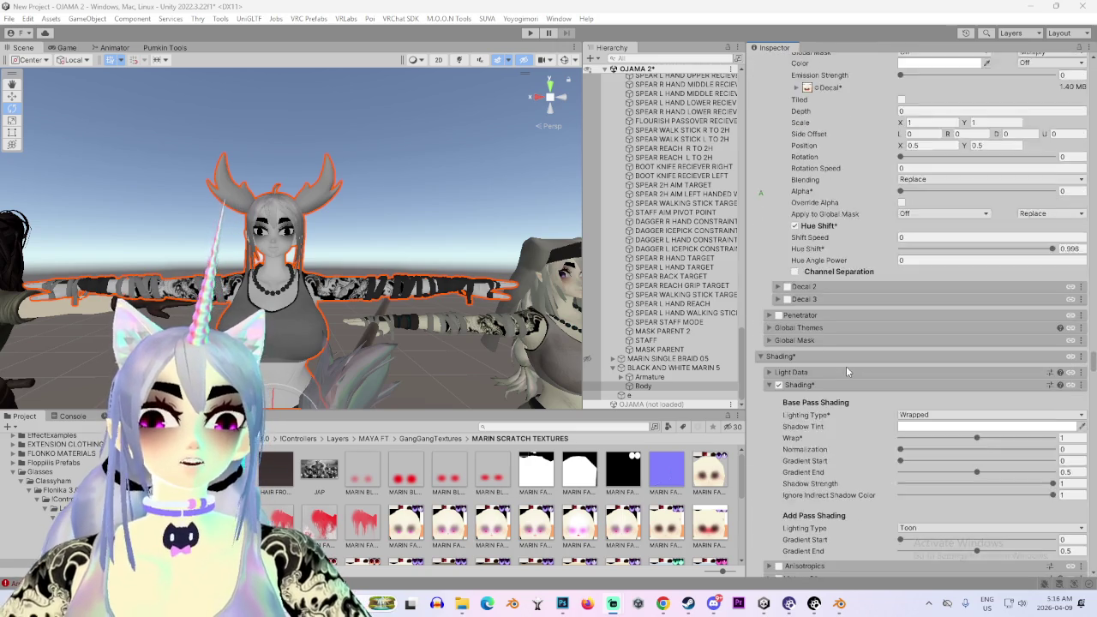
pyautogui.scroll(-5, 833, 362)
pyautogui.scroll(-5, 830, 365)
pyautogui.scroll(-5, 828, 368)
pyautogui.scroll(-5, 826, 376)
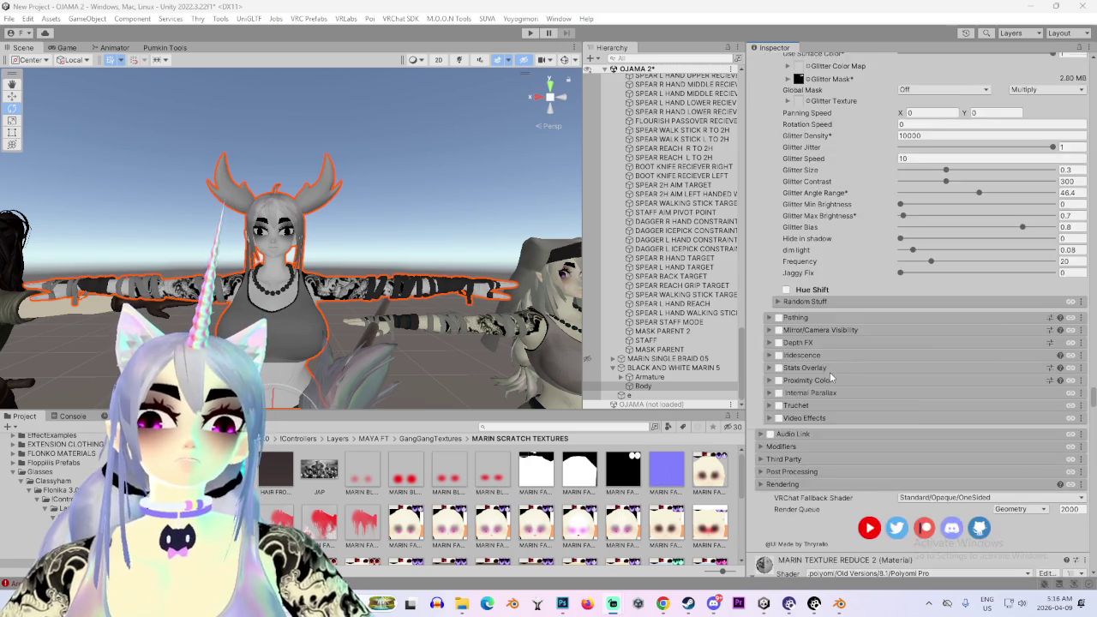
pyautogui.scroll(-5, 824, 384)
pyautogui.scroll(-5, 823, 391)
pyautogui.scroll(-5, 822, 393)
pyautogui.scroll(-5, 821, 395)
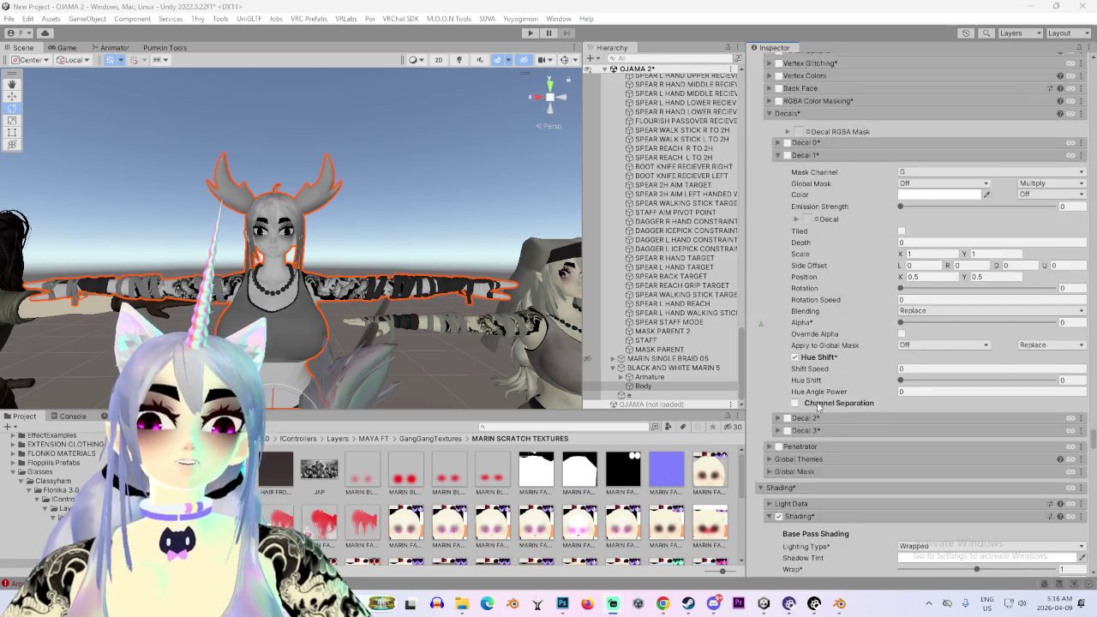
pyautogui.scroll(-5, 820, 397)
pyautogui.scroll(-5, 819, 399)
pyautogui.scroll(-5, 820, 400)
pyautogui.scroll(-5, 819, 400)
pyautogui.scroll(-5, 820, 399)
pyautogui.scroll(-5, 820, 399)
pyautogui.scroll(-5, 820, 399)
pyautogui.scroll(-5, 821, 396)
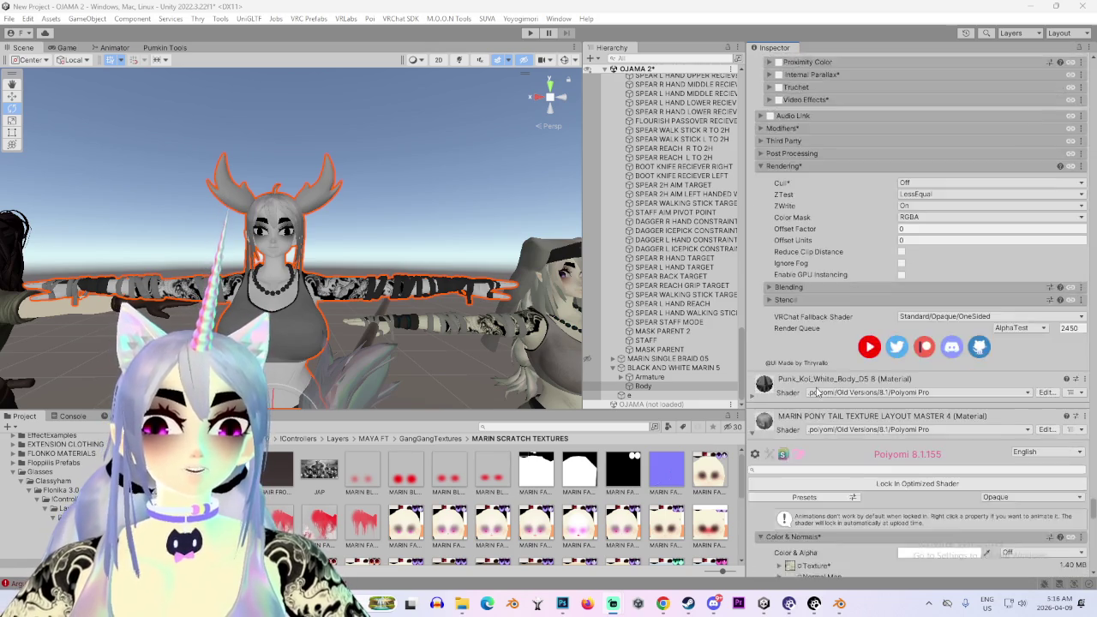
pyautogui.scroll(-5, 819, 391)
pyautogui.scroll(-5, 818, 385)
pyautogui.scroll(-5, 819, 383)
pyautogui.scroll(-5, 816, 386)
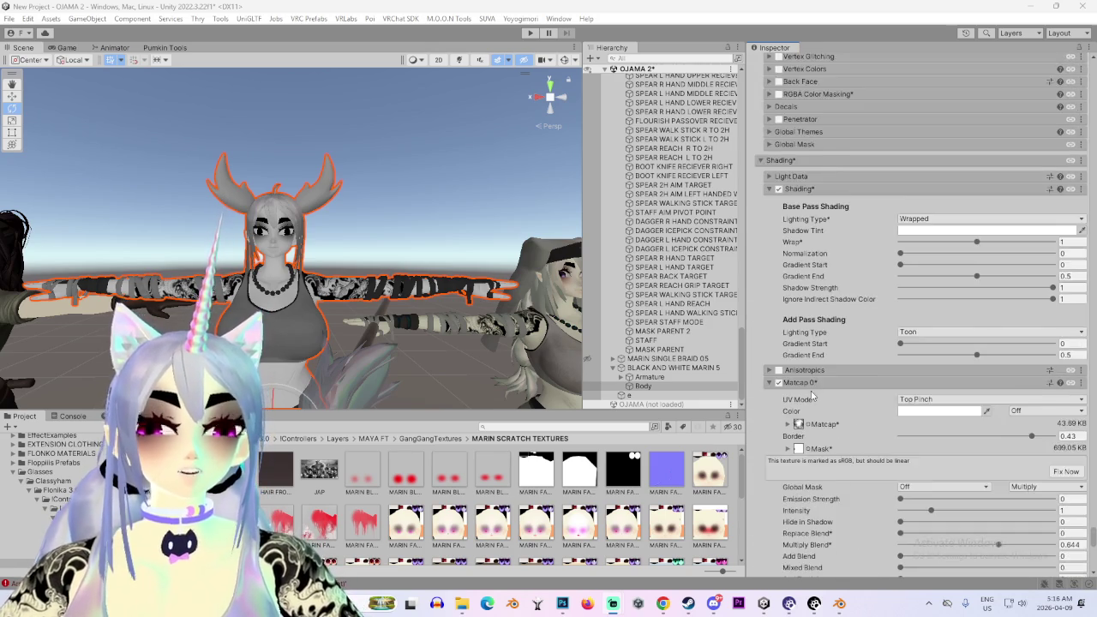
pyautogui.scroll(-5, 814, 388)
pyautogui.scroll(-5, 811, 377)
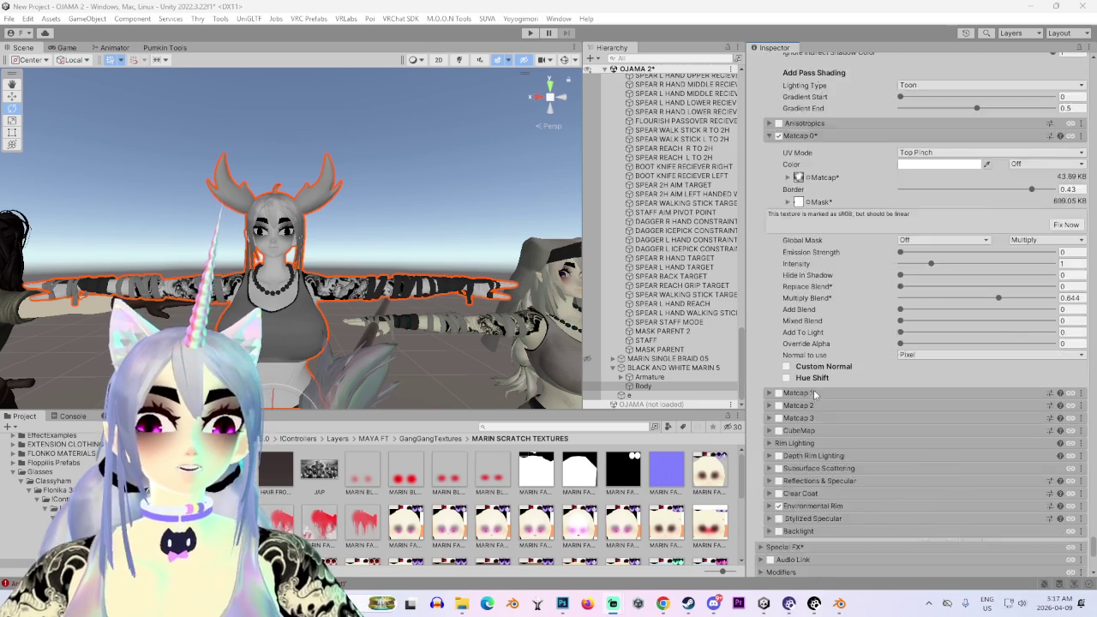
pyautogui.scroll(-5, 814, 395)
pyautogui.scroll(-3, 816, 394)
pyautogui.scroll(5, 819, 389)
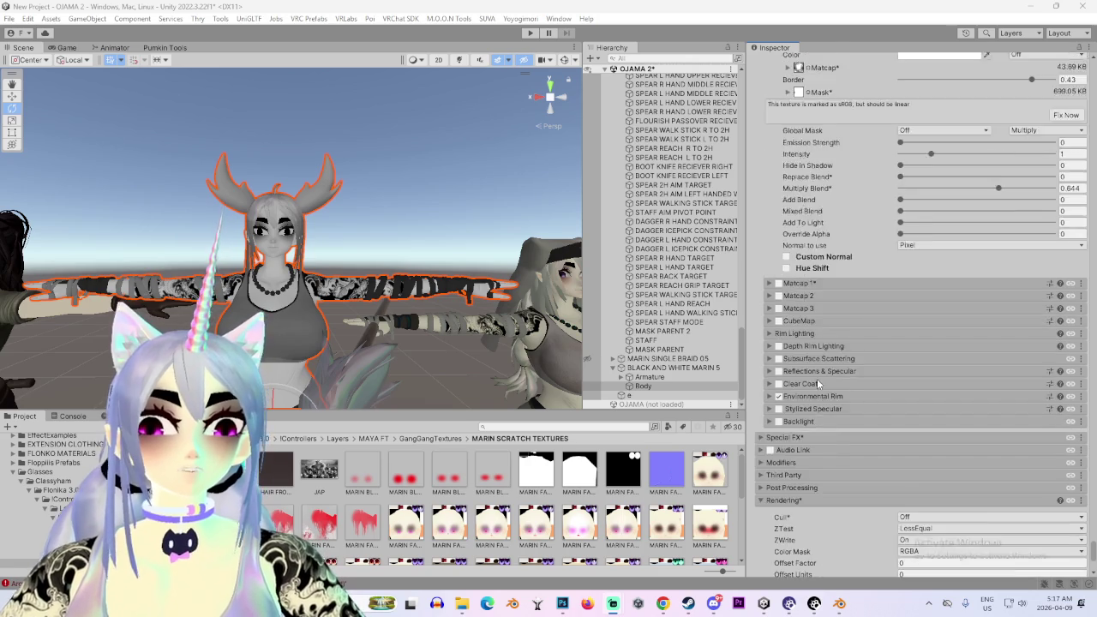
pyautogui.scroll(5, 816, 379)
pyautogui.scroll(5, 817, 381)
pyautogui.scroll(5, 816, 383)
pyautogui.scroll(3, 816, 383)
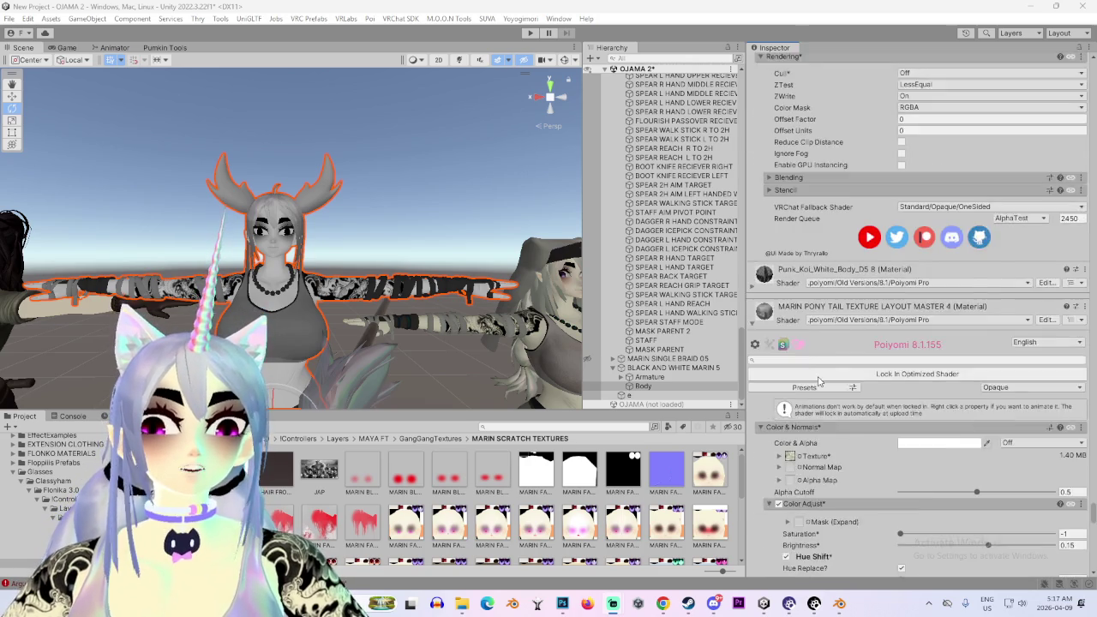
pyautogui.scroll(2, 814, 390)
pyautogui.scroll(2, 807, 395)
pyautogui.scroll(-1, 755, 416)
pyautogui.scroll(-5, 753, 419)
pyautogui.scroll(-4, 753, 422)
pyautogui.scroll(-4, 750, 426)
pyautogui.scroll(-4, 753, 420)
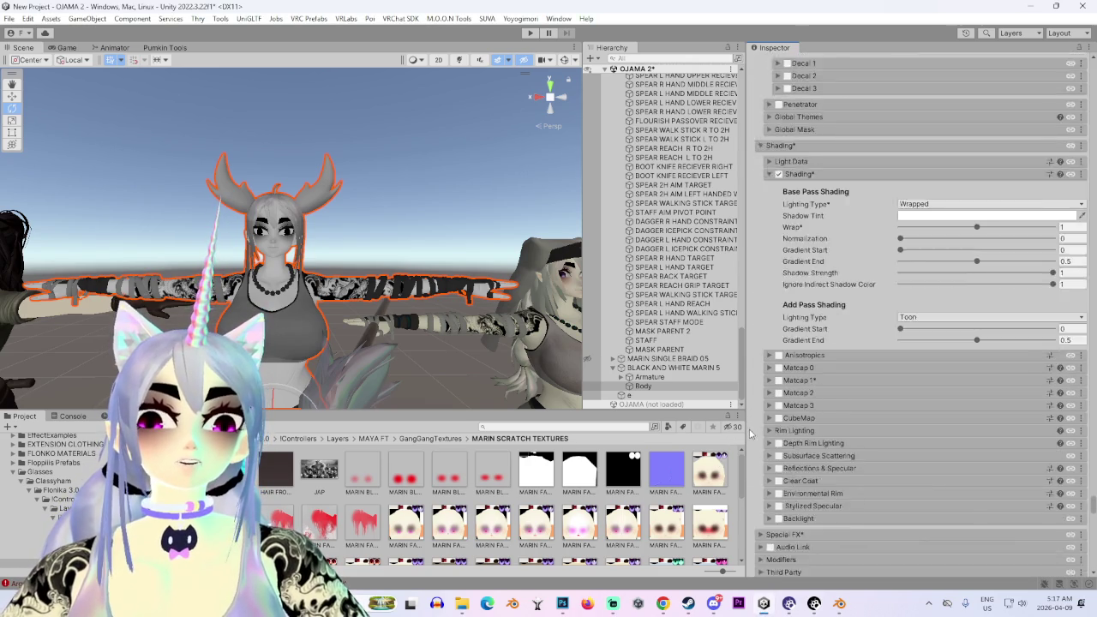
pyautogui.scroll(-4, 797, 287)
# Expand Matcap 1 on the body material and raise its Add Blend, reframing on face and torso
pyautogui.click(770, 228)
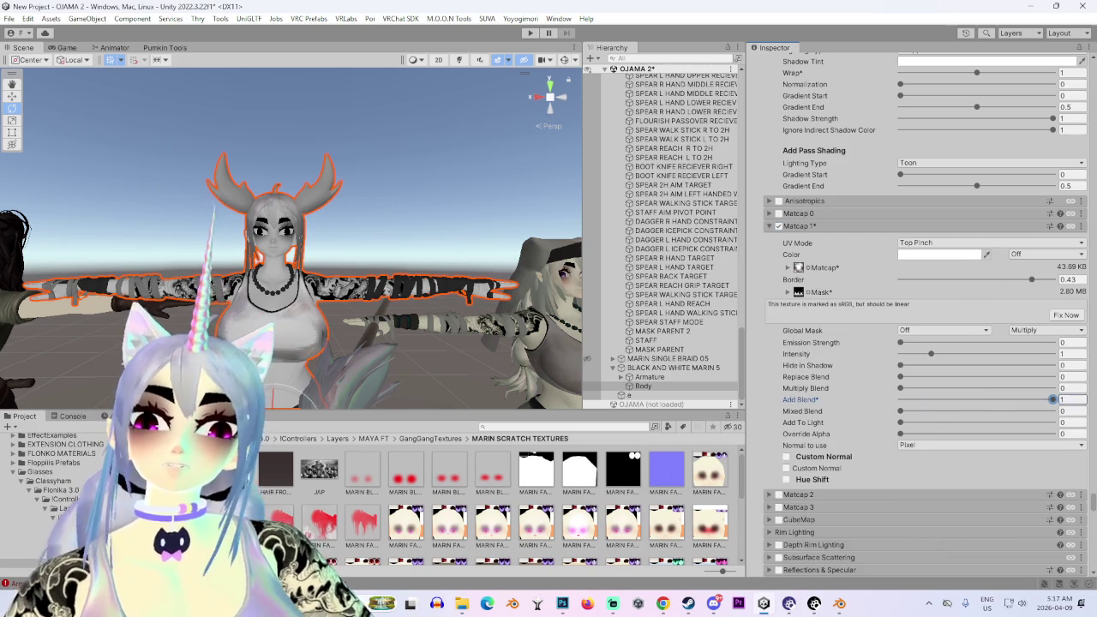
pyautogui.moveTo(959, 396); pyautogui.dragTo(1054, 399)
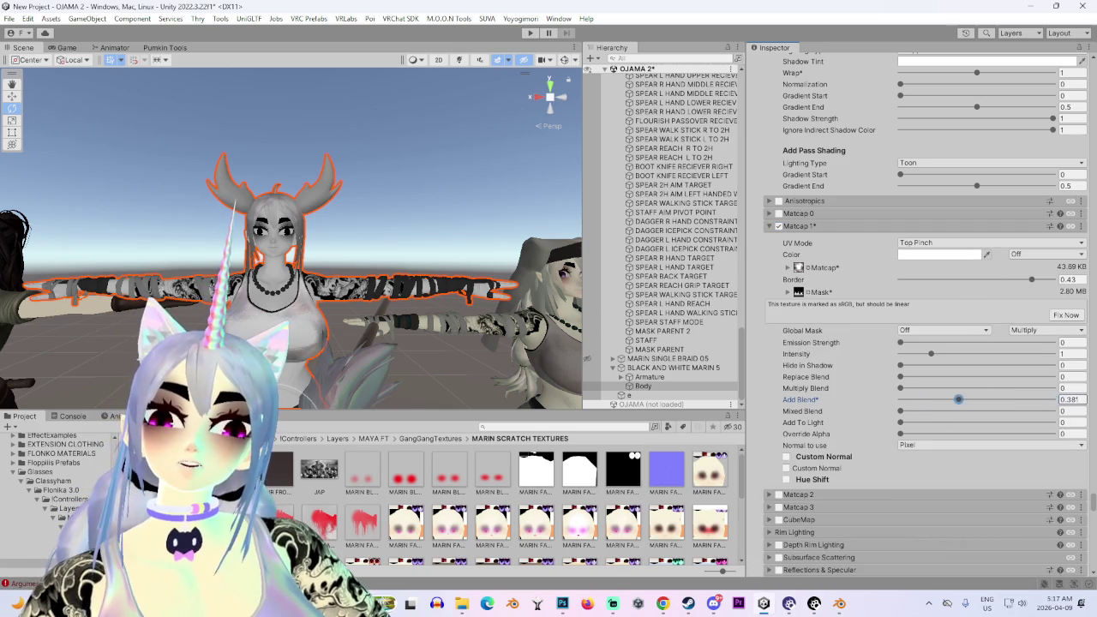
pyautogui.scroll(5, 299, 251)
pyautogui.moveTo(299, 251); pyautogui.dragTo(426, 257, button='middle')
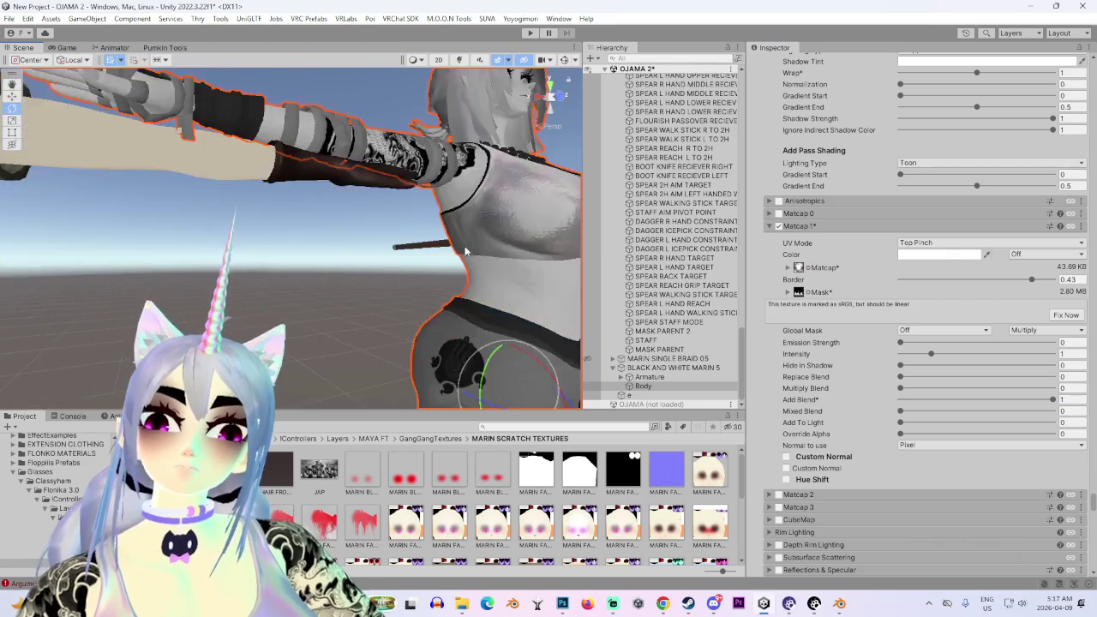
pyautogui.scroll(5, 873, 333)
pyautogui.scroll(5, 868, 336)
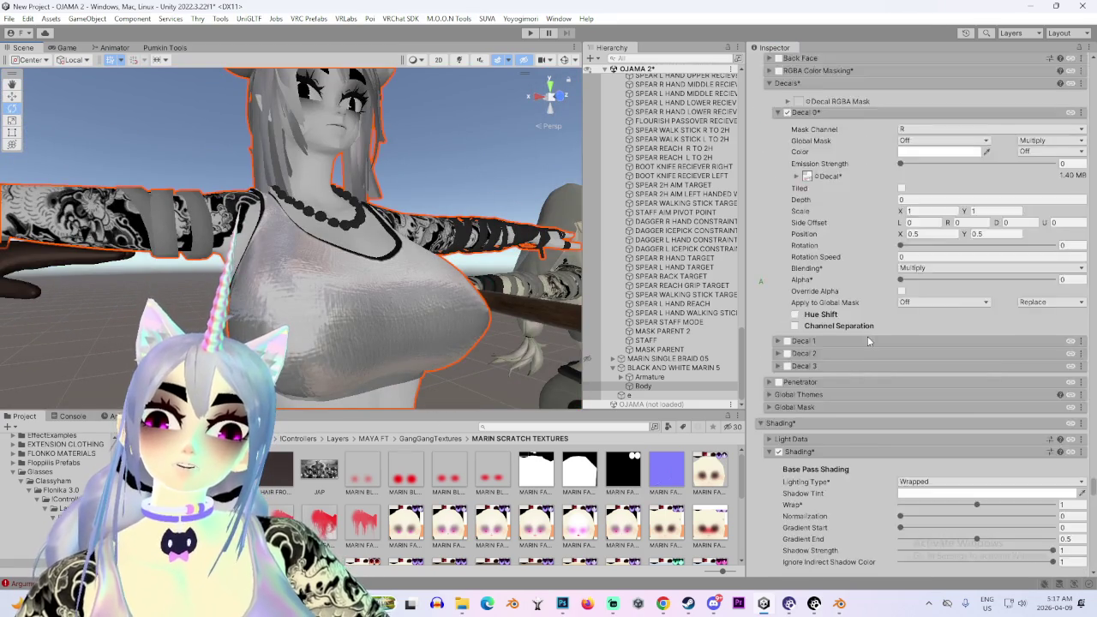
pyautogui.scroll(5, 867, 336)
pyautogui.scroll(5, 861, 348)
pyautogui.scroll(3, 861, 347)
pyautogui.scroll(2, 785, 391)
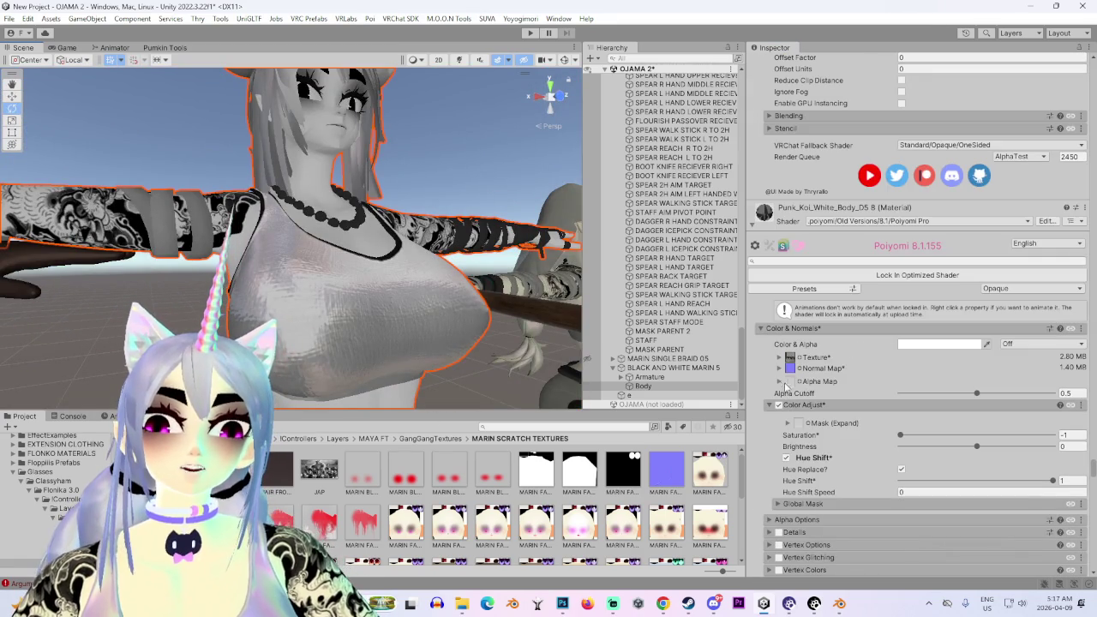
# Show the normal map options and orbit to a front view, reselecting Body to inspect the torso shine
pyautogui.click(790, 370)
pyautogui.moveTo(387, 344)
pyautogui.keyDown('alt'); pyautogui.mouseDown()
pyautogui.moveTo(326, 344)
pyautogui.moveTo(392, 368)
pyautogui.moveTo(447, 336)
pyautogui.mouseUp(); pyautogui.keyUp('alt')
pyautogui.click(532, 270)
pyautogui.moveTo(550, 287)
pyautogui.keyDown('alt'); pyautogui.mouseDown()
pyautogui.moveTo(486, 315)
pyautogui.moveTo(352, 319)
pyautogui.moveTo(436, 341)
pyautogui.moveTo(262, 354)
pyautogui.moveTo(415, 318)
pyautogui.moveTo(463, 321)
pyautogui.moveTo(347, 339)
pyautogui.moveTo(346, 293)
pyautogui.moveTo(376, 346)
pyautogui.moveTo(403, 330)
pyautogui.mouseUp(); pyautogui.keyUp('alt')
pyautogui.click(403, 330)
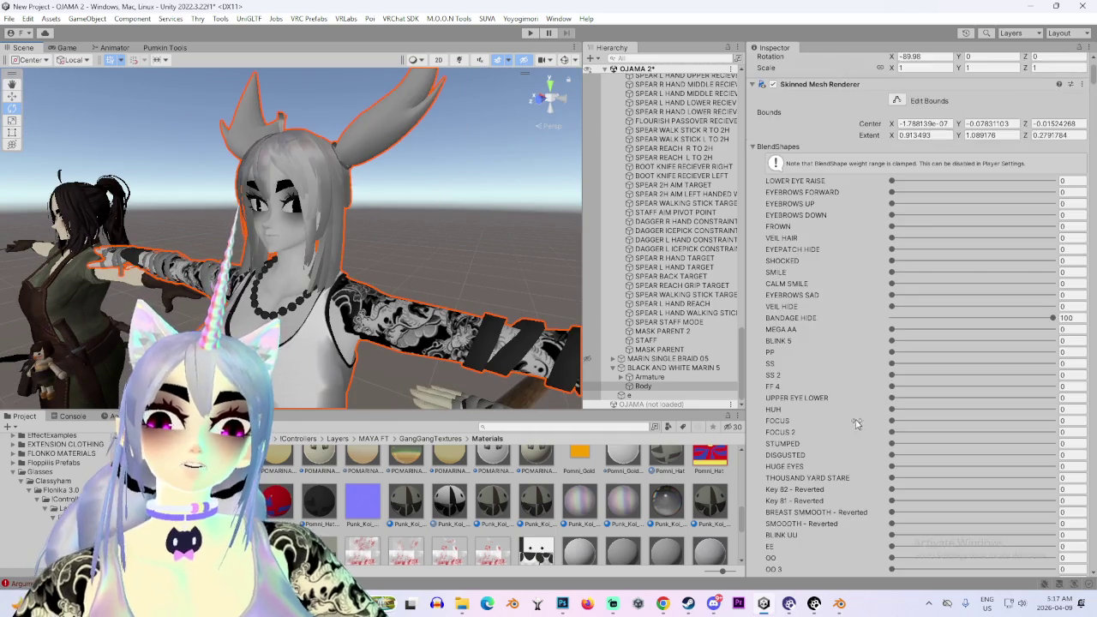
pyautogui.scroll(-5, 857, 412)
pyautogui.scroll(-10, 1005, 494)
pyautogui.scroll(-5, 1005, 493)
pyautogui.scroll(-5, 1006, 494)
pyautogui.scroll(-5, 1006, 493)
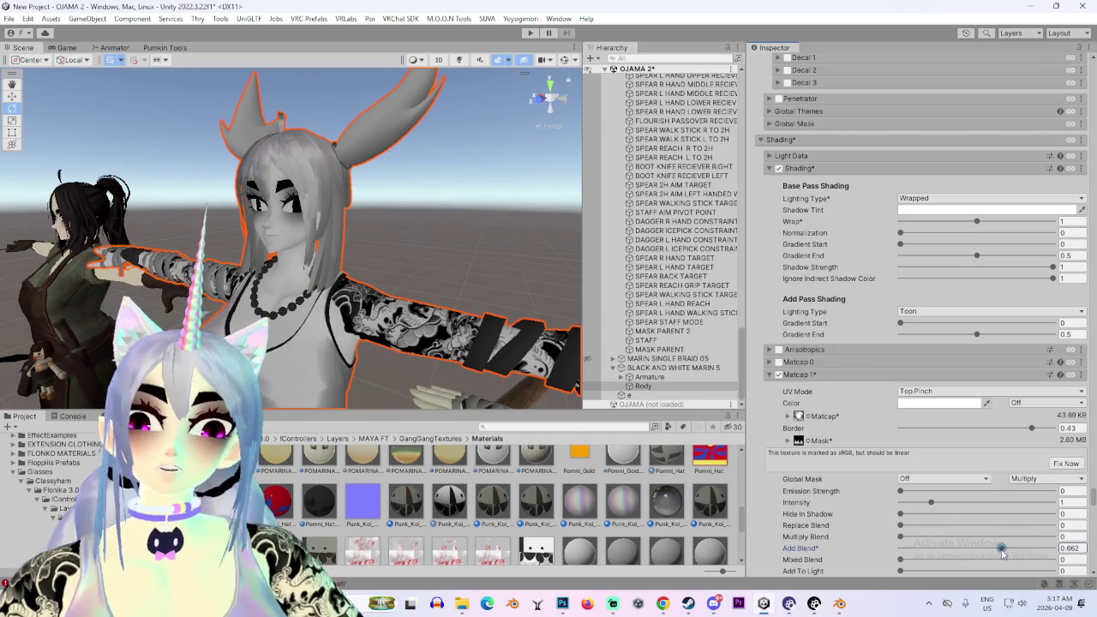
pyautogui.moveTo(567, 372)
pyautogui.keyDown('alt'); pyautogui.mouseDown()
pyautogui.moveTo(477, 257)
pyautogui.moveTo(397, 244)
pyautogui.moveTo(377, 220)
pyautogui.moveTo(337, 221)
pyautogui.mouseUp(); pyautogui.keyUp('alt')
pyautogui.scroll(5, 881, 347)
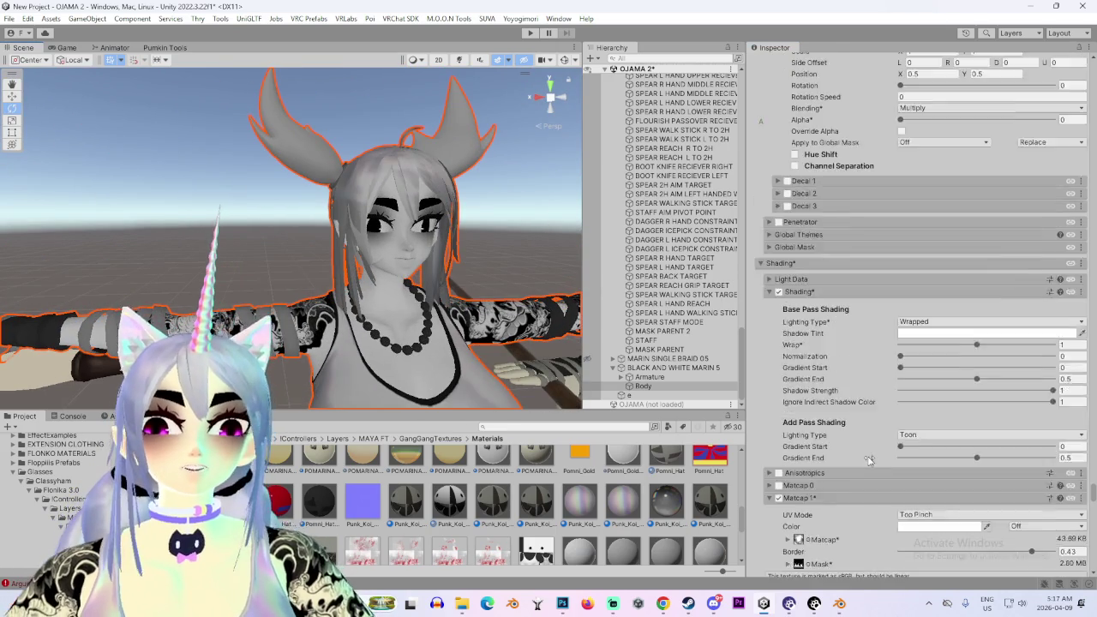
pyautogui.scroll(5, 881, 347)
pyautogui.scroll(5, 881, 347)
pyautogui.scroll(5, 881, 348)
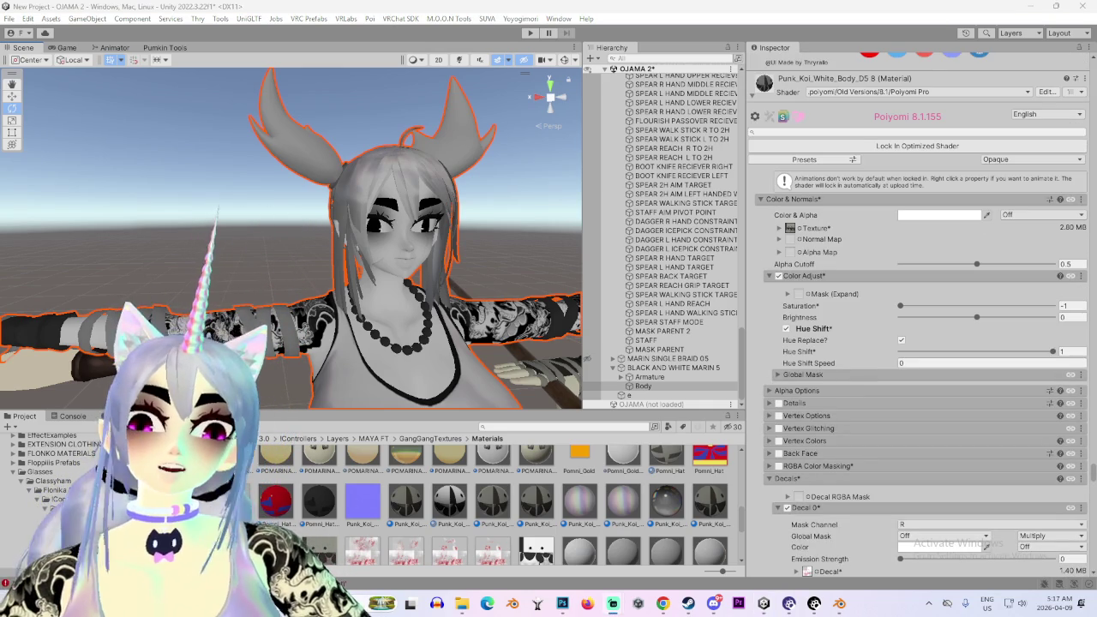
pyautogui.scroll(2, 841, 290)
pyautogui.scroll(2, 841, 289)
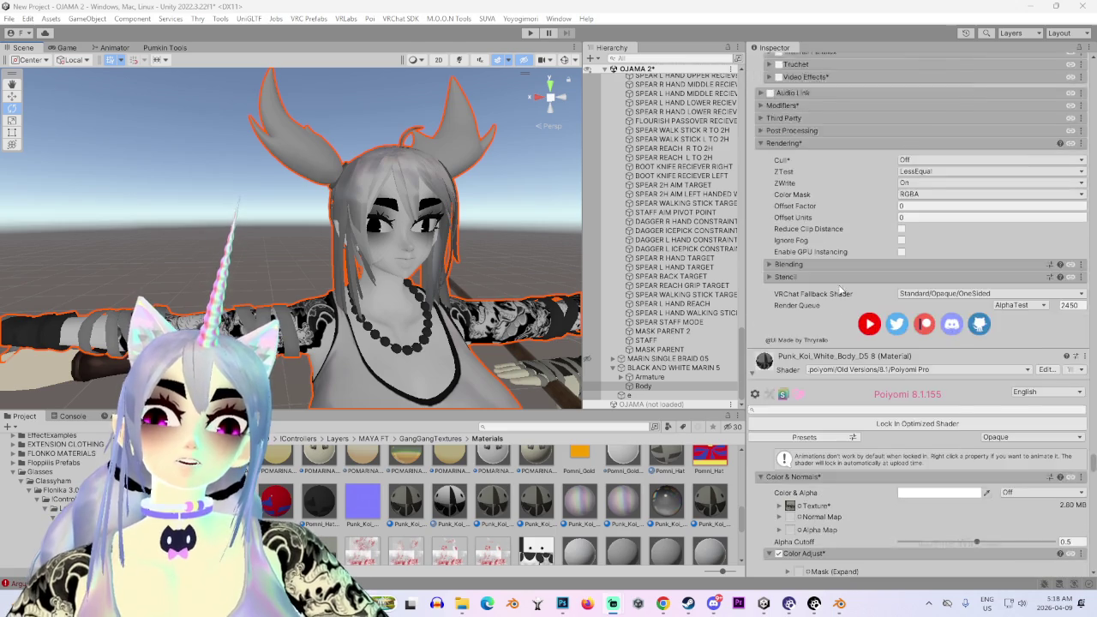
pyautogui.scroll(5, 841, 290)
pyautogui.scroll(4, 838, 289)
pyautogui.scroll(2, 839, 290)
pyautogui.scroll(3, 838, 290)
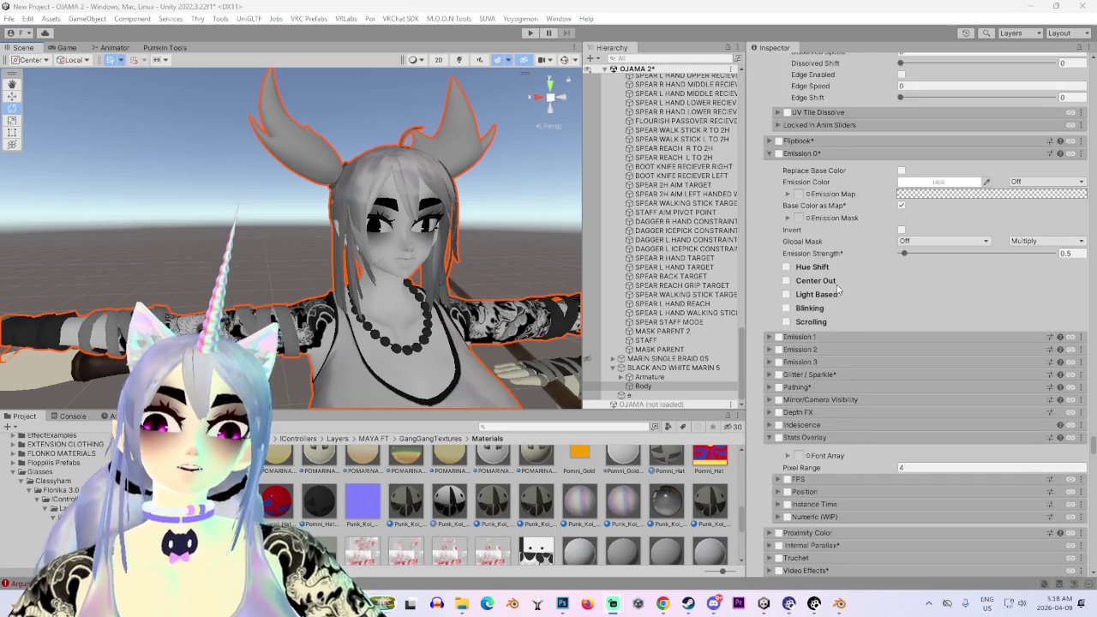
pyautogui.scroll(4, 836, 291)
pyautogui.scroll(4, 835, 293)
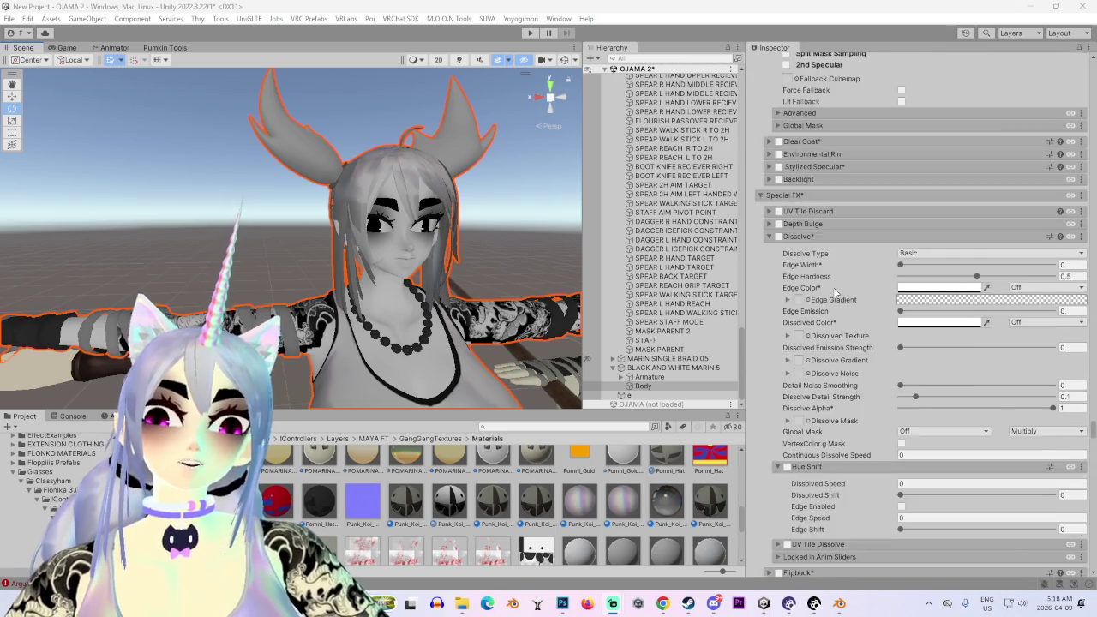
pyautogui.scroll(3, 835, 292)
pyautogui.scroll(4, 833, 291)
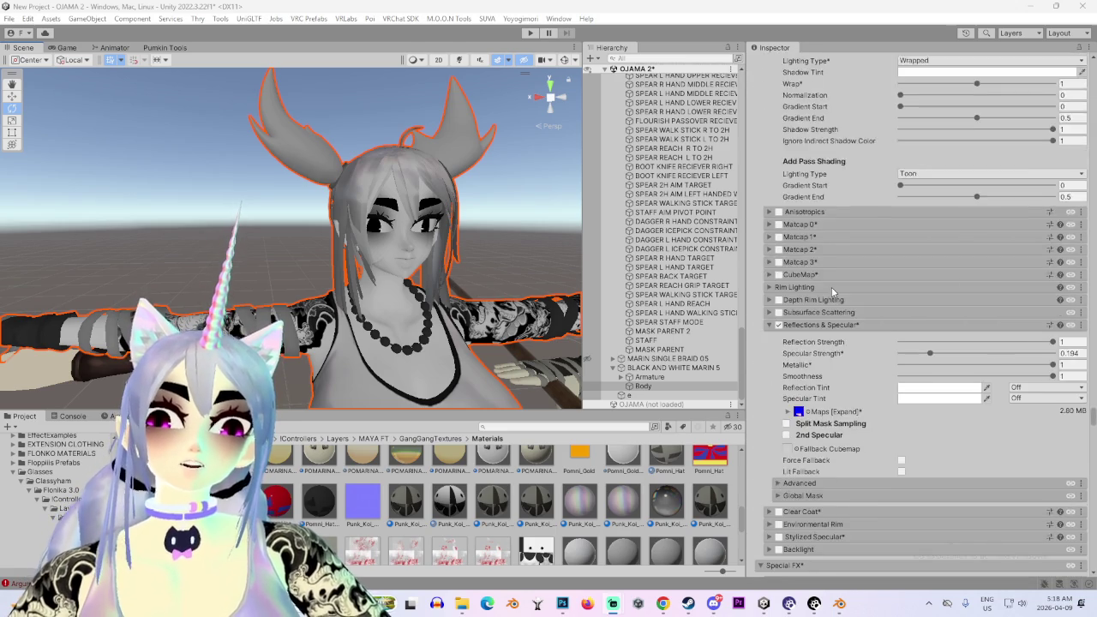
pyautogui.scroll(3, 831, 292)
pyautogui.scroll(4, 831, 294)
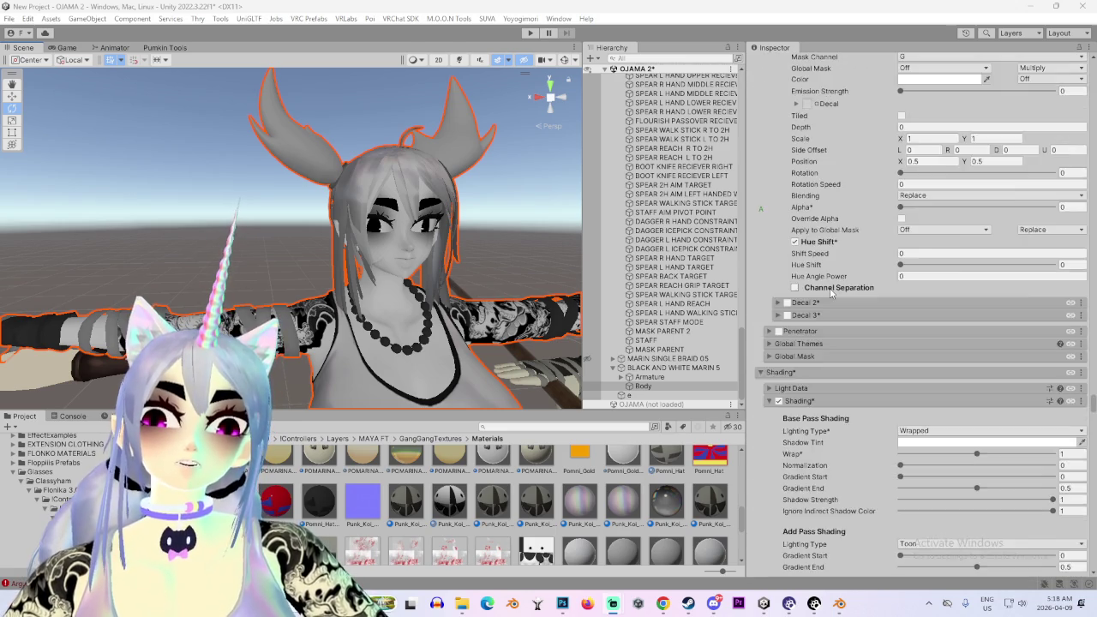
pyautogui.scroll(4, 832, 294)
pyautogui.scroll(4, 834, 293)
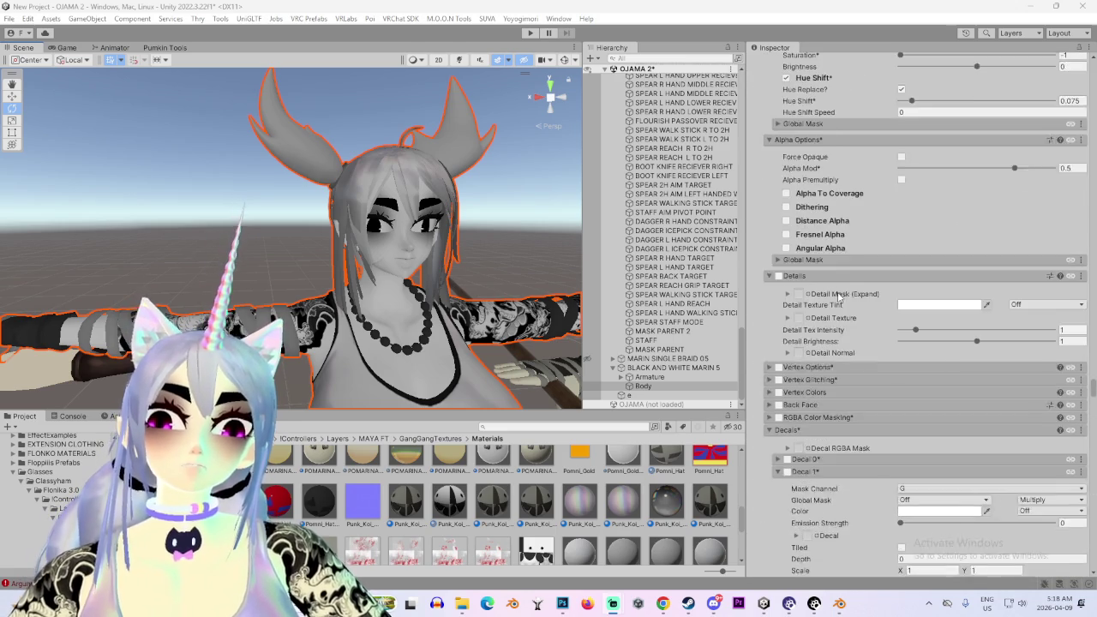
pyautogui.scroll(3, 836, 293)
pyautogui.scroll(4, 838, 295)
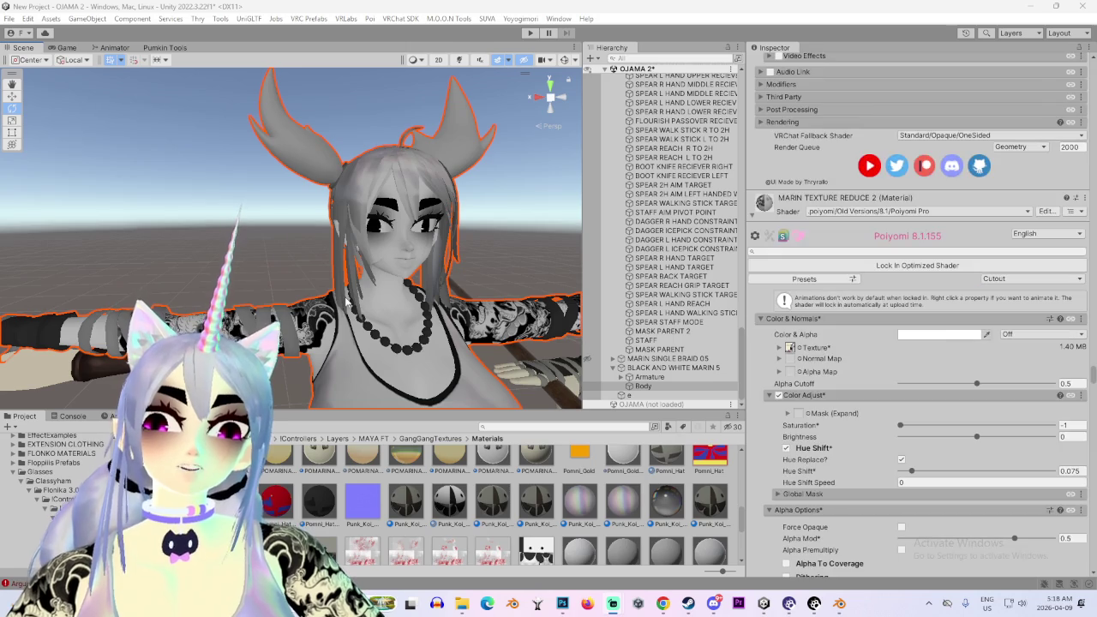
pyautogui.scroll(1, 810, 284)
pyautogui.scroll(5, 818, 300)
pyautogui.scroll(4, 827, 322)
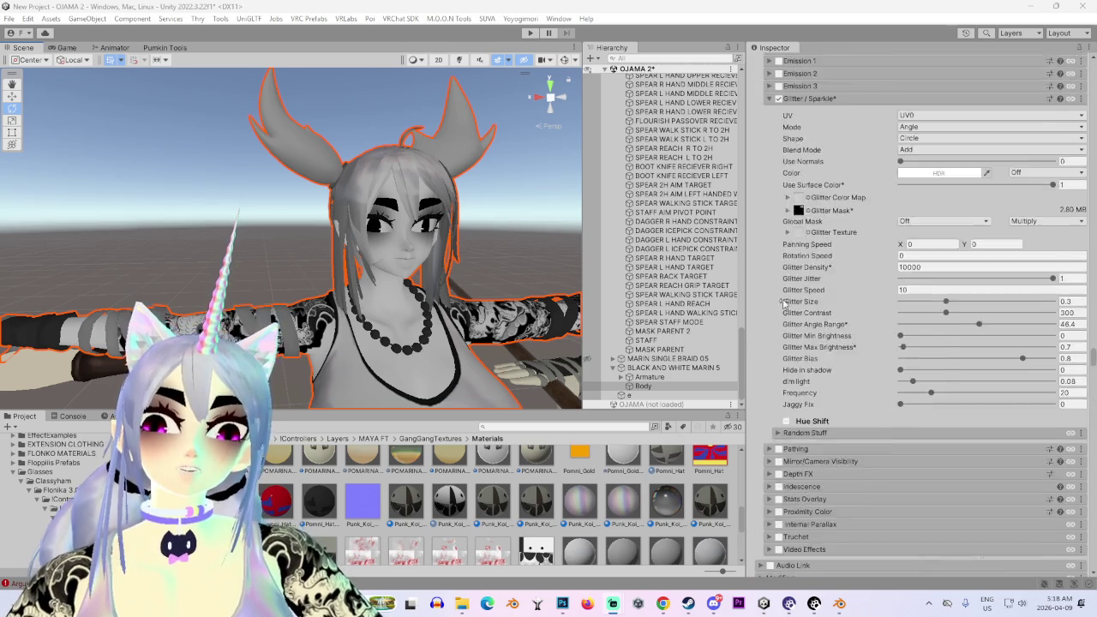
pyautogui.scroll(2, 832, 335)
pyautogui.scroll(4, 829, 331)
pyautogui.scroll(4, 825, 327)
pyautogui.scroll(2, 819, 343)
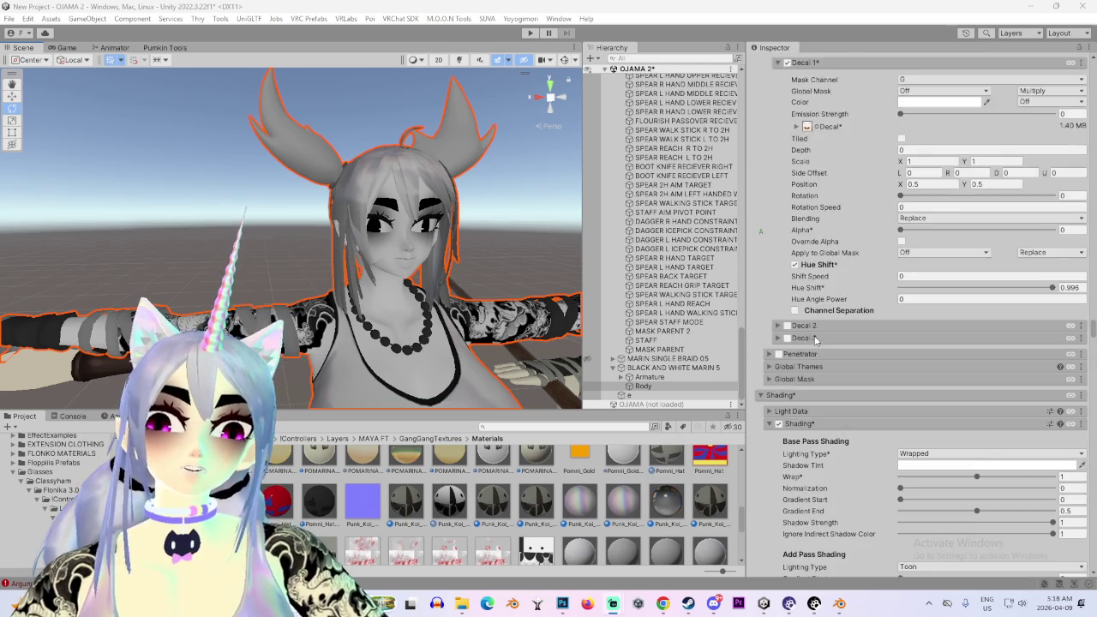
pyautogui.scroll(4, 797, 368)
pyautogui.scroll(4, 796, 373)
pyautogui.scroll(4, 801, 372)
pyautogui.scroll(4, 808, 370)
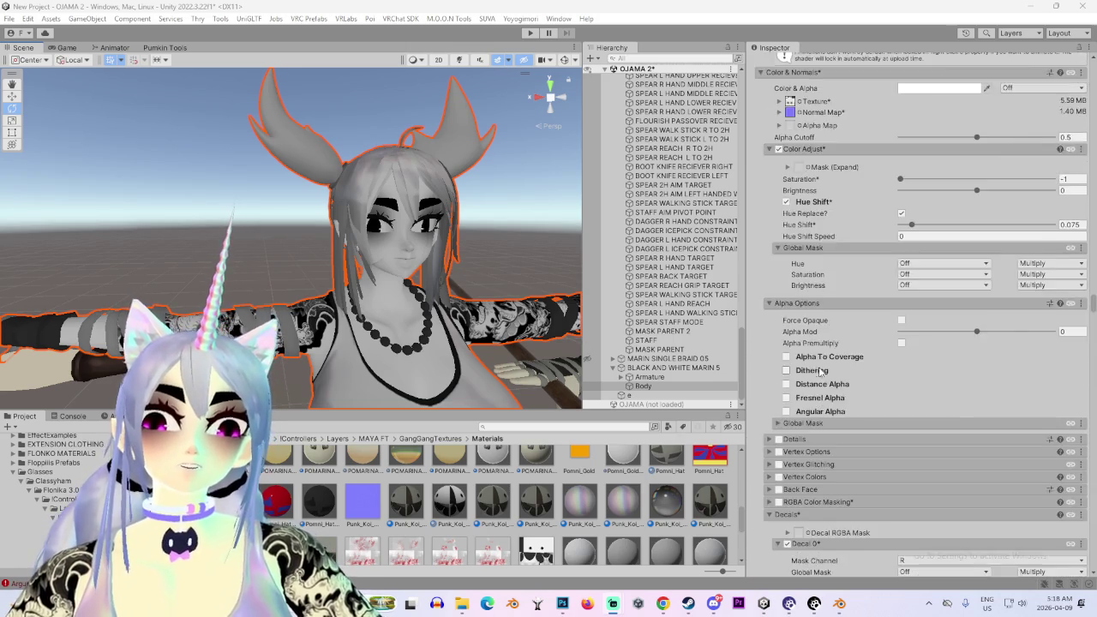
pyautogui.scroll(3, 816, 367)
pyautogui.scroll(4, 819, 369)
pyautogui.scroll(4, 818, 386)
pyautogui.scroll(4, 818, 411)
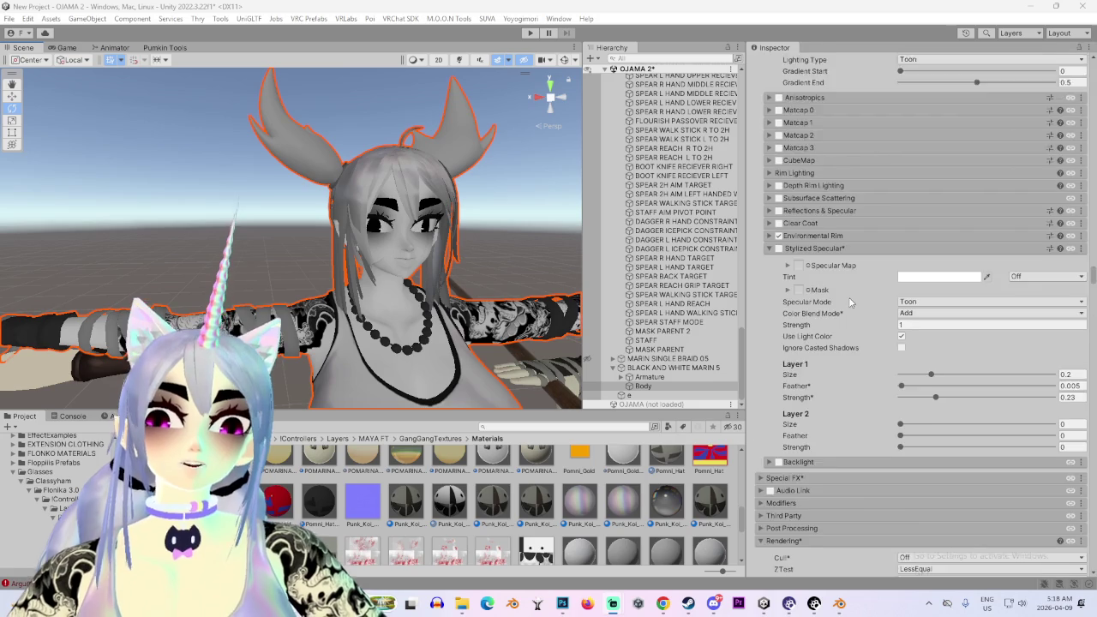
pyautogui.scroll(4, 816, 437)
pyautogui.scroll(2, 775, 369)
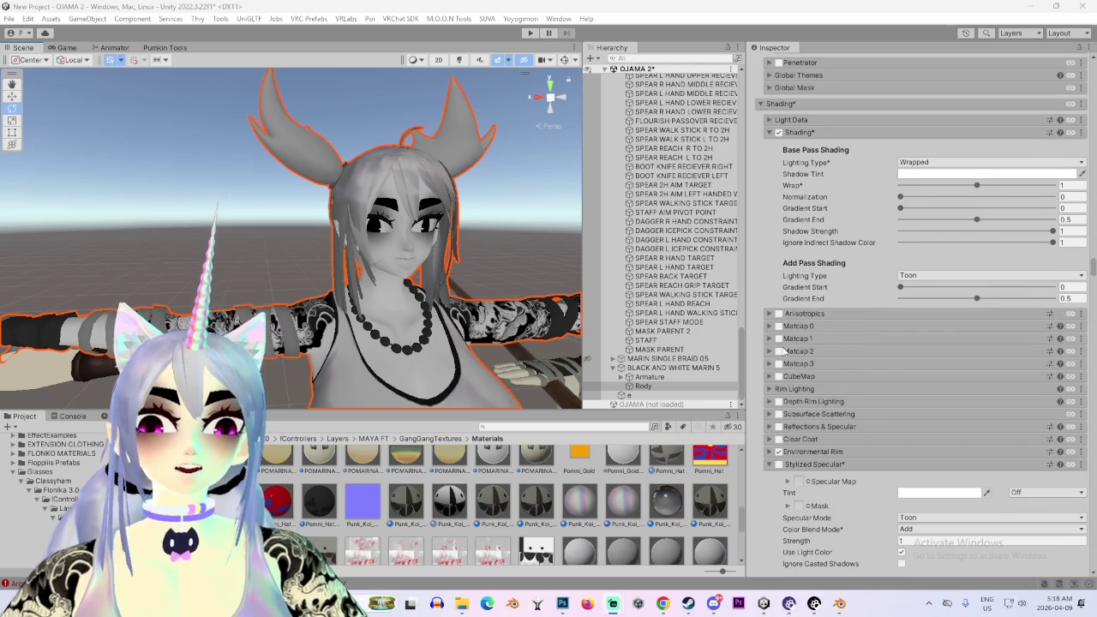
pyautogui.click(769, 339)
pyautogui.click(769, 340)
pyautogui.click(768, 339)
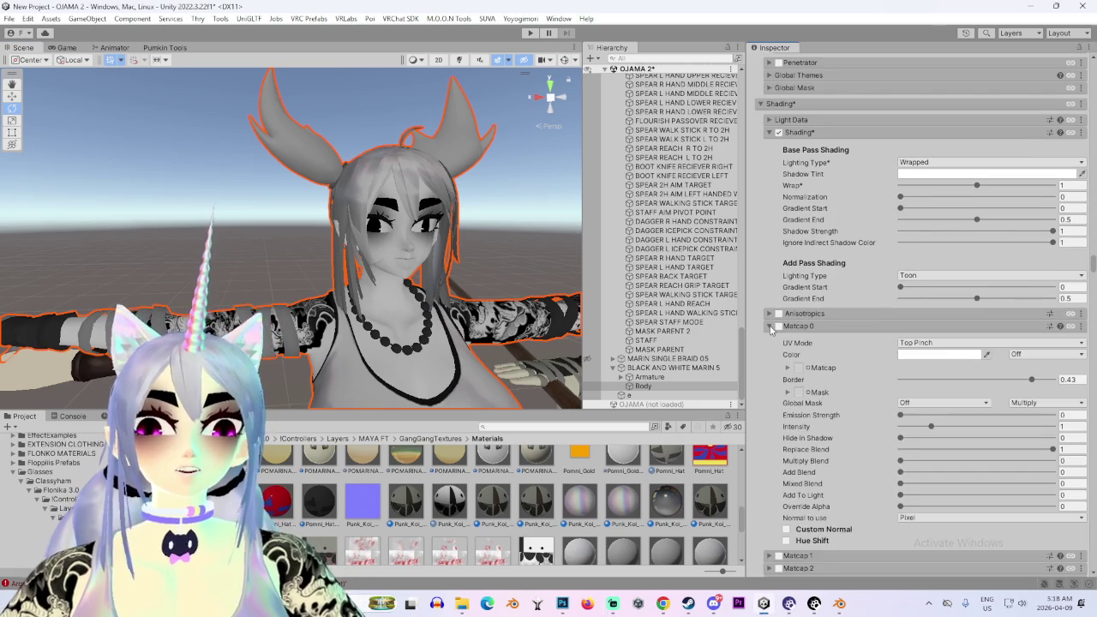
pyautogui.click(769, 340)
pyautogui.scroll(5, 835, 384)
pyautogui.scroll(7, 836, 383)
pyautogui.scroll(7, 844, 393)
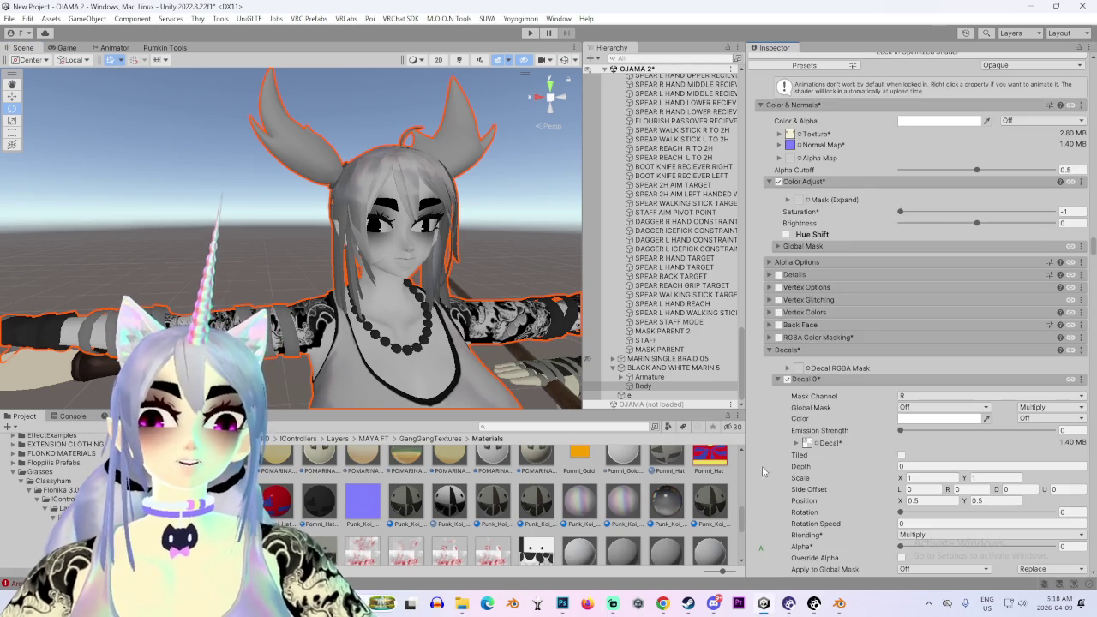
pyautogui.scroll(8, 762, 471)
pyautogui.scroll(8, 767, 470)
pyautogui.scroll(8, 769, 469)
pyautogui.scroll(8, 772, 468)
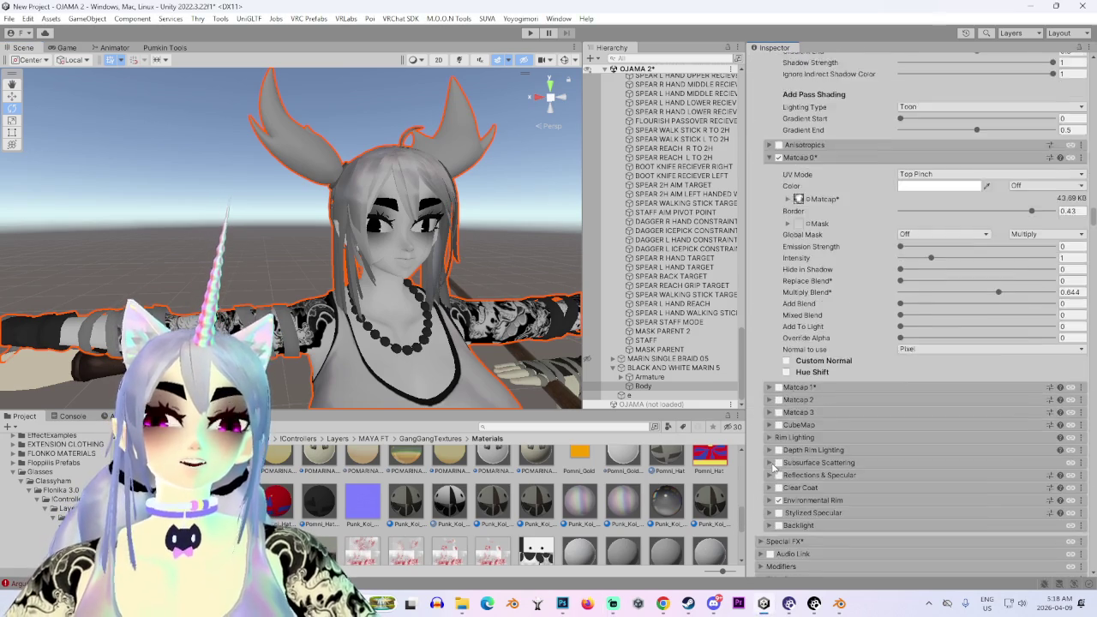
pyautogui.scroll(4, 774, 466)
pyautogui.scroll(5, 852, 426)
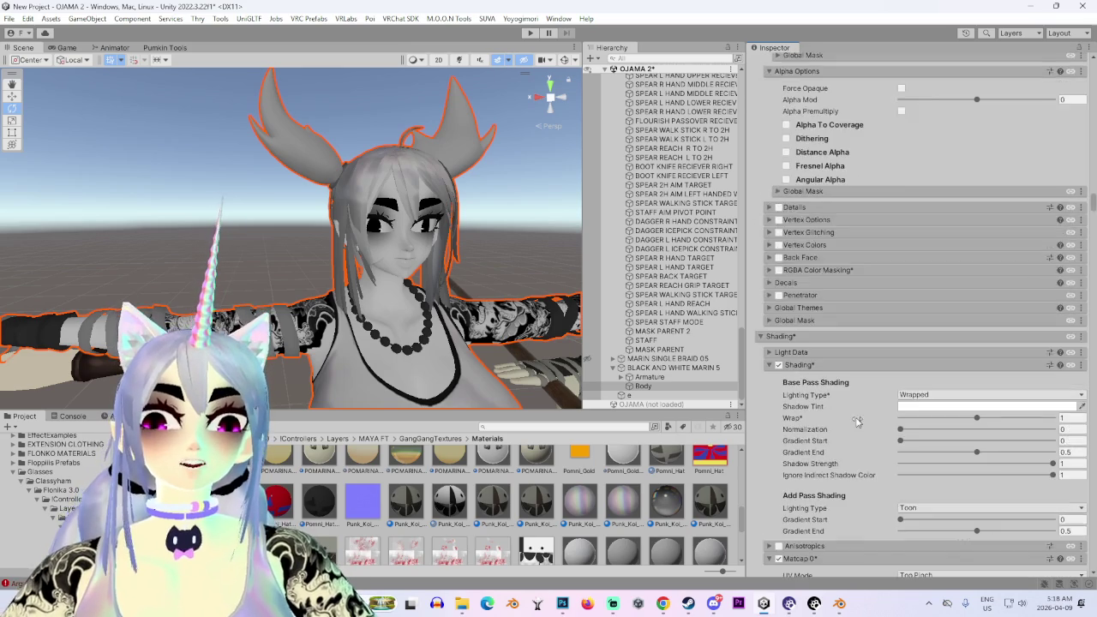
pyautogui.scroll(3, 856, 420)
pyautogui.scroll(3, 856, 421)
pyautogui.scroll(2, 855, 423)
pyautogui.scroll(-3, 855, 422)
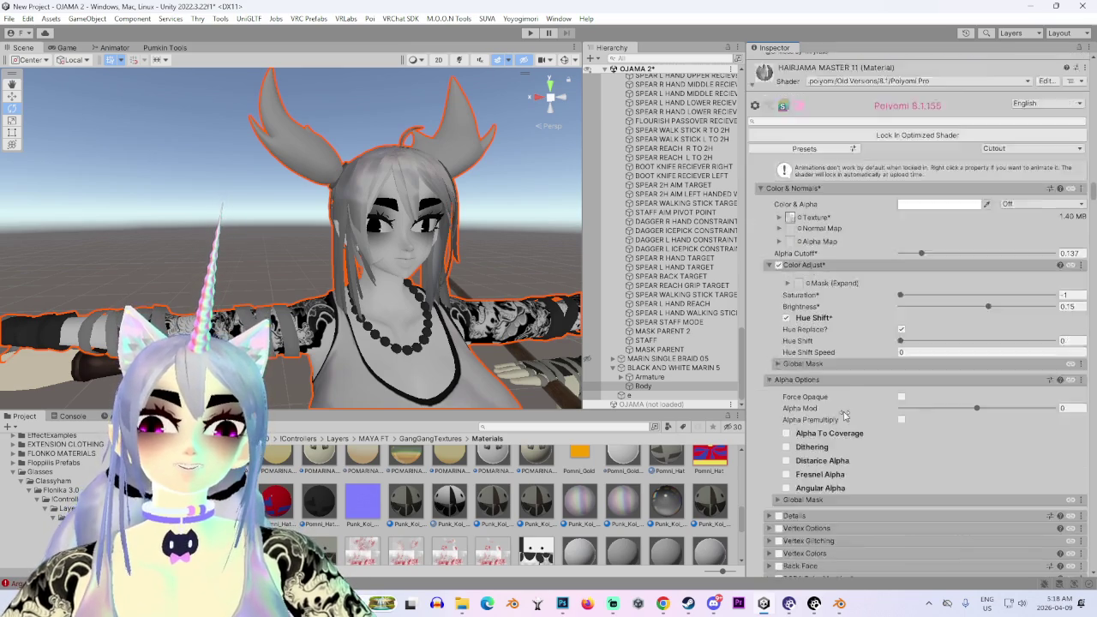
pyautogui.scroll(-3, 848, 419)
pyautogui.scroll(-3, 836, 413)
pyautogui.scroll(-3, 827, 408)
pyautogui.scroll(-3, 827, 408)
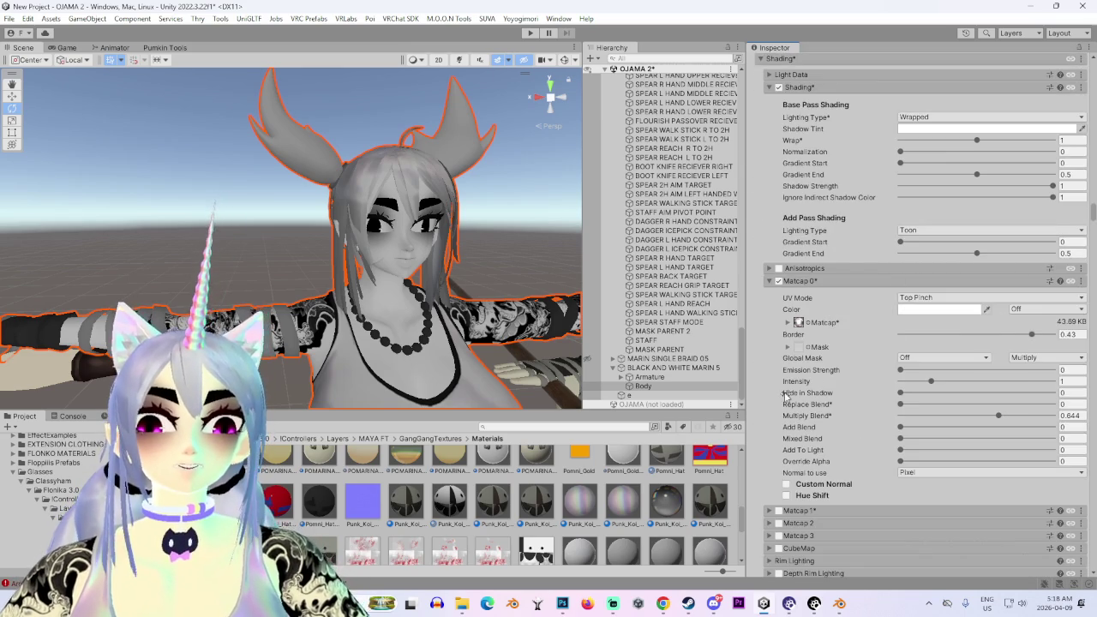
pyautogui.scroll(5, 785, 396)
pyautogui.scroll(5, 788, 406)
pyautogui.scroll(5, 793, 417)
pyautogui.scroll(8, 799, 435)
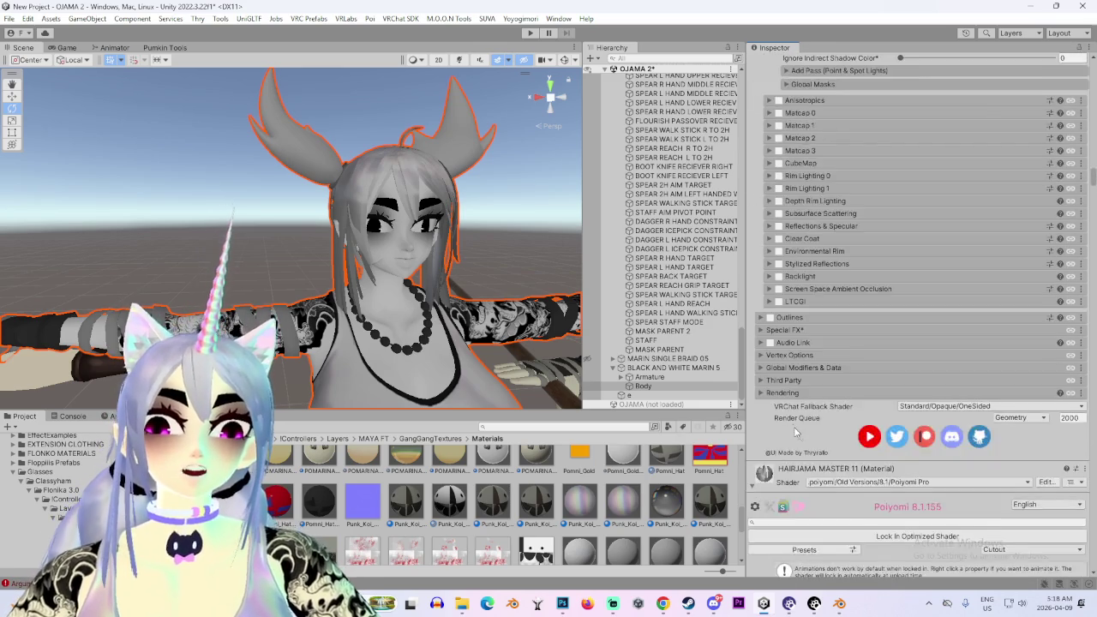
pyautogui.scroll(5, 799, 435)
pyautogui.scroll(5, 799, 420)
pyautogui.scroll(5, 798, 399)
pyautogui.scroll(5, 799, 377)
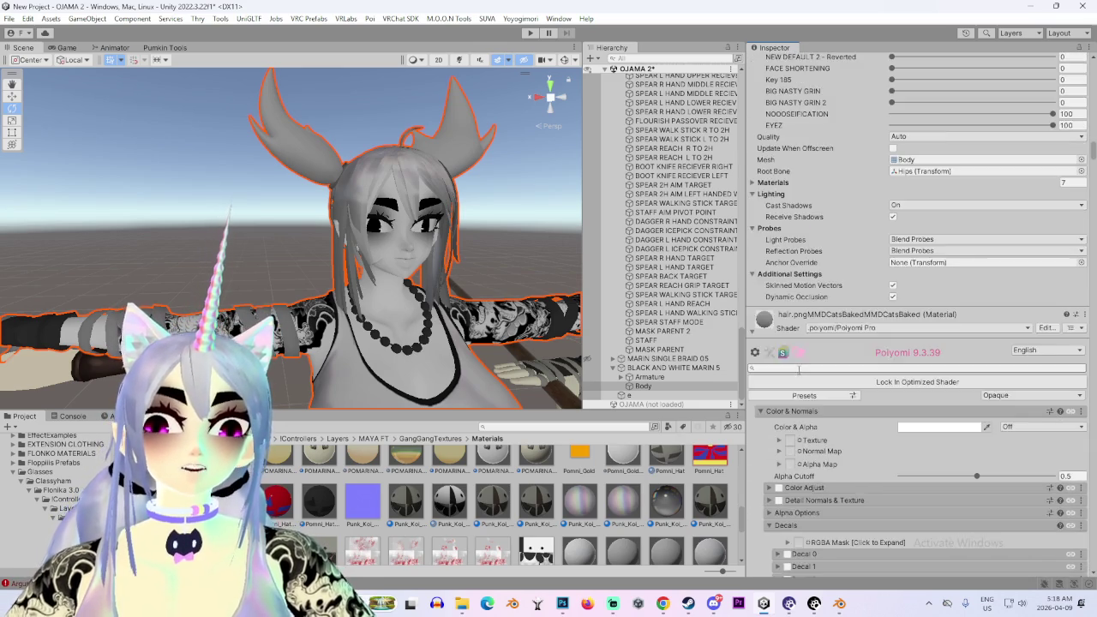
pyautogui.scroll(-6, 799, 369)
pyautogui.scroll(-7, 781, 257)
pyautogui.click(782, 453)
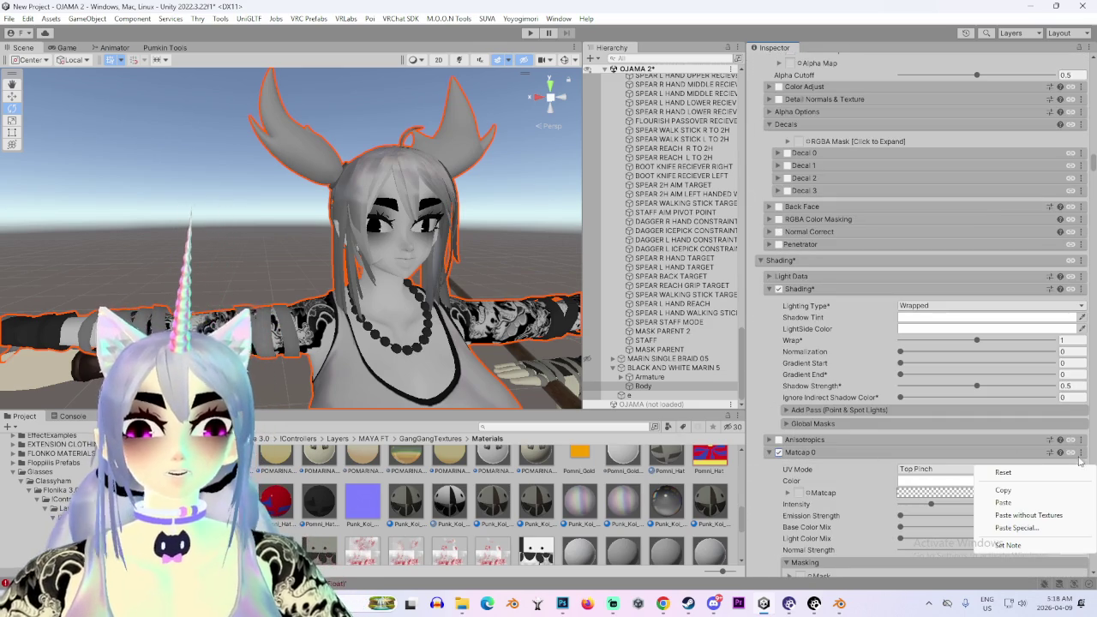
# Orbit around the avatar and scroll to the hair material's Matcap 0 settings
pyautogui.keyDown('alt'); pyautogui.moveTo(349, 198); pyautogui.dragTo(367, 277); pyautogui.keyUp('alt')
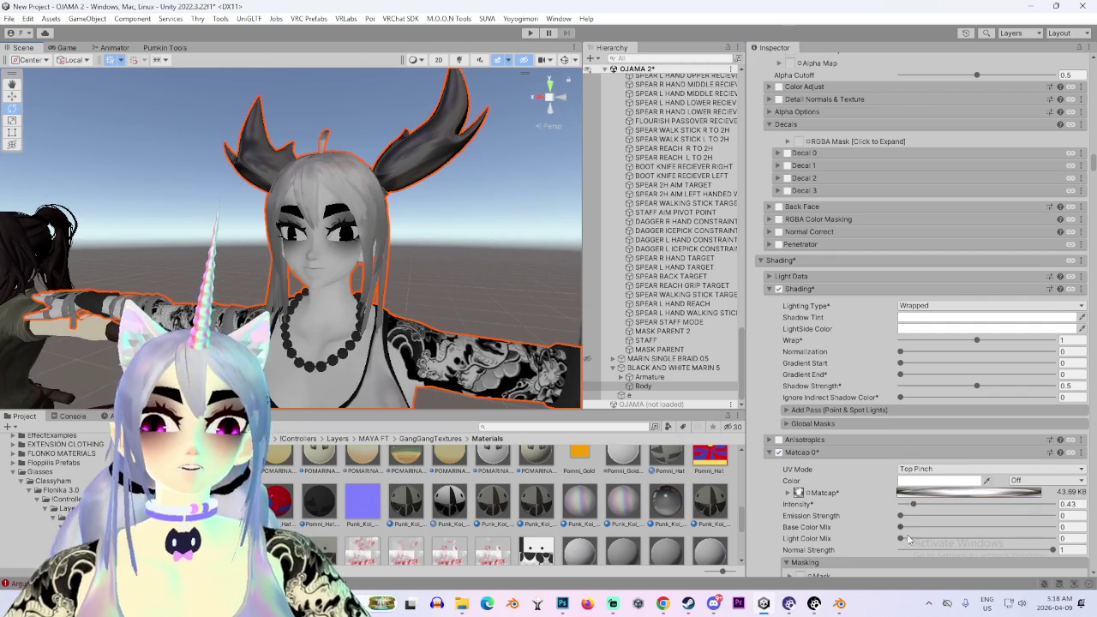
pyautogui.scroll(-2, 869, 542)
pyautogui.scroll(-3, 867, 521)
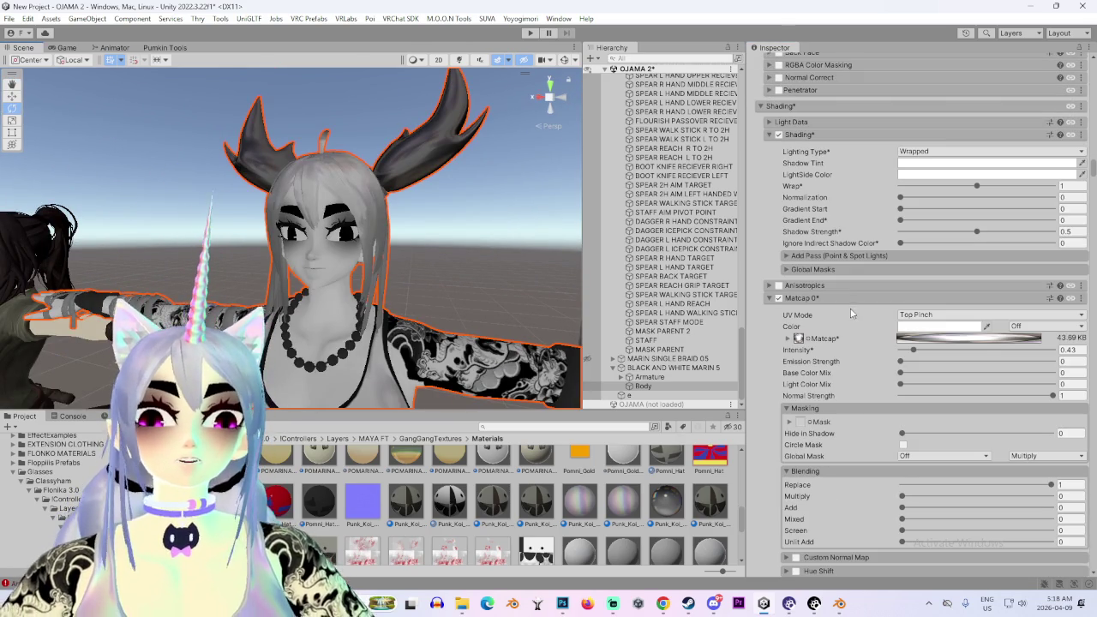
pyautogui.scroll(-3, 830, 393)
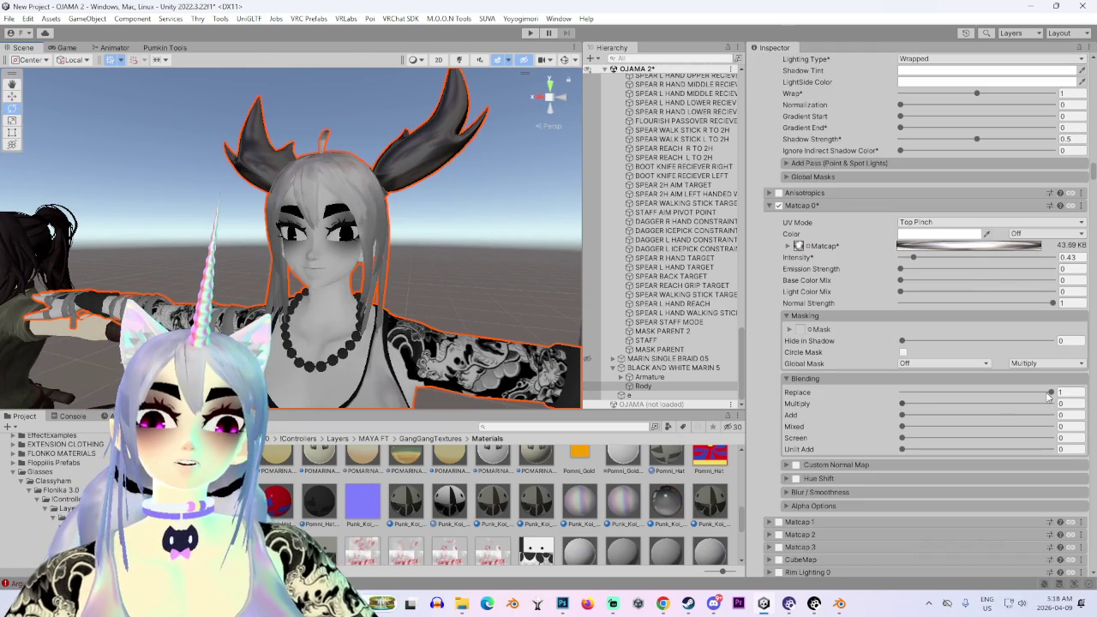
pyautogui.scroll(-5, 797, 420)
pyautogui.scroll(-5, 797, 420)
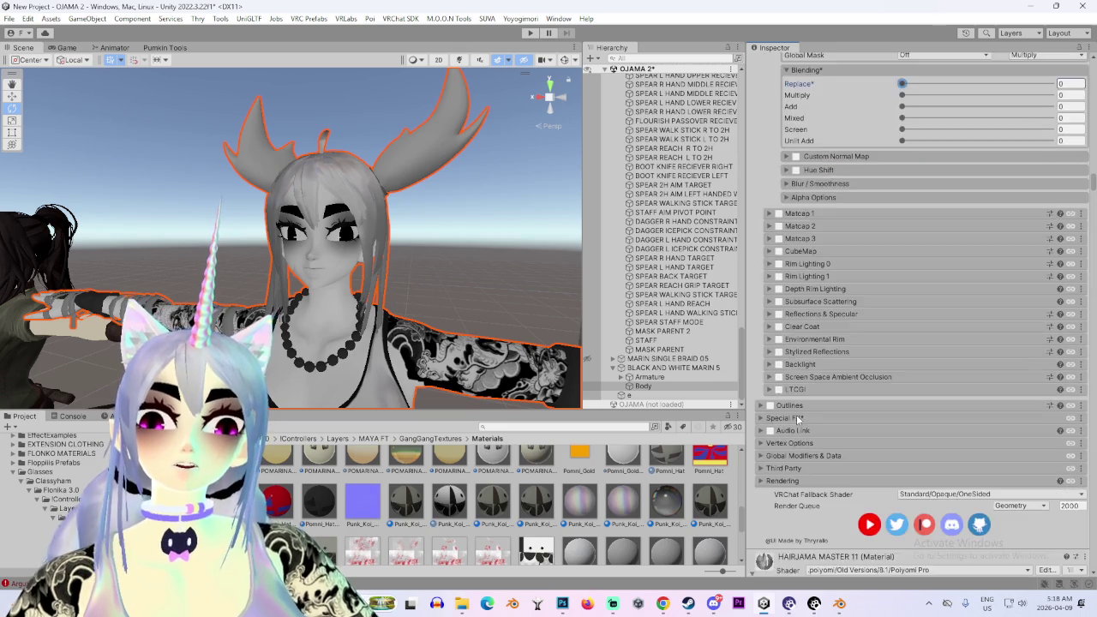
pyautogui.scroll(-5, 797, 420)
pyautogui.scroll(-5, 797, 421)
pyautogui.scroll(-5, 797, 420)
pyautogui.scroll(-3, 797, 420)
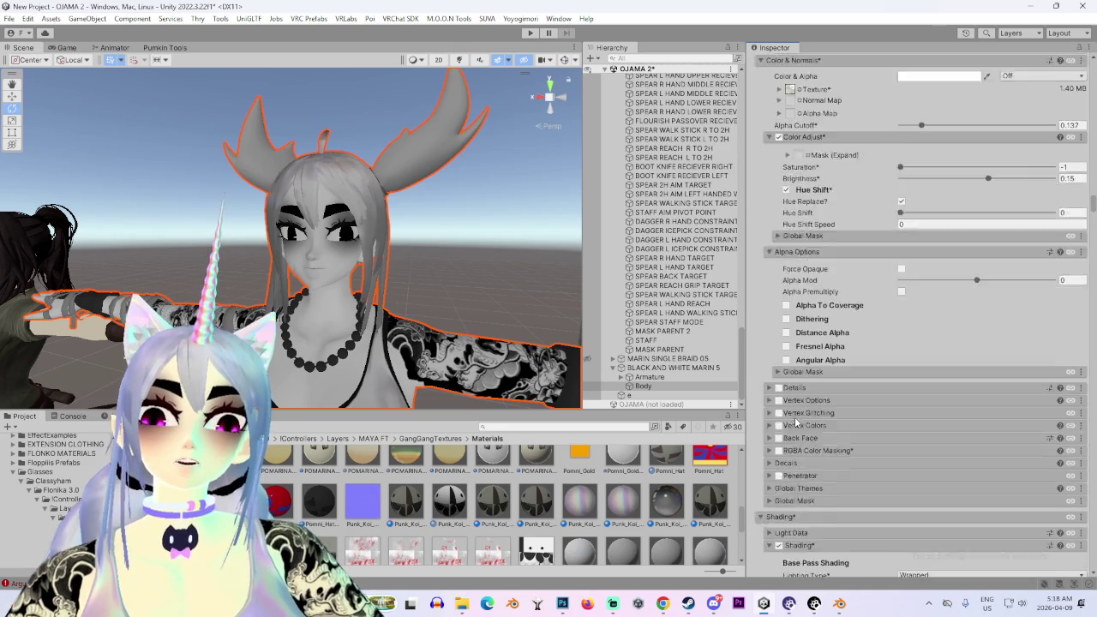
pyautogui.scroll(-5, 797, 420)
pyautogui.scroll(-5, 795, 422)
pyautogui.scroll(-3, 795, 421)
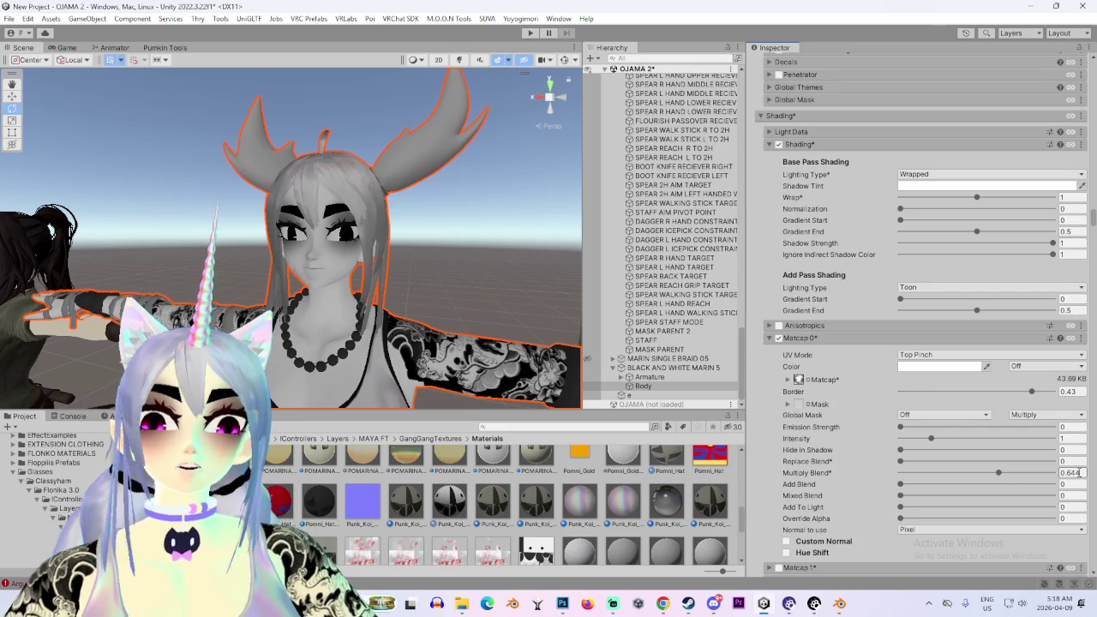
pyautogui.scroll(3, 934, 472)
pyautogui.scroll(5, 900, 468)
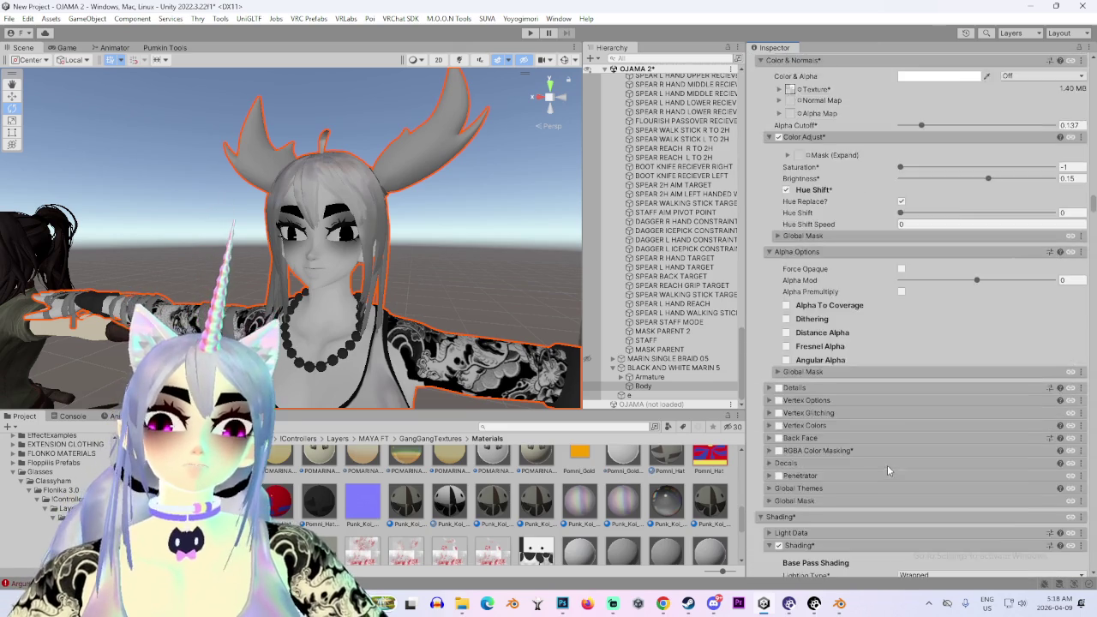
pyautogui.scroll(5, 887, 464)
pyautogui.scroll(5, 884, 471)
pyautogui.scroll(-5, 888, 468)
pyautogui.scroll(-5, 885, 461)
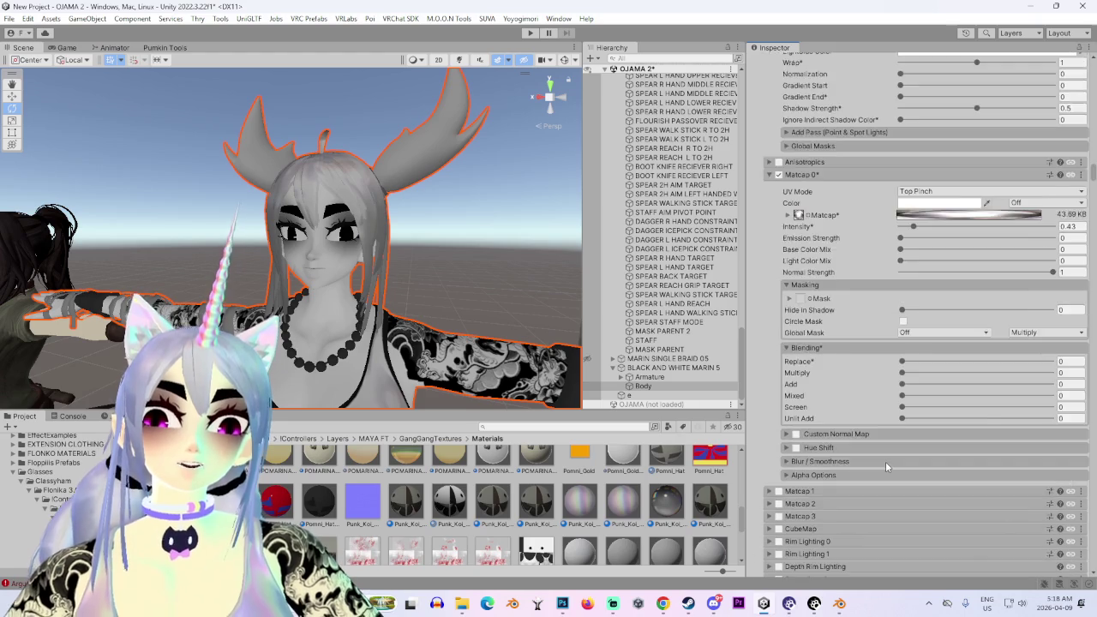
pyautogui.scroll(-5, 885, 461)
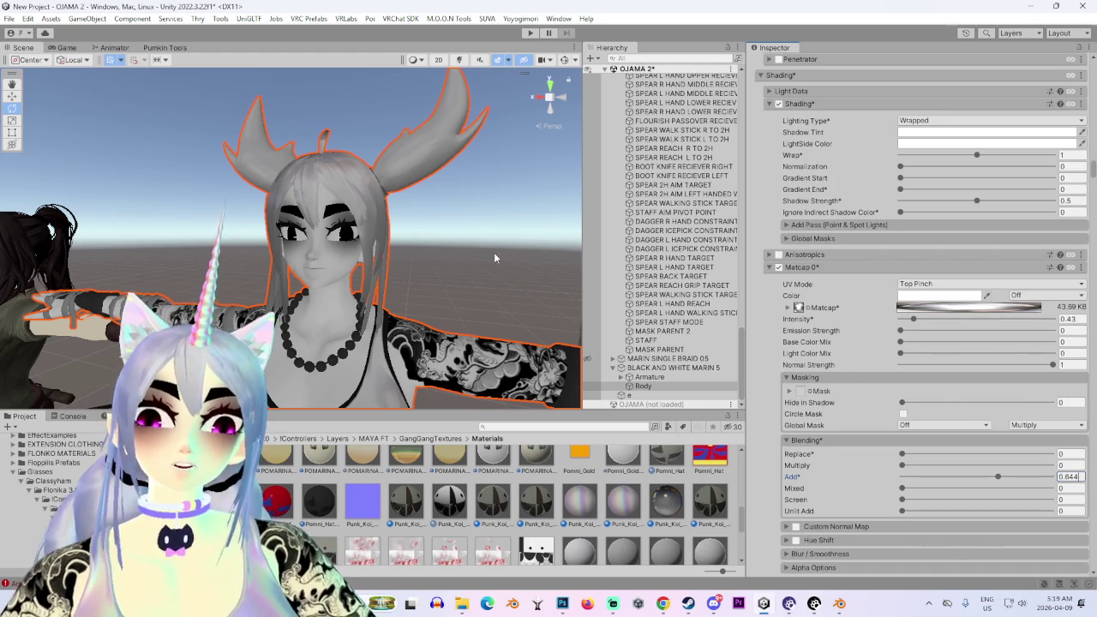
pyautogui.scroll(-5, 845, 403)
pyautogui.scroll(-5, 826, 399)
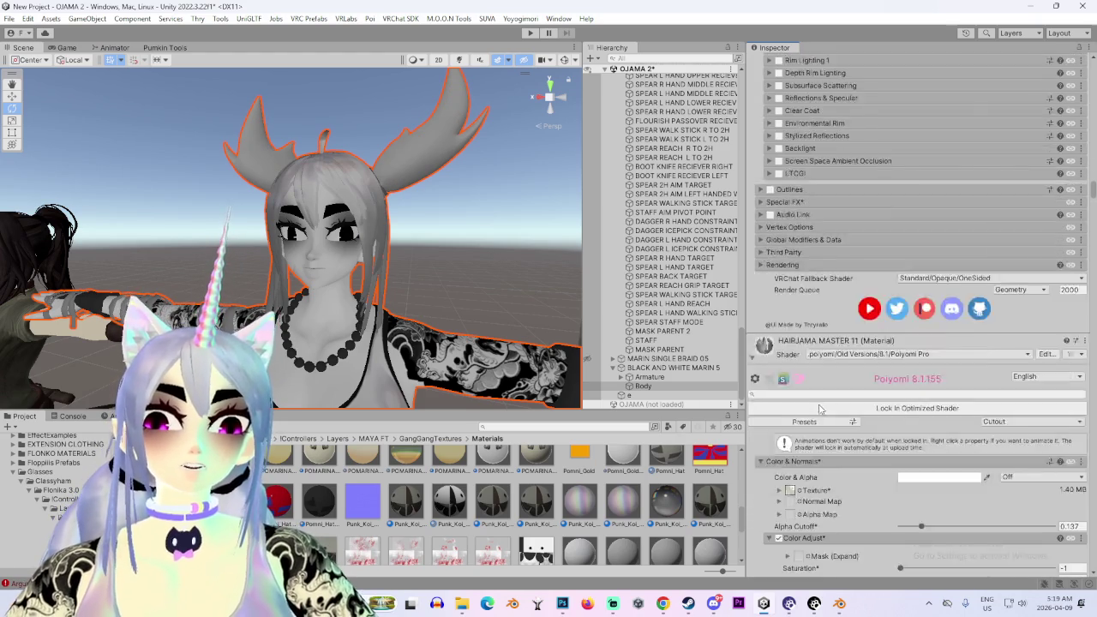
pyautogui.scroll(-5, 825, 402)
pyautogui.scroll(-3, 822, 406)
pyautogui.scroll(-5, 818, 411)
pyautogui.scroll(2, 819, 411)
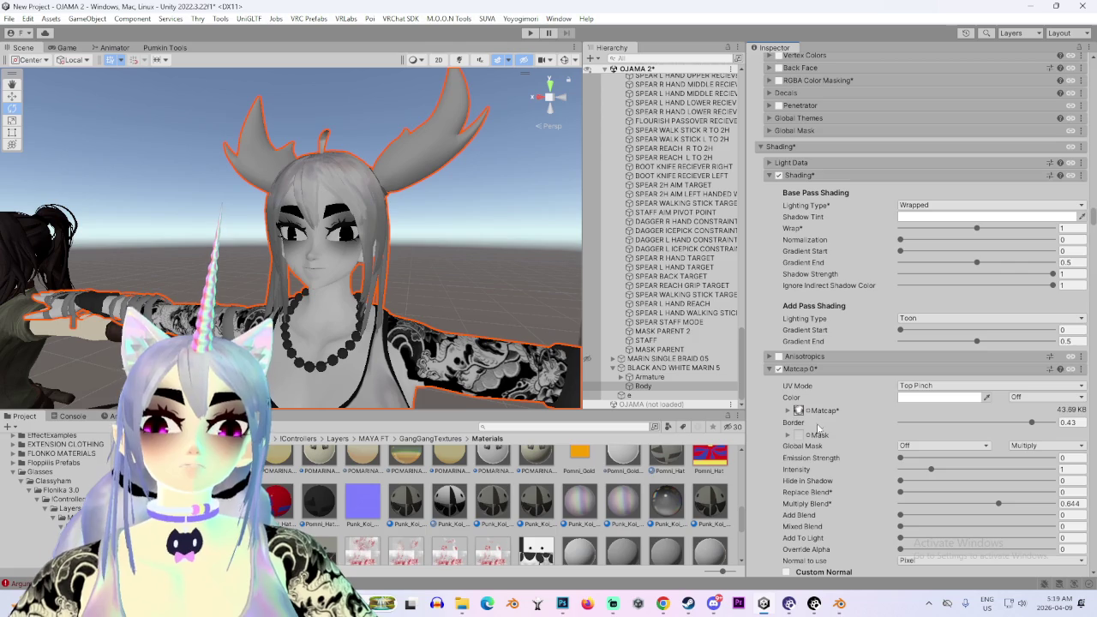
pyautogui.scroll(4, 822, 441)
# Zoom the scene view in close on the avatar's head
pyautogui.moveTo(394, 368); pyautogui.dragTo(388, 300, button='right')
pyautogui.scroll(3, 388, 301)
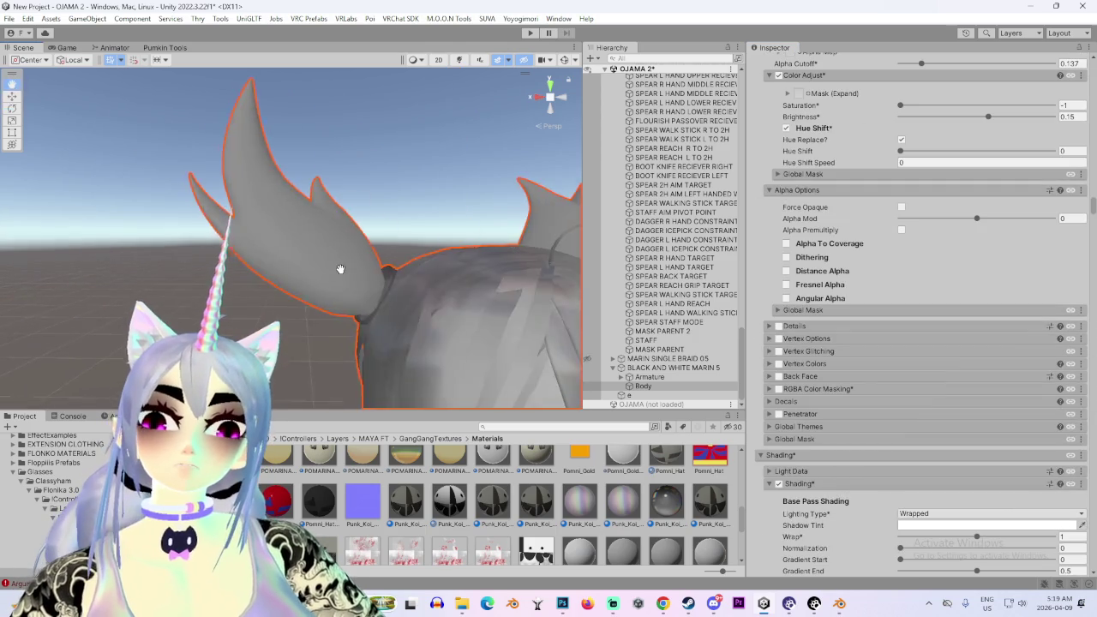
pyautogui.moveTo(340, 269); pyautogui.dragTo(462, 322, button='right')
pyautogui.scroll(1, 903, 345)
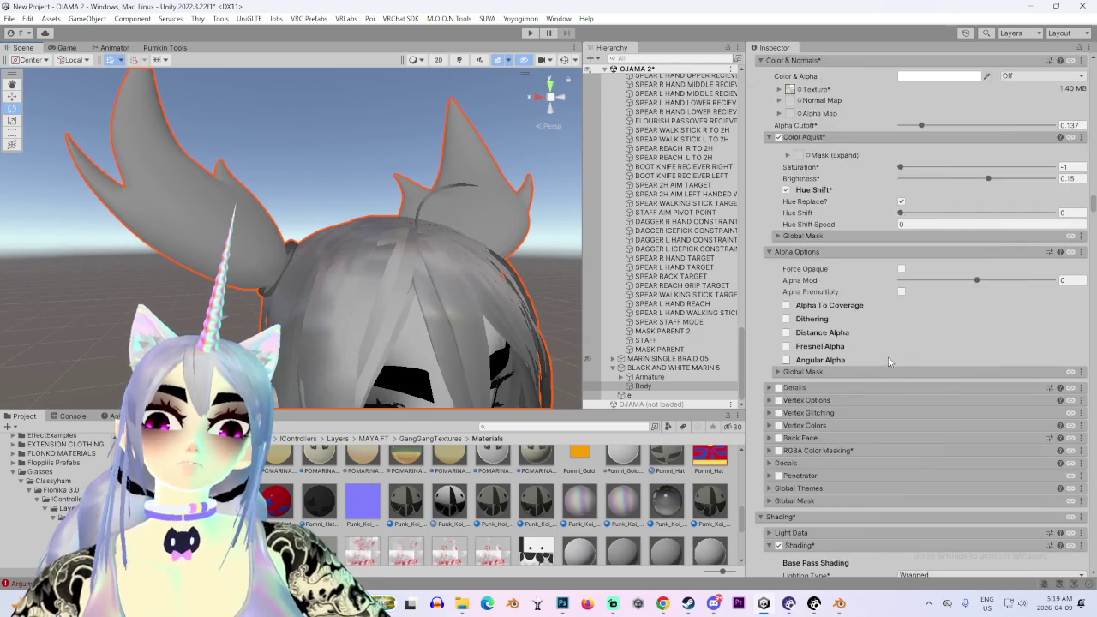
pyautogui.scroll(8, 887, 349)
pyautogui.scroll(2, 877, 353)
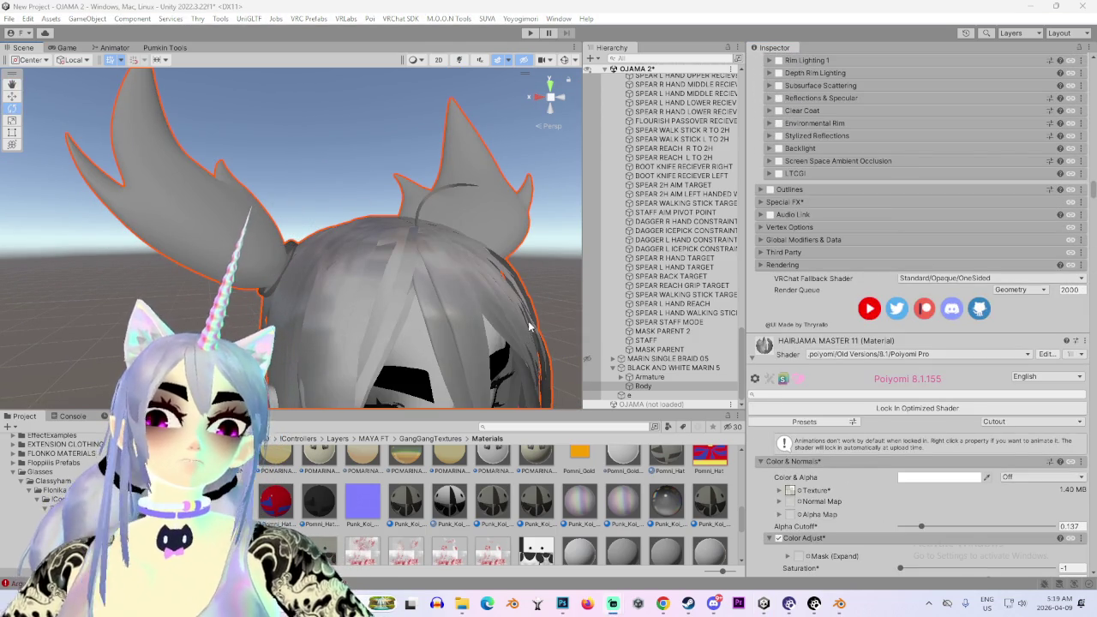
pyautogui.scroll(-3, 853, 410)
pyautogui.scroll(4, 857, 424)
pyautogui.scroll(3, 862, 438)
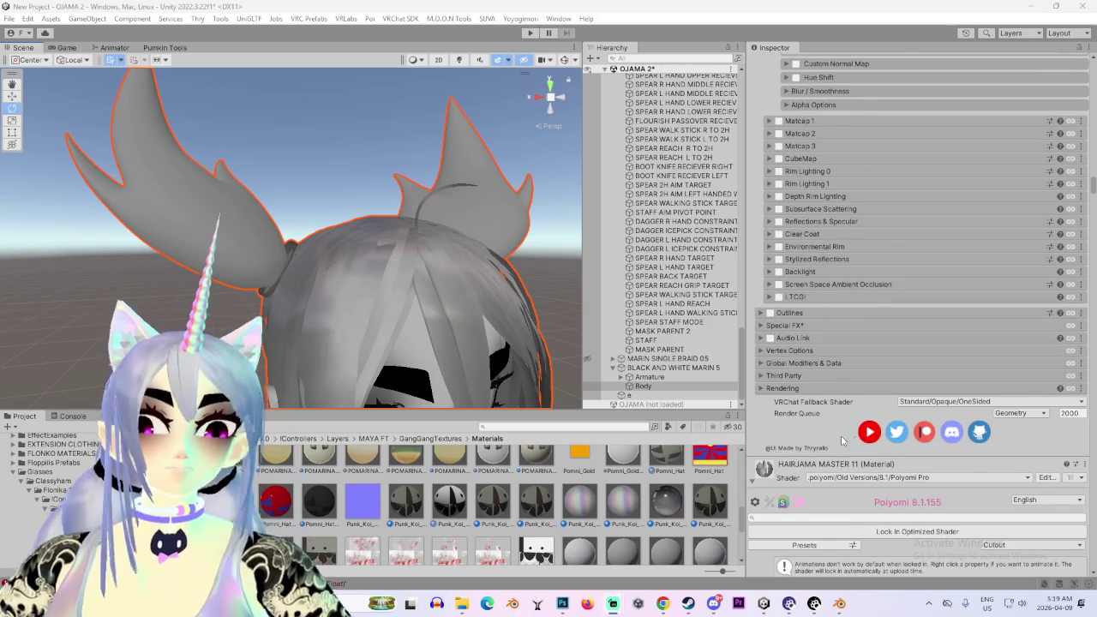
pyautogui.scroll(4, 840, 394)
pyautogui.scroll(5, 824, 345)
pyautogui.scroll(4, 828, 367)
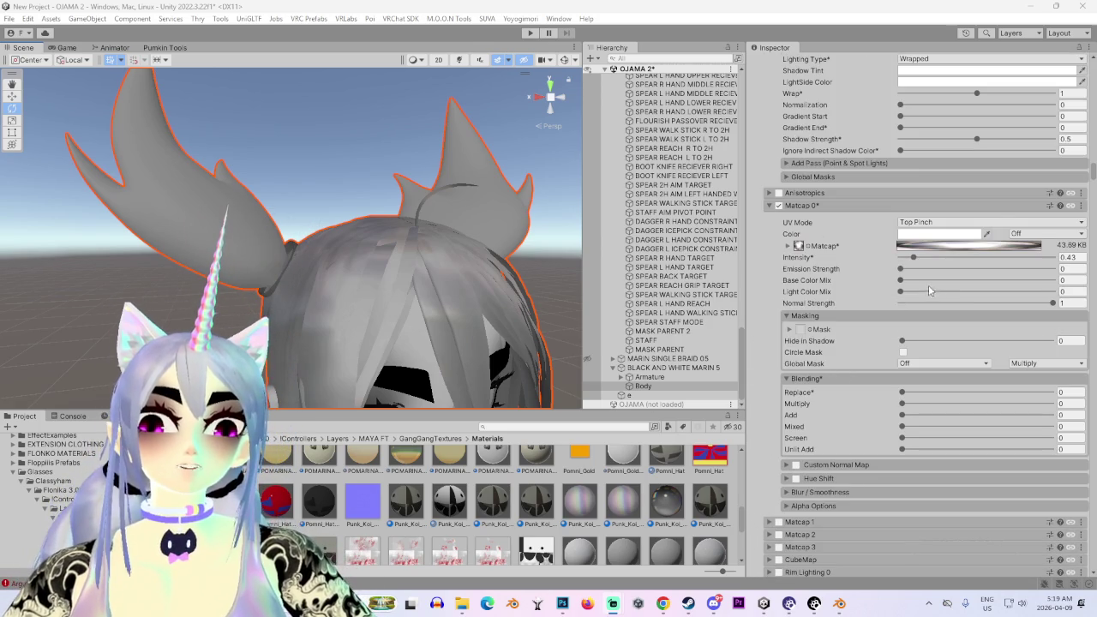
# Set the hair matcap blending to Add 1 and Multiply about 0.484
pyautogui.click(1051, 415)
pyautogui.moveTo(1051, 414); pyautogui.dragTo(936, 415)
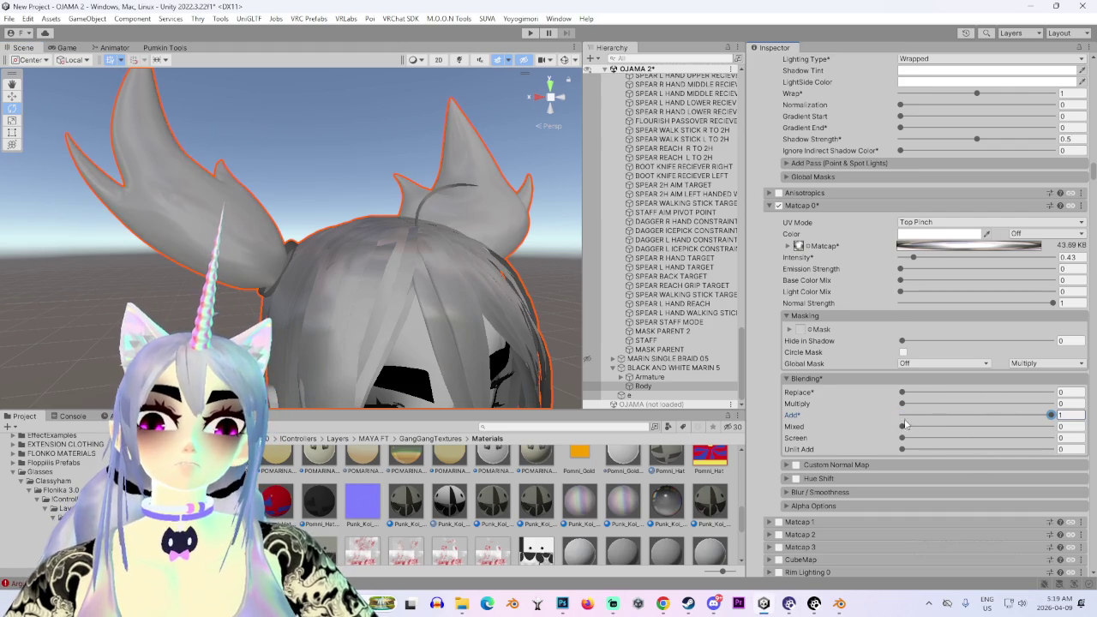
pyautogui.click(929, 403)
pyautogui.moveTo(957, 418)
pyautogui.mouseDown()
pyautogui.moveTo(990, 410)
pyautogui.moveTo(956, 417)
pyautogui.moveTo(971, 417)
pyautogui.mouseUp()
# Orbit around the head and refocus on the avatar to check the blended hair matcap
pyautogui.scroll(-5, 321, 283)
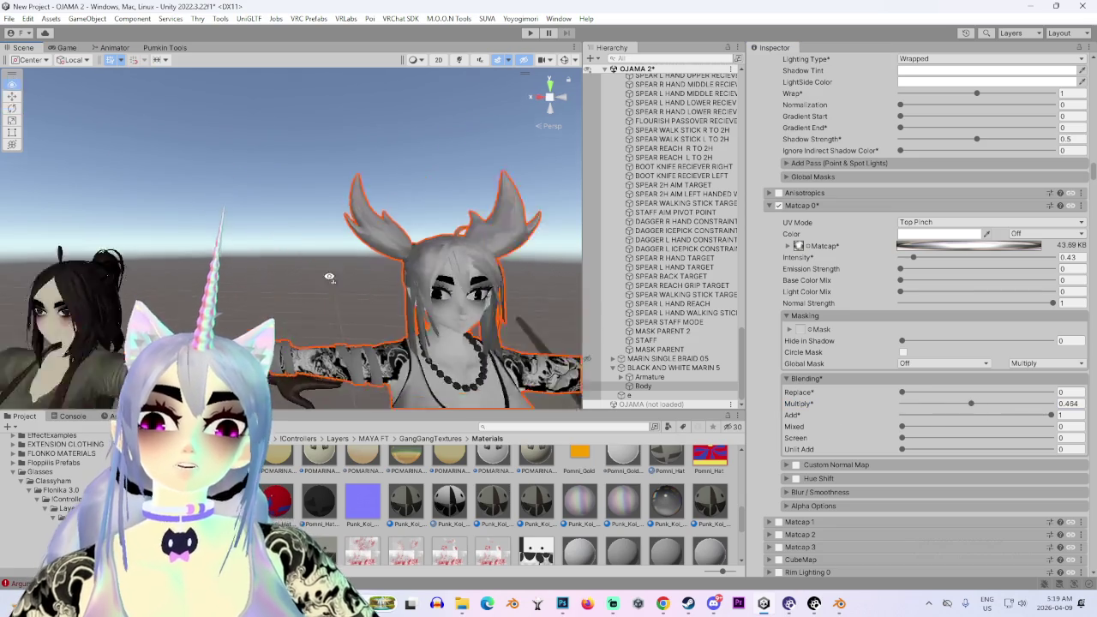
pyautogui.moveTo(362, 315)
pyautogui.mouseDown(button='right')
pyautogui.moveTo(330, 353)
pyautogui.moveTo(310, 337)
pyautogui.mouseUp(button='right')
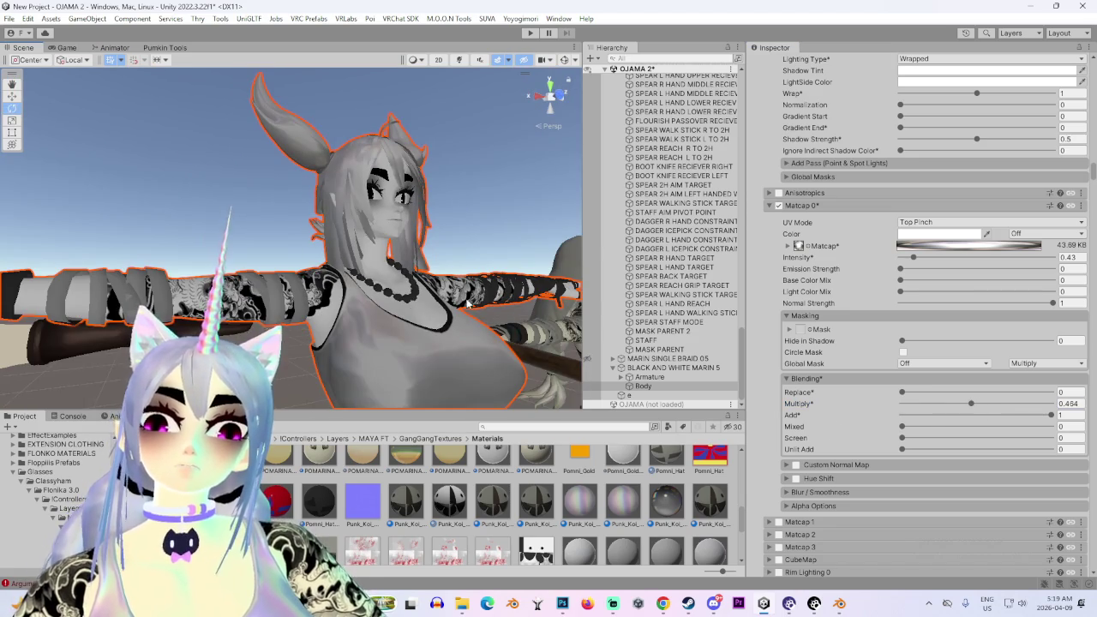
pyautogui.press('f')
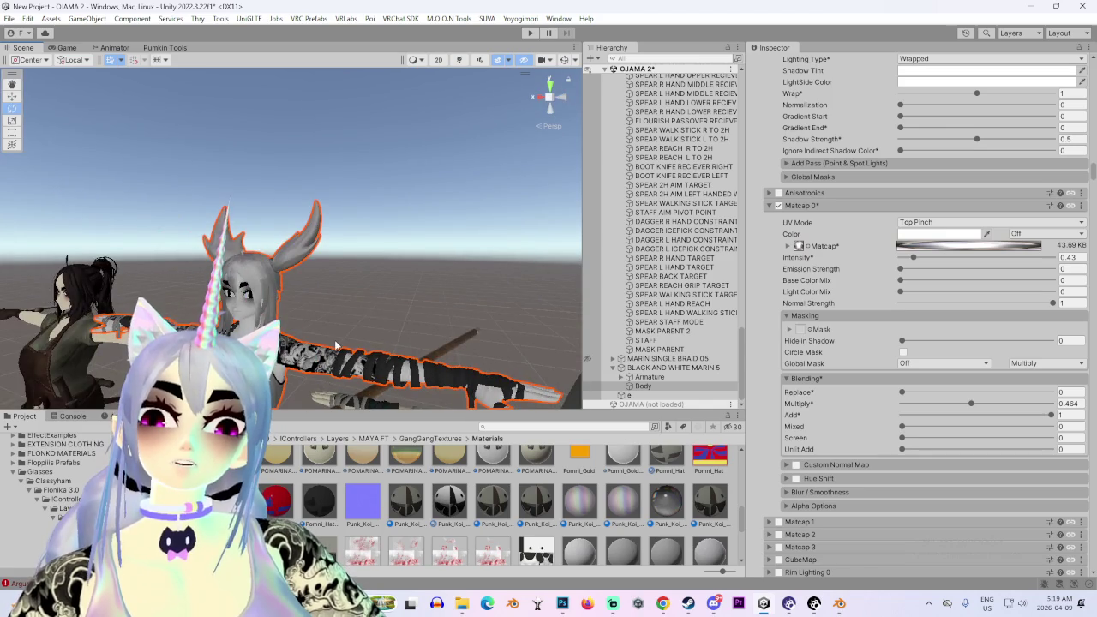